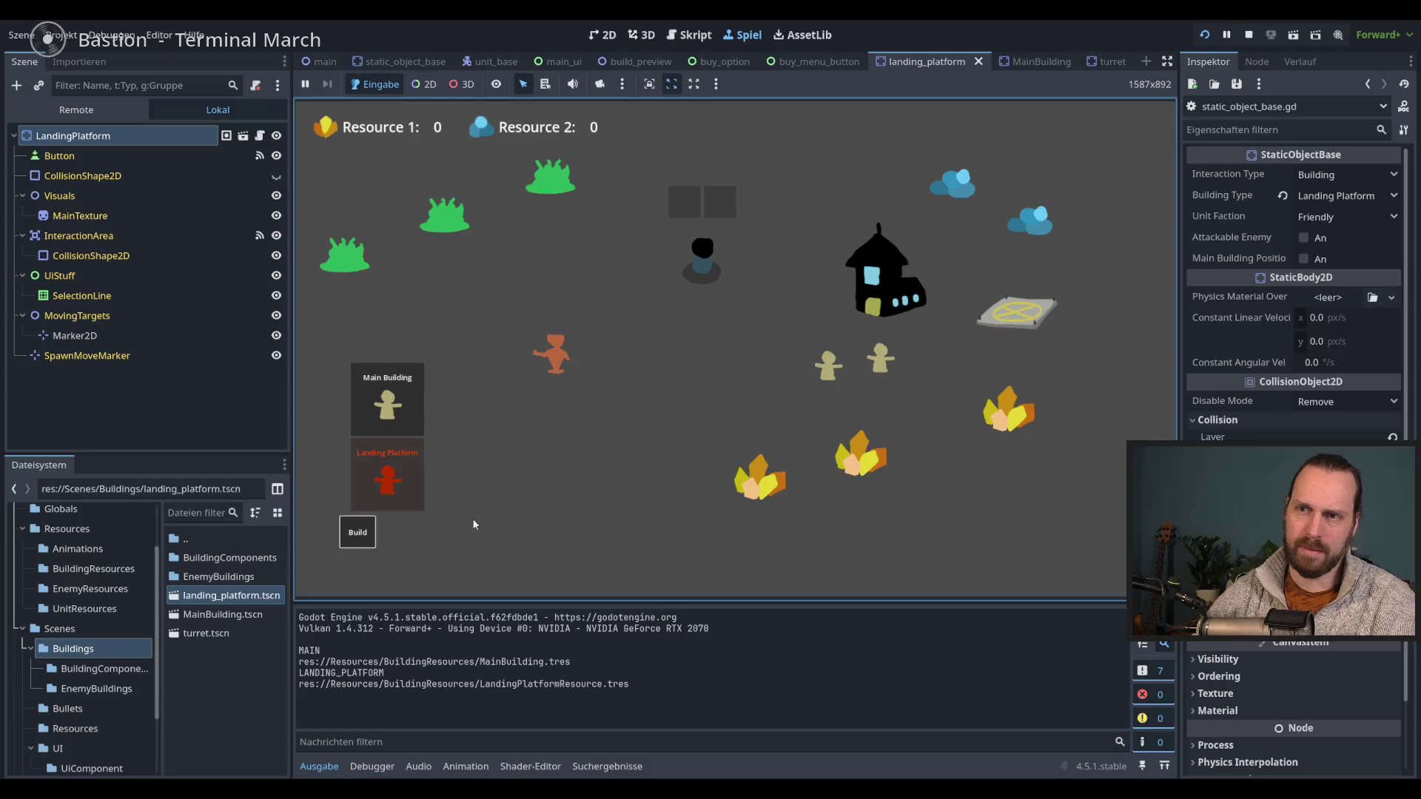
- Stop the running game and change TURRET's buildings_unlocked value from false to true
key(F8)
double_click(741, 211)
text(true)
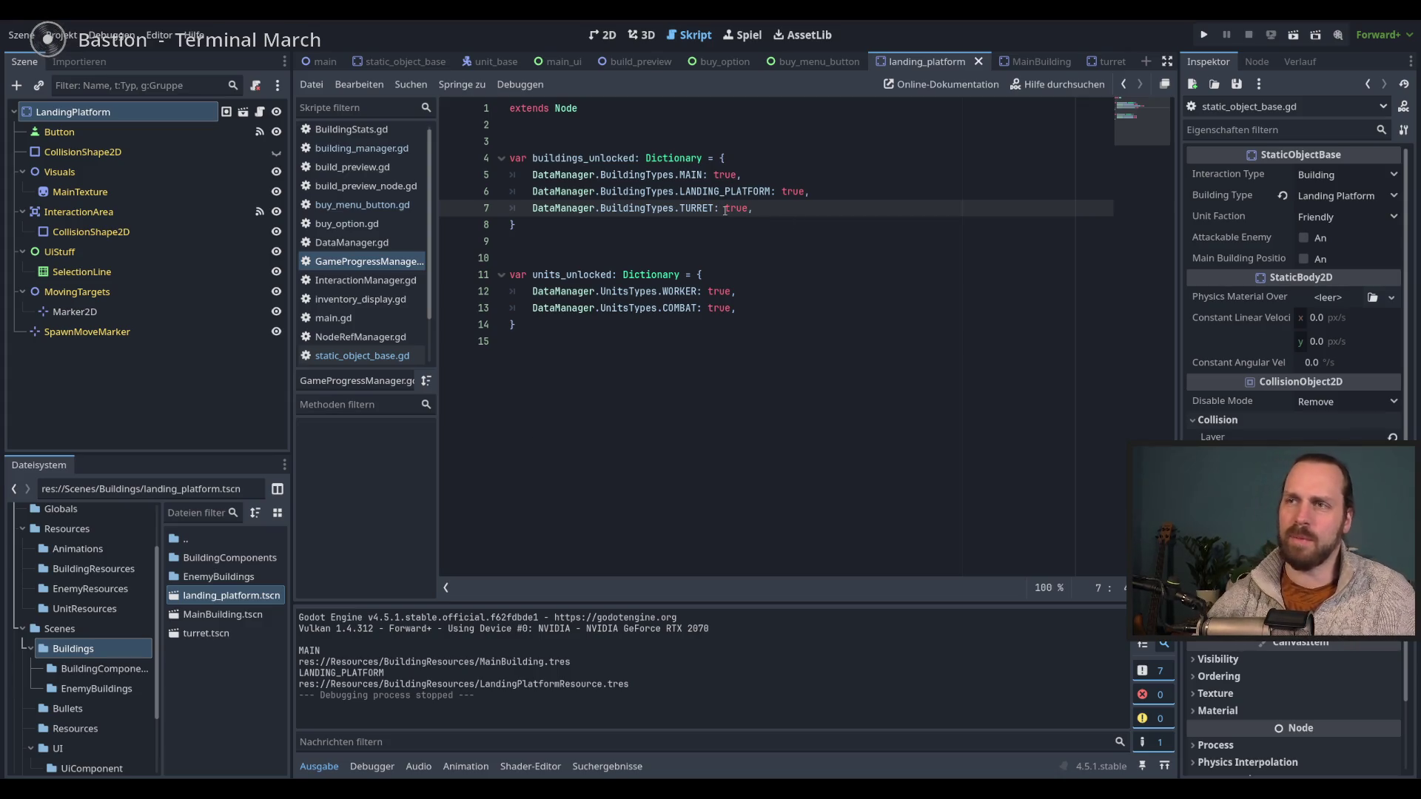
click(649, 225)
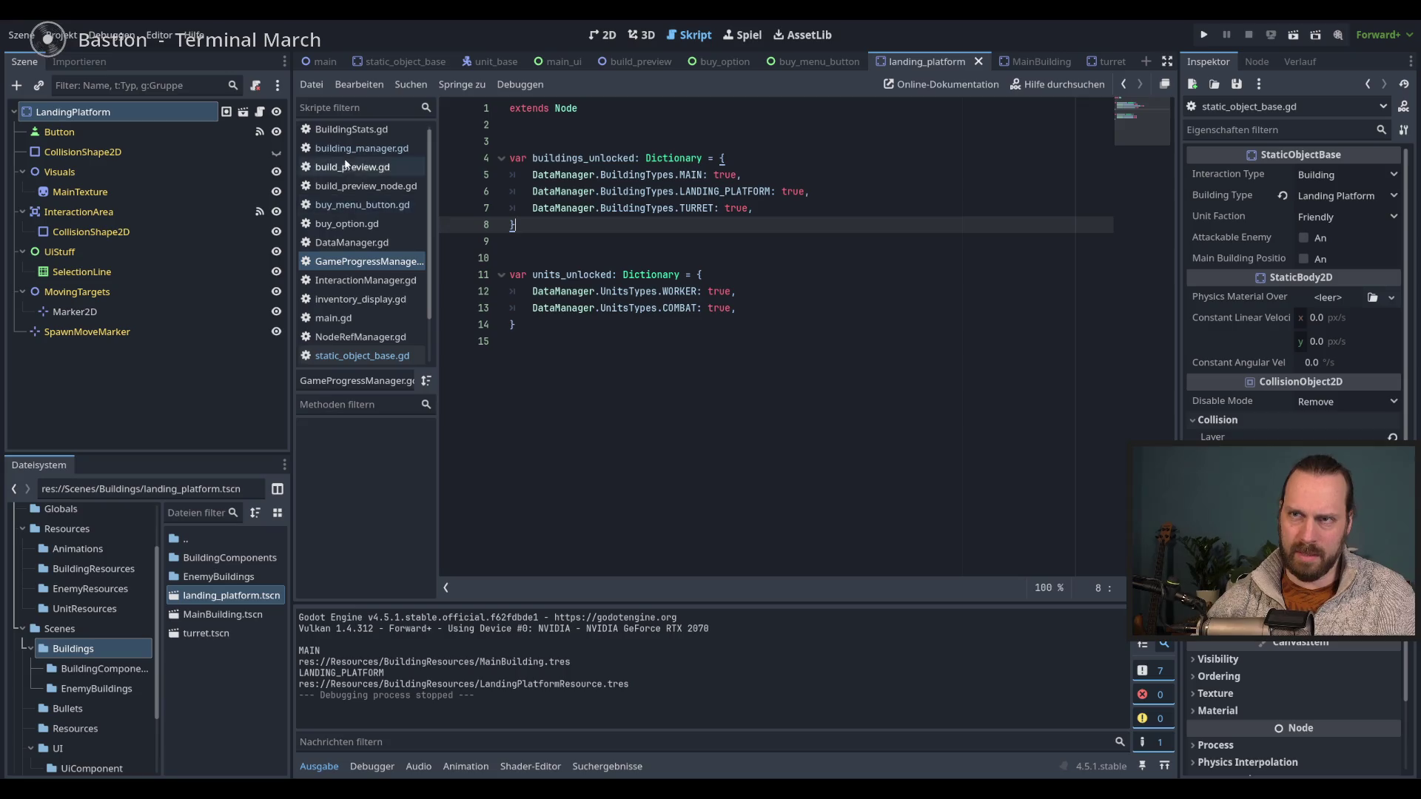
- Switch the script editor from GameProgressManager to buy_menu_button.gd
scroll(428, 274, down, 1)
scroll(427, 274, up, 1)
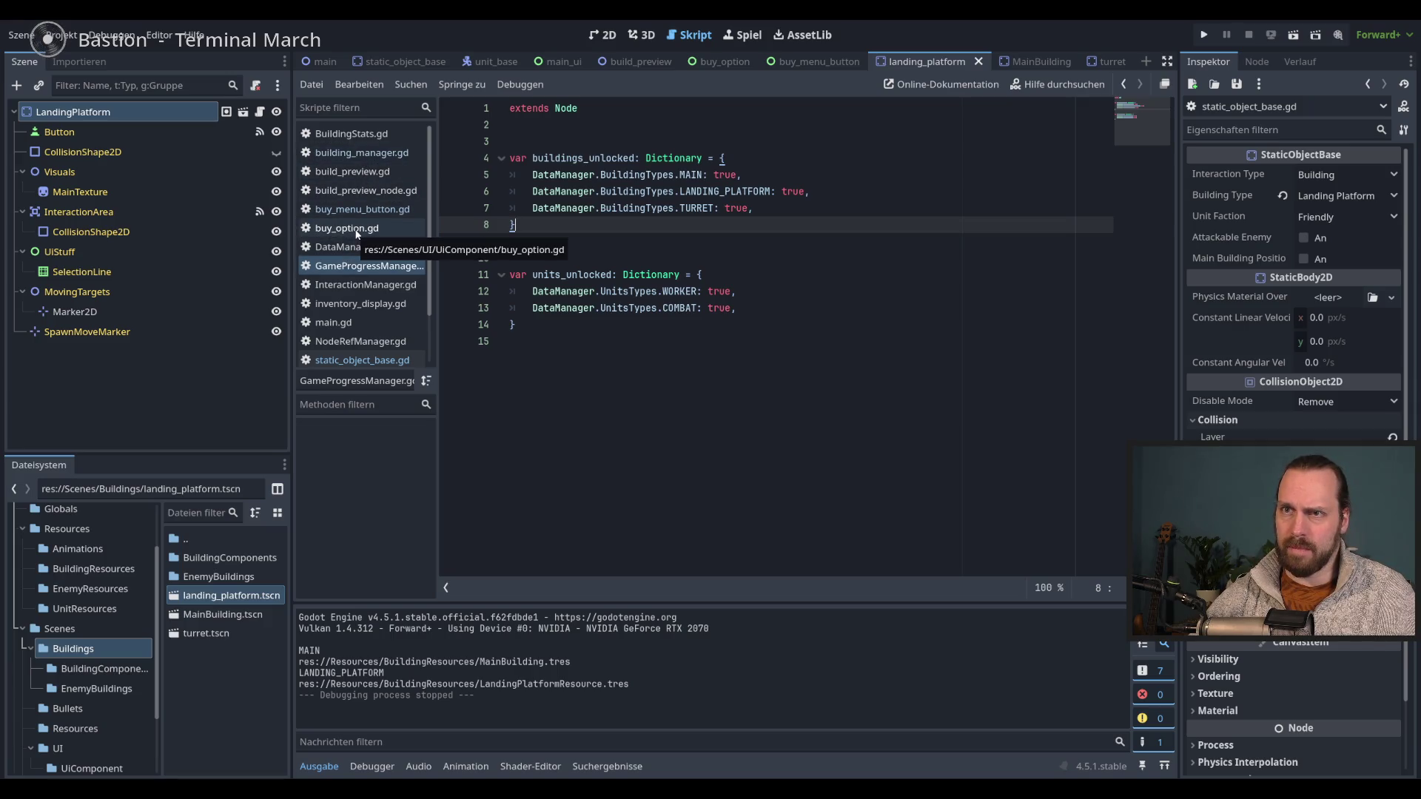
click(362, 212)
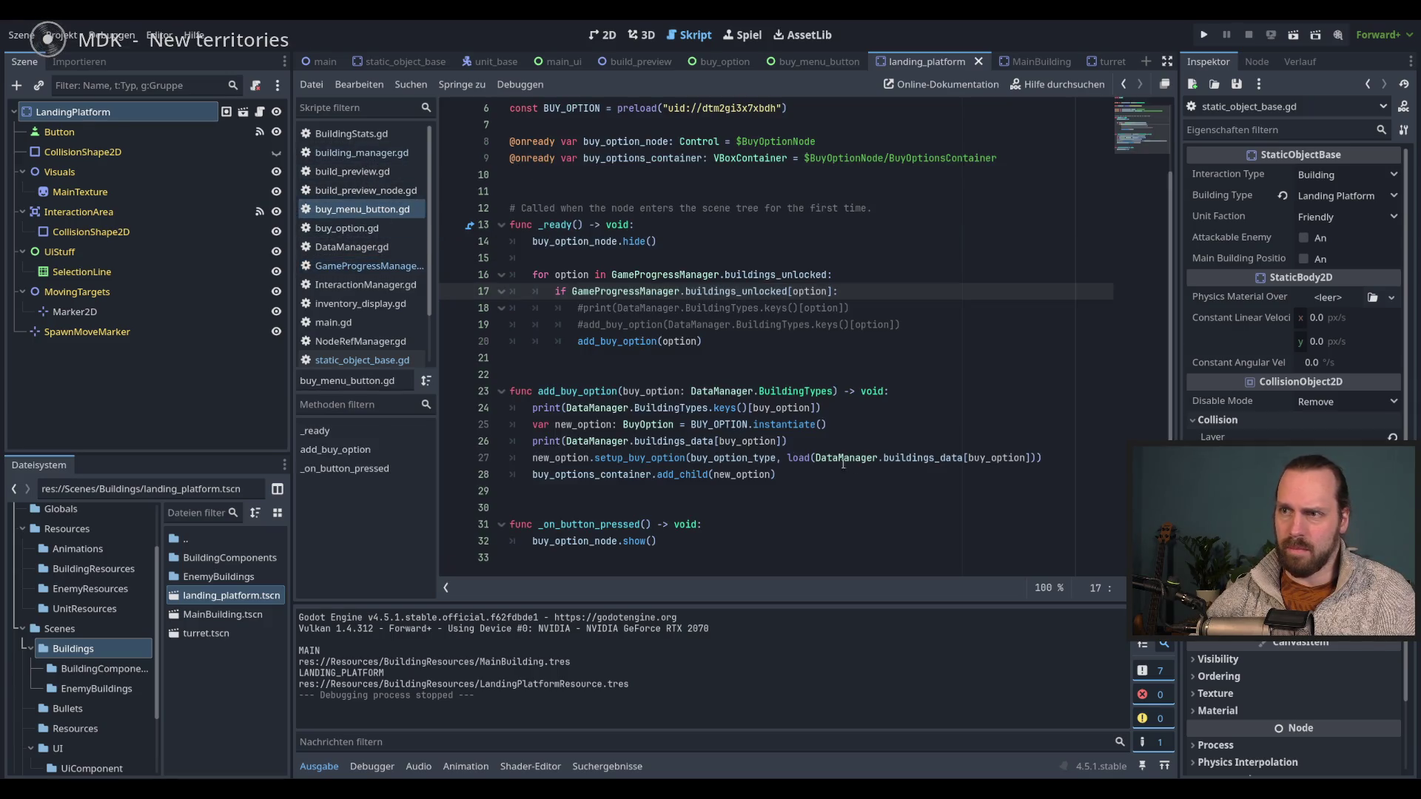
click(875, 419)
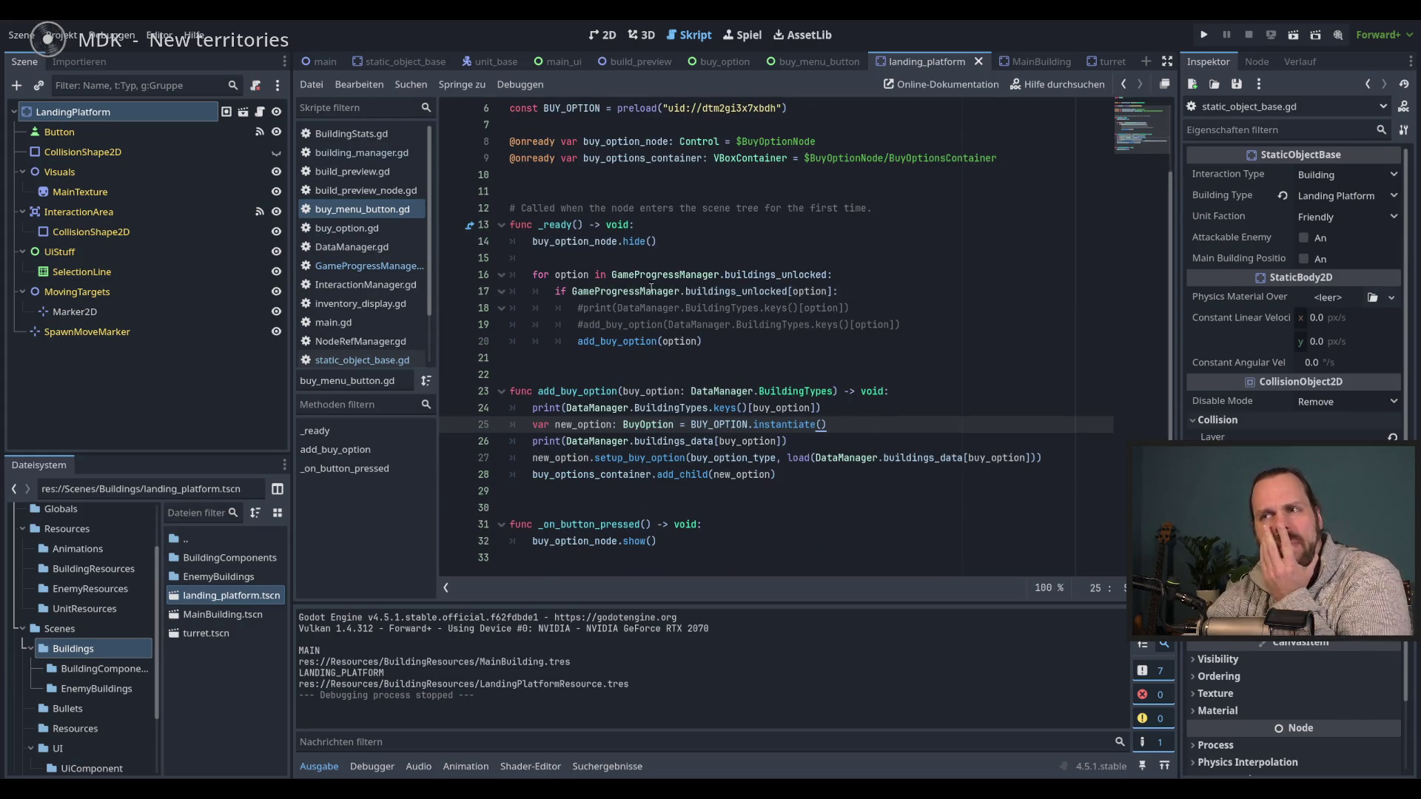
double_click(747, 277)
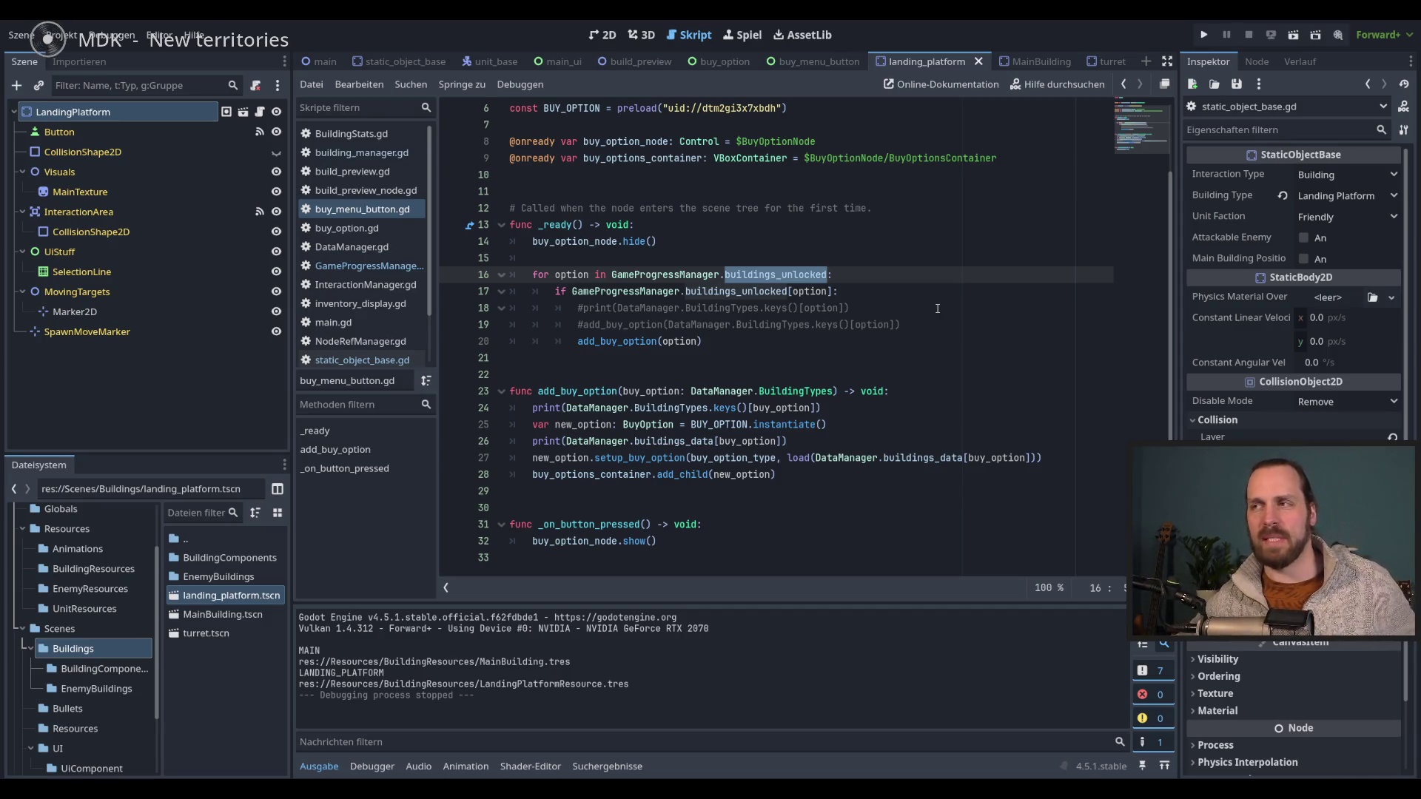
click(937, 308)
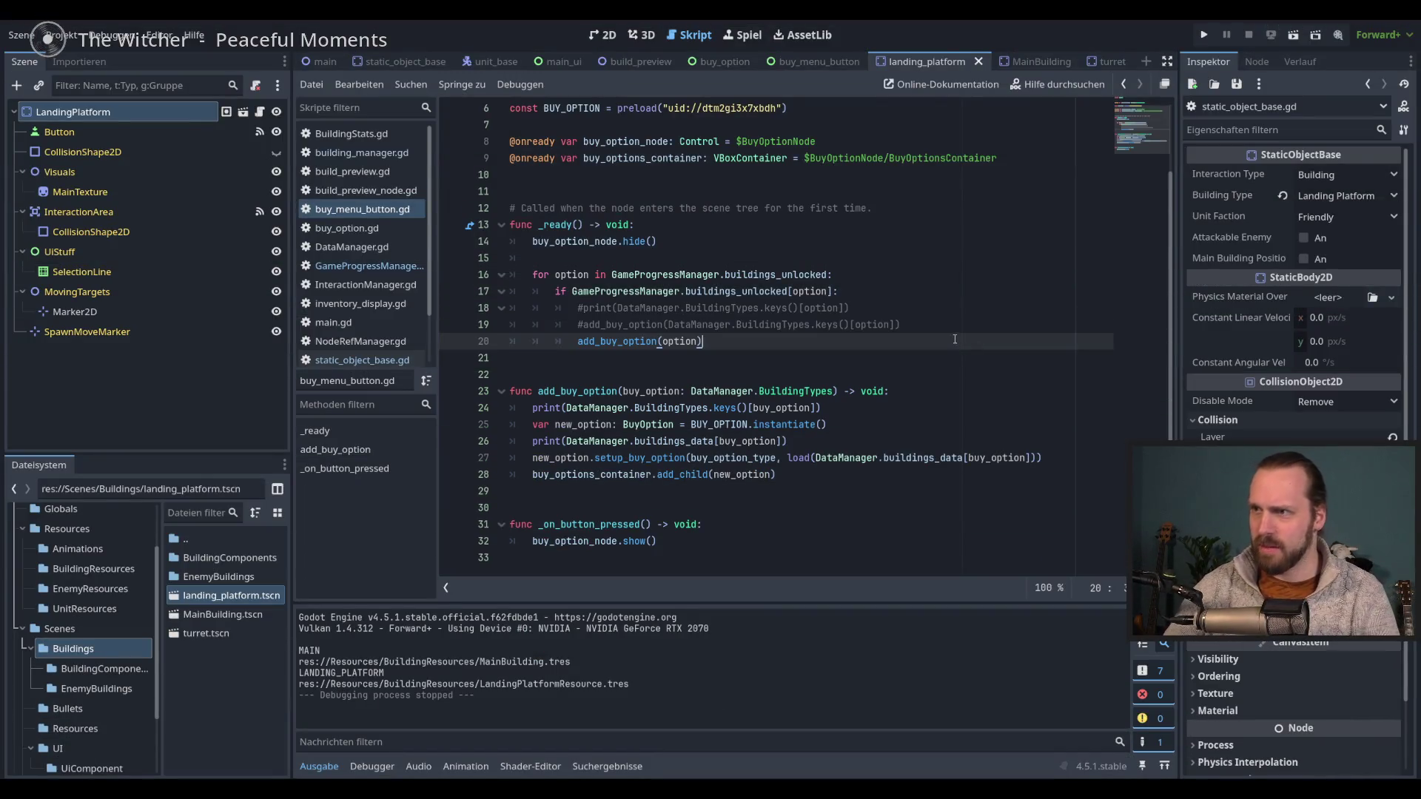
- Launch the game with F5 to test the refactored buy menu
key(F5)
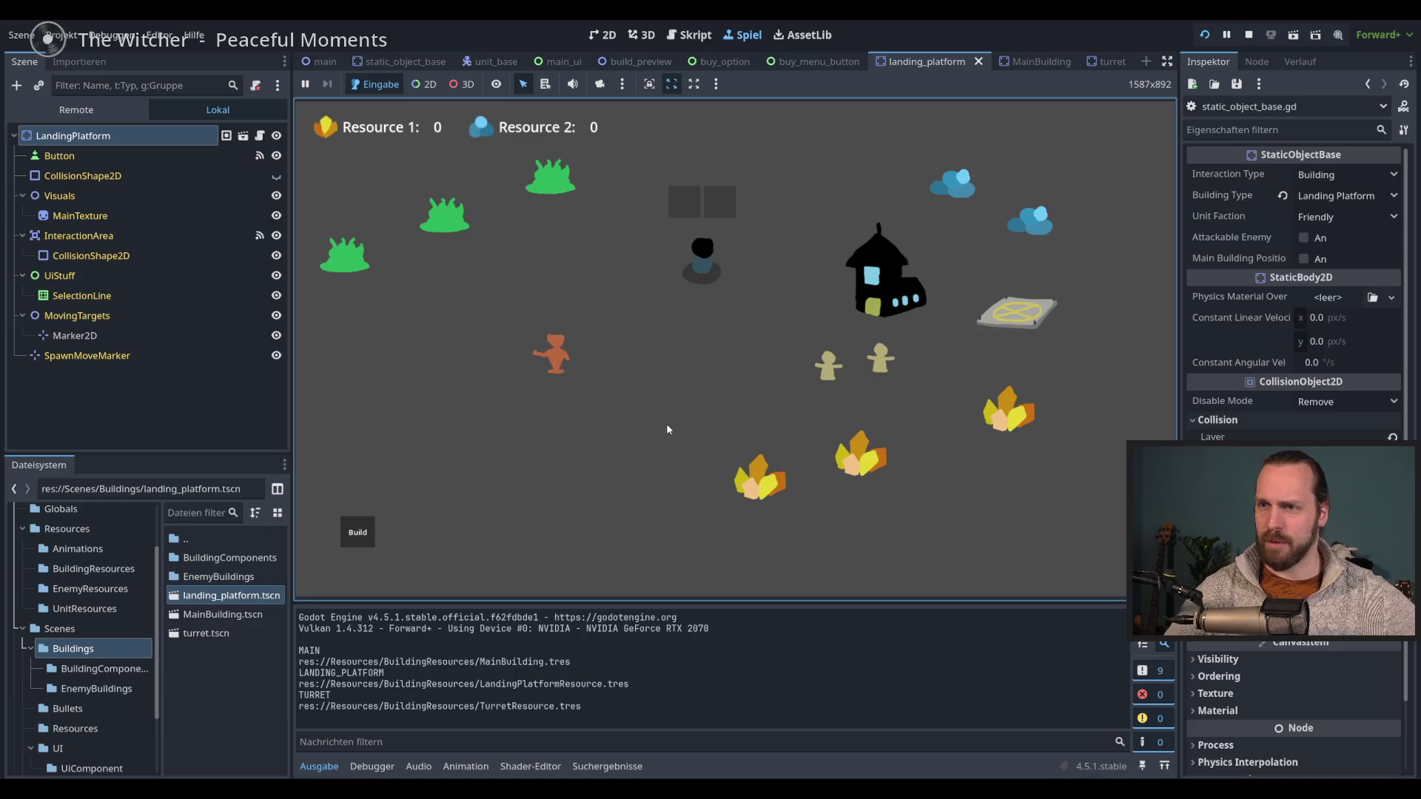
- In the game, pick Main Building from the Build menu and place it, triggering a crash
click(358, 532)
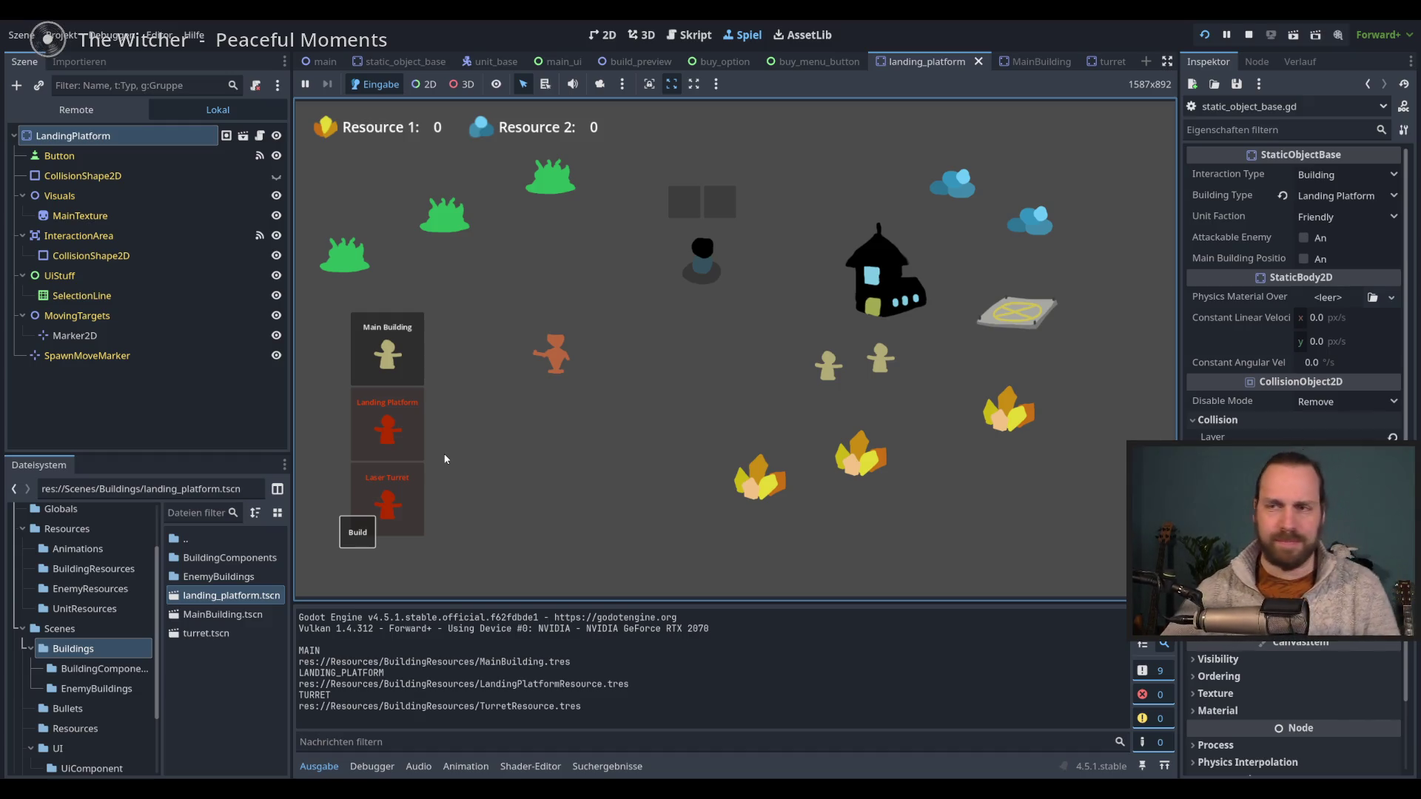
click(400, 351)
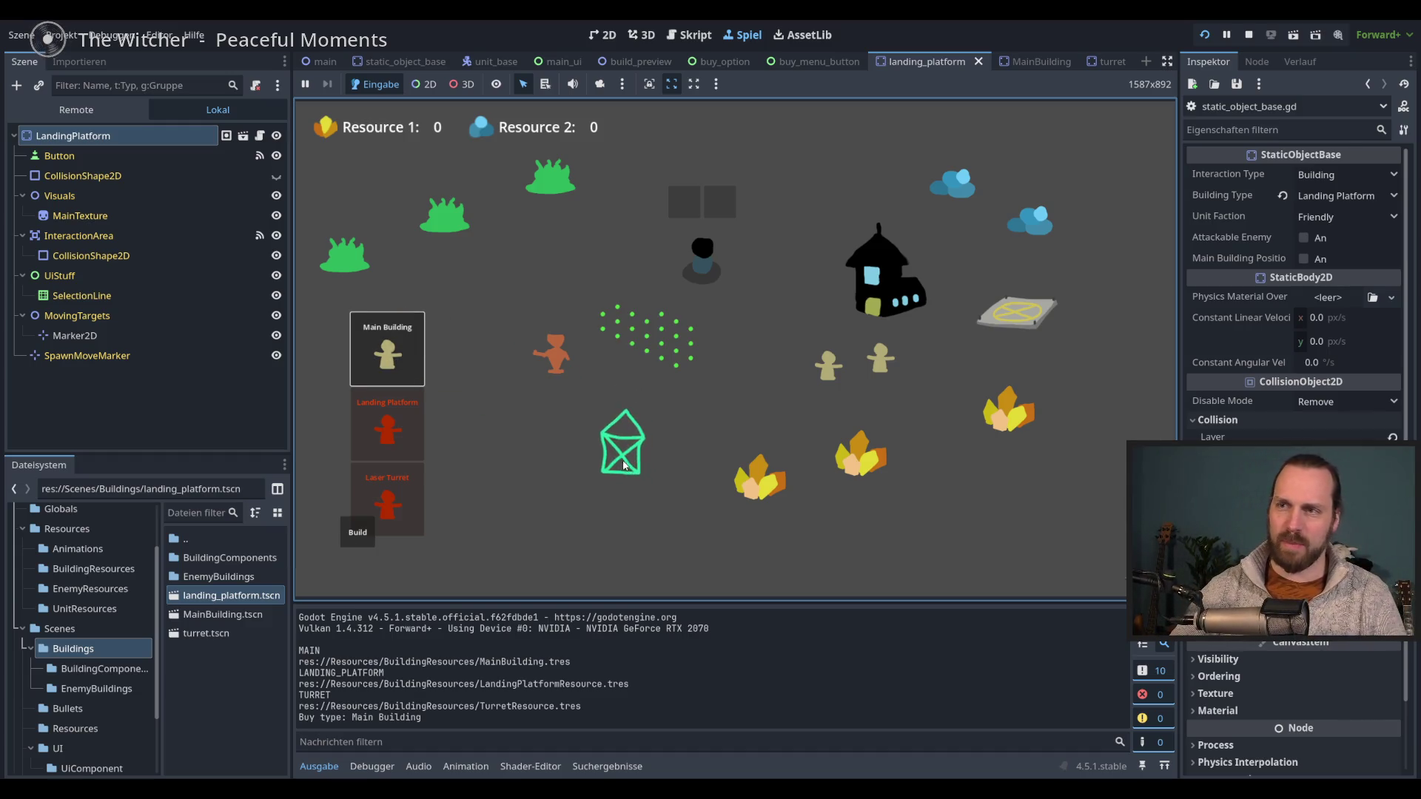
click(622, 445)
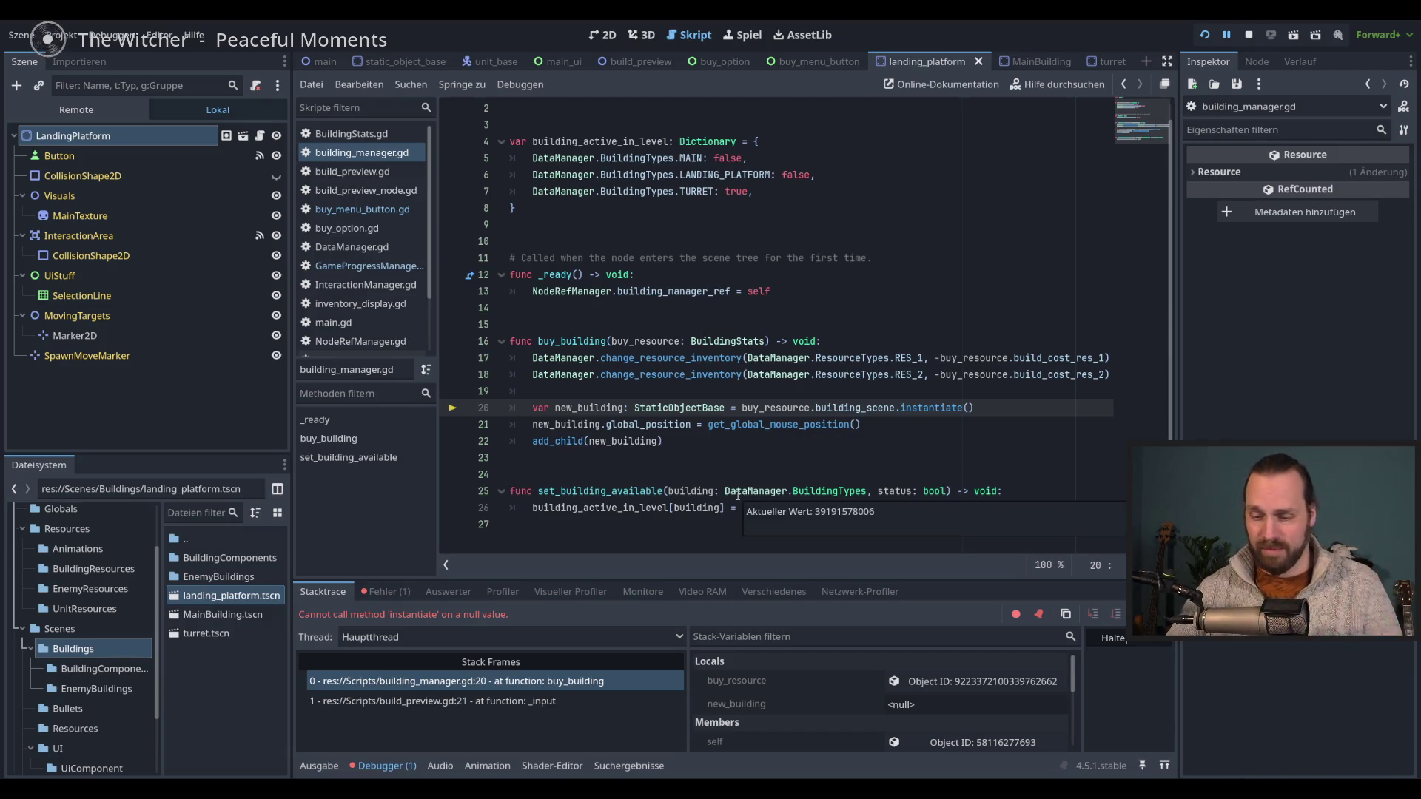
- Stop debugging, inspect lines 21–22 of building_manager.gd, and relaunch the game
key(F8)
click(891, 443)
click(891, 433)
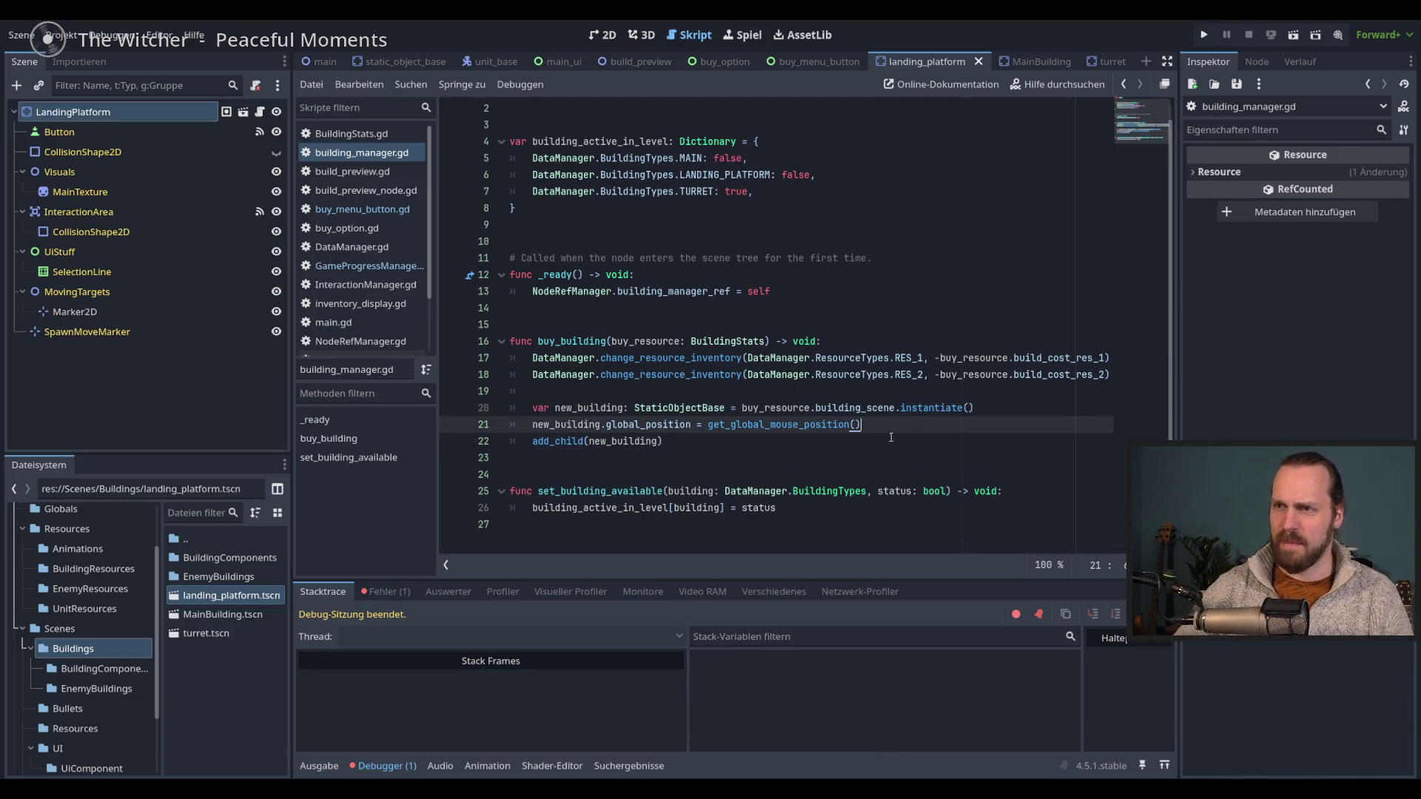
click(886, 441)
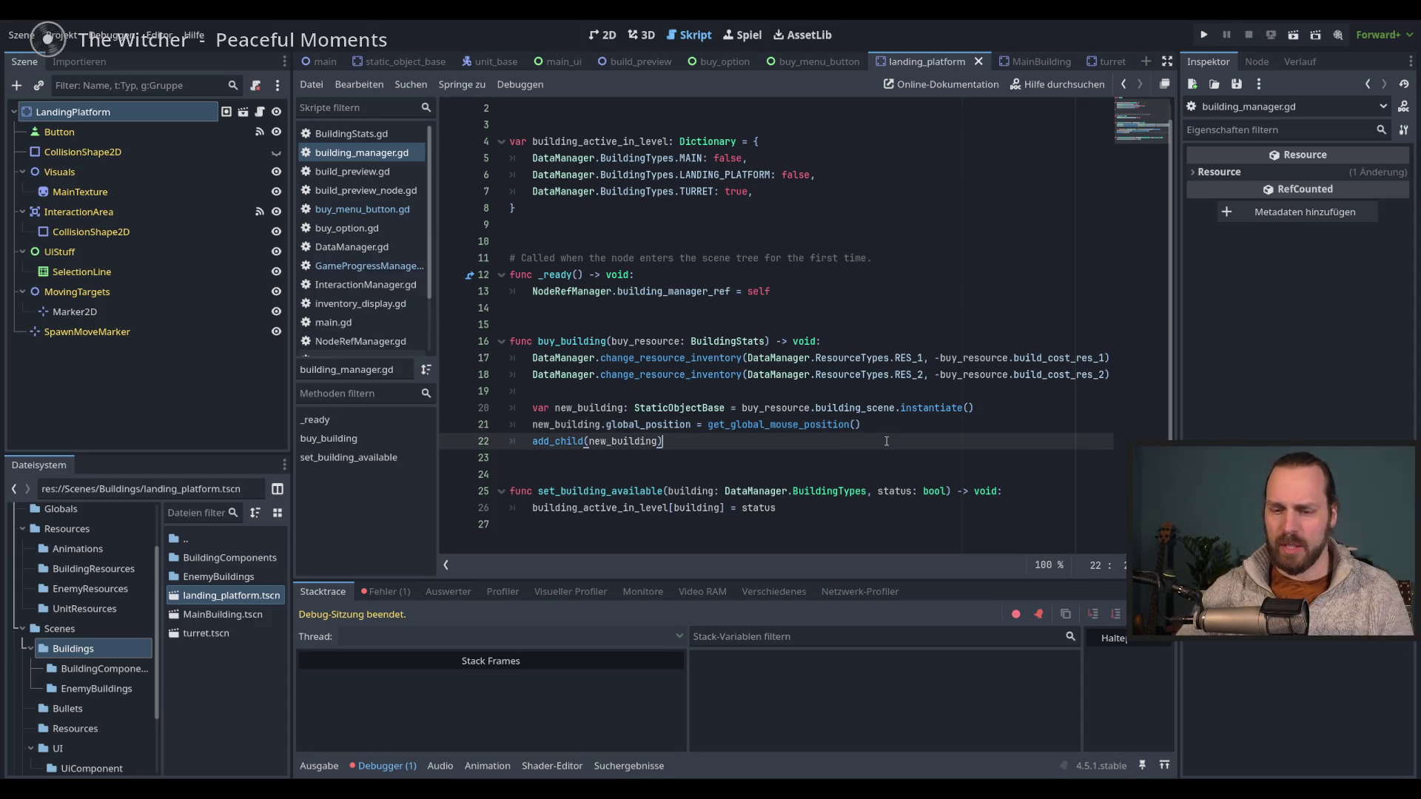
key(F5)
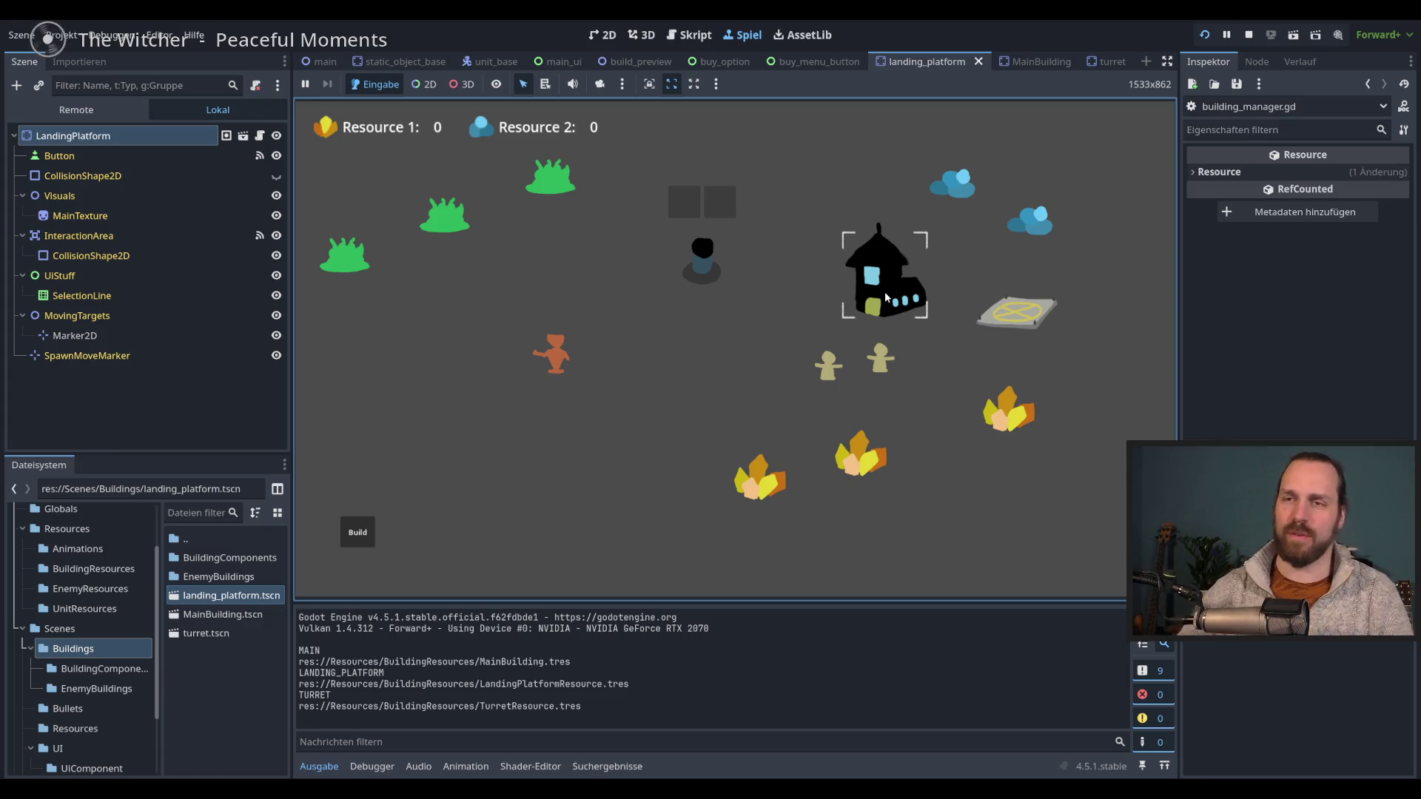
- Buy and place a Landing Platform, a Laser Turret, then several more Landing Platforms
click(357, 532)
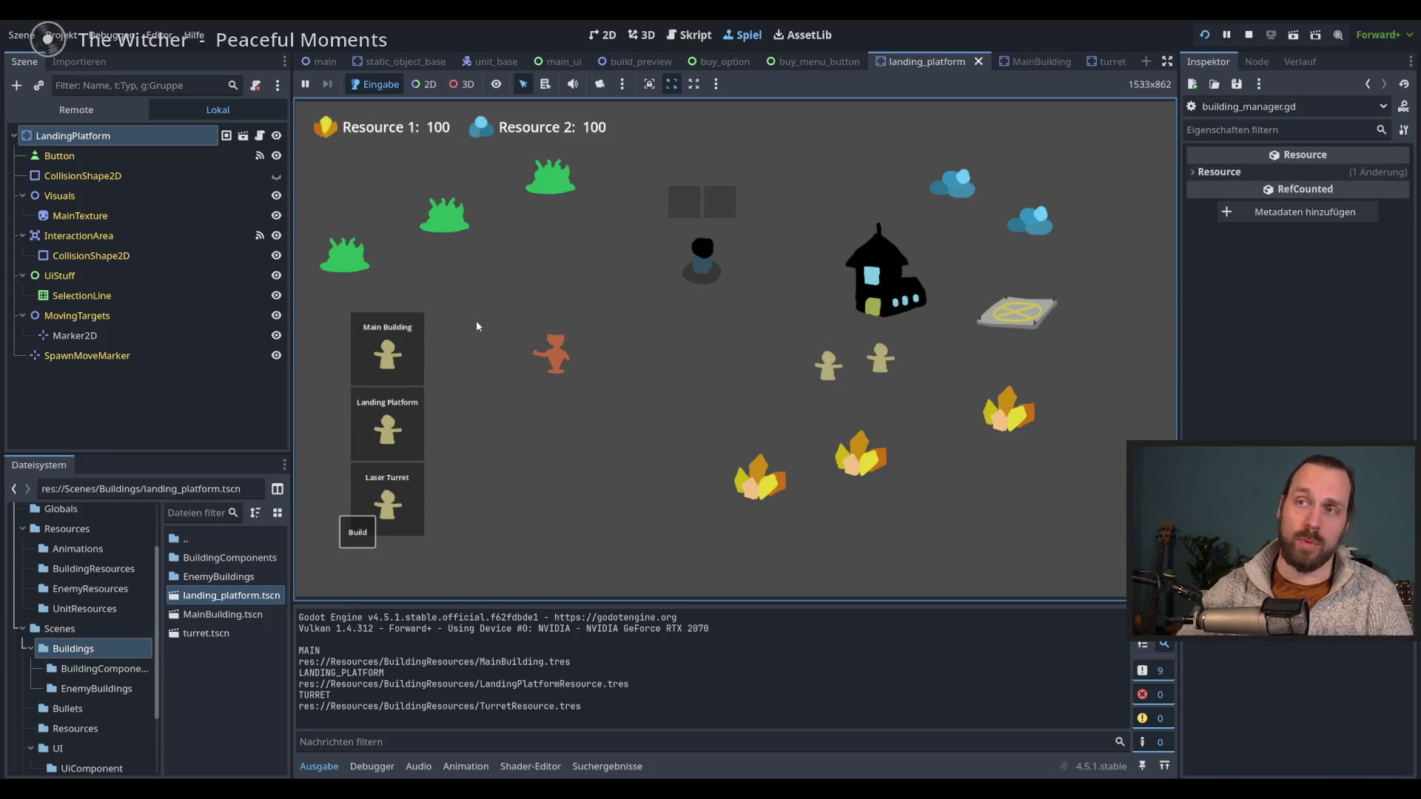
click(387, 426)
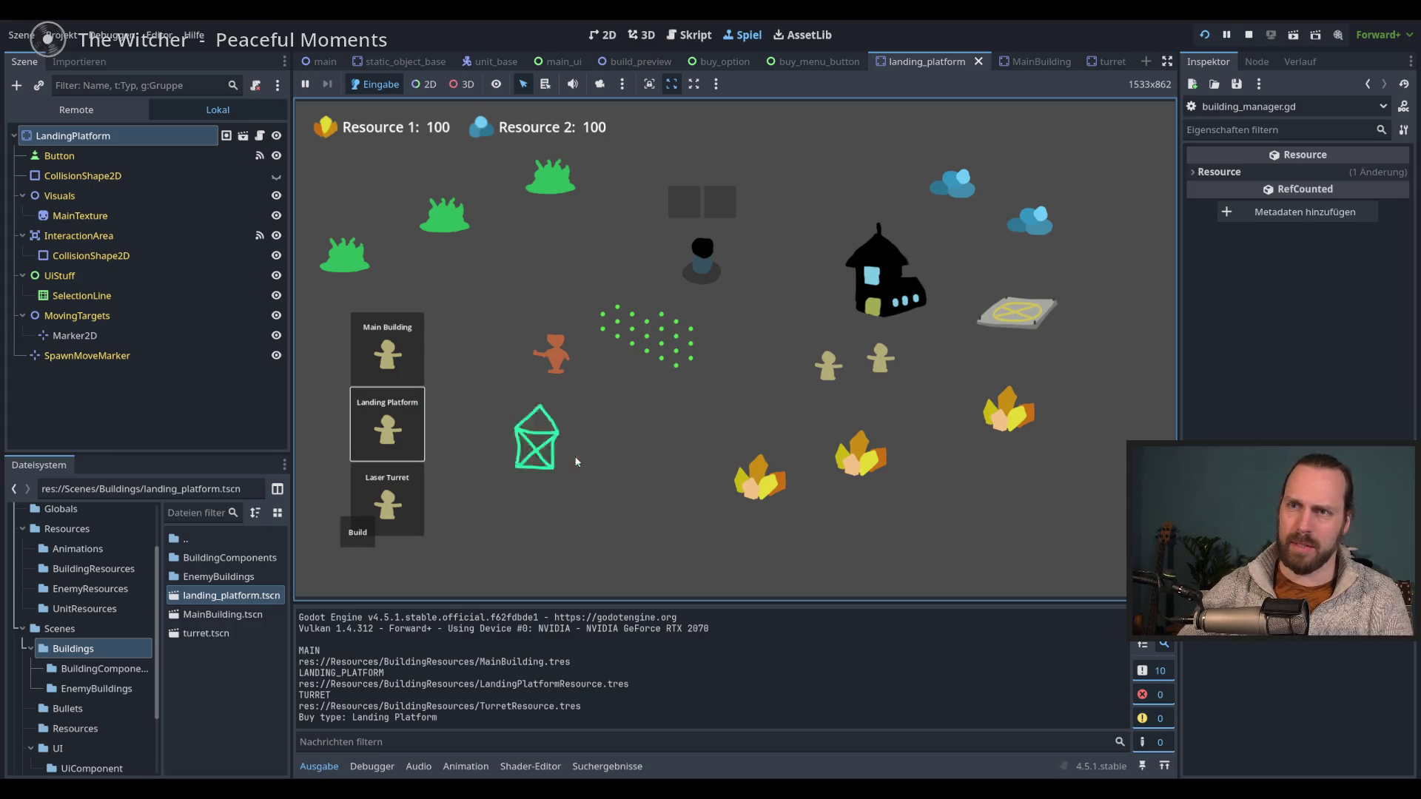
click(616, 443)
click(387, 500)
click(731, 414)
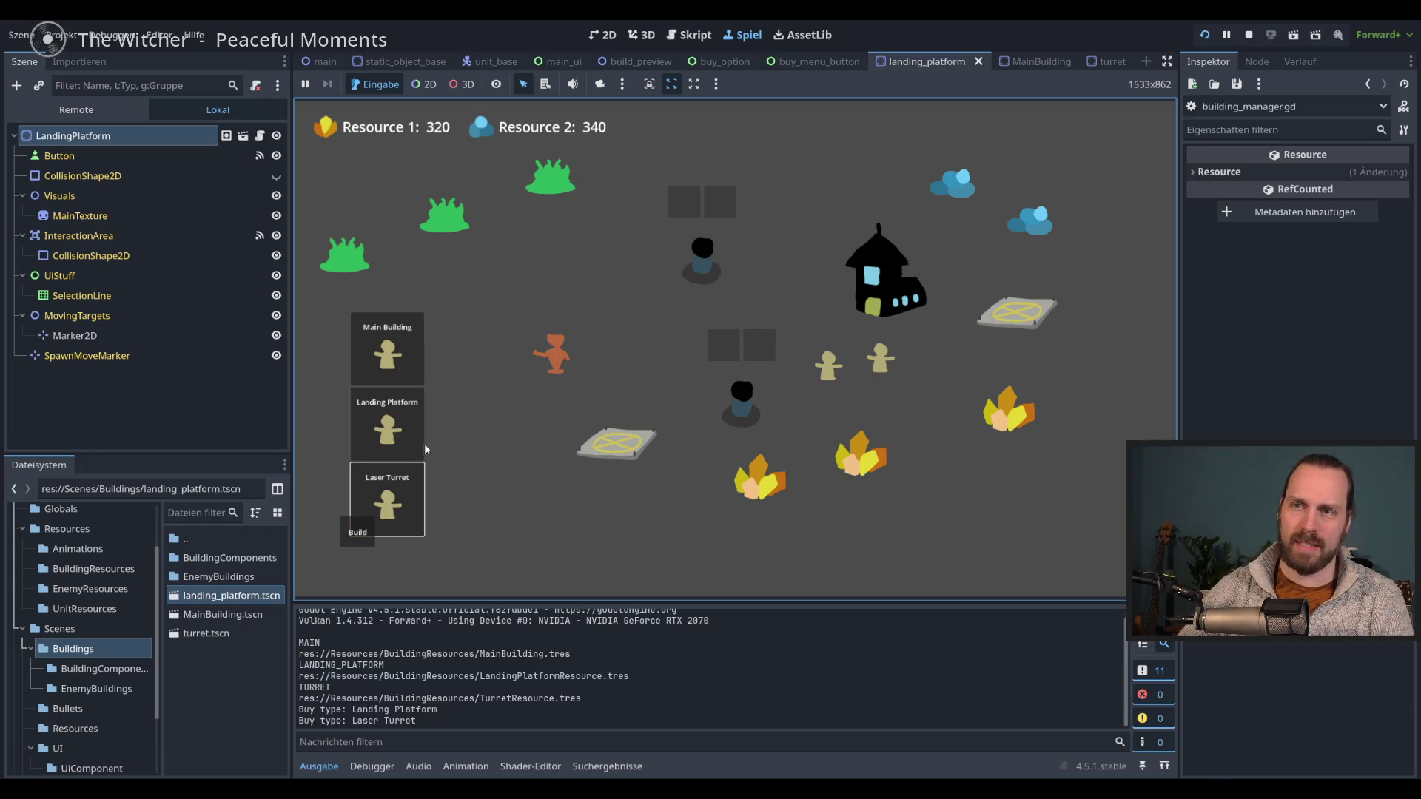
click(387, 426)
click(492, 459)
click(387, 425)
click(464, 401)
click(510, 315)
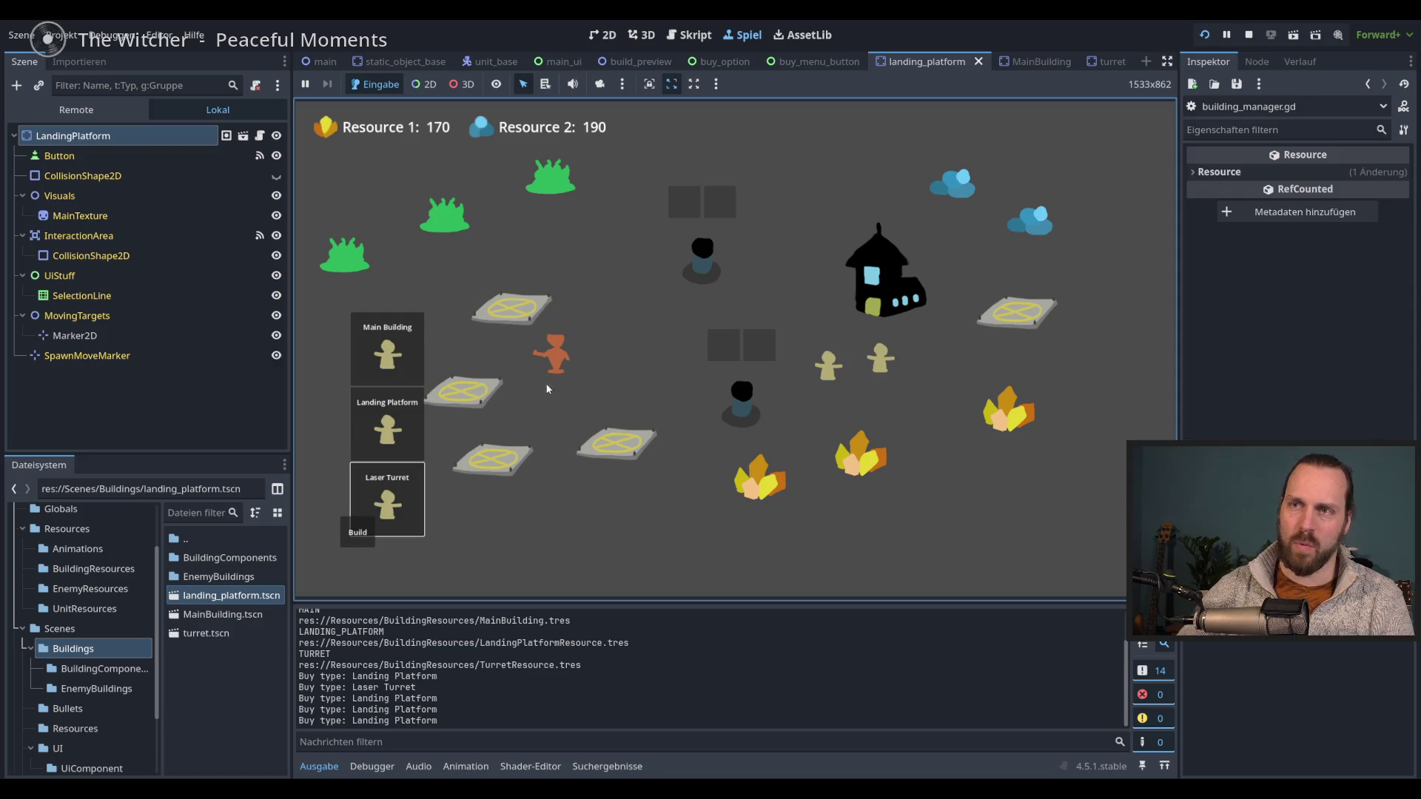
- Buy and place more Laser Turrets and another Landing Platform around the map
click(387, 500)
click(558, 504)
click(387, 426)
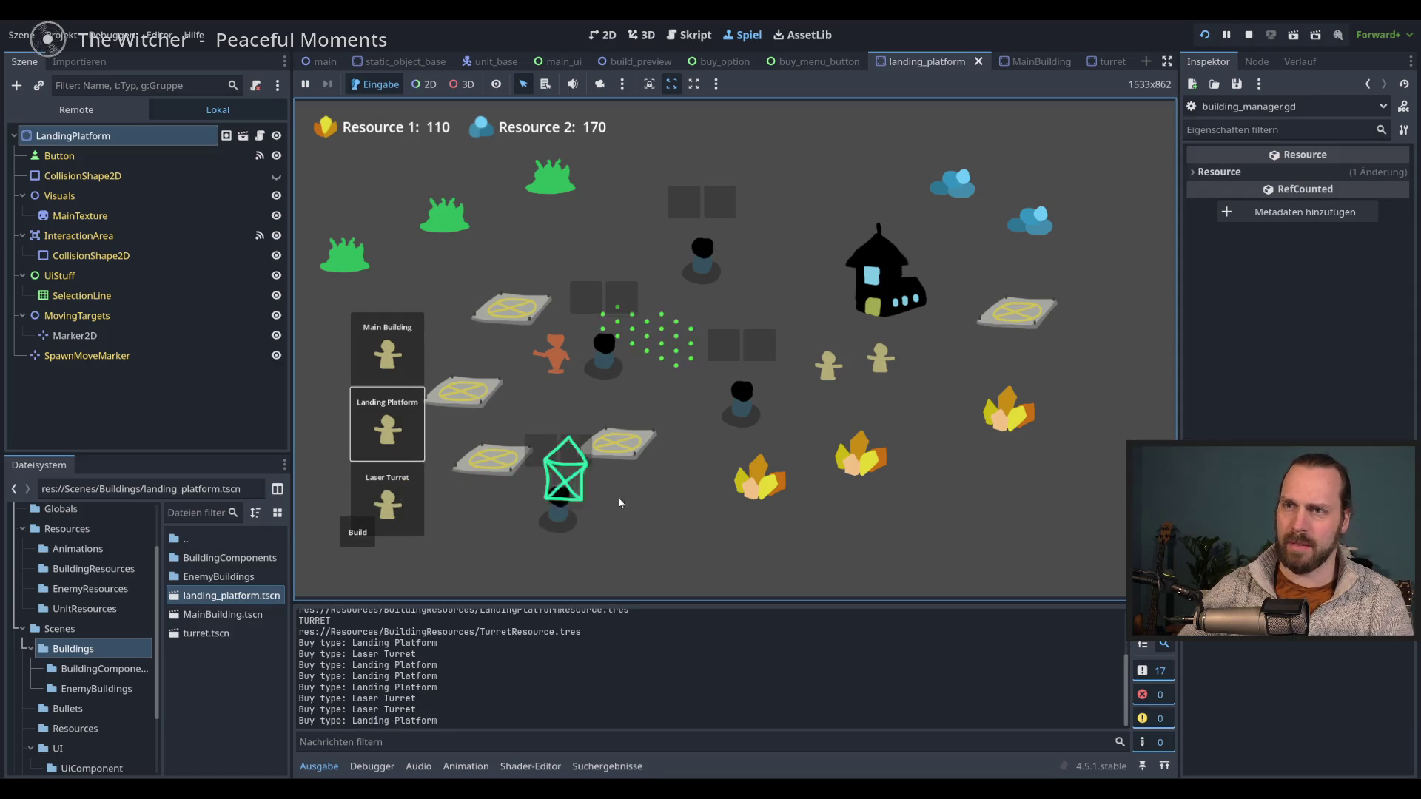
click(670, 505)
click(396, 485)
click(675, 352)
click(387, 499)
click(634, 226)
- Send a worker to mine a crystal, place one more Landing Platform, and stop the game
click(881, 359)
click(974, 410)
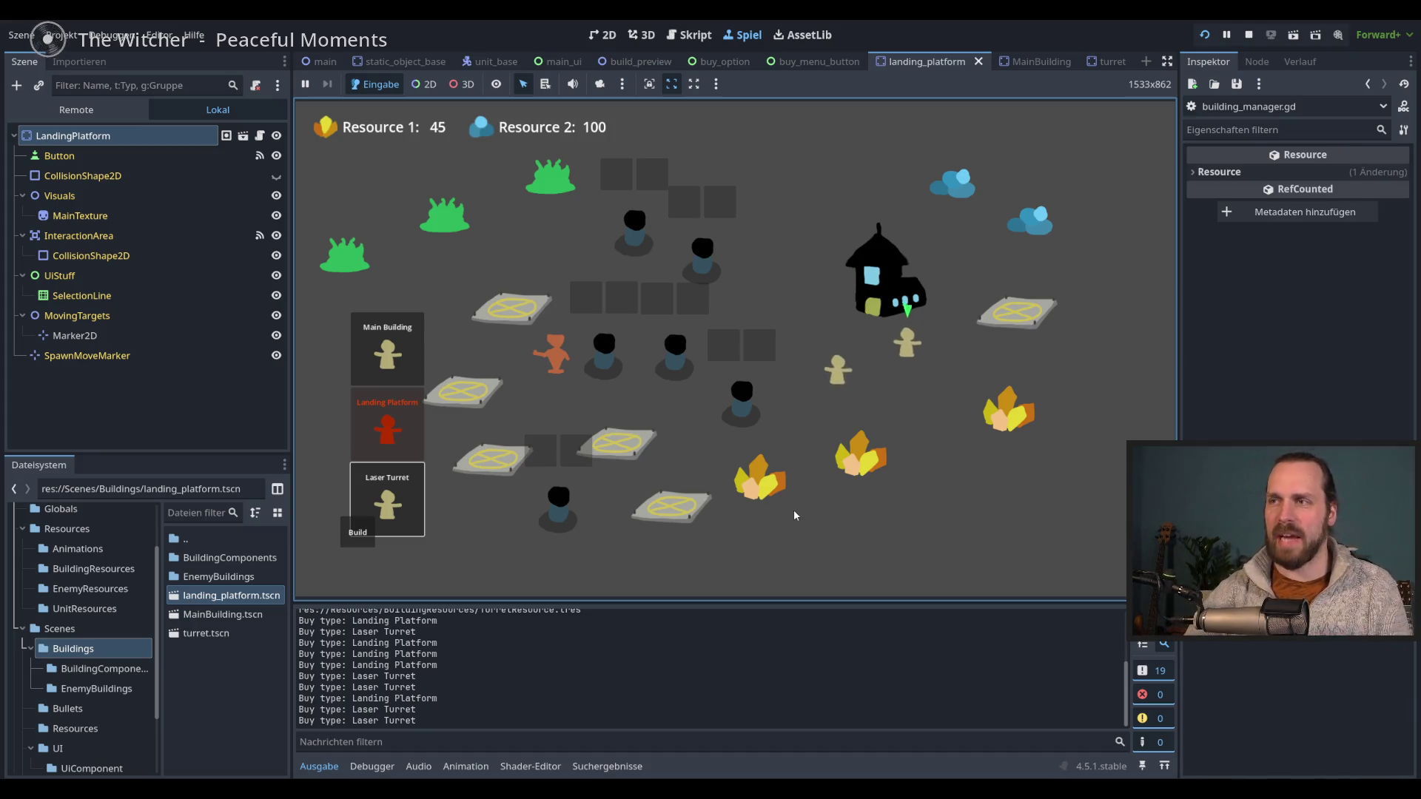
click(387, 426)
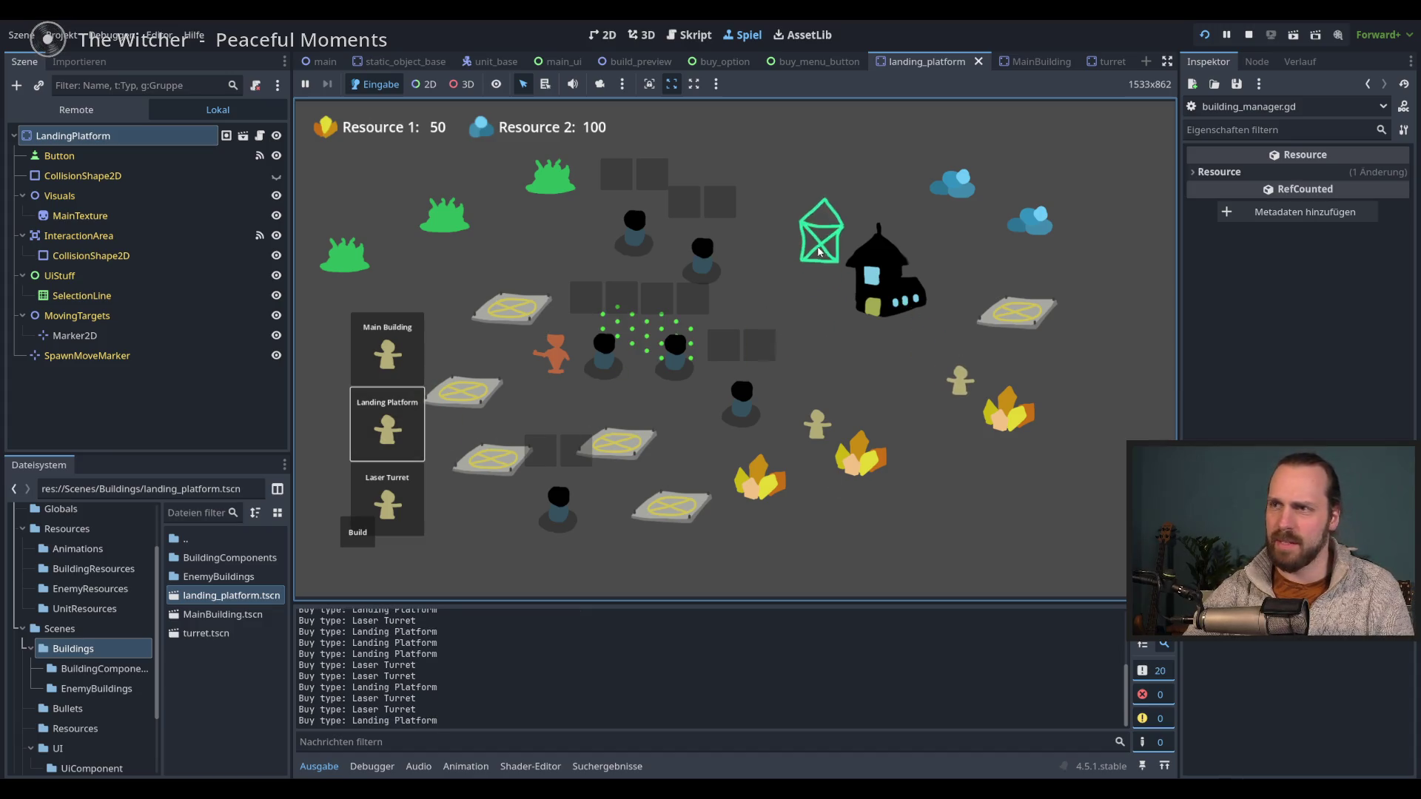
click(807, 240)
key(F8)
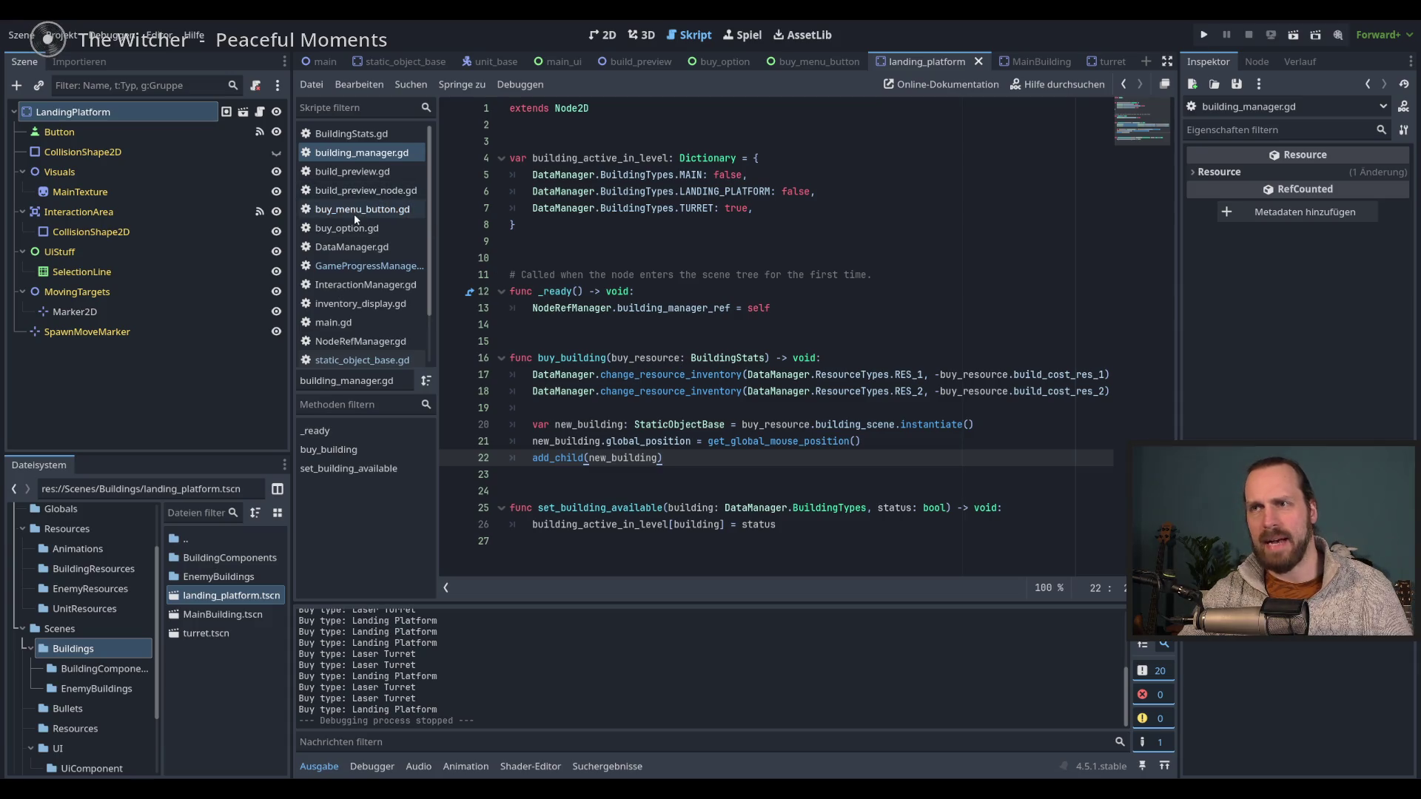
- In the 2D view, go through the main level and main_ui scenes and open buy_menu_button.tscn
click(603, 35)
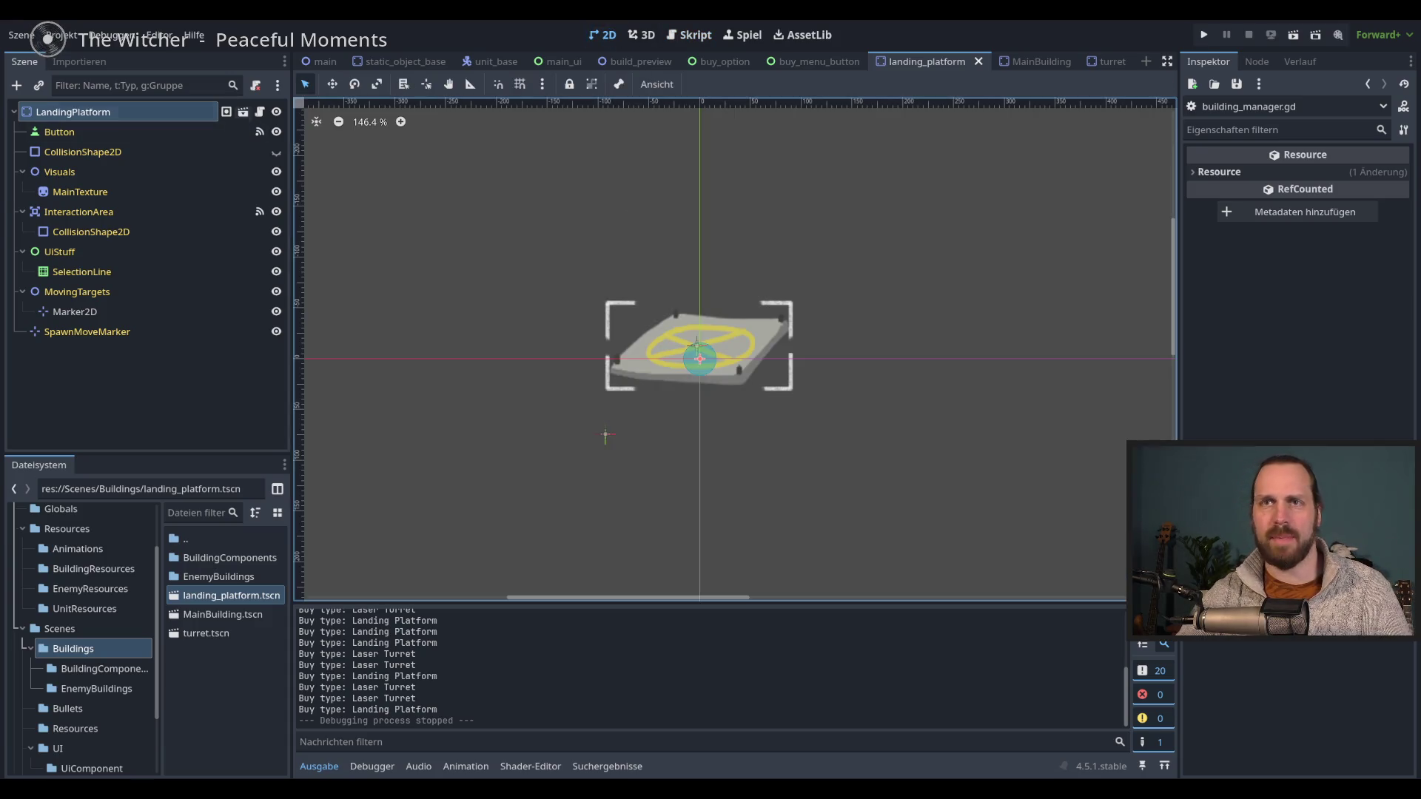
click(323, 61)
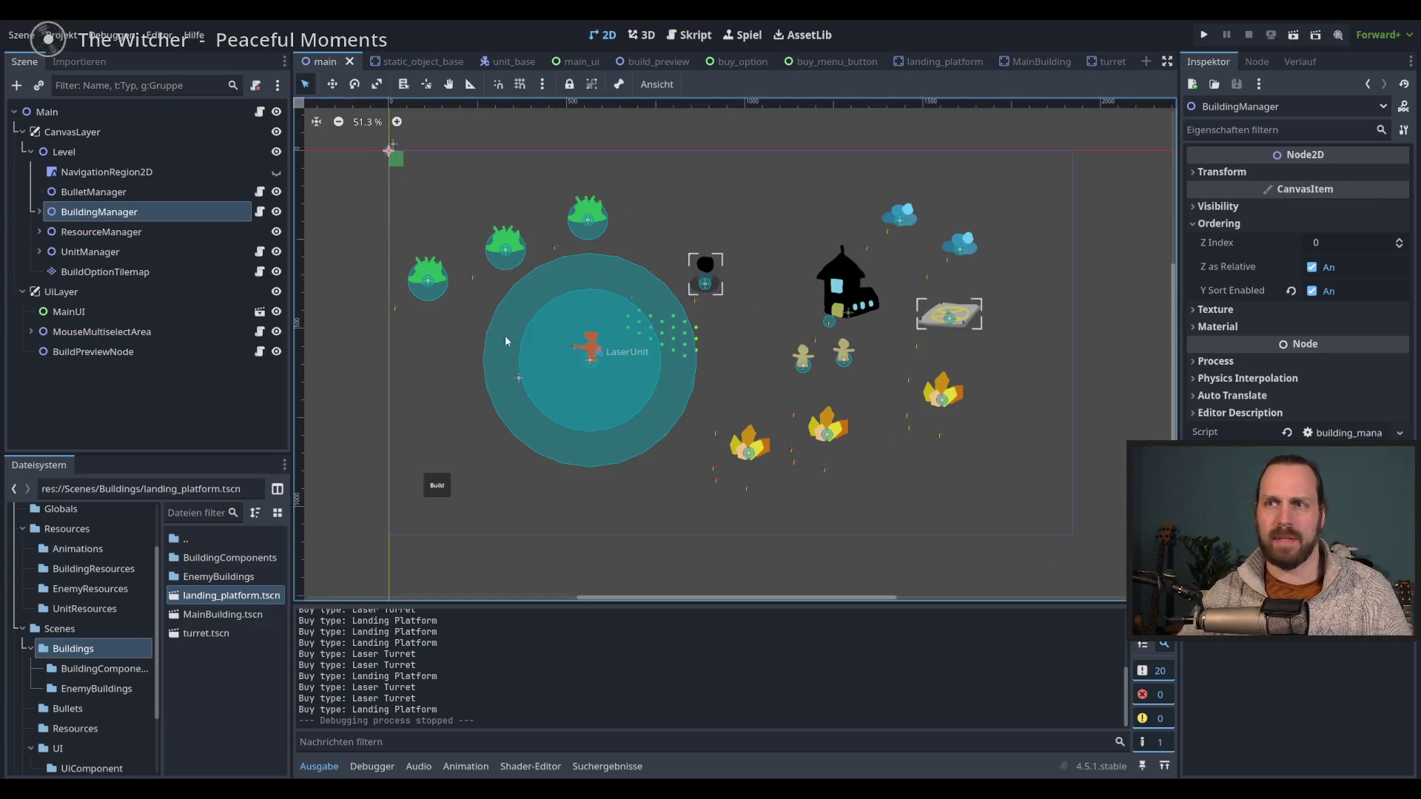
click(112, 235)
scroll(497, 402, up, 2)
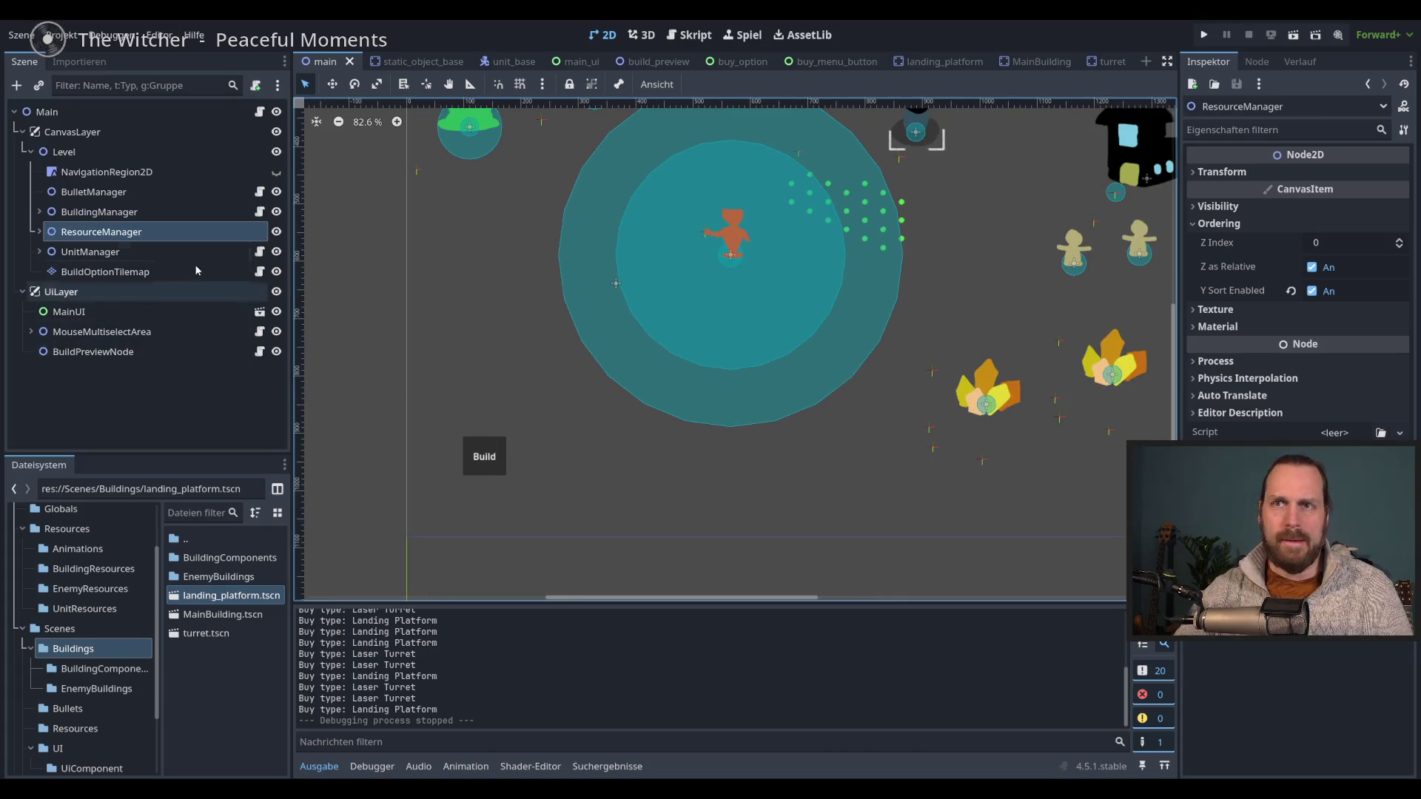
click(569, 61)
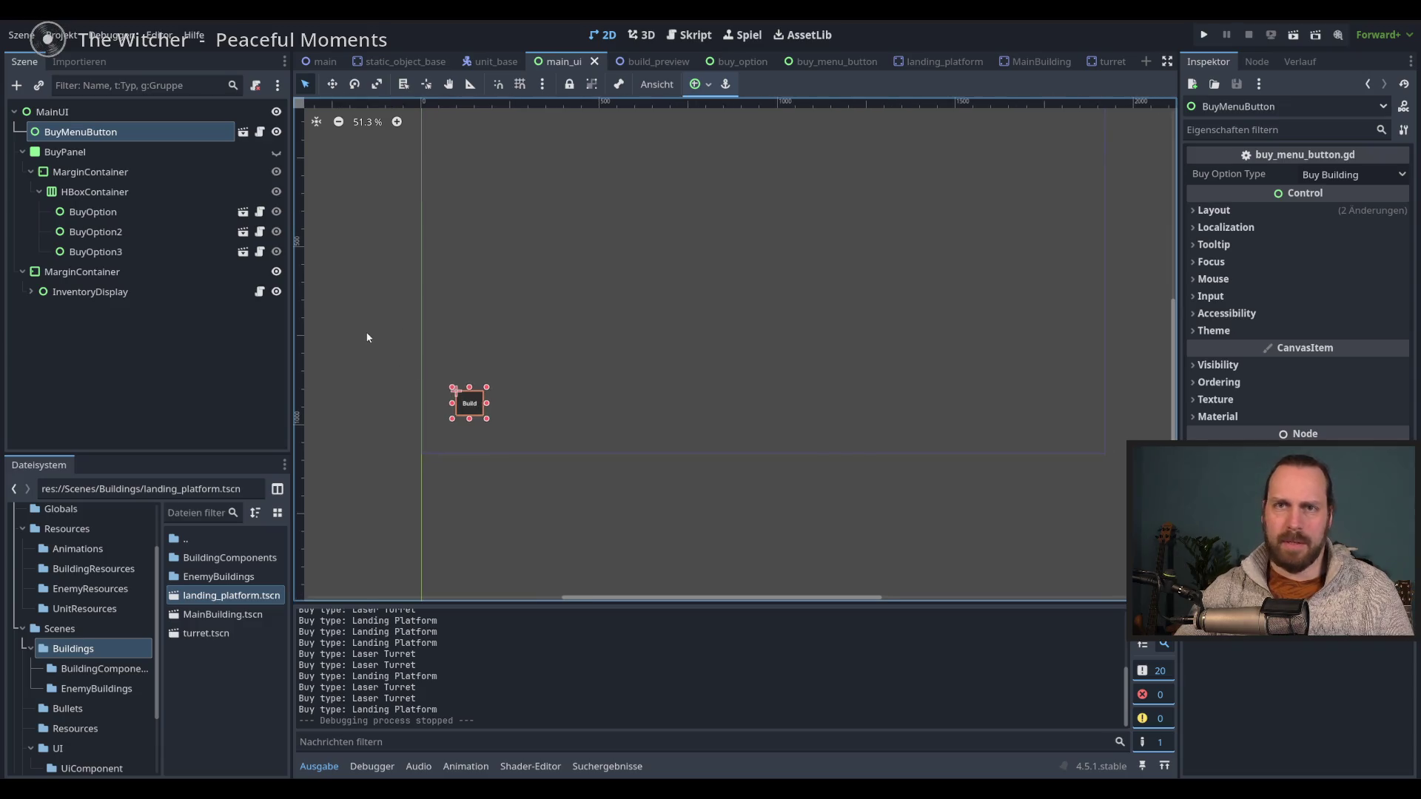
scroll(367, 337, up, 1)
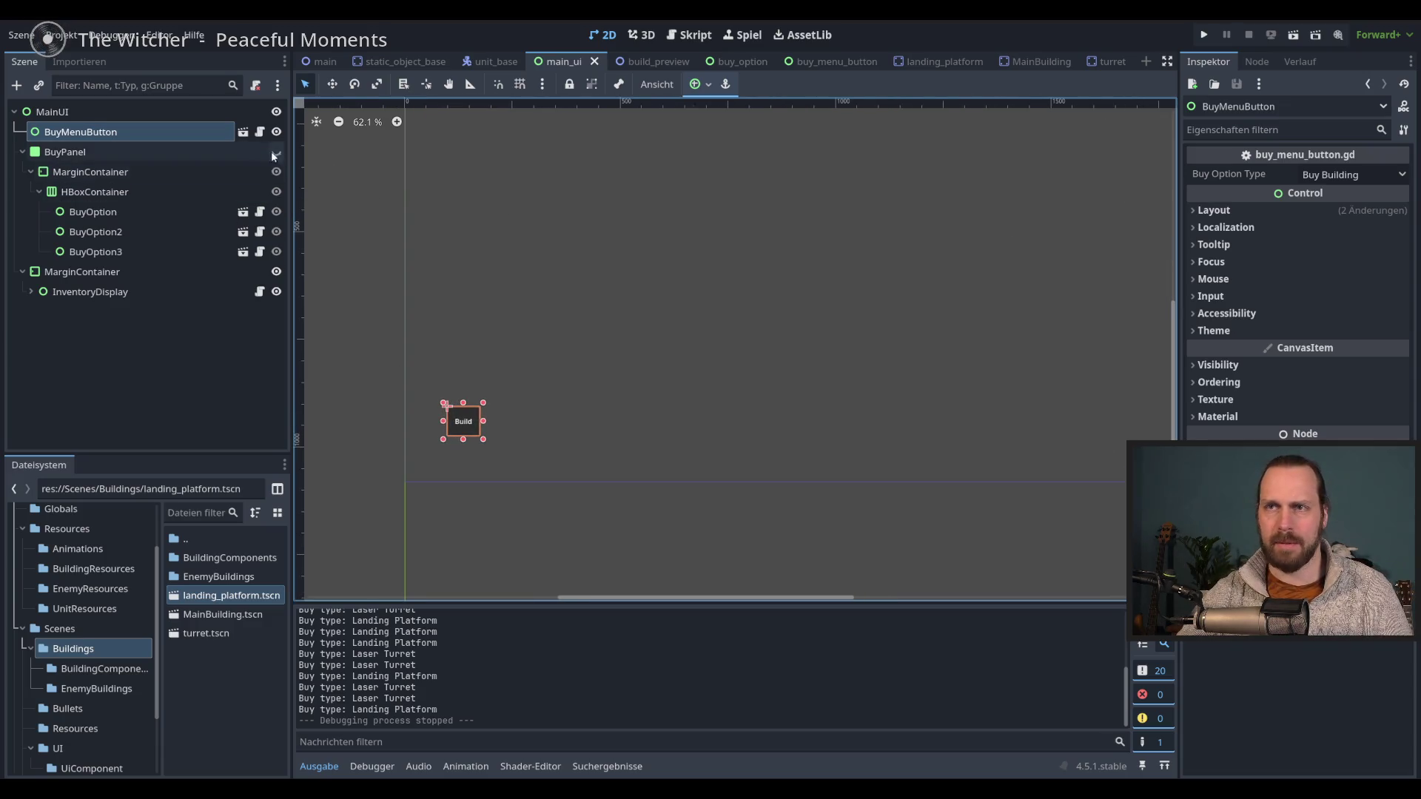
click(149, 291)
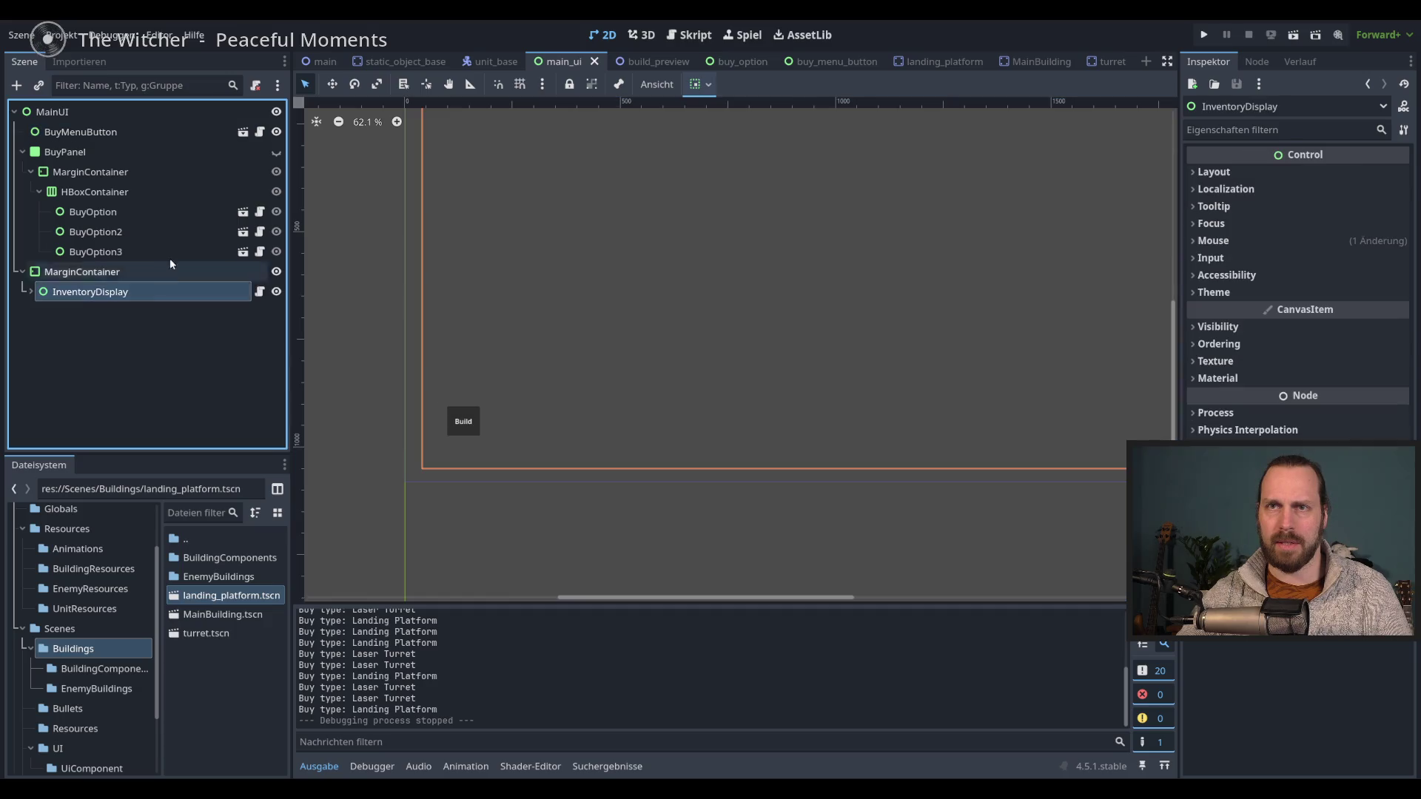
click(136, 135)
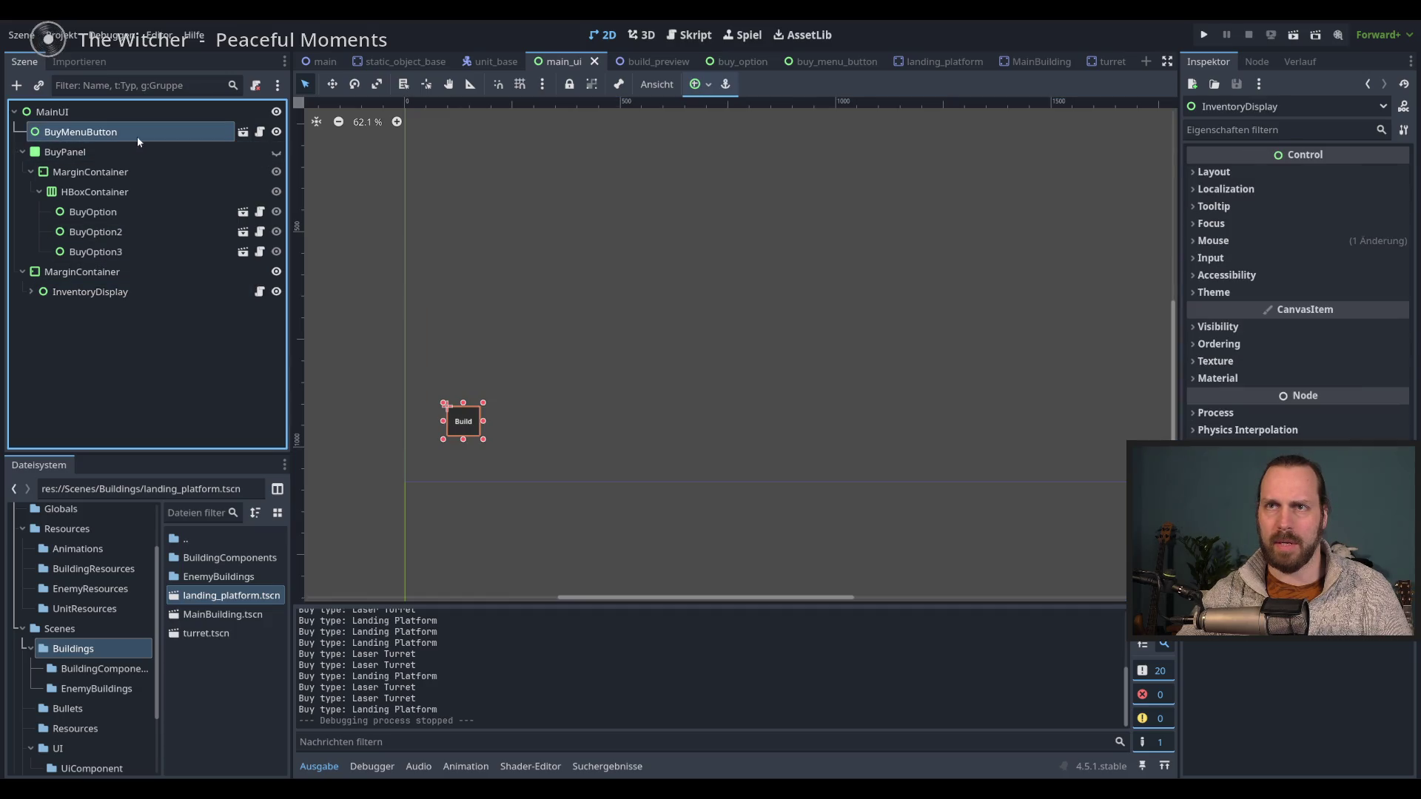
click(243, 131)
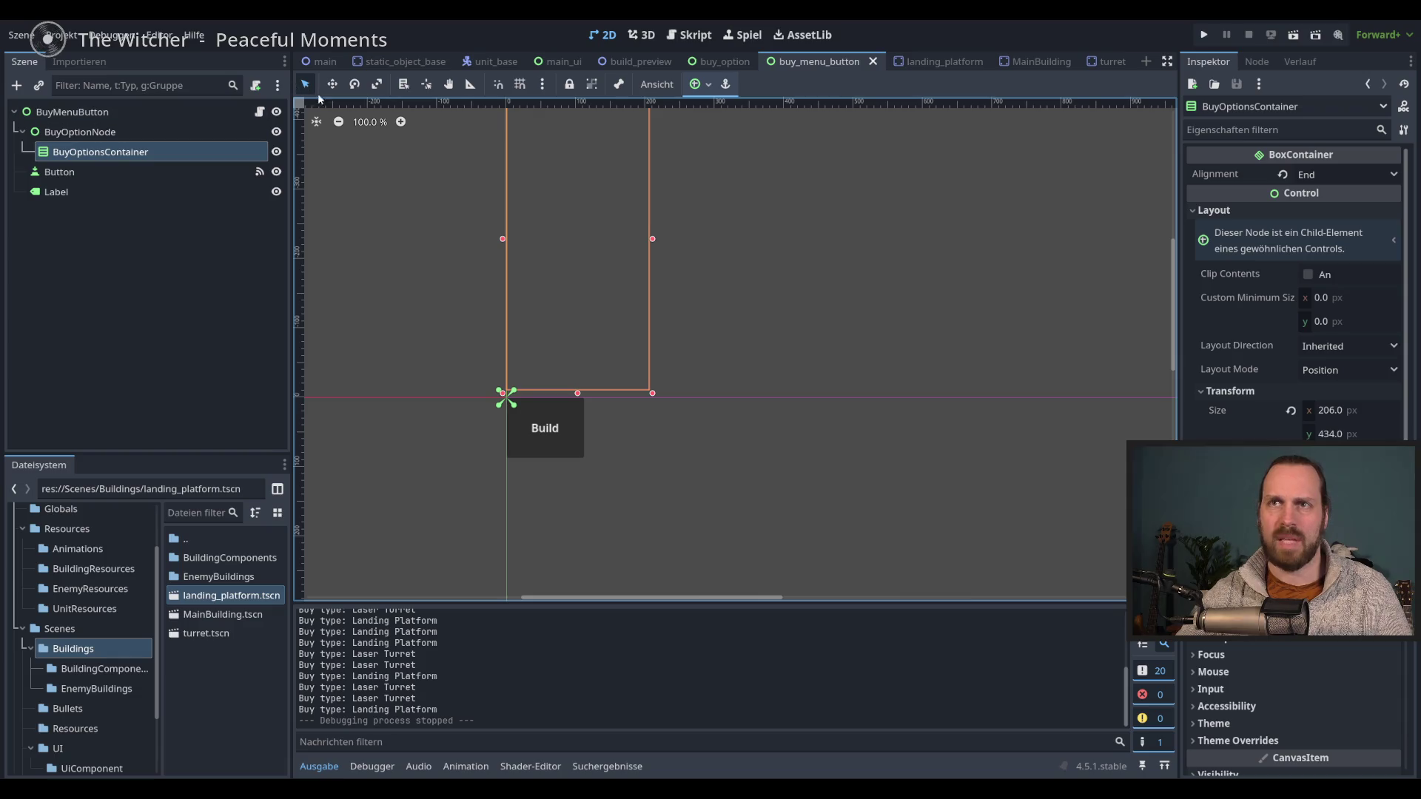
- Enlarge the BuyMenuButton root control to 174×120, undoing an accidental Button resize
click(140, 171)
drag(584, 458, 636, 472)
key(ctrl+z)
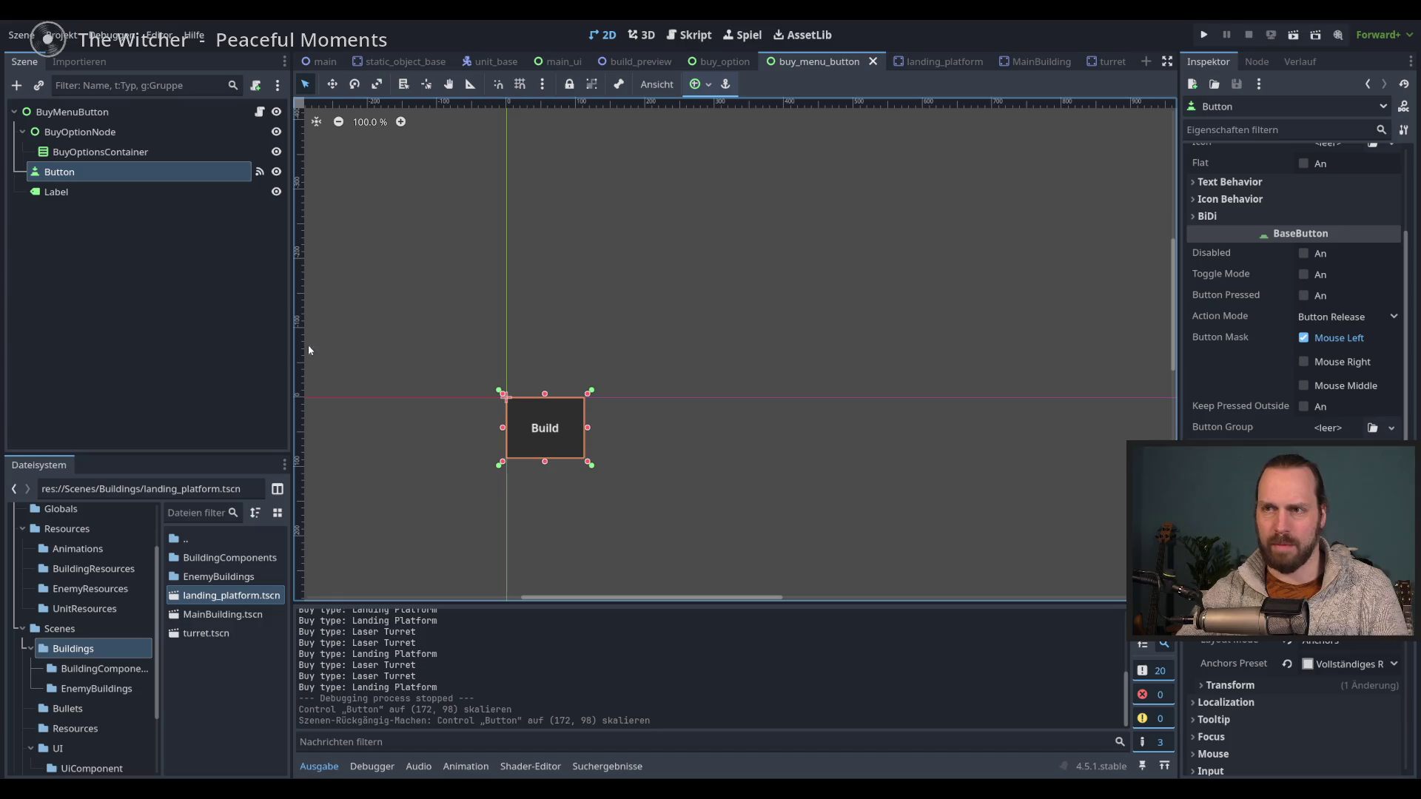
click(72, 112)
drag(590, 463, 630, 484)
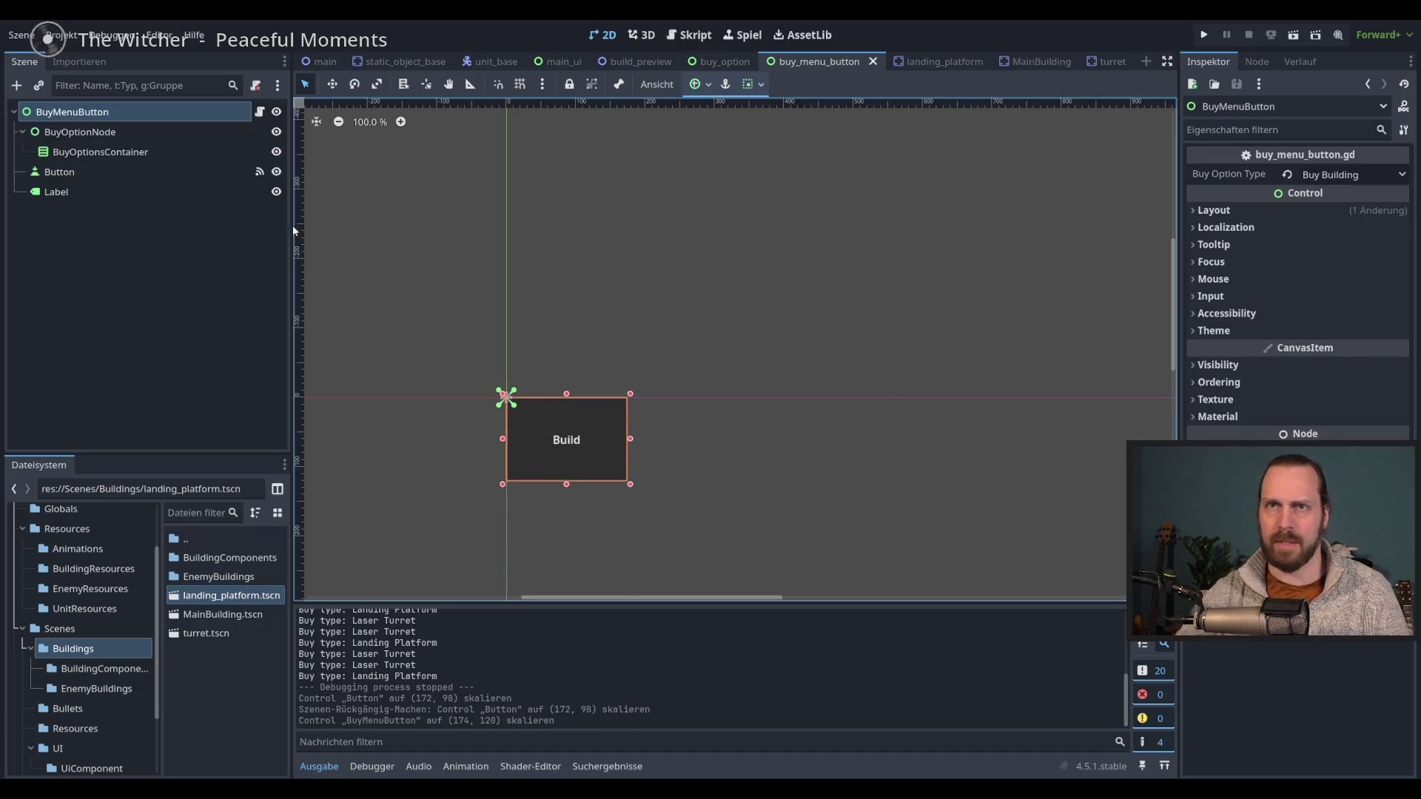
- Test-run the game, then return to main_ui and select its BuyMenuButton node
key(F5)
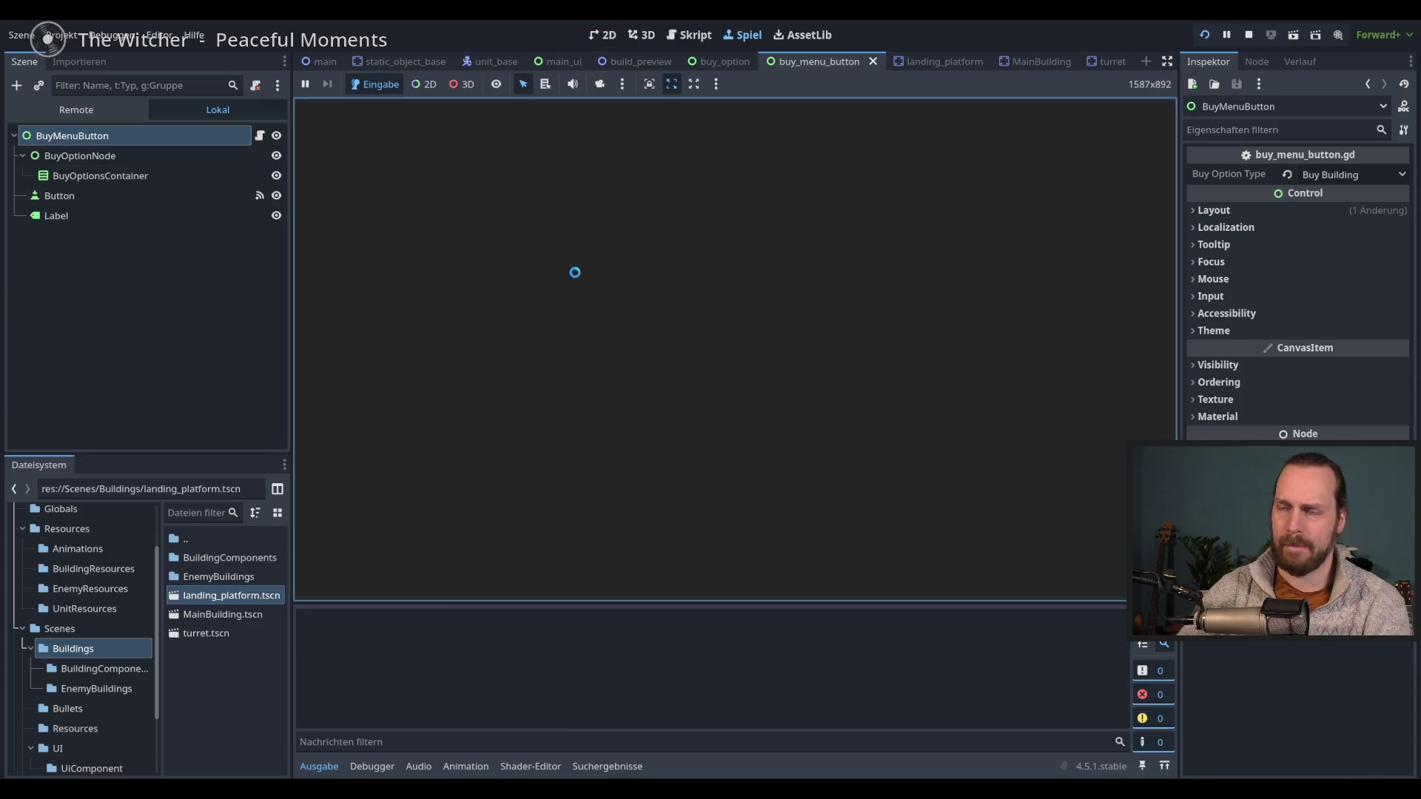
key(F8)
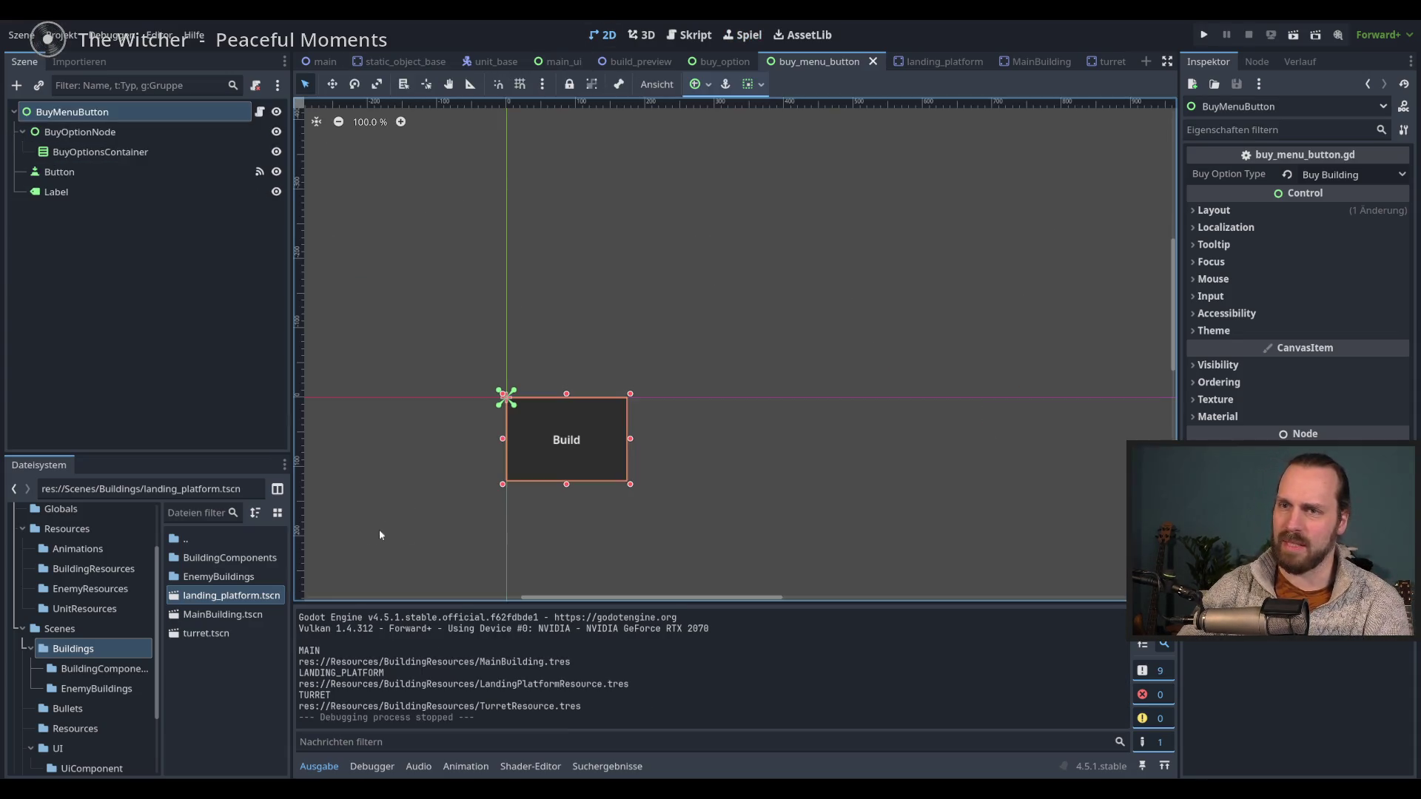
click(104, 237)
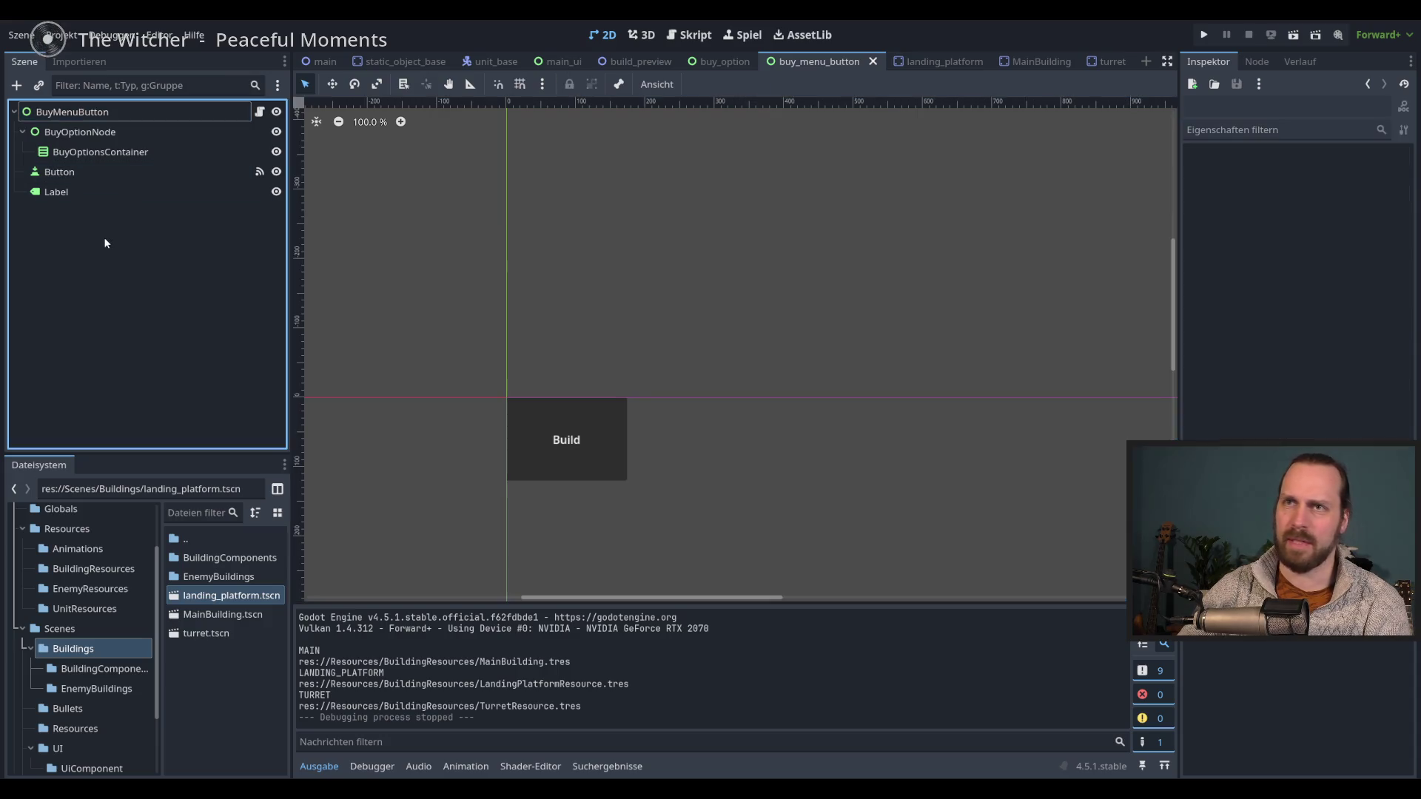
click(566, 61)
click(134, 390)
click(169, 131)
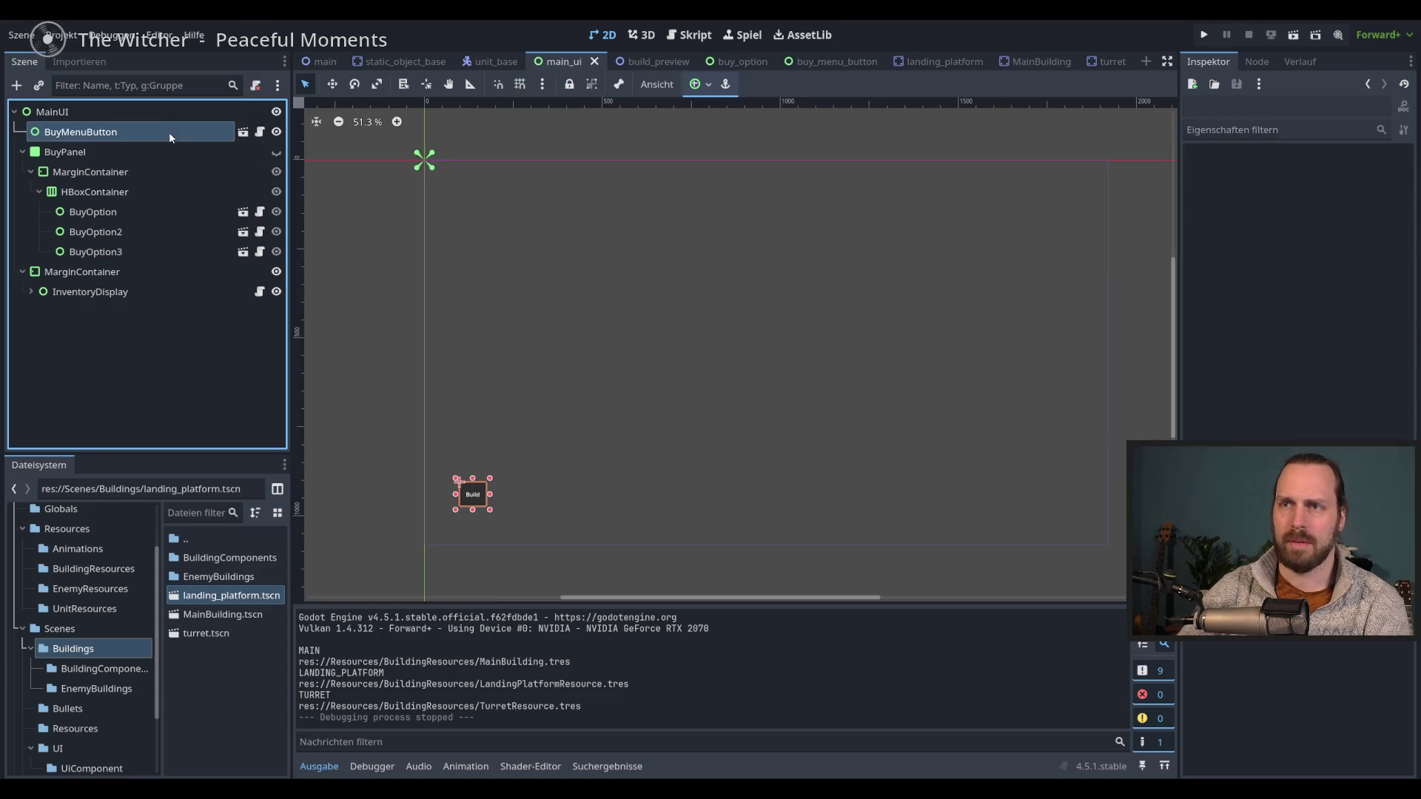
- Delete the existing BuyMenuButton instance from main_ui
click(123, 116)
click(148, 133)
key(Delete)
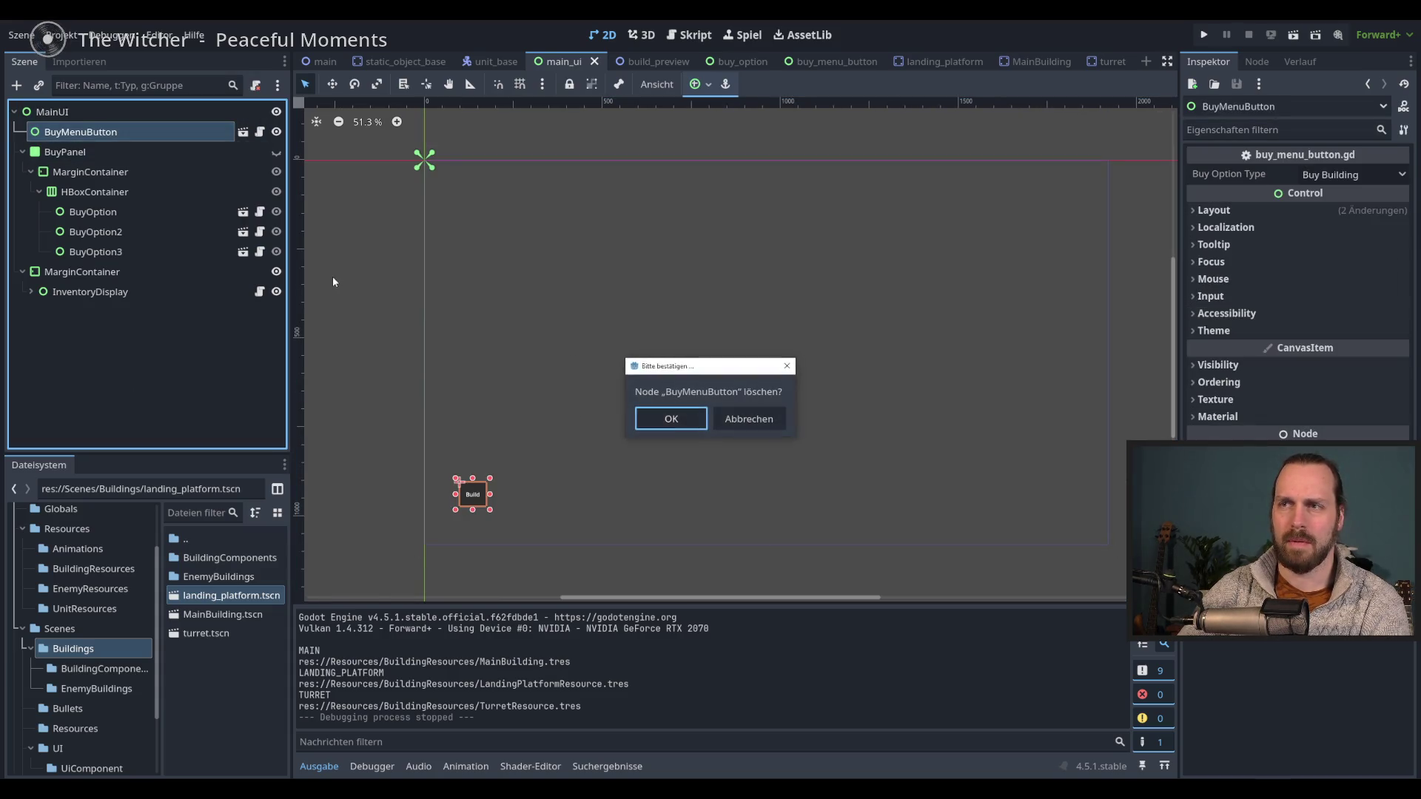
key(Return)
- Instance buy_menu_button.tscn under MainUI and move it to (94, 862)
click(39, 86)
text(buy)
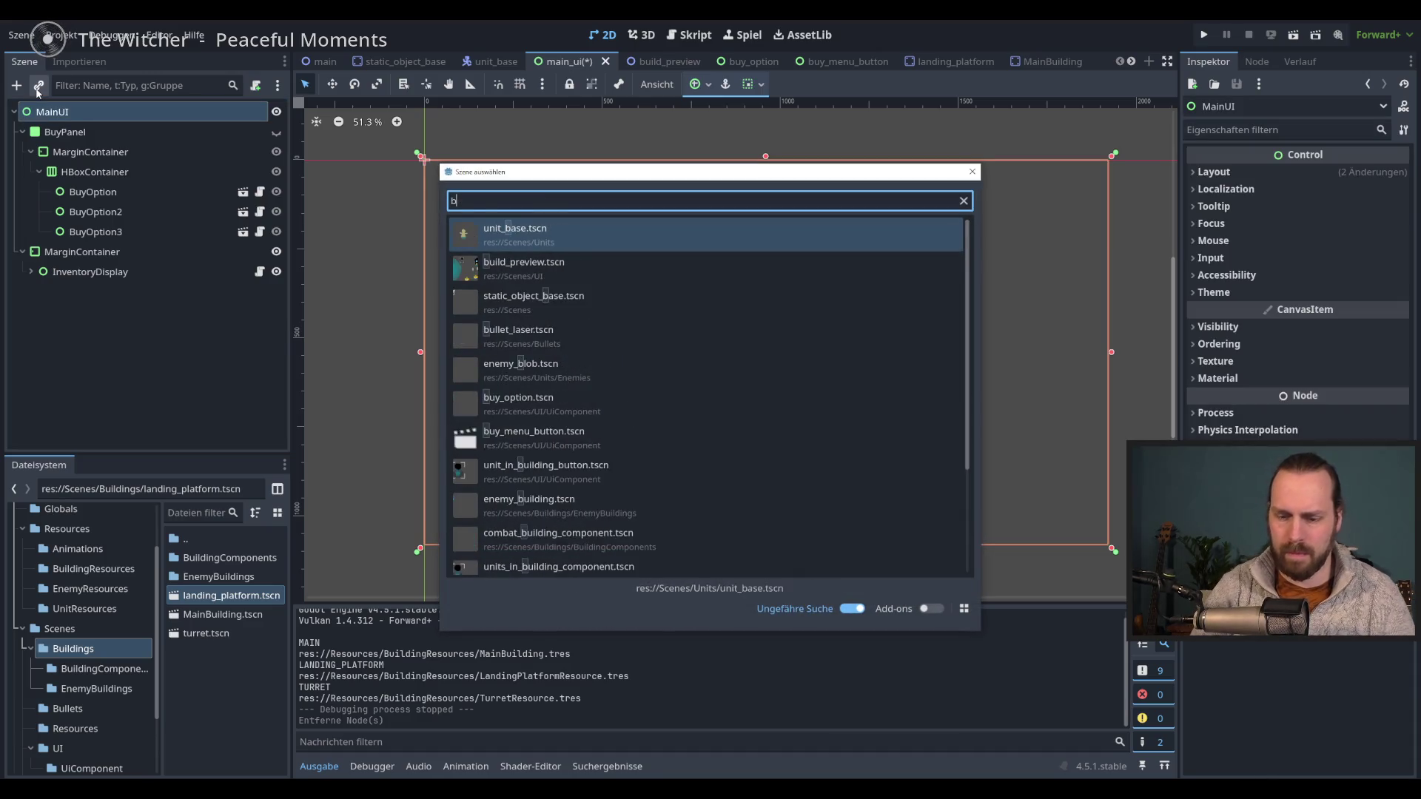
key(Down)
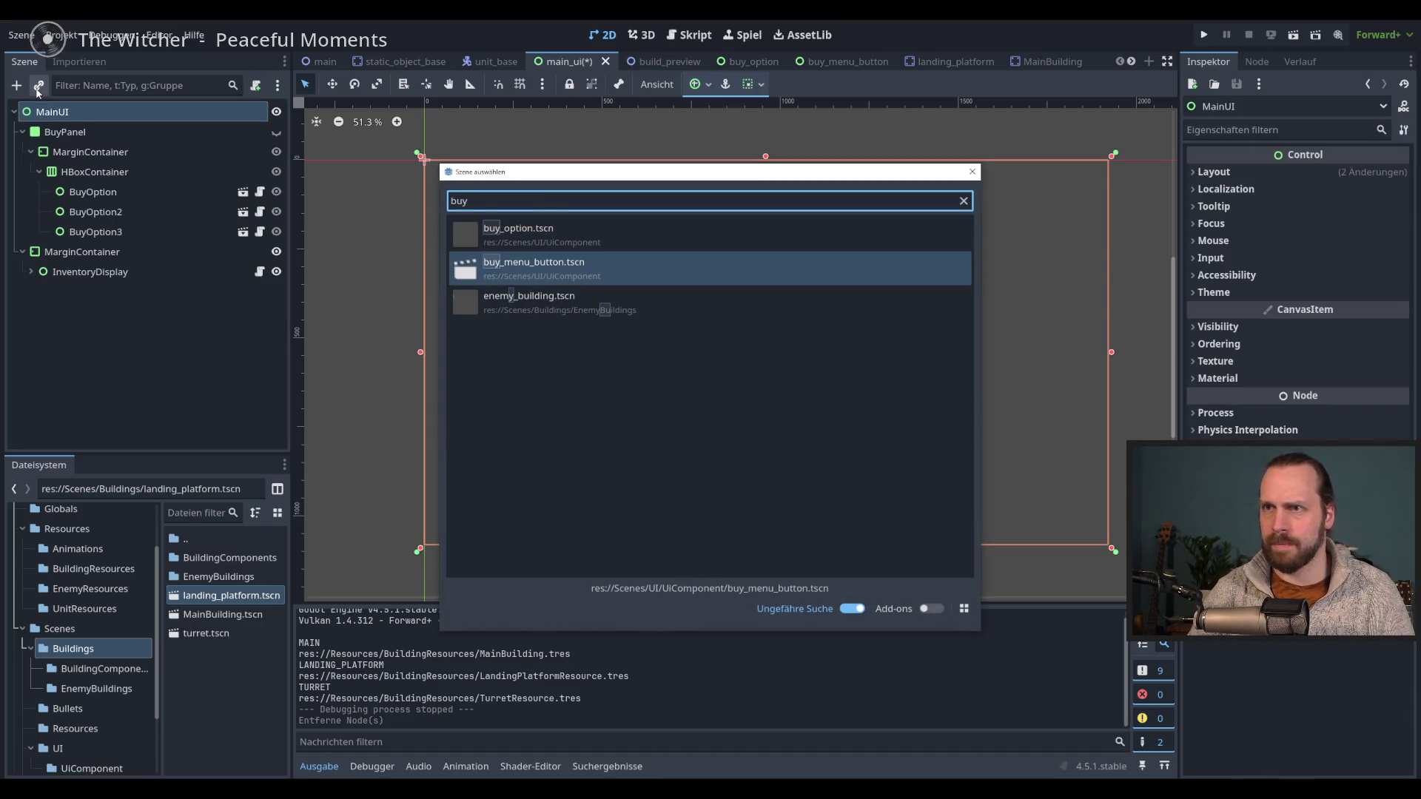
key(Return)
key(w)
mouse_move(427, 228)
mouse_down()
mouse_move(502, 371)
mouse_move(476, 546)
mouse_move(465, 544)
mouse_up()
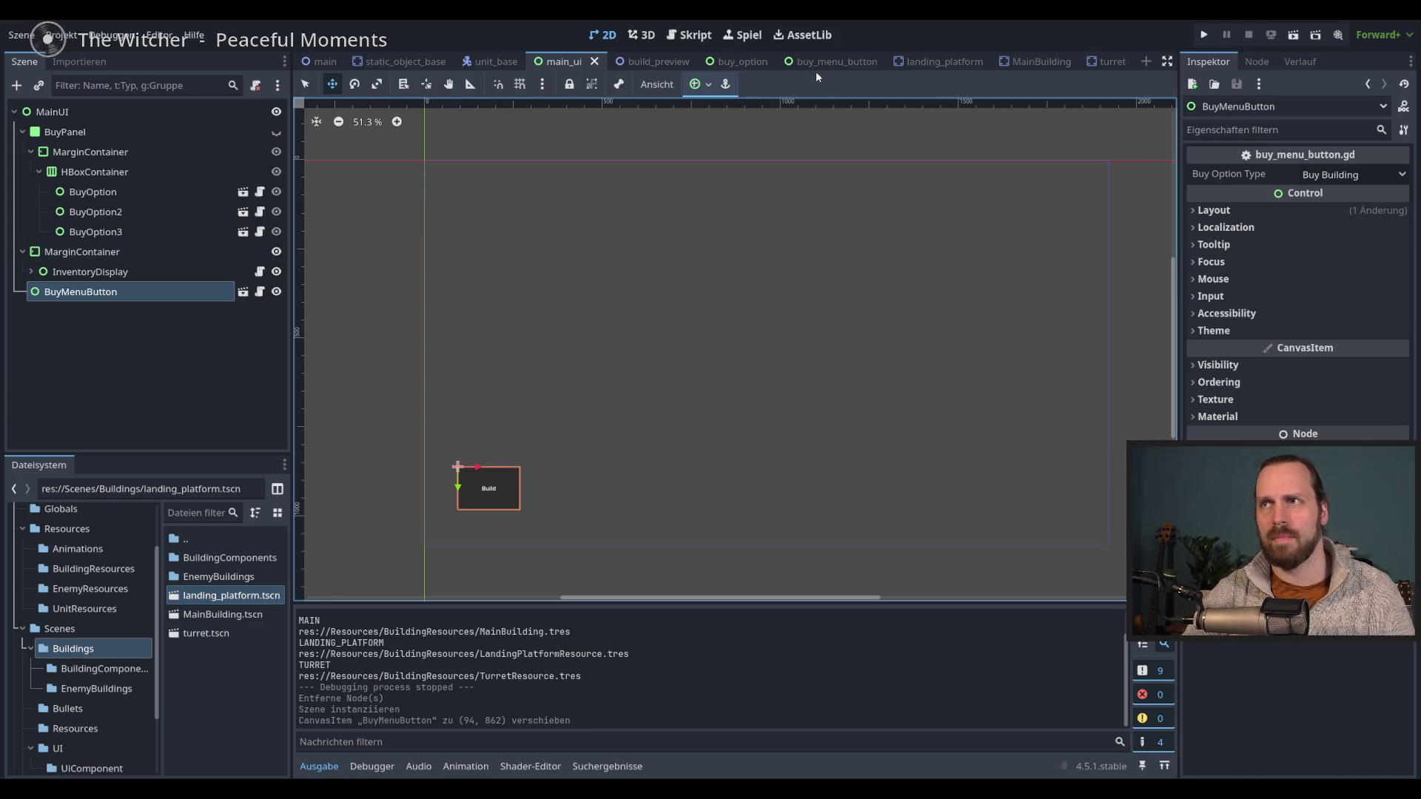
click(242, 293)
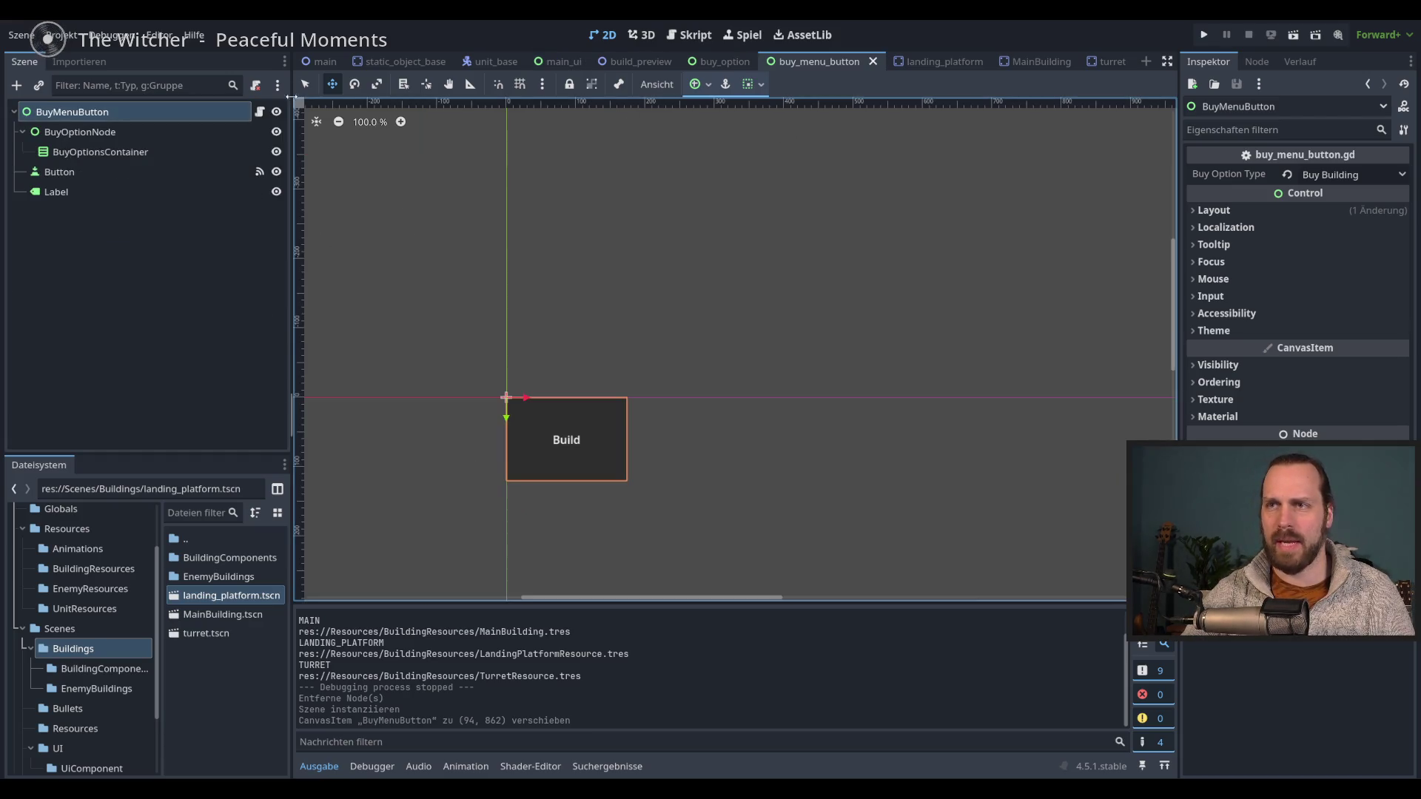
- Shrink the BuyMenuButton root in its scene, first to 143×102, then to 57×43
drag(630, 484, 608, 471)
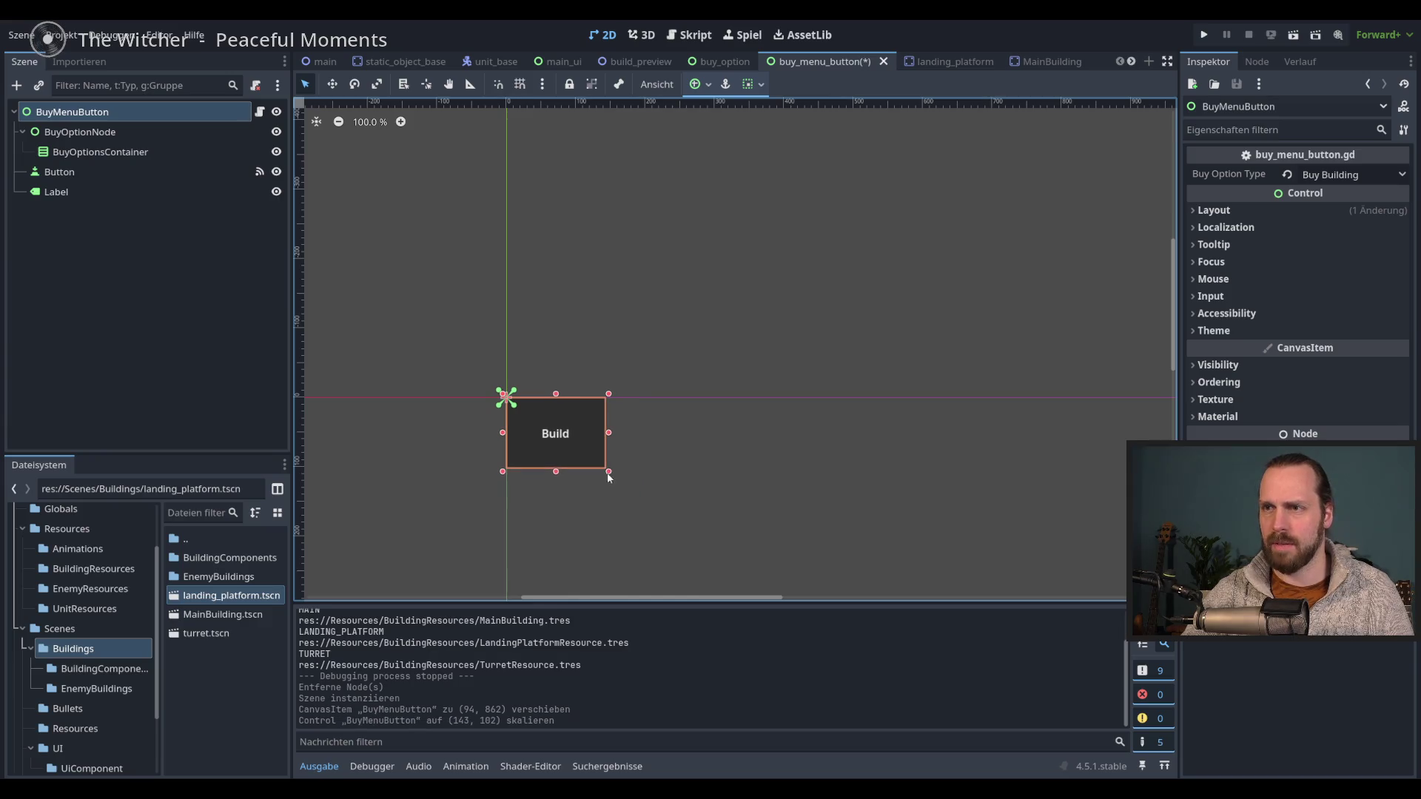
click(562, 64)
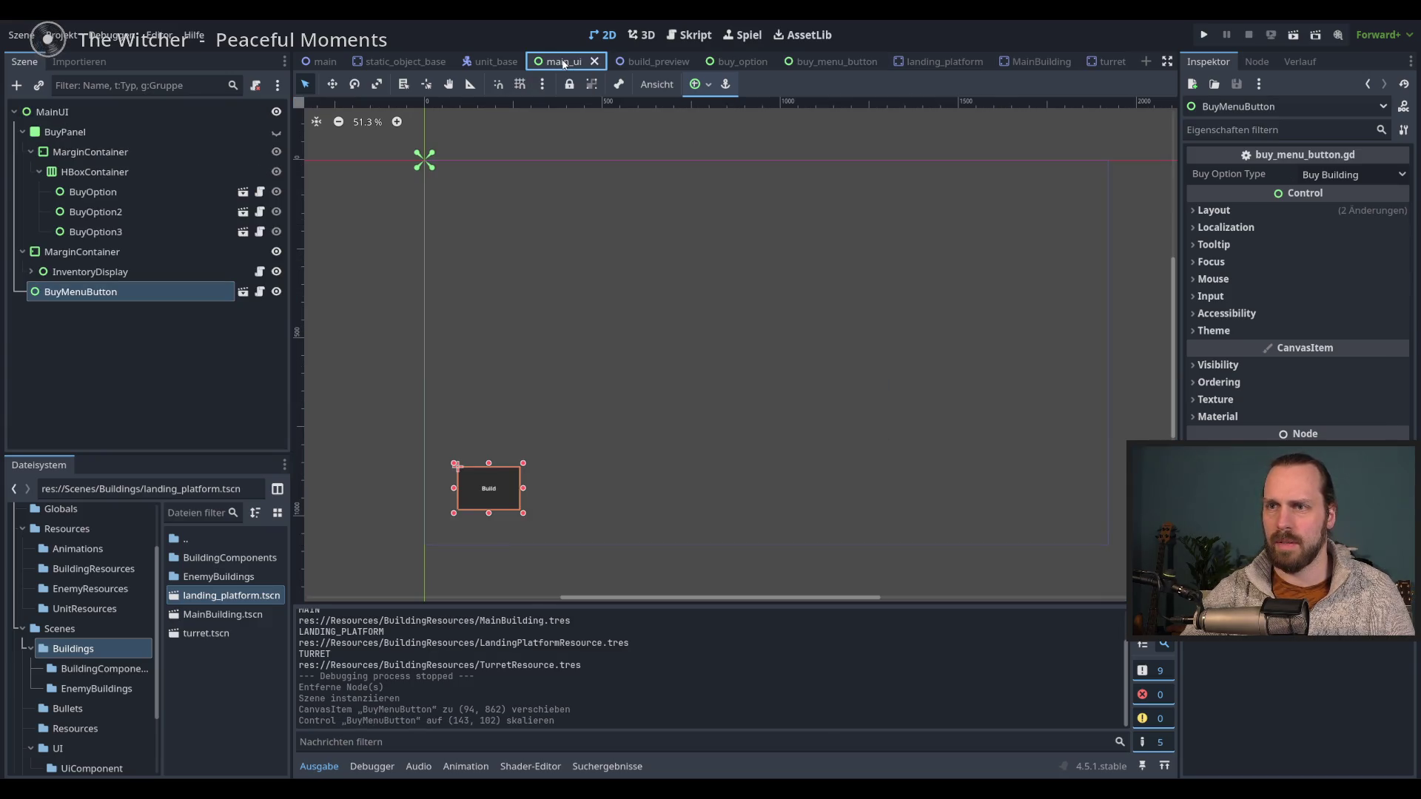
click(814, 62)
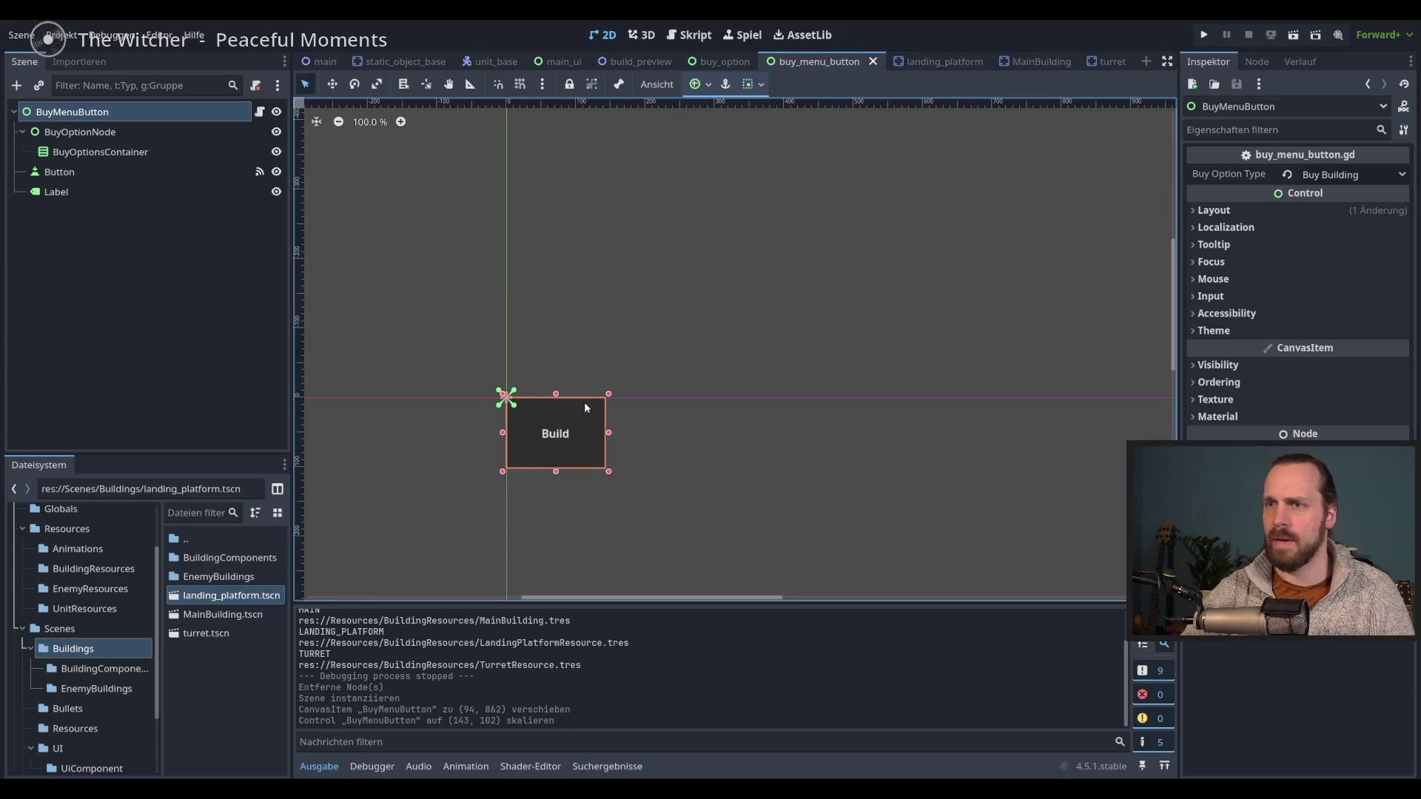
click(609, 484)
click(584, 460)
click(595, 453)
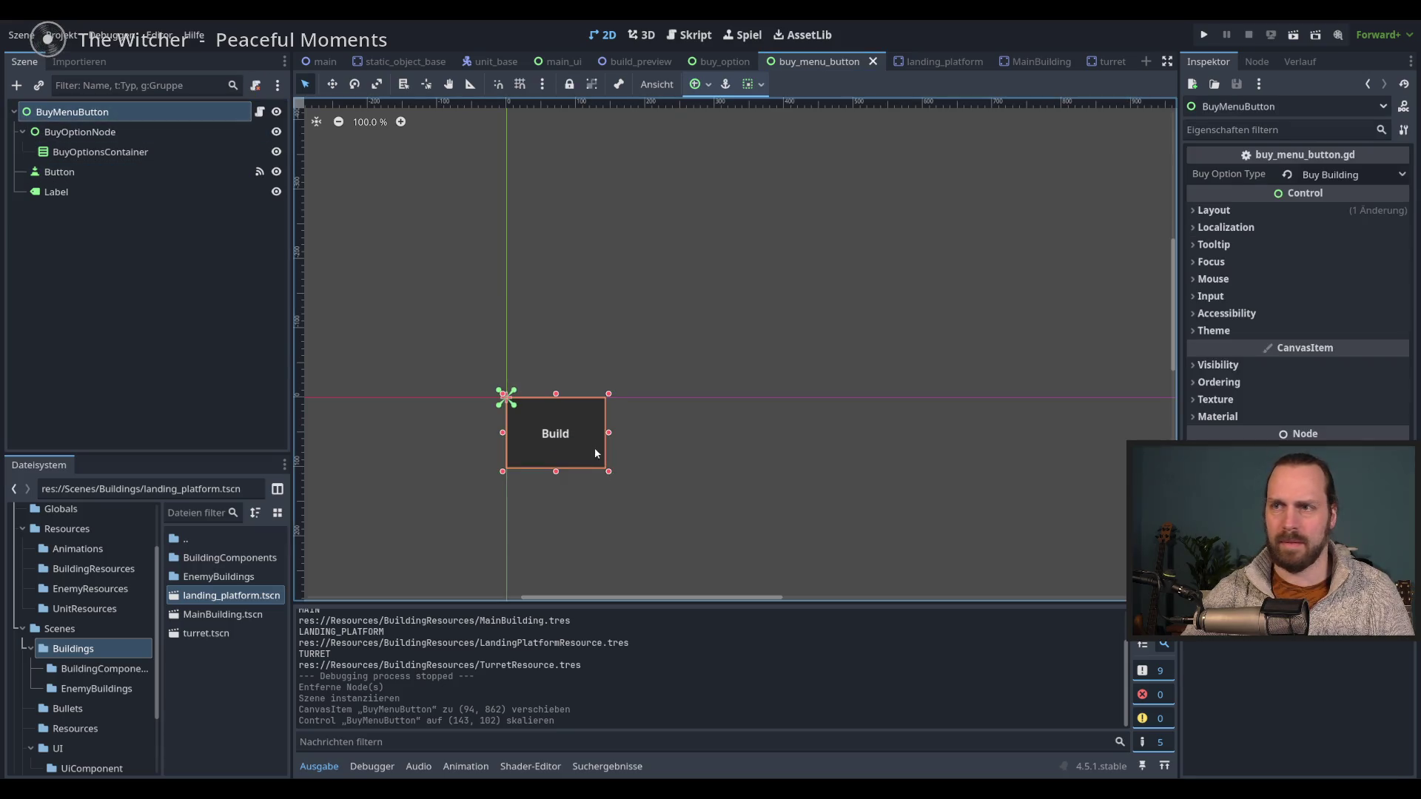
drag(608, 472, 548, 429)
- In main_ui, resize the Build button to 133×78, then delete the BuyMenuButton instance
click(555, 63)
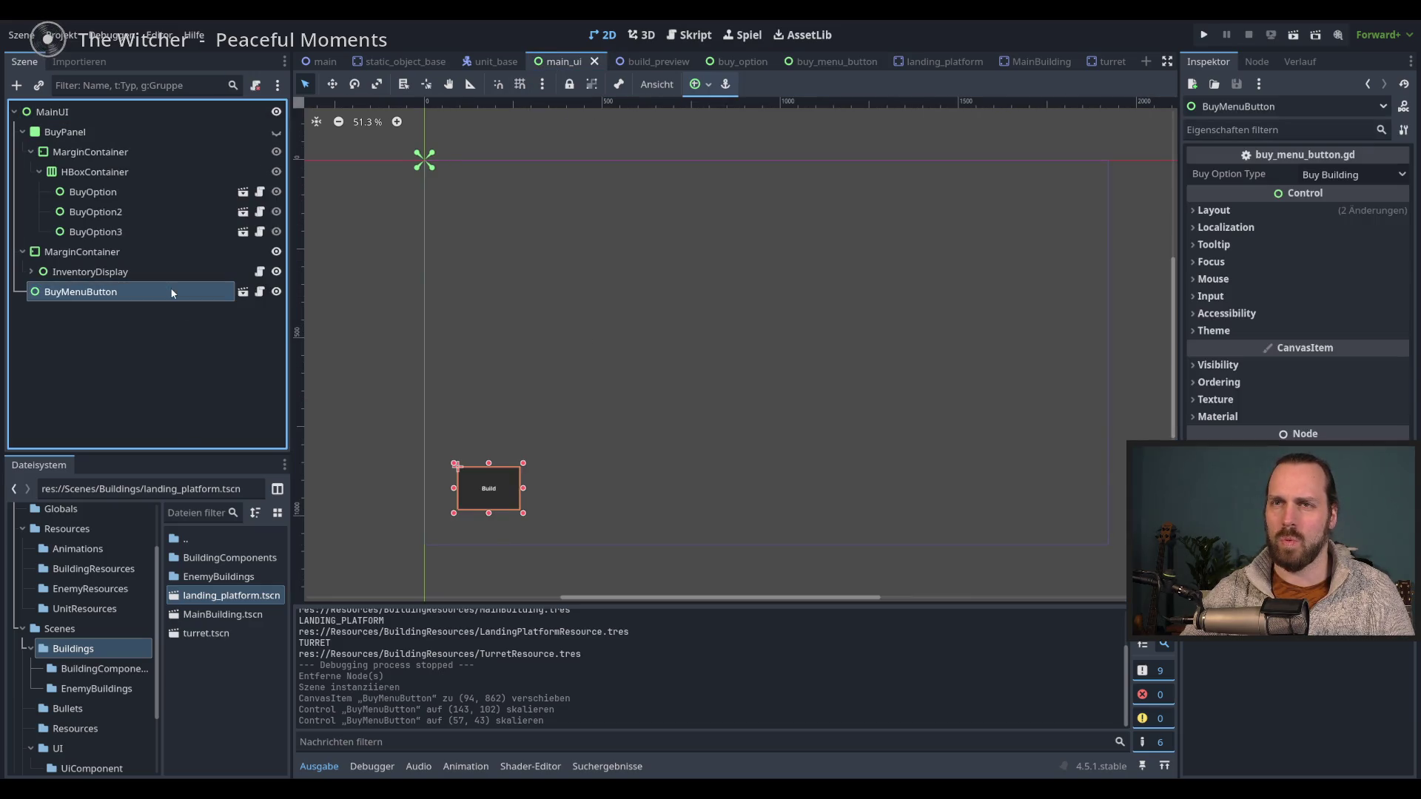
drag(522, 519, 509, 498)
click(111, 272)
click(111, 293)
key(Delete)
key(Return)
- Enlarge the buy_menu_button scene's root to 119×96 and return to main_ui
click(749, 65)
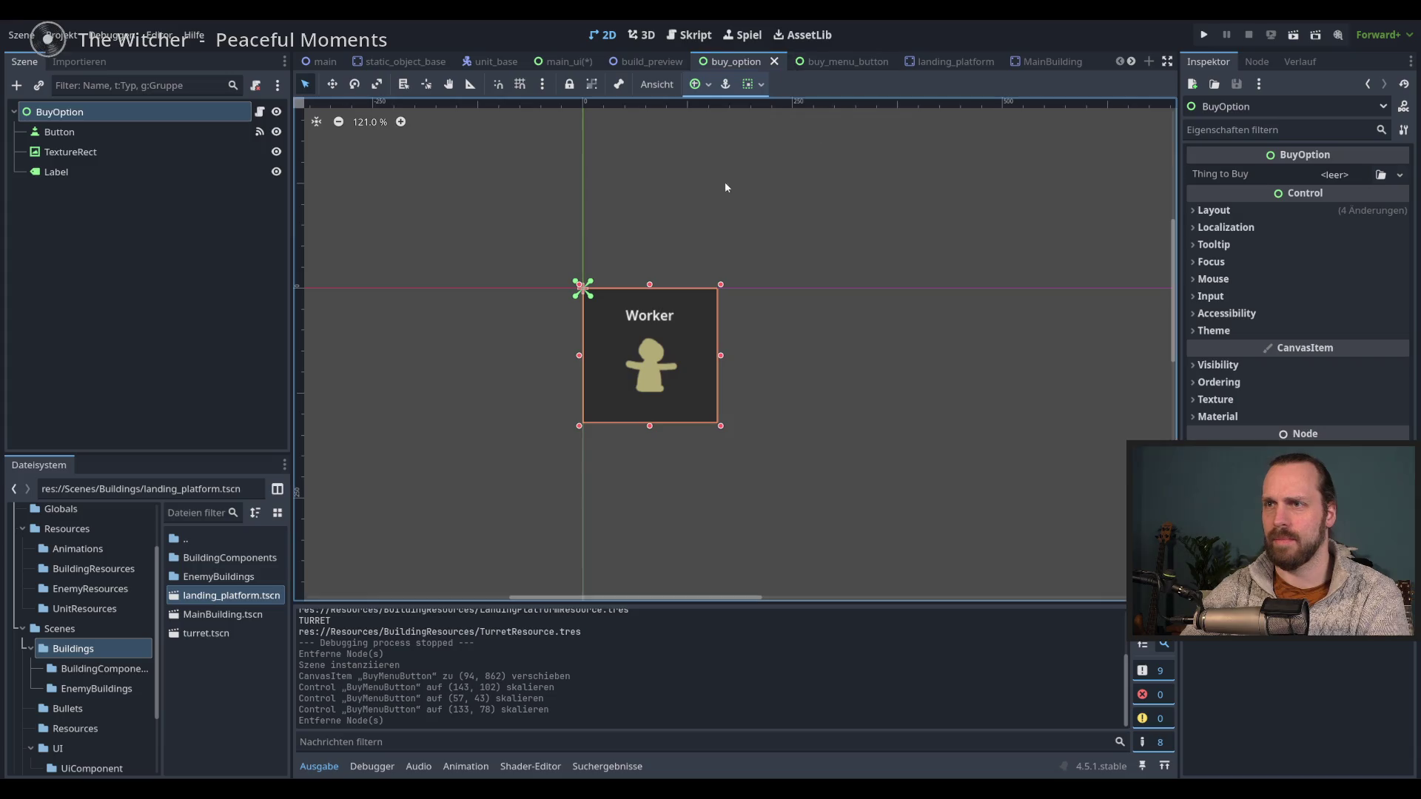
click(832, 62)
drag(550, 431, 592, 467)
click(569, 62)
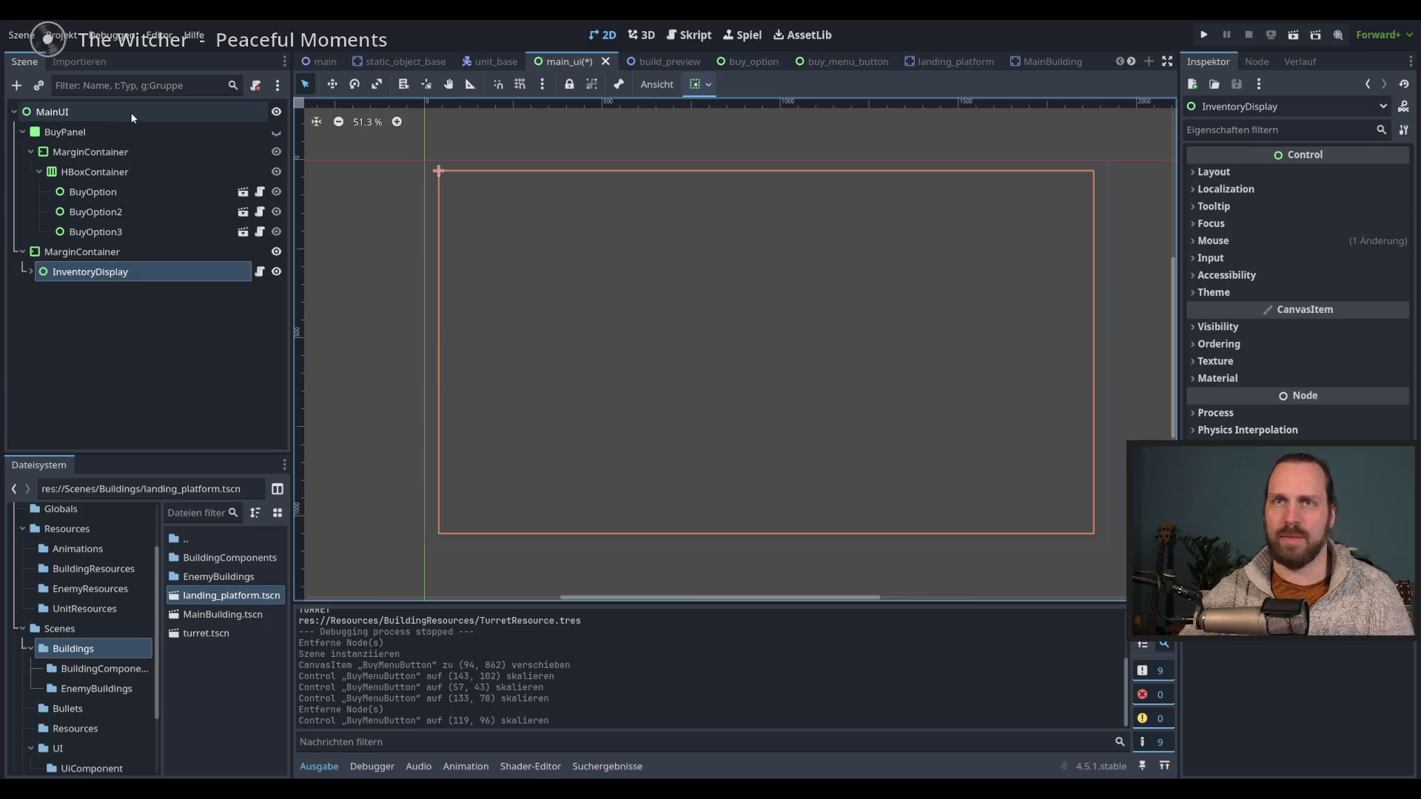
- Instance buy_menu_button.tscn, move it to bottom left (91, 907), and reparent it directly under MainUI
click(39, 85)
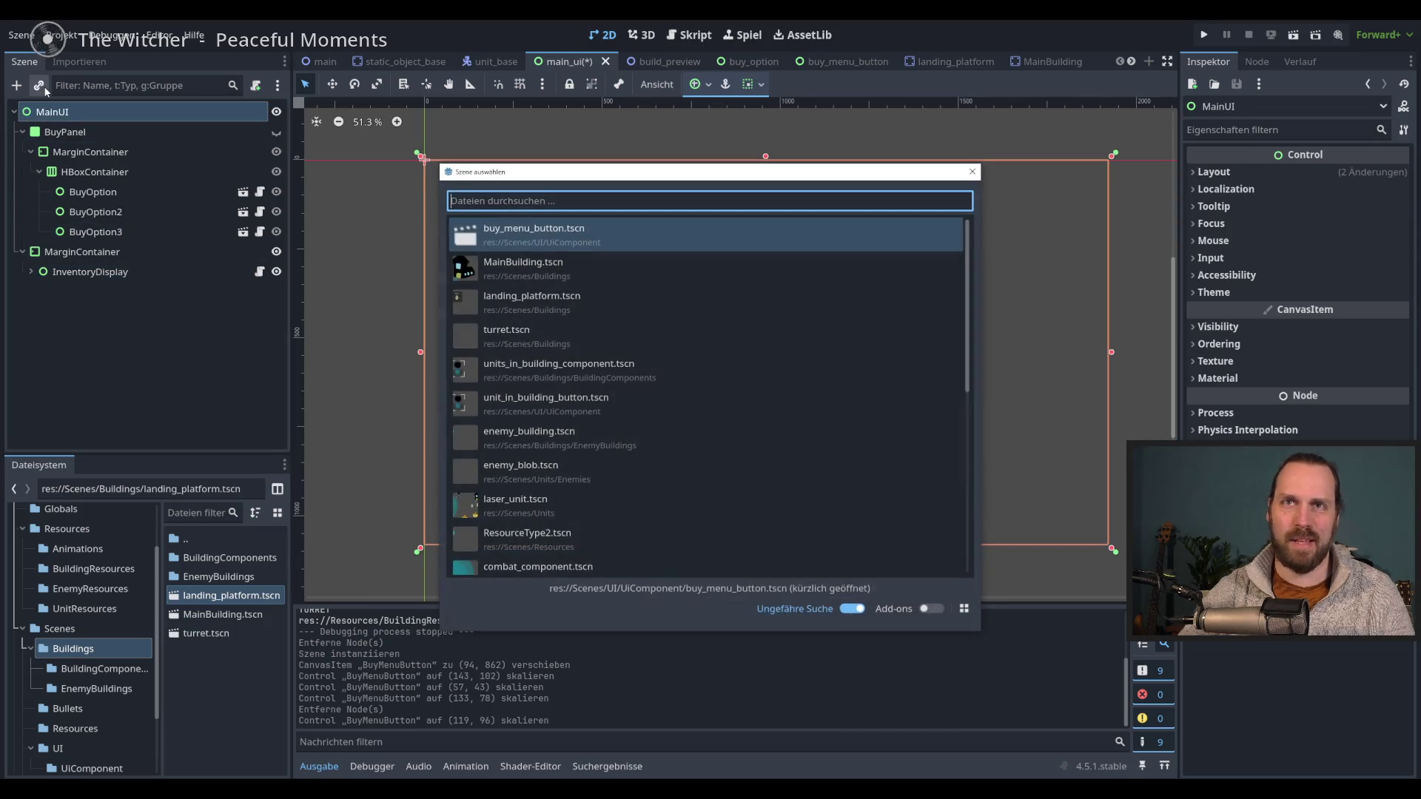
text(buy)
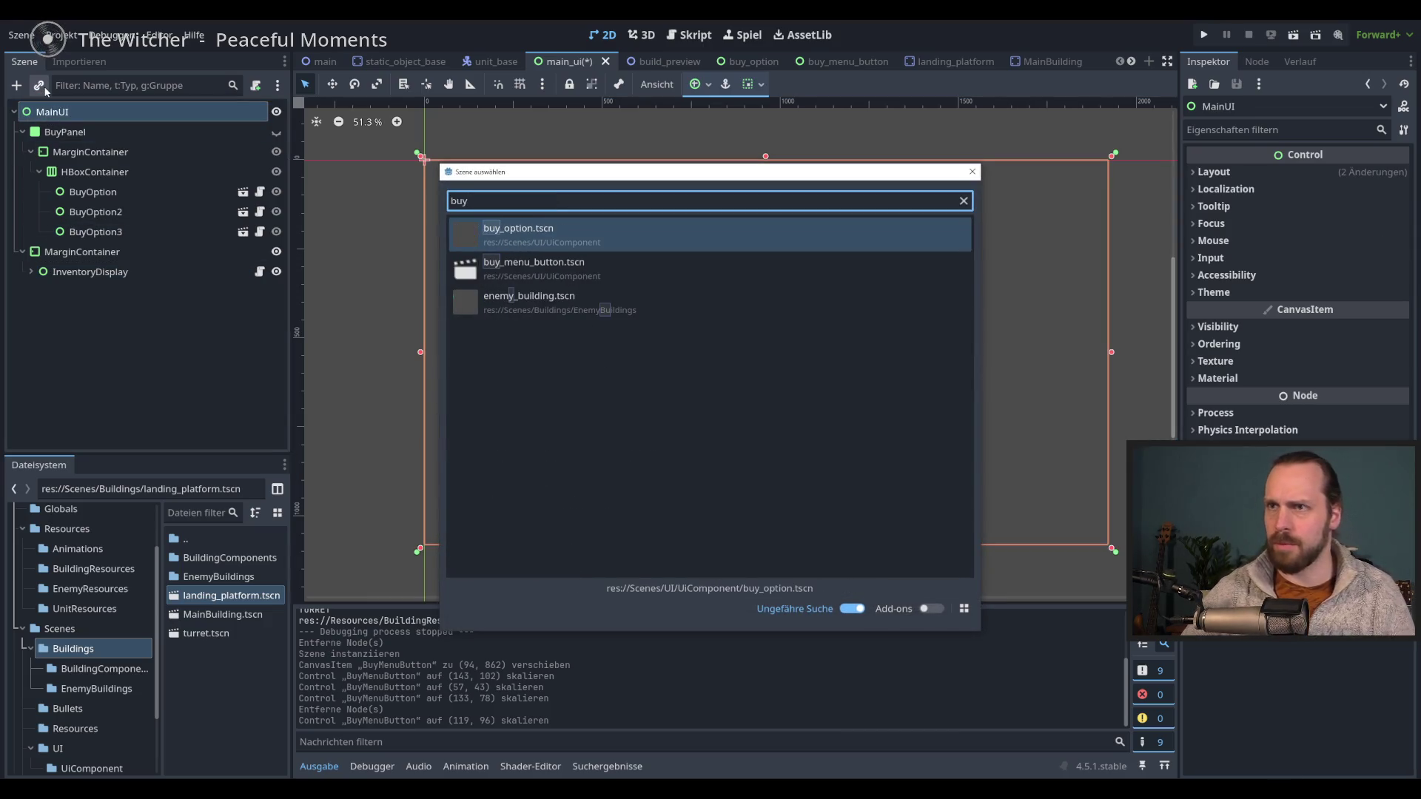
key(Down)
key(Return)
key(w)
scroll(415, 237, down, 1)
drag(448, 264, 478, 559)
click(89, 272)
click(68, 293)
drag(68, 293, 66, 121)
- Duplicate it as BuyMenuButton2 at (278, 907), set Buy Option Type to Buy Unit, and save
key(ctrl+d)
drag(471, 463, 532, 463)
click(1378, 177)
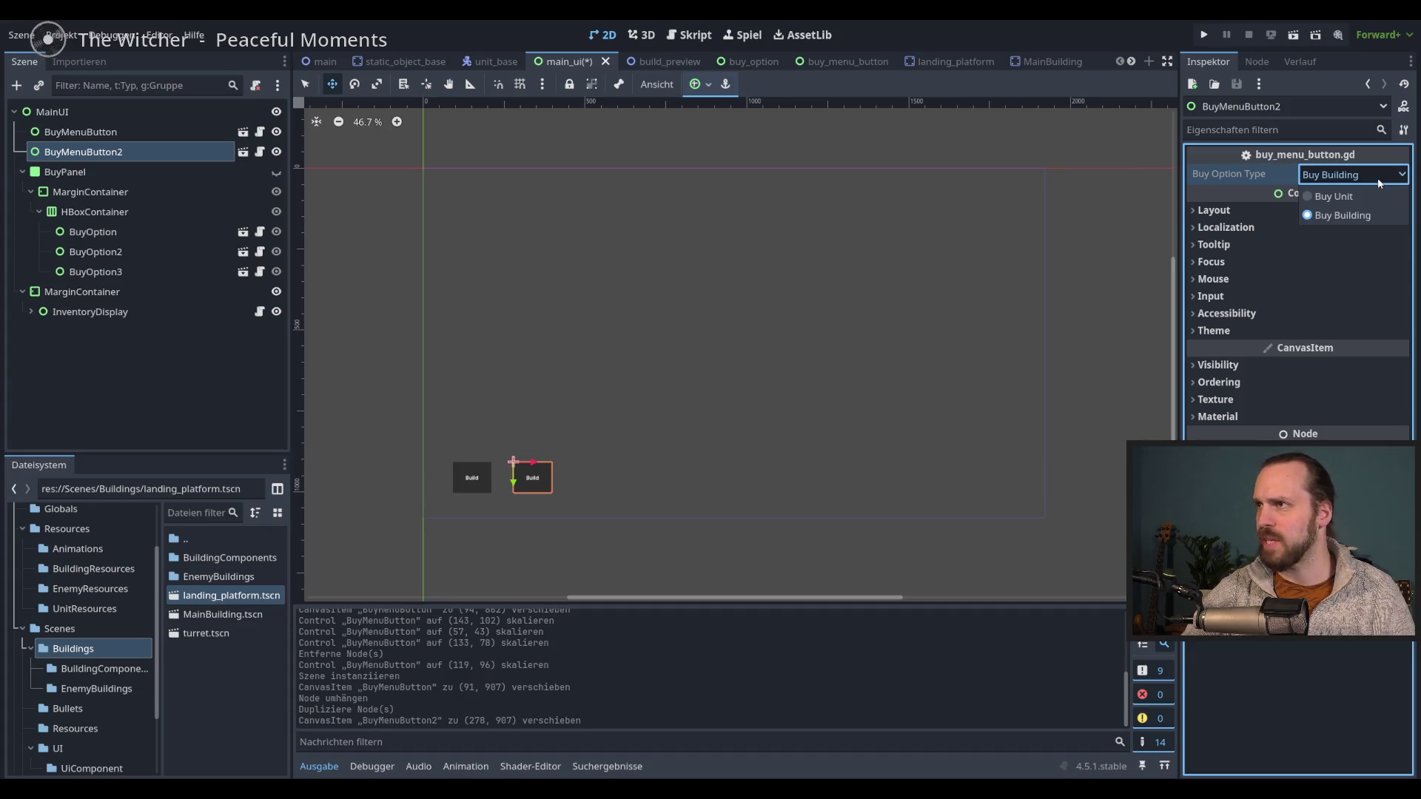
click(1336, 196)
key(ctrl+s)
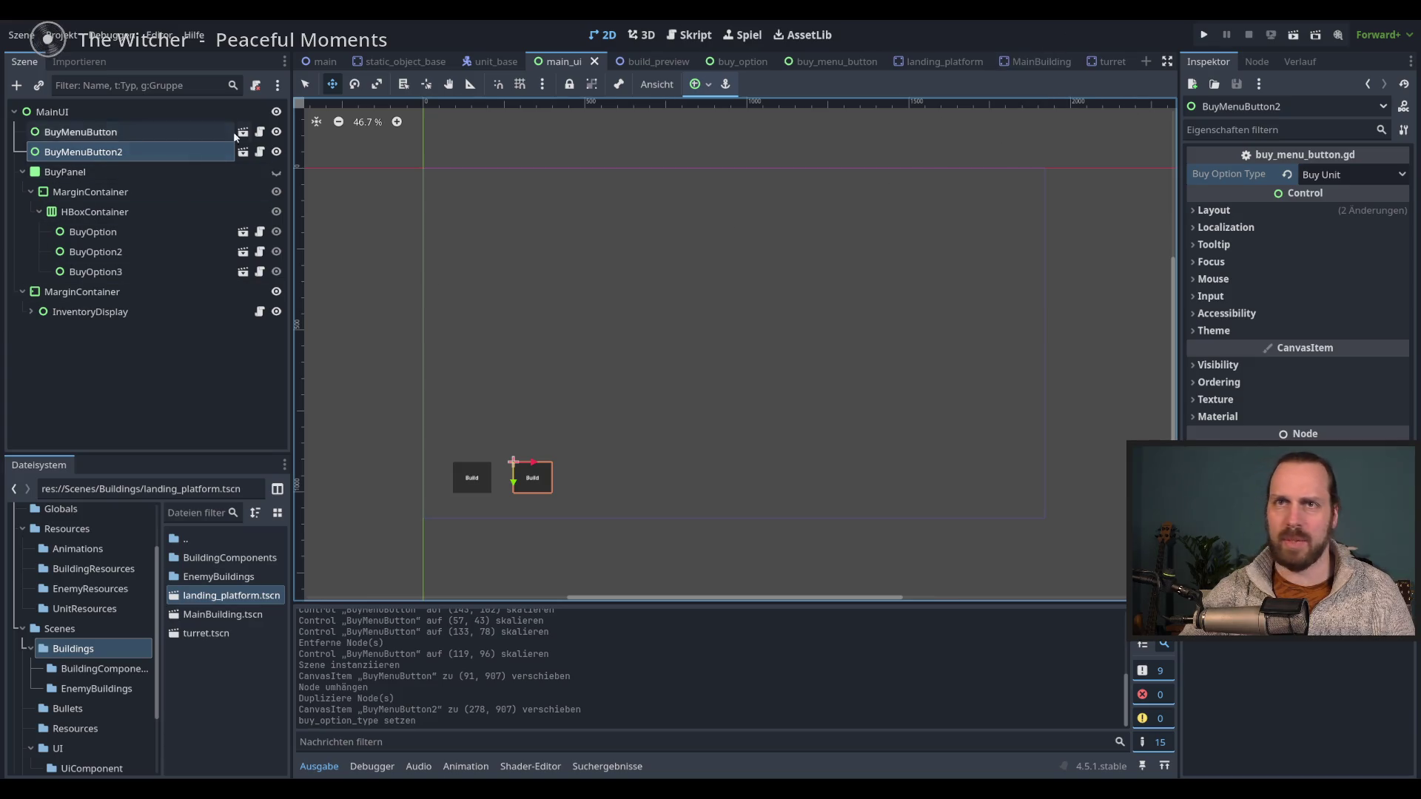
click(259, 152)
scroll(752, 343, up, 2)
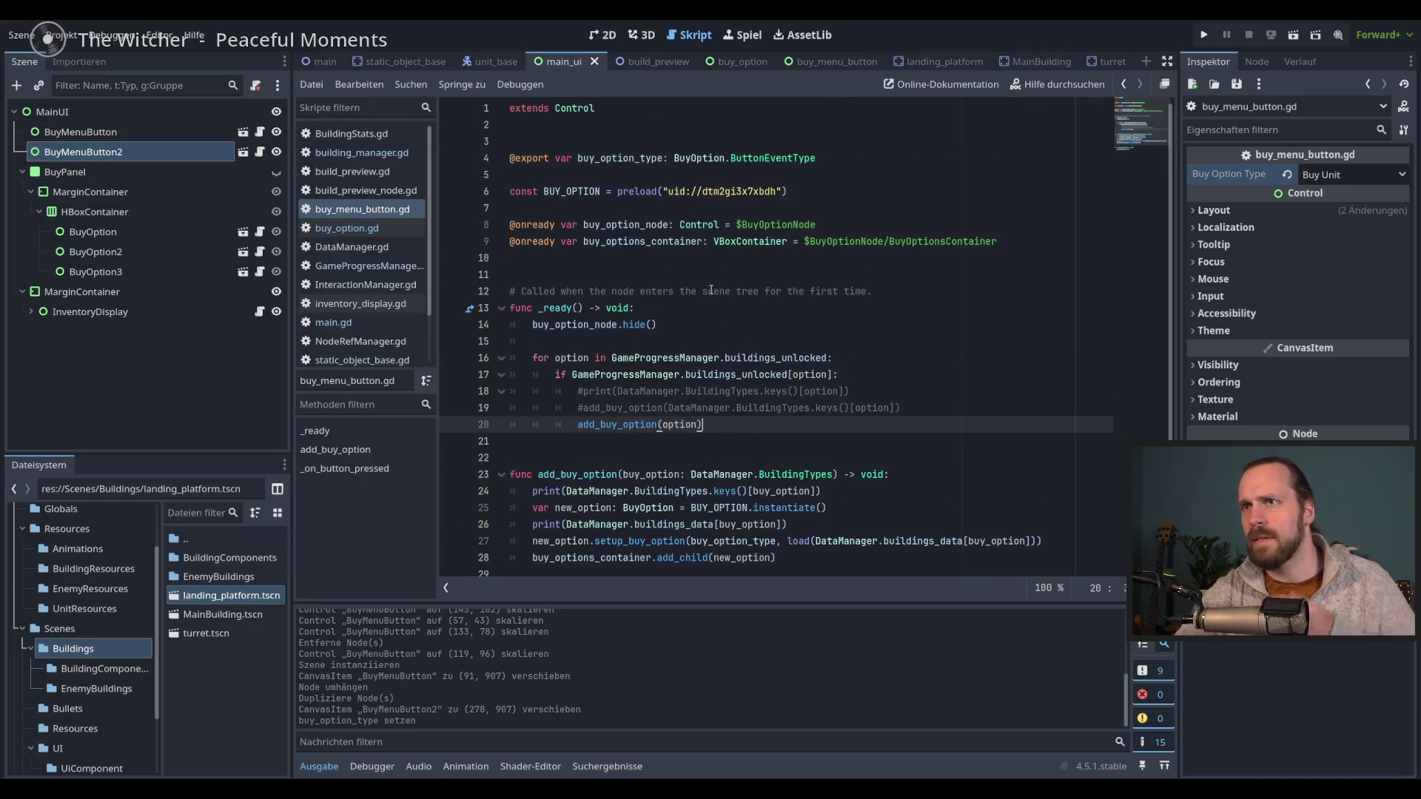
- Review where buy_option_type and buildings_data are used in buy_menu_button.gd
double_click(637, 158)
scroll(826, 340, down, 2)
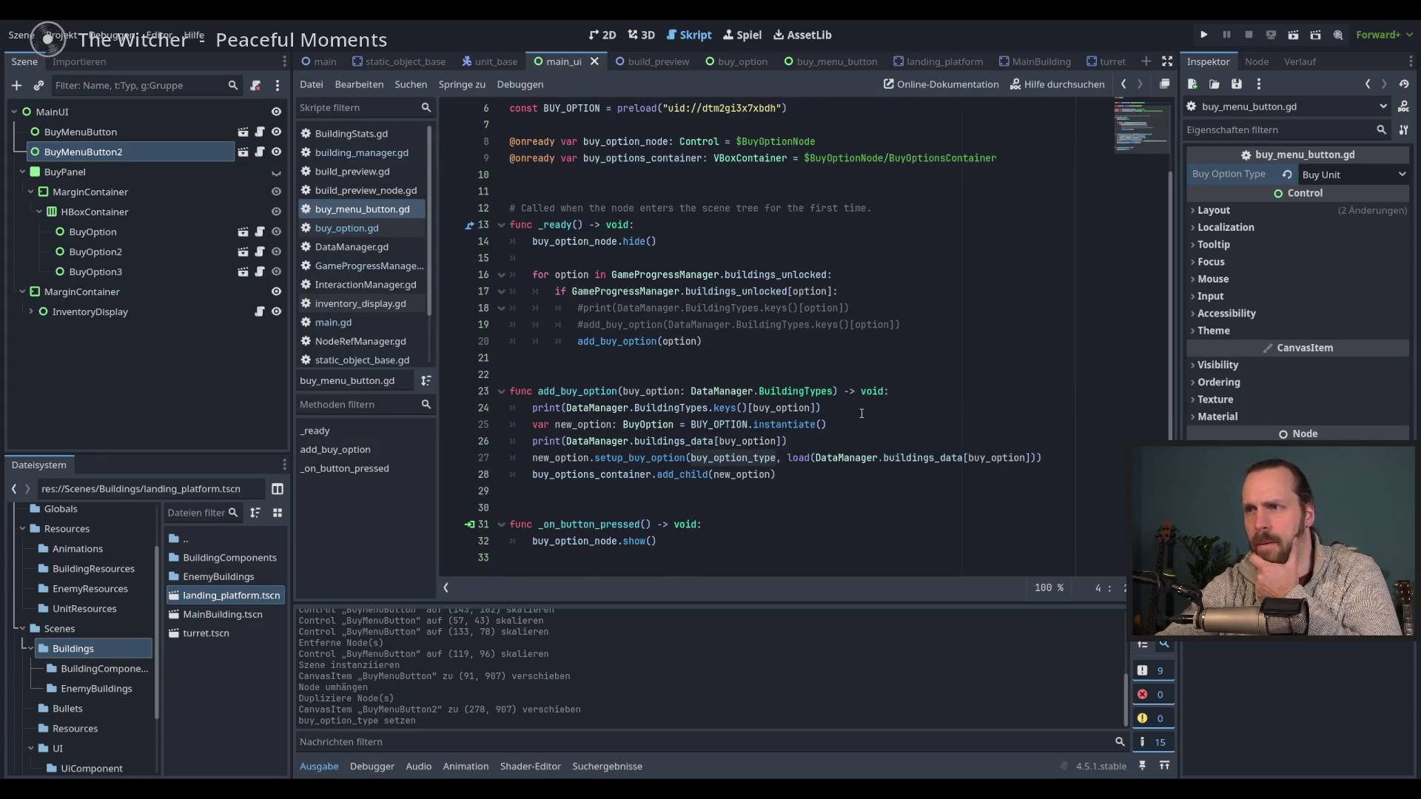
double_click(911, 459)
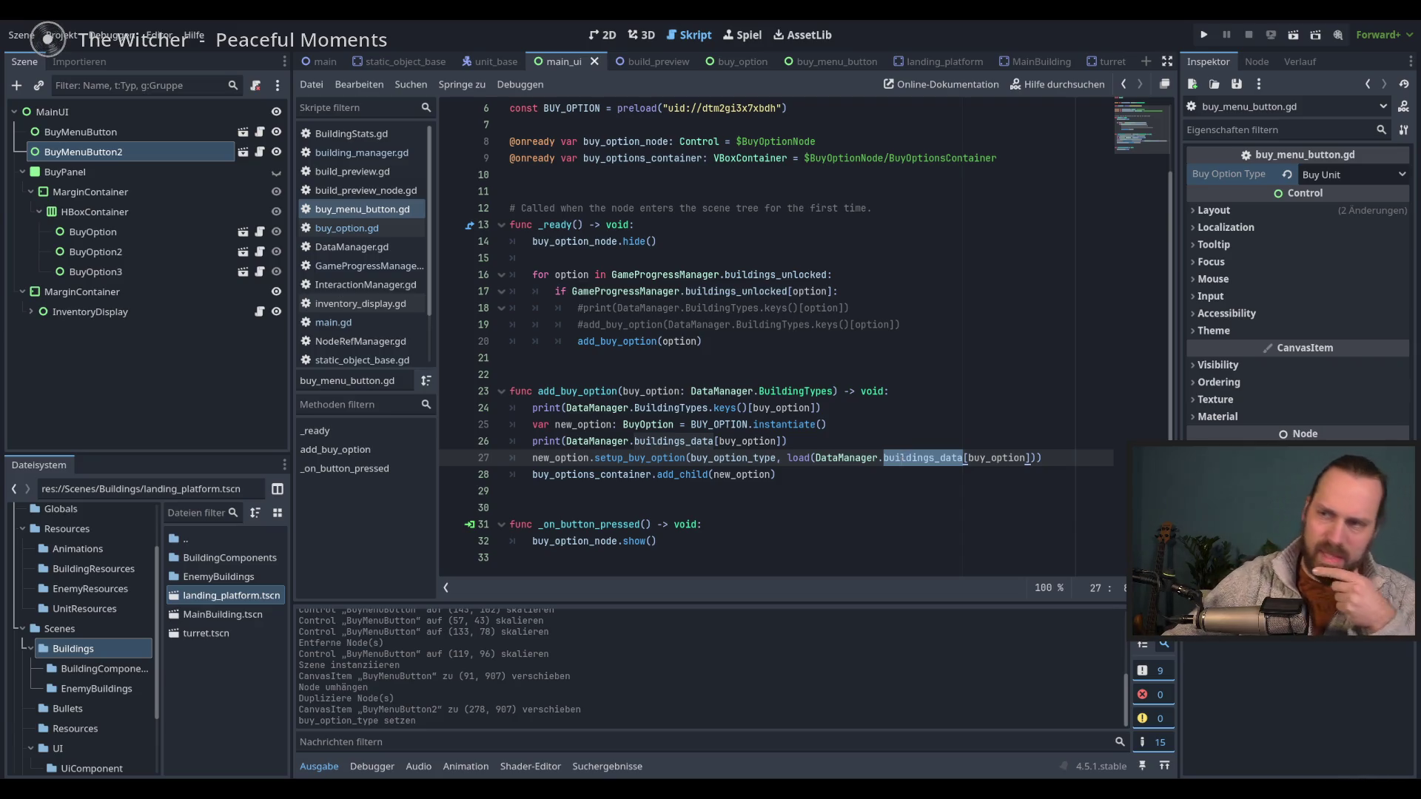
- Run the game, open both Build menus, and buy a building, causing an error
key(F5)
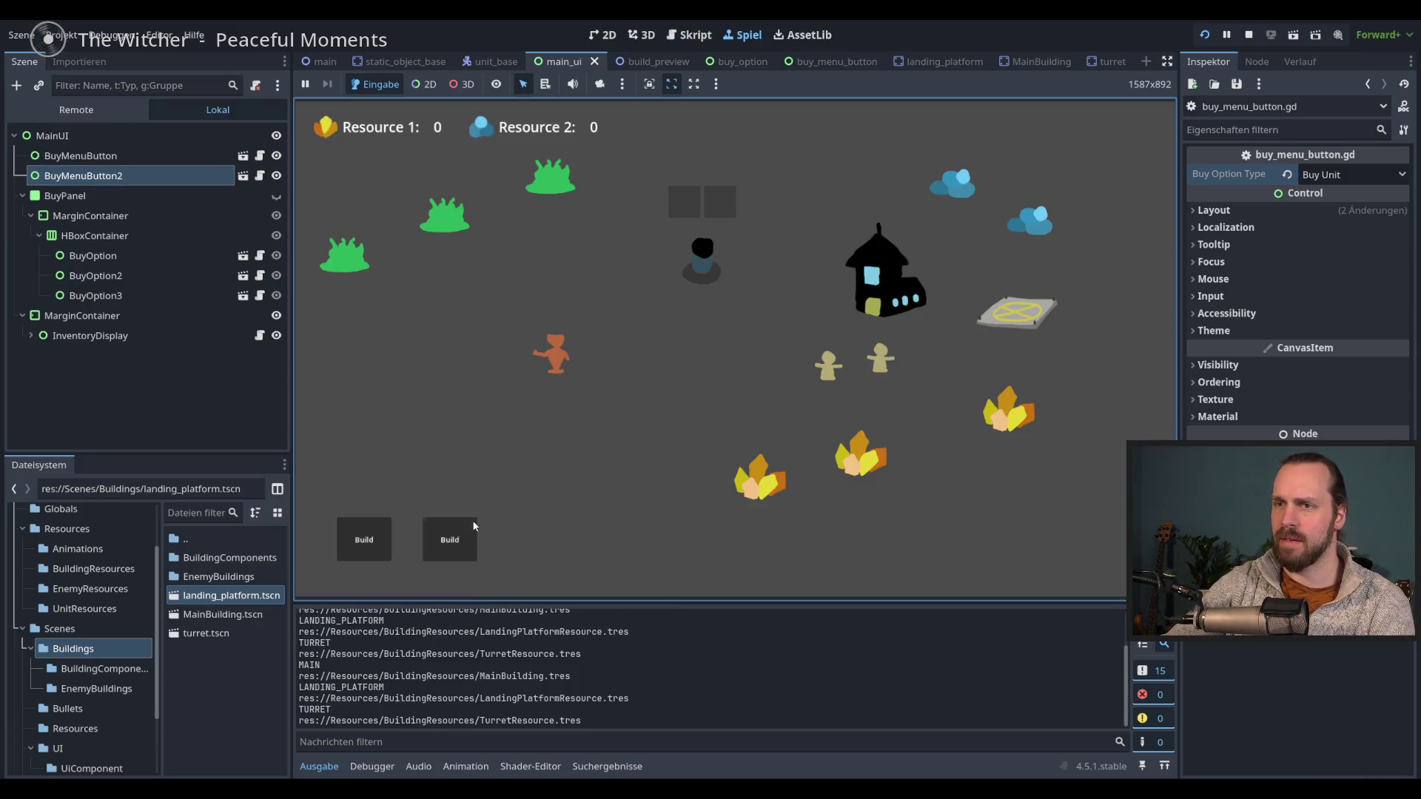
click(473, 526)
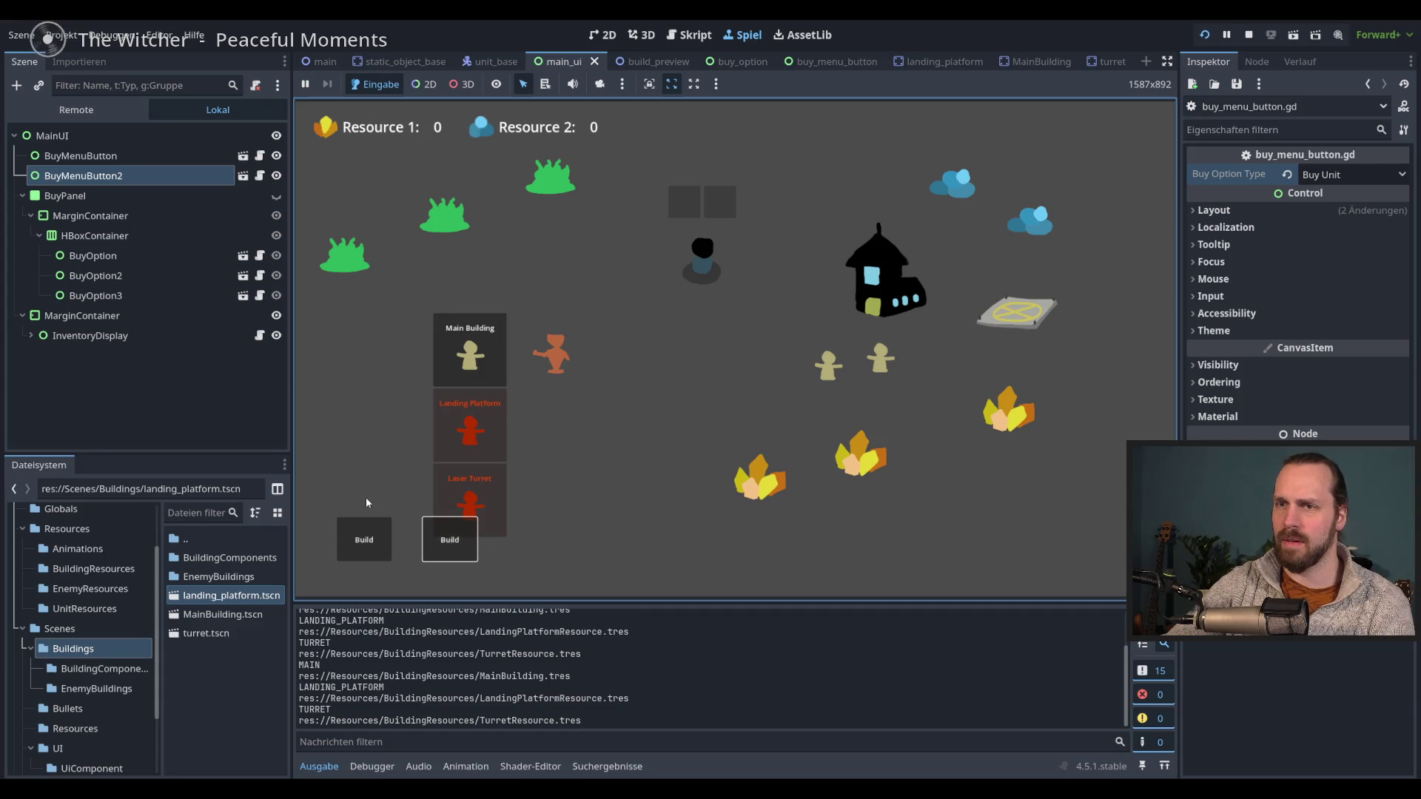
click(366, 536)
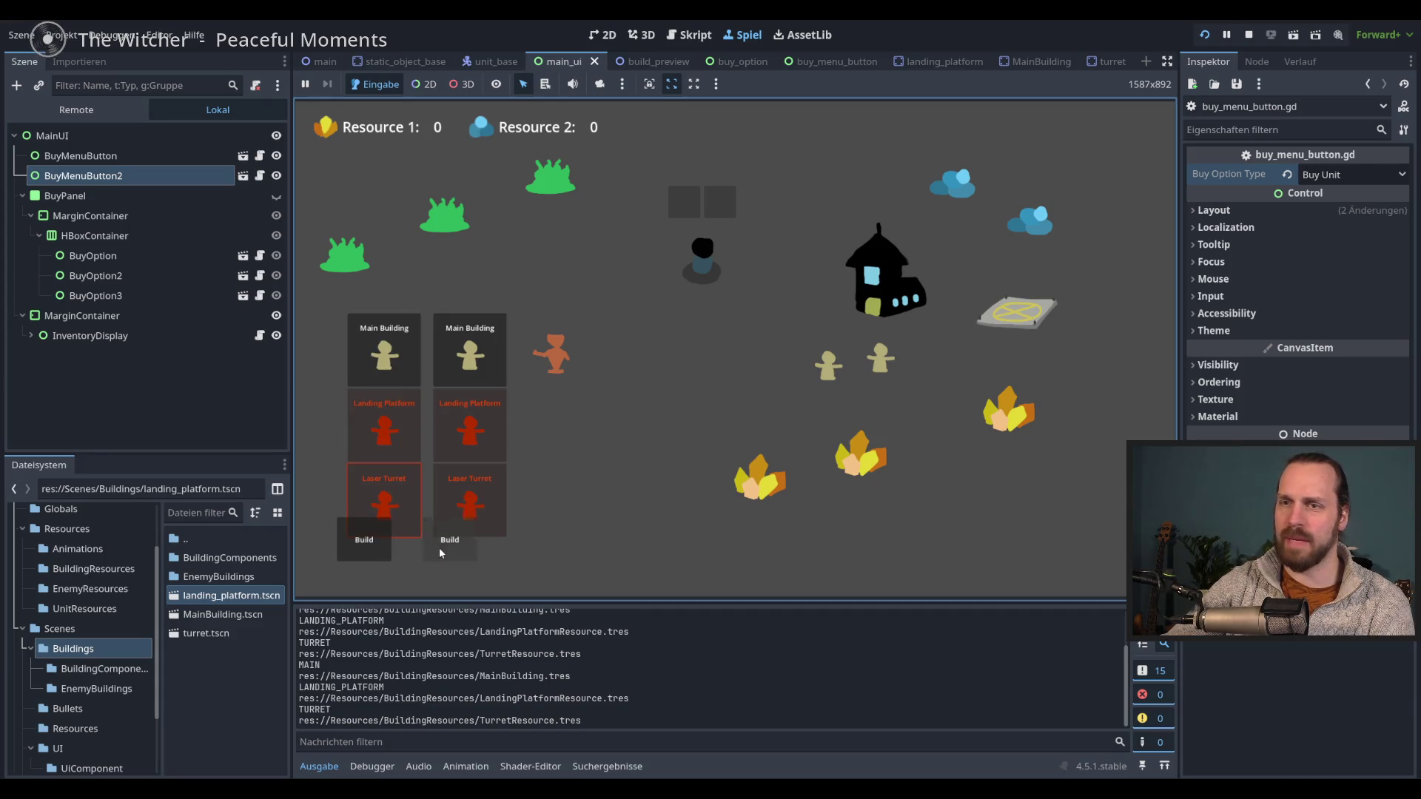
click(520, 378)
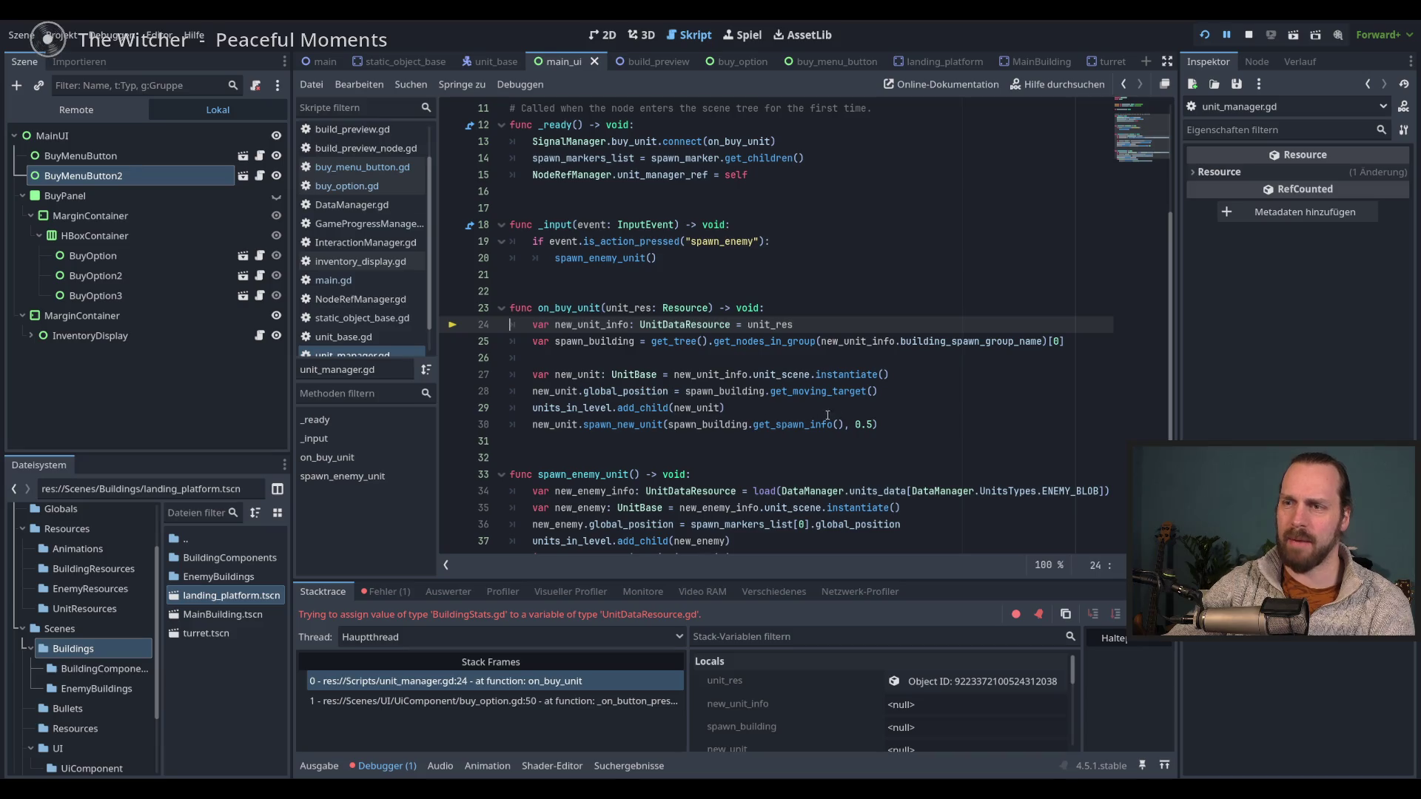
- Relaunch and reproduce the unit_manager.gd line 24 crash, stop debugging, and reopen buy_menu_button.gd
key(F5)
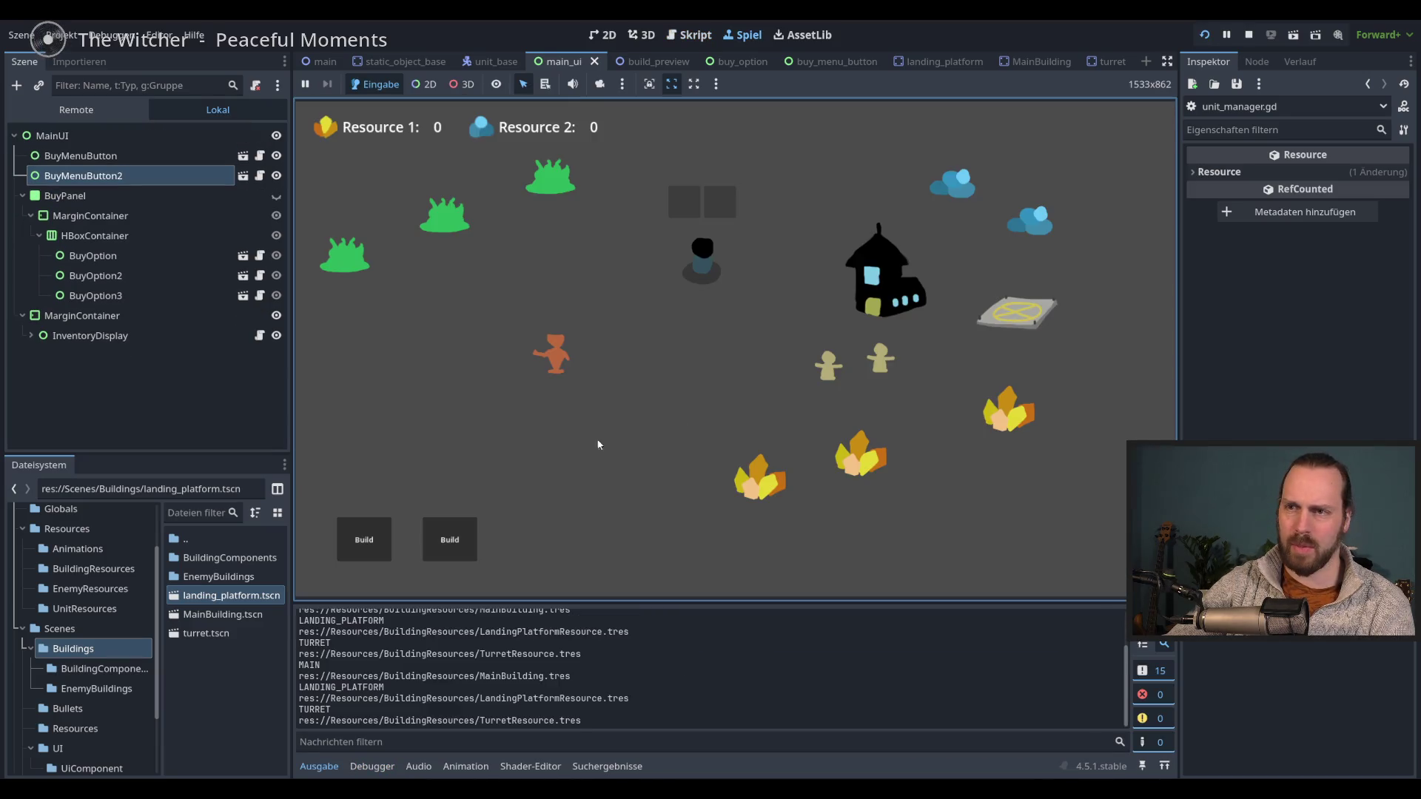
click(365, 540)
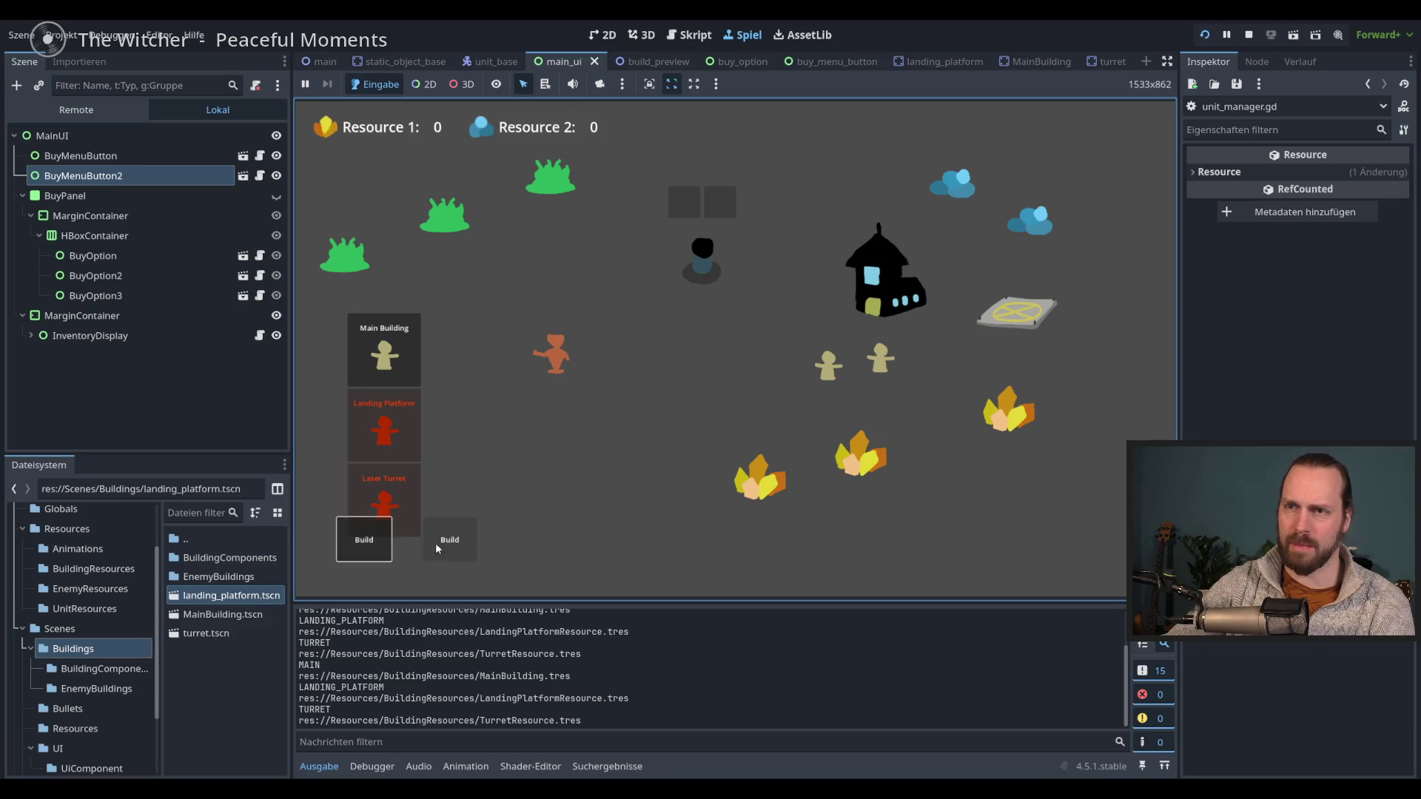
click(450, 539)
click(465, 447)
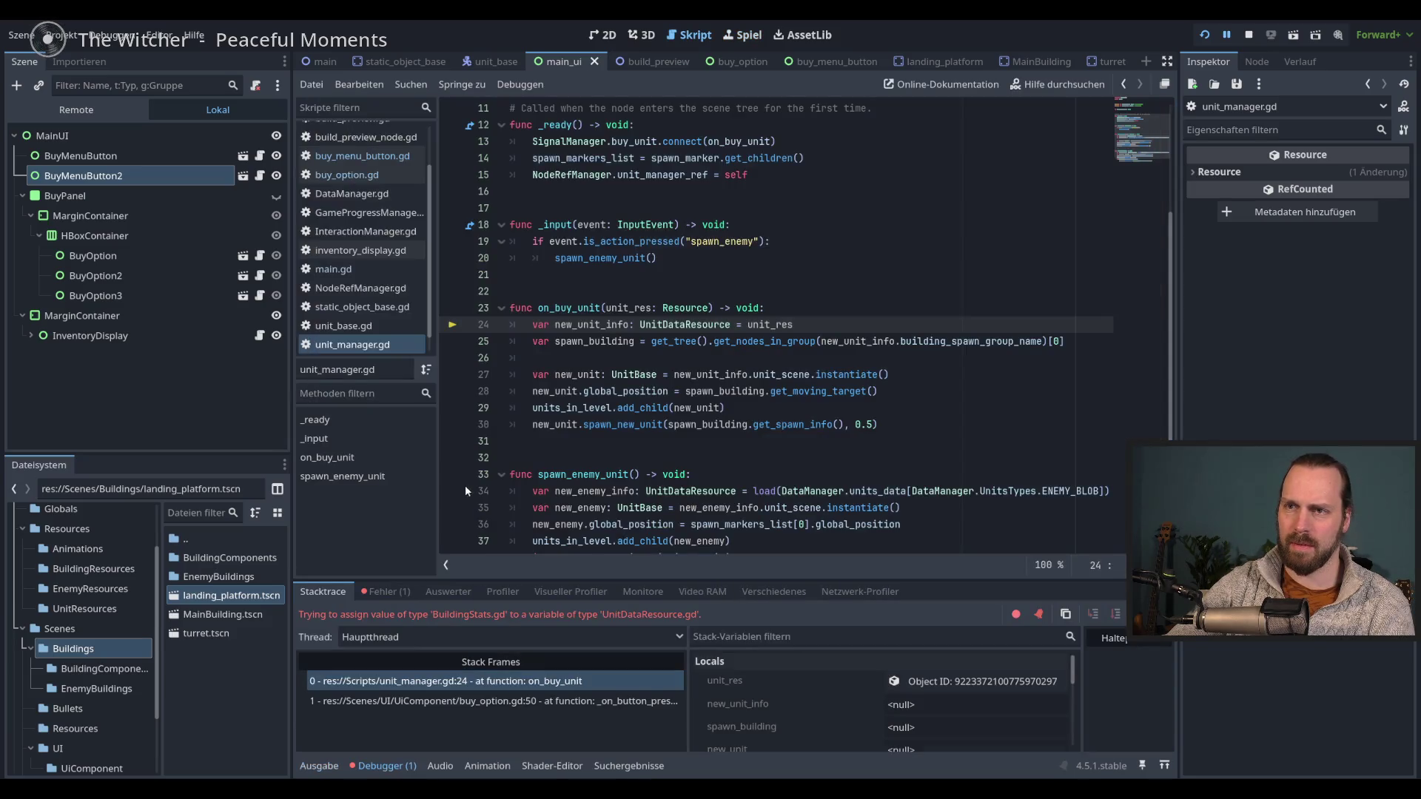
click(820, 440)
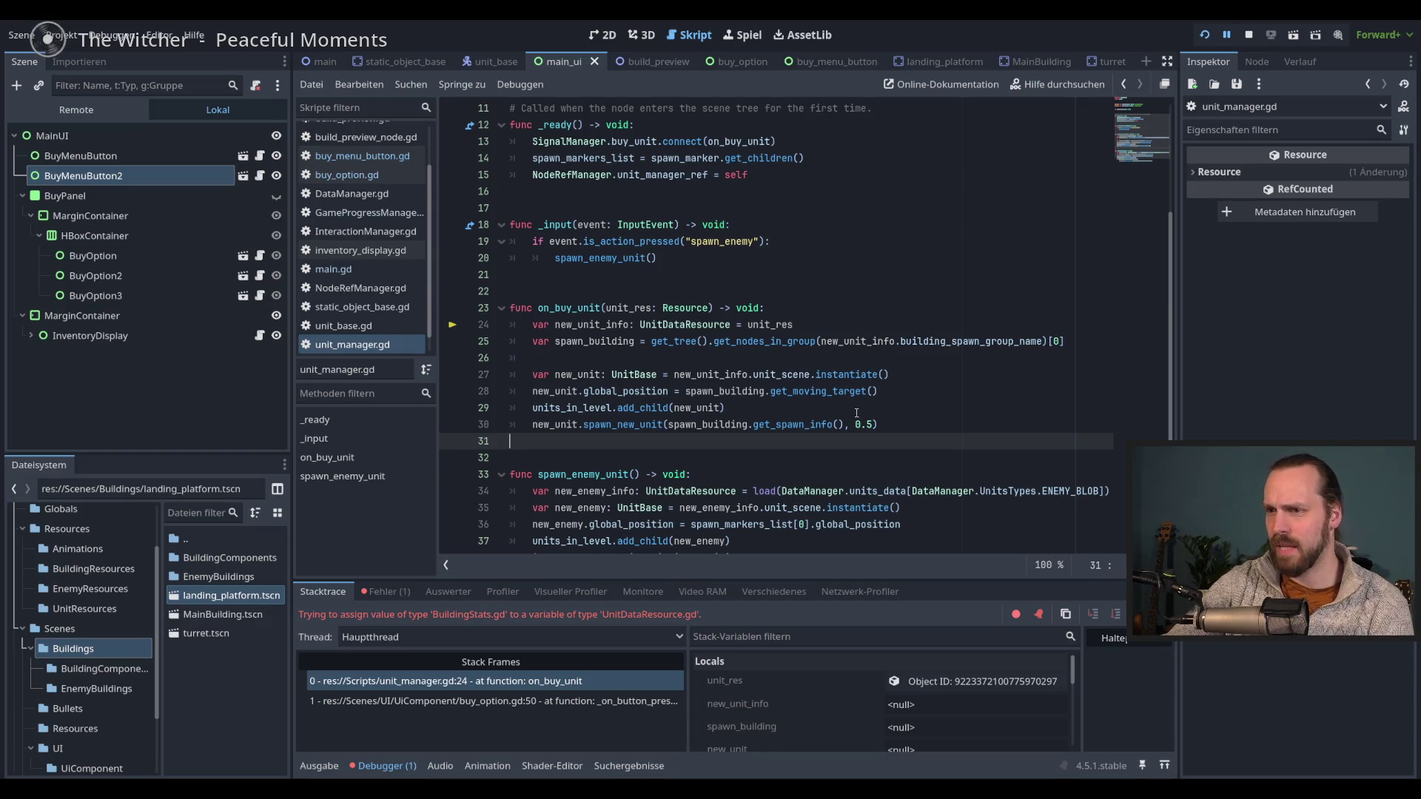
key(F8)
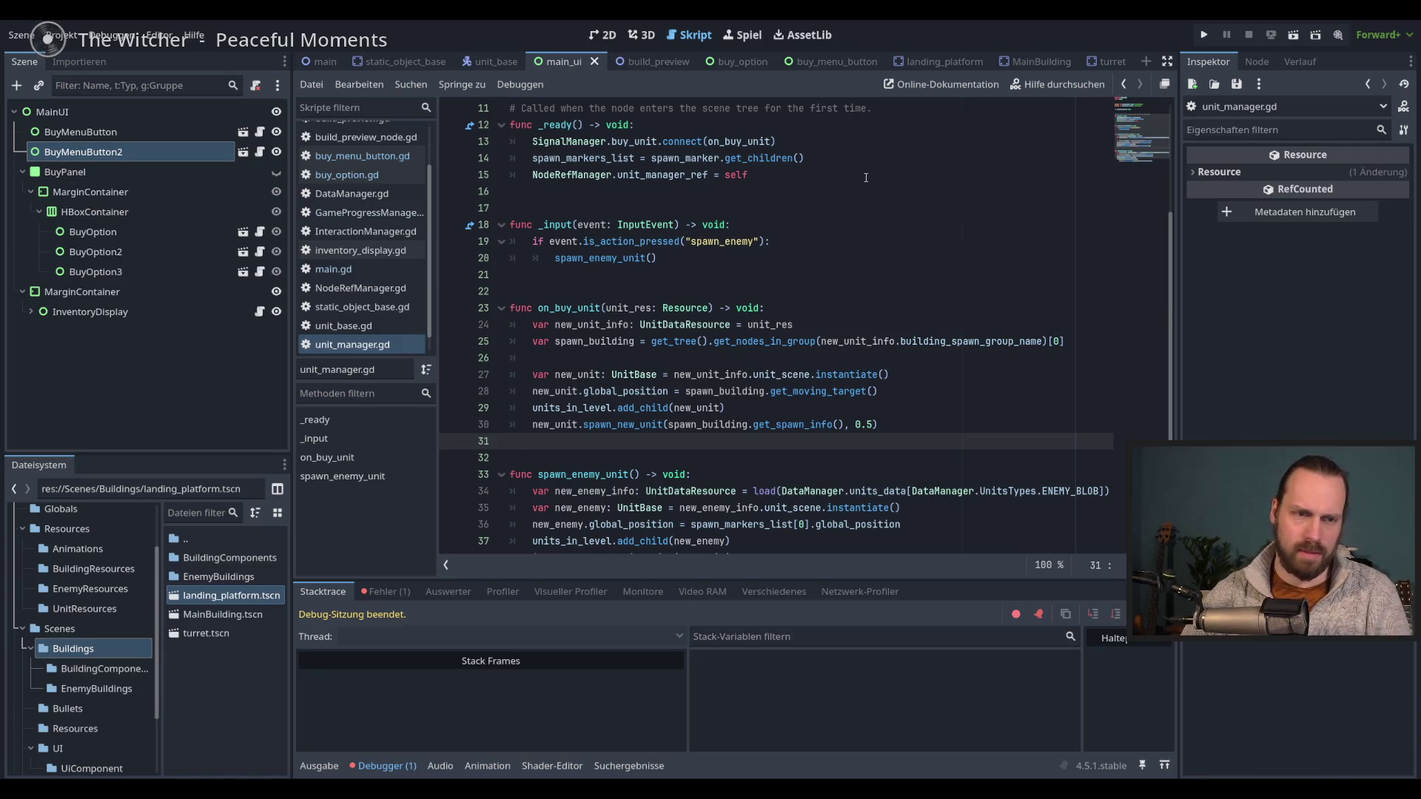
click(334, 156)
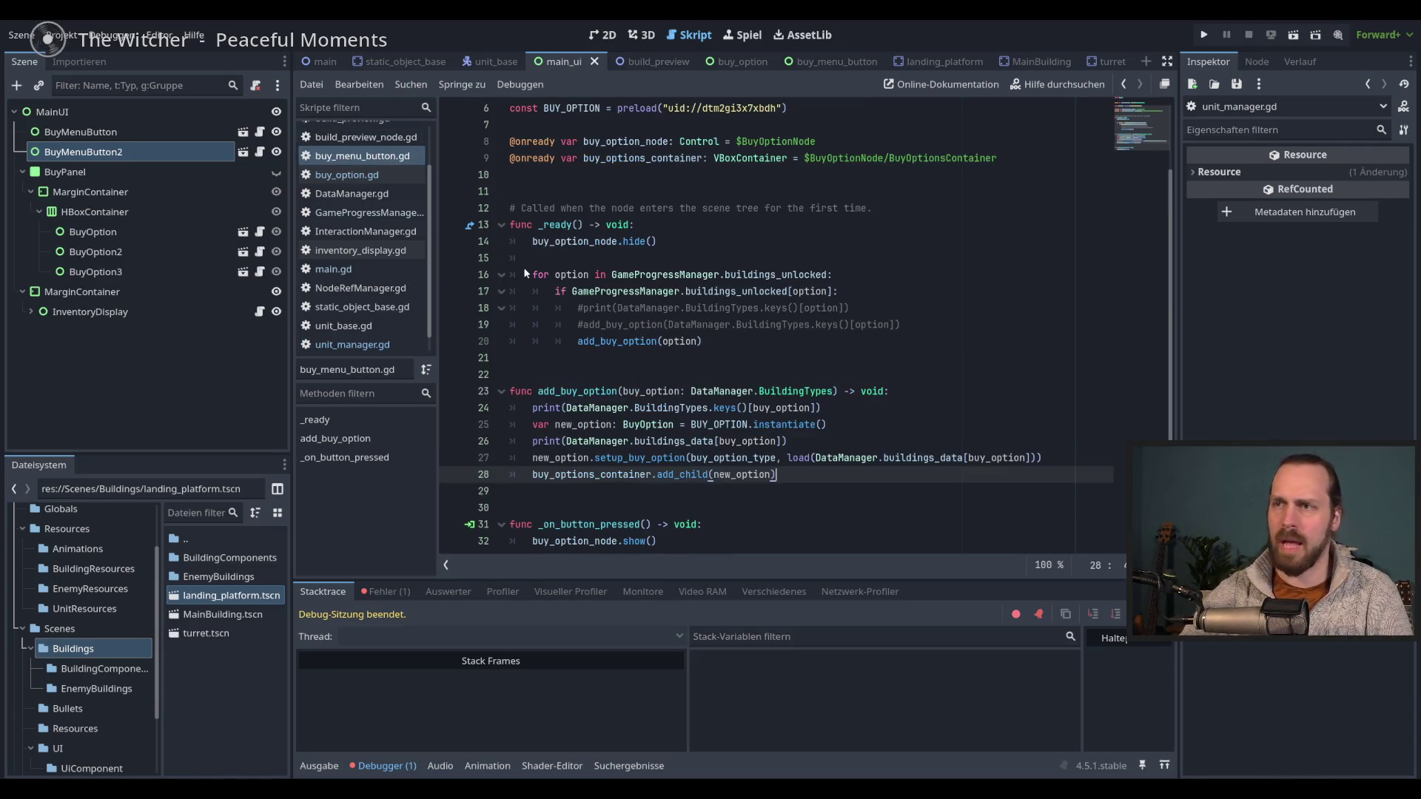
- Review where buy_option_type is used in add_buy_option, then place the caret at line 24
scroll(865, 427, up, 2)
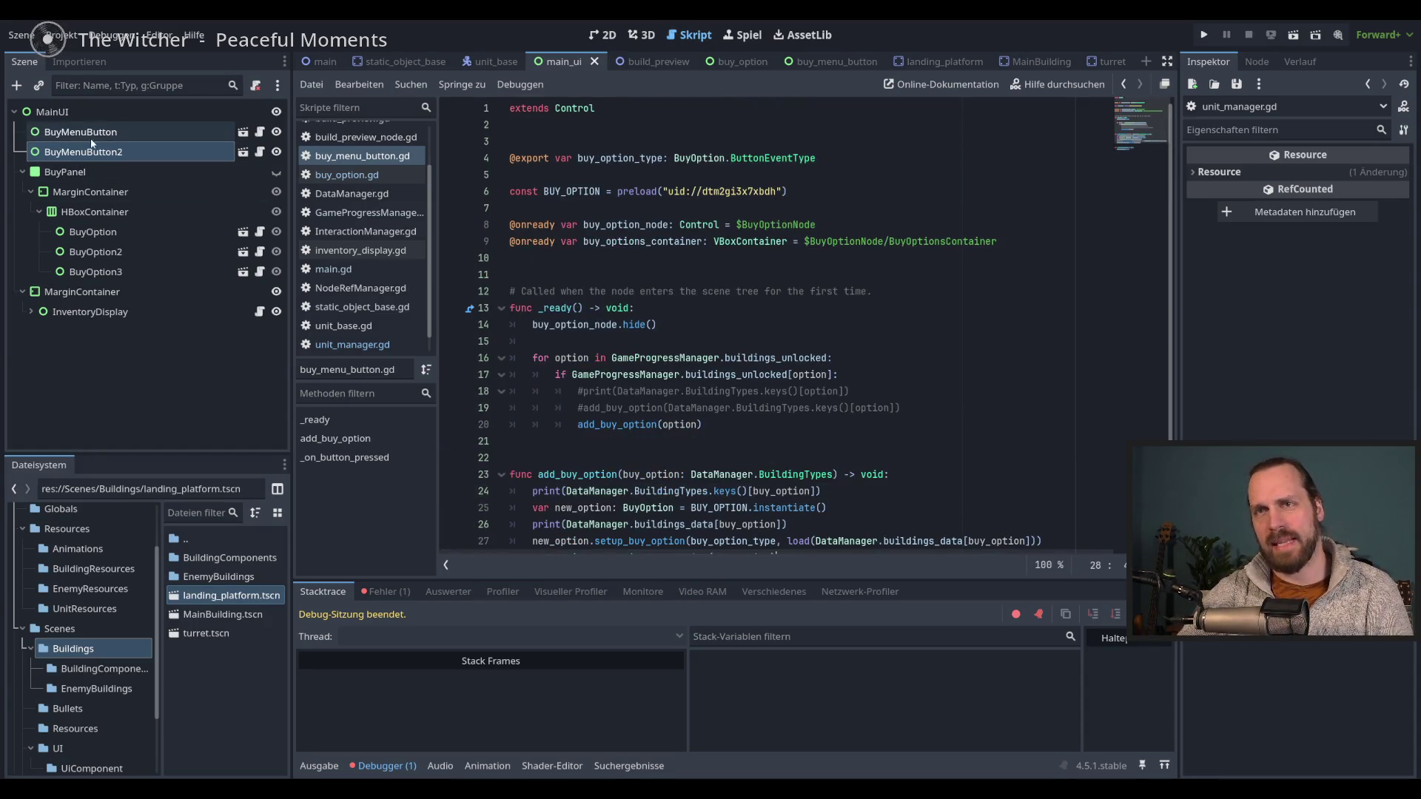
scroll(961, 328, down, 3)
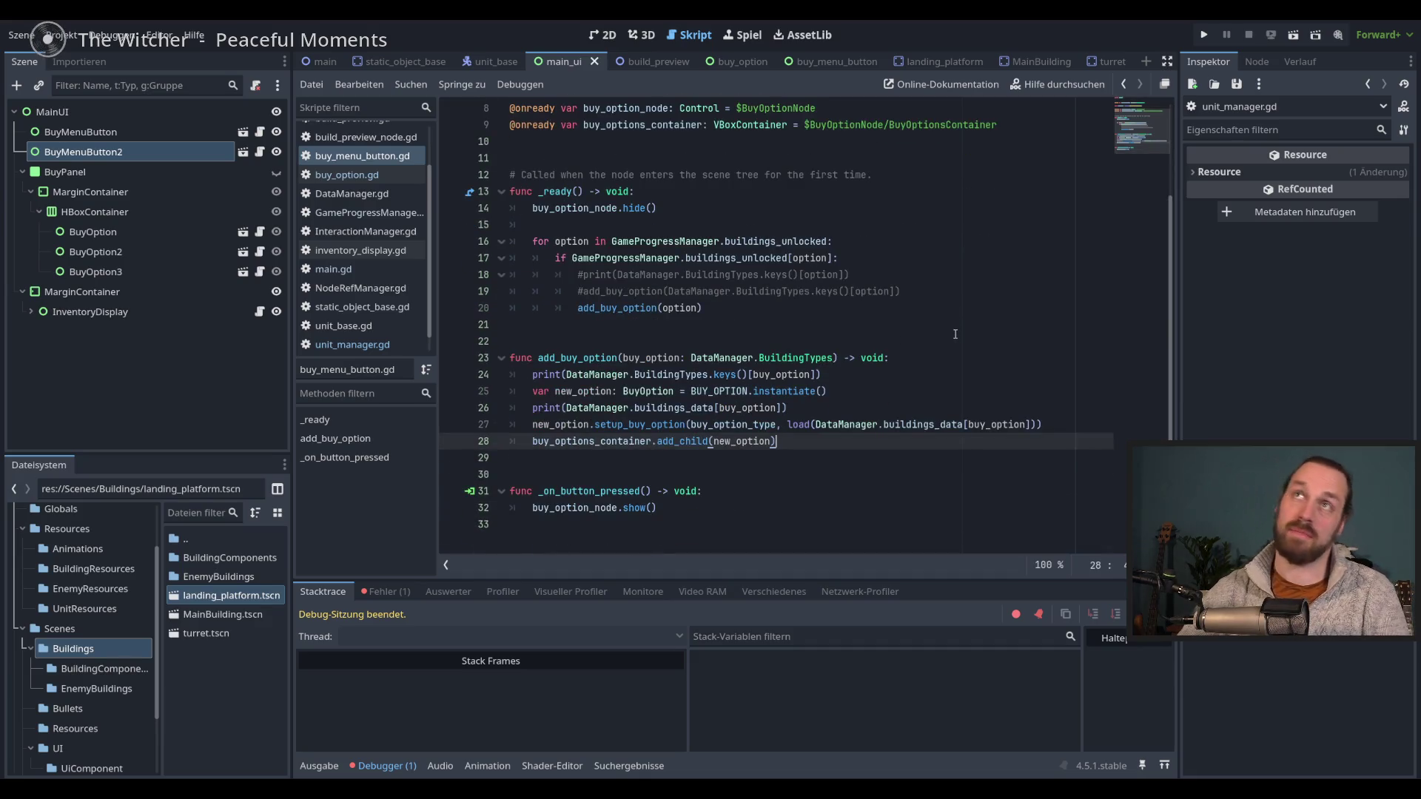
scroll(850, 236, up, 3)
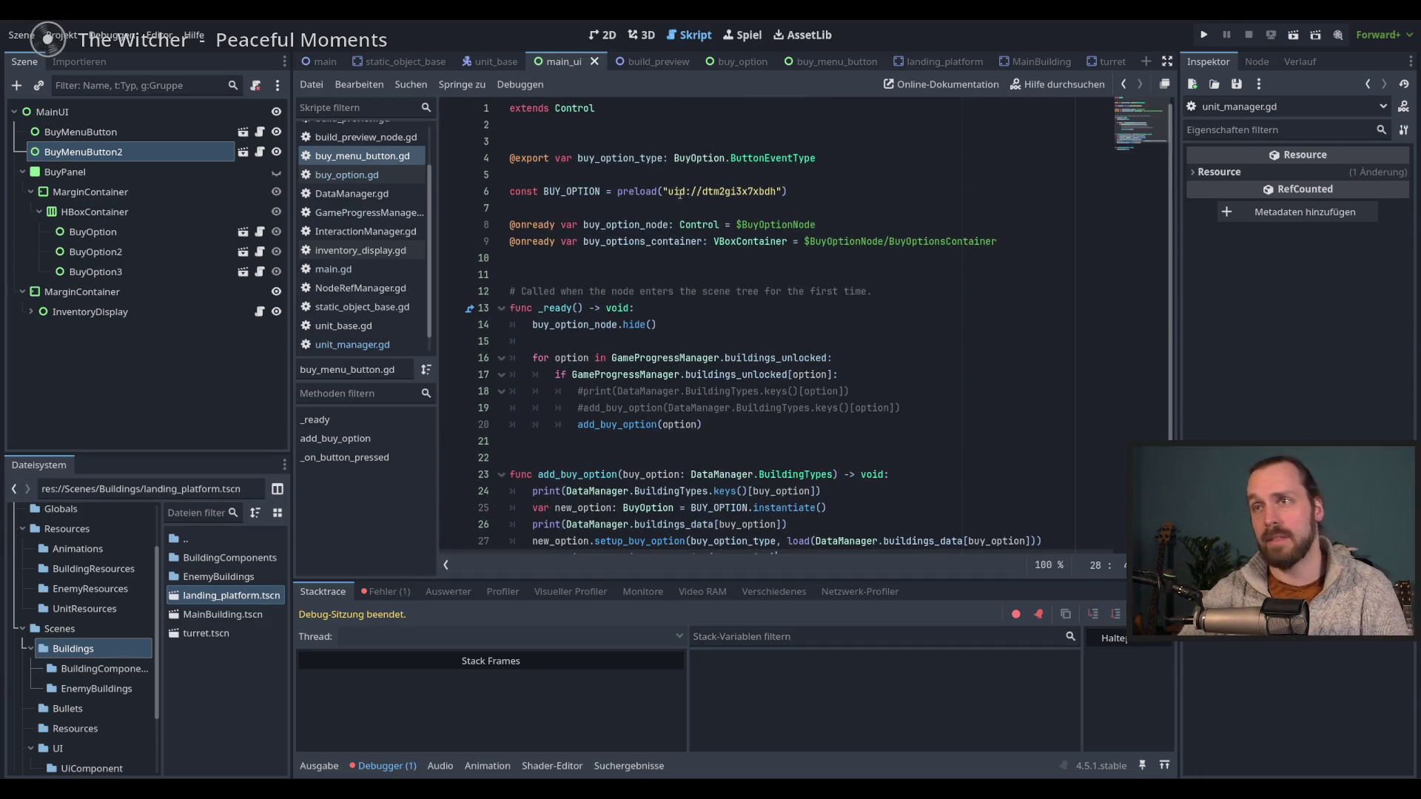
double_click(642, 159)
scroll(805, 252, down, 1)
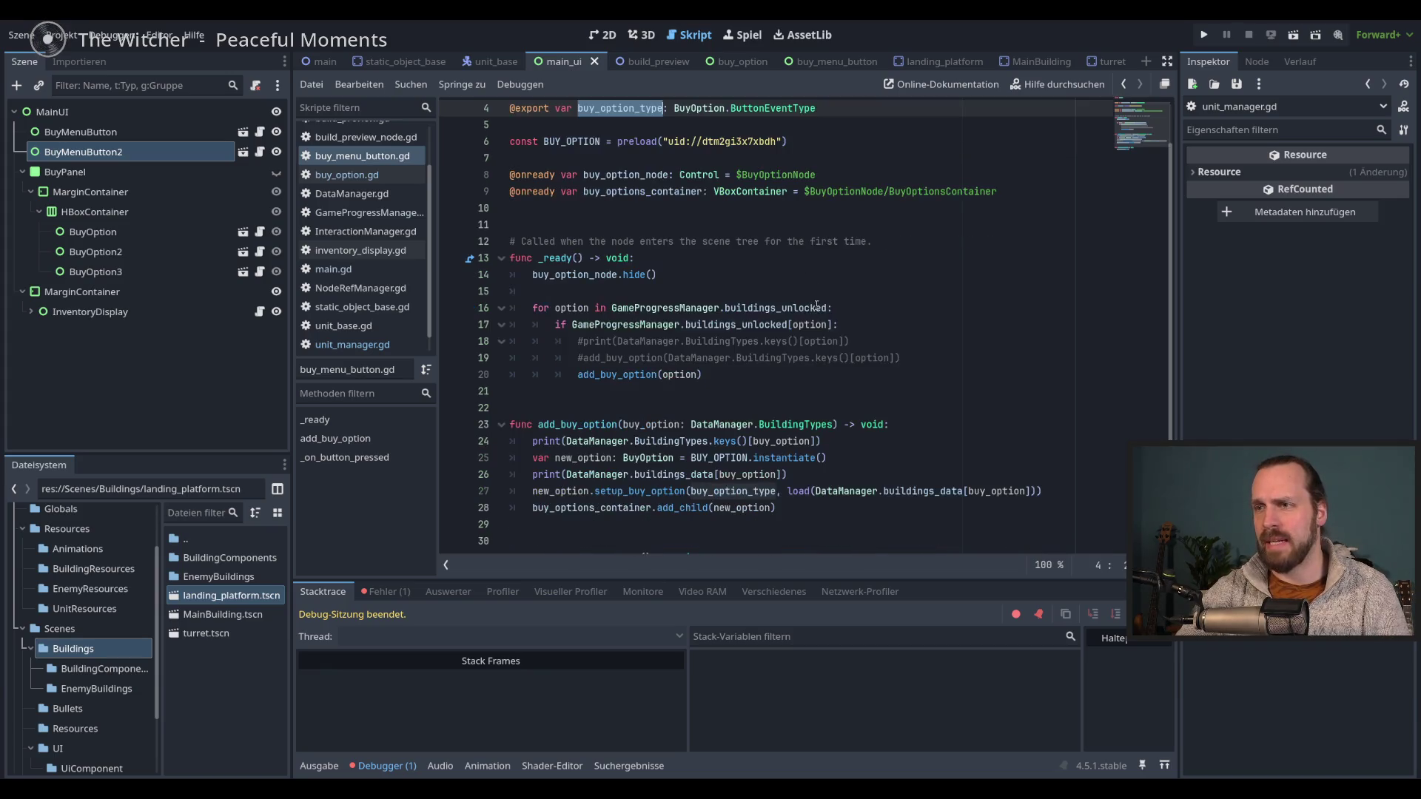
scroll(815, 304, up, 1)
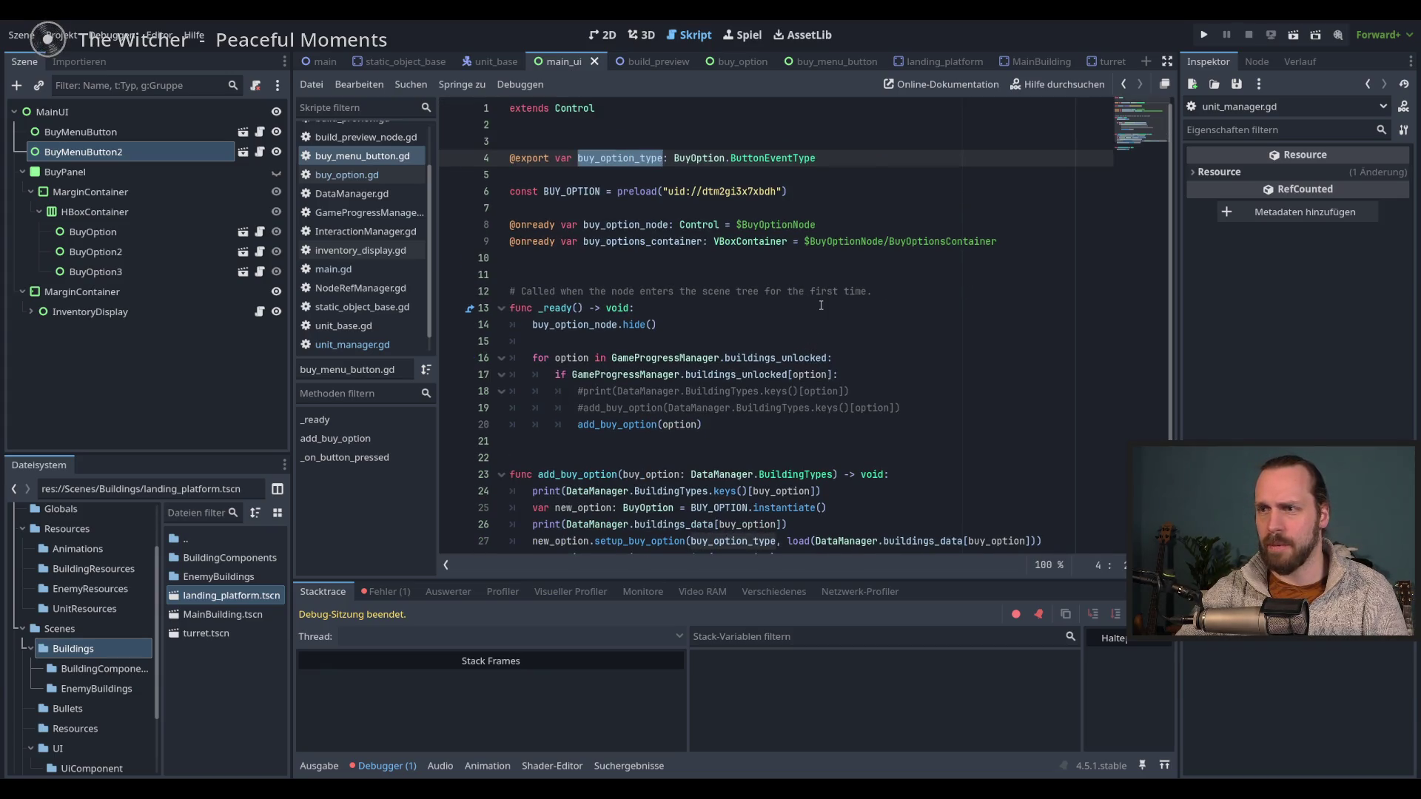
scroll(821, 305, down, 3)
click(839, 377)
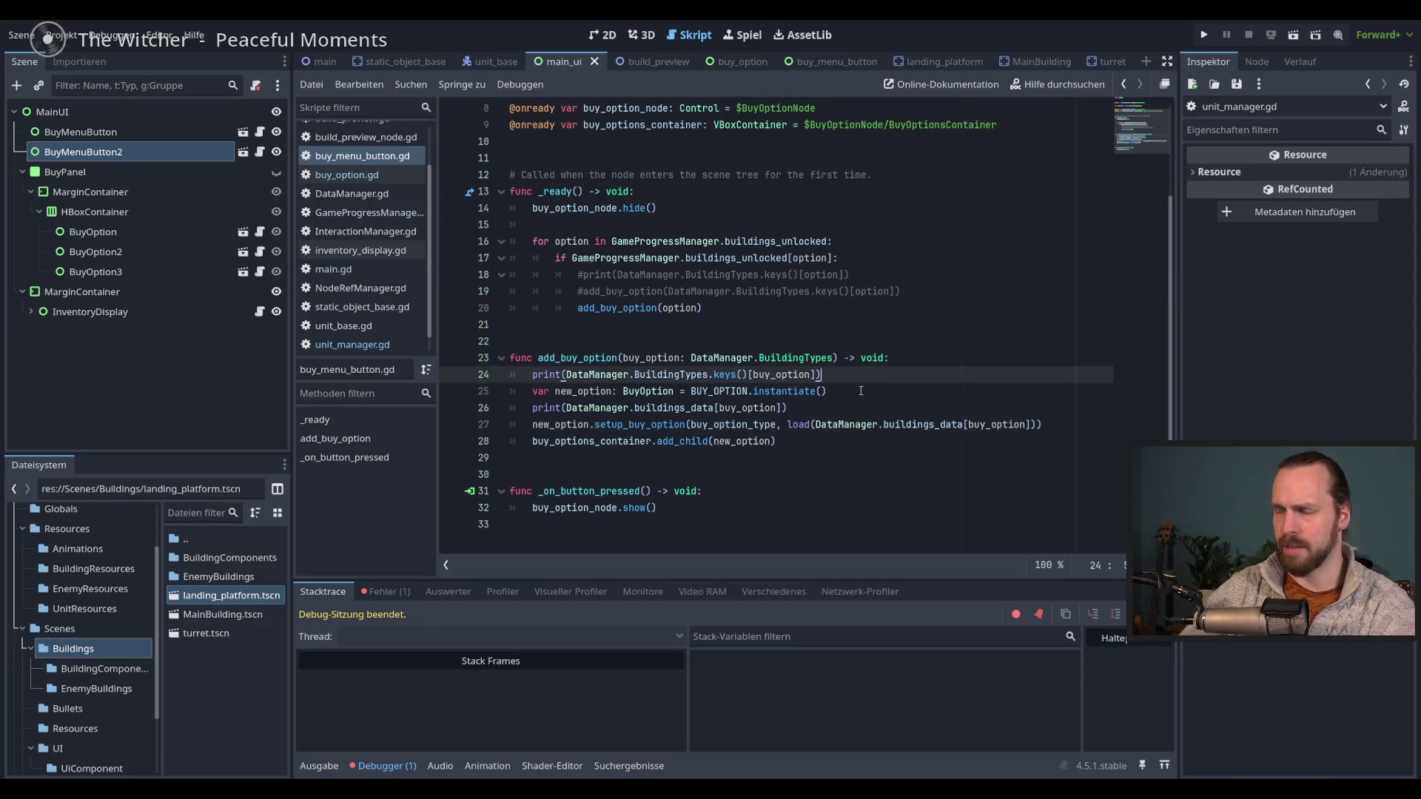
click(916, 360)
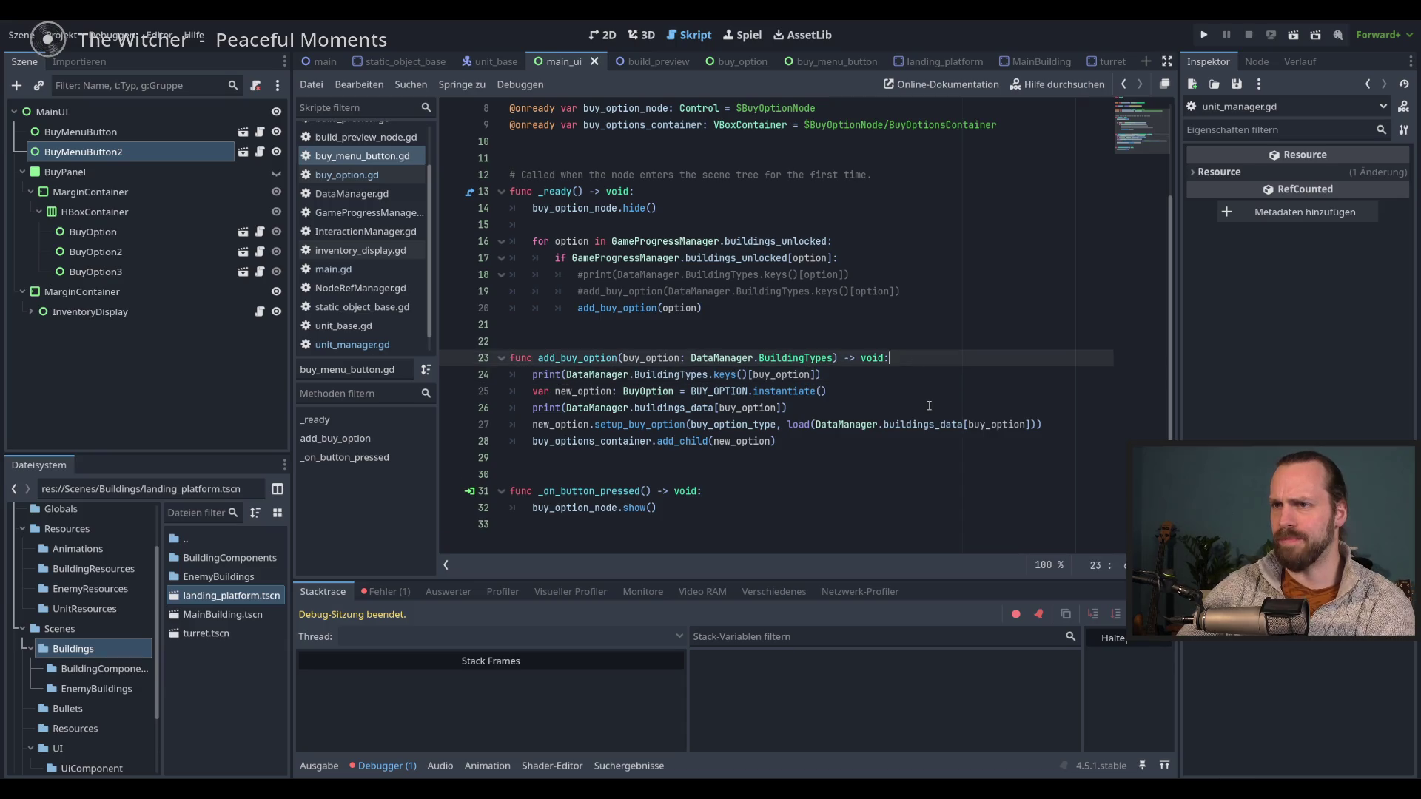
click(826, 409)
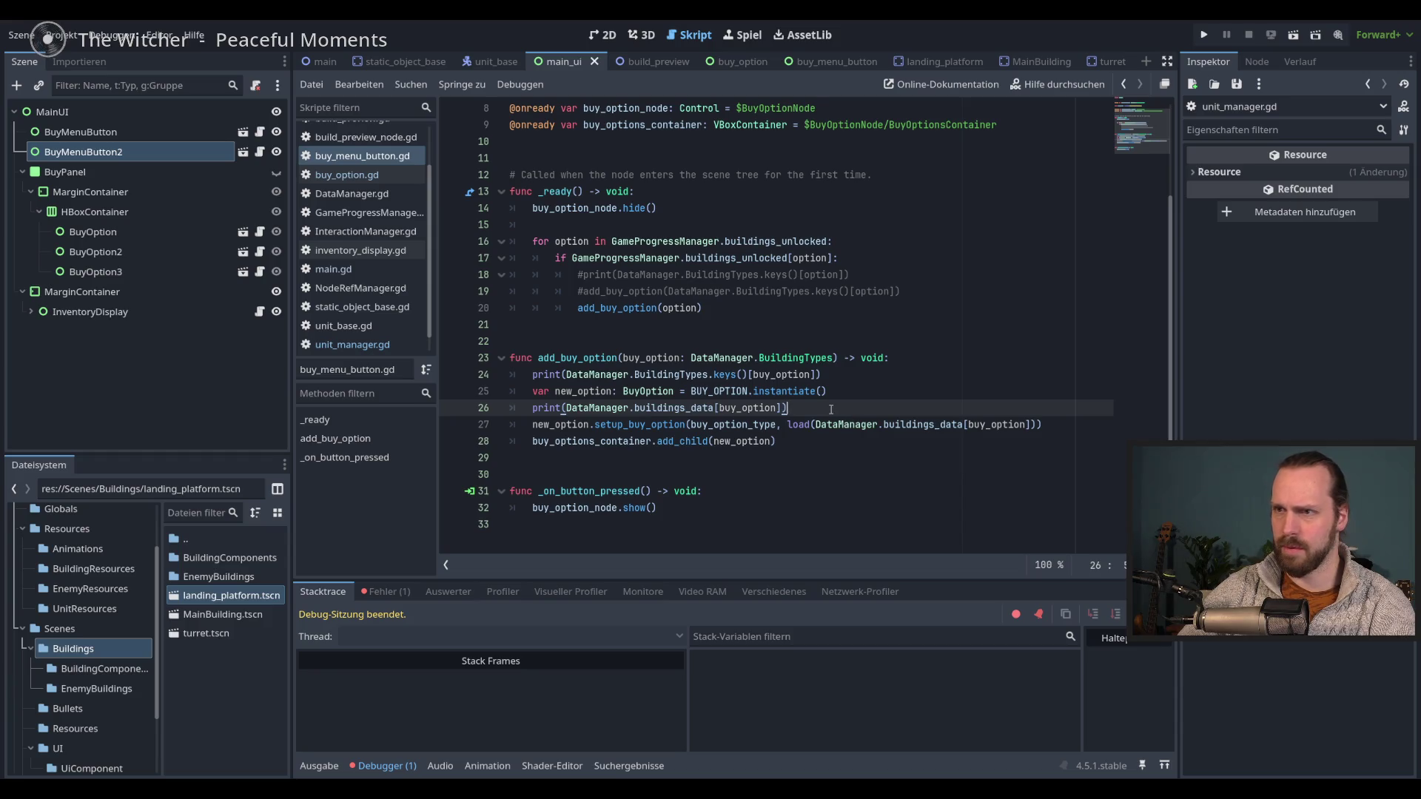
drag(849, 405, 856, 396)
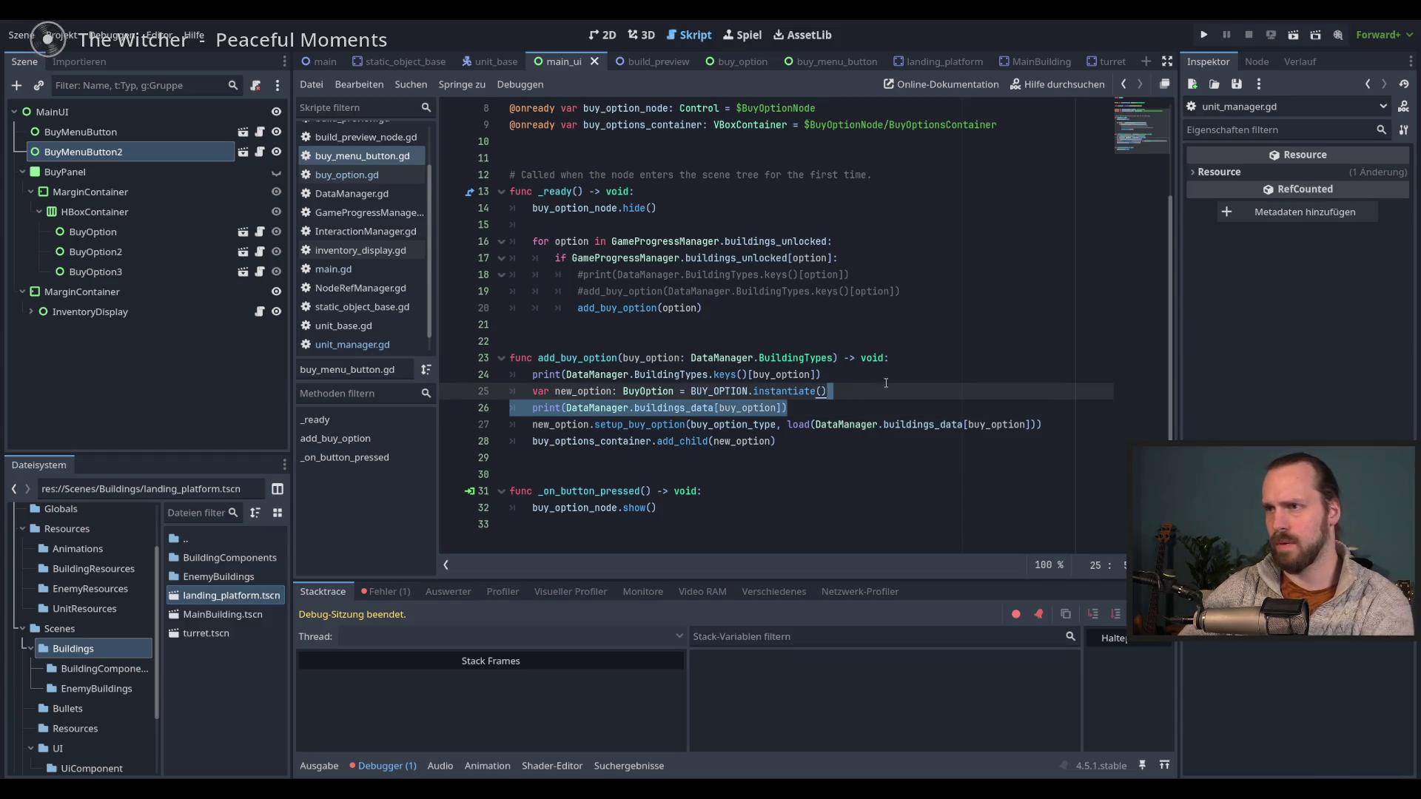
click(849, 382)
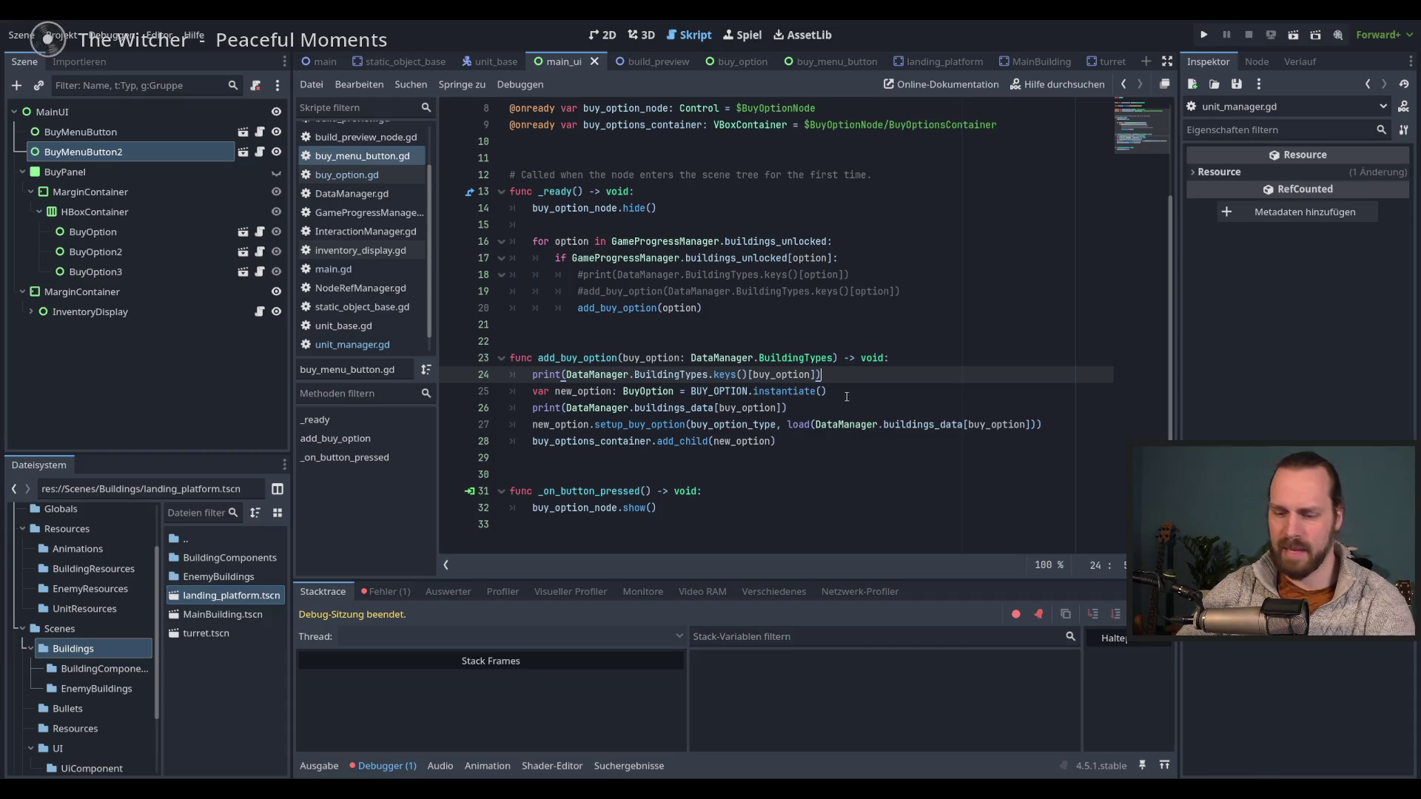
click(840, 444)
click(936, 358)
- Start a new line 24 with 'if buy_option_type' using autocomplete
key(Return)
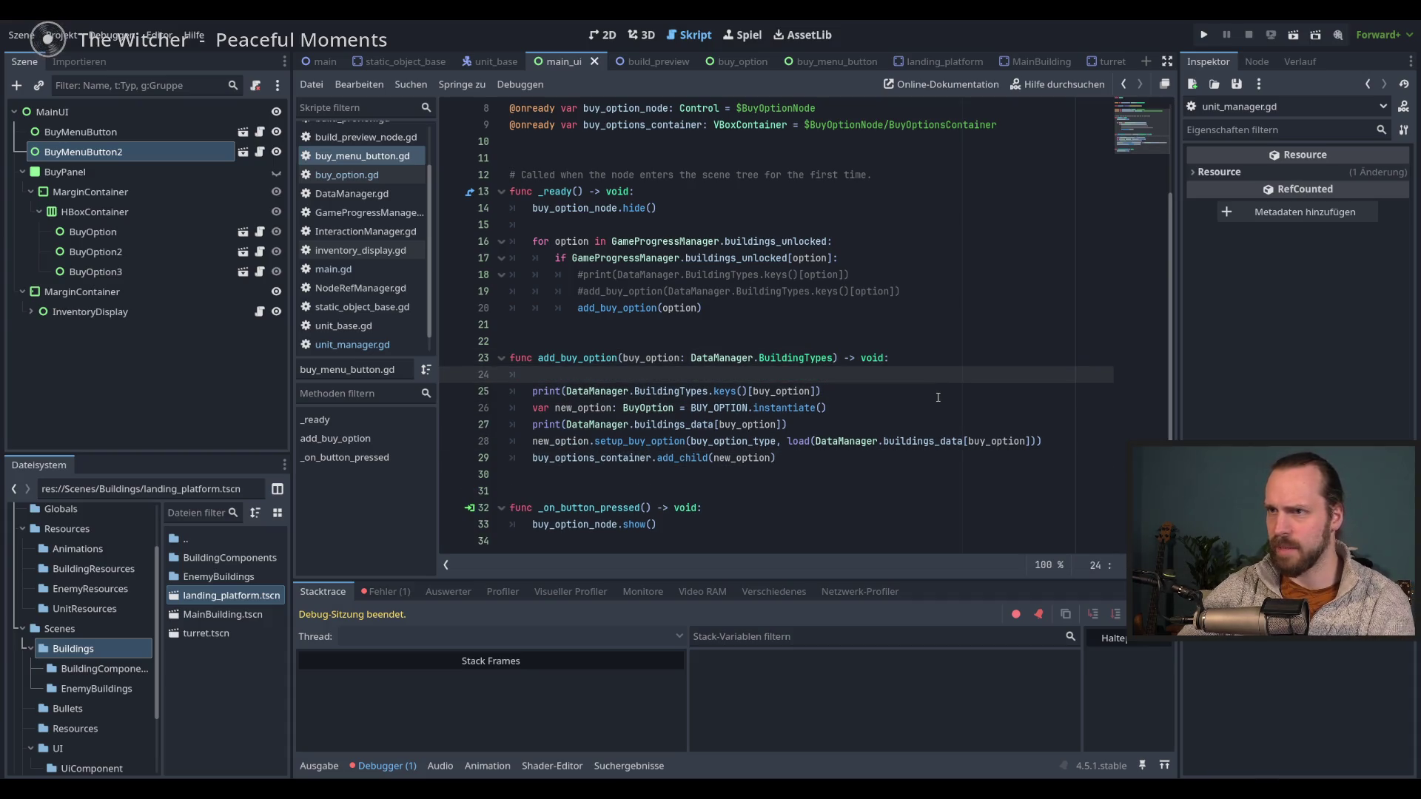
text(if)
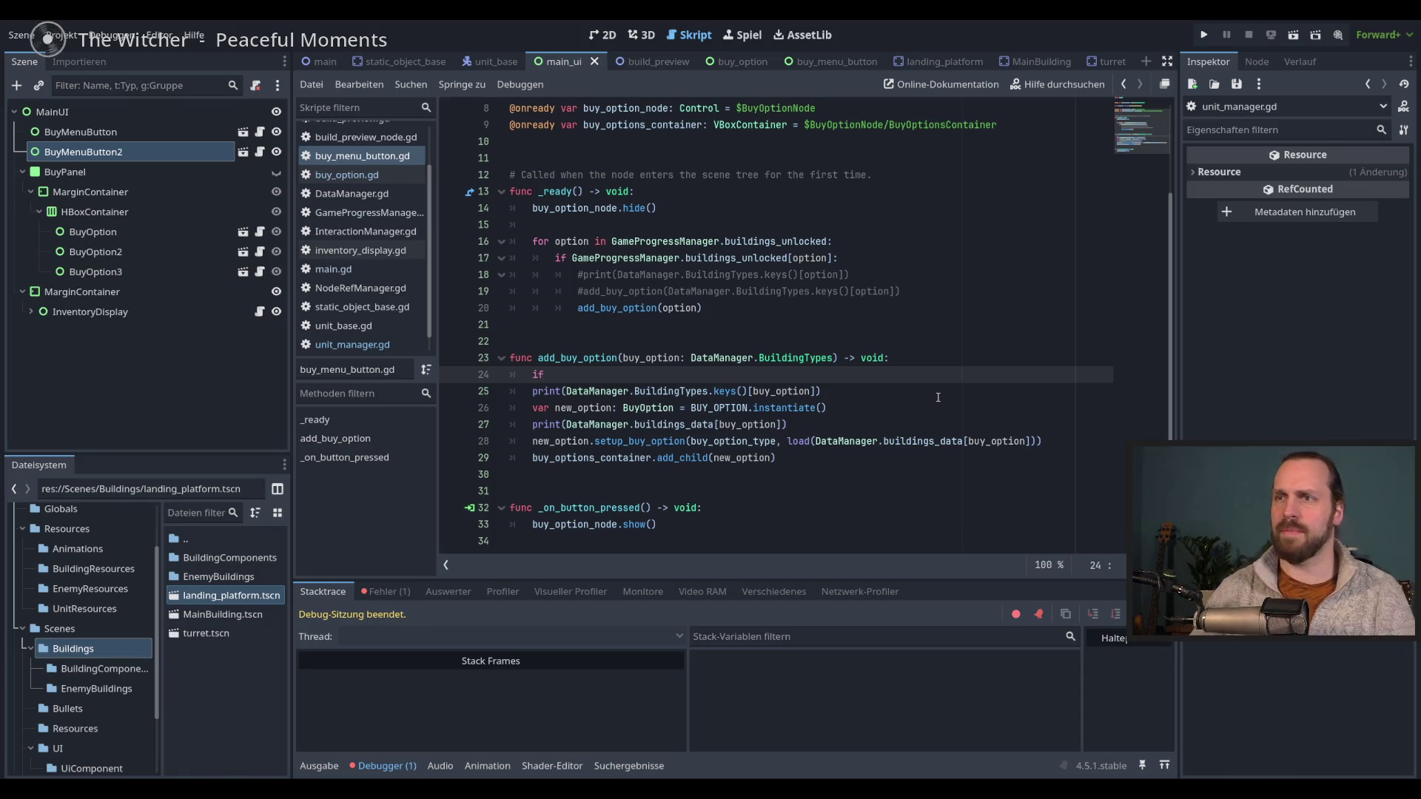
scroll(936, 399, up, 2)
scroll(934, 404, down, 2)
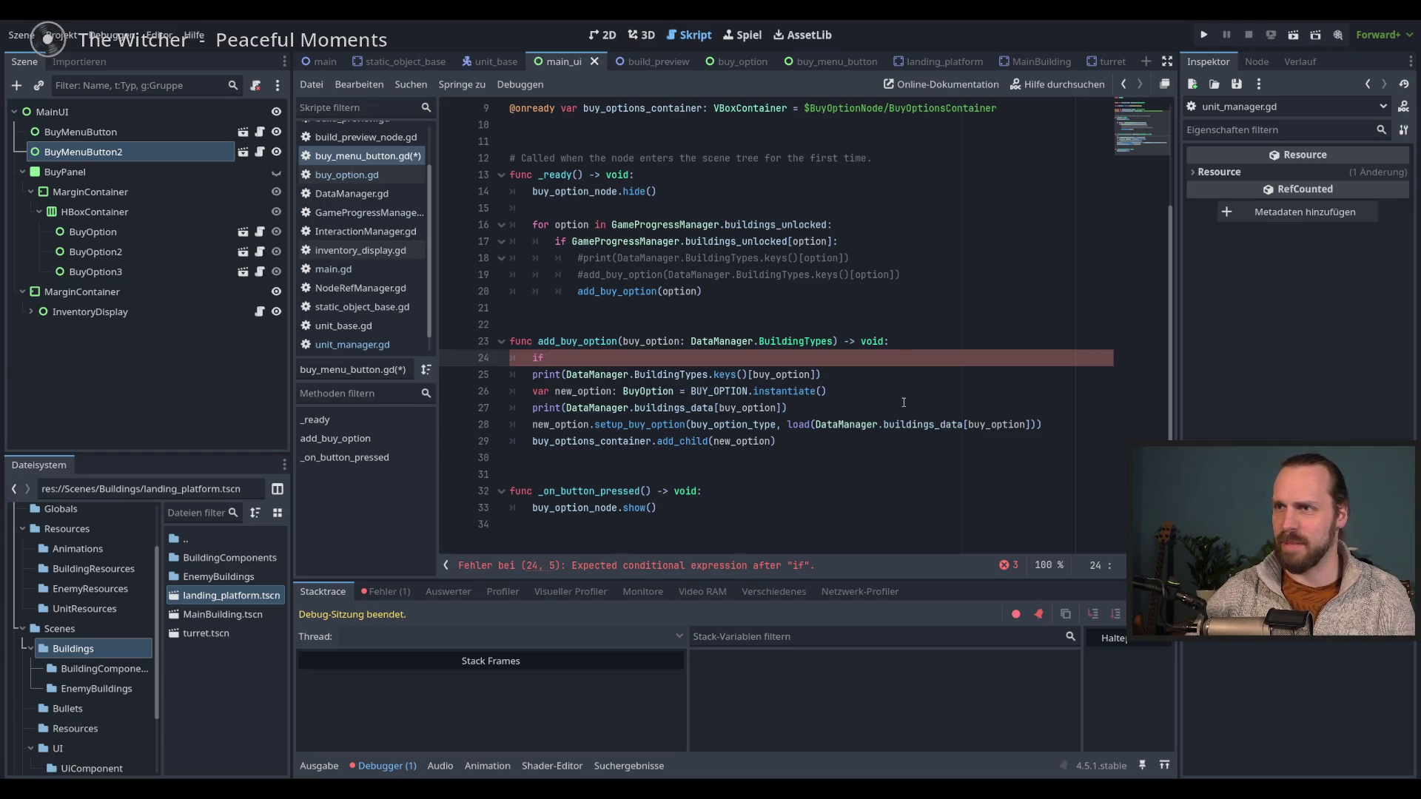
scroll(904, 401, up, 3)
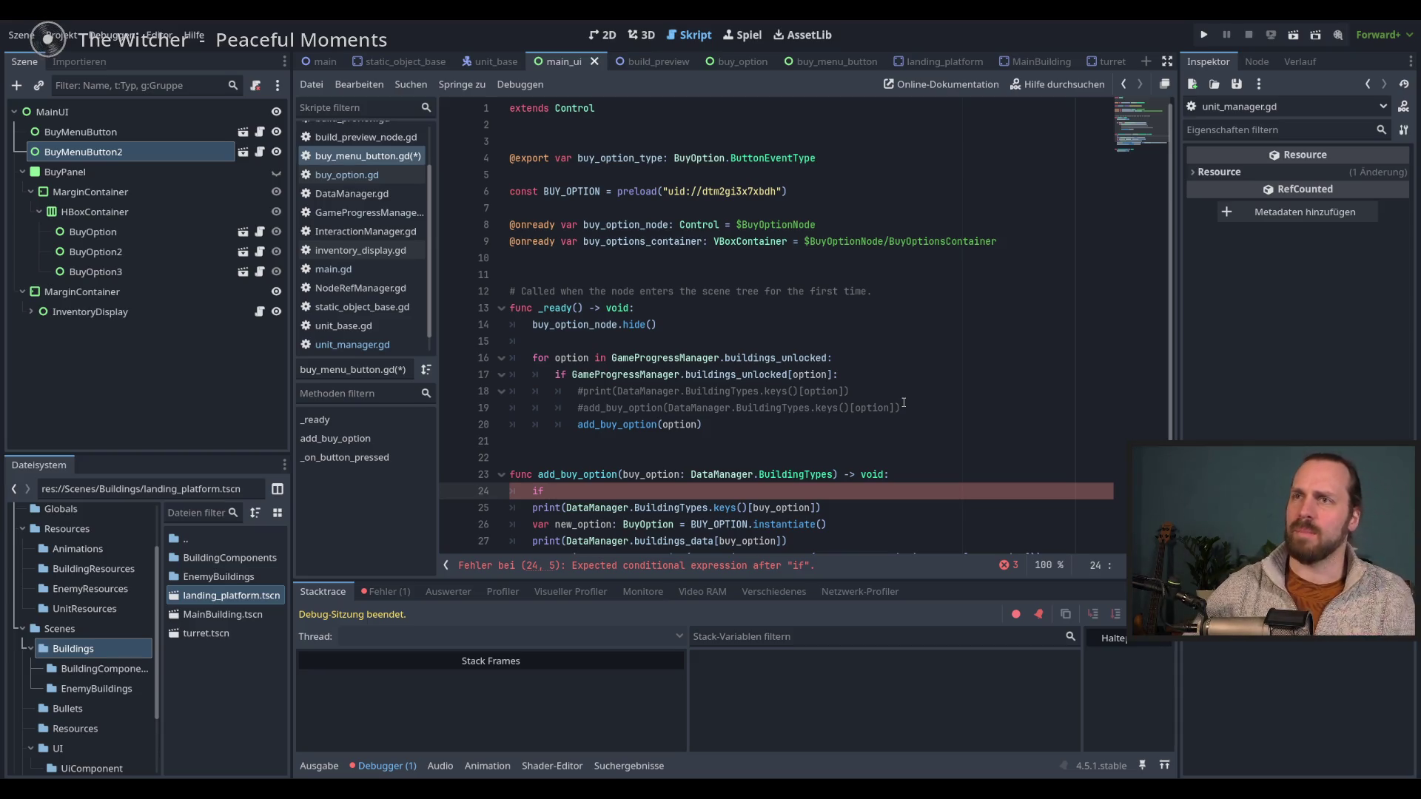
scroll(903, 402, down, 3)
text(buy)
key(Down)
key(Down)
key(Down)
key(Return)
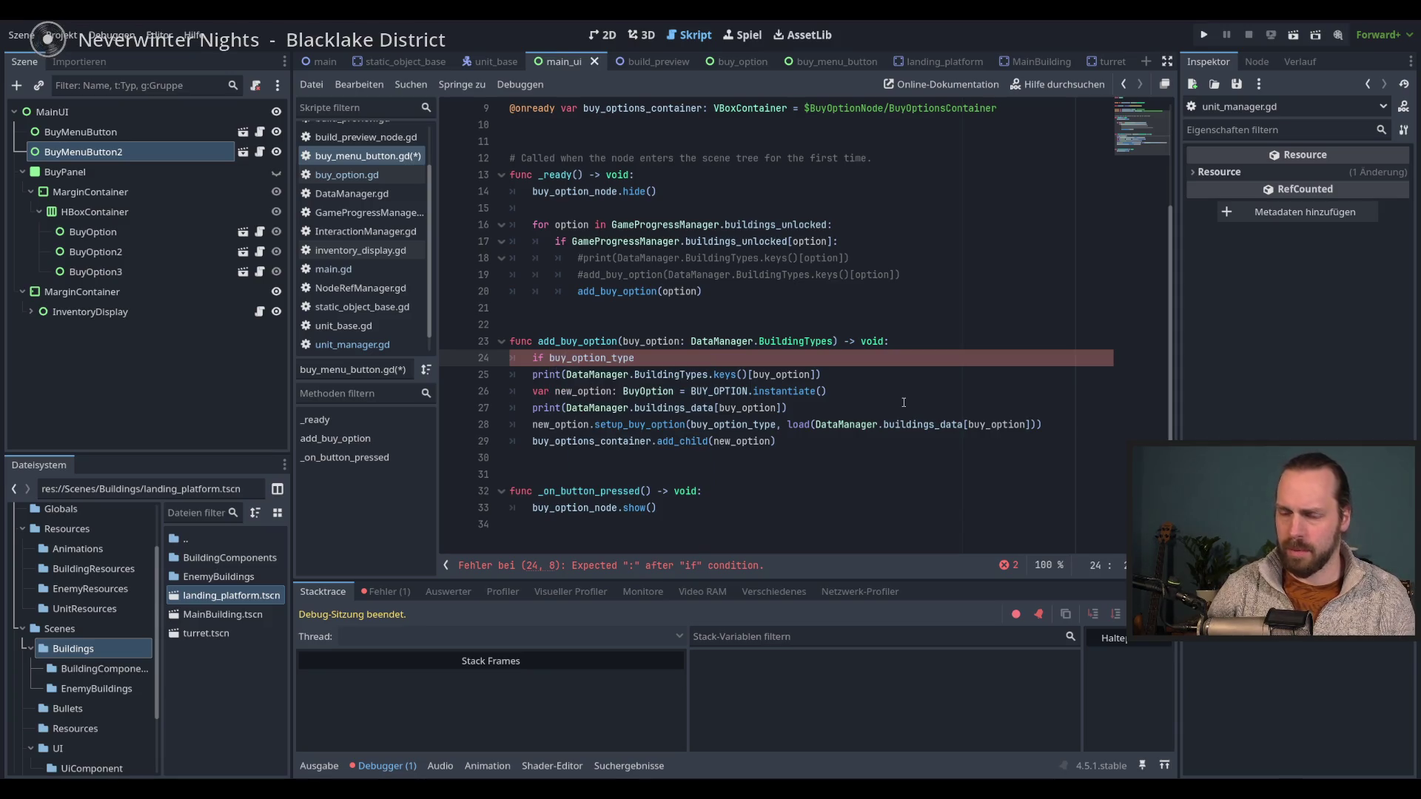
- Complete the condition as '== BuyOption.ButtonEventType.BUY_BUILDING:' through autocomplete suggestions
text( ==)
scroll(982, 395, up, 3)
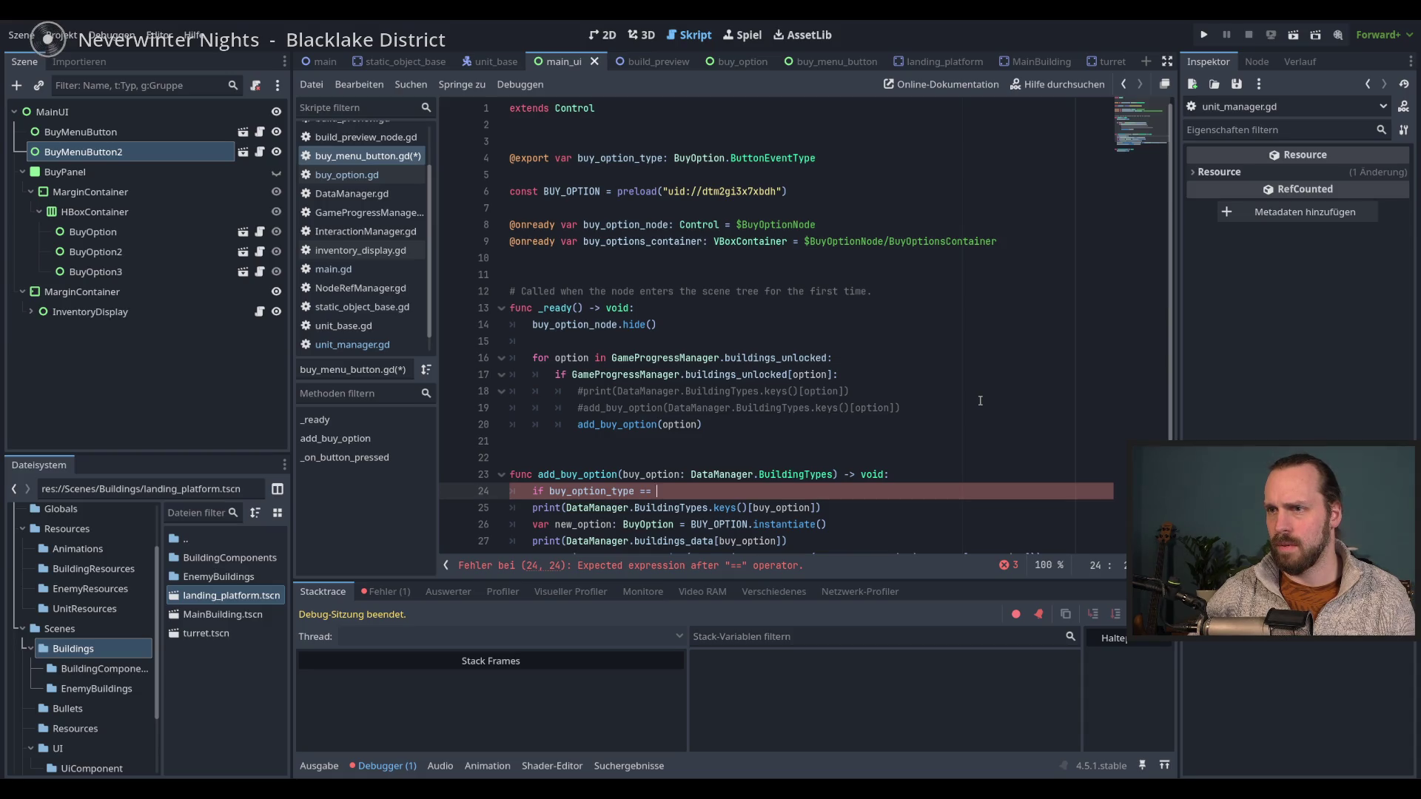
scroll(980, 401, down, 3)
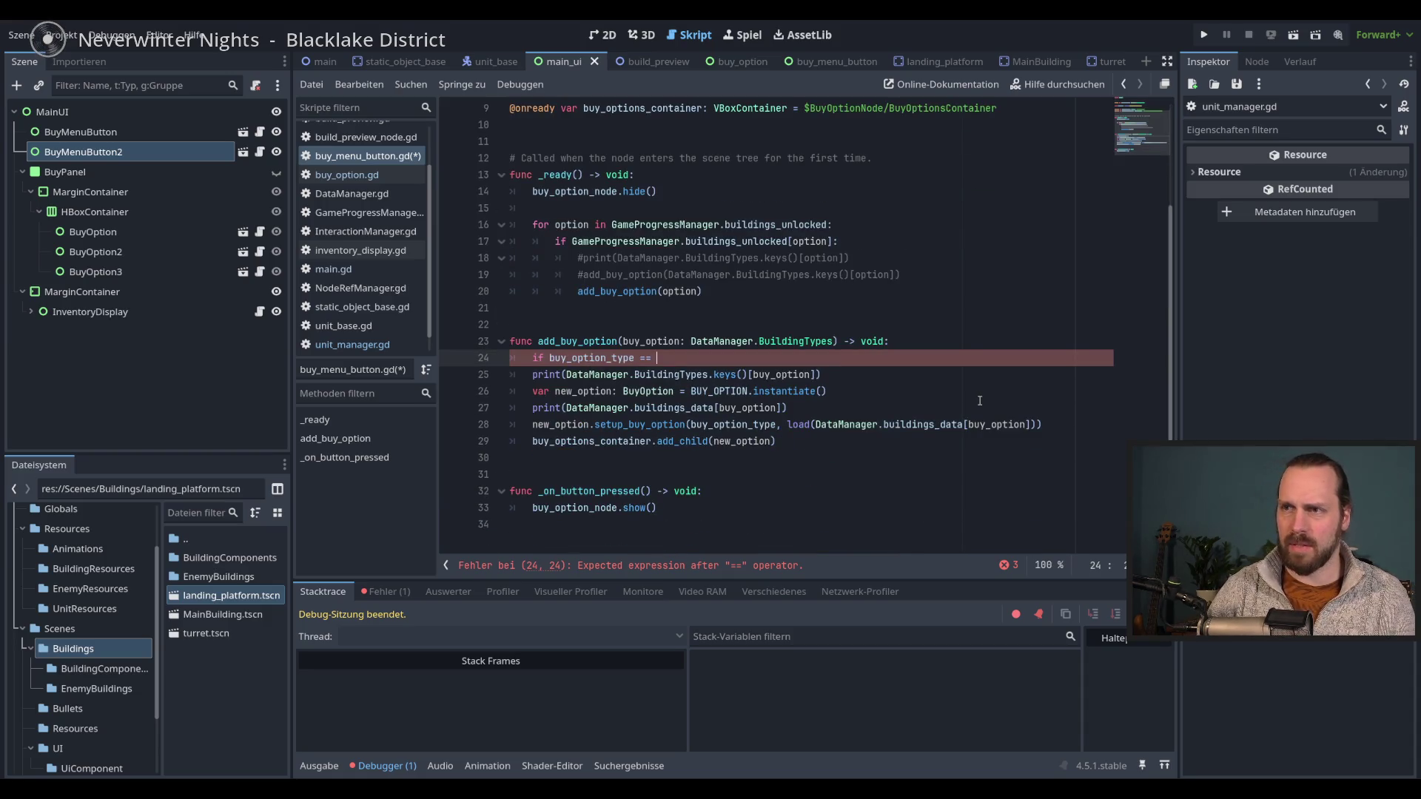
scroll(977, 398, up, 3)
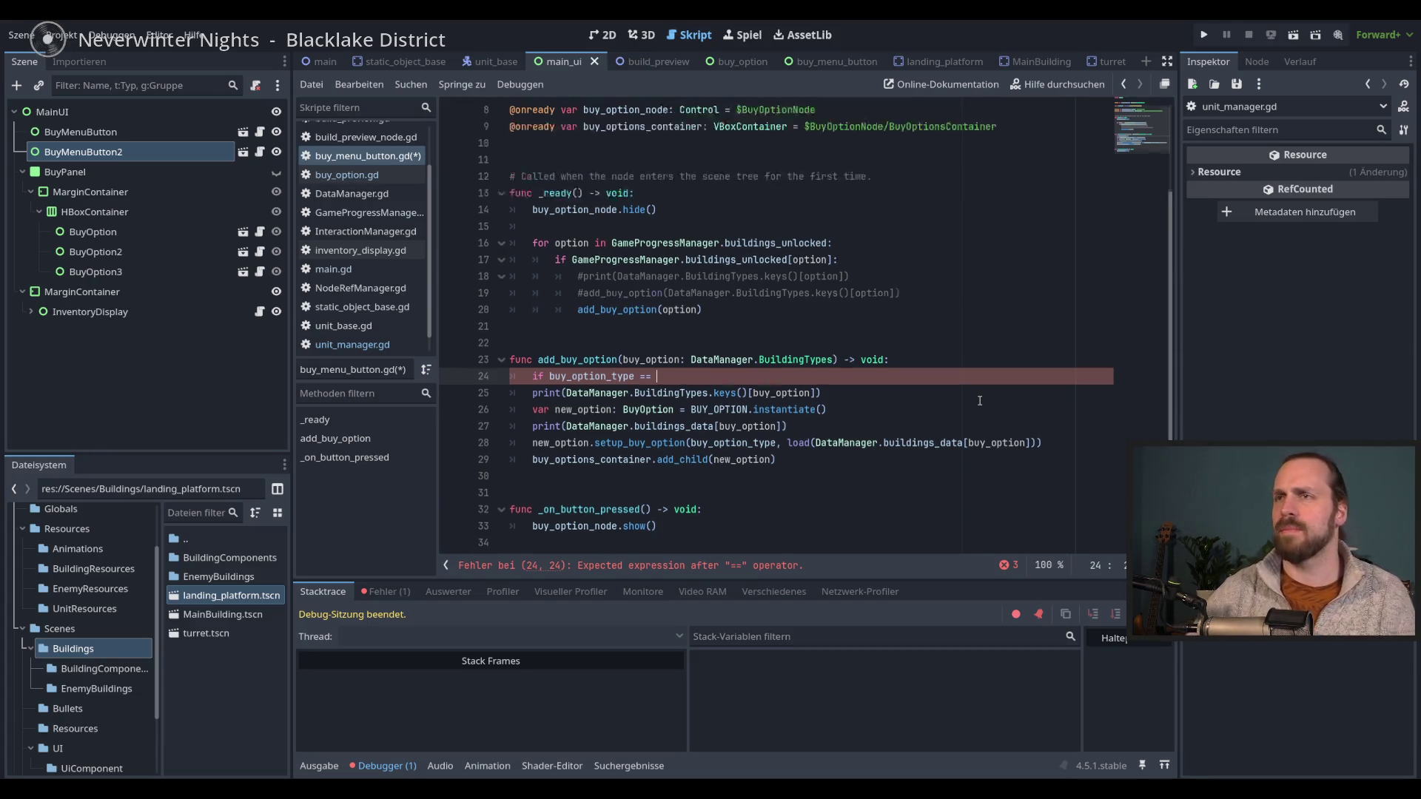
text(Buy)
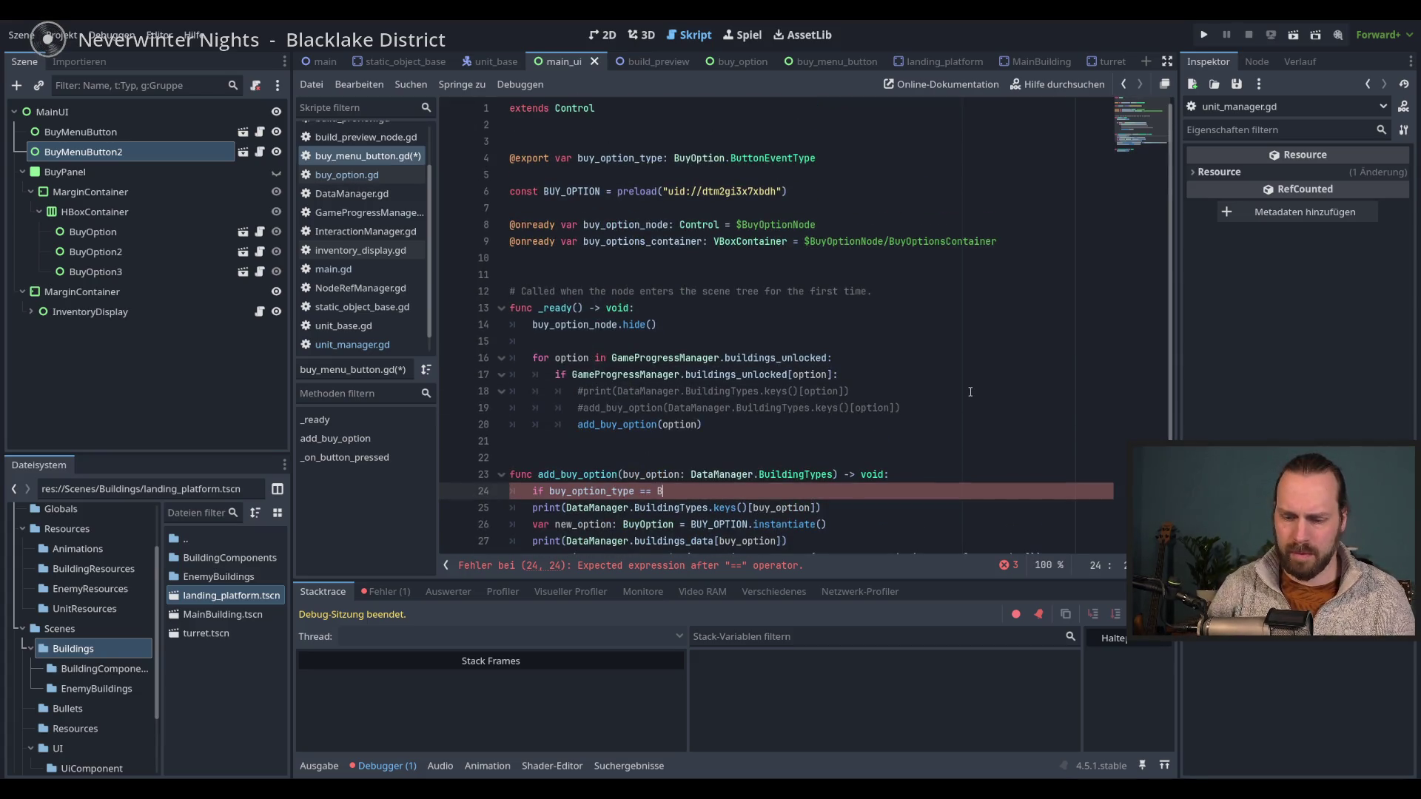
key(Return)
text(.)
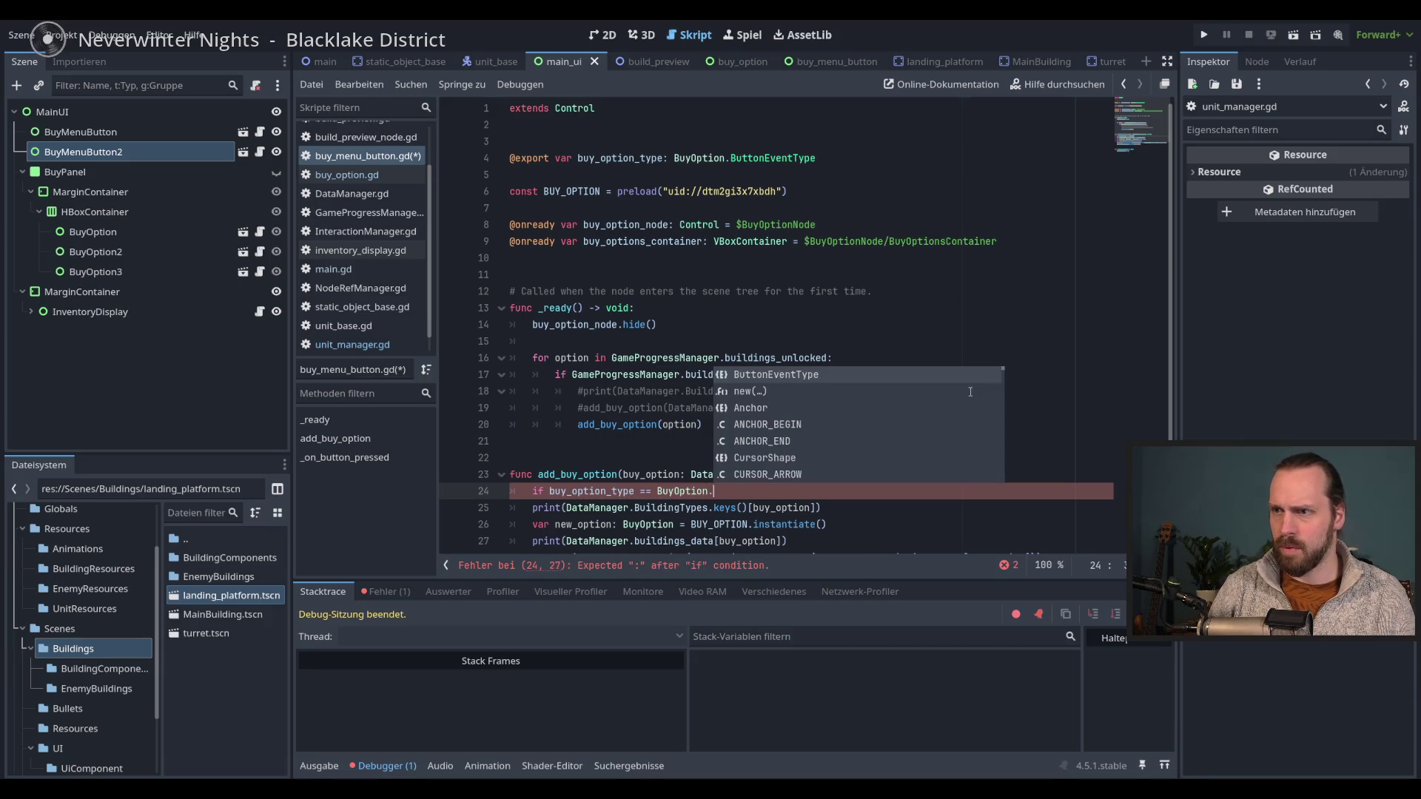
key(Return)
text(.)
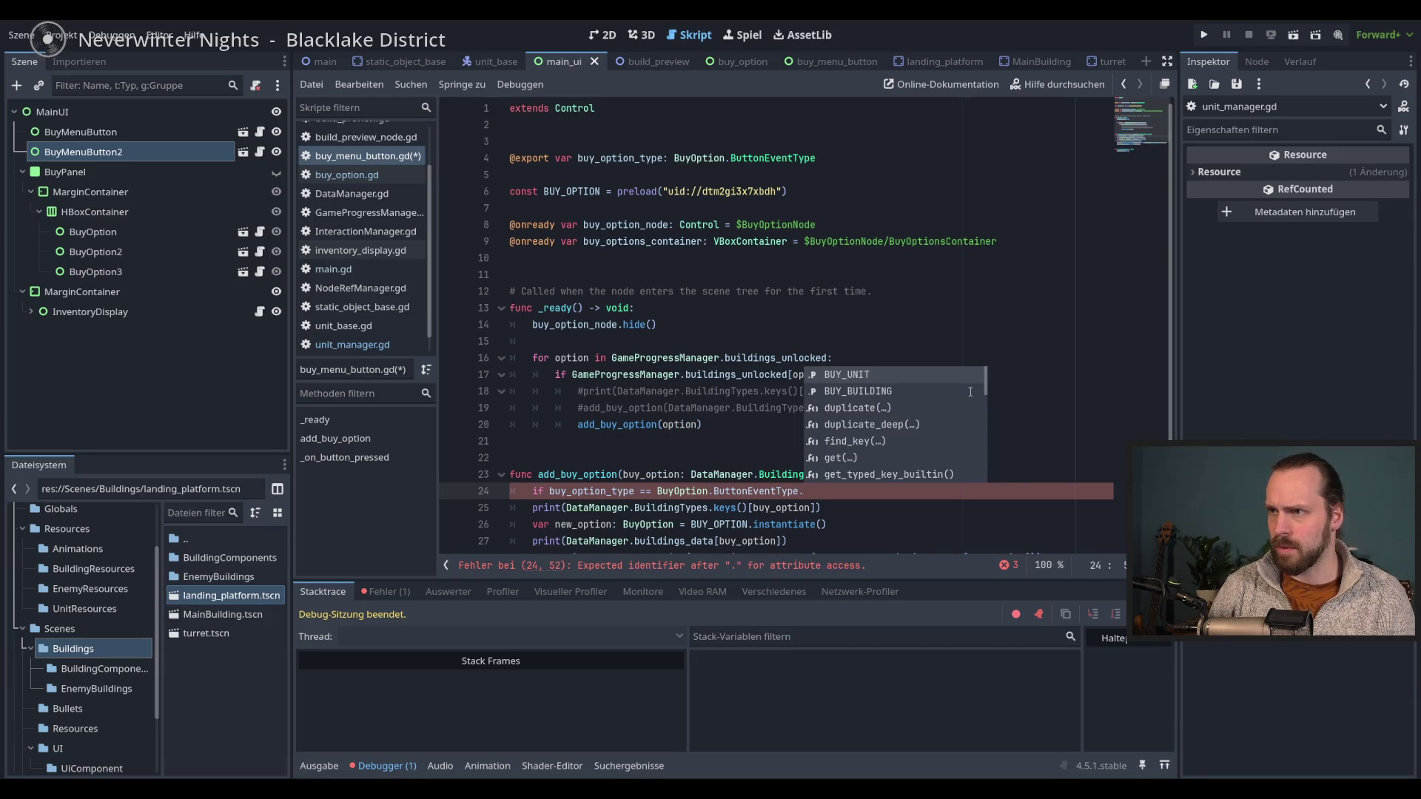
key(Down)
key(Return)
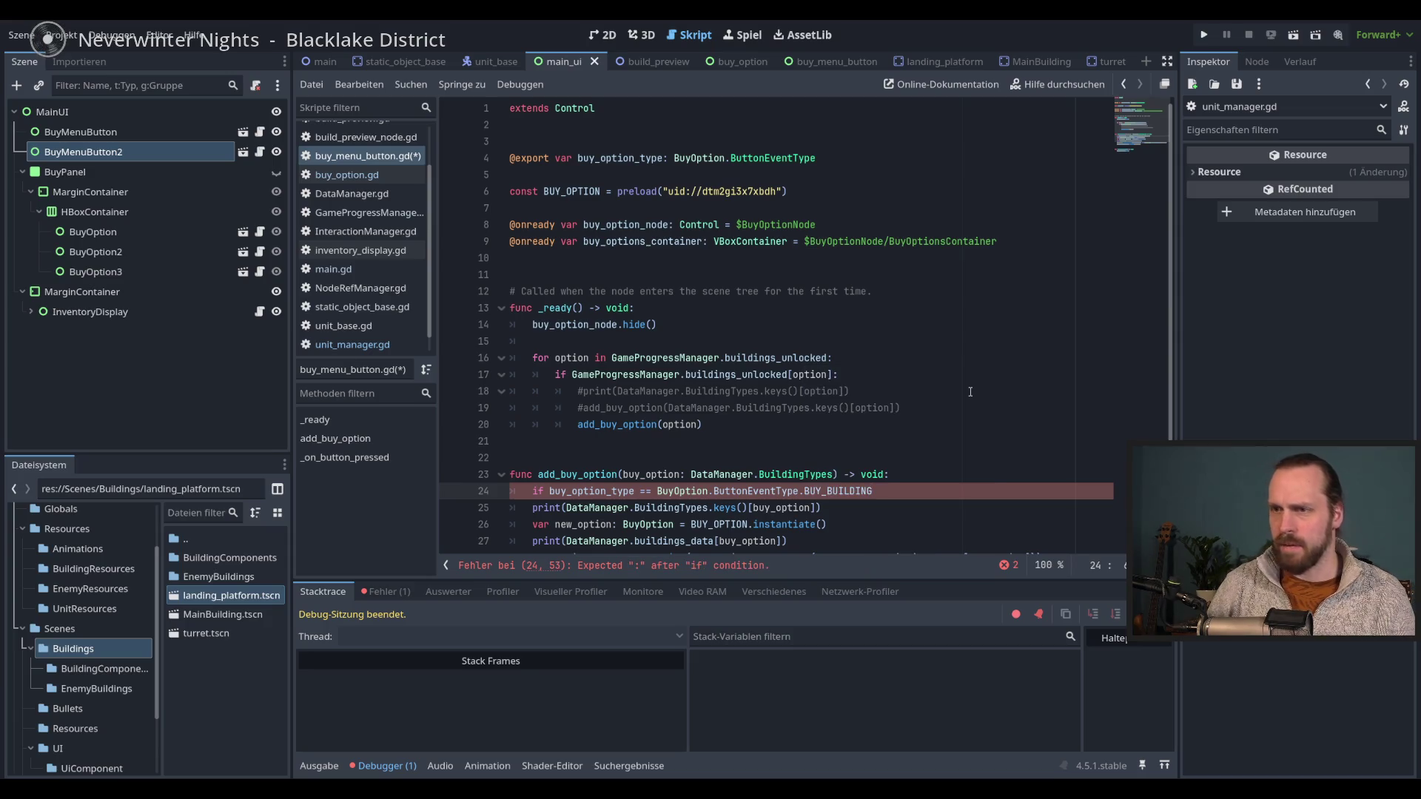
- Indent lines 25–29 of add_buy_option under the new if
scroll(970, 391, down, 3)
mouse_move(714, 375)
mouse_down()
mouse_move(740, 390)
mouse_move(716, 440)
mouse_up()
key(Tab)
click(843, 440)
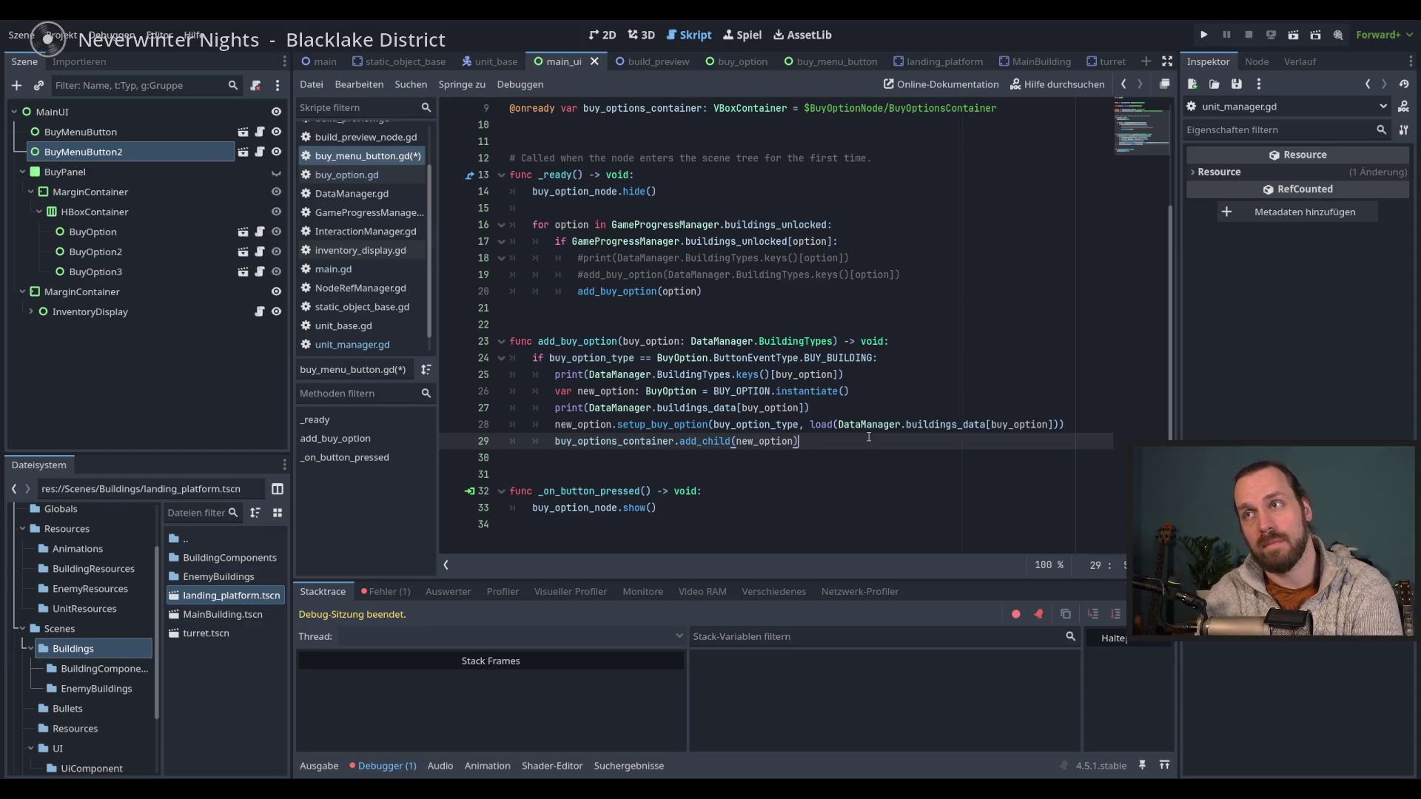
- Add 'match buy_option_type:' on a new line below the add_buy_option header
click(952, 341)
key(Return)
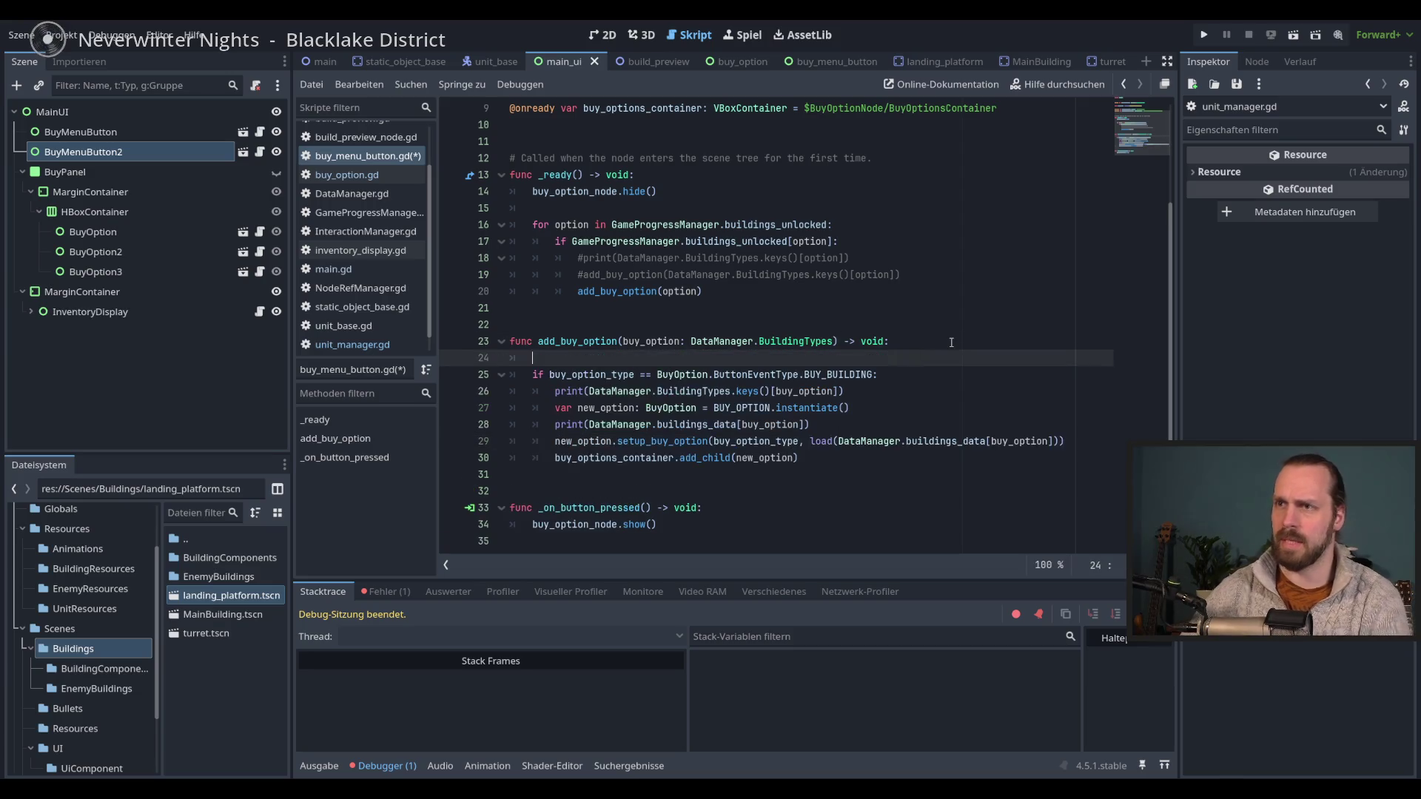
text(match )
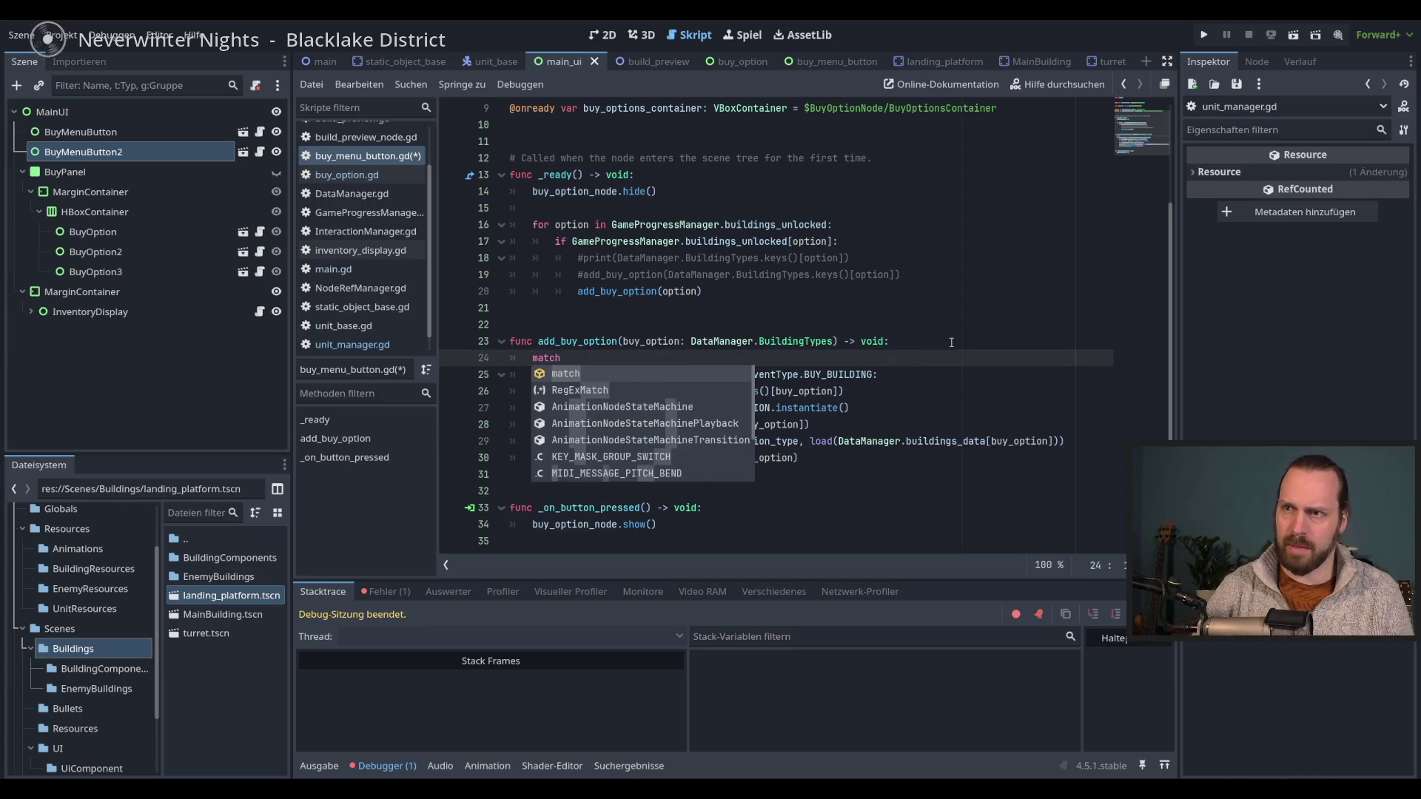
text(buy)
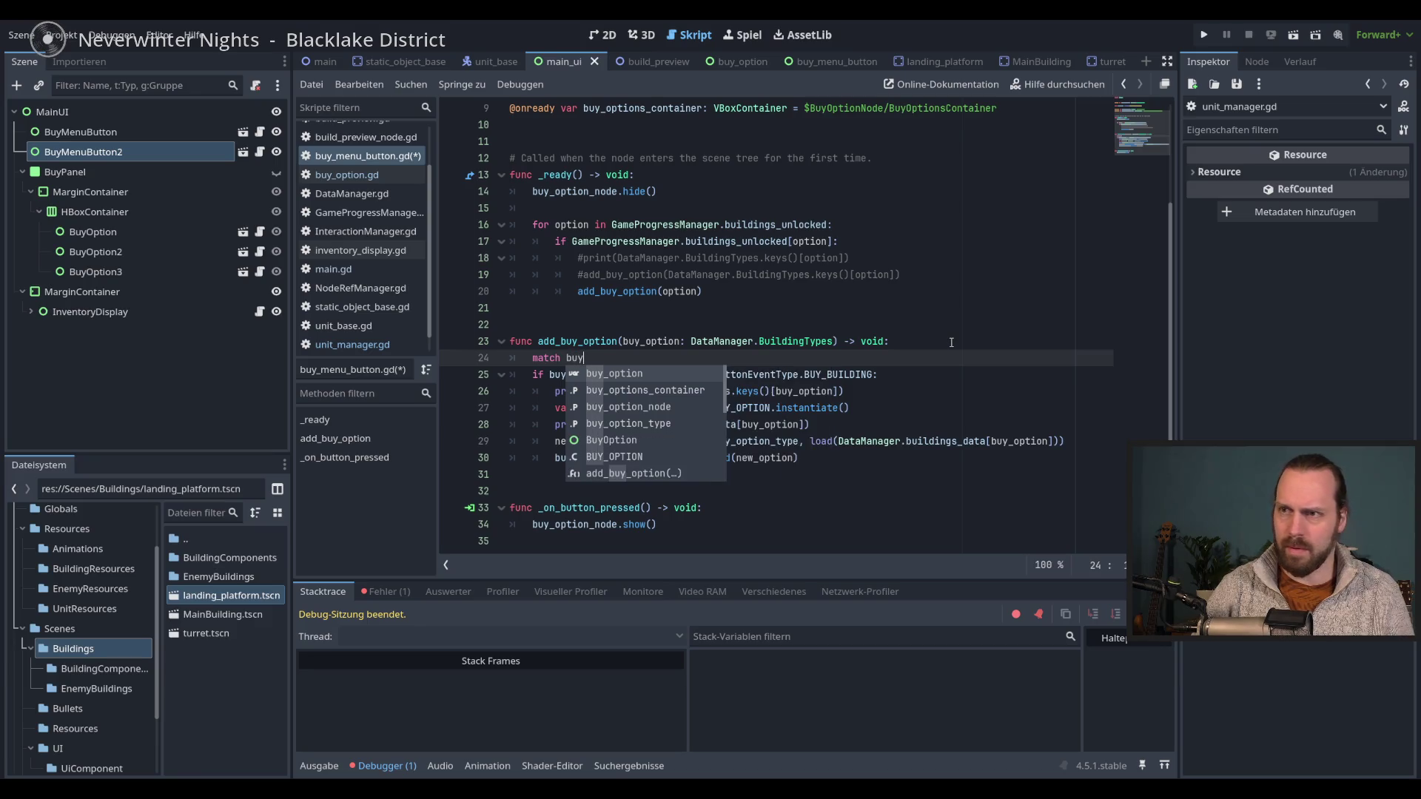
key(Down)
key(Down)
key(Down)
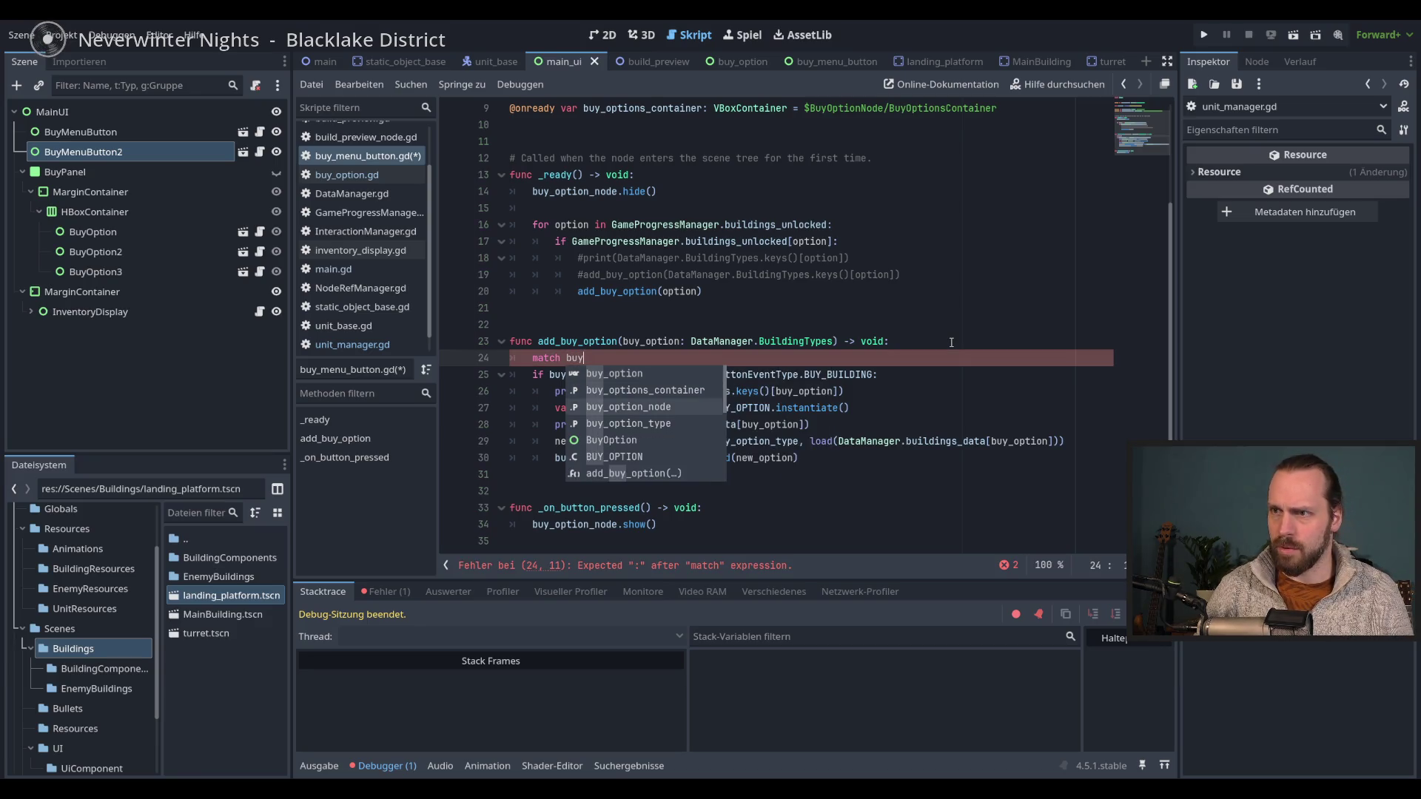
key(Return)
text(:)
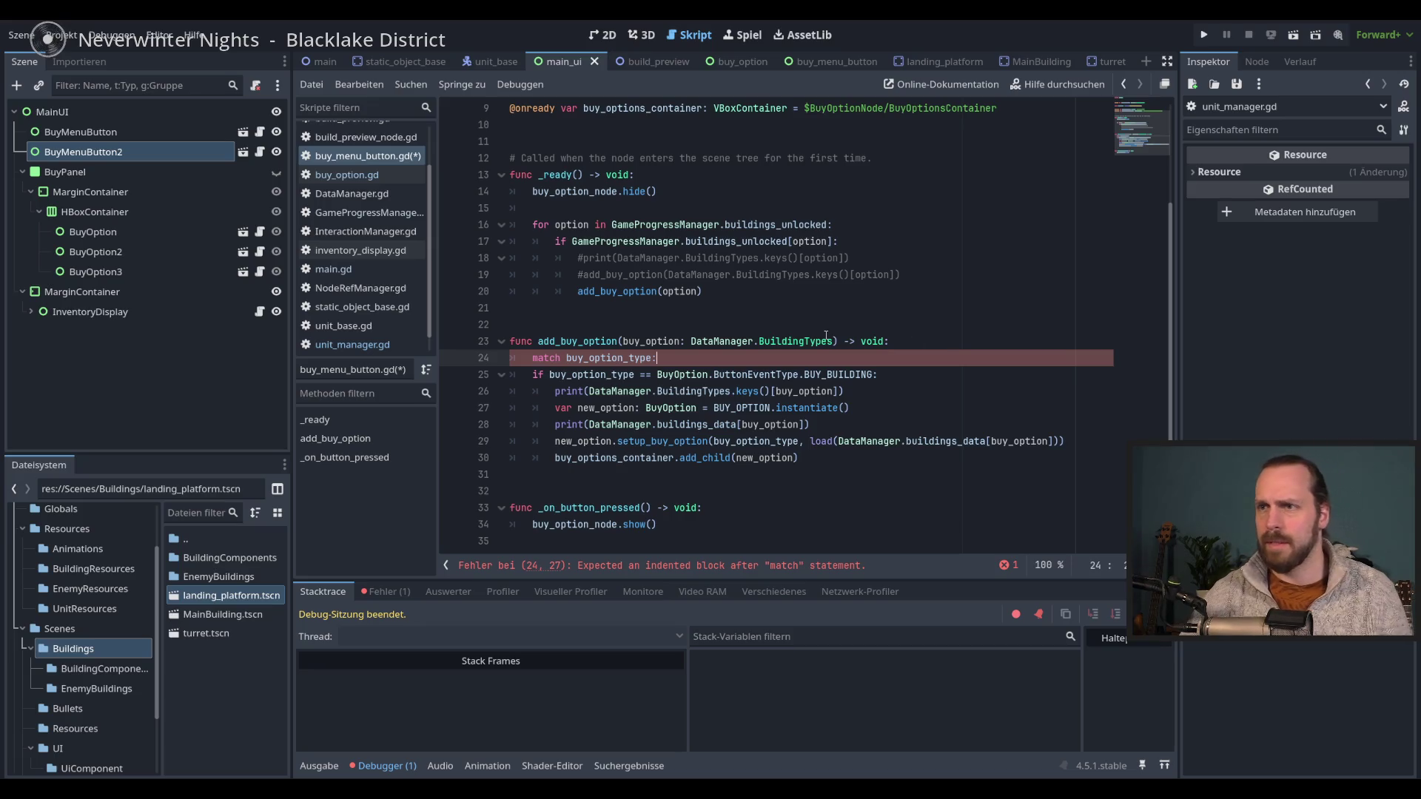
- Turn the if into a BuyOption.ButtonEventType.BUY_BUILDING branch and indent its body under the match
drag(656, 375, 533, 376)
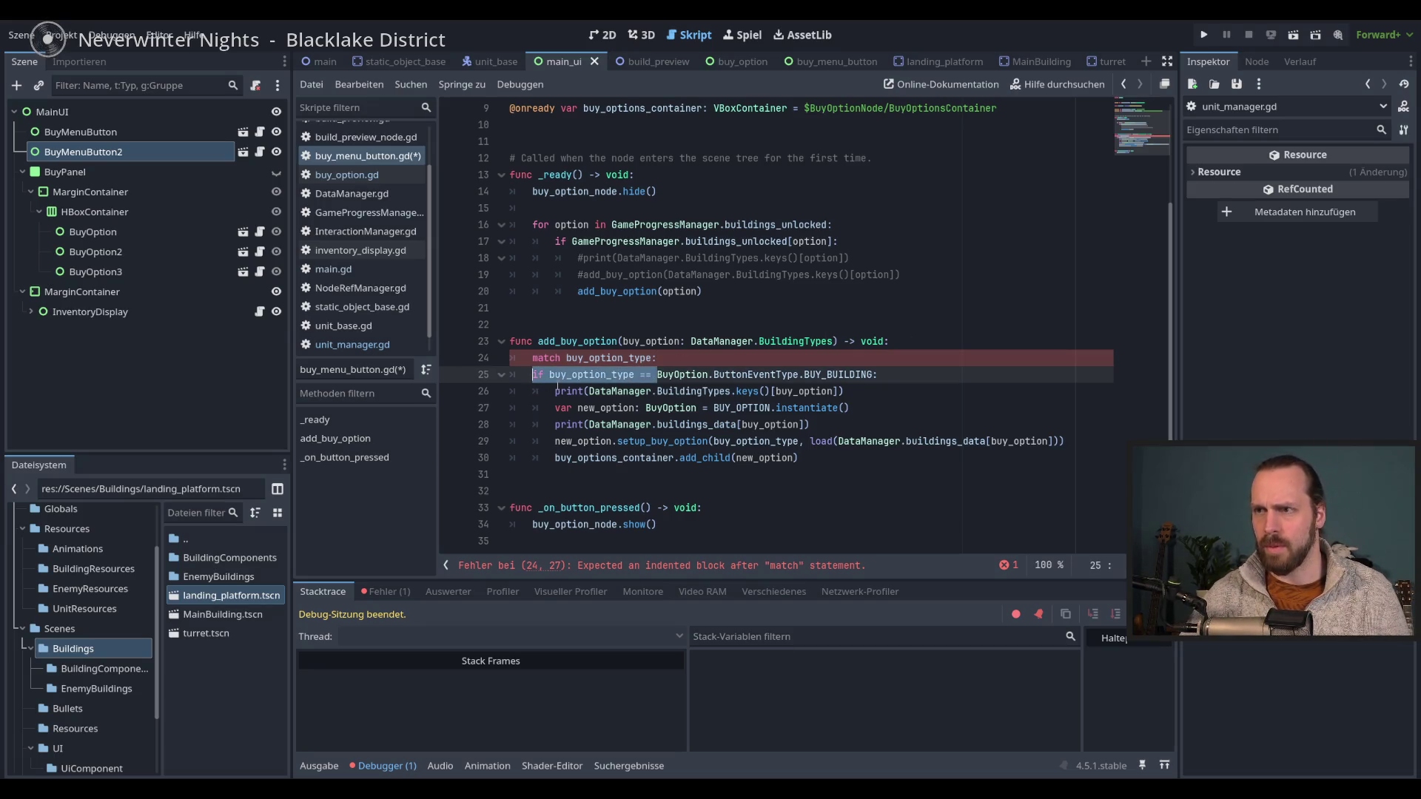
key(BackSpace)
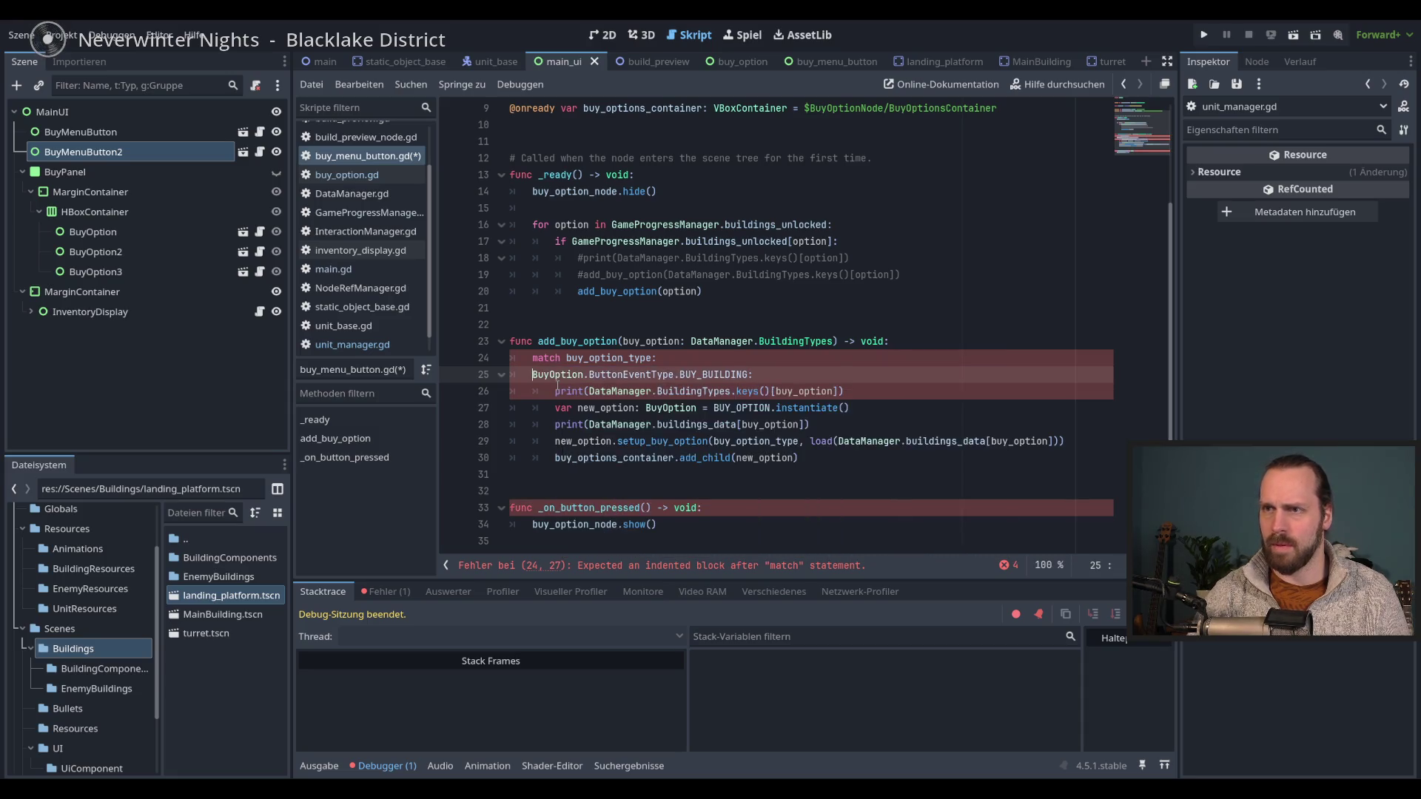
key(shift+Down)
key(shift+Down)
key(shift+Down)
key(Tab)
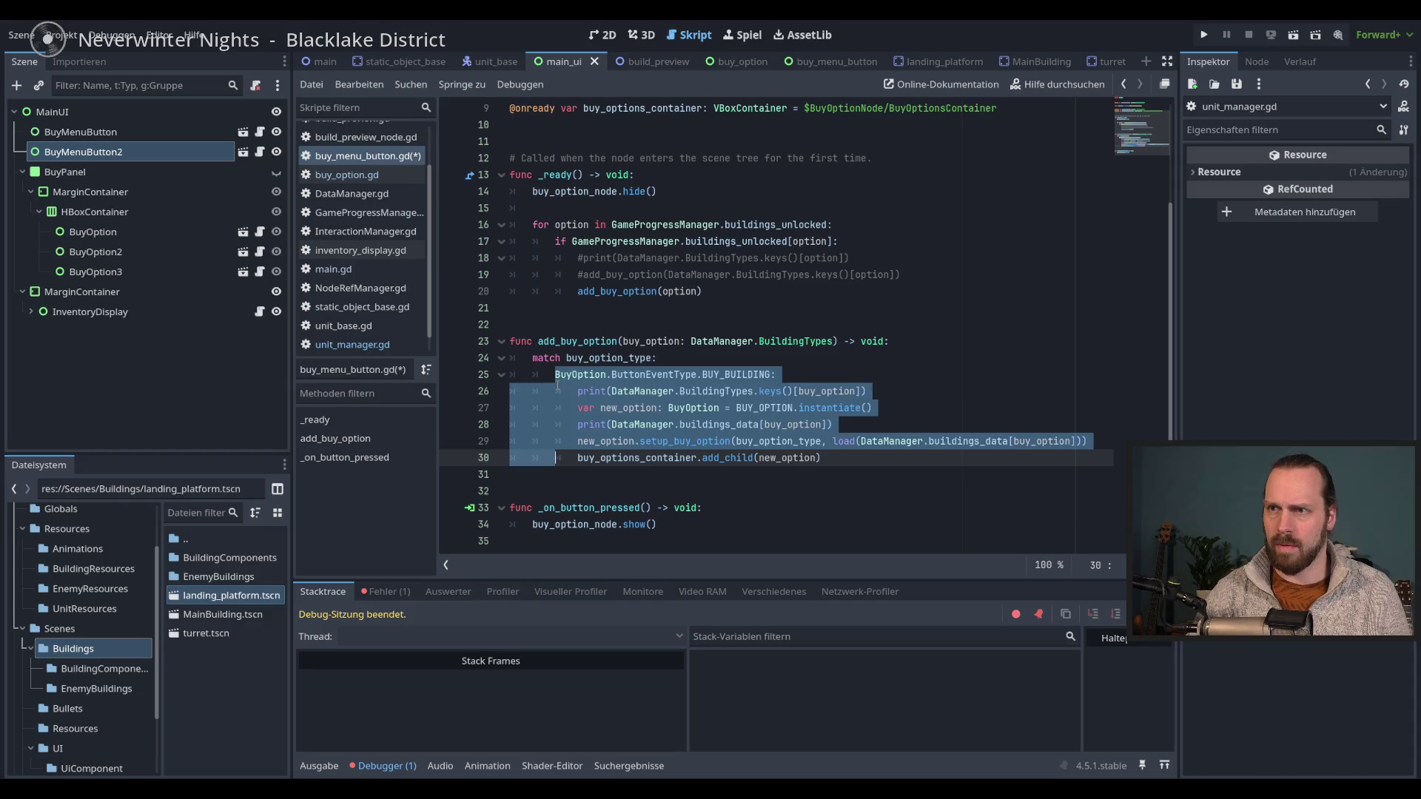
key(End)
key(Up)
scroll(888, 436, down, 1)
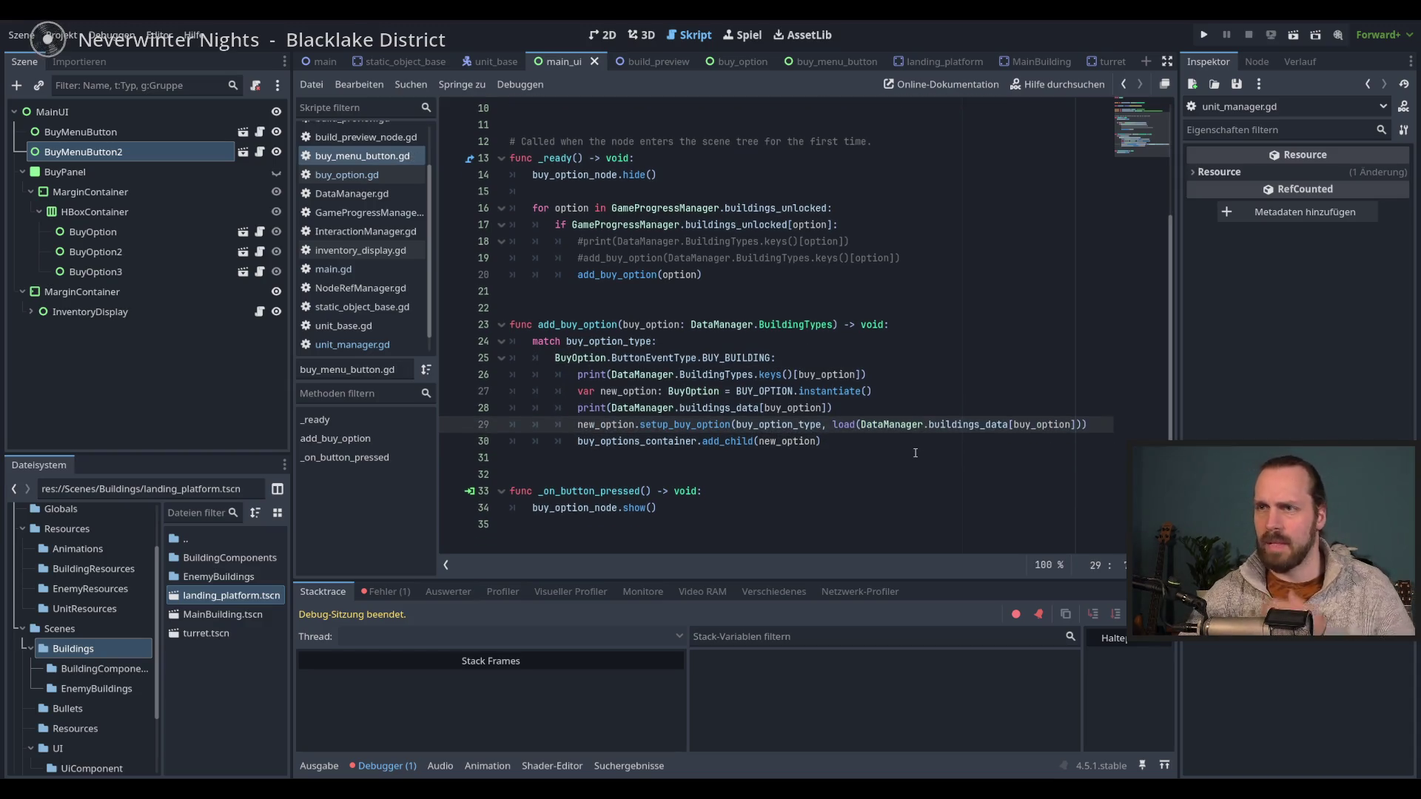
- Inspect BuildingTypes, add_buy_option and buildings_unlocked usages in the script
mouse_move(926, 424)
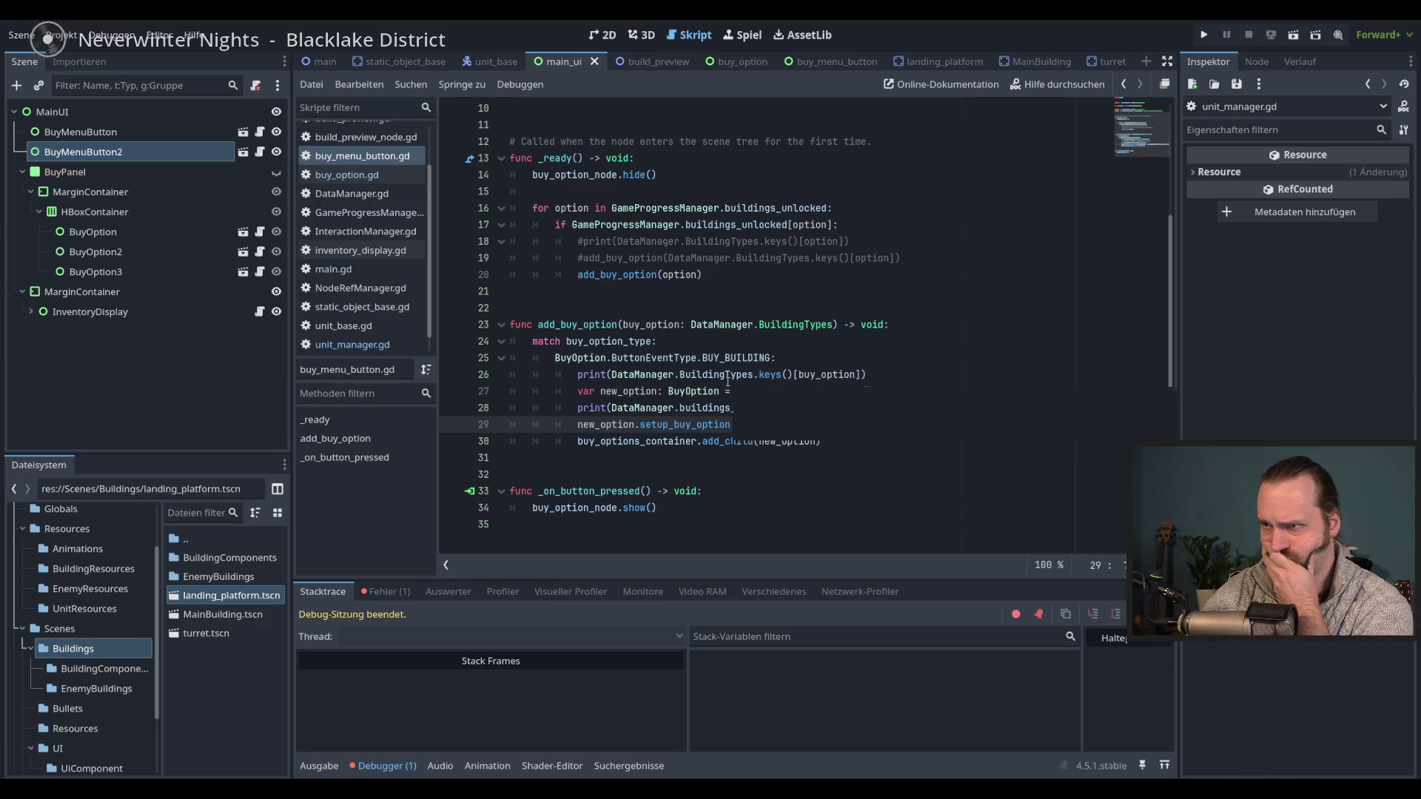
double_click(801, 325)
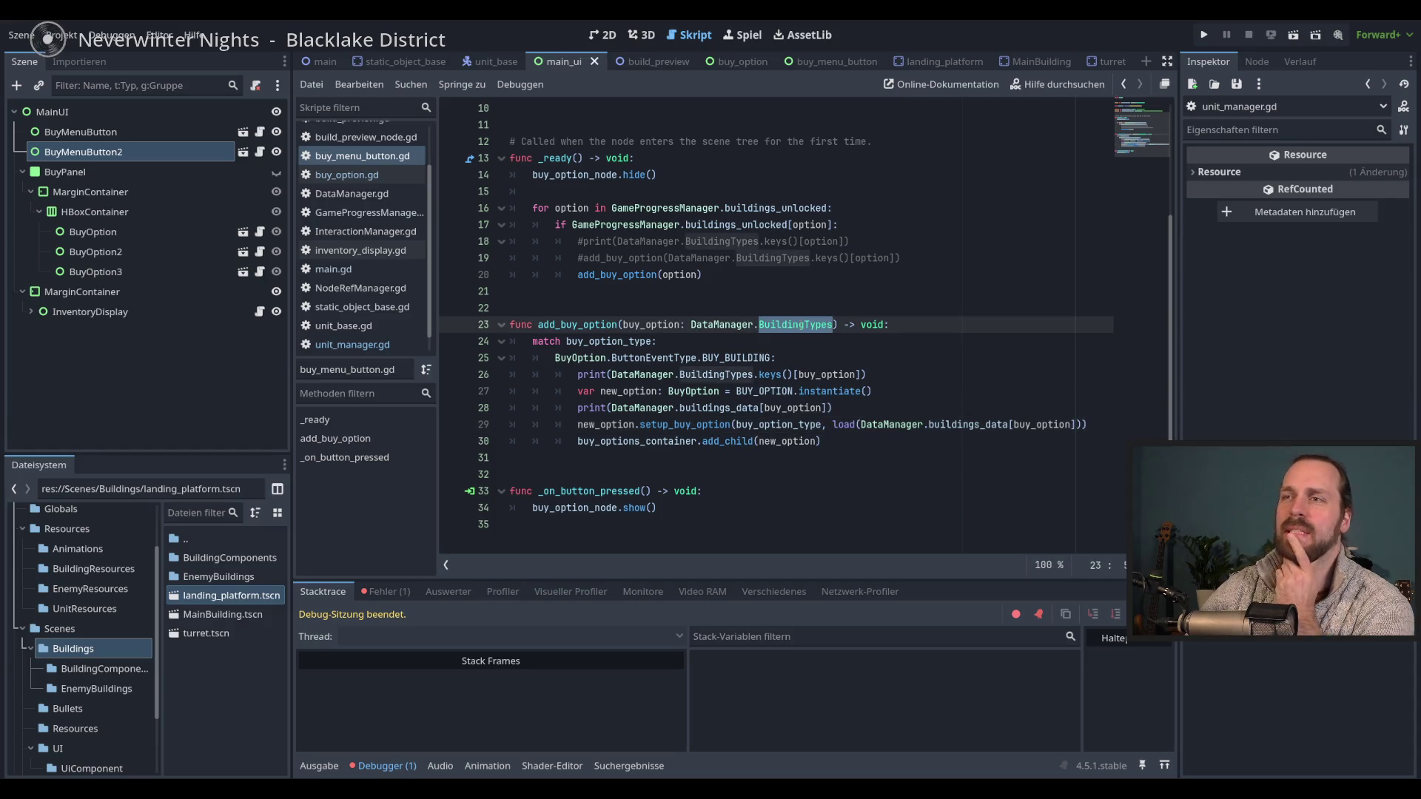
mouse_move(807, 325)
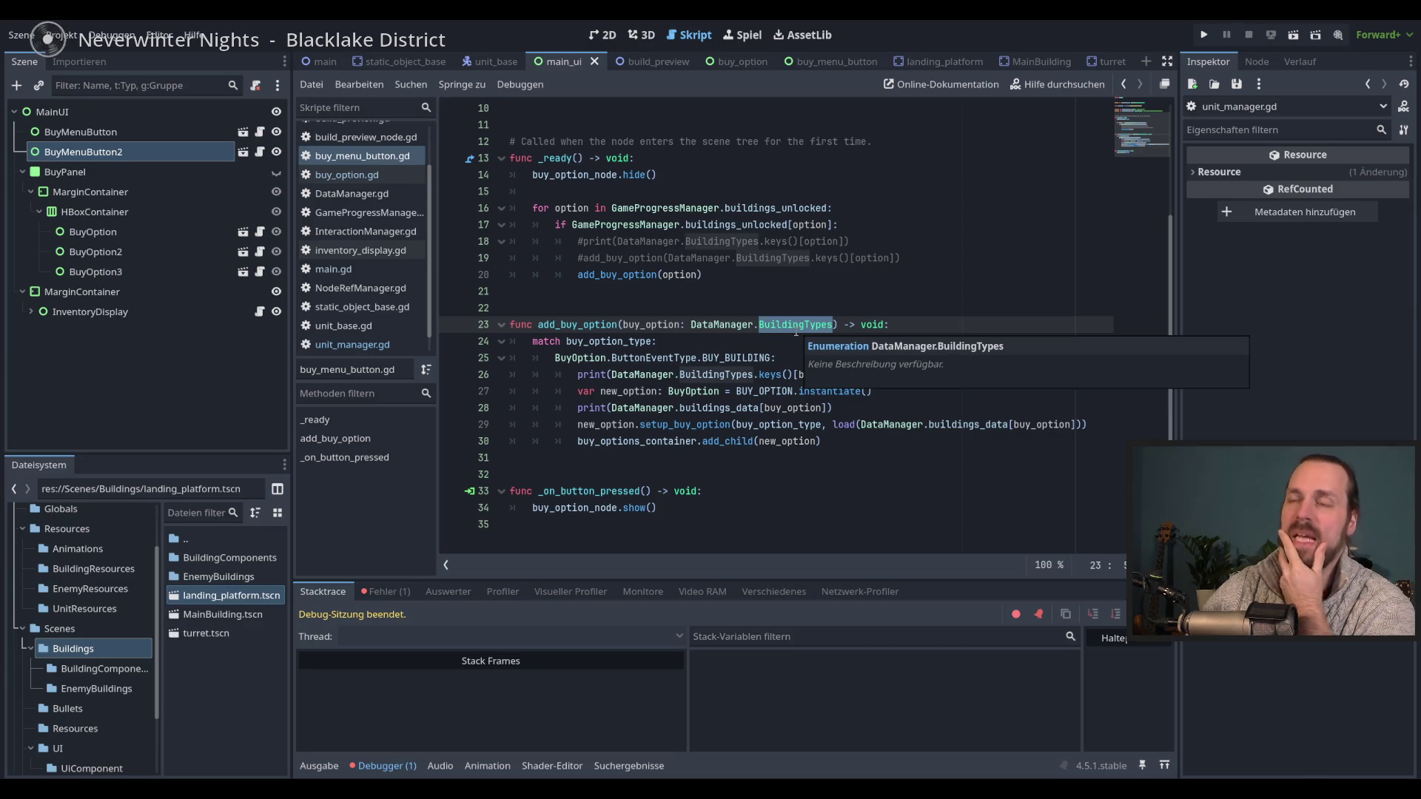
double_click(592, 328)
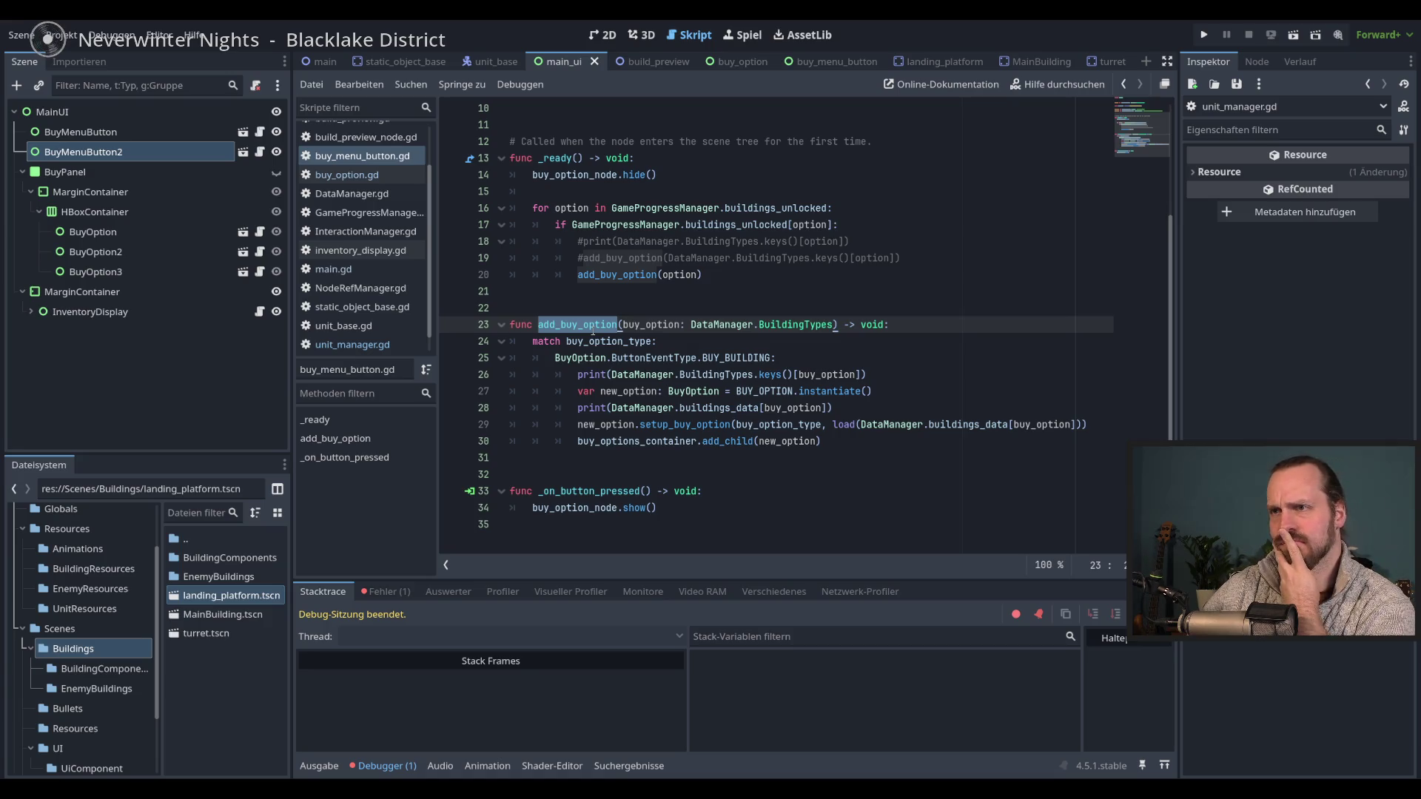
double_click(774, 209)
scroll(784, 323, up, 3)
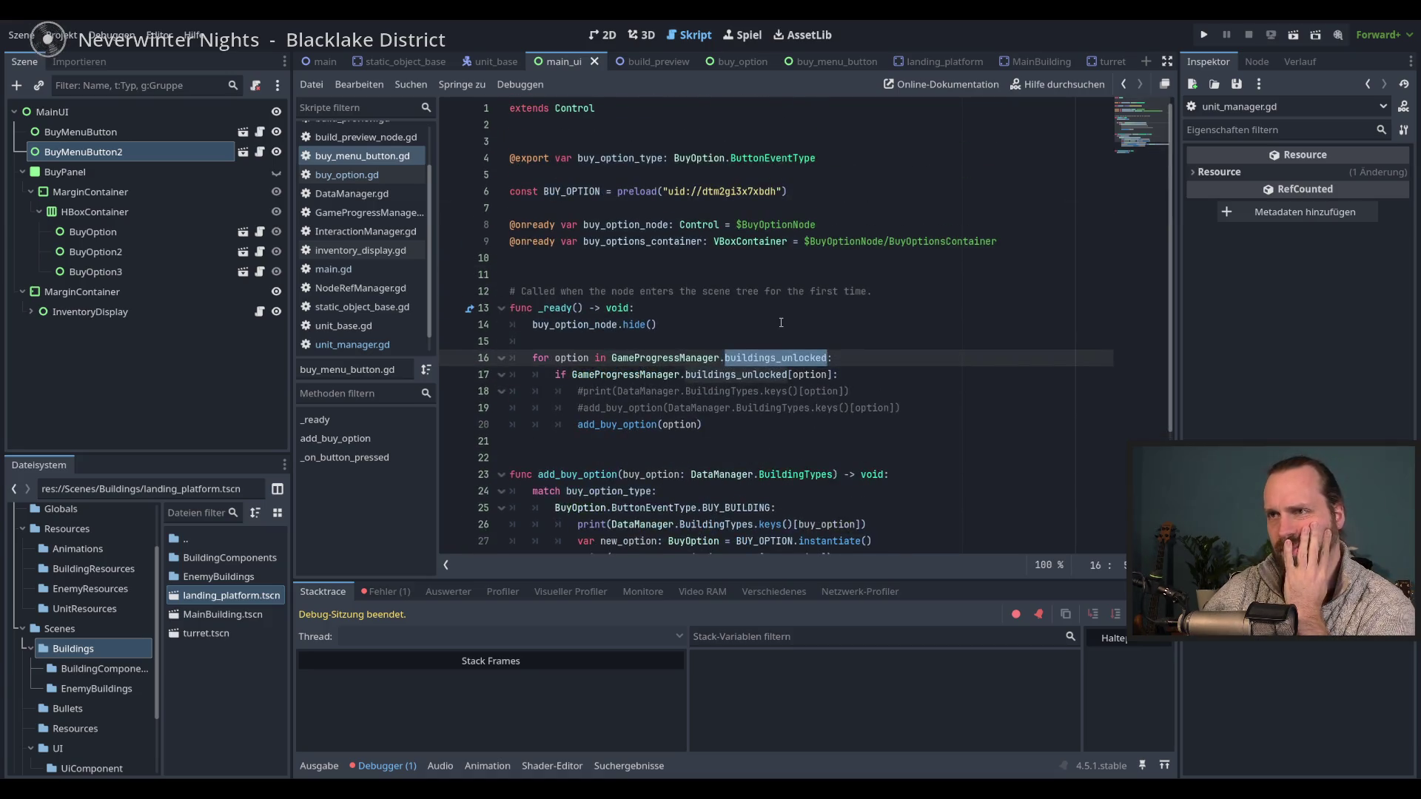
scroll(784, 324, down, 2)
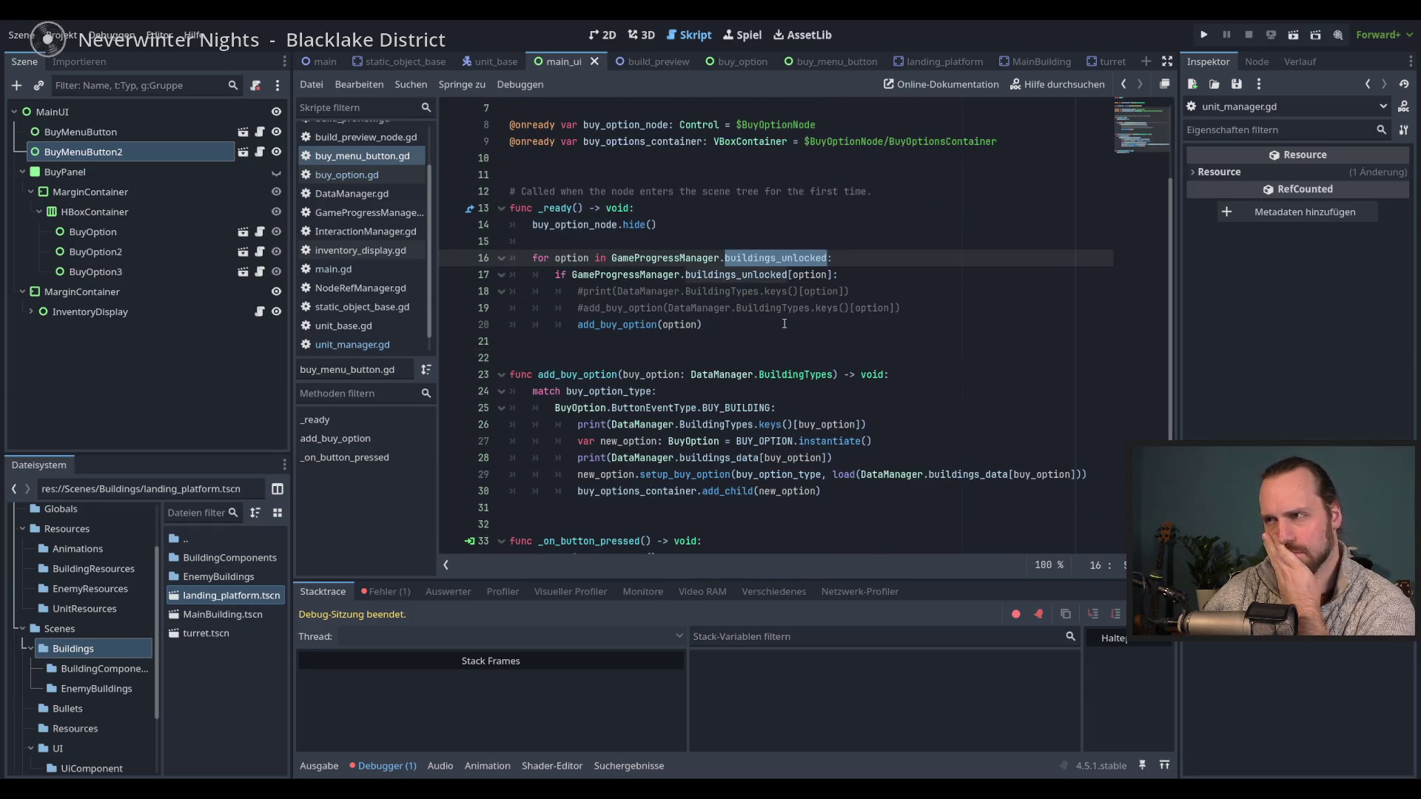
- Delete the commented #print and #add_buy_option lines from the _ready loop
drag(933, 304, 916, 277)
key(BackSpace)
click(880, 294)
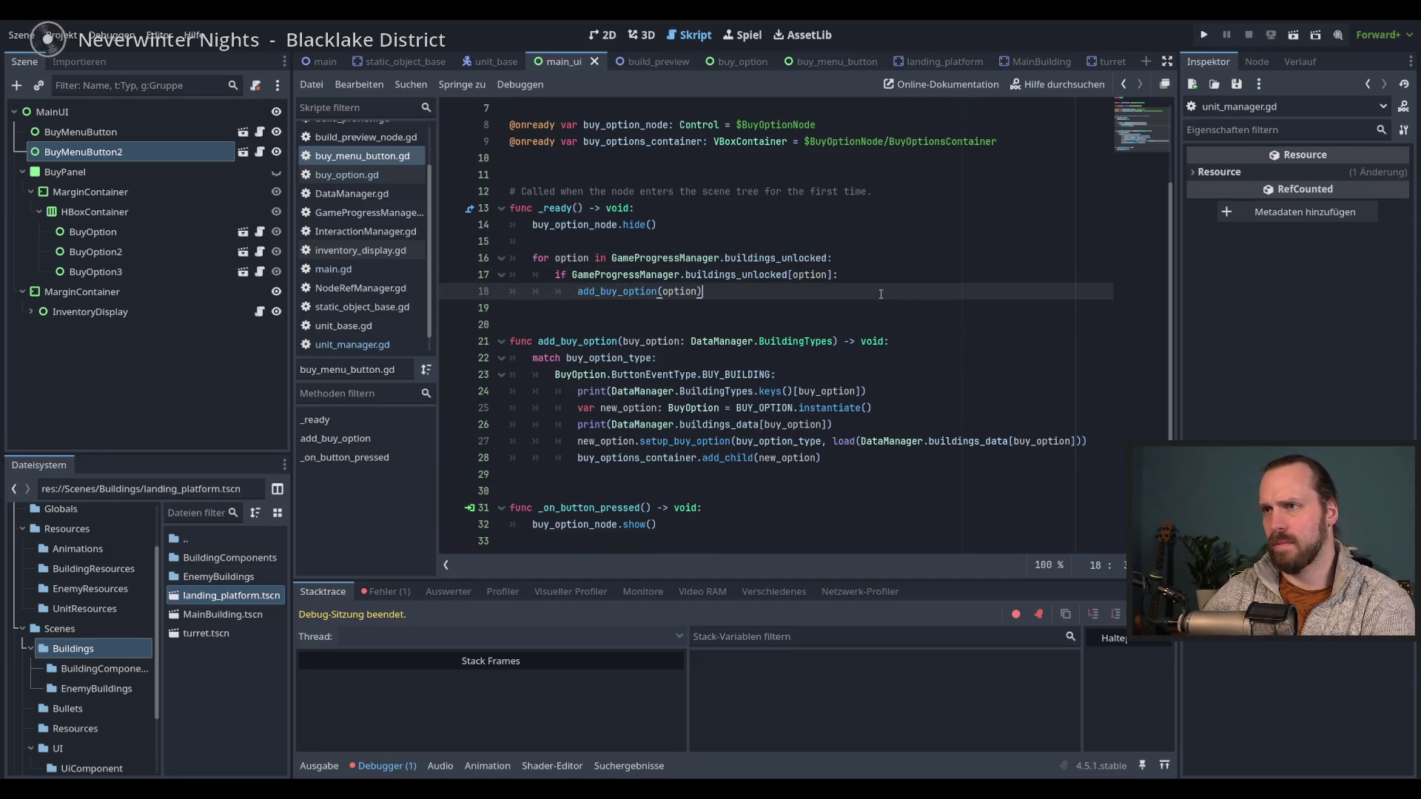
- Remove the match and branch header lines and dedent the body back to function level
scroll(879, 297, down, 1)
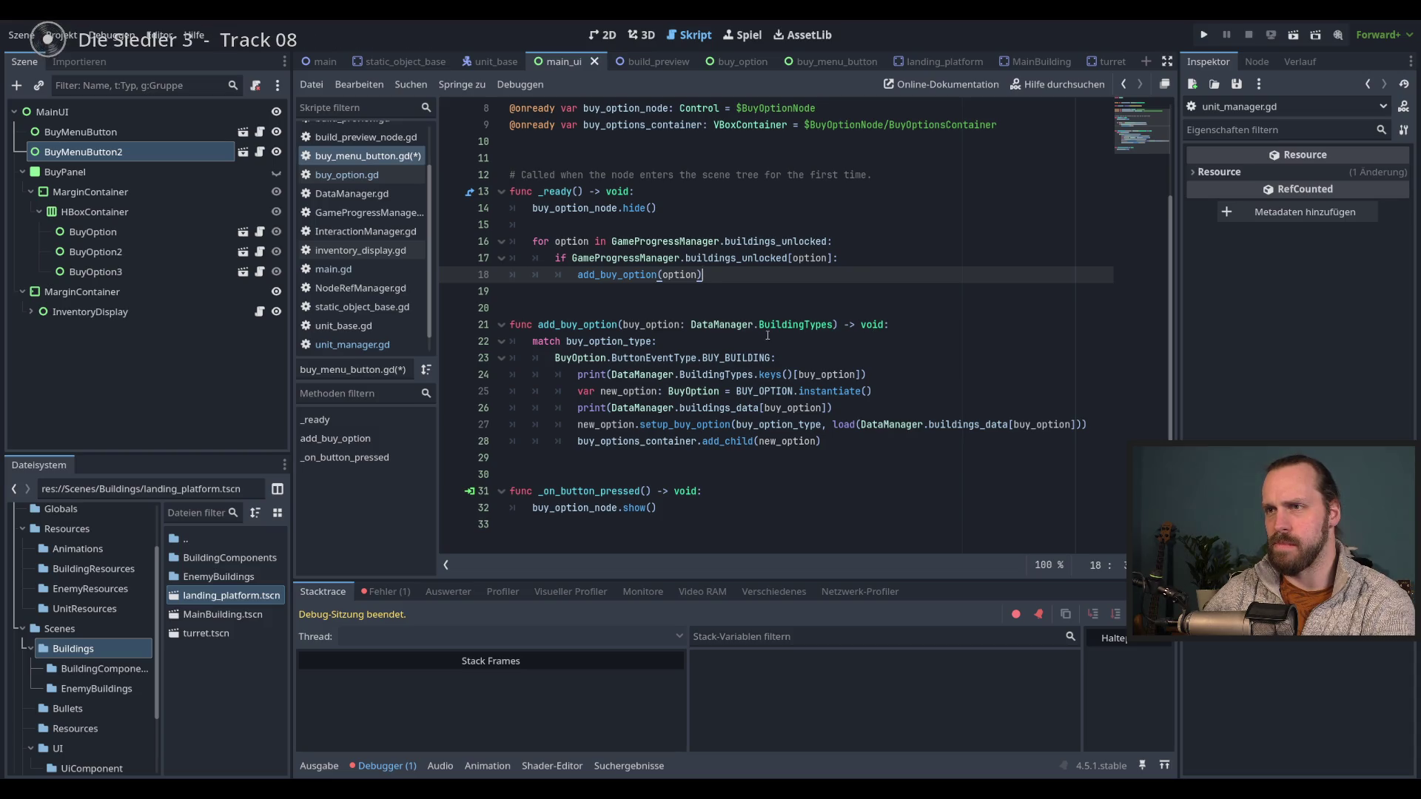
click(806, 341)
drag(815, 357, 939, 328)
key(Delete)
key(shift+Down)
key(shift+Down)
key(shift+Down)
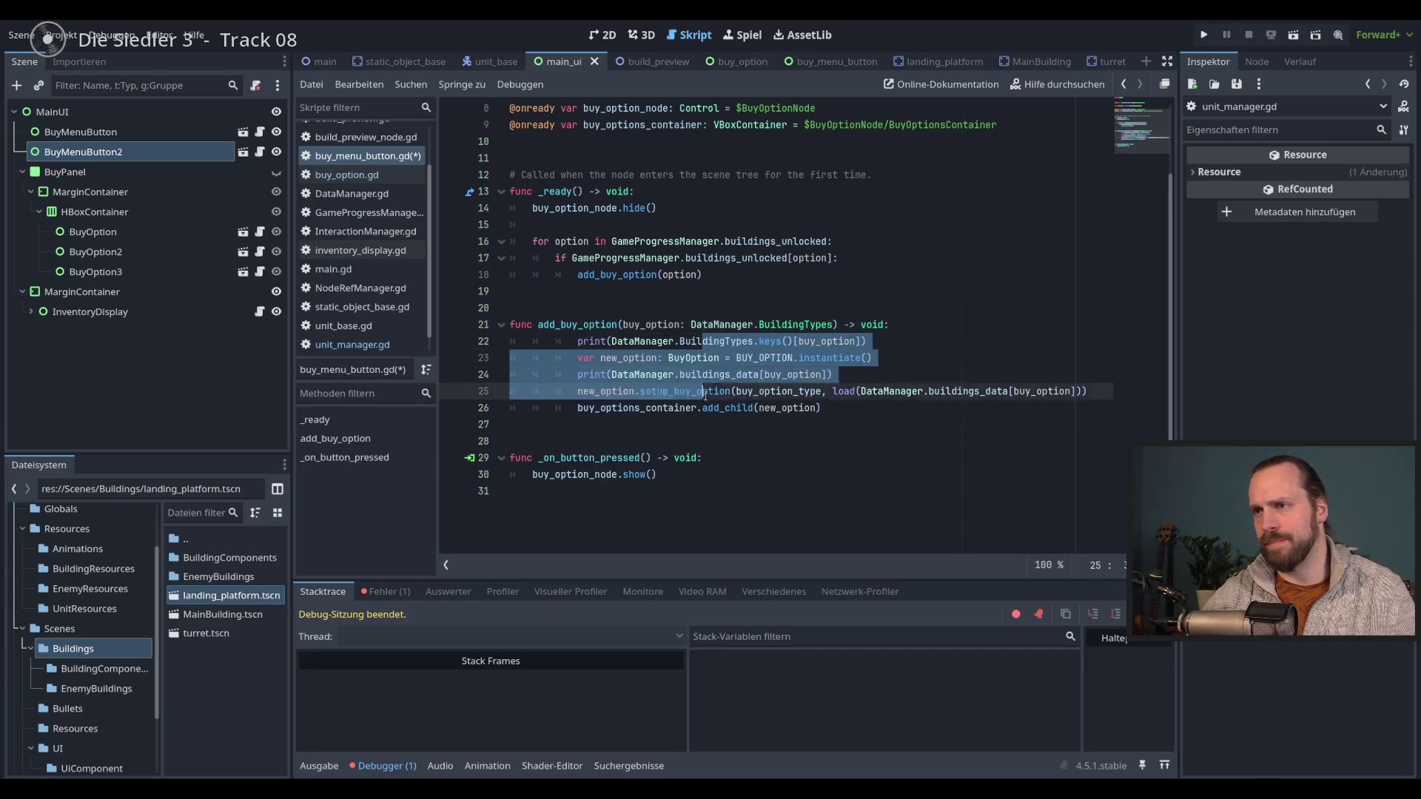
key(shift+Tab)
key(shift+Tab)
click(860, 364)
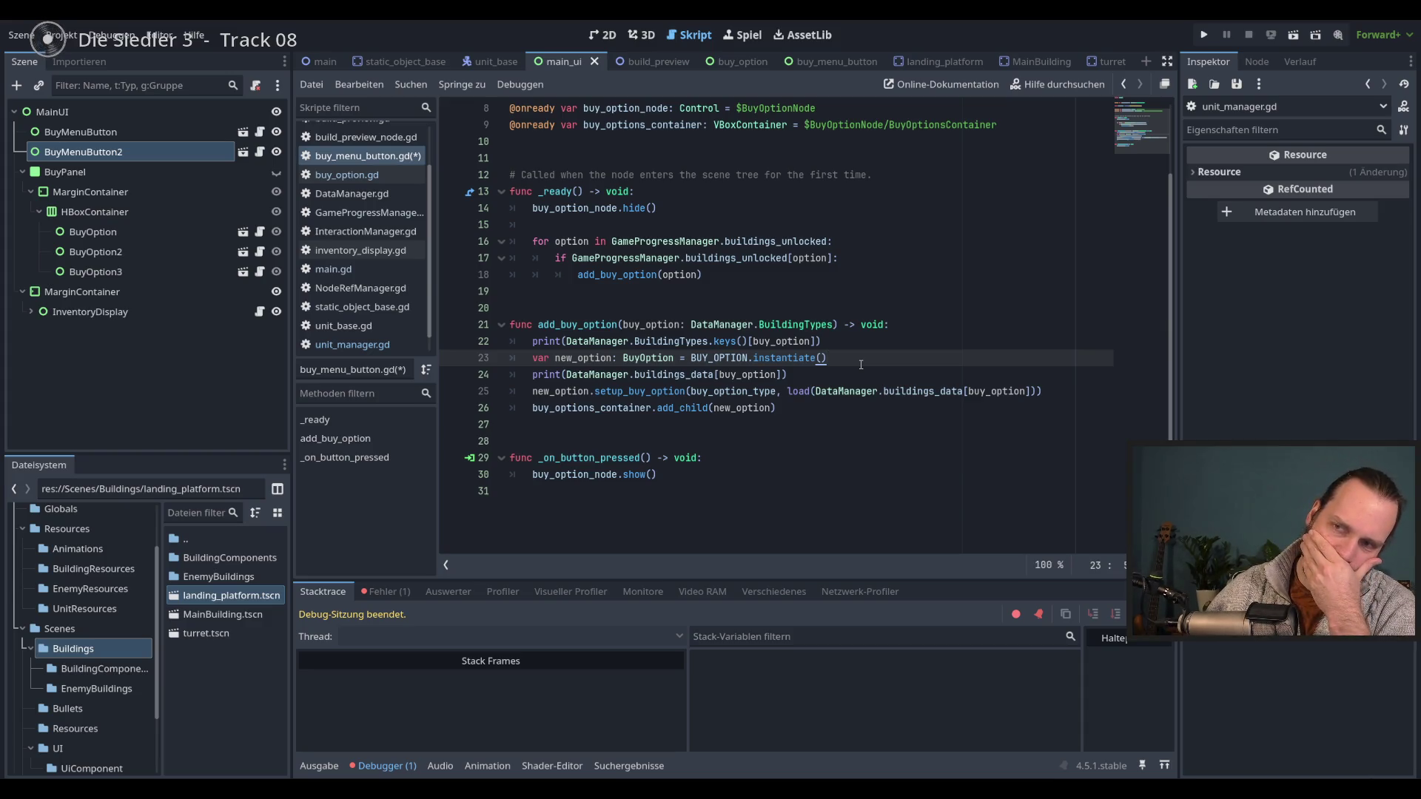
- Rename the function to add_buy_building_option, update the _ready call to match, and save
click(586, 326)
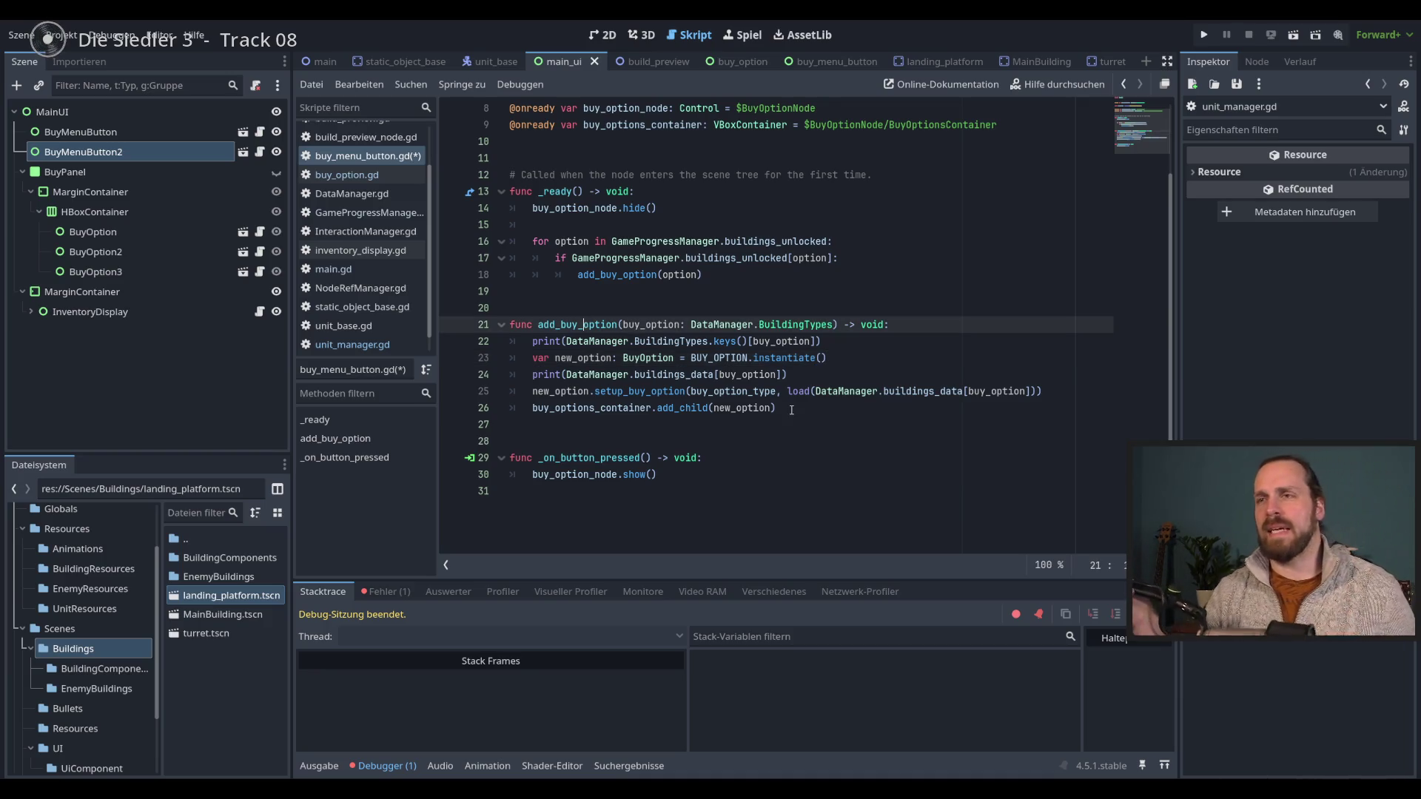
text(buildign)
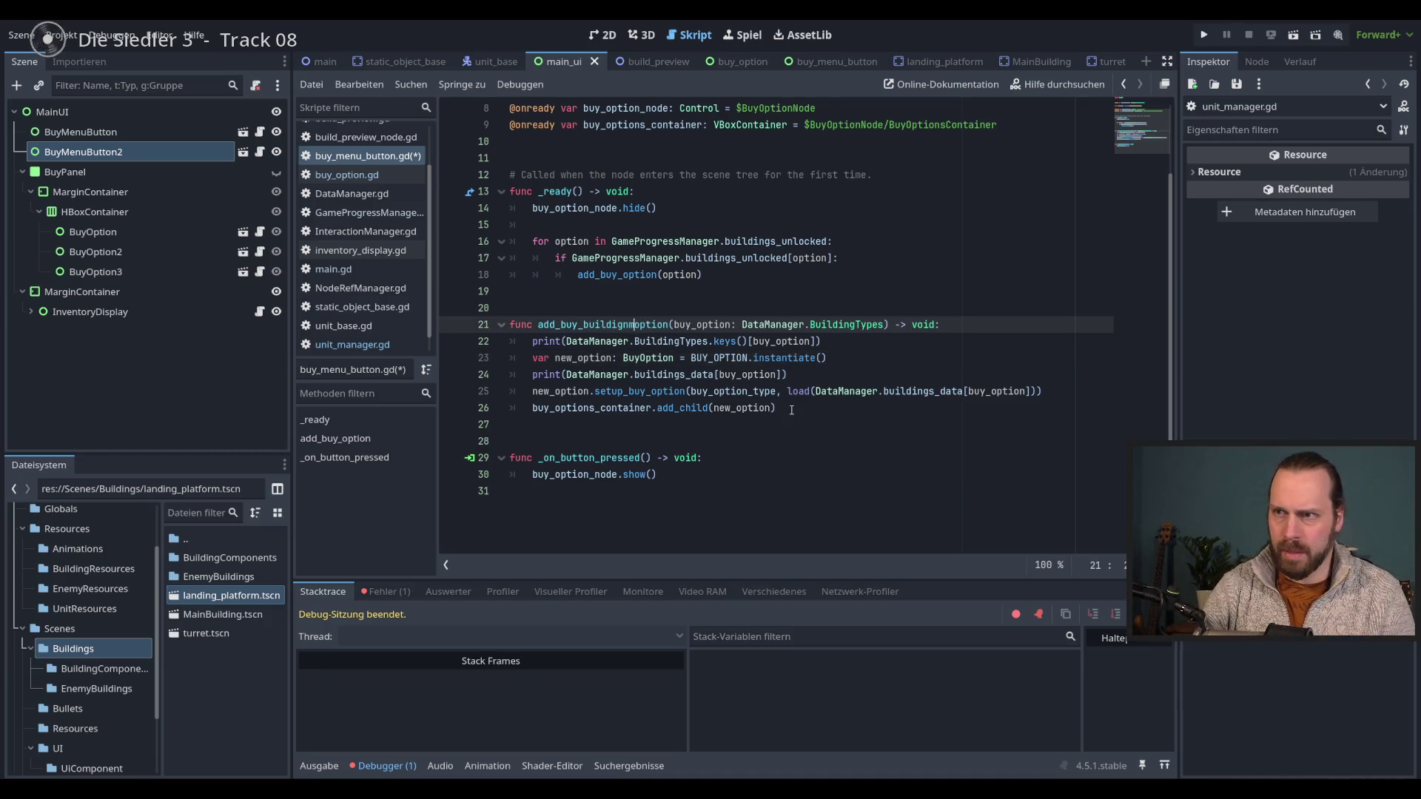
key(BackSpace)
key(BackSpace)
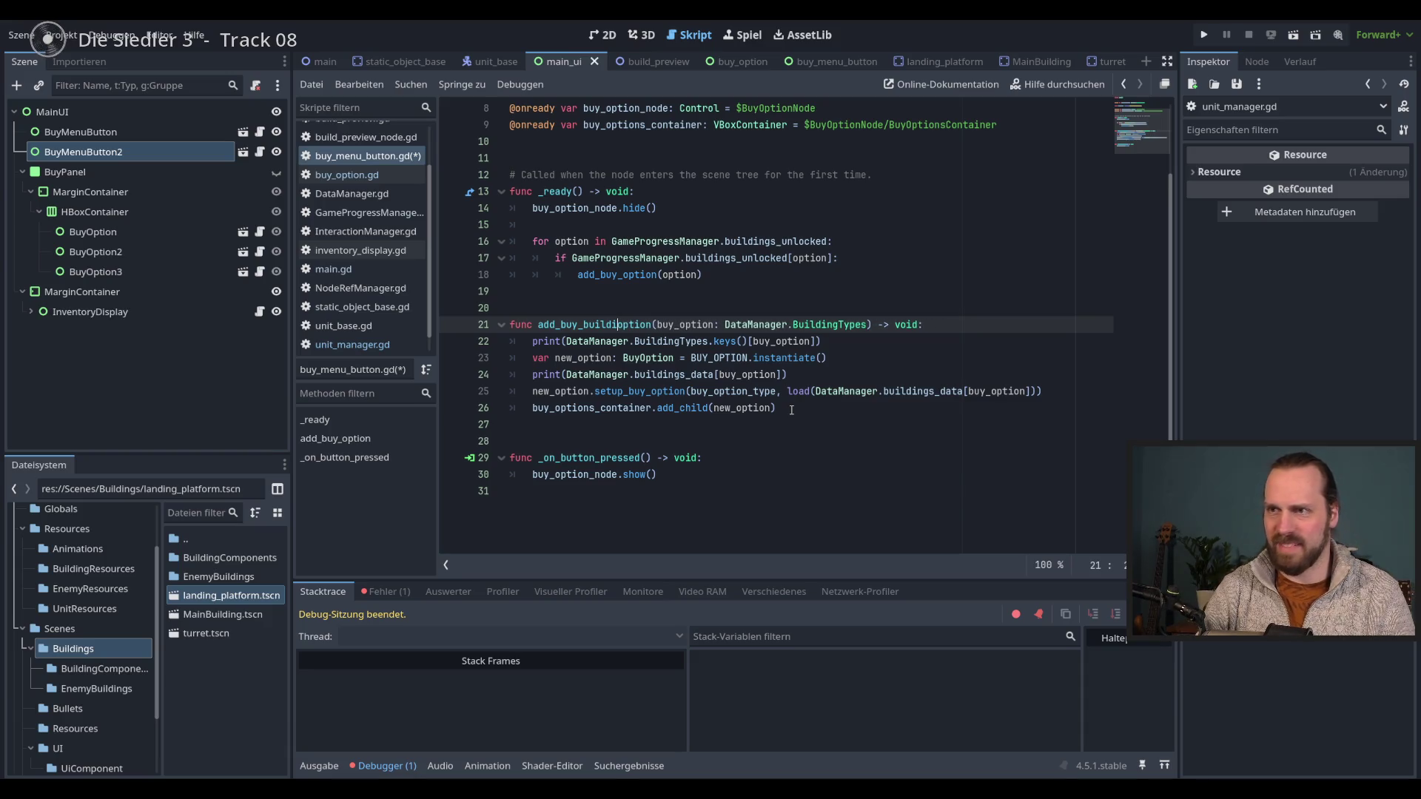
text(ng_)
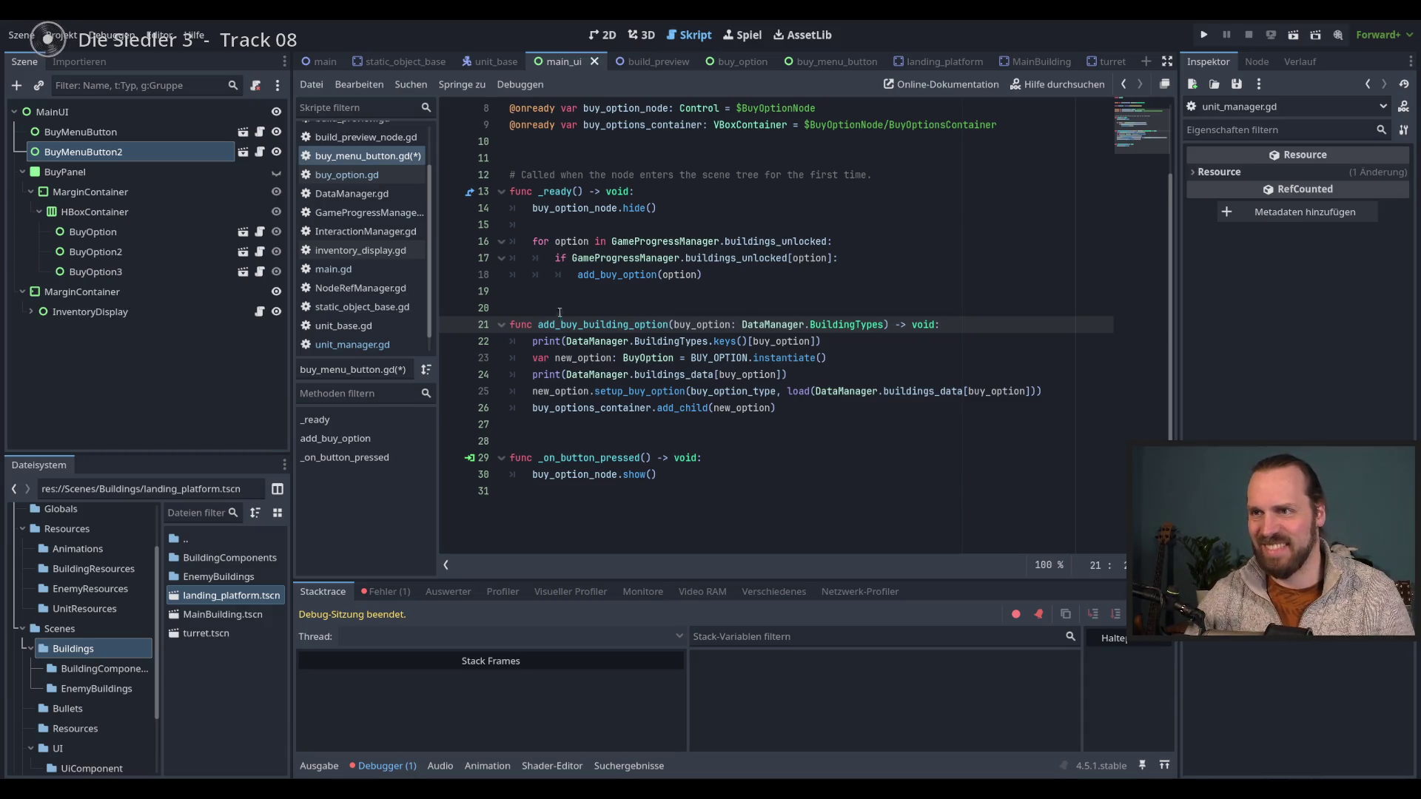
double_click(590, 327)
key(ctrl+c)
double_click(607, 275)
key(ctrl+v)
key(ctrl+s)
- Add blank lines below add_buy_building_option
click(759, 426)
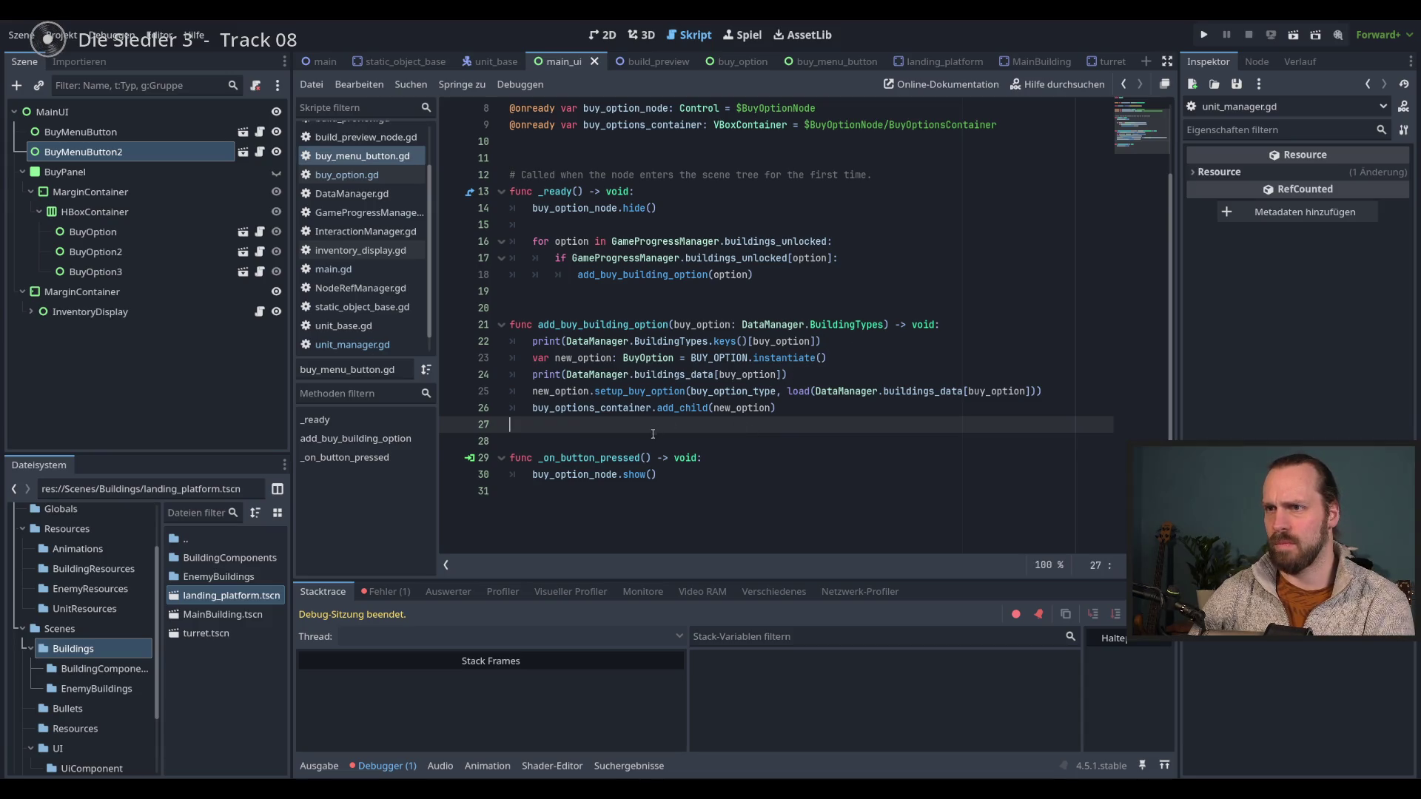
key(Return)
key(Return)
key(Return)
click(624, 461)
- Declare func add_buy_unit_option(buy_option: DataManager.UnitsTypes) -> void: with an empty body line
text(func ad)
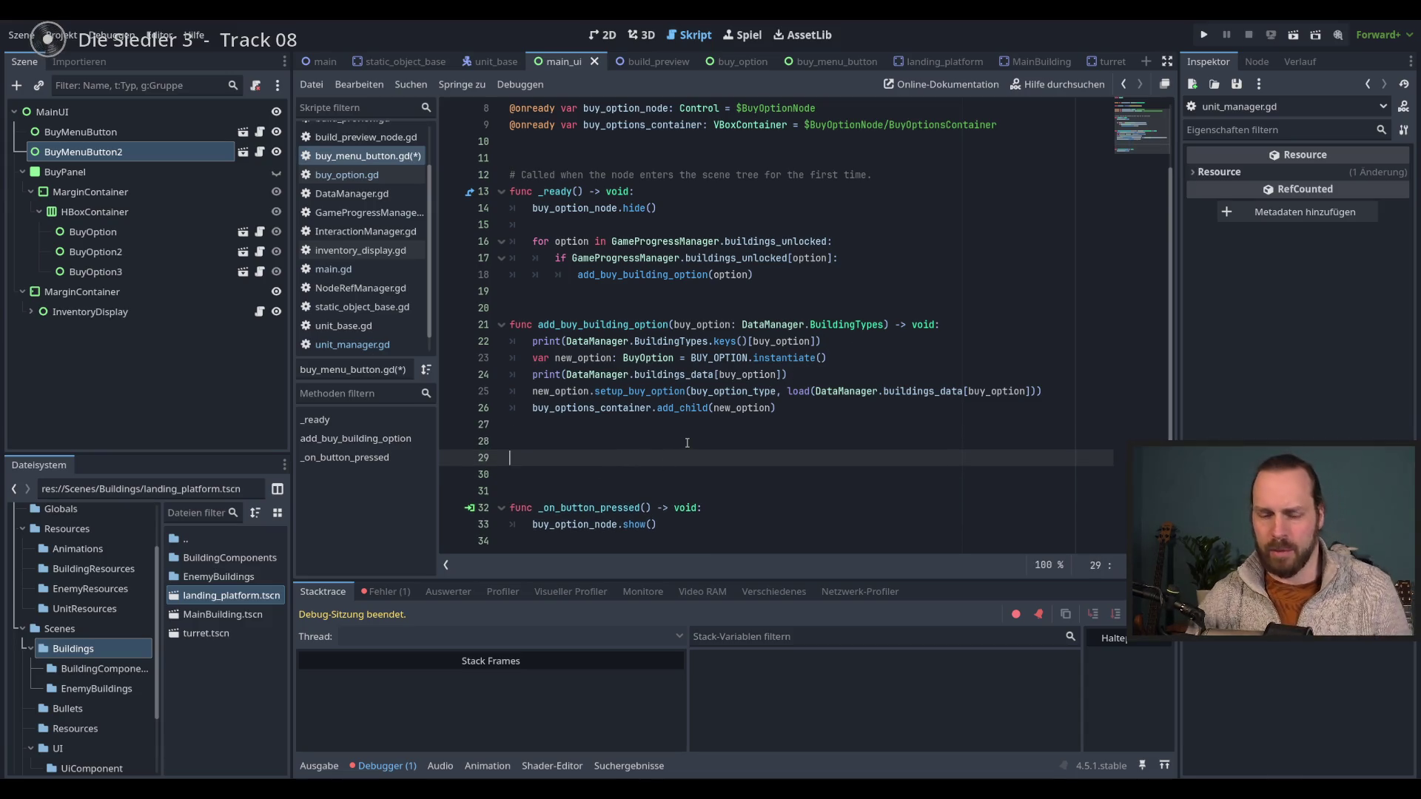
text(d_)
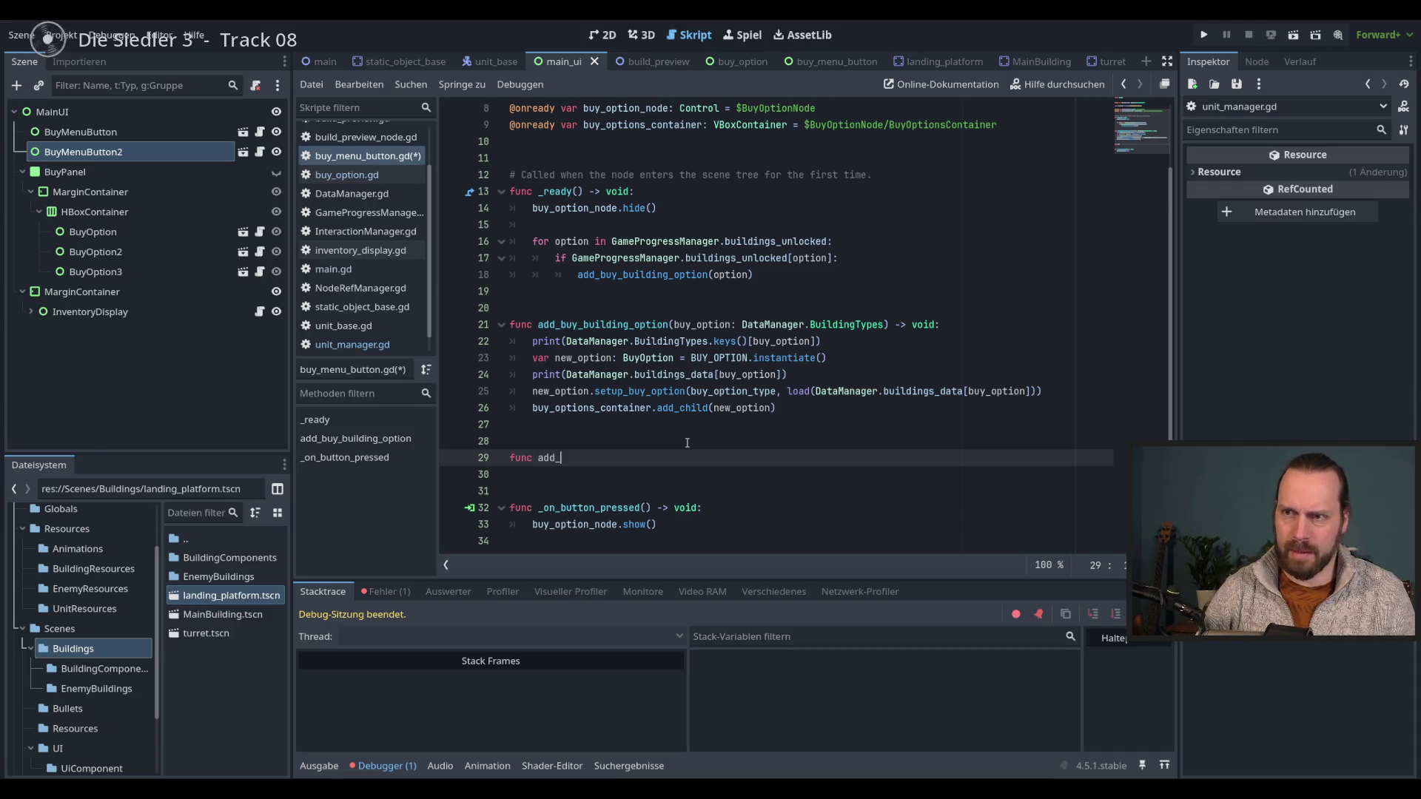
text(buy_unit_o)
text(ption)
text(()
text(buy_)
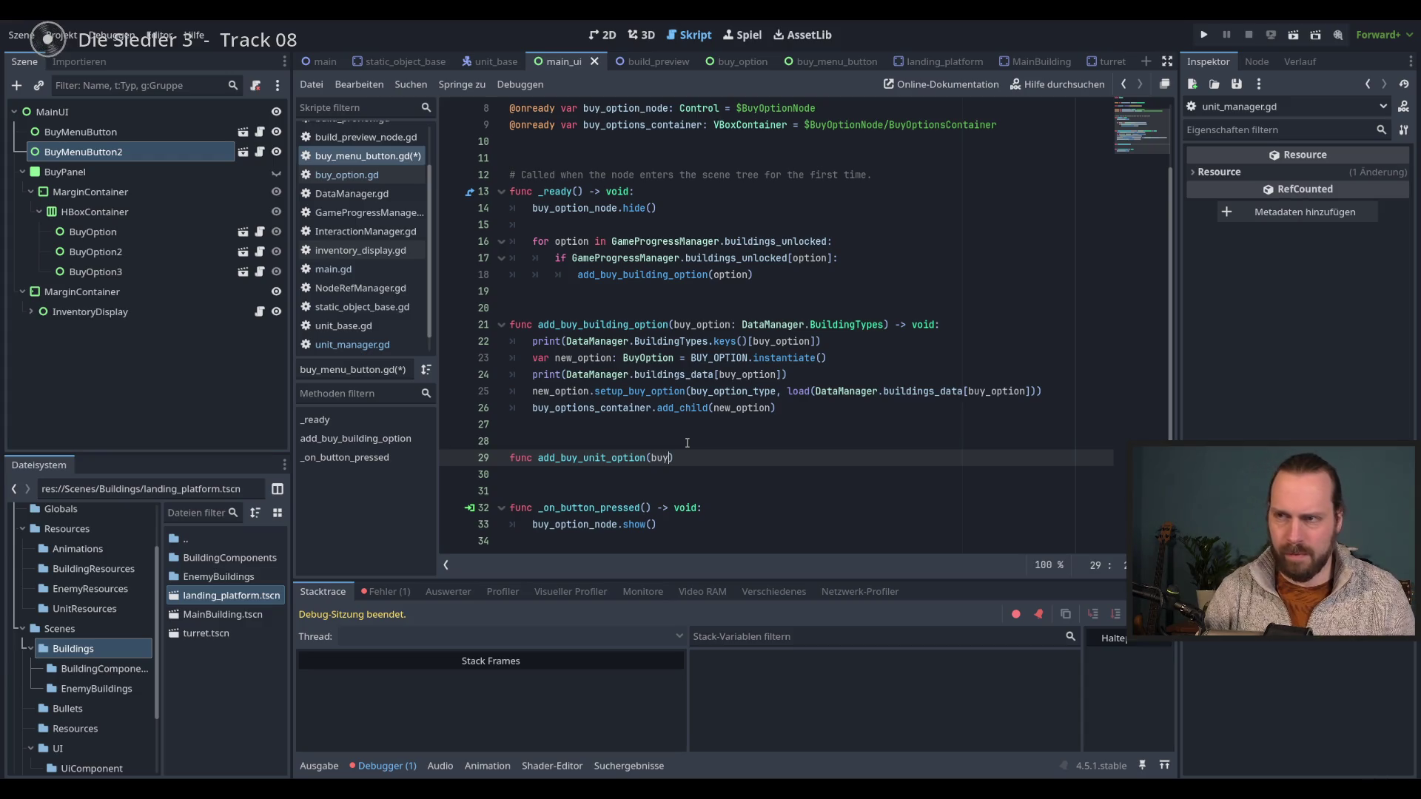
text(option: )
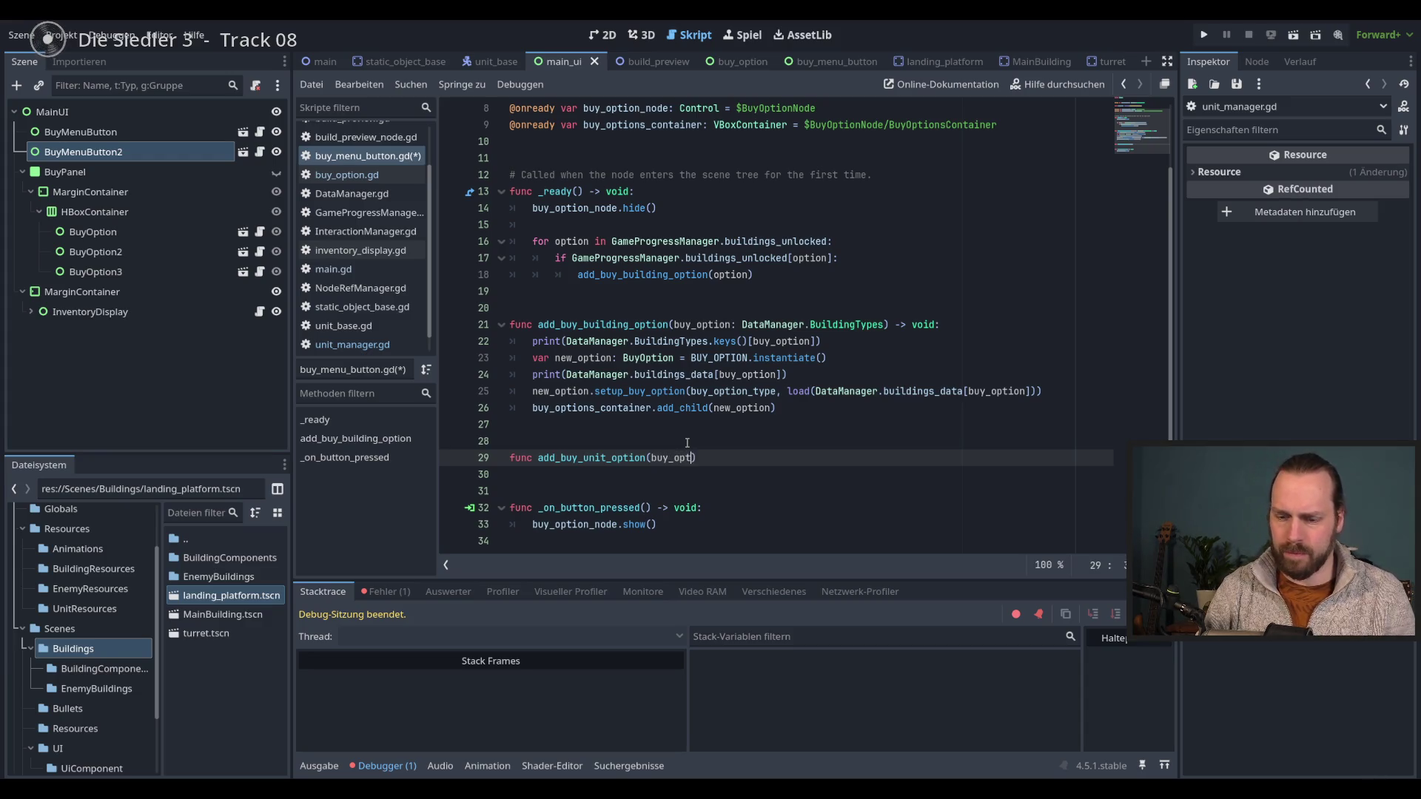
text(DataManager.)
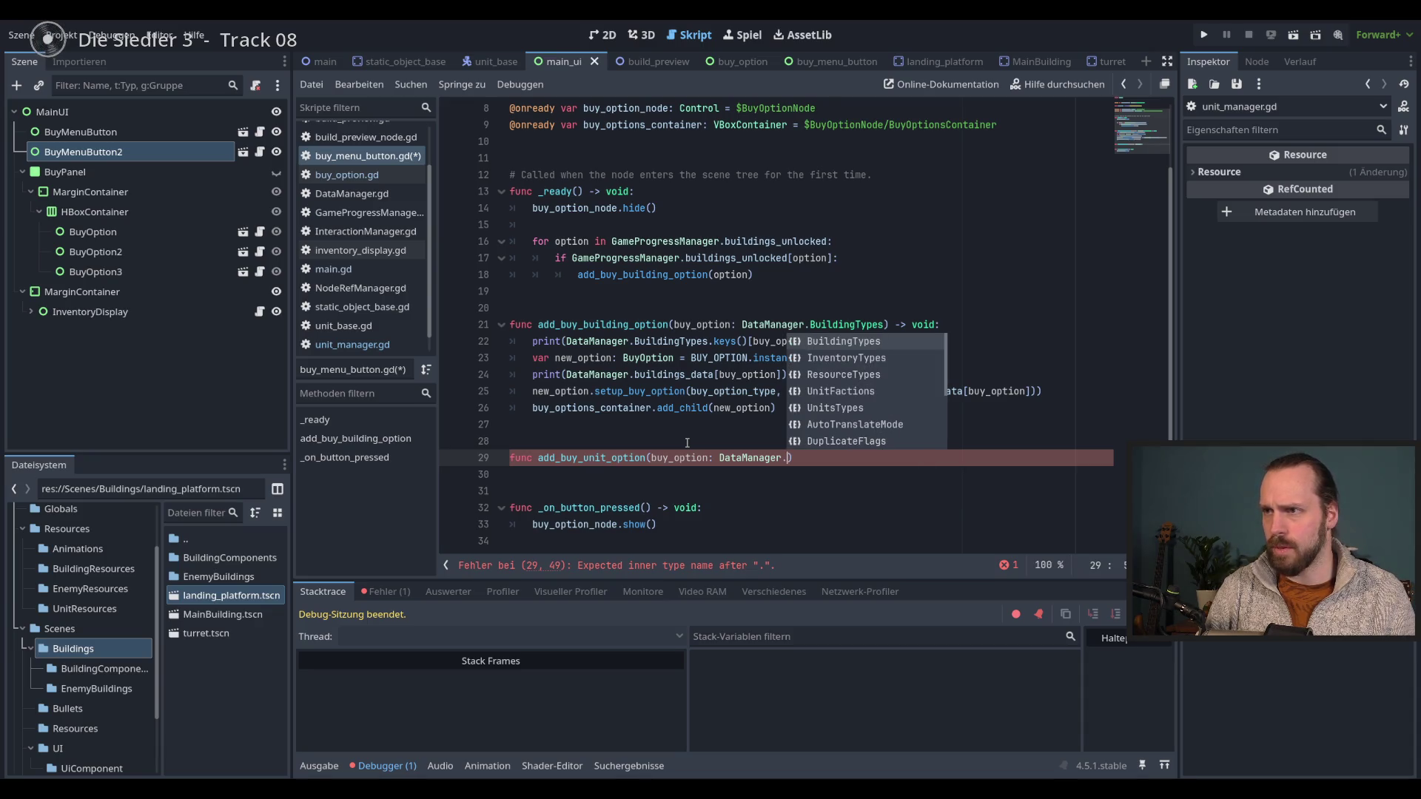
key(Down)
key(Down)
key(Down)
key(Down)
key(Return)
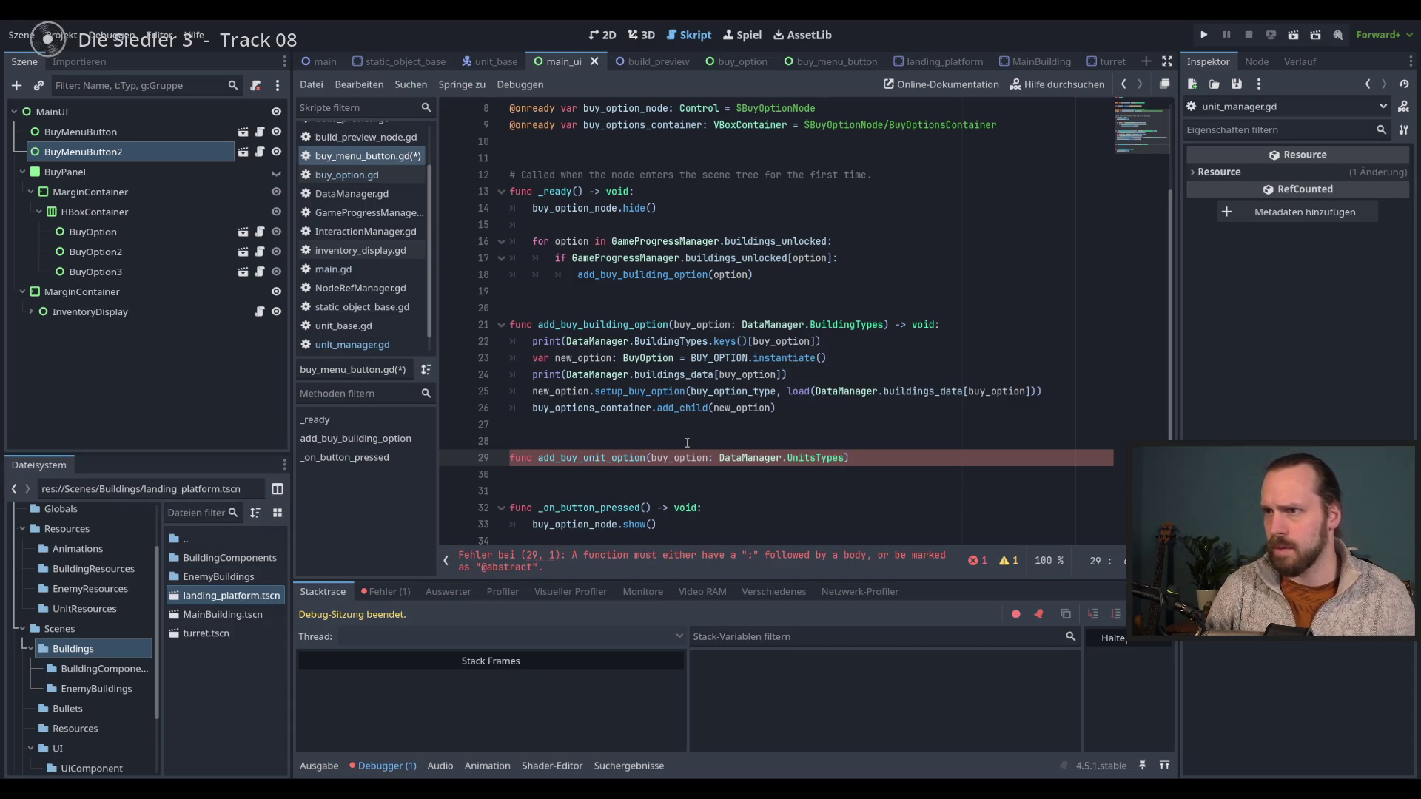
text( -> void:)
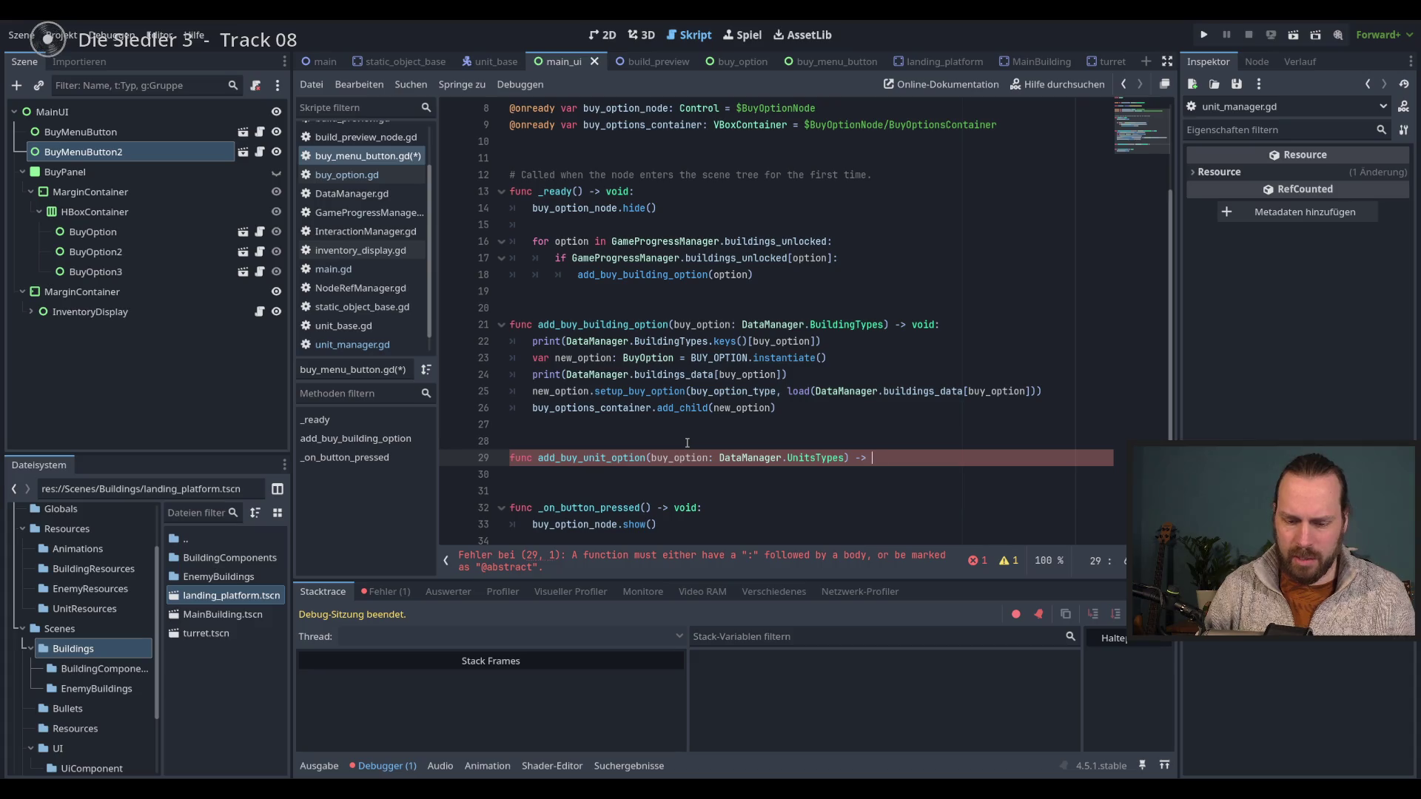
key(Return)
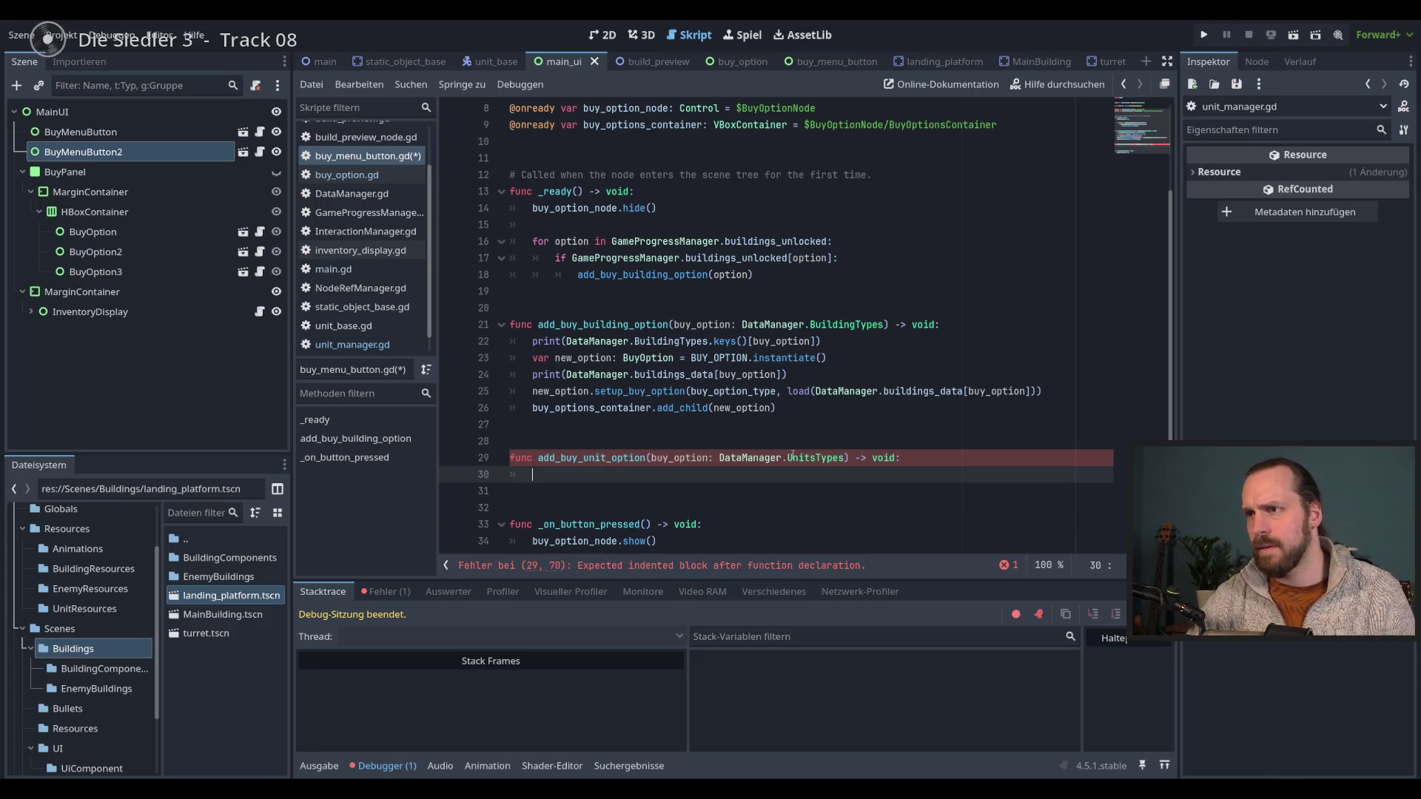
- Compare the new parameter with add_buy_building_option's and return to body line 30
double_click(815, 457)
double_click(679, 457)
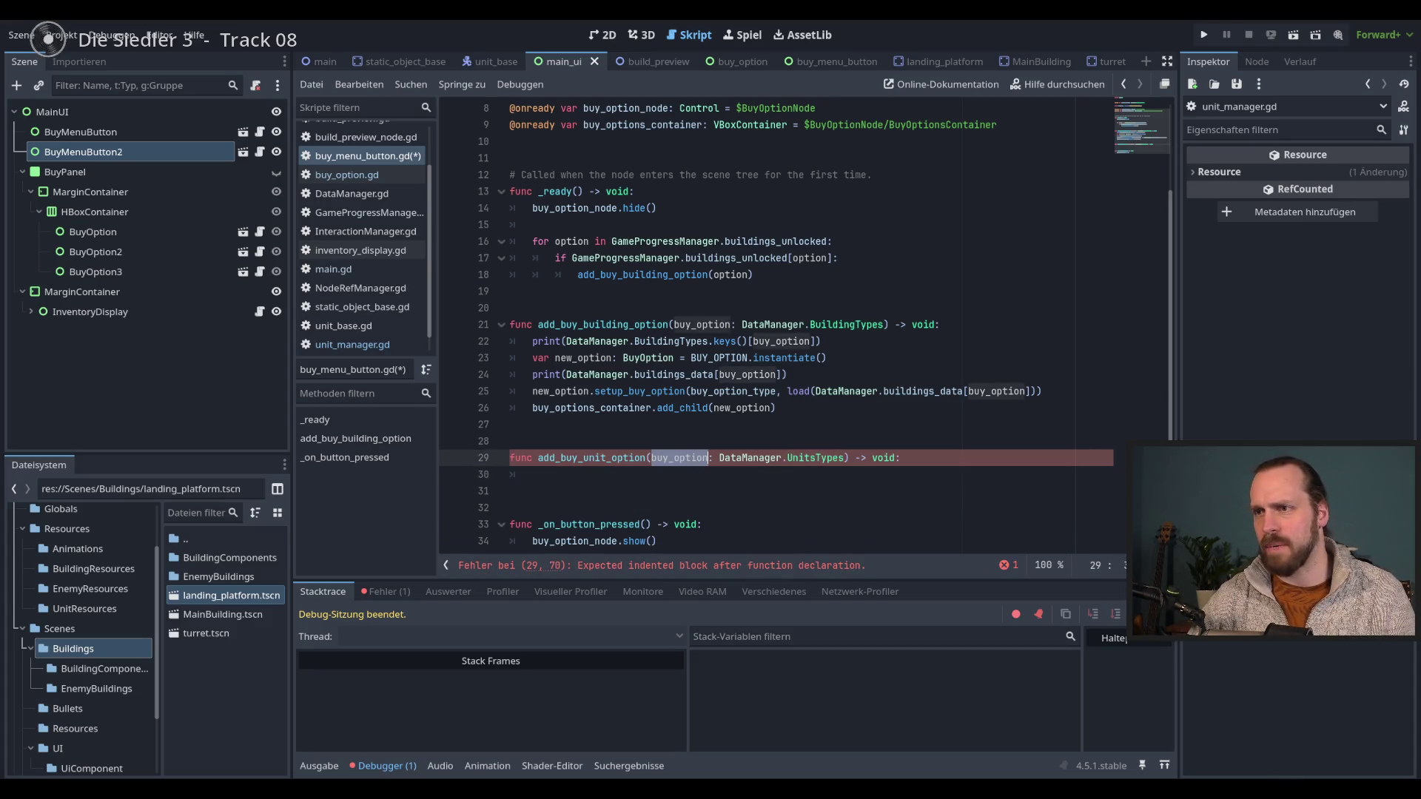
double_click(690, 323)
double_click(661, 326)
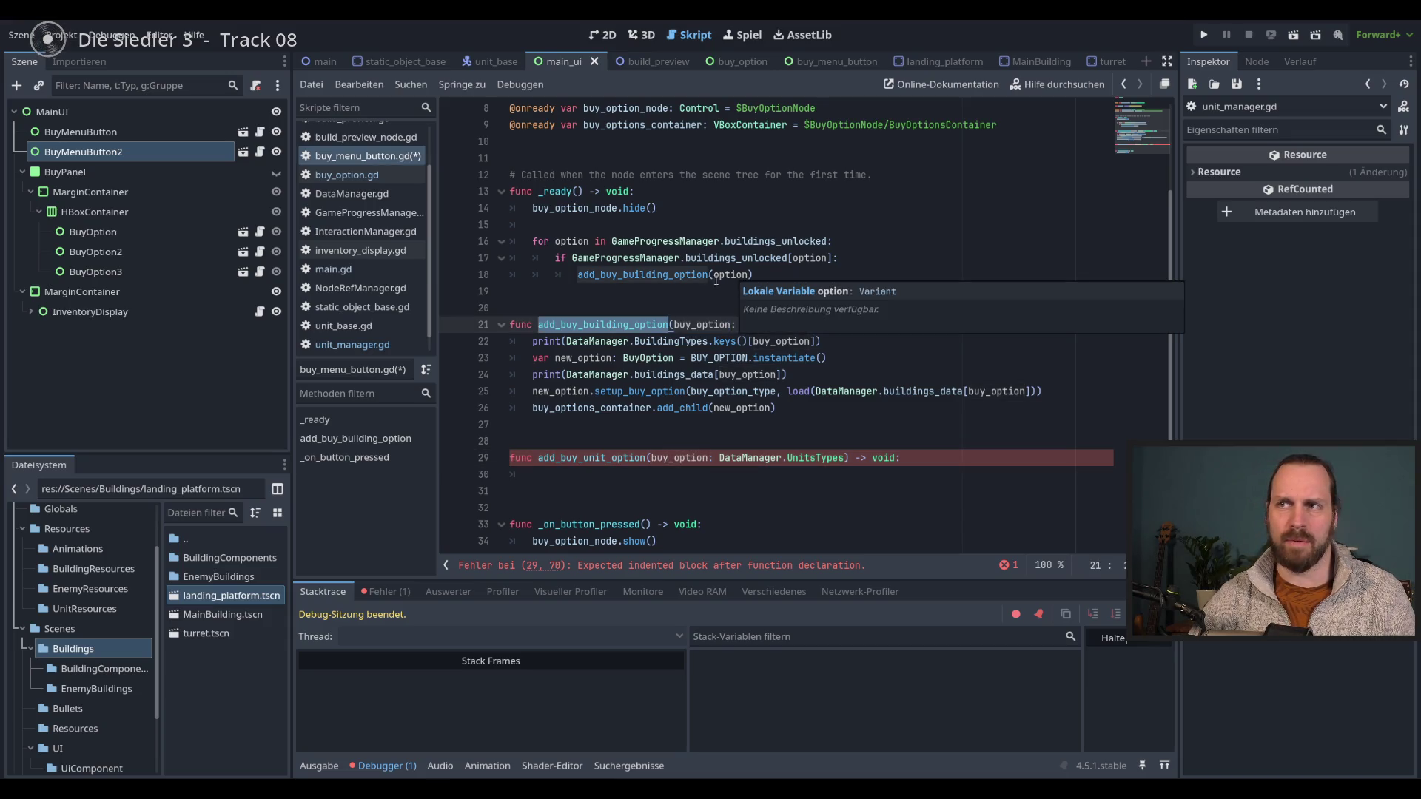
click(732, 275)
click(696, 475)
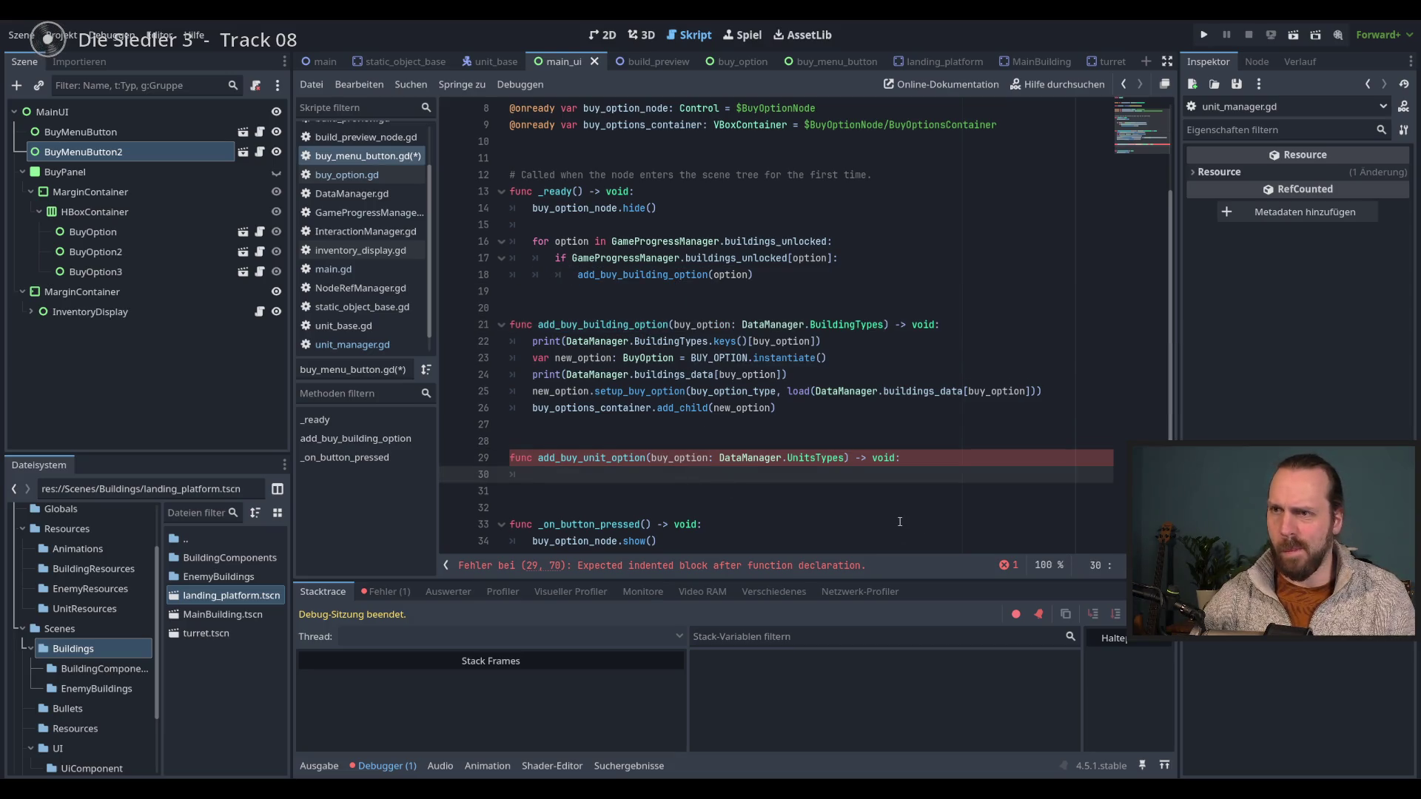
click(845, 358)
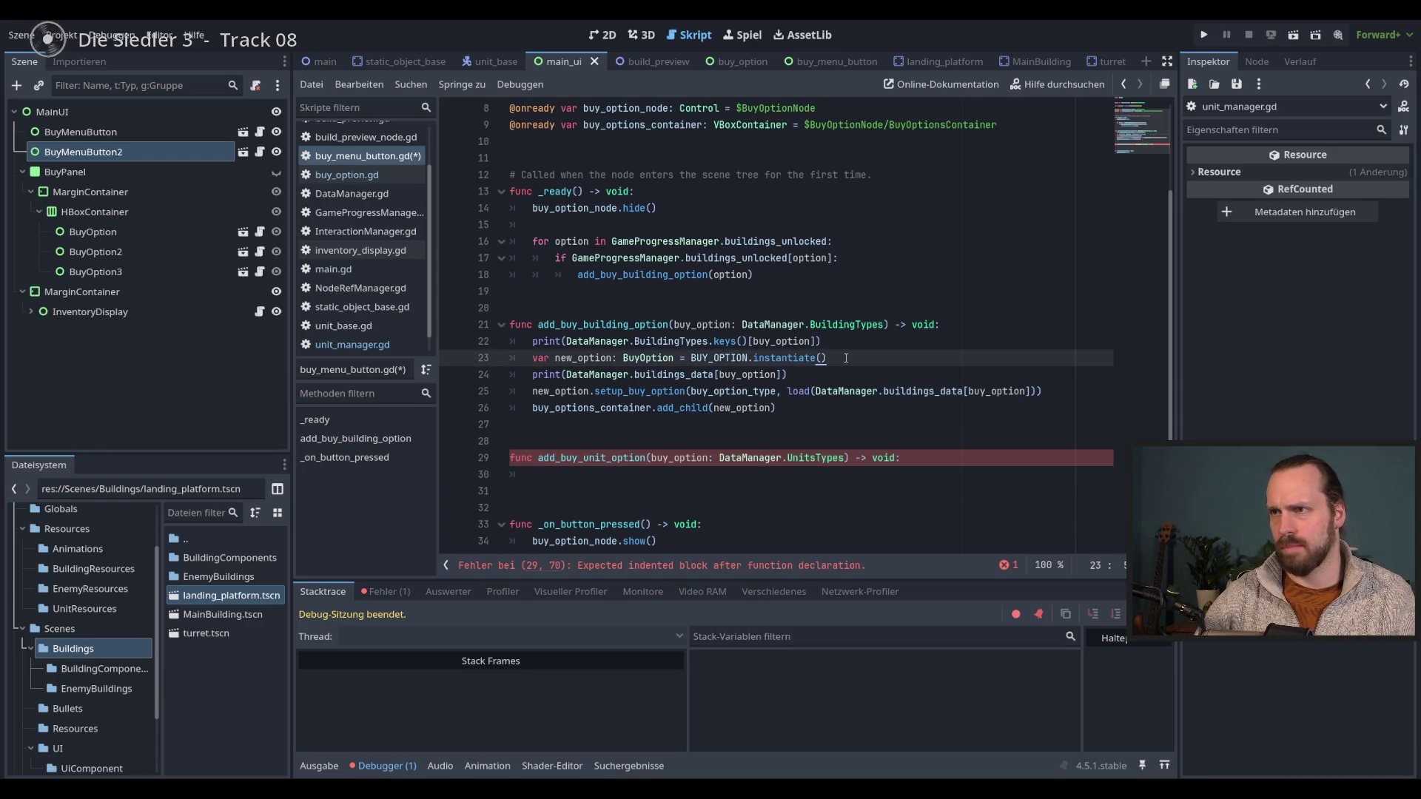
double_click(709, 358)
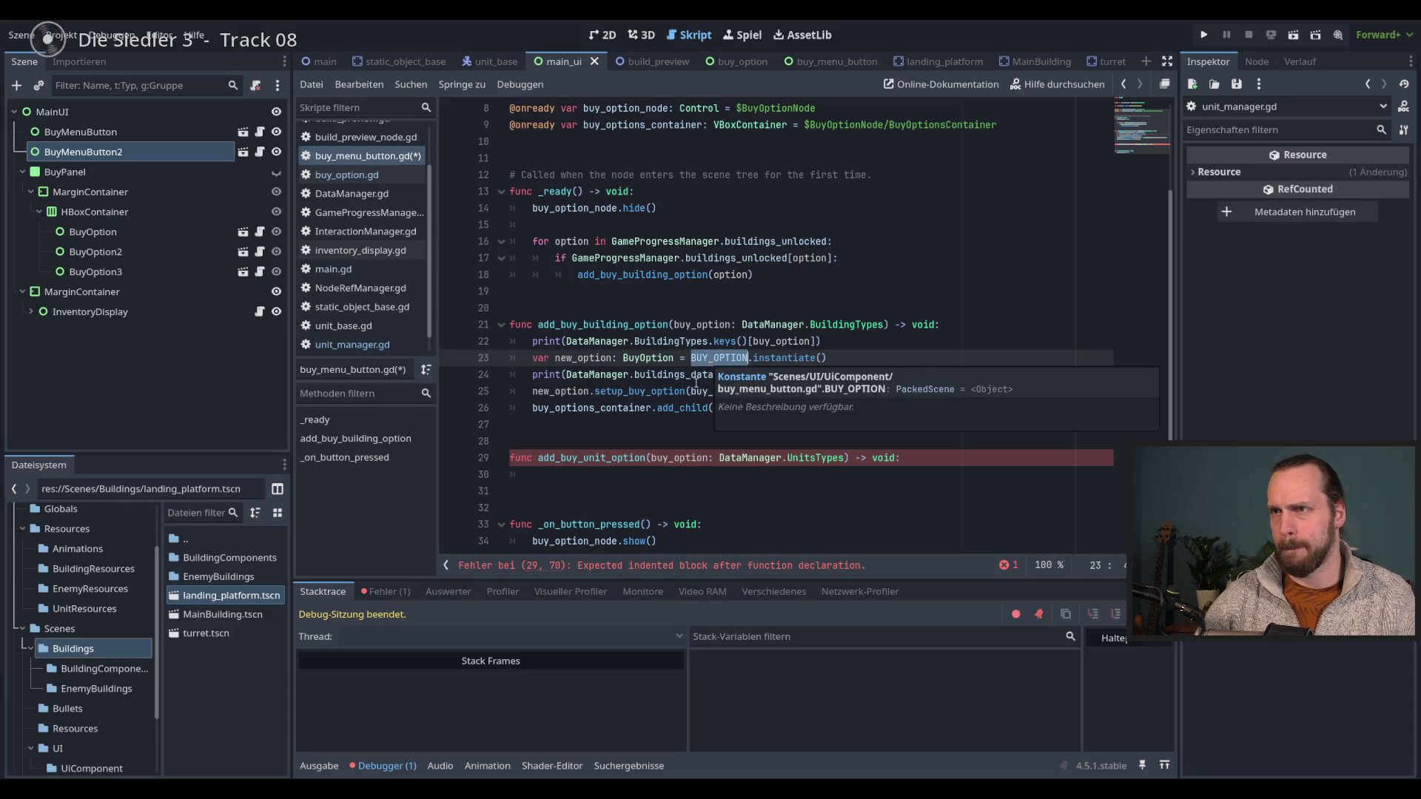
scroll(696, 383, up, 3)
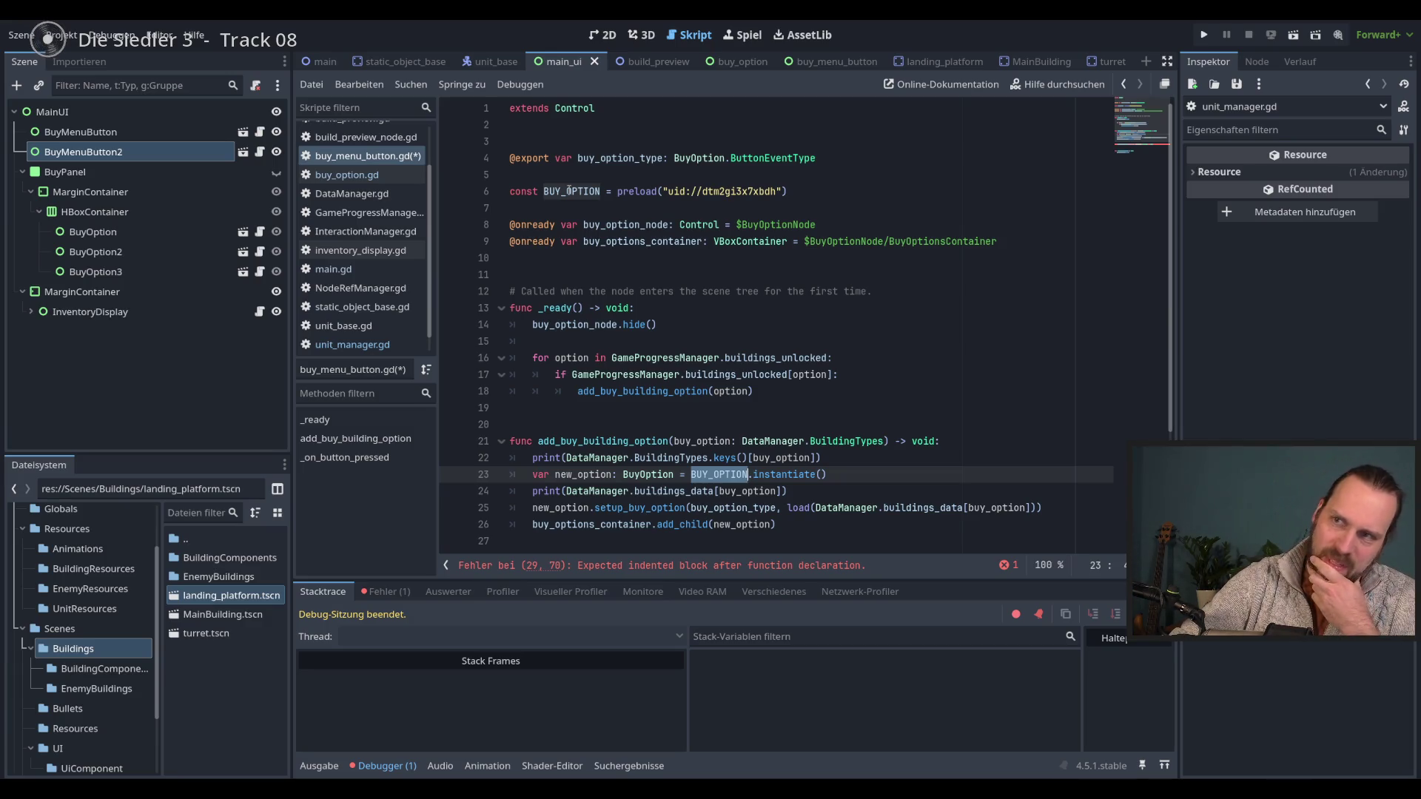
scroll(677, 324, down, 2)
mouse_move(803, 415)
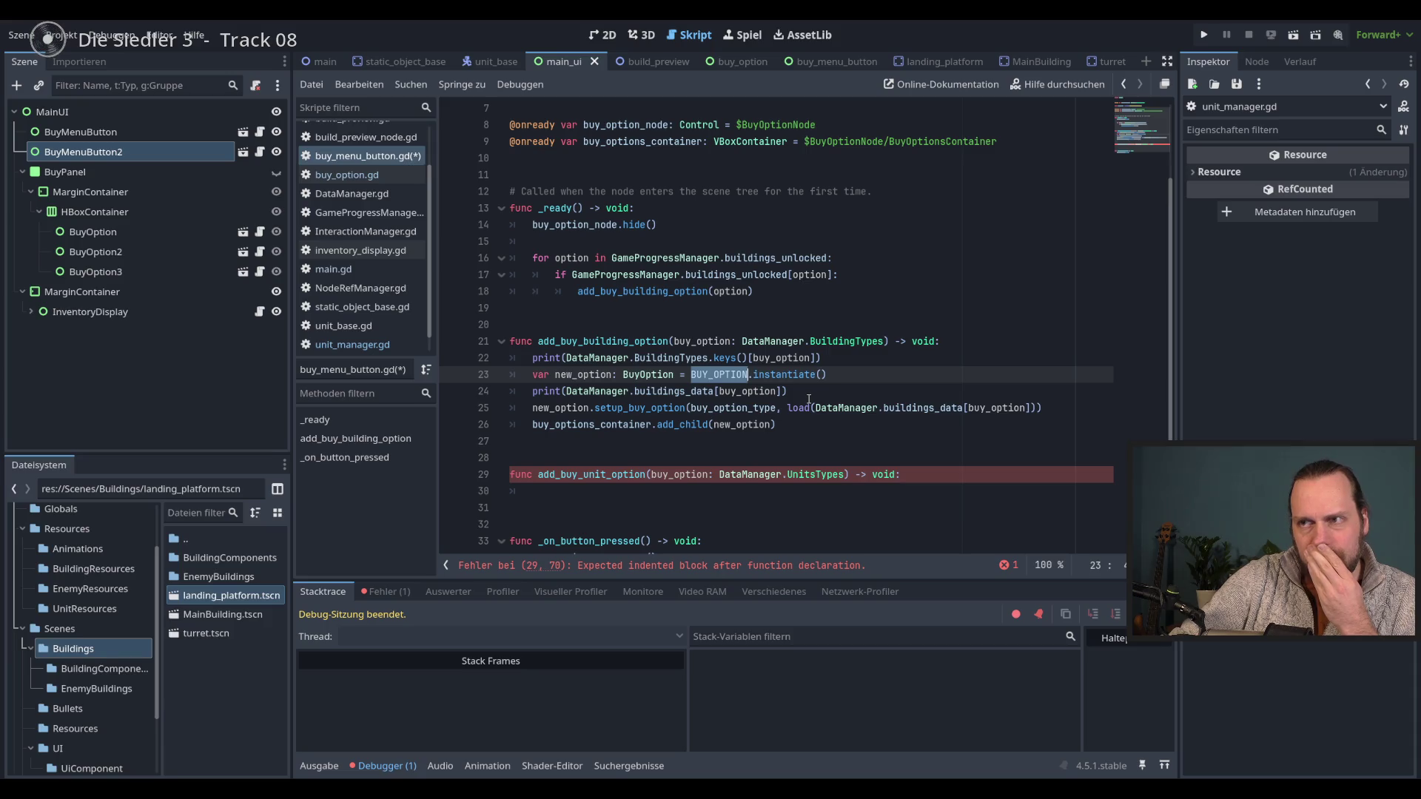
click(719, 475)
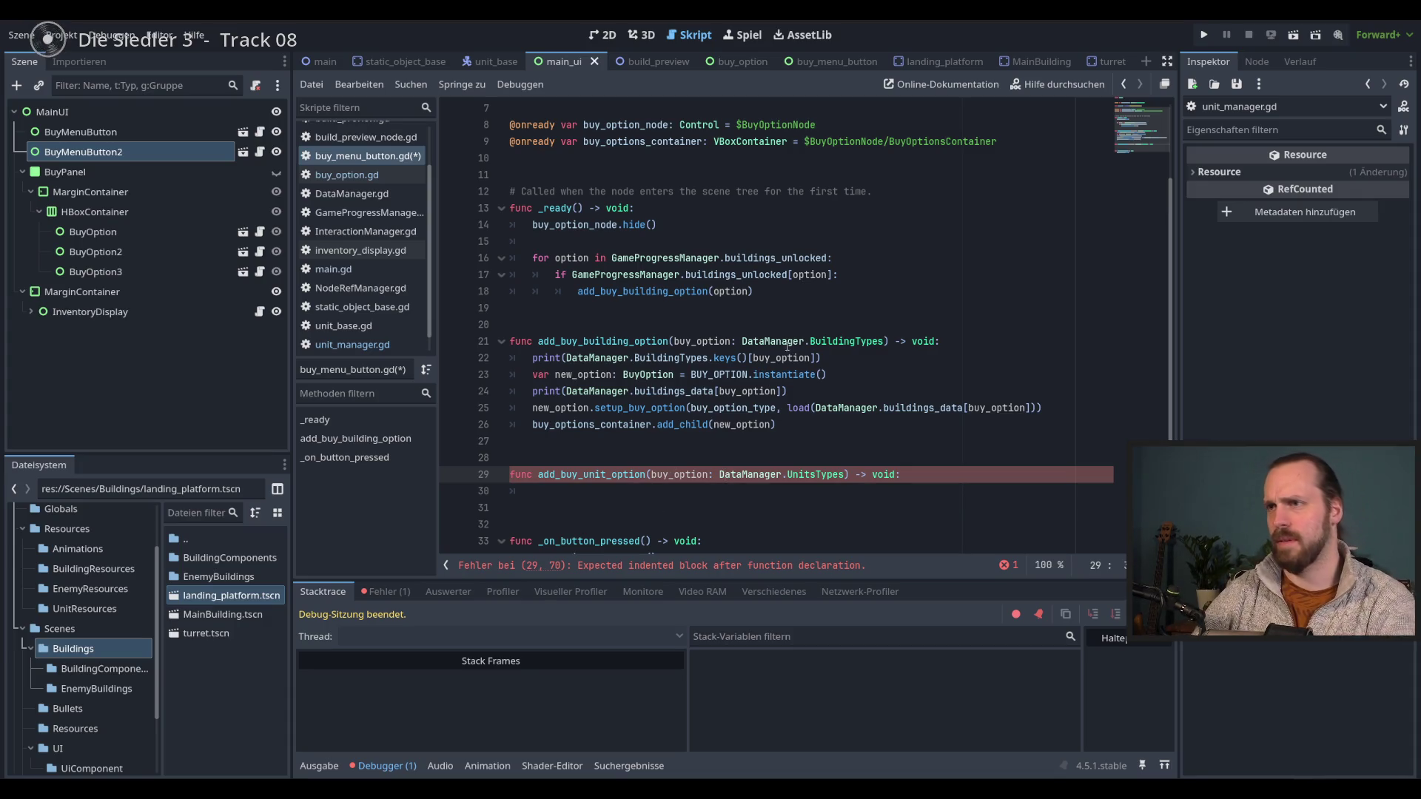
drag(743, 341, 885, 341)
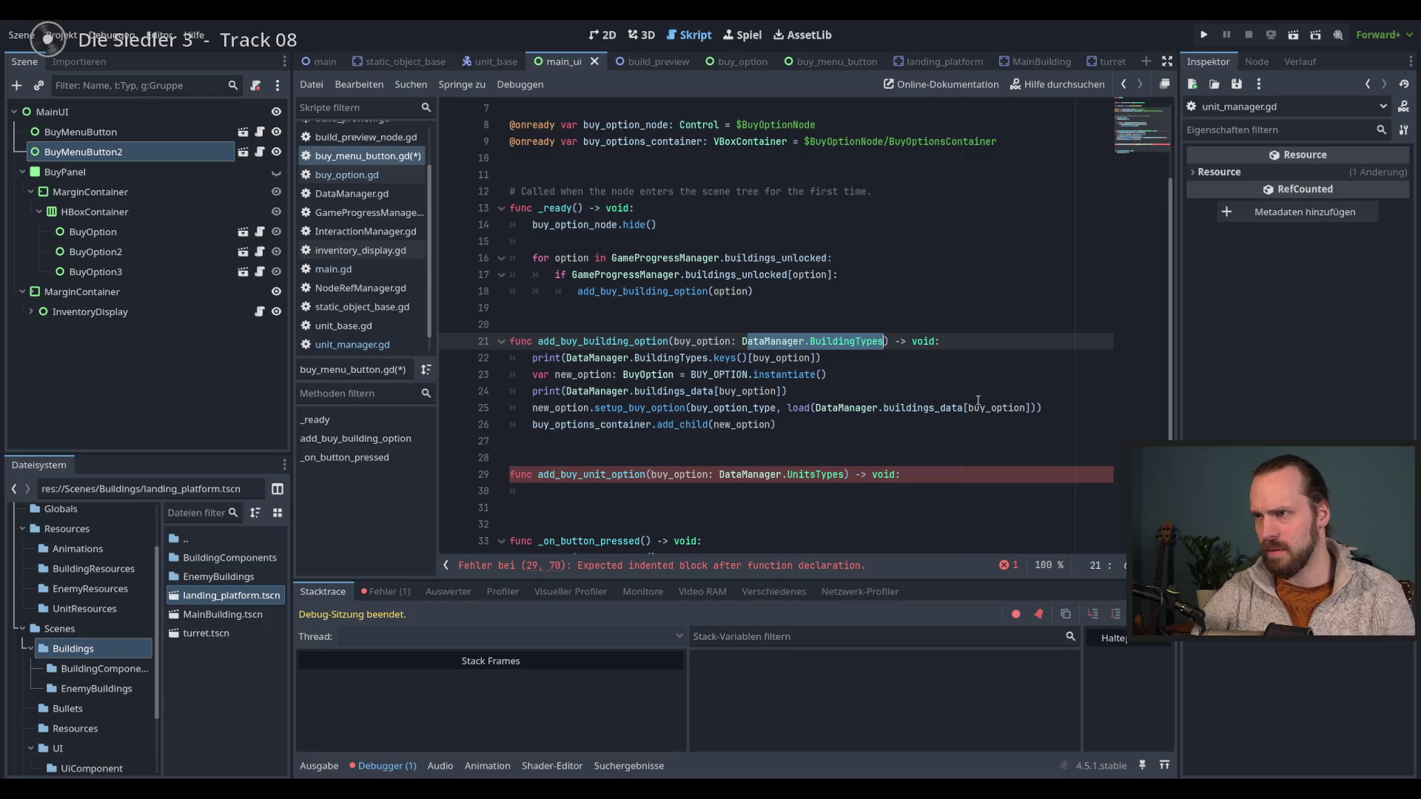
double_click(931, 406)
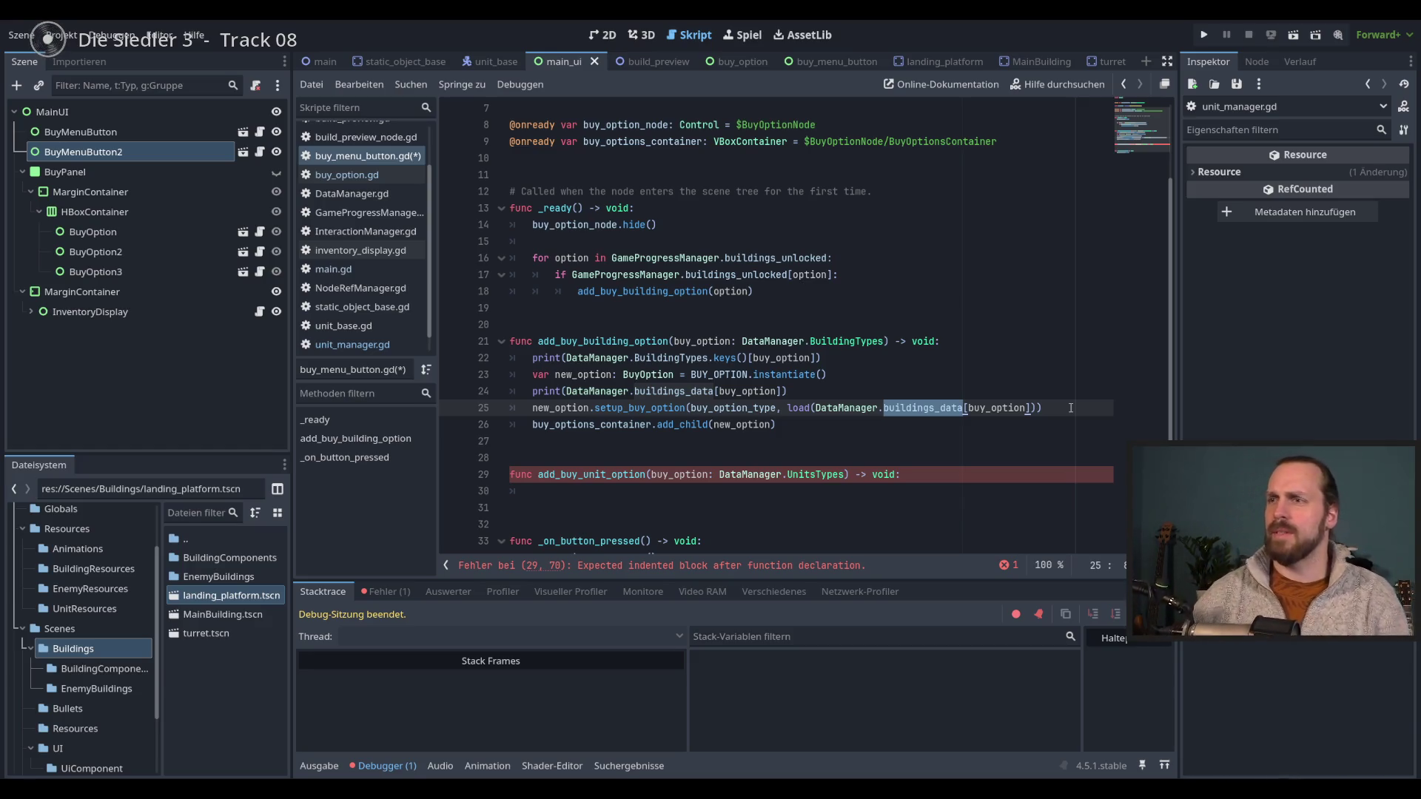
scroll(916, 385, down, 1)
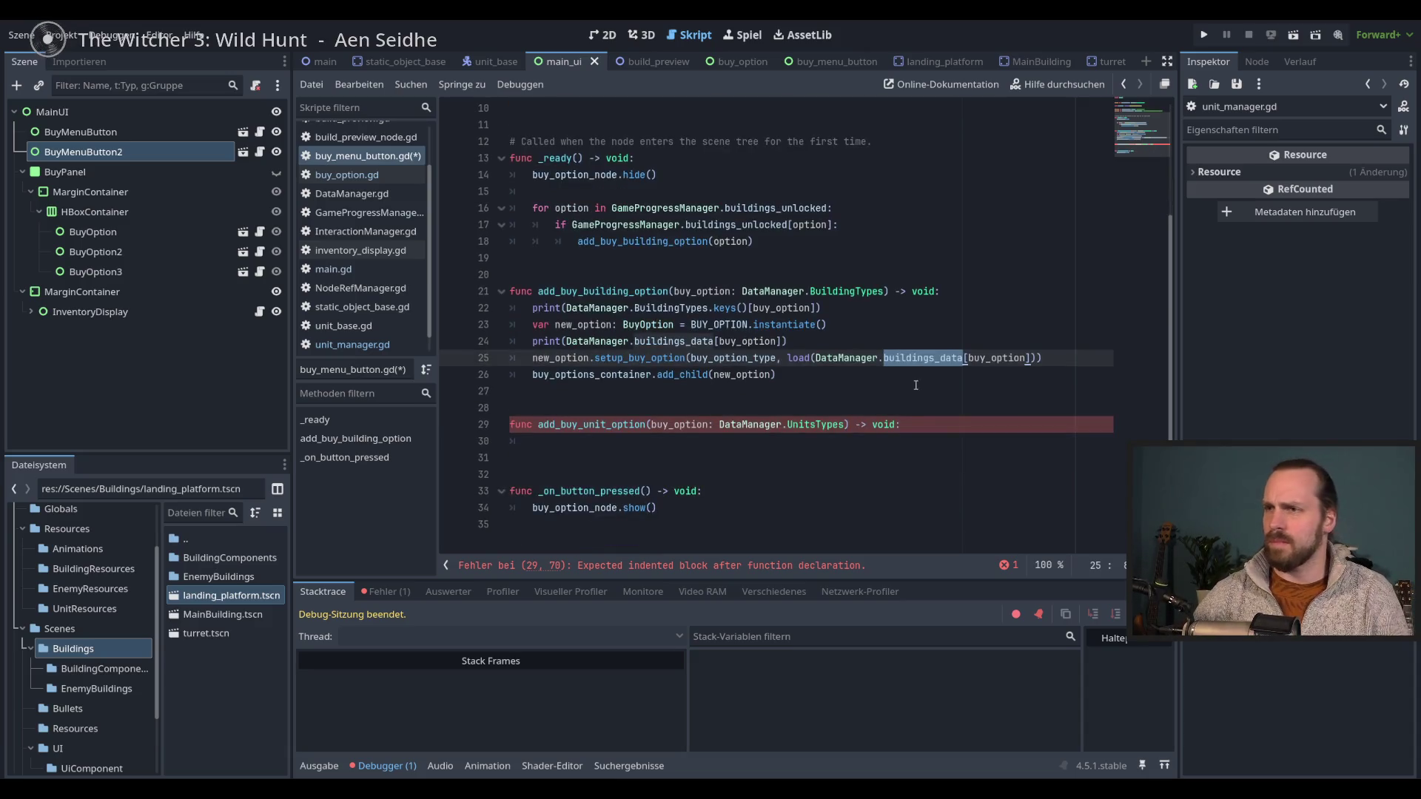
click(926, 426)
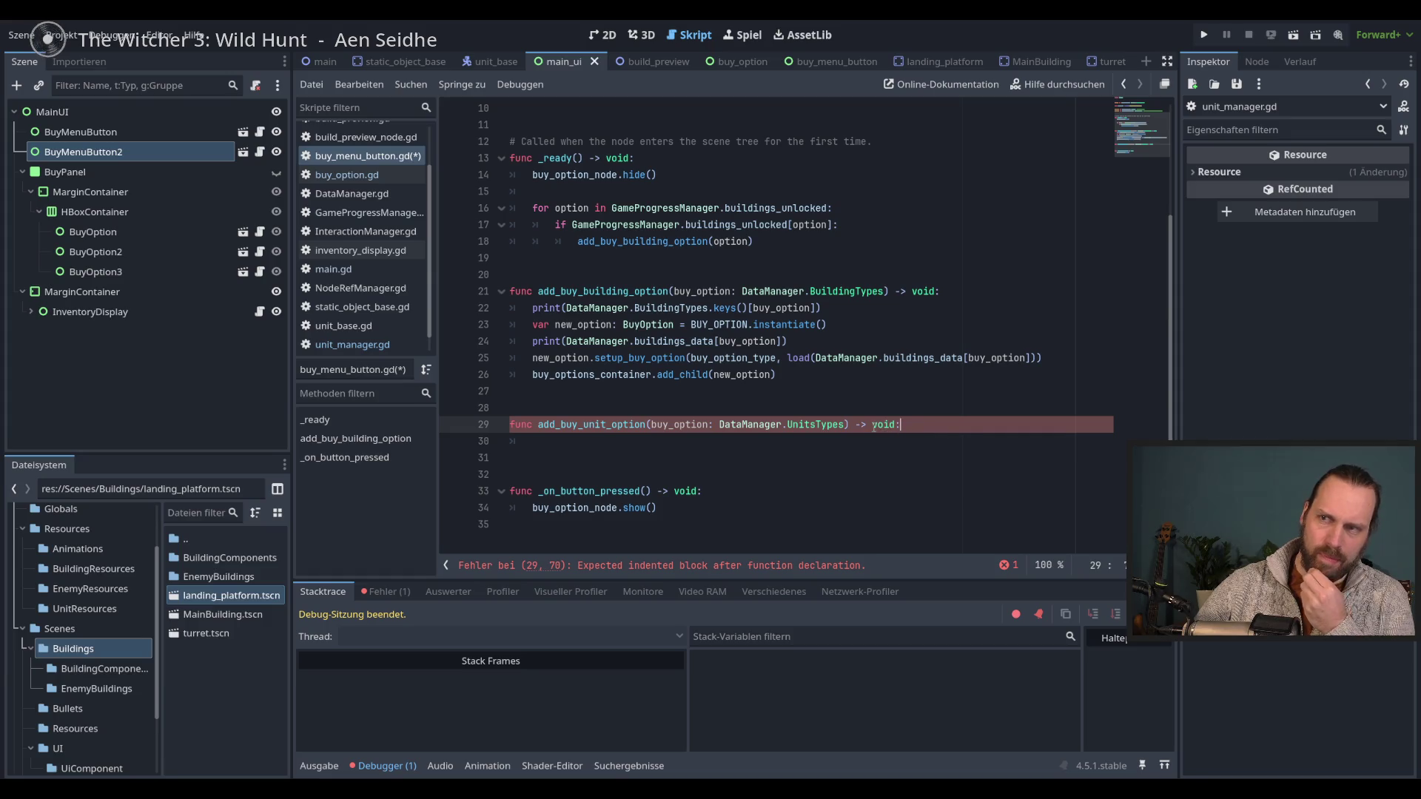
click(873, 440)
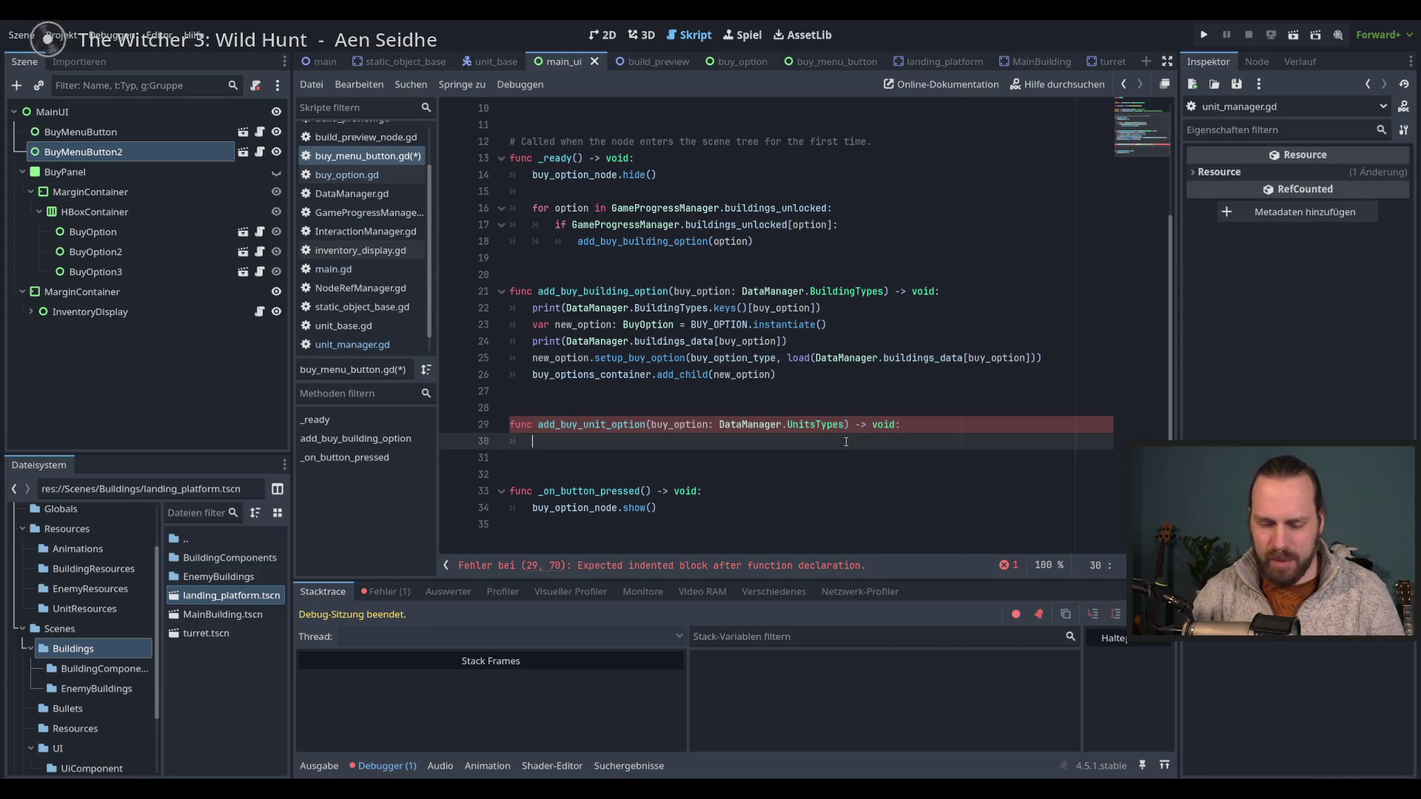
- Copy the new_option BUY_OPTION.instantiate() statement from line 23 onto line 30
text(pa)
key(BackSpace)
key(BackSpace)
key(BackSpace)
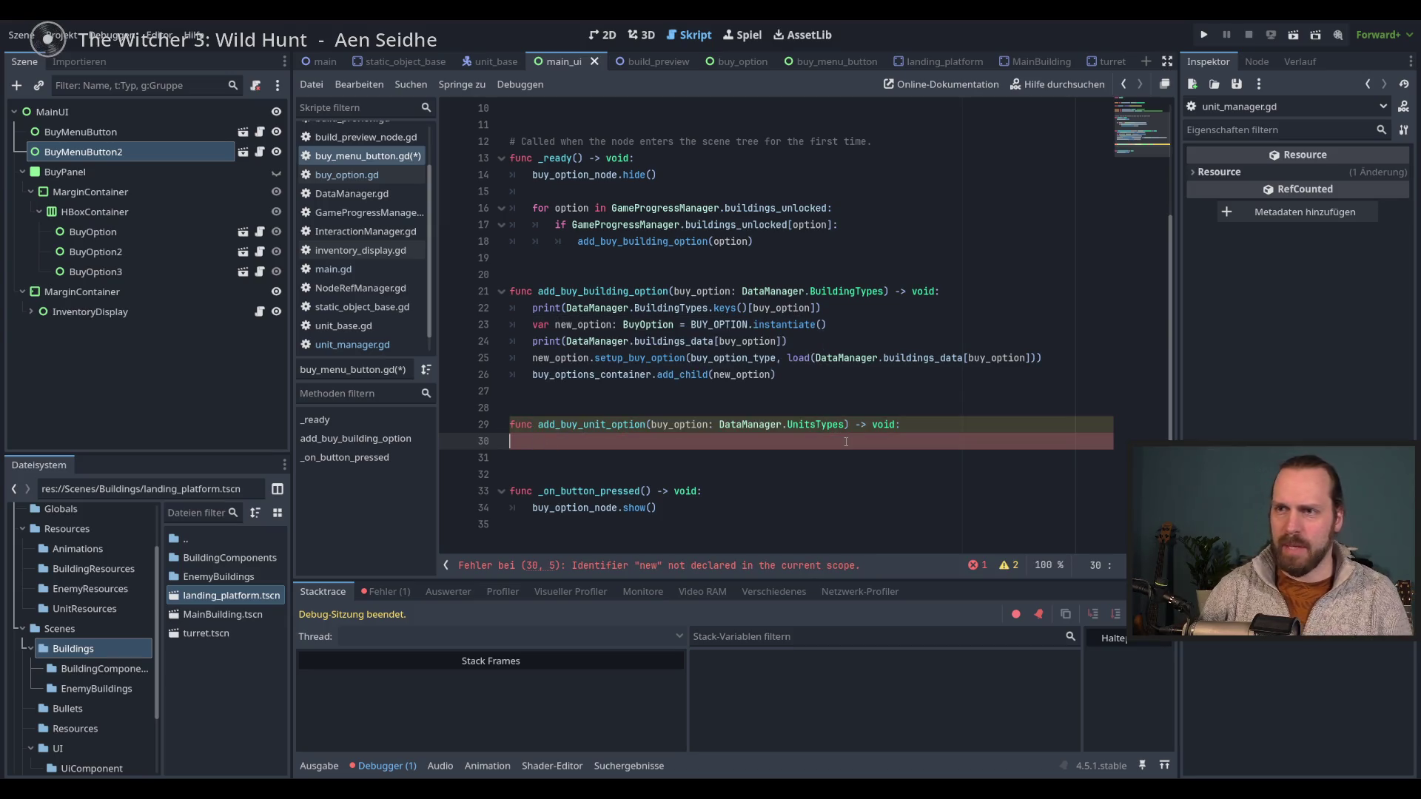
text(var new)
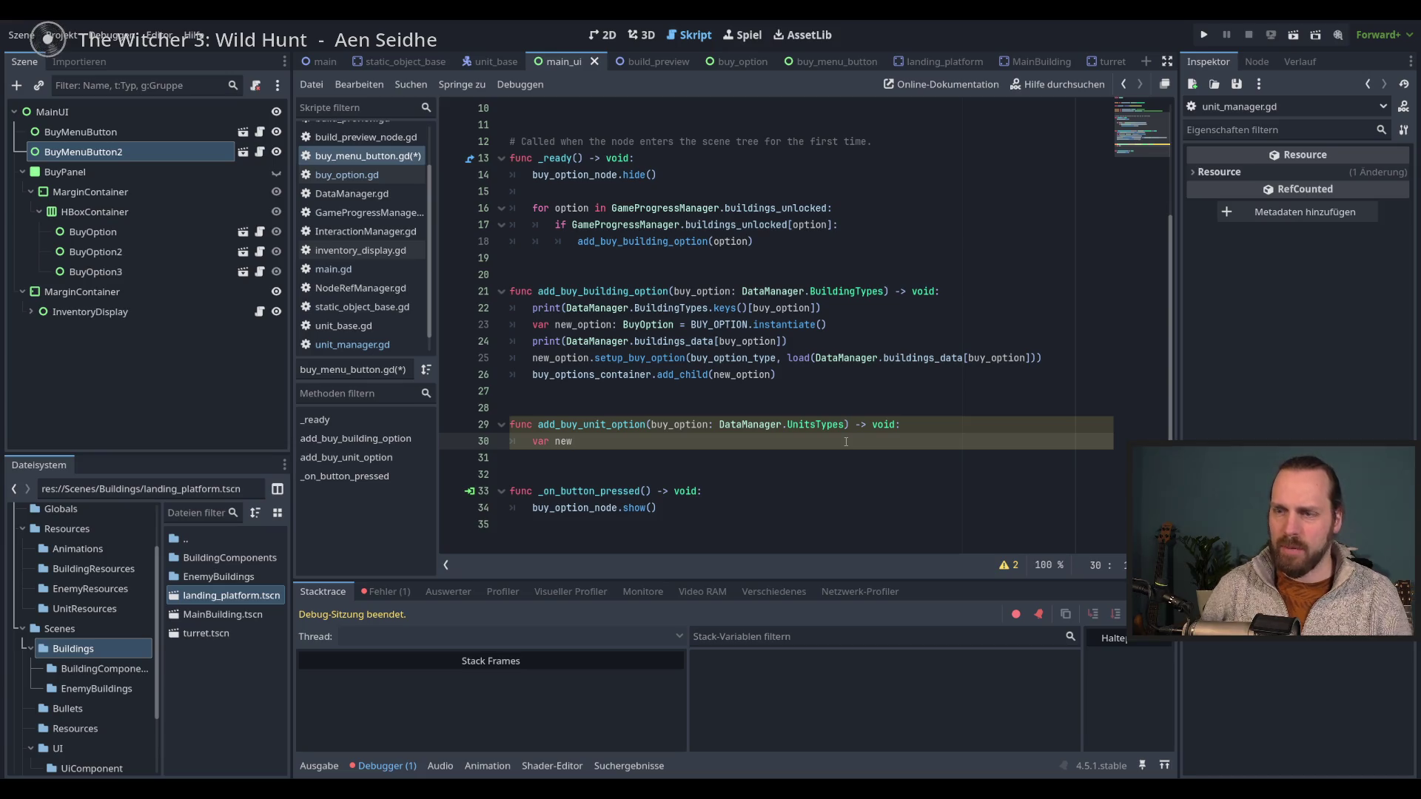
text(_optio)
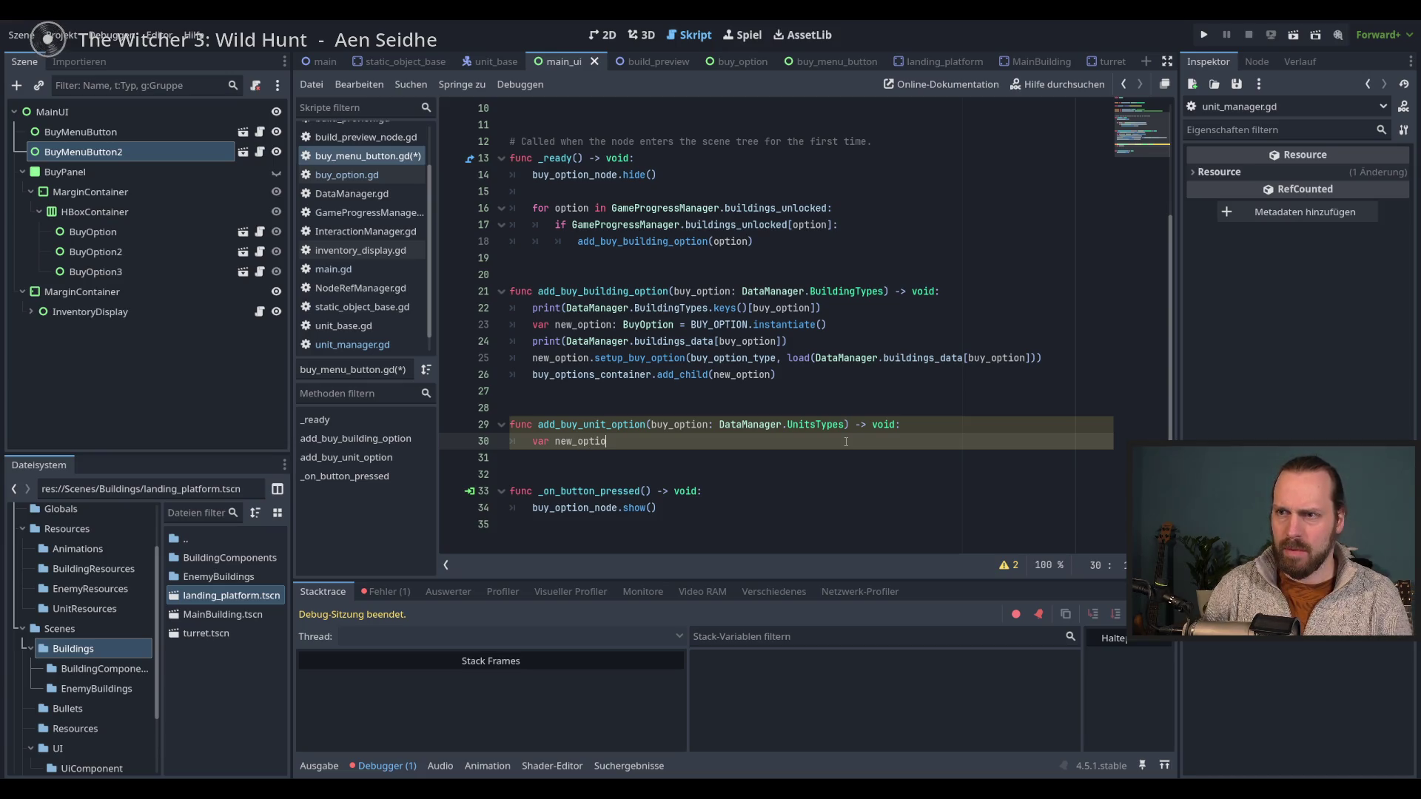
click(850, 324)
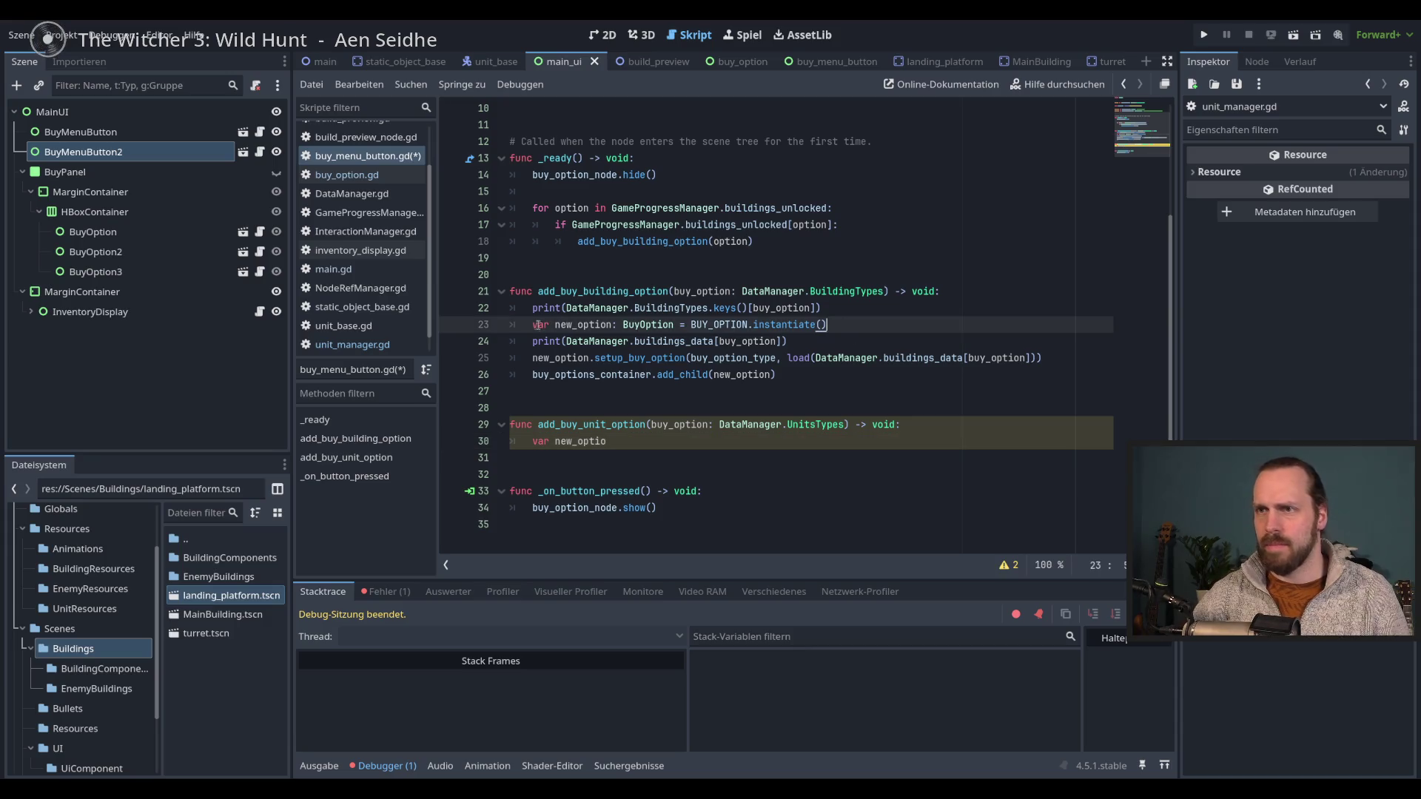
key(shift+Home)
key(ctrl+c)
click(606, 441)
key(shift+Home)
key(ctrl+v)
- Check the BUY_OPTION constant, then begin a new_option.setup_buy_option() call on line 31
double_click(726, 442)
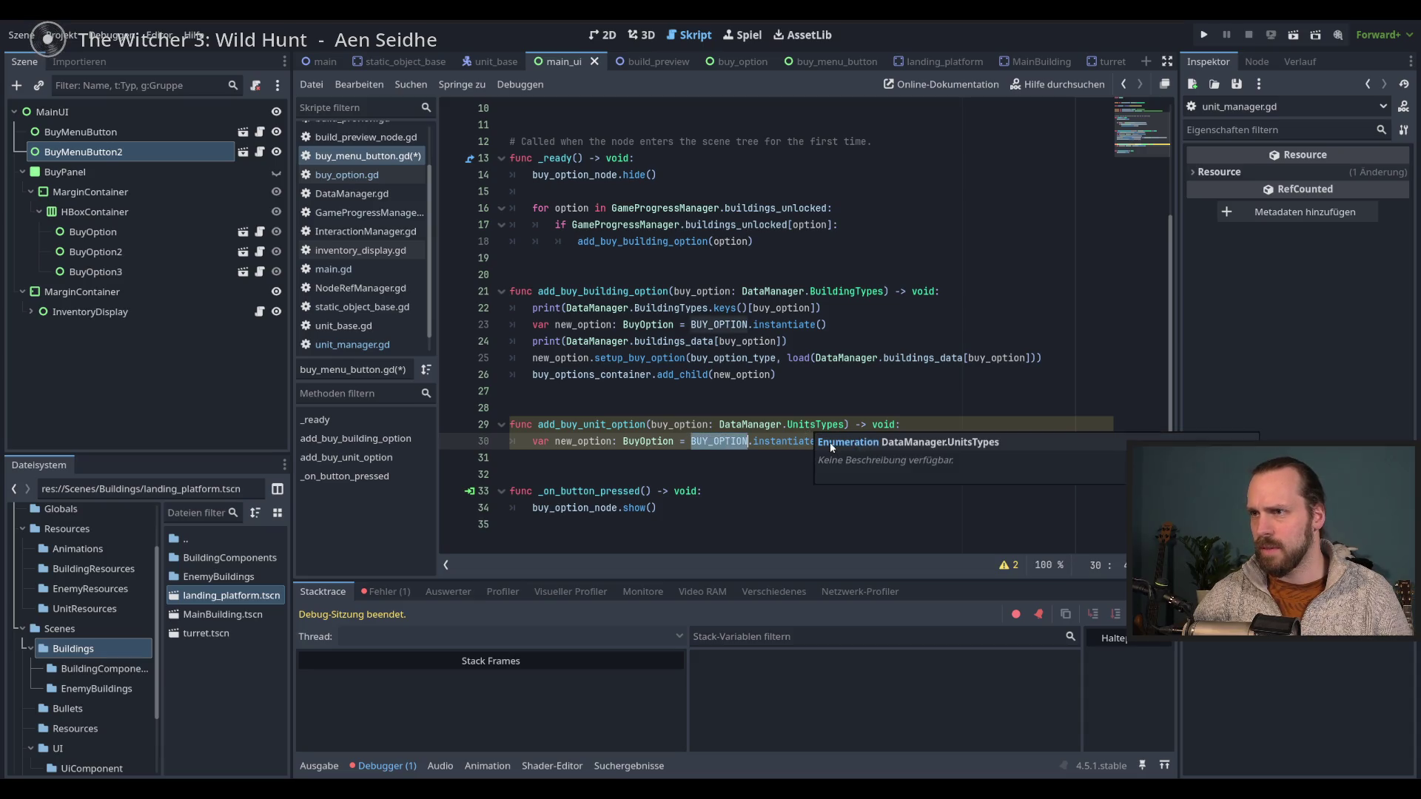
click(731, 442)
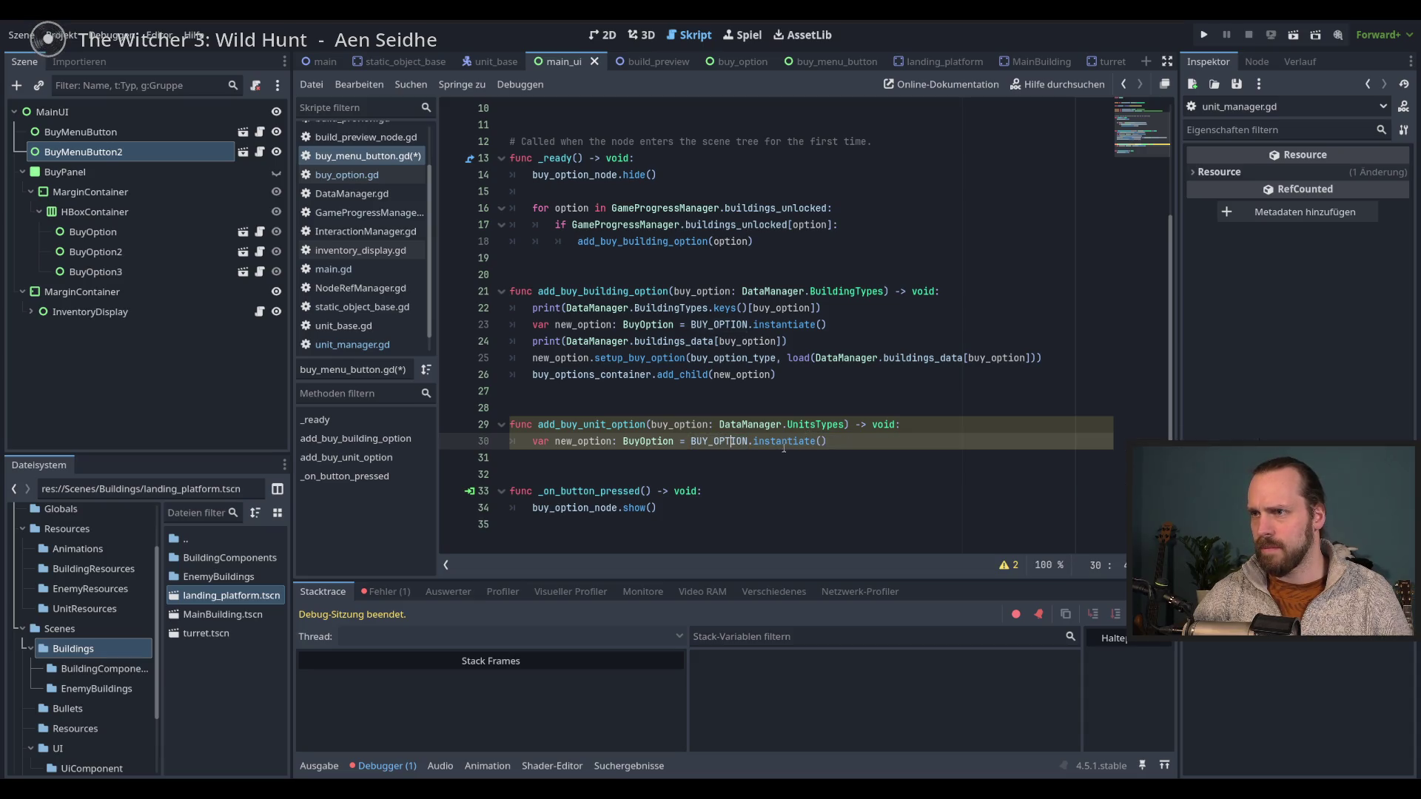
double_click(721, 442)
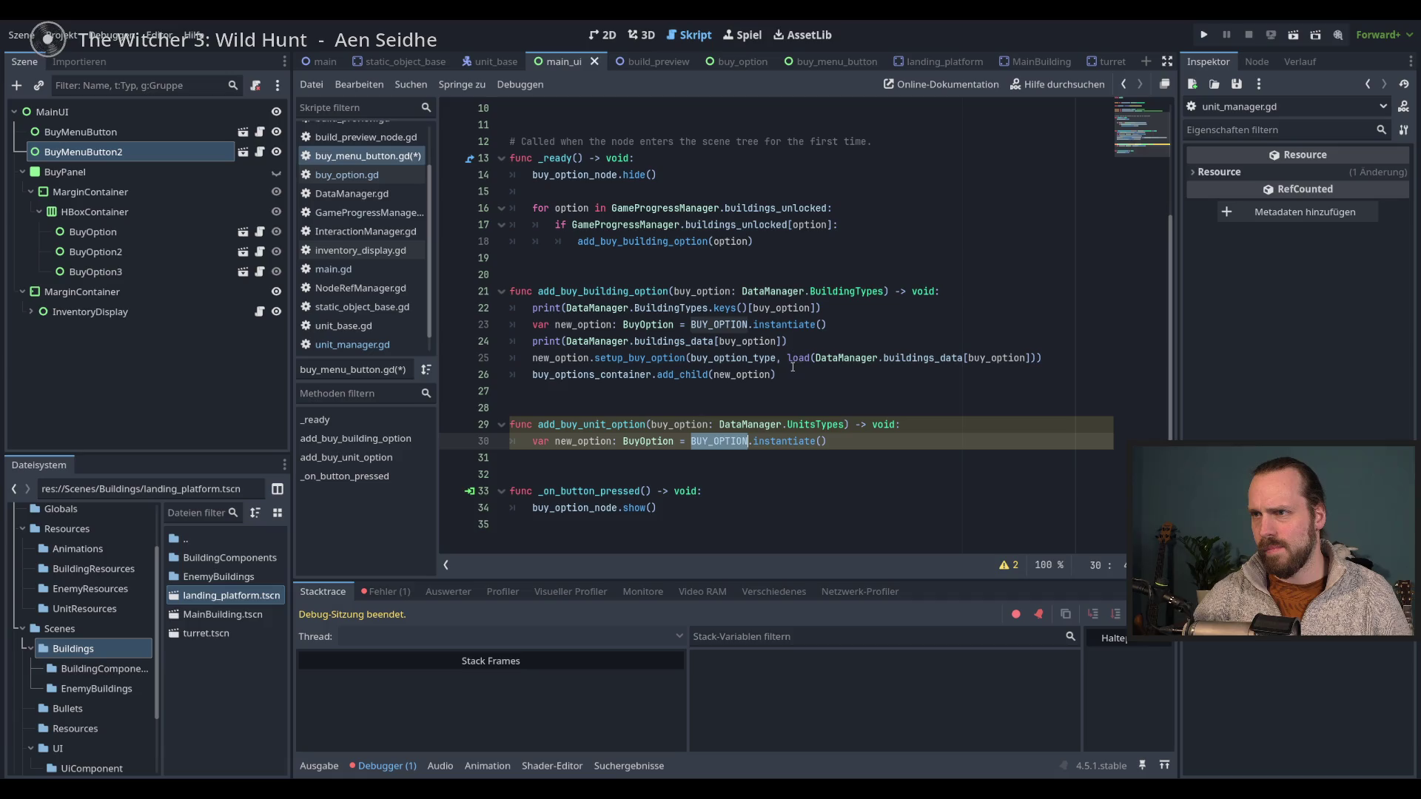
click(856, 438)
key(Return)
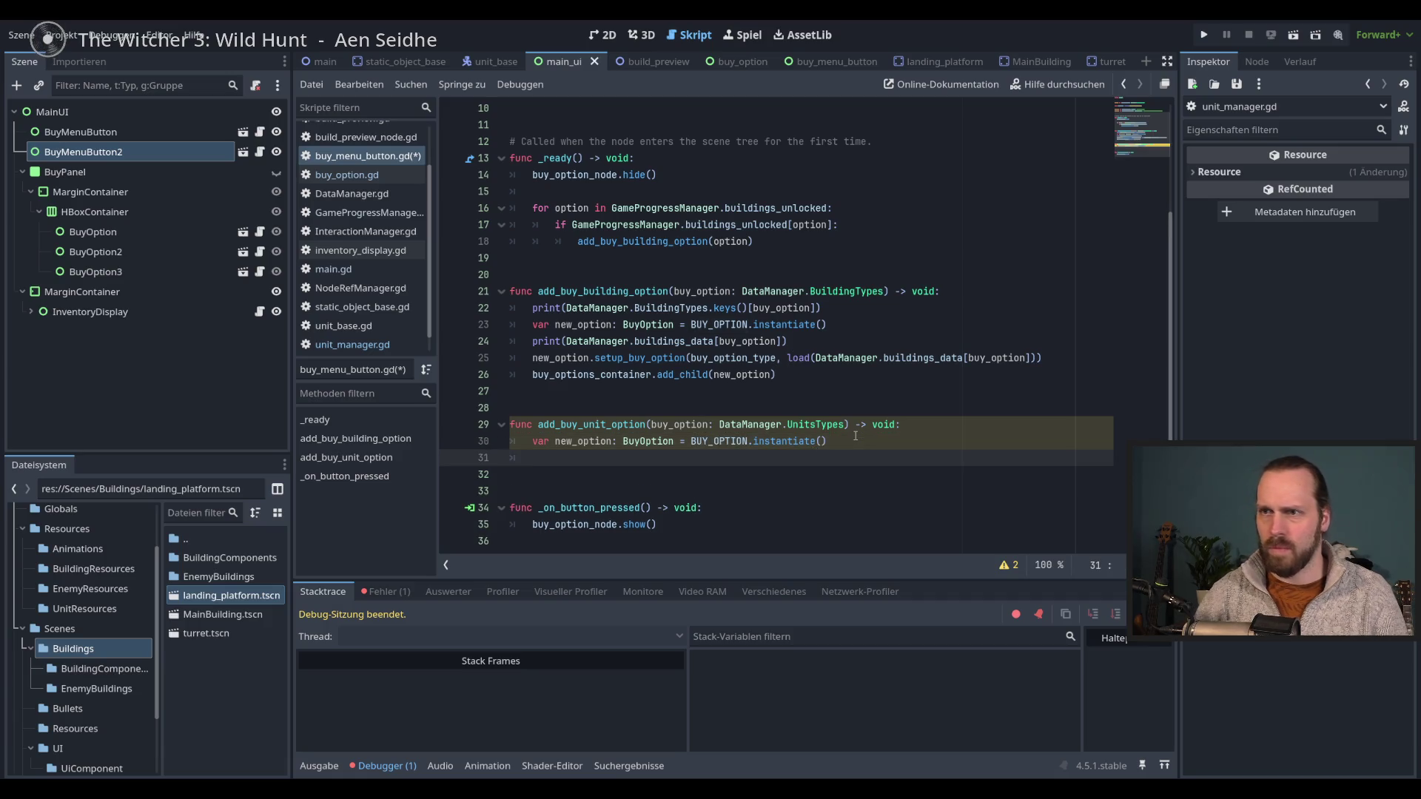
text(new_option.setup_buy_option())
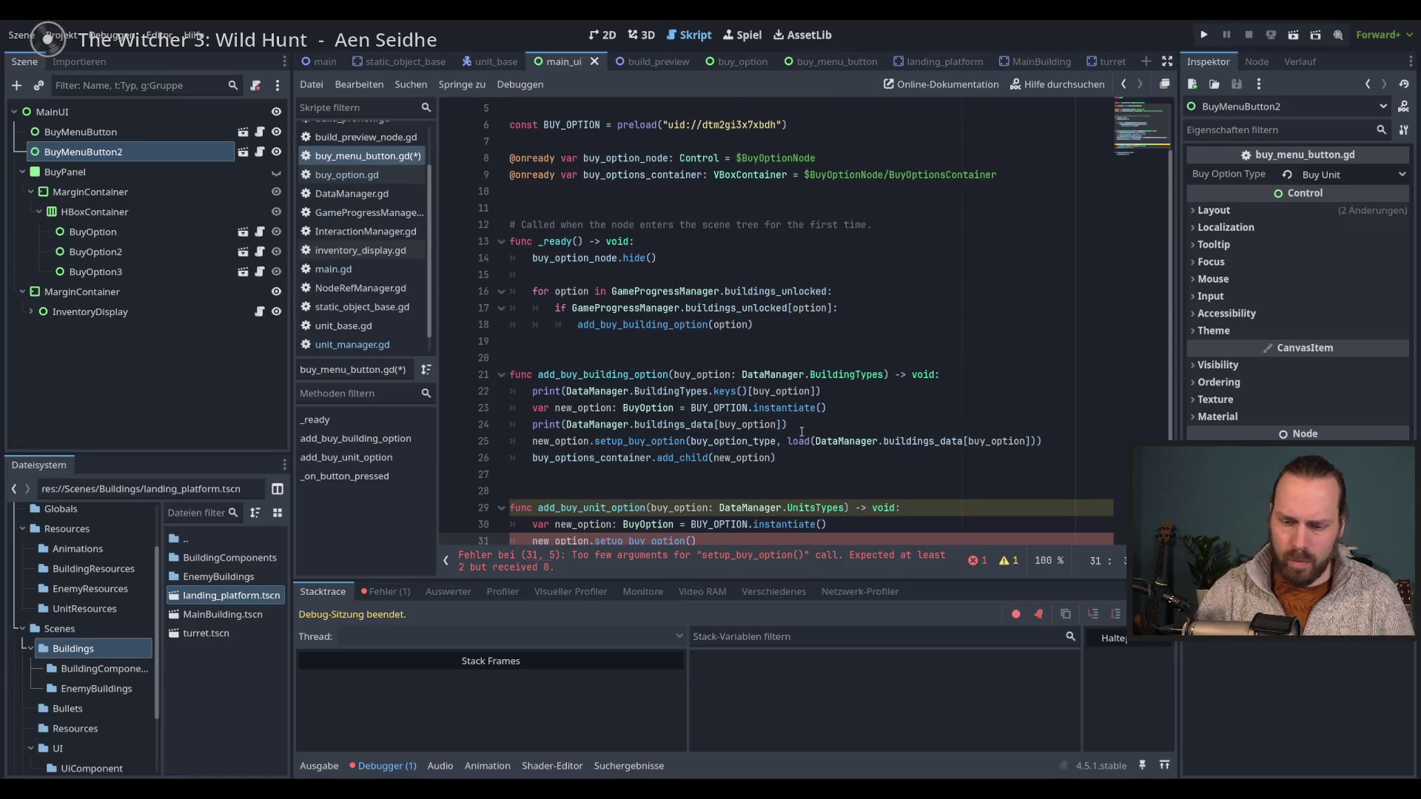
text(buy)
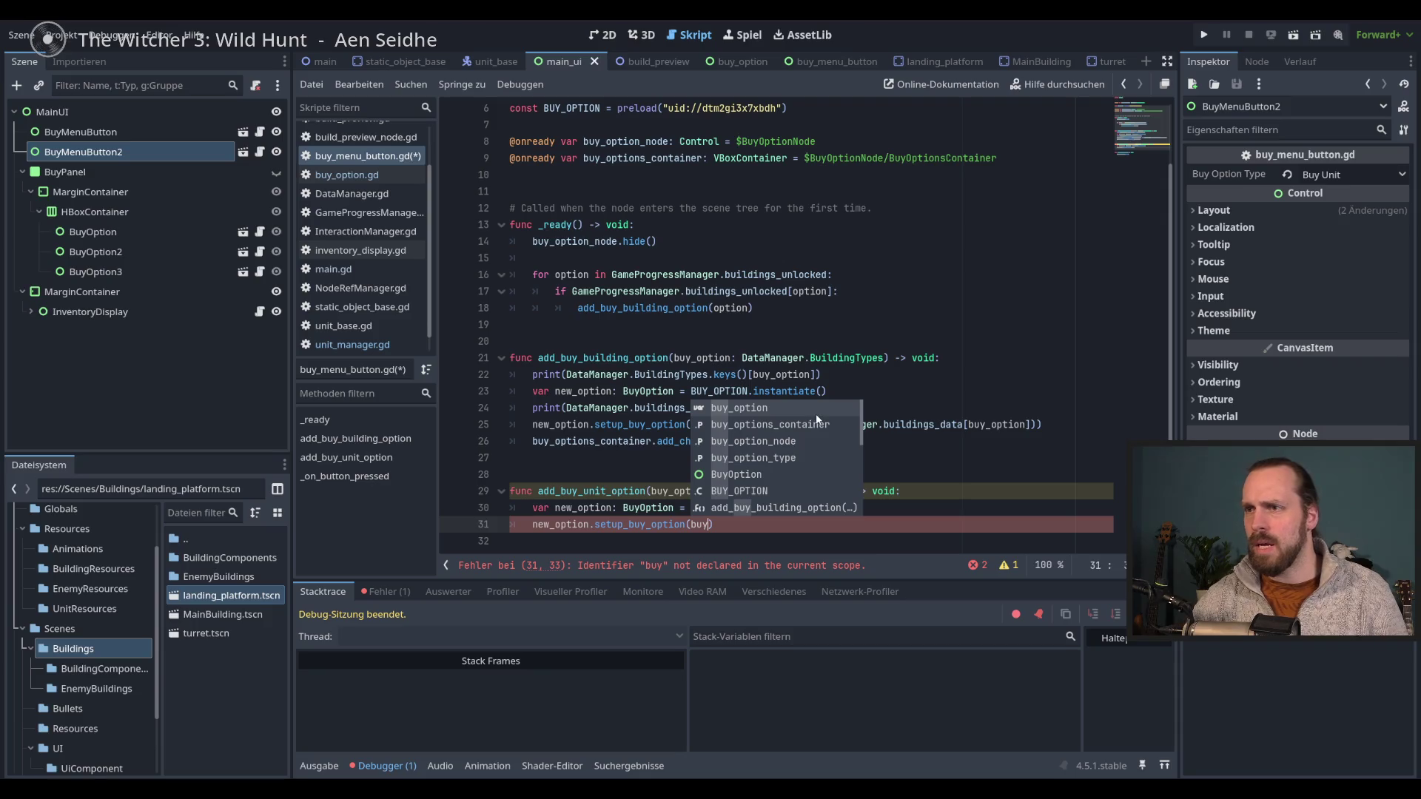
- Pass buy_option_type and load(DataManager.units_data[buy_option]) as the setup_buy_option arguments
click(779, 460)
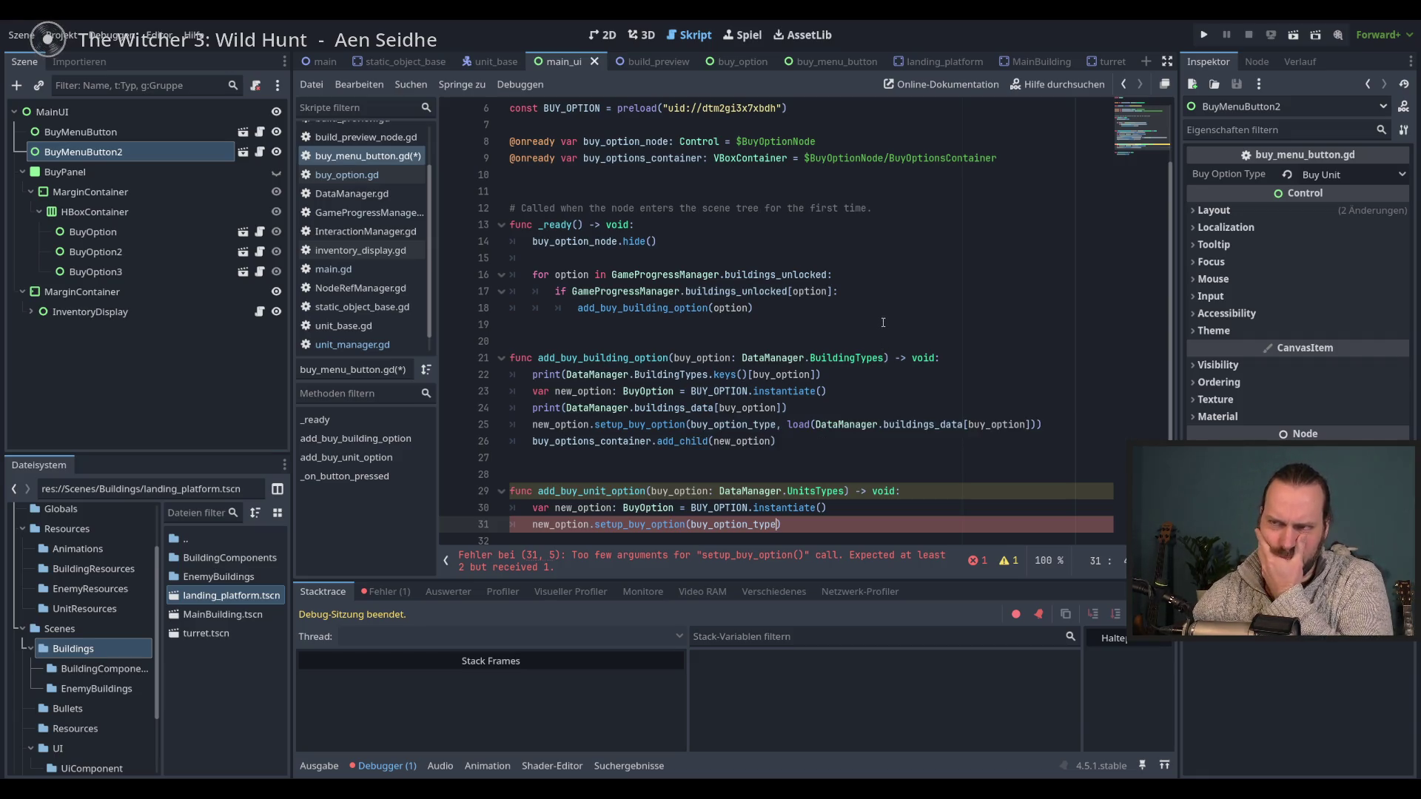
scroll(883, 322, down, 2)
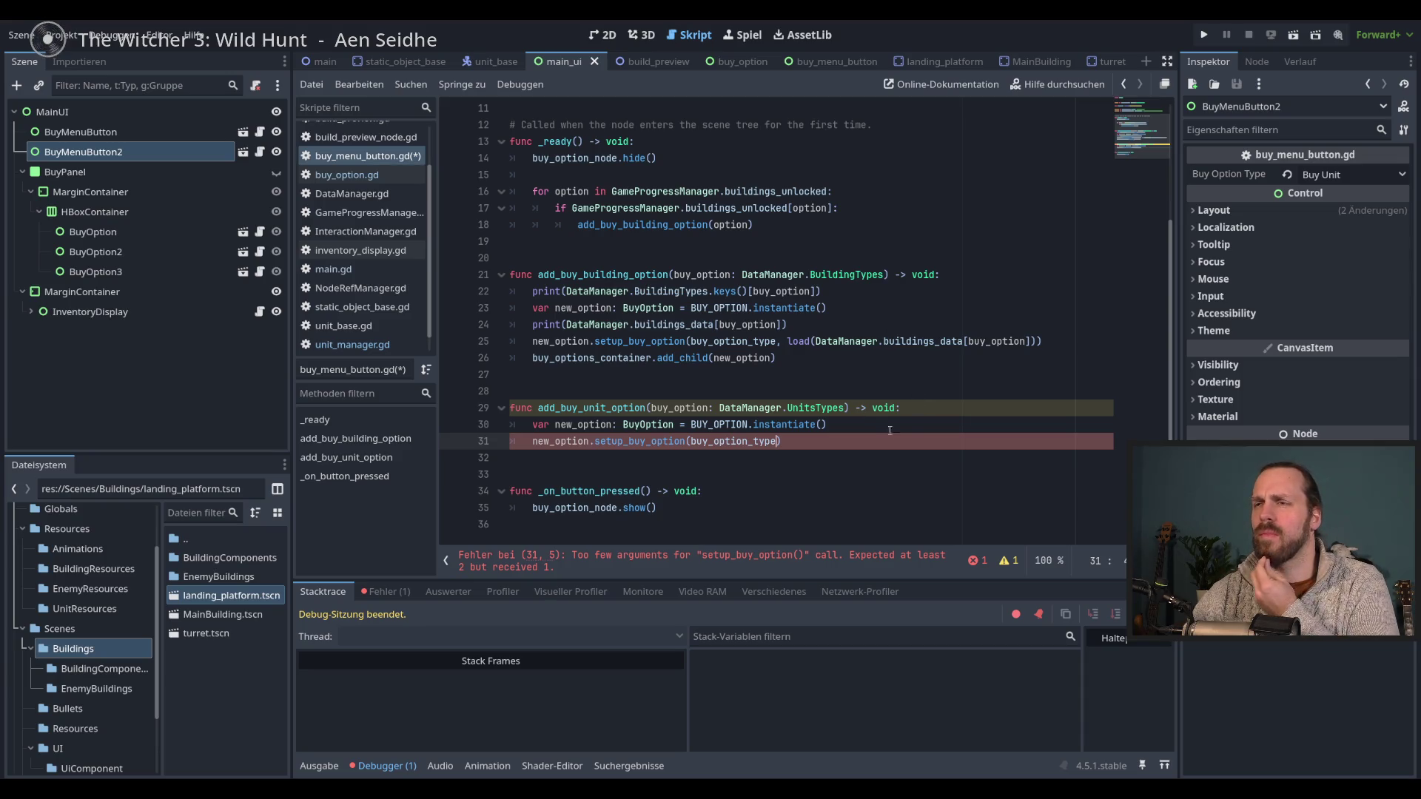
text(, load()
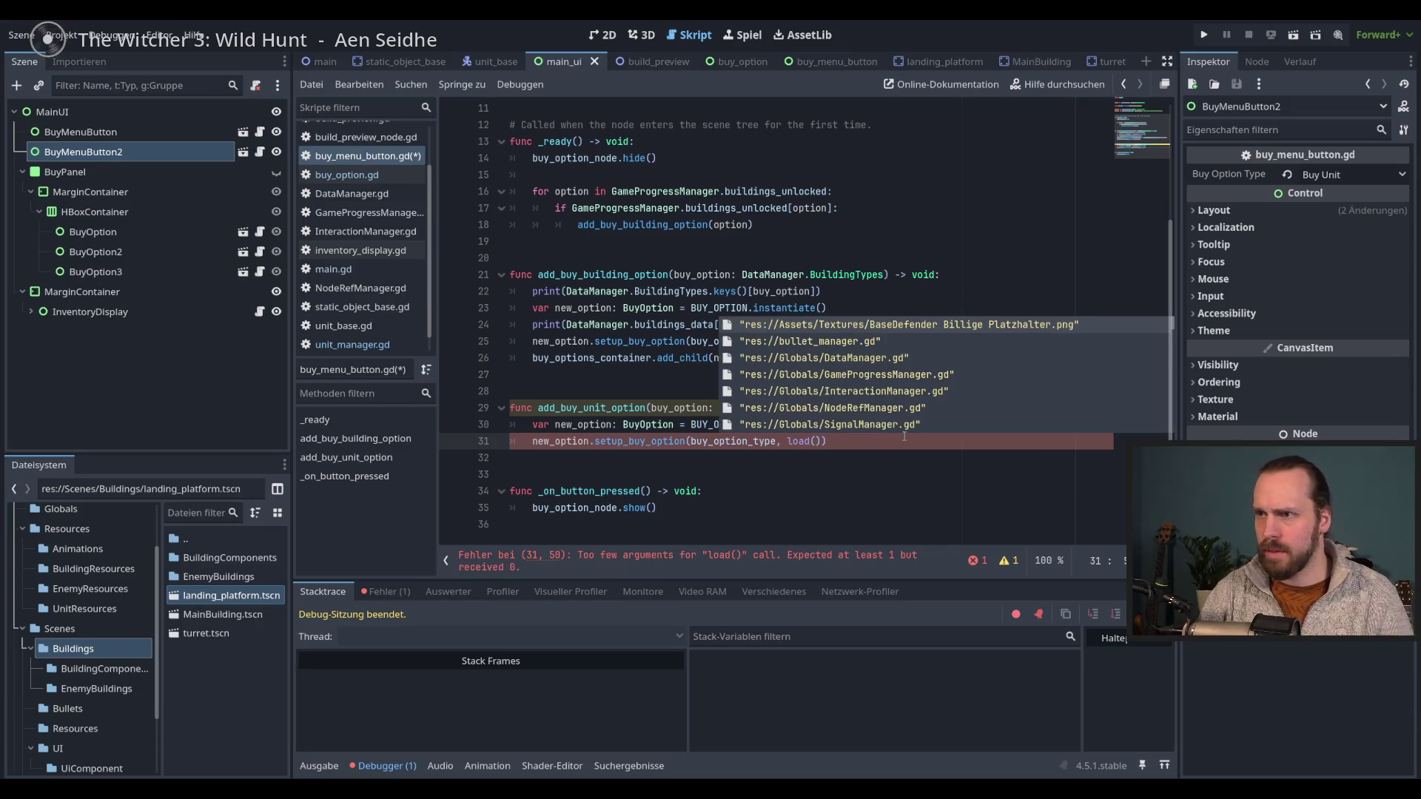
text(Da)
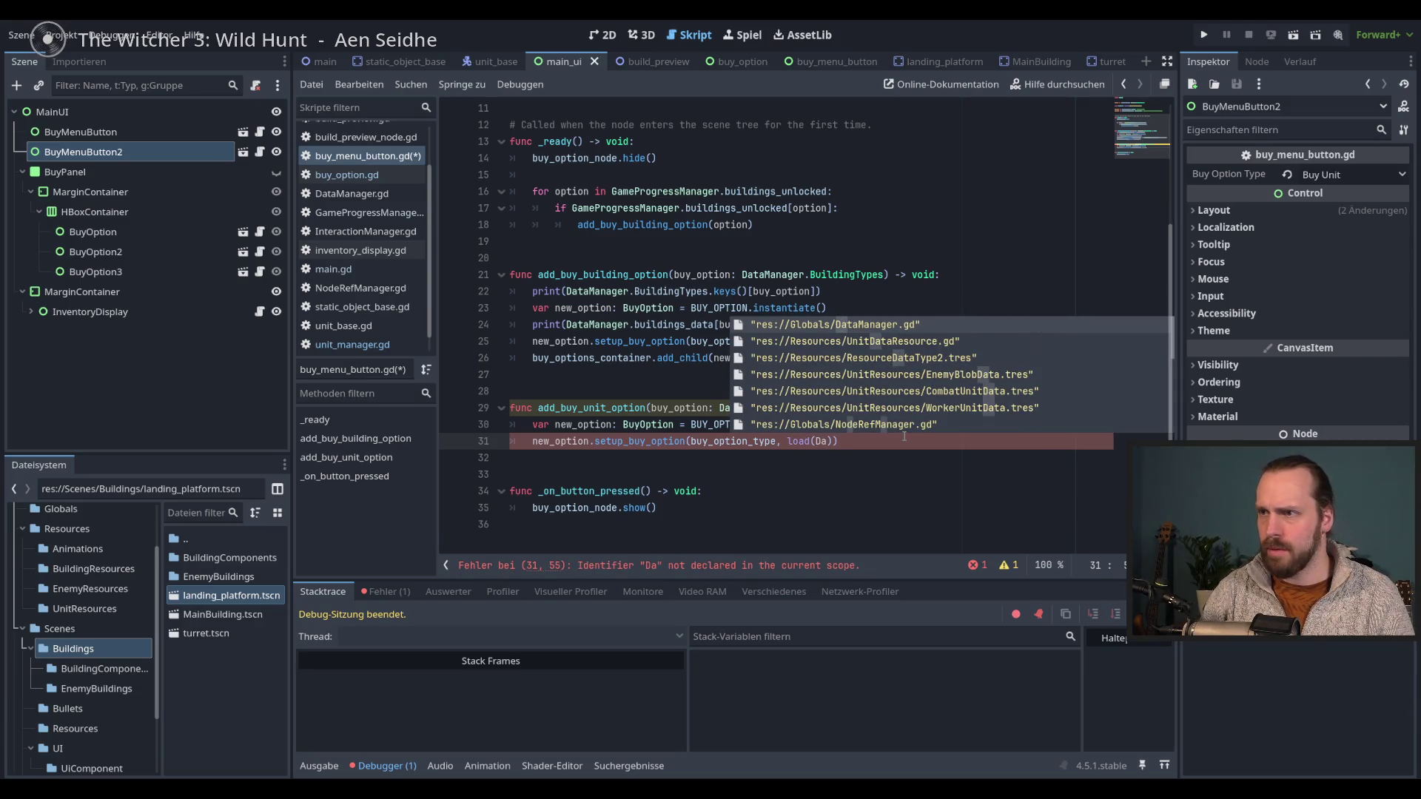
key(Escape)
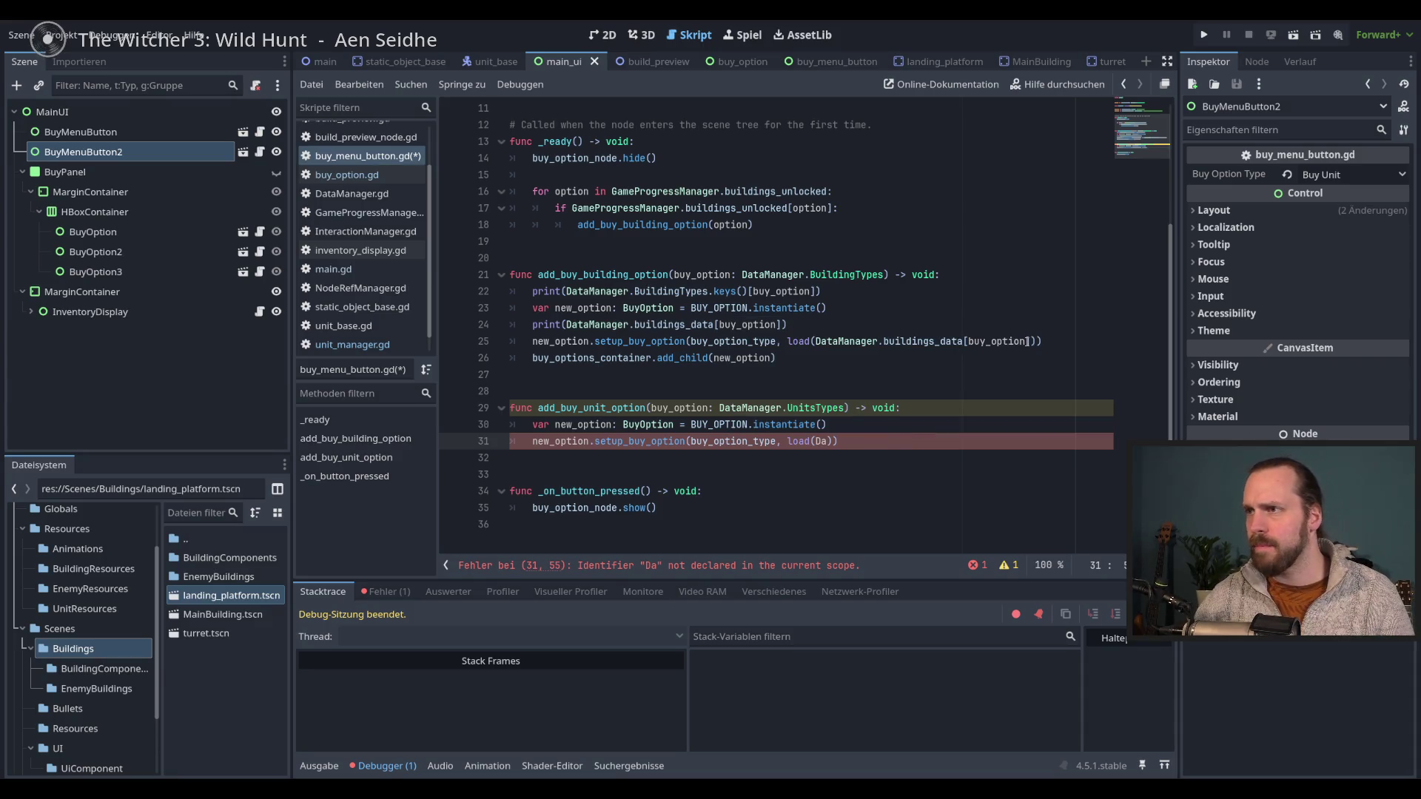
text(ta)
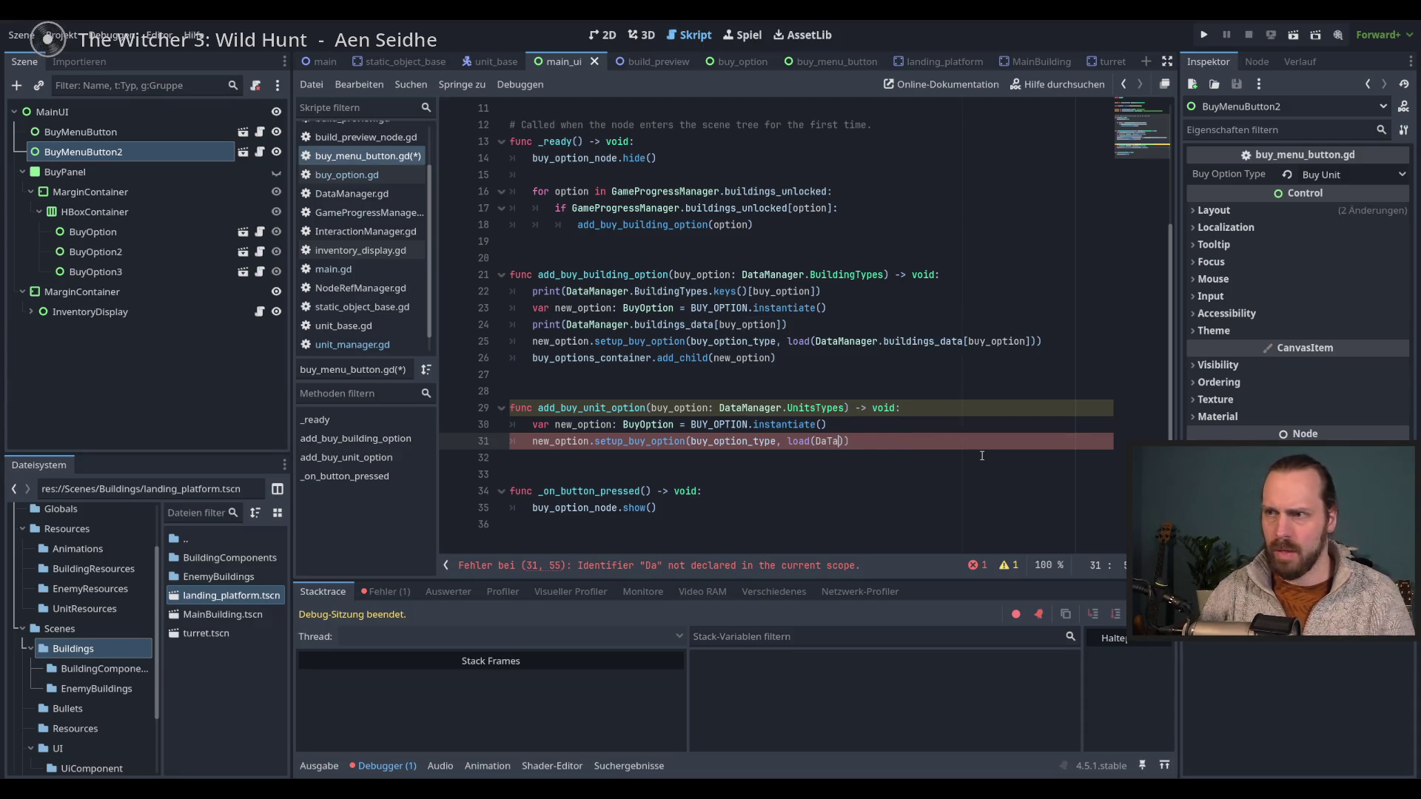
key(Return)
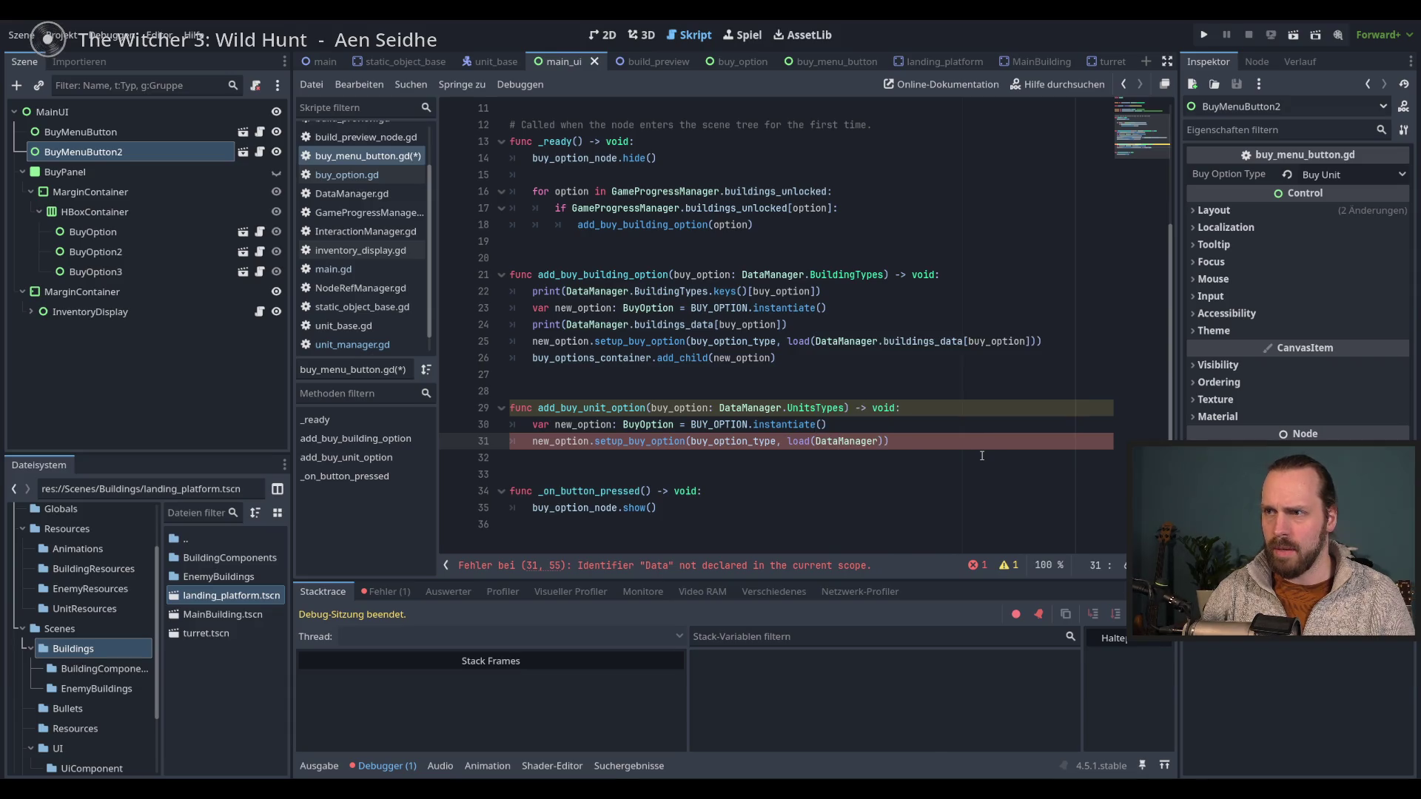
text(.)
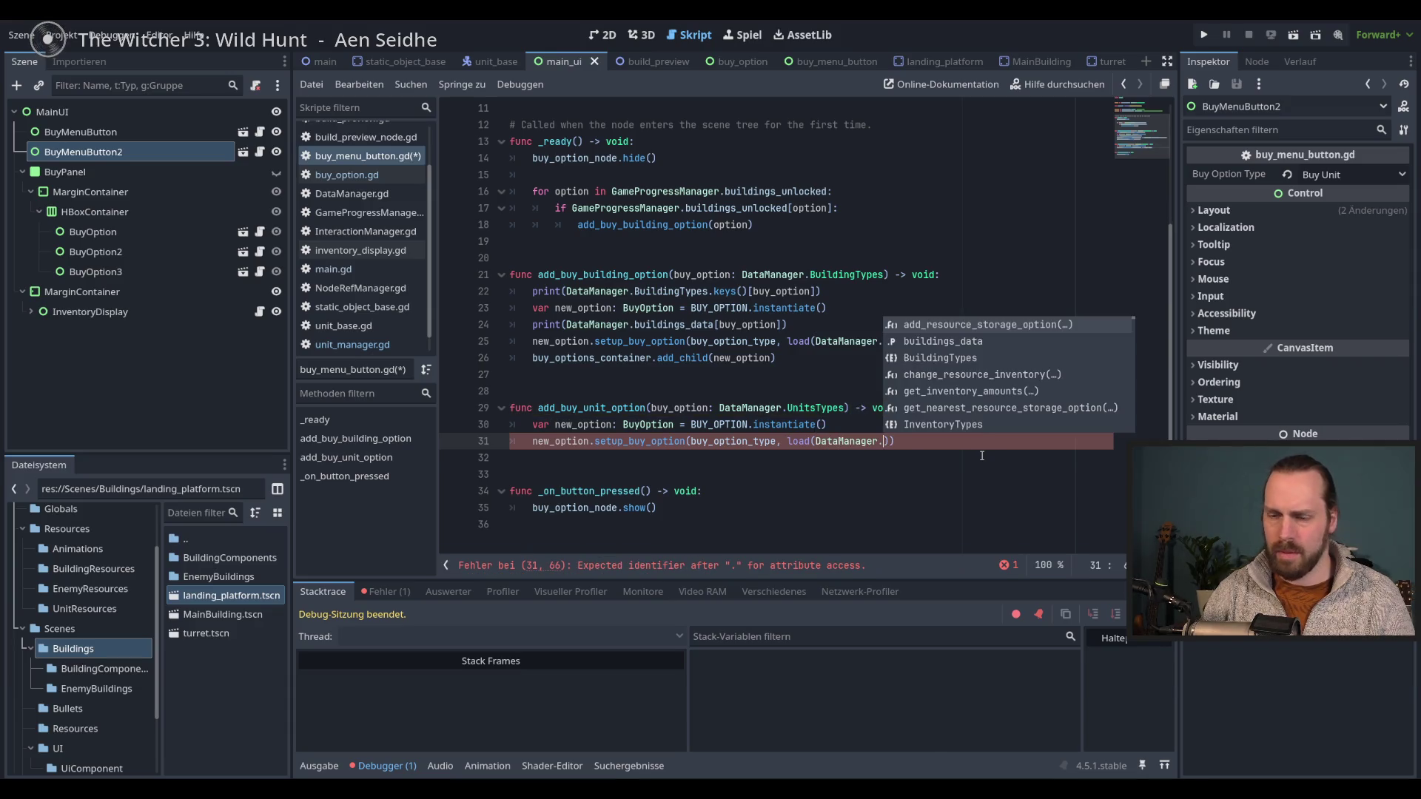
text(unit)
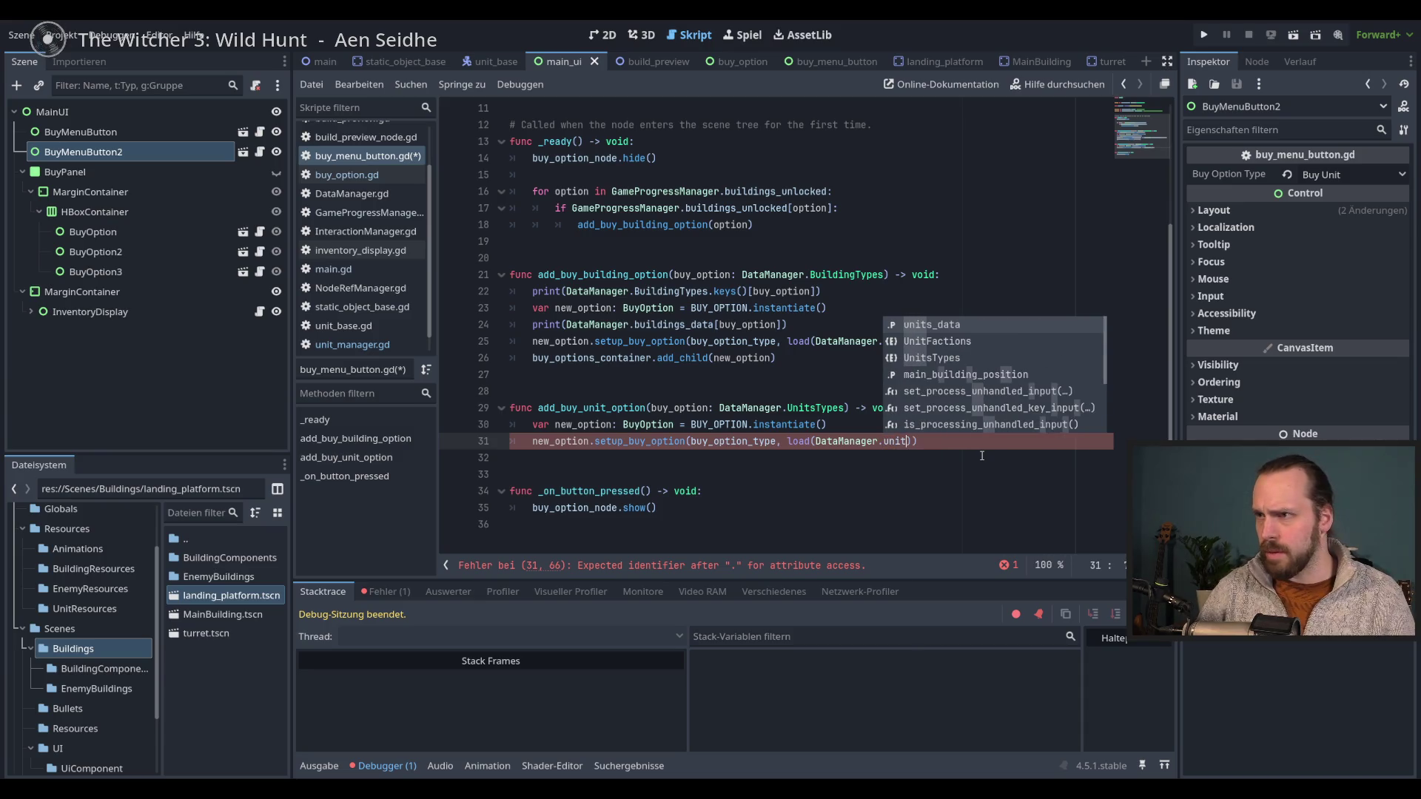
key(Return)
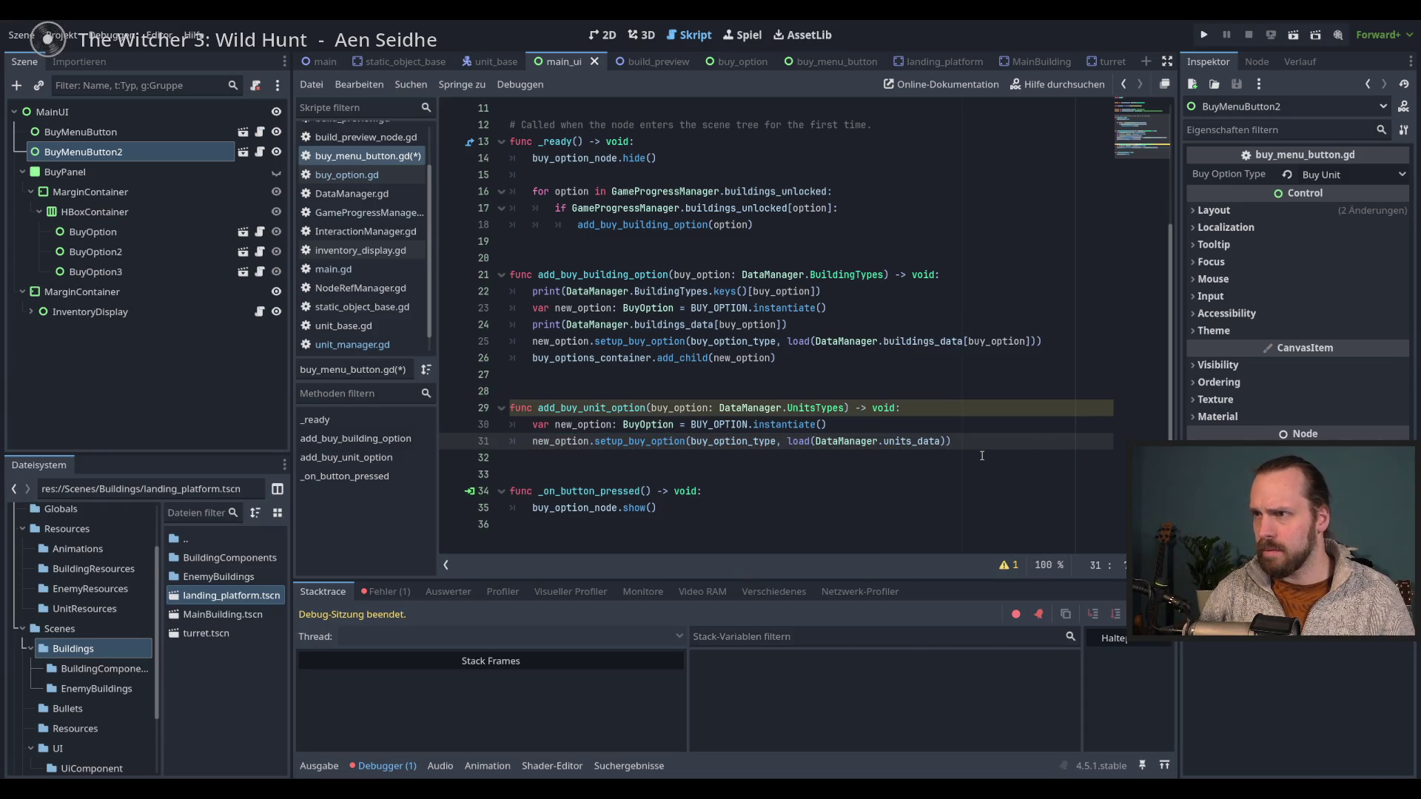
text([)
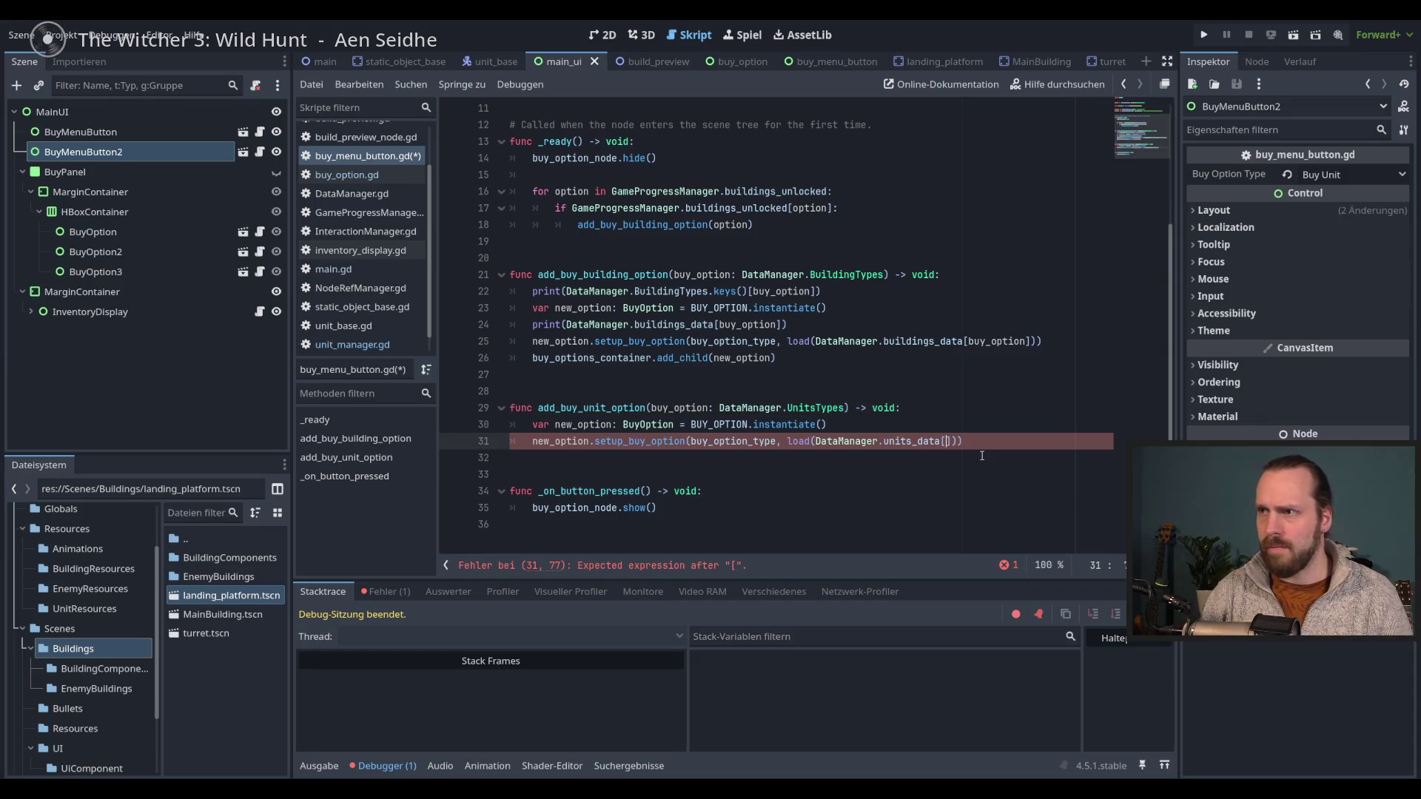
text(buy)
key(Return)
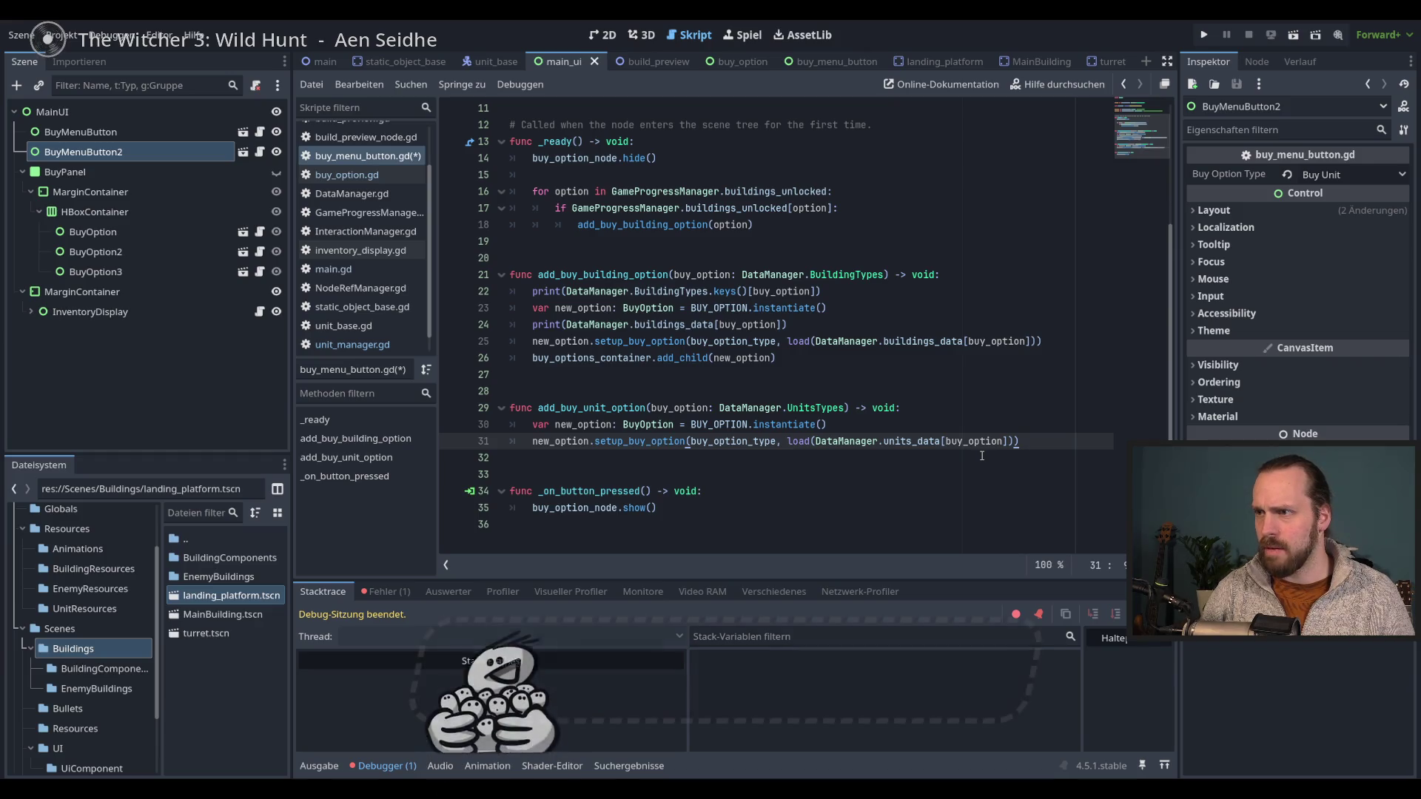
- Start a new buy_options_container. line after the setup call in add_buy_unit_option
key(Return)
text(buy)
key(Down)
key(Return)
text(-)
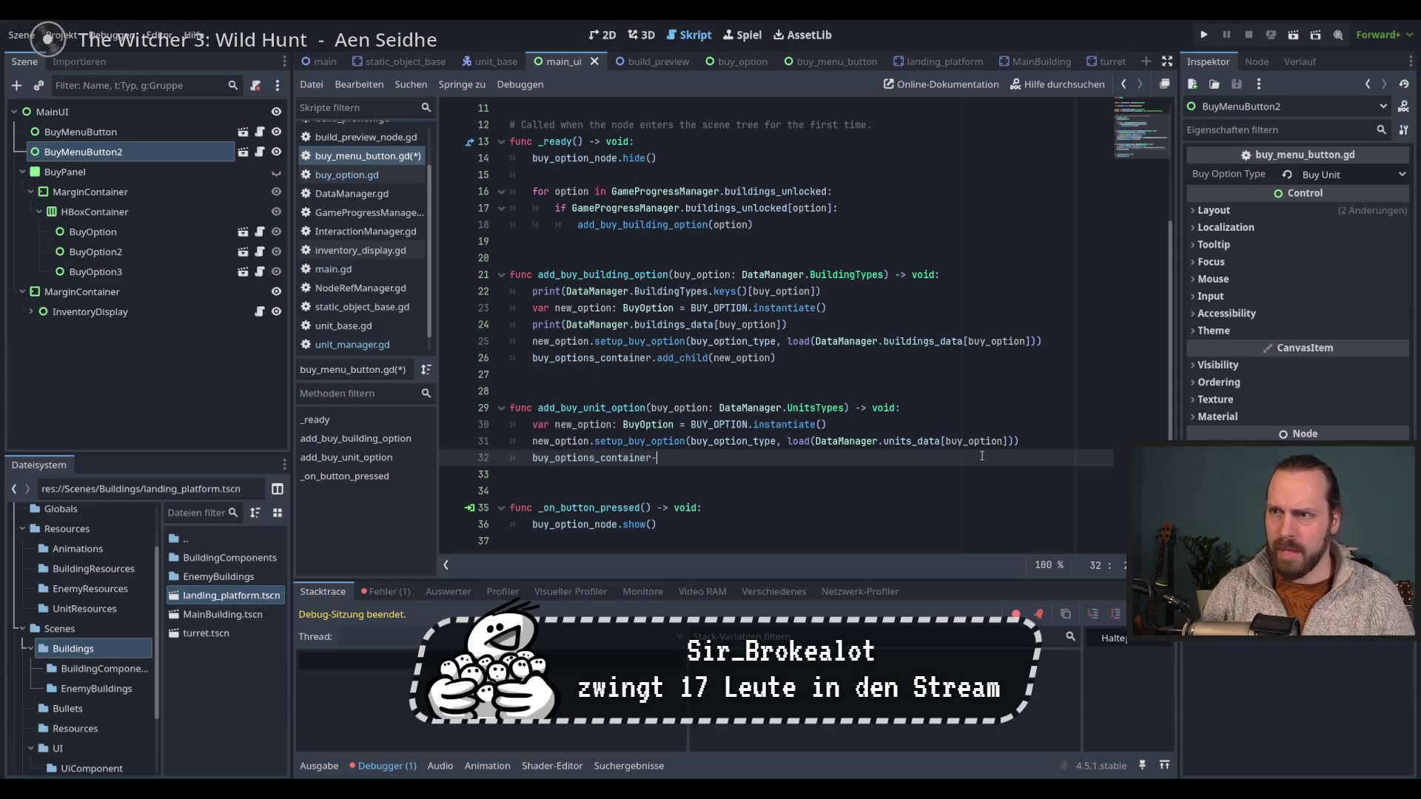
key(BackSpace)
text(.)
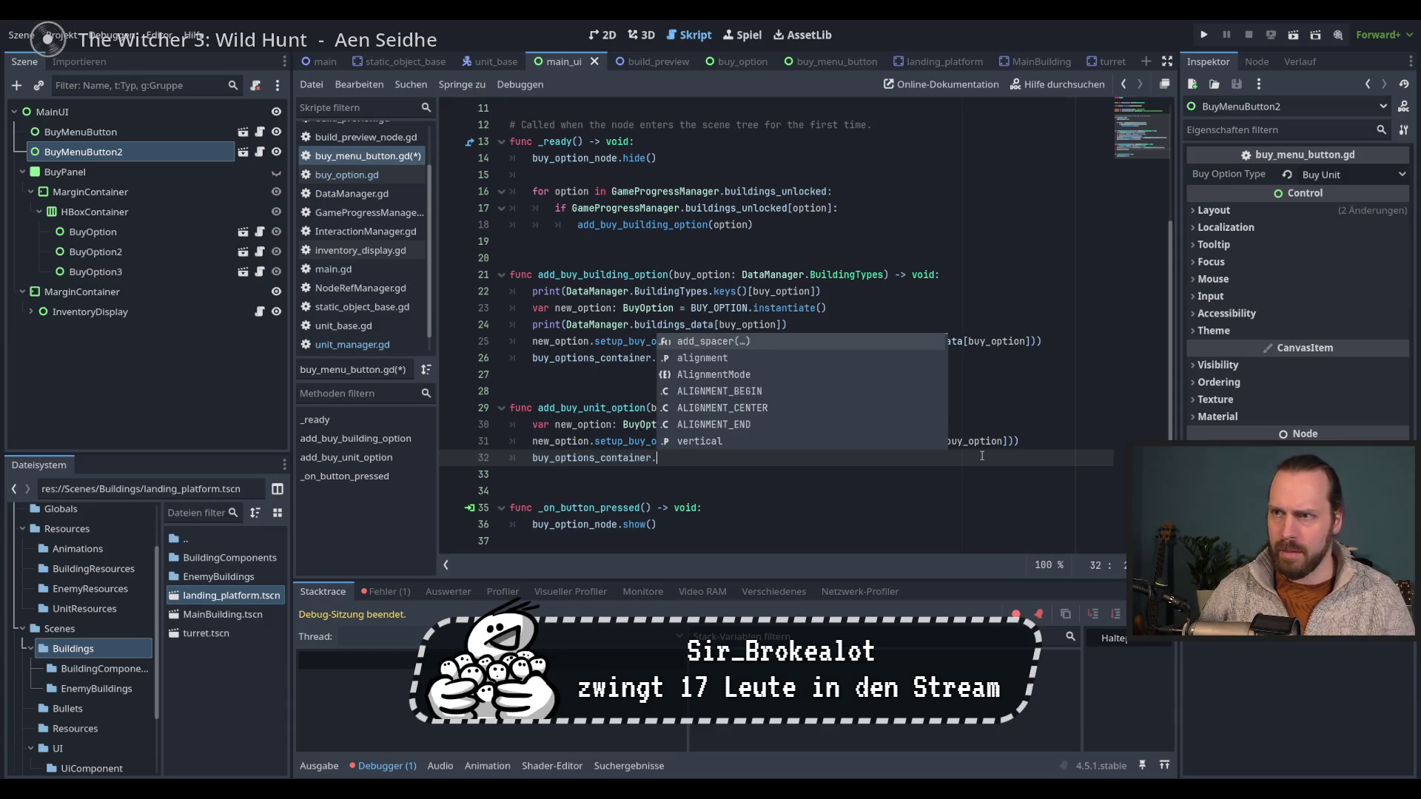
key(Escape)
- Copy add_child(new_option) from line 26 and paste it after buy_options_container. on line 32
click(753, 360)
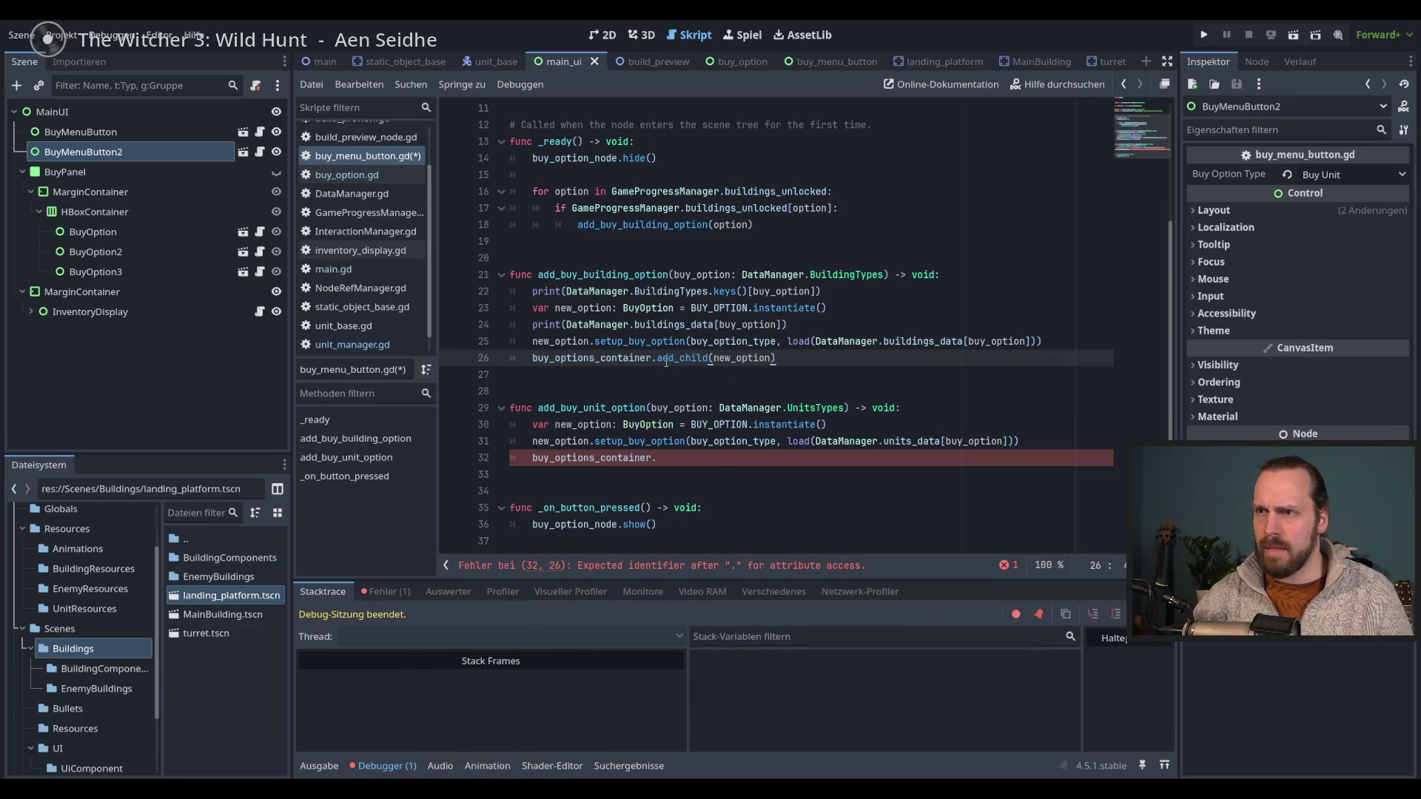
drag(657, 357, 776, 357)
key(ctrl+c)
click(705, 457)
key(ctrl+v)
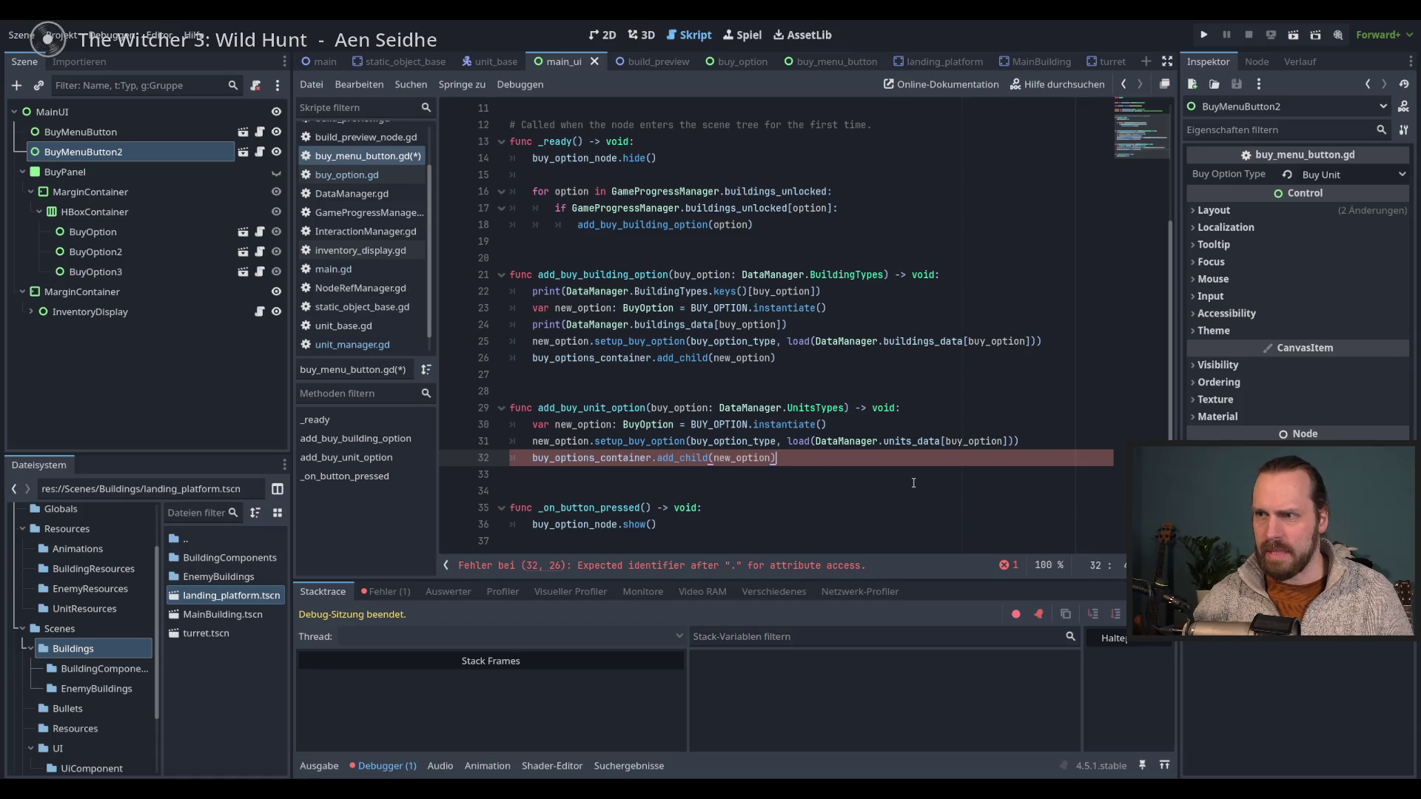
key(Down)
- Highlight DataManager in the buildings_data lookup on line 25 to review its uses
click(966, 341)
drag(966, 342, 777, 342)
click(966, 341)
double_click(856, 341)
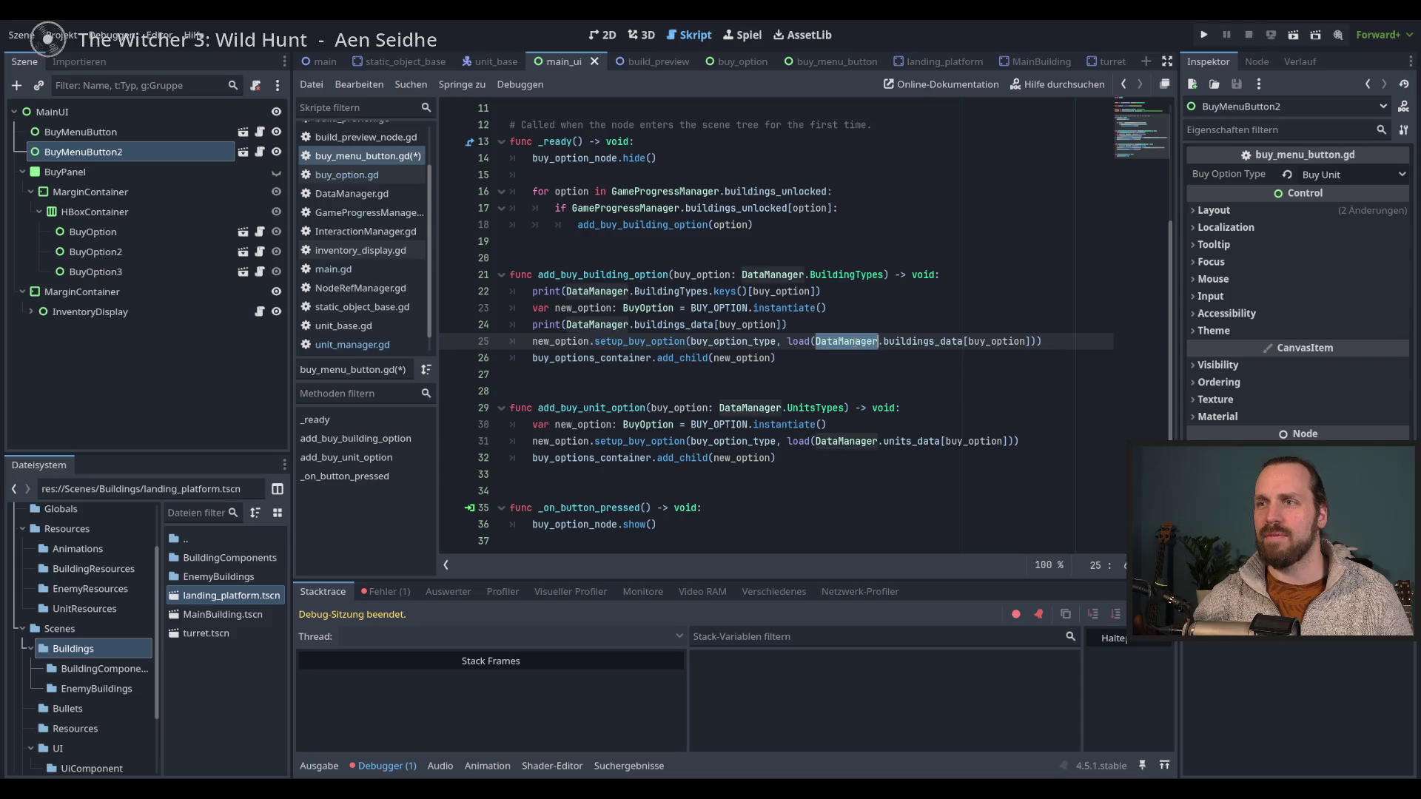
click(918, 382)
click(916, 370)
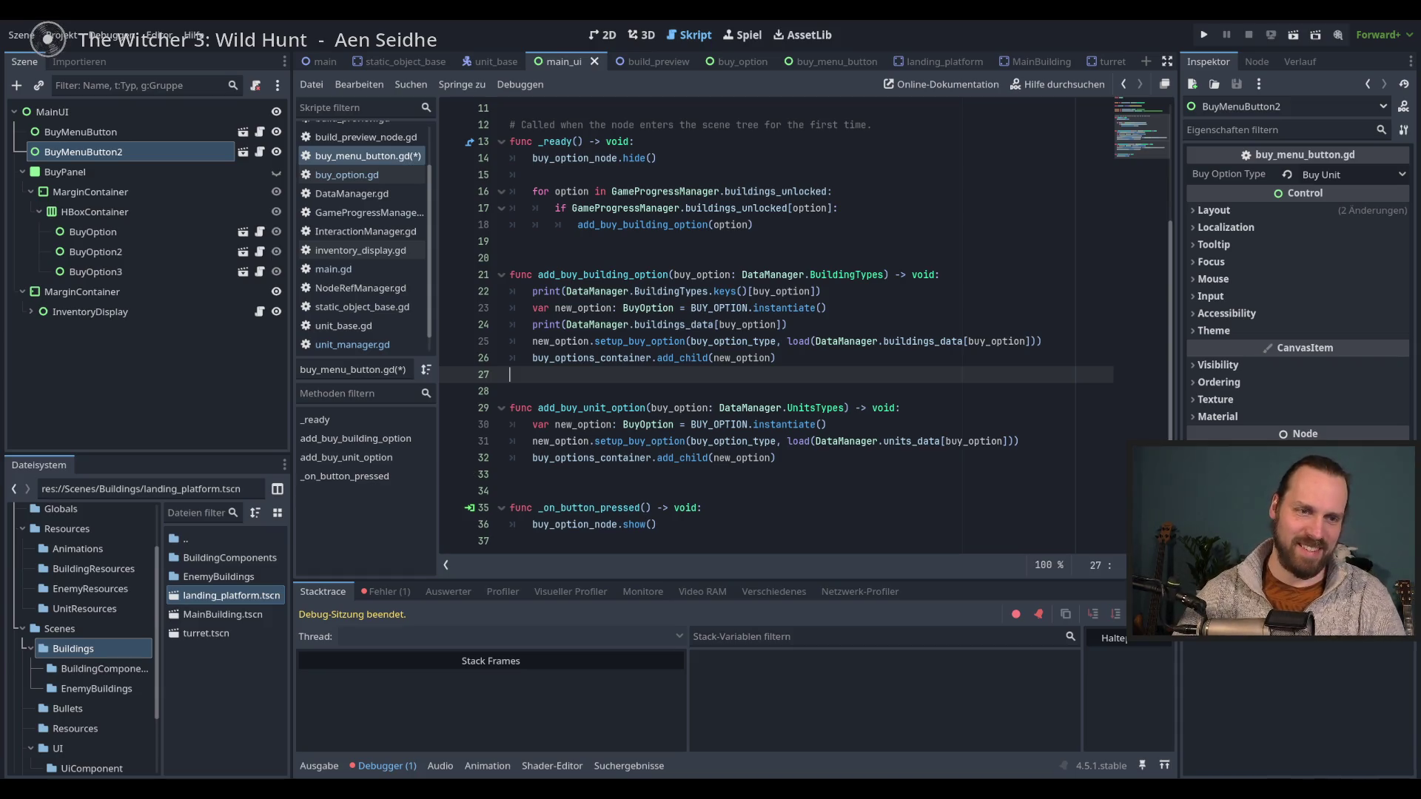
- Review lines 30–32 of add_buy_unit_option, then run the game to test the buy menu
click(924, 444)
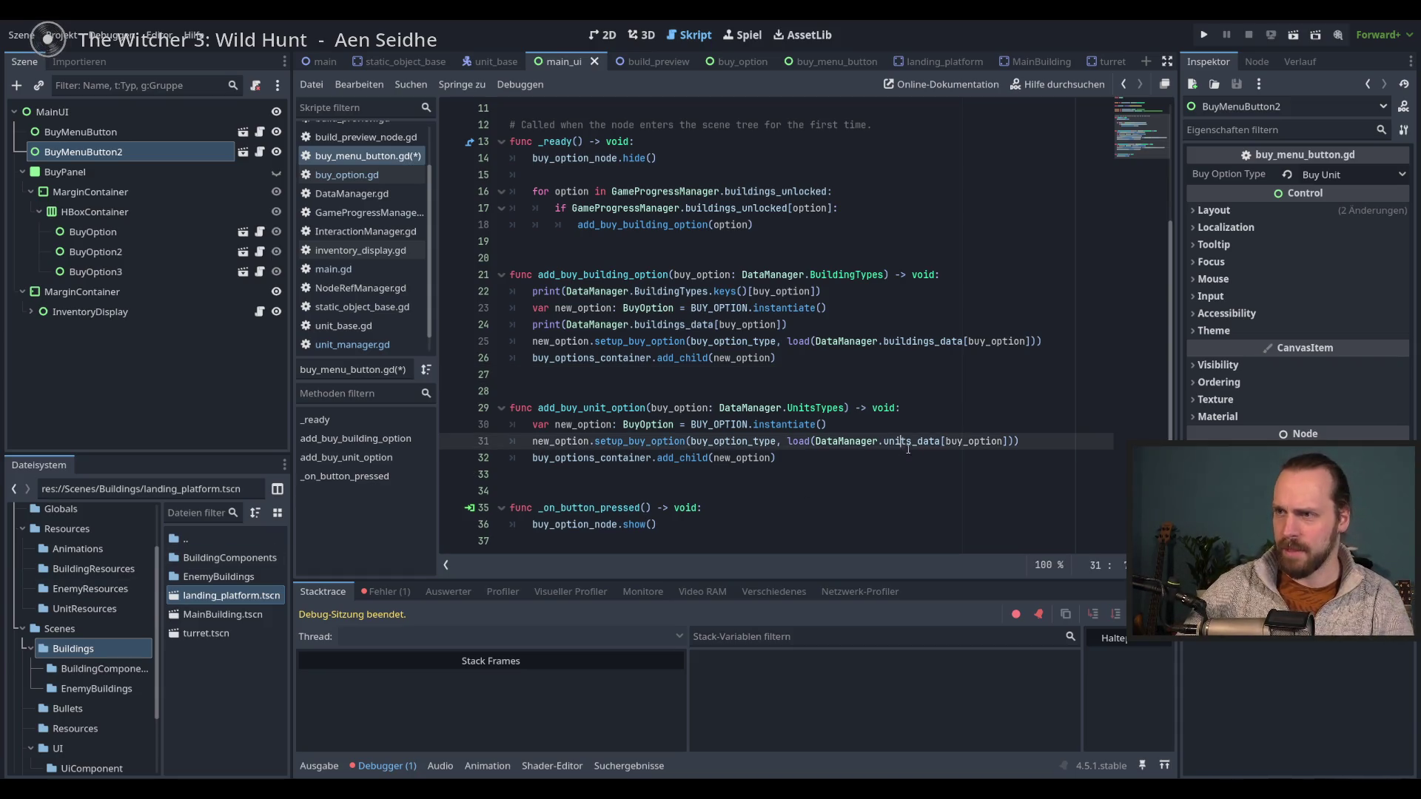
click(958, 459)
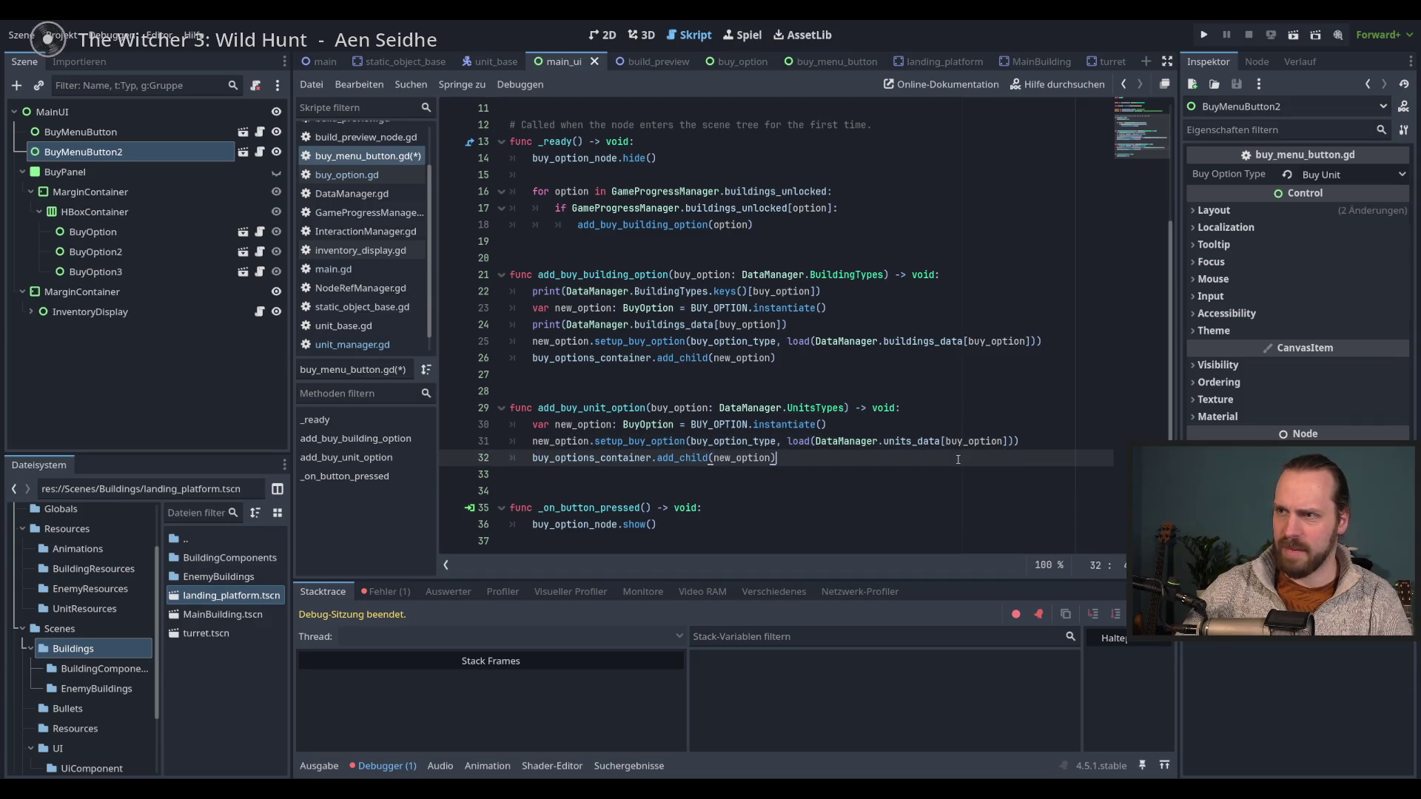
click(1059, 428)
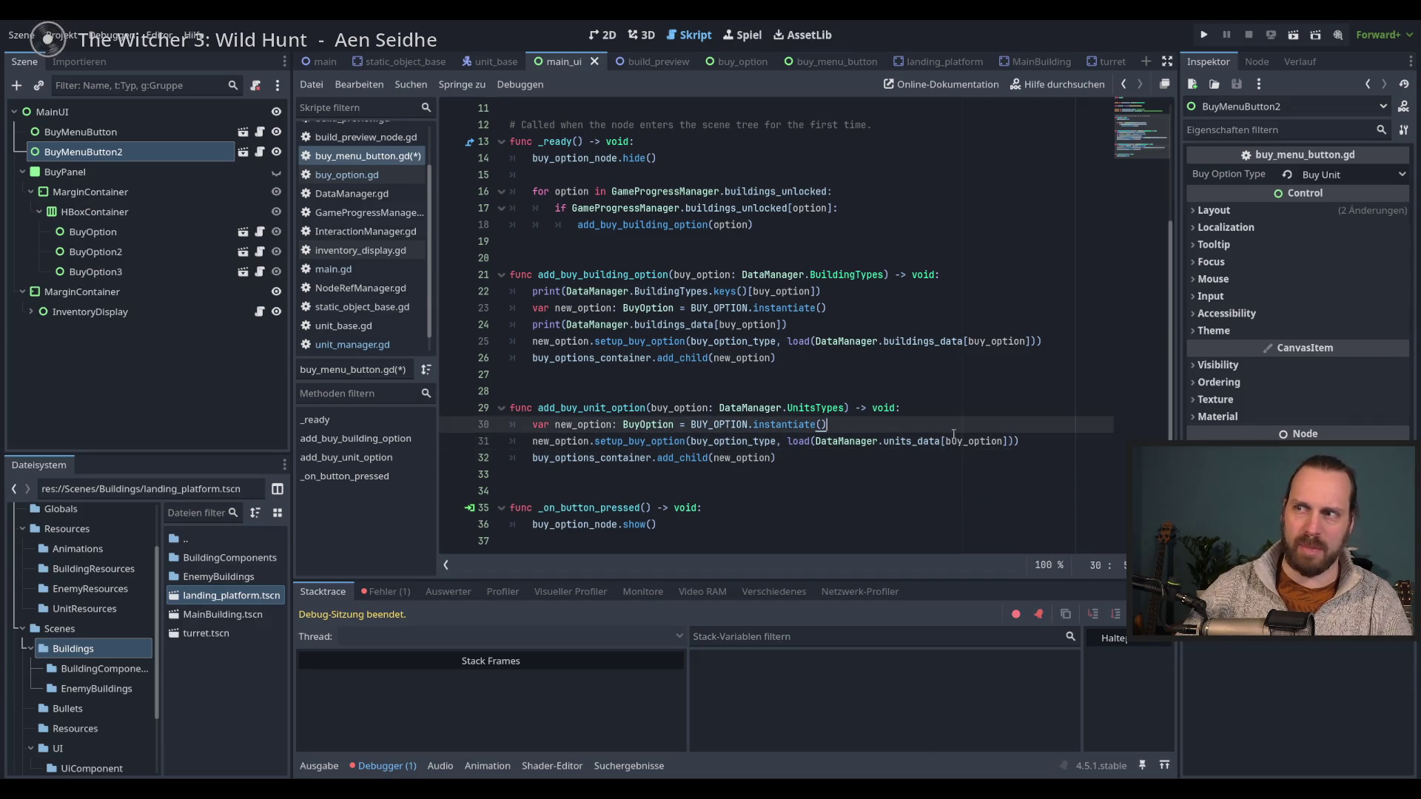
click(1053, 442)
click(1048, 460)
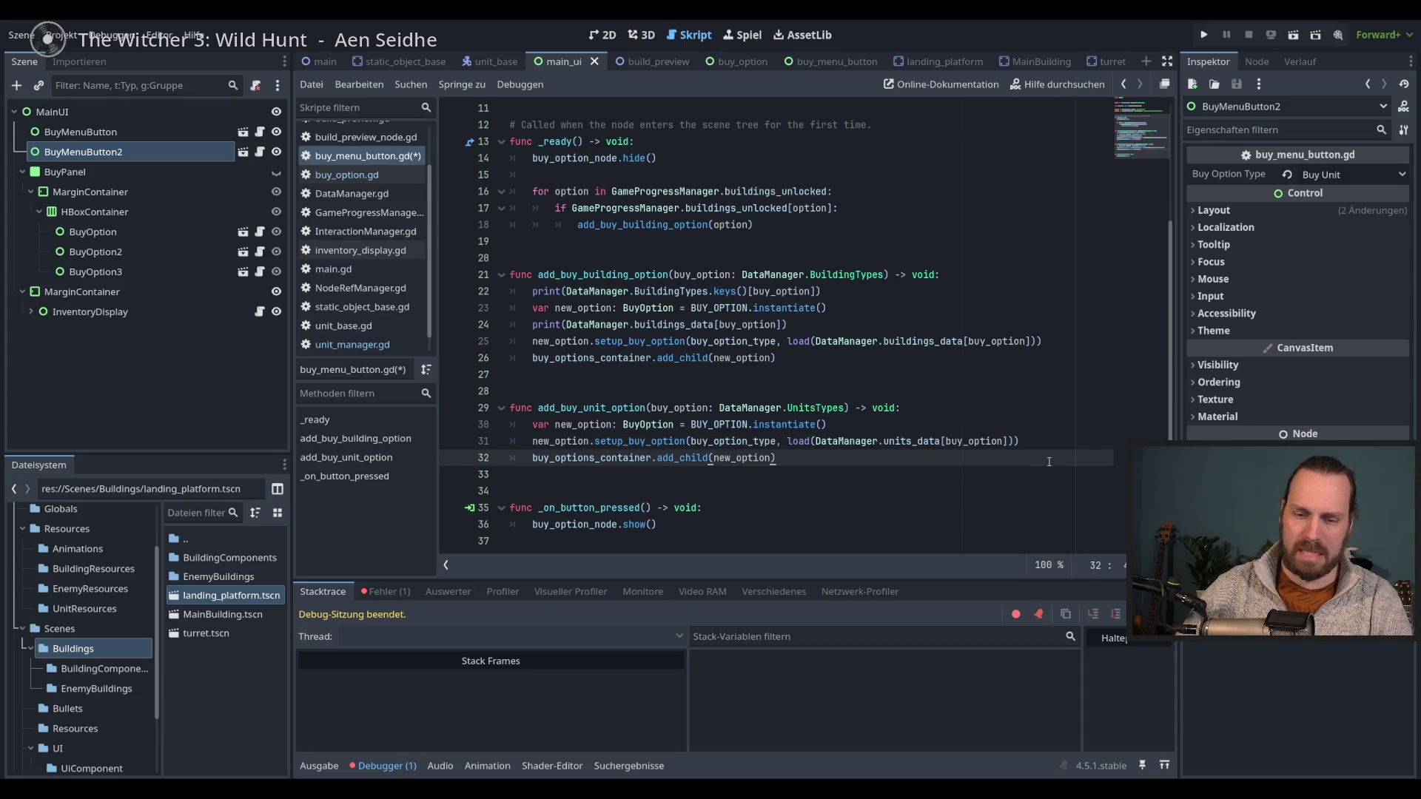
key(F5)
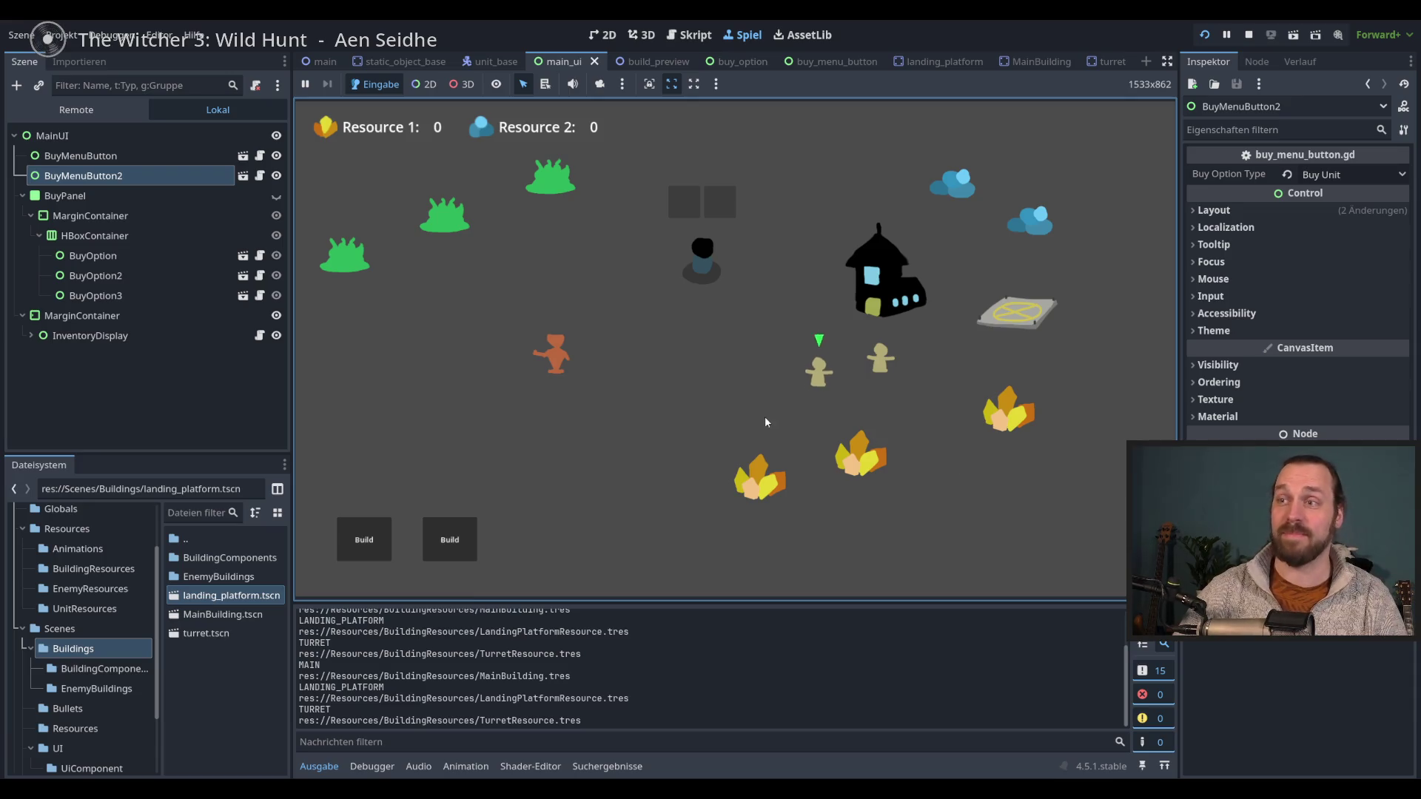
- Send the orange worker to harvest the bush, check both Build menus, then stop the game
click(555, 353)
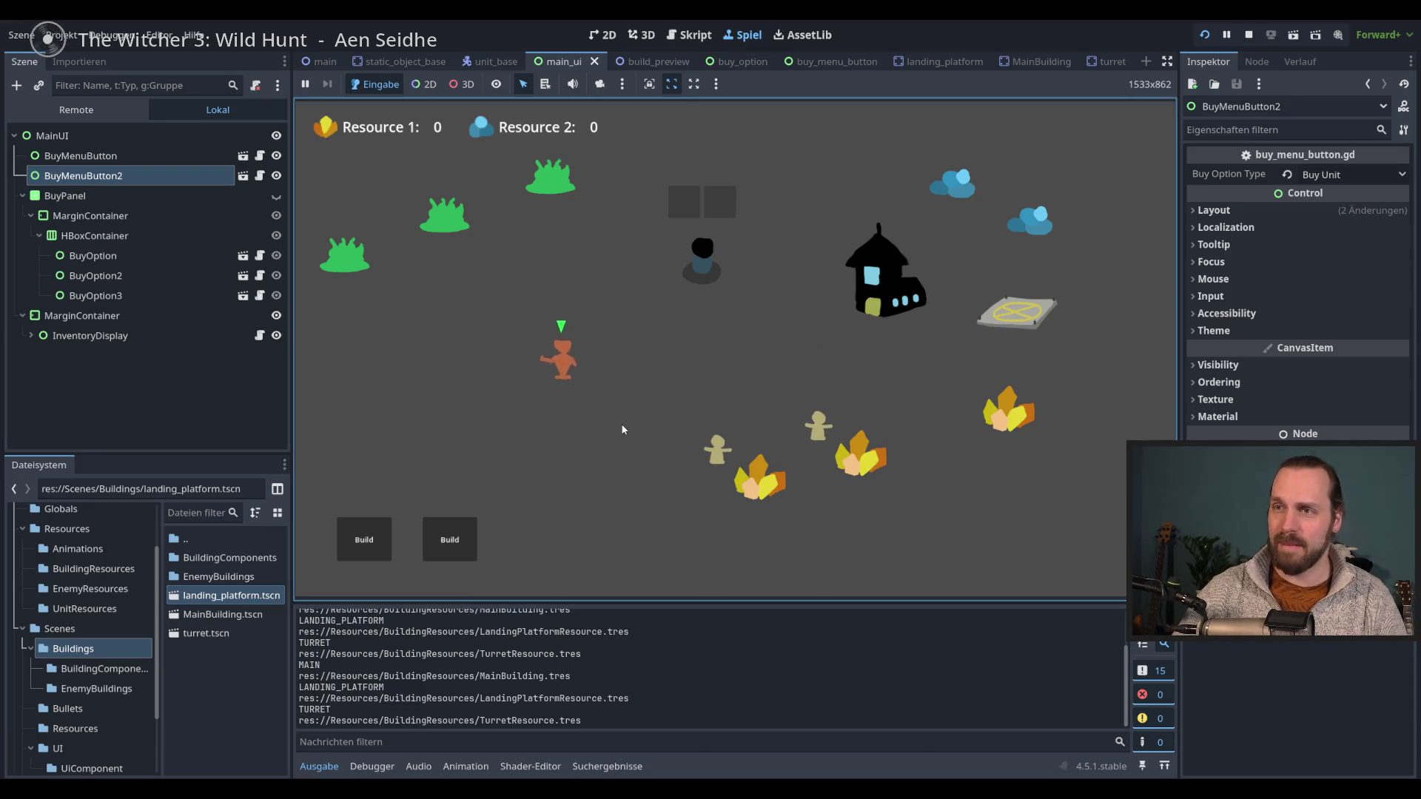
right_click(453, 248)
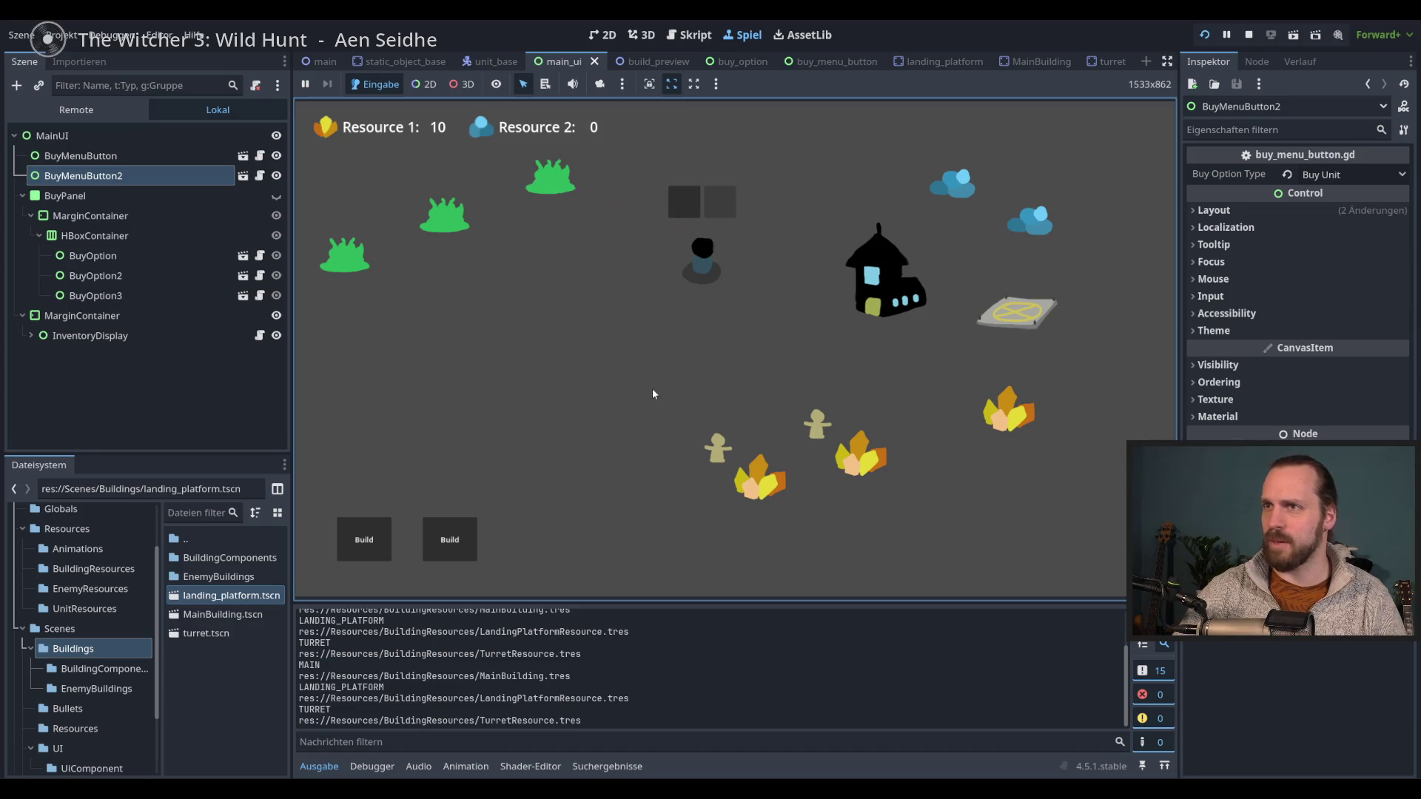
click(364, 539)
click(467, 530)
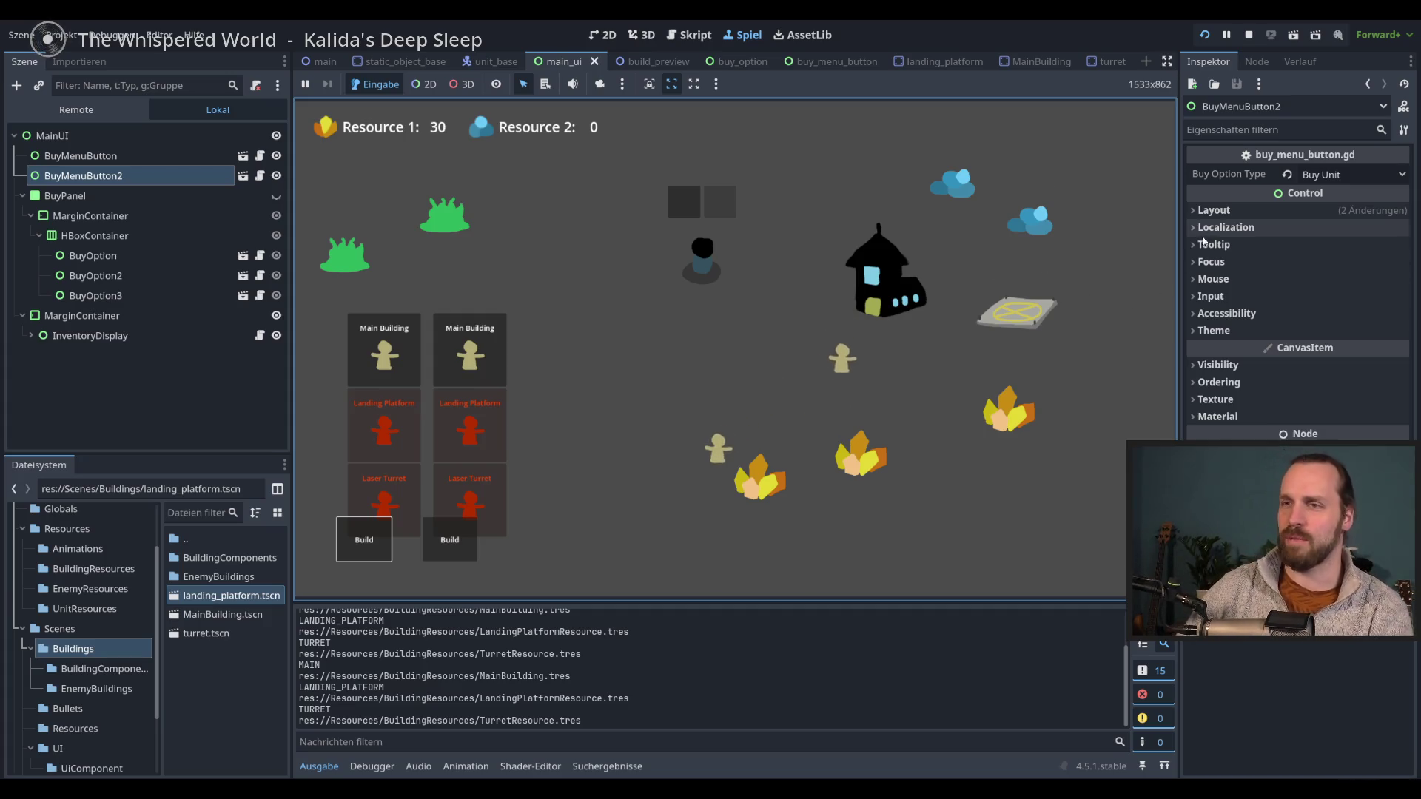
key(F8)
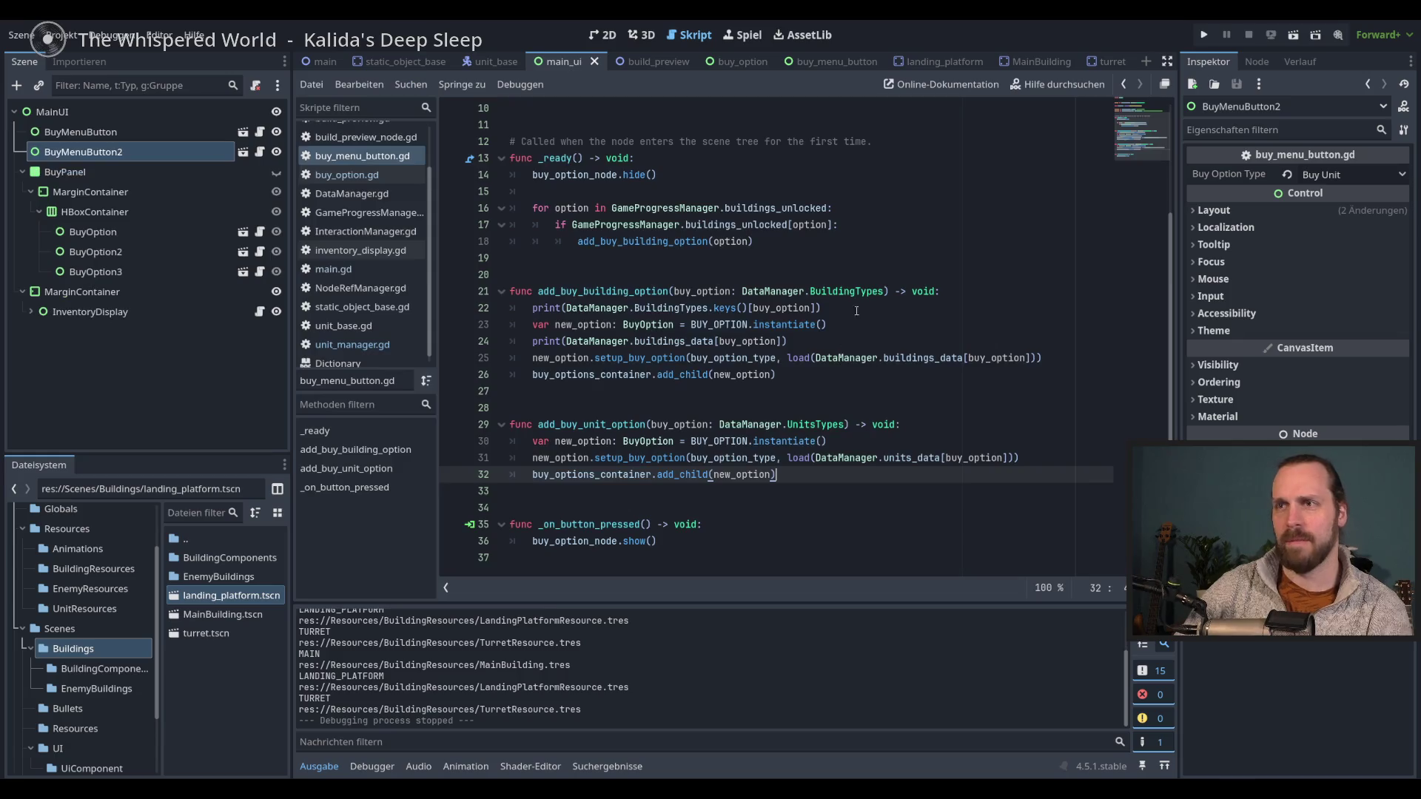
- Delete the entire add_buy_unit_option function from buy_menu_button.gd
click(796, 530)
click(850, 474)
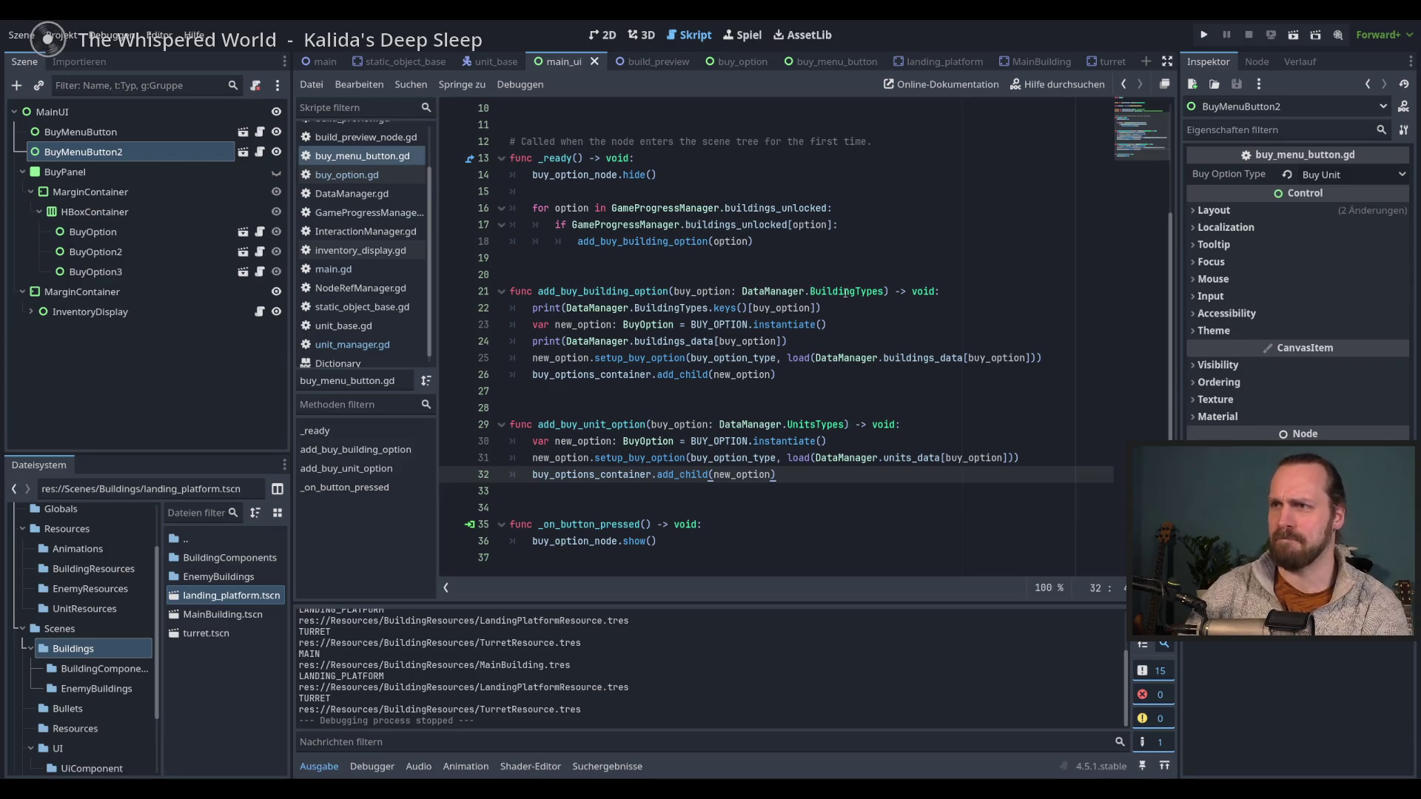
double_click(729, 242)
click(890, 357)
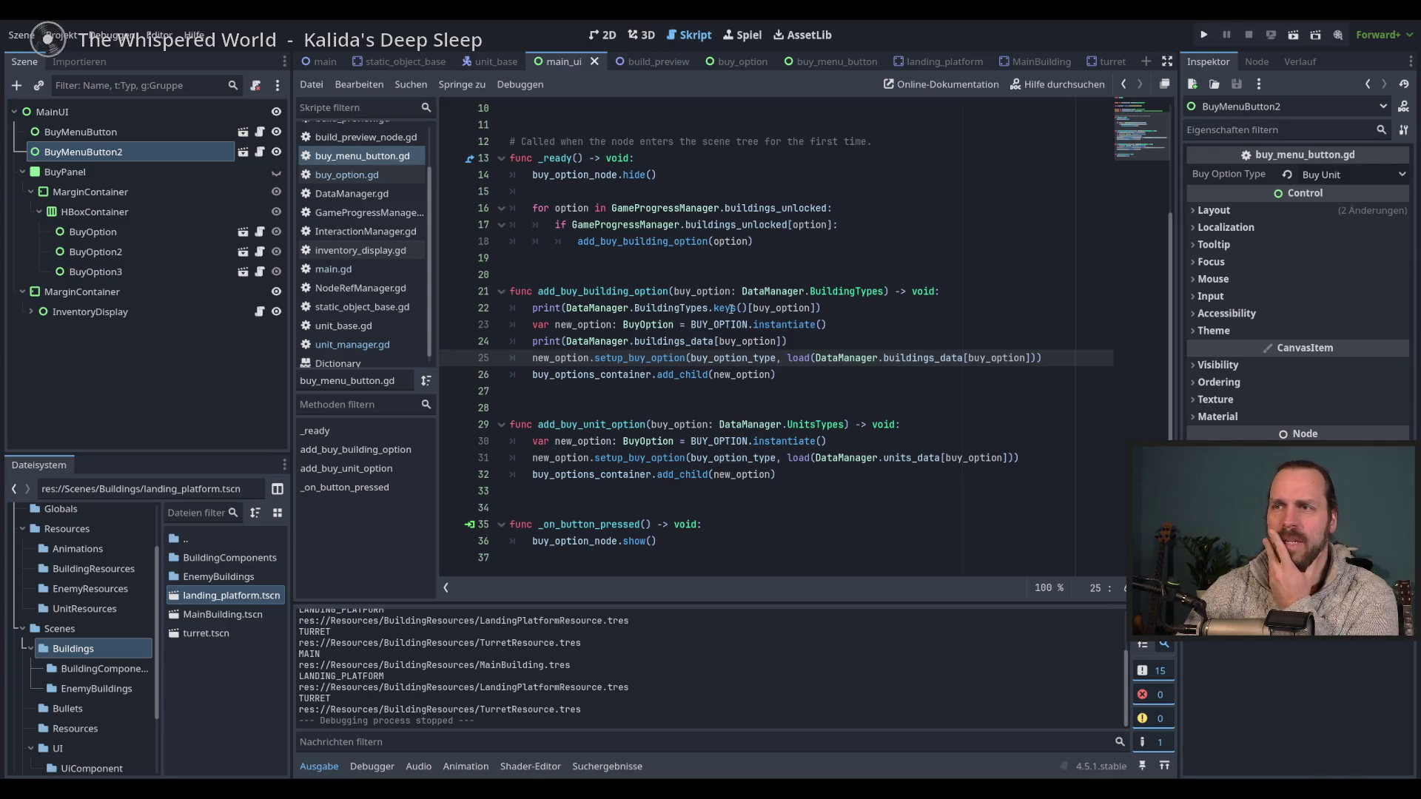
click(877, 441)
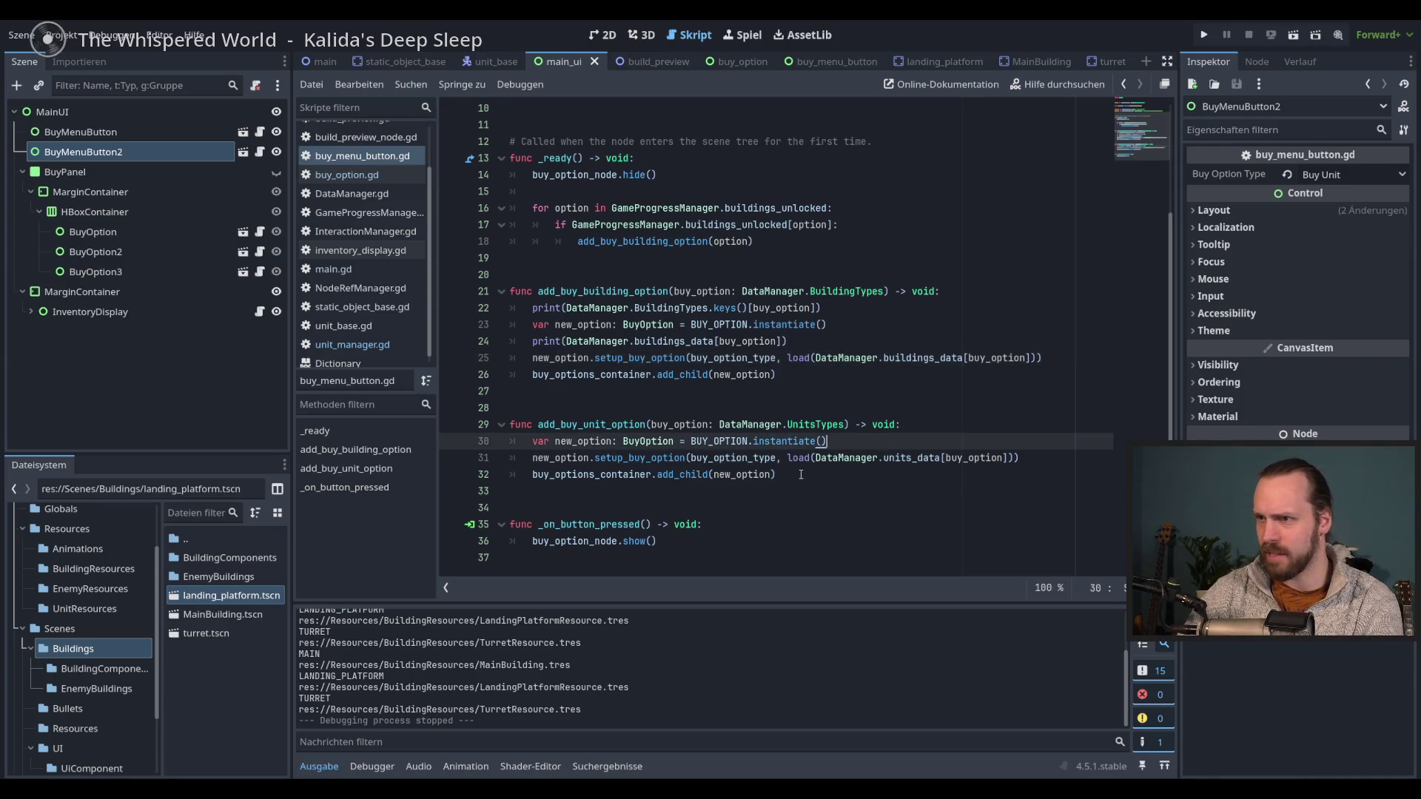
mouse_move(786, 466)
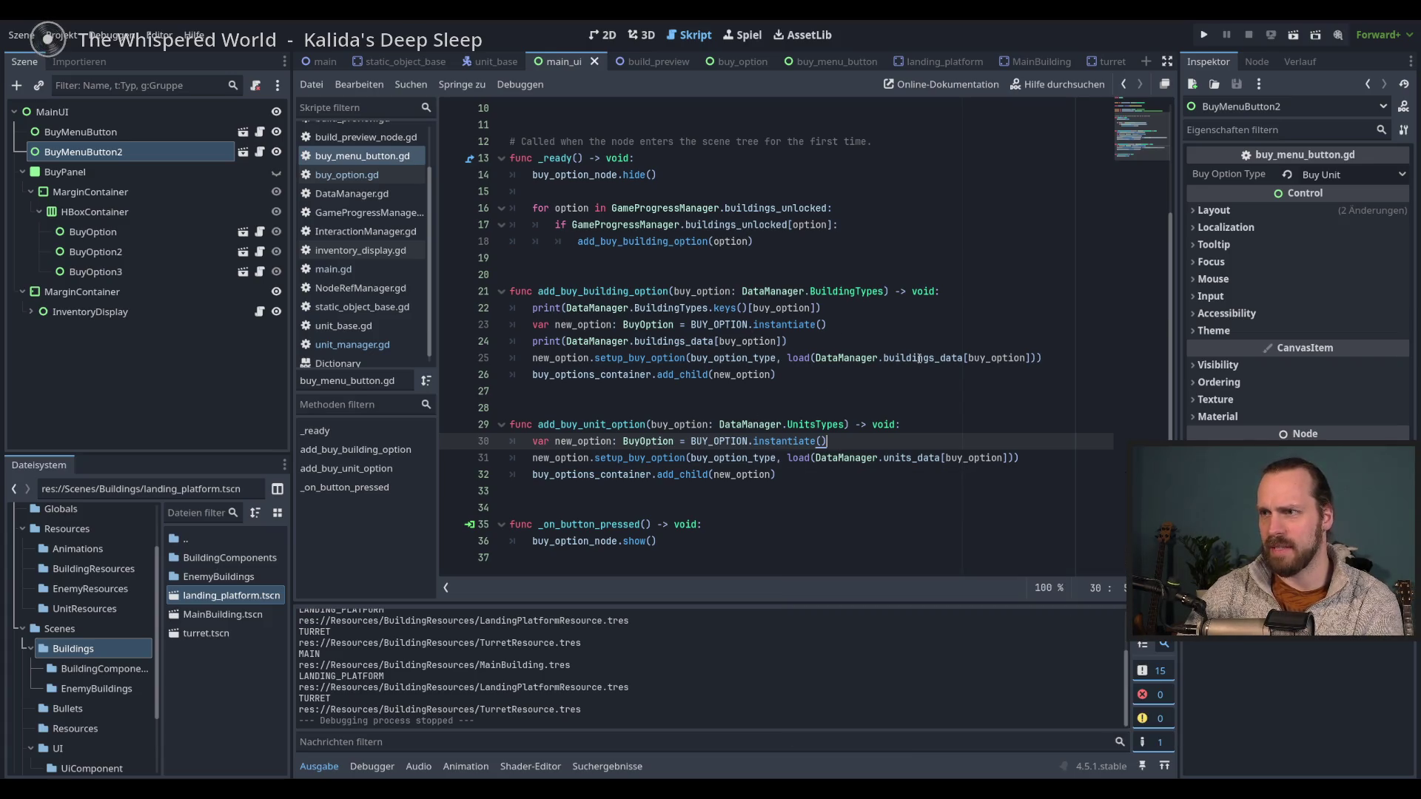
mouse_move(775, 474)
mouse_down()
mouse_move(510, 441)
mouse_move(493, 410)
mouse_up()
key(BackSpace)
key(BackSpace)
key(BackSpace)
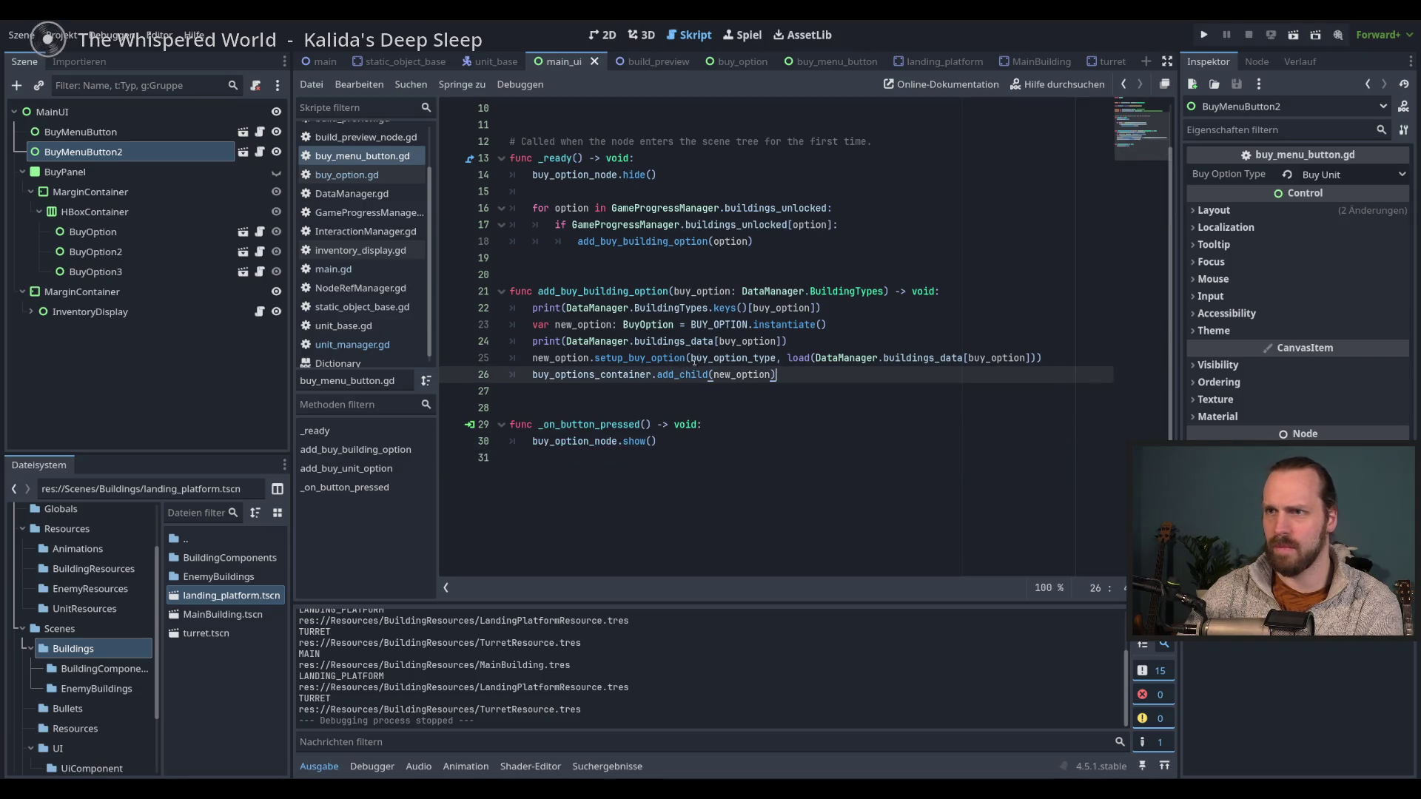
- Rename the line 18 call to add_buy_option(option) and save the script
click(656, 242)
drag(668, 241, 623, 241)
key(BackSpace)
key(BackSpace)
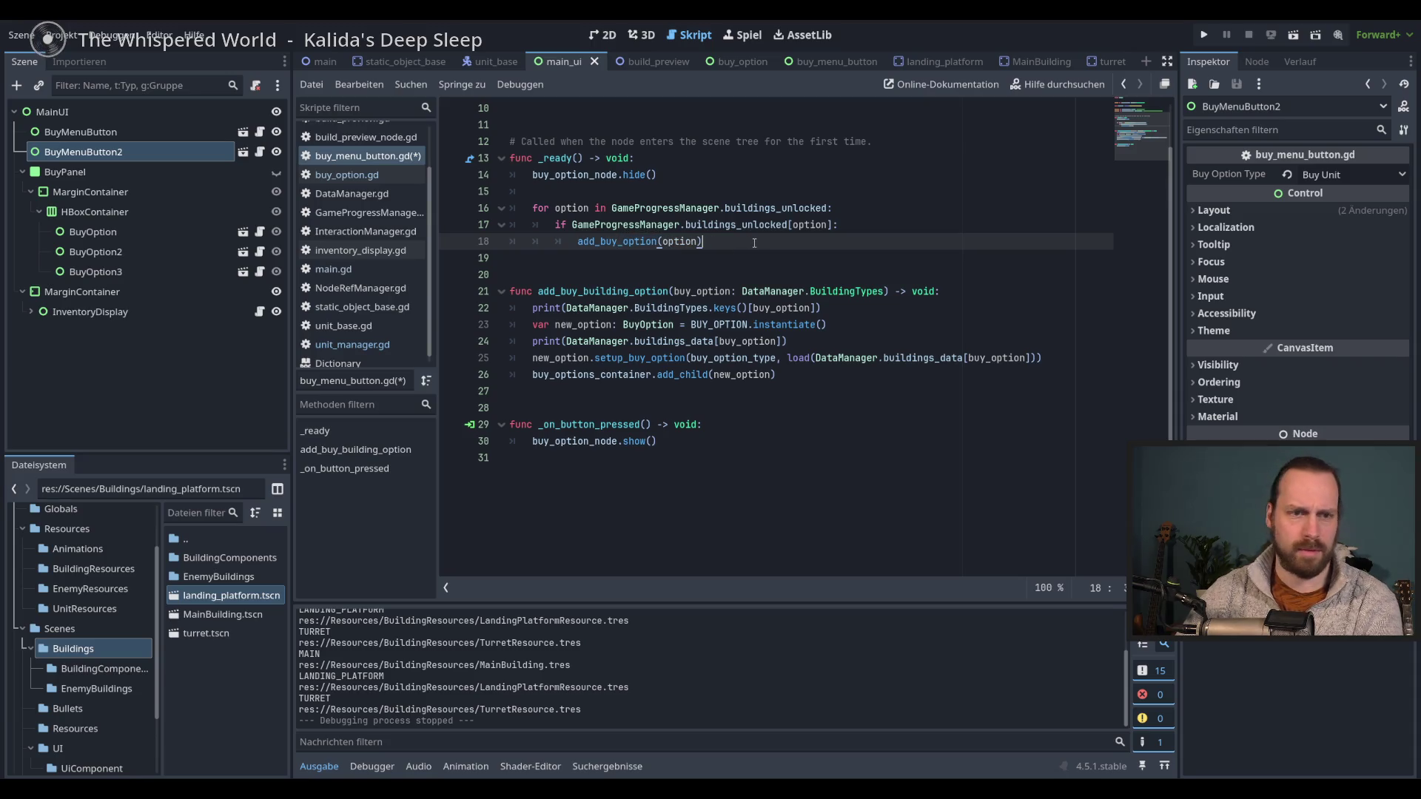
key(ctrl+s)
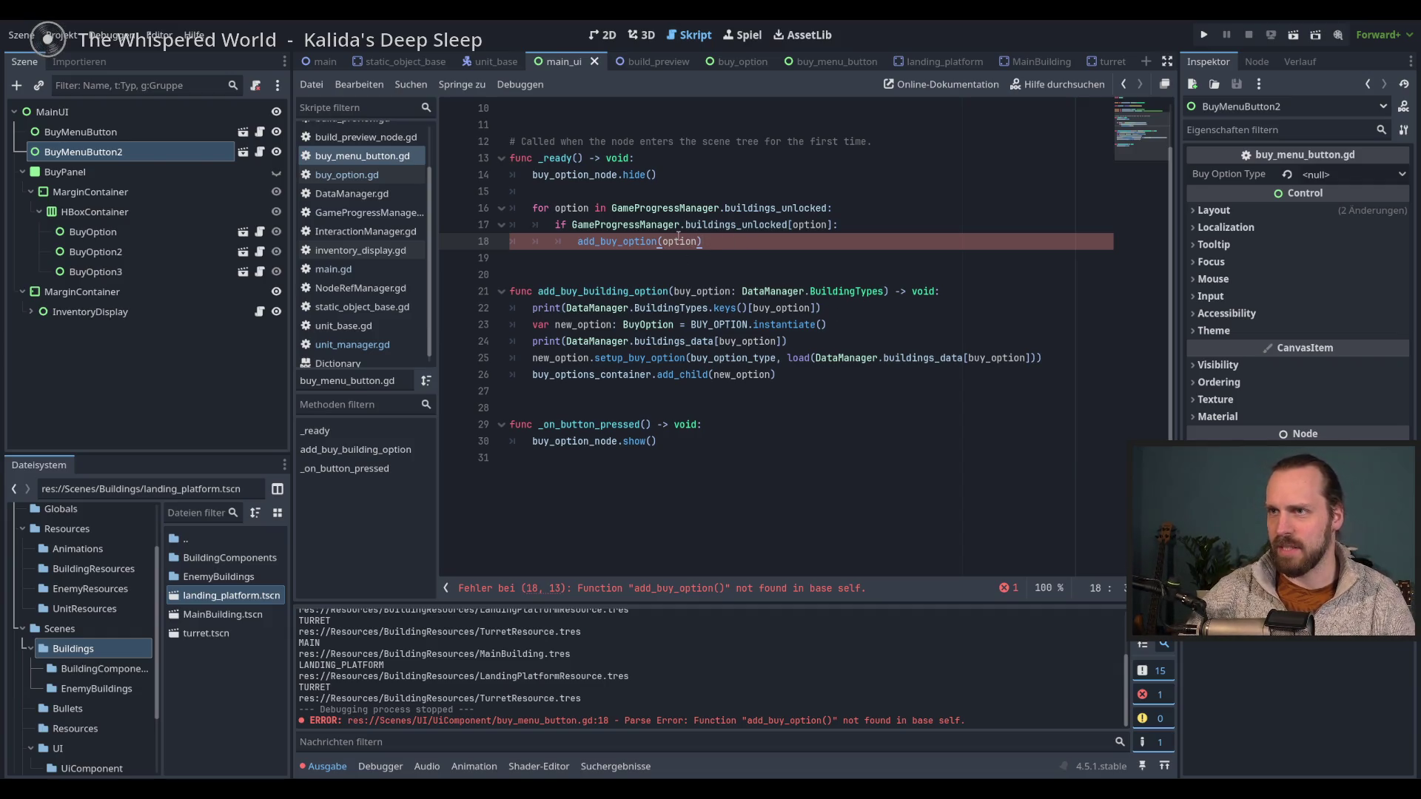
double_click(684, 242)
click(860, 243)
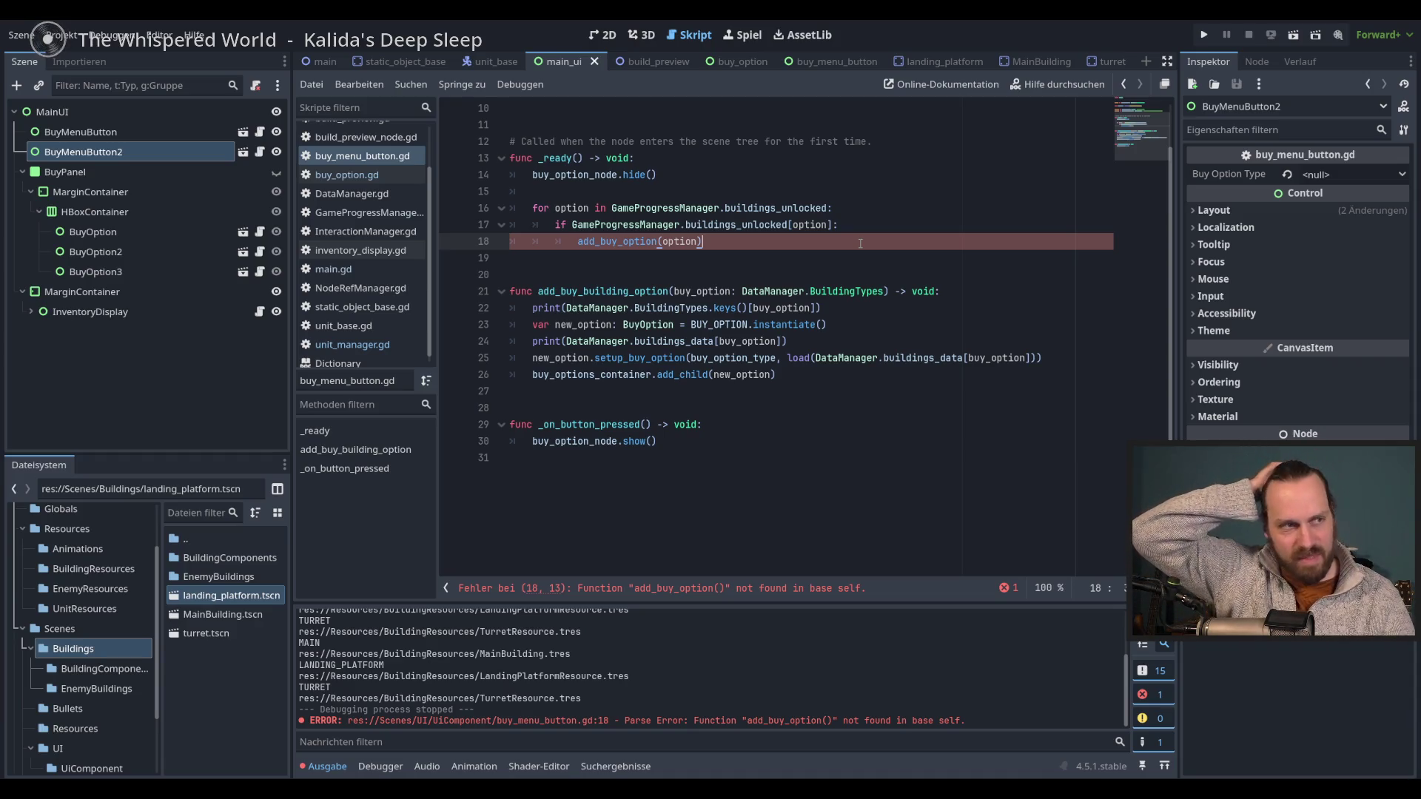
click(918, 308)
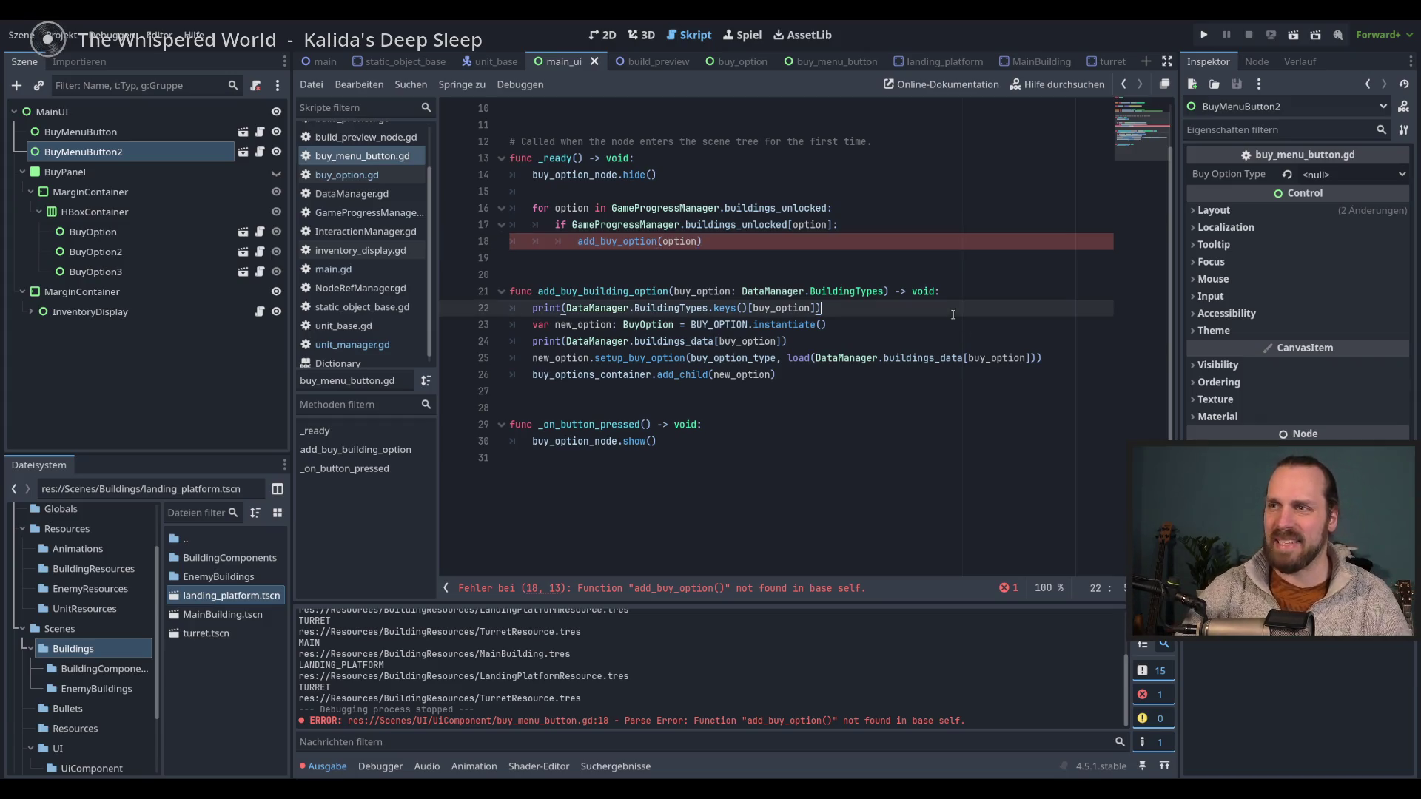
click(945, 330)
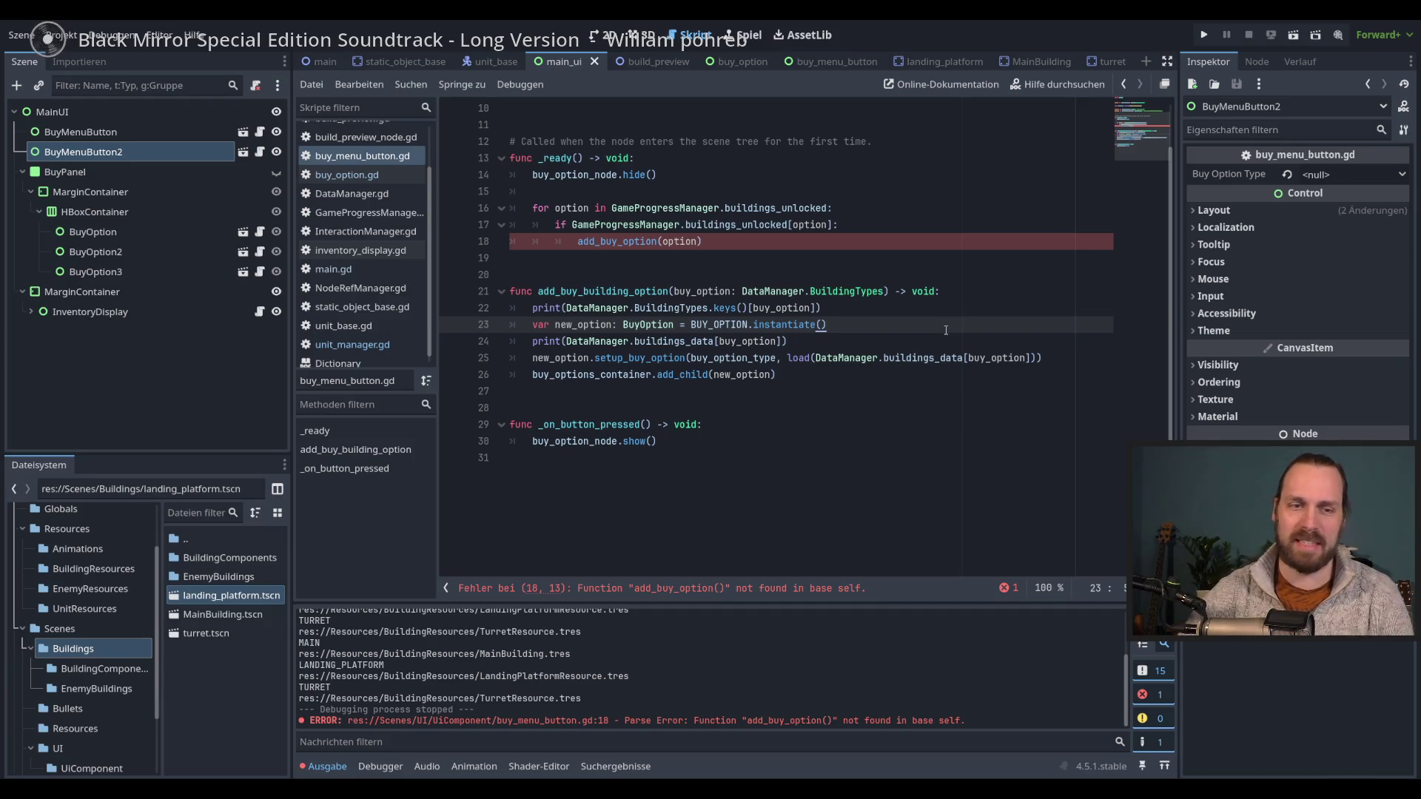
double_click(674, 245)
mouse_move(808, 356)
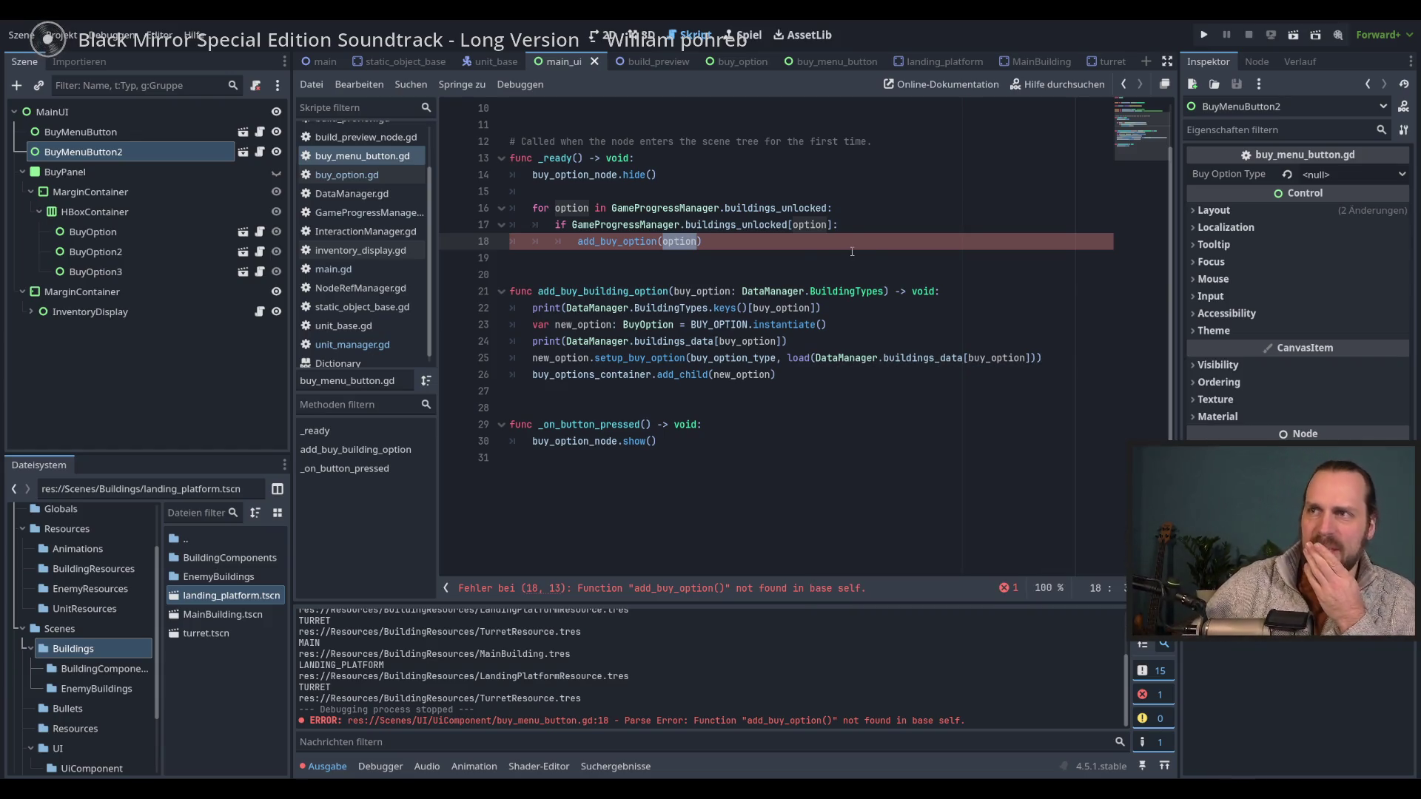
double_click(792, 292)
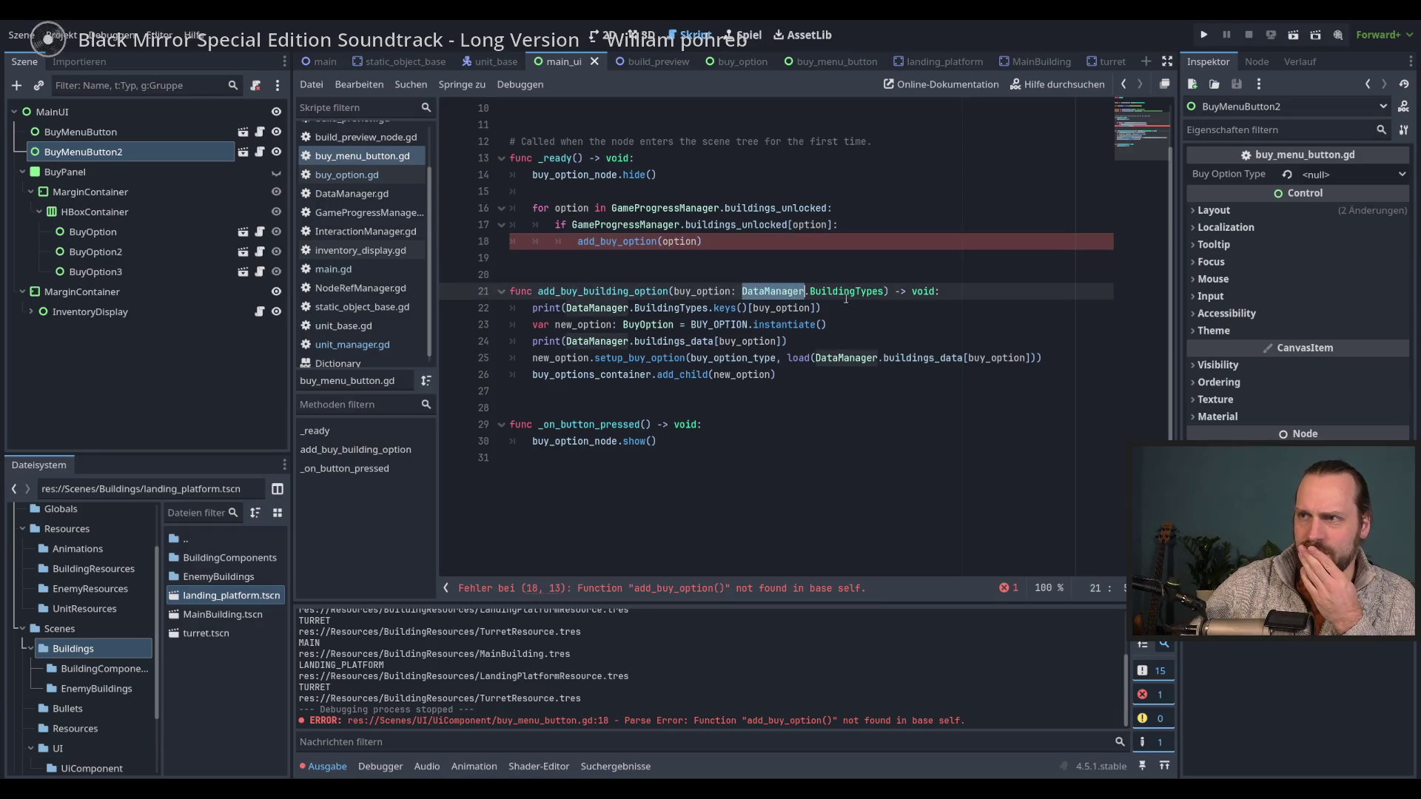
click(896, 309)
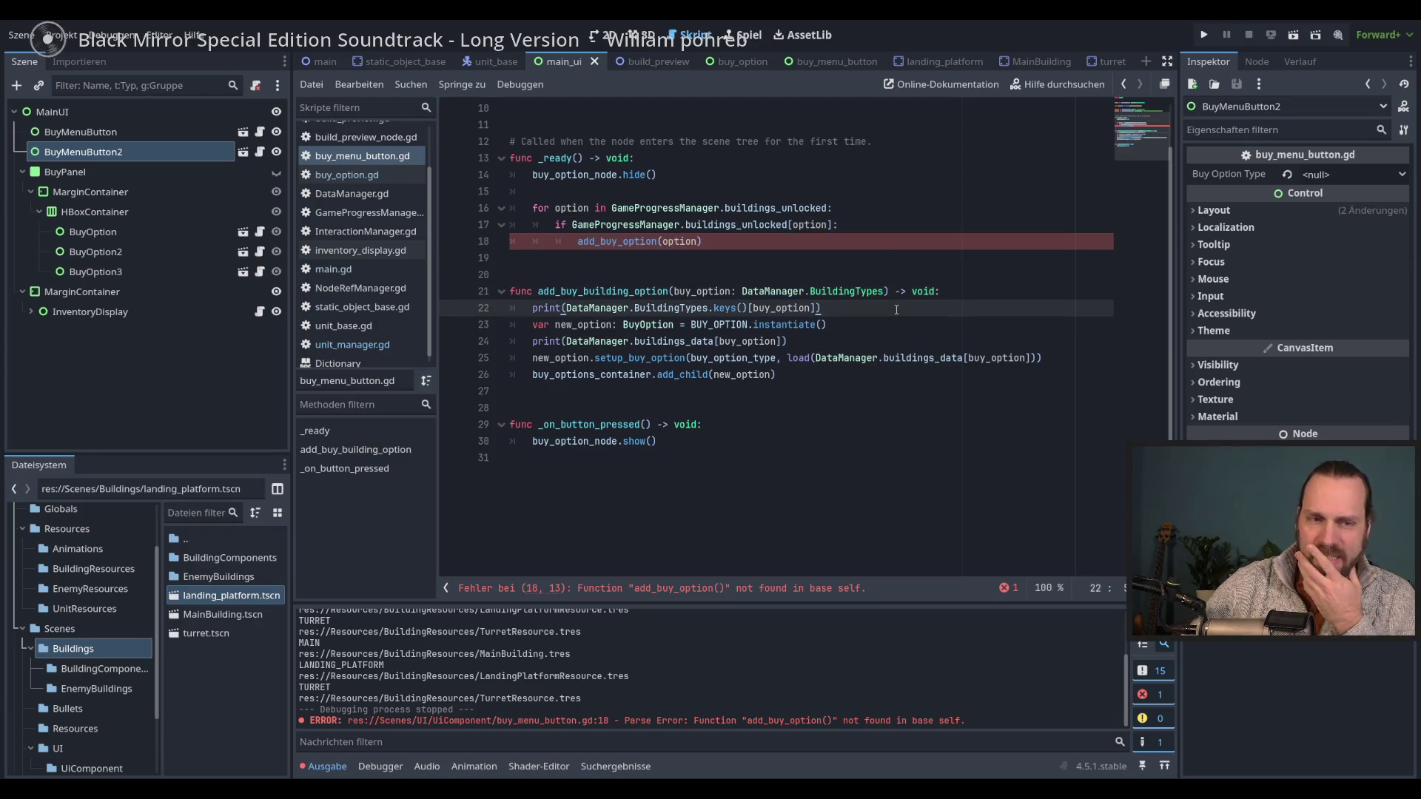
double_click(832, 361)
click(987, 359)
drag(1039, 358, 788, 359)
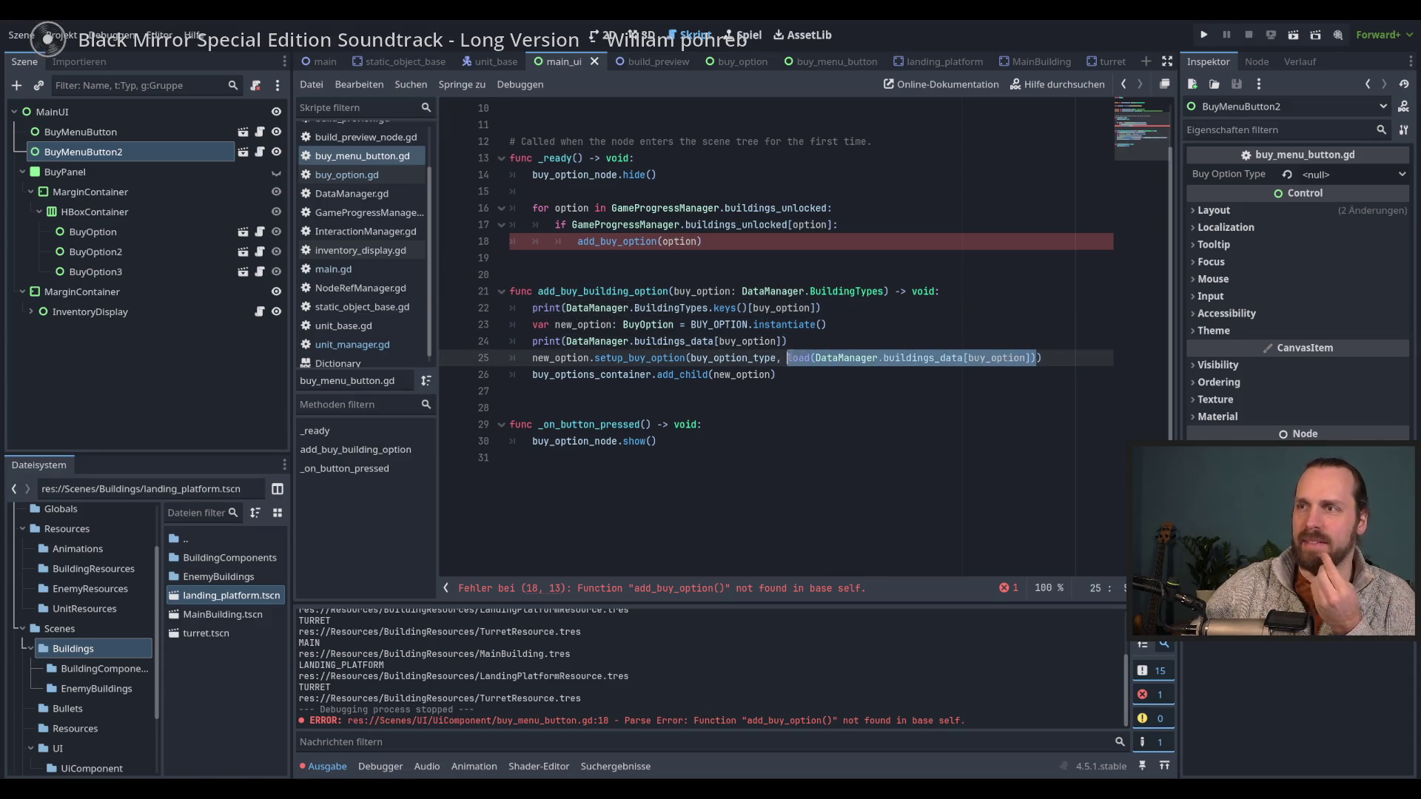
click(765, 291)
drag(743, 291, 885, 293)
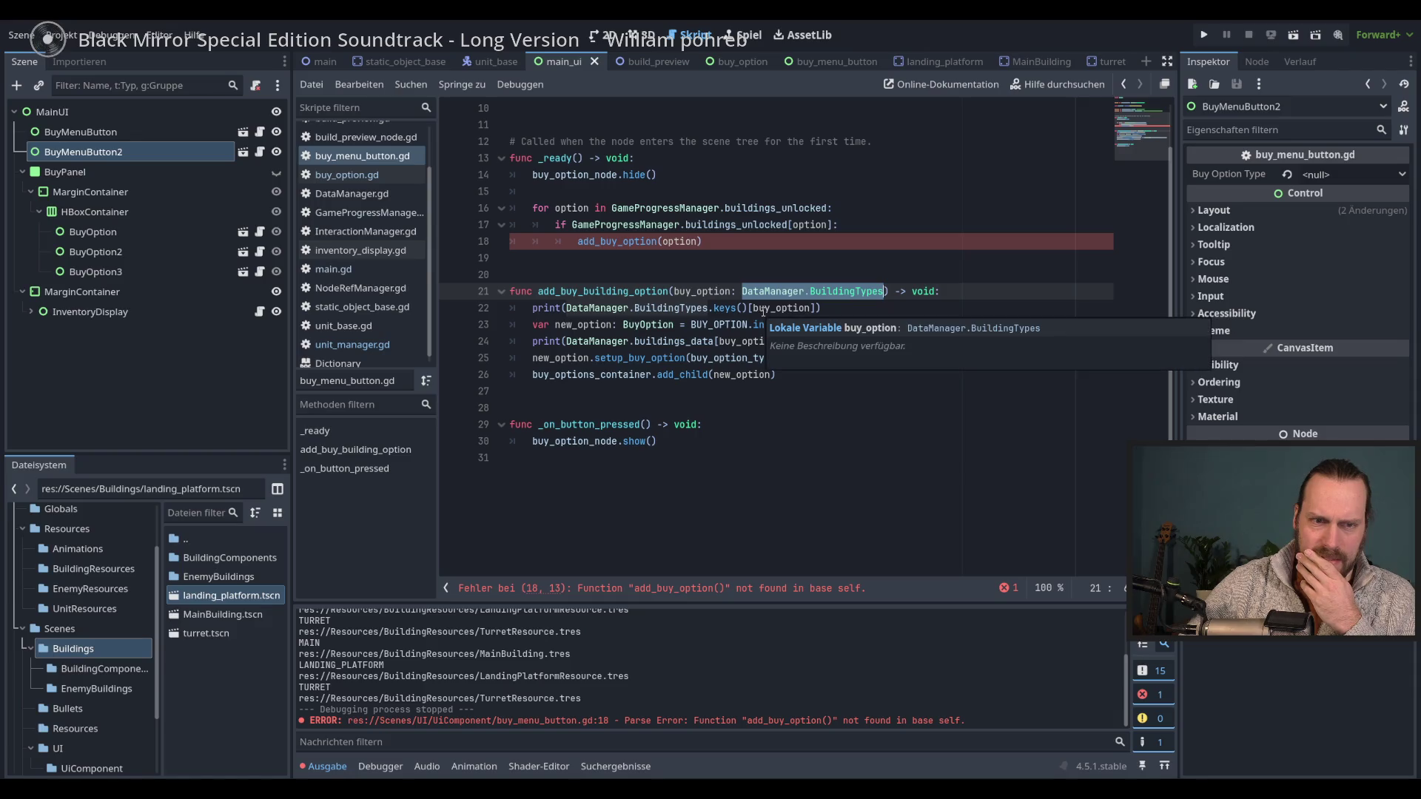
mouse_move(766, 310)
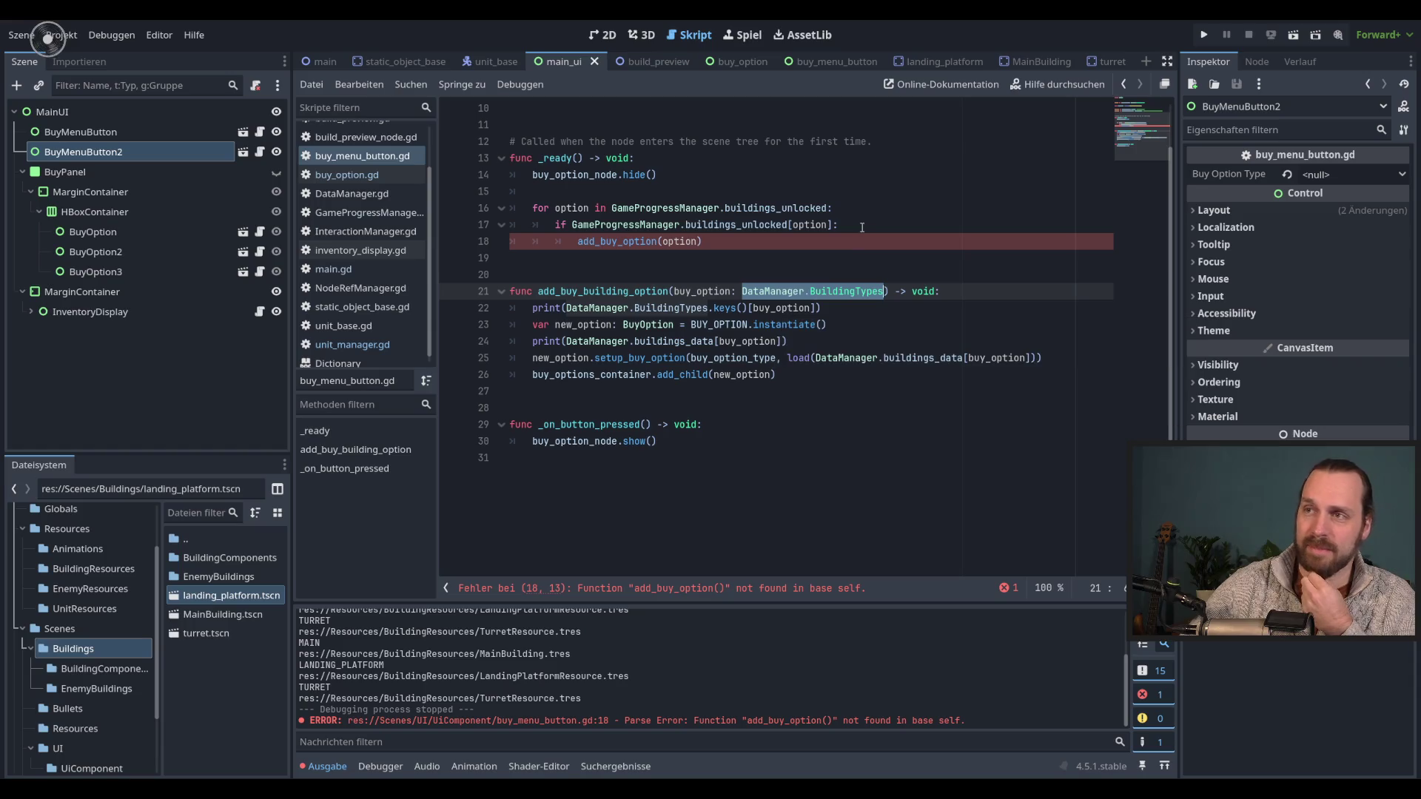
click(840, 240)
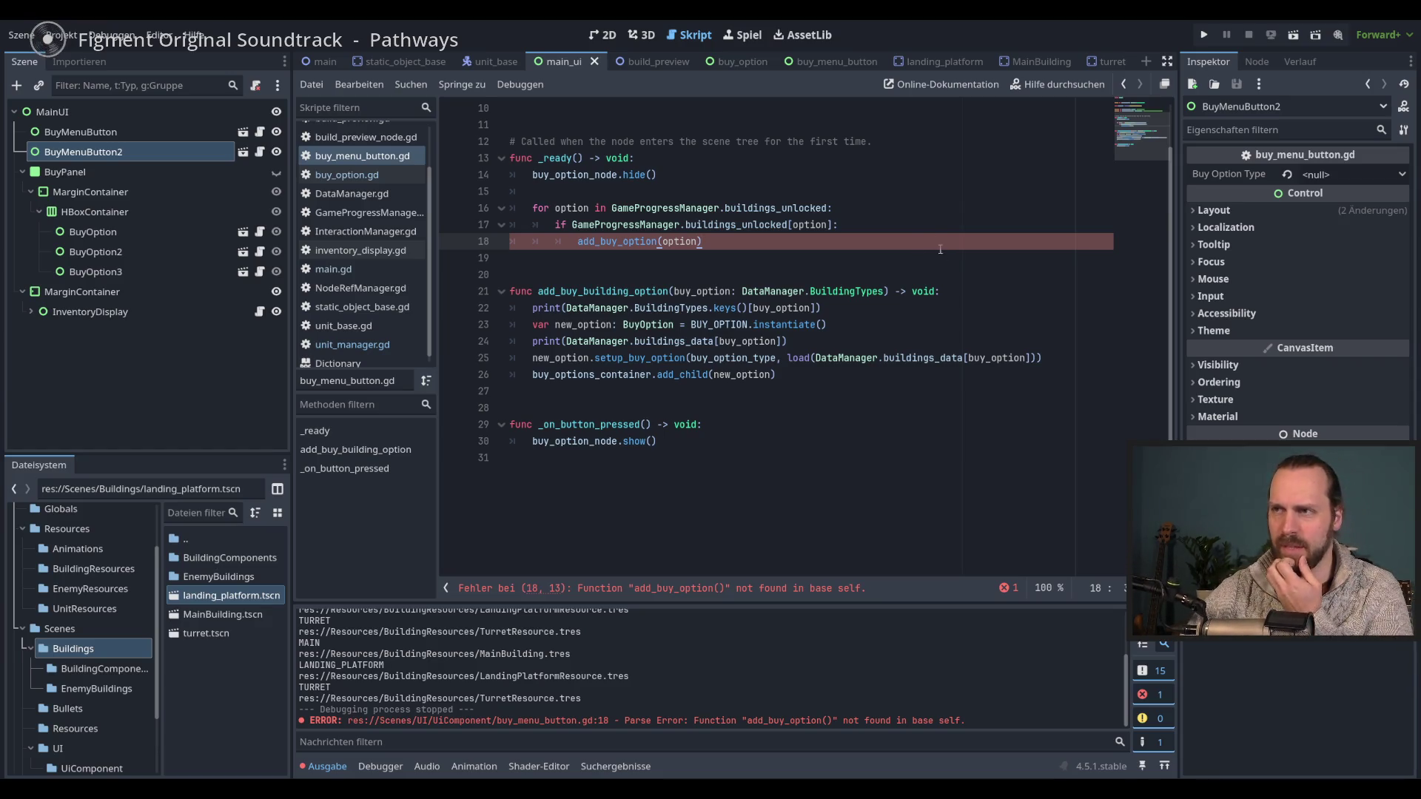
- Add a 'var building_resource =' line above the add_buy_option call in the ready loop
click(924, 225)
key(Down)
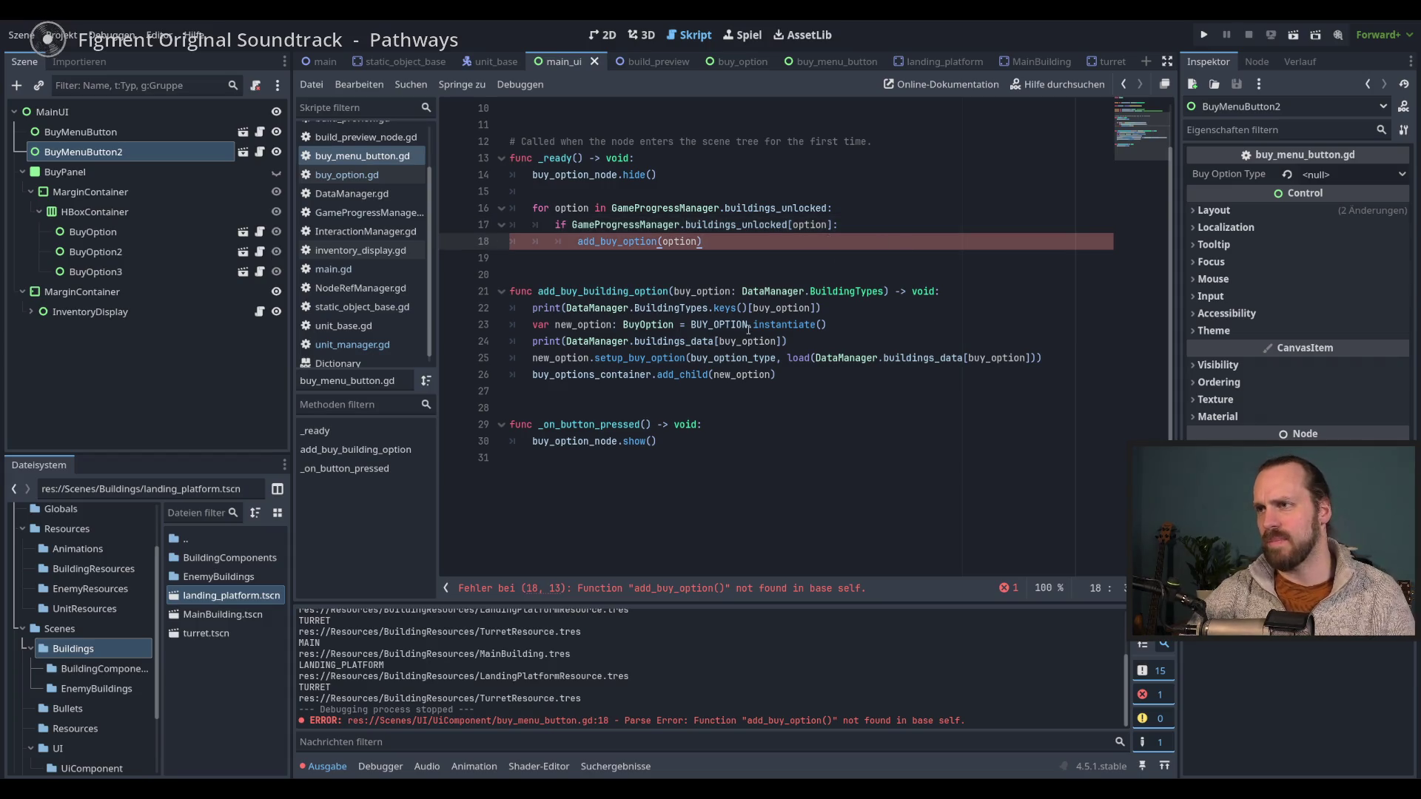
double_click(678, 241)
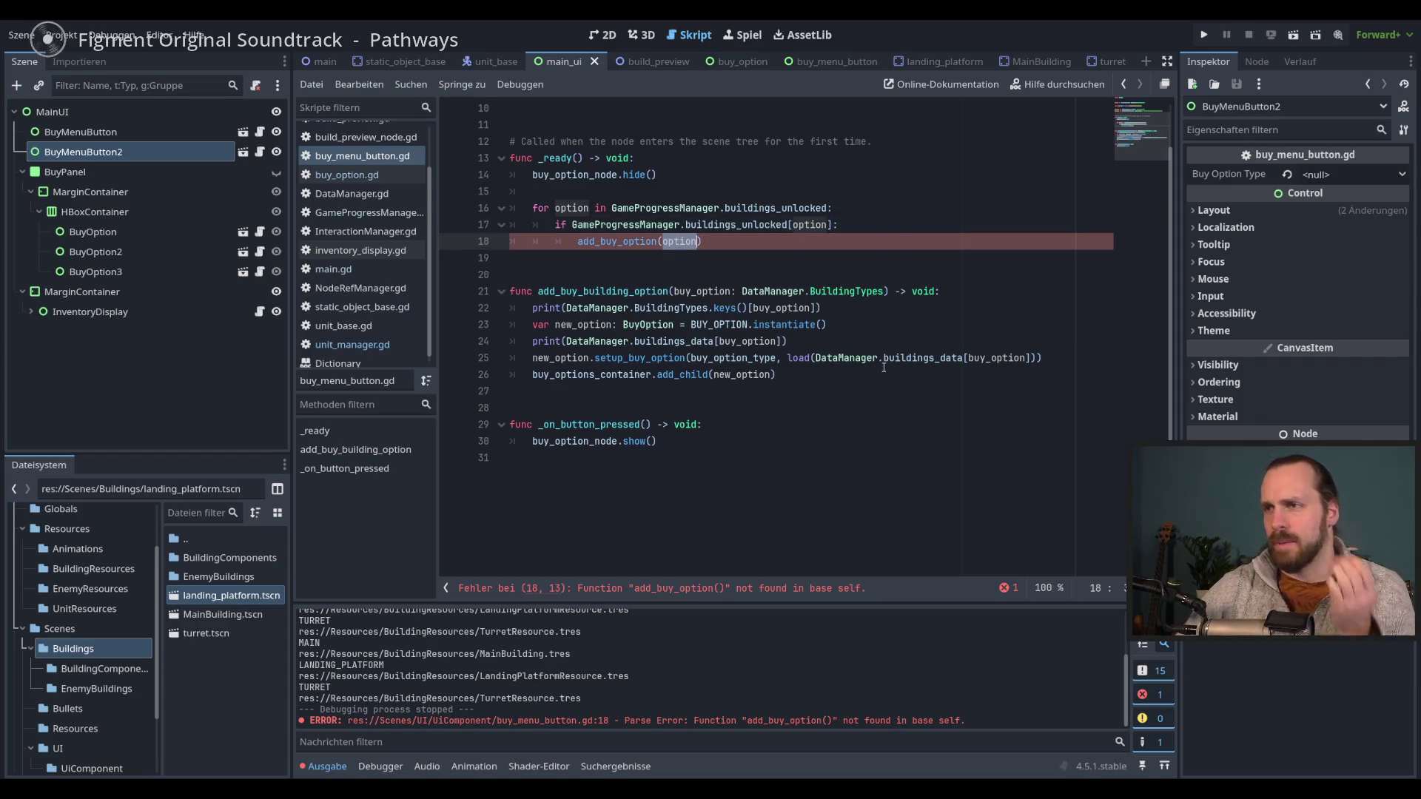
click(876, 228)
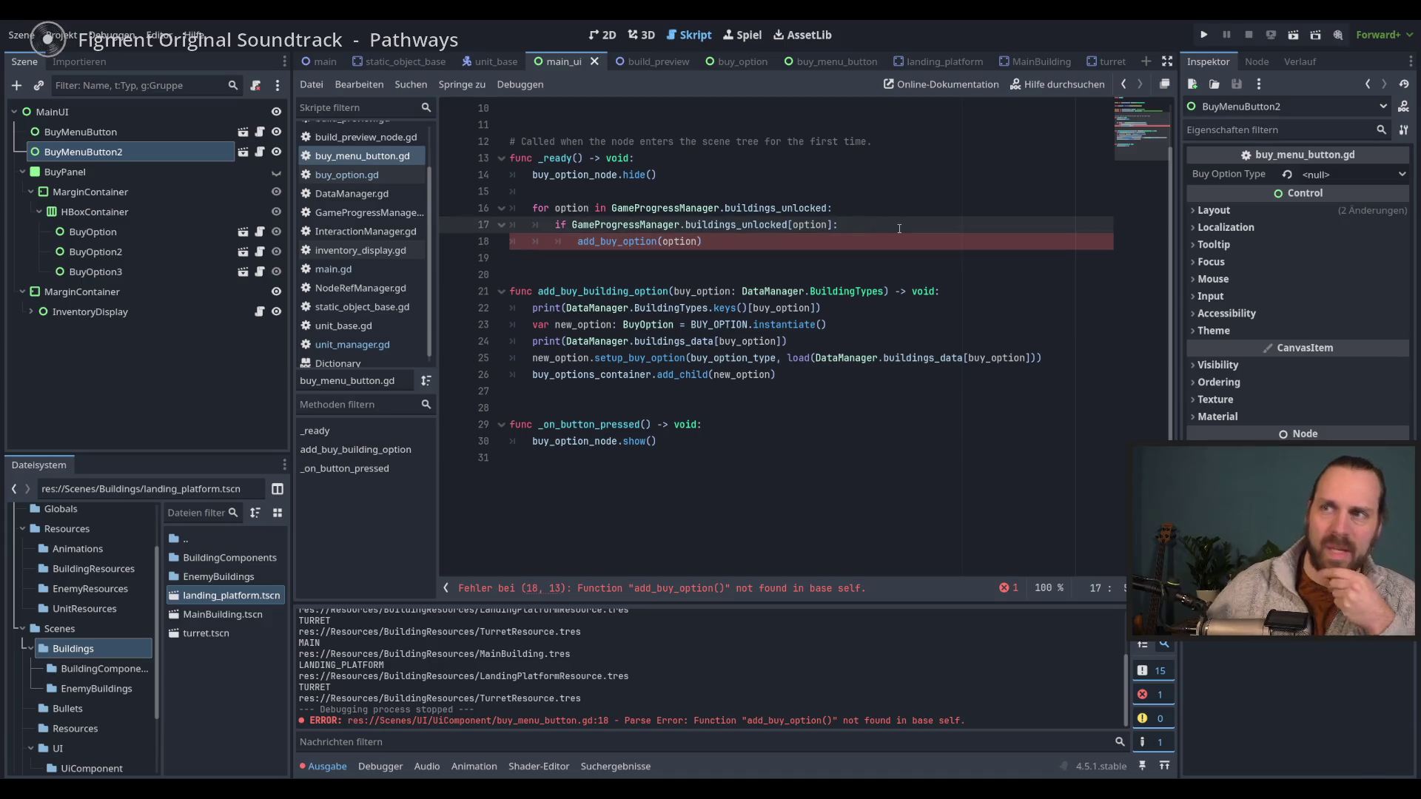
key(Return)
text(var)
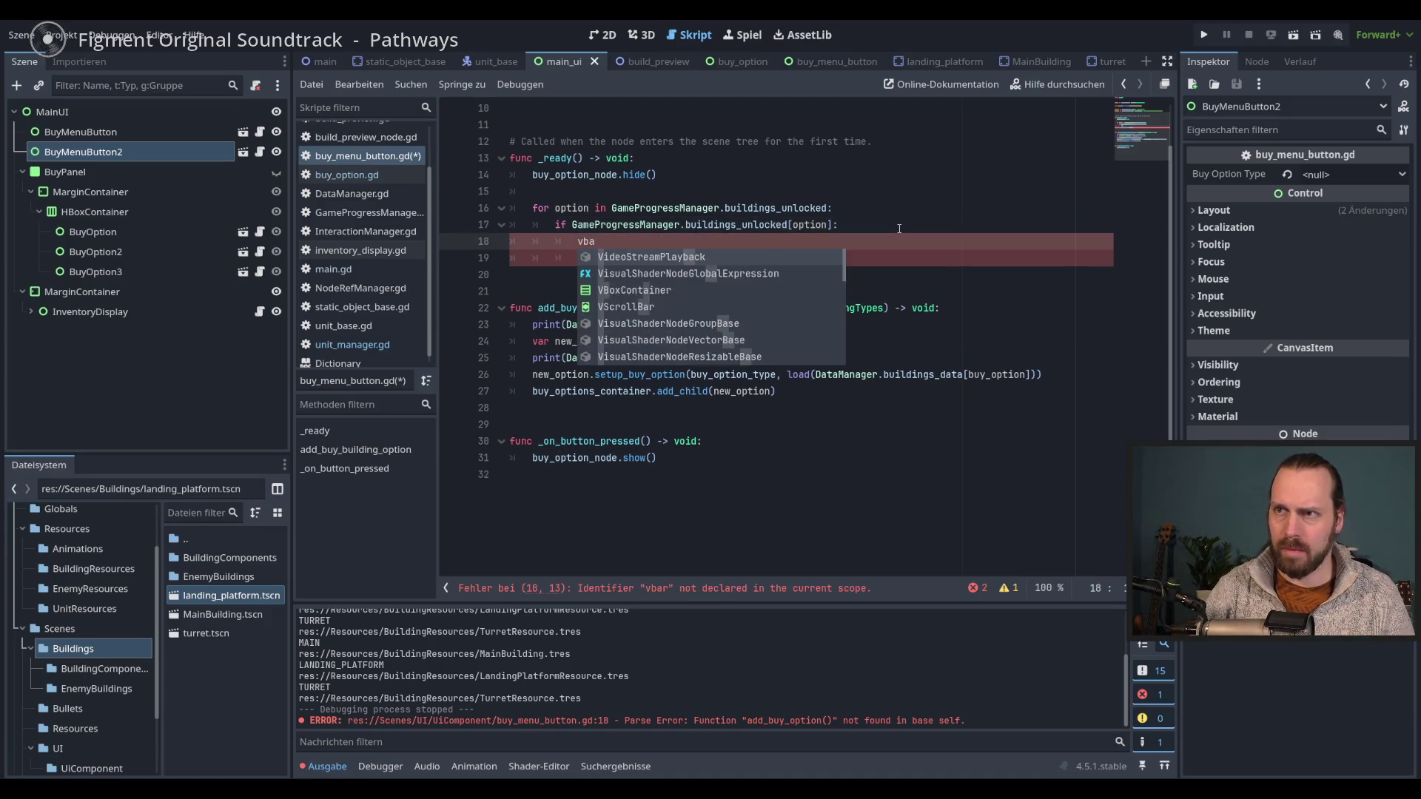
text( n)
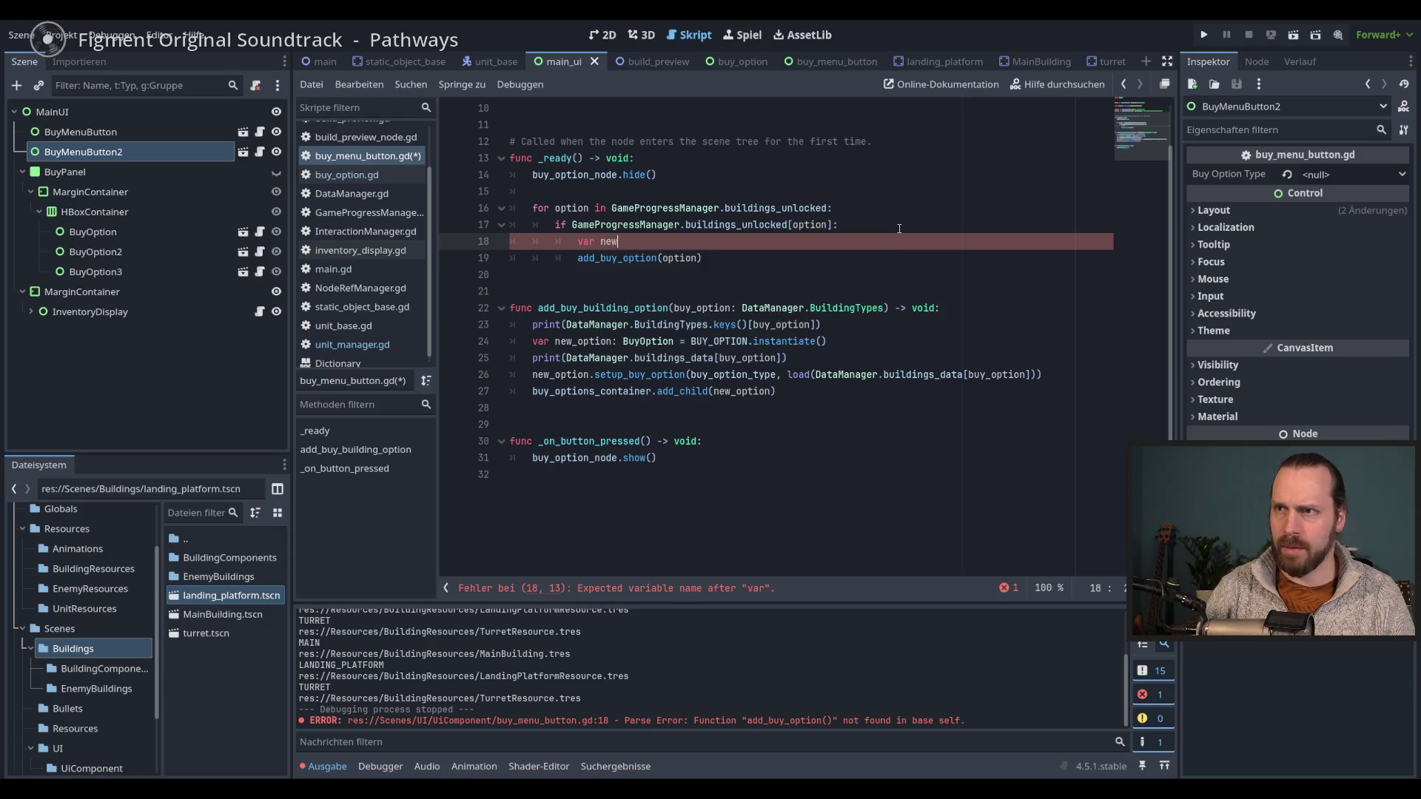
key(BackSpace)
text(buil)
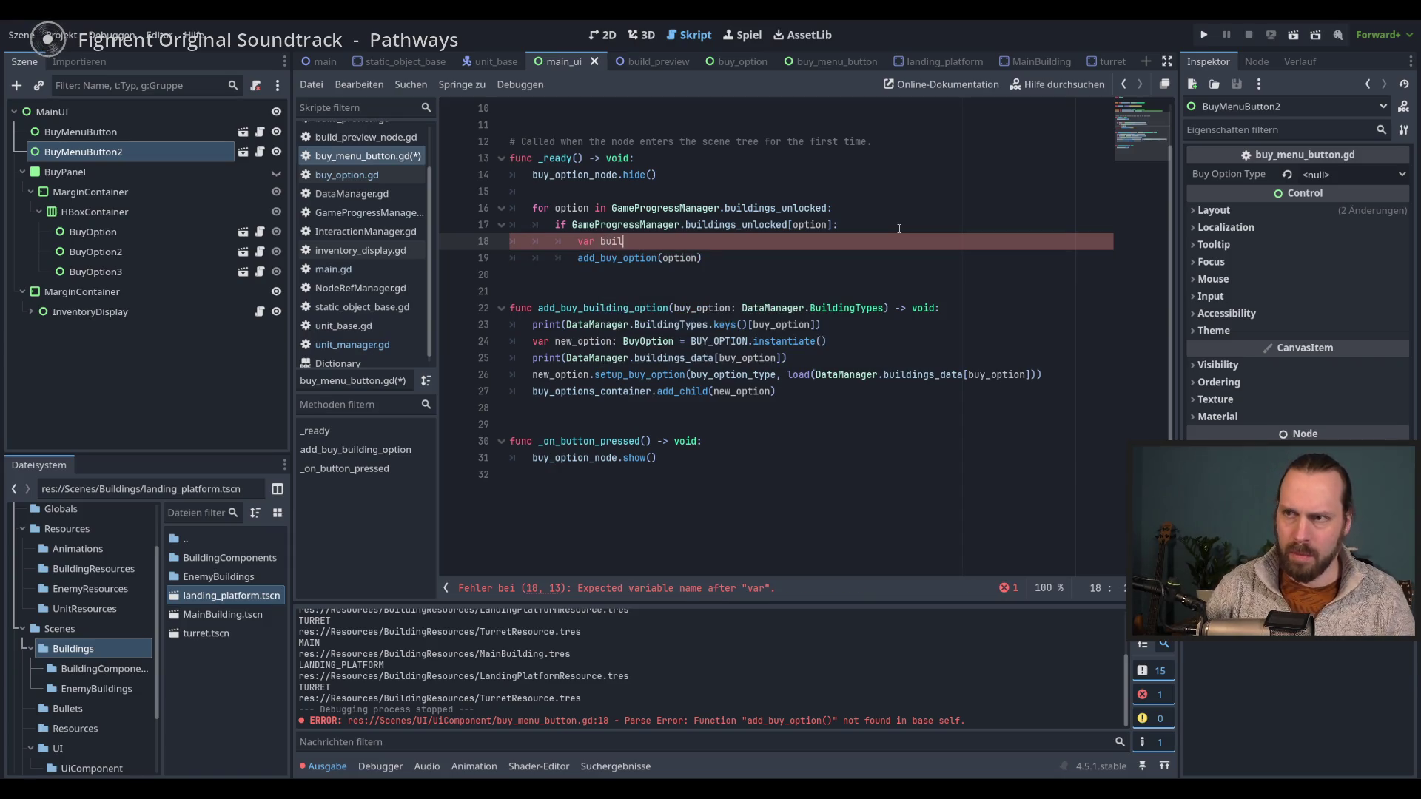
text(ding_re)
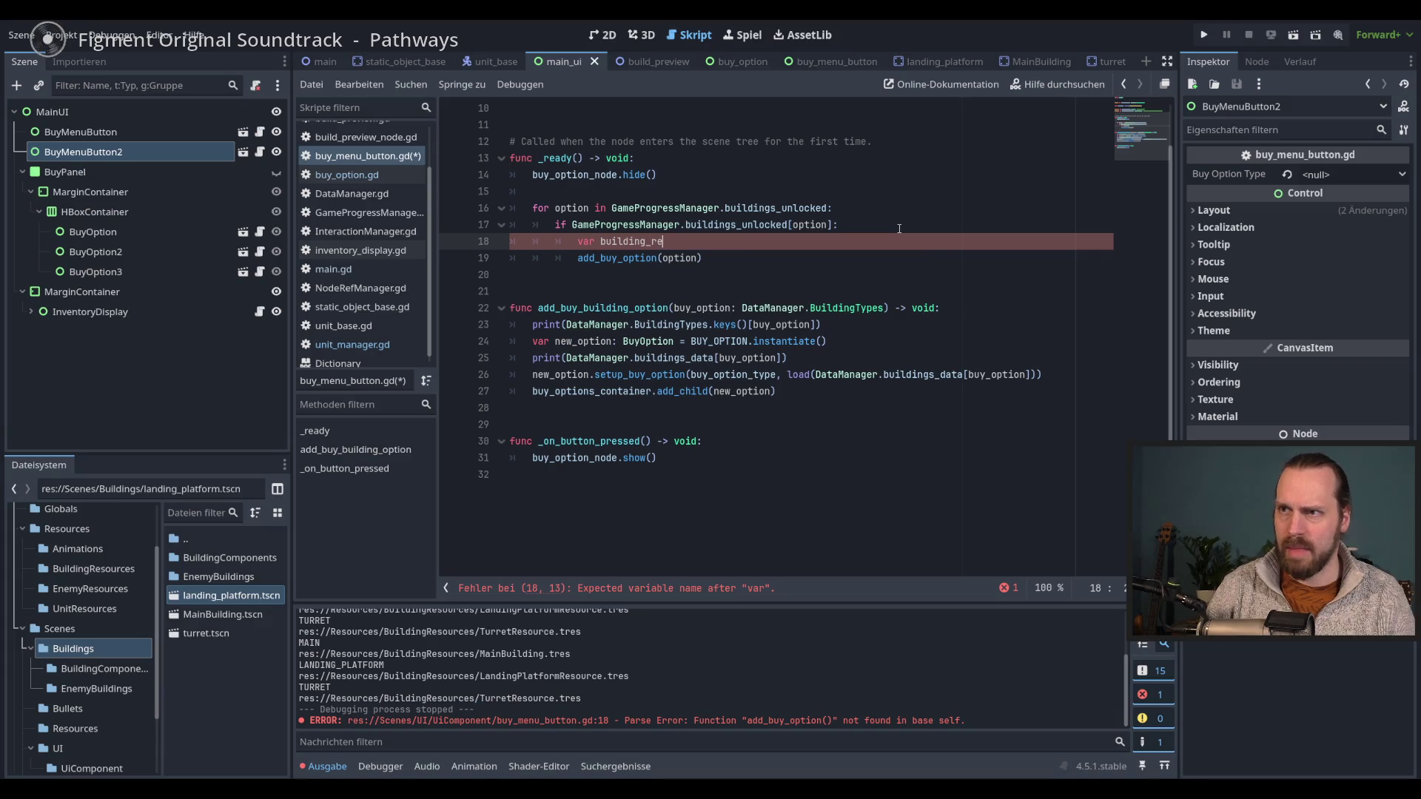
text(source )
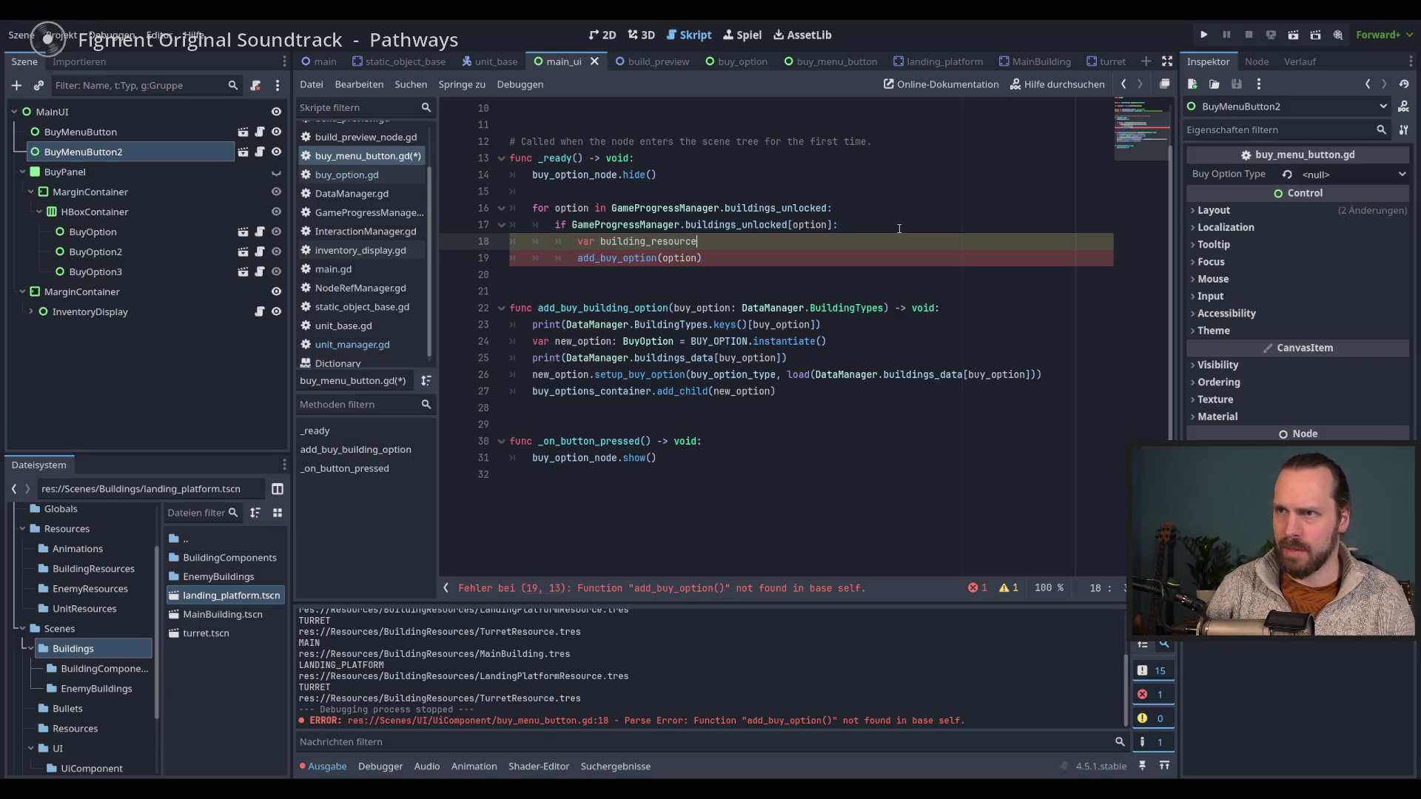
text(=)
- Move the load(...) expression from line 26 into the building_resource assignment
click(1065, 379)
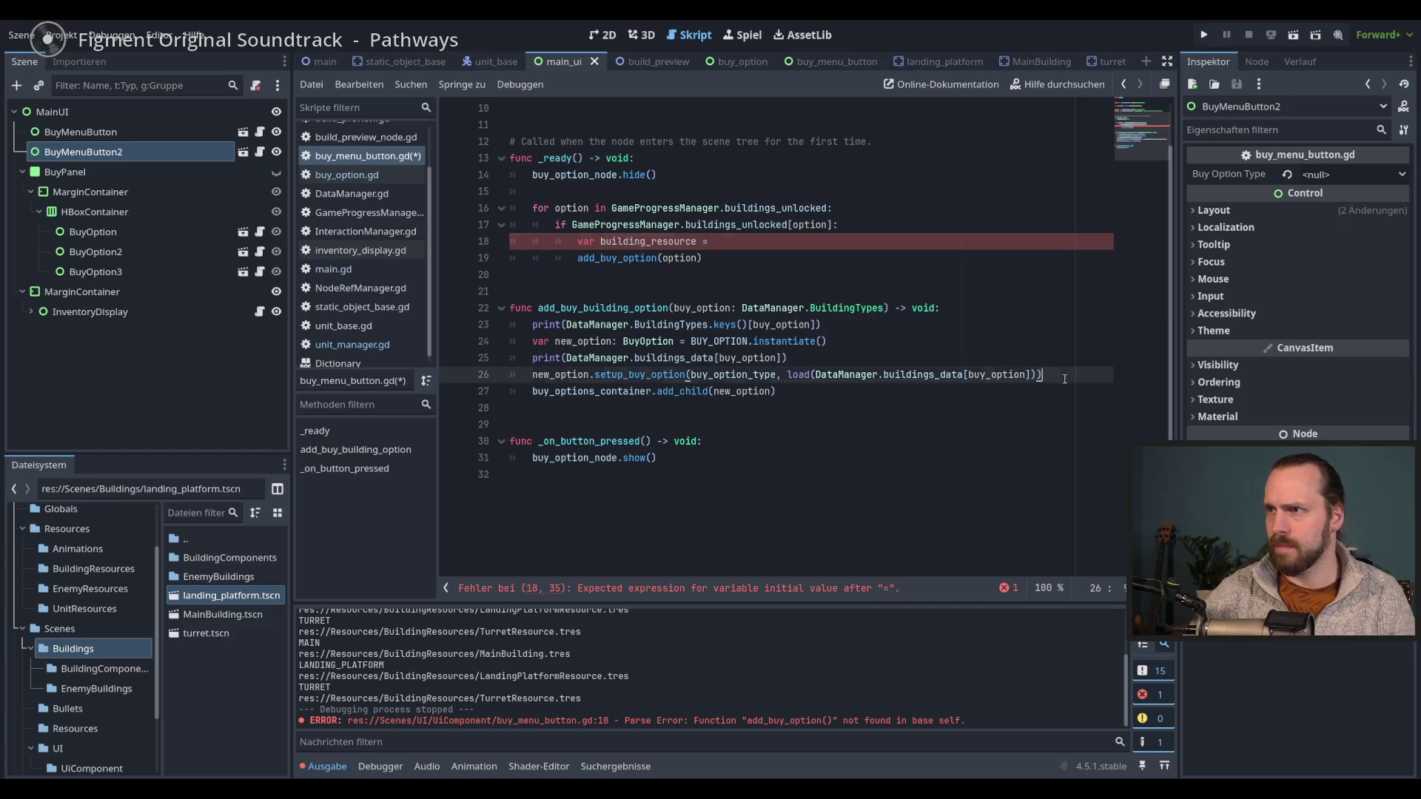
drag(787, 375, 1036, 375)
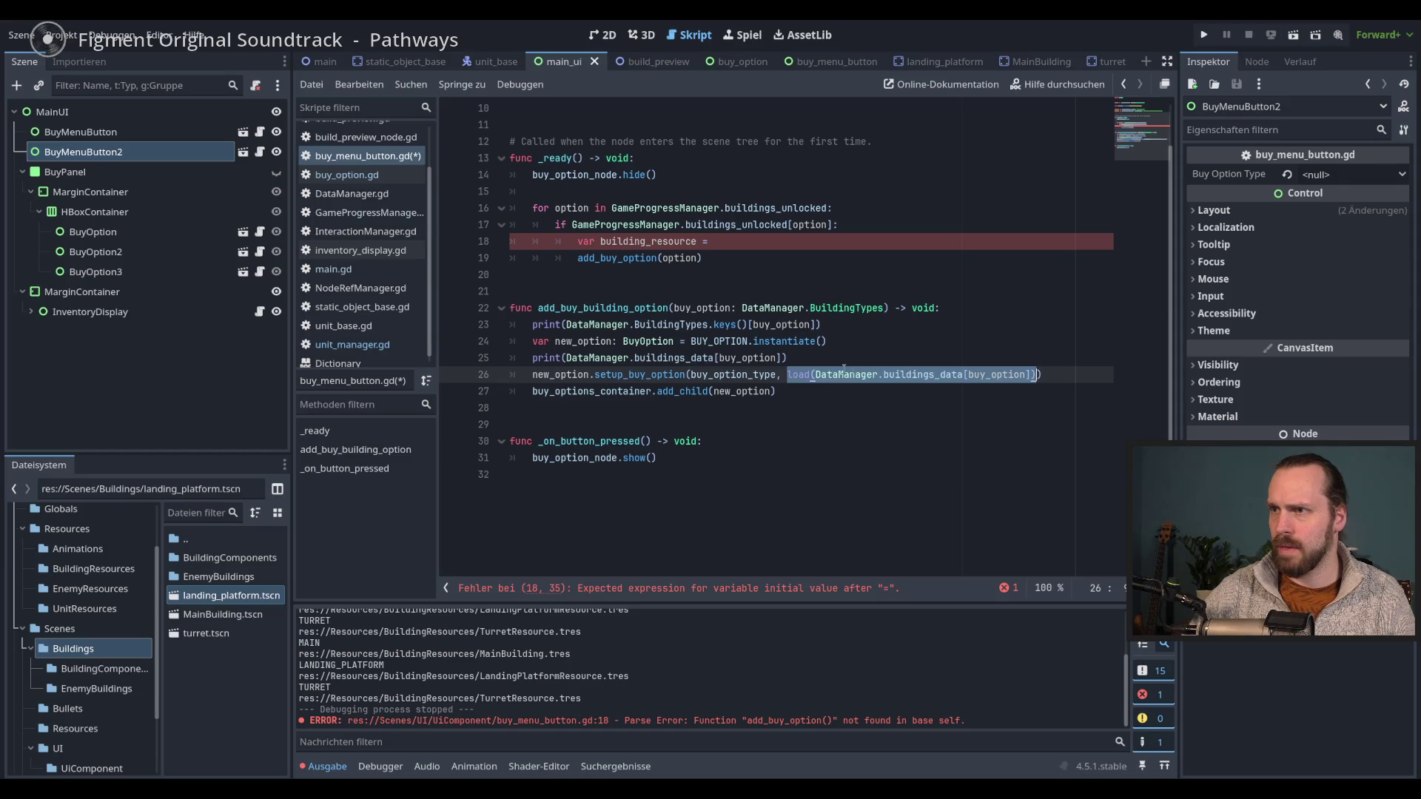
mouse_move(799, 375)
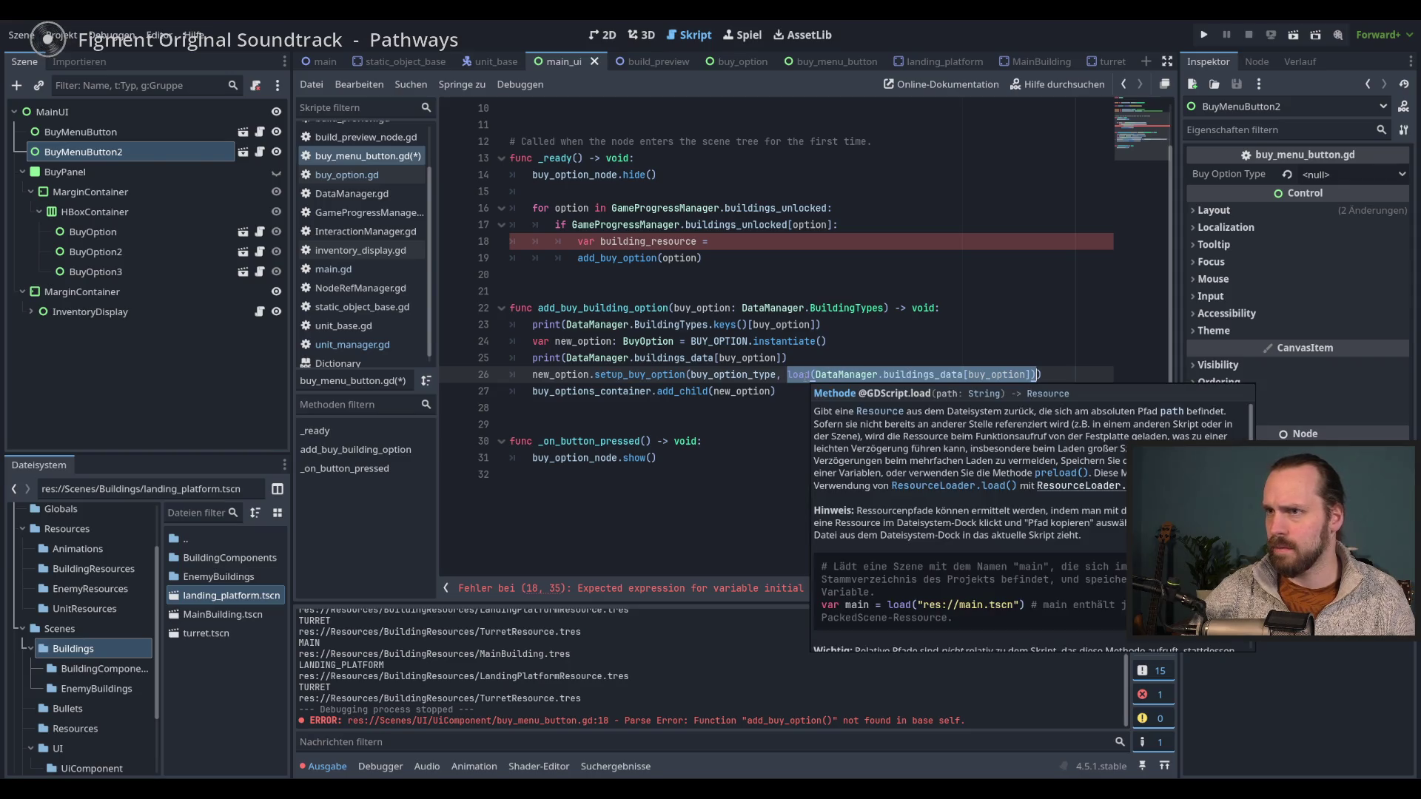
mouse_move(799, 376)
mouse_down()
mouse_move(918, 252)
mouse_move(977, 242)
mouse_up()
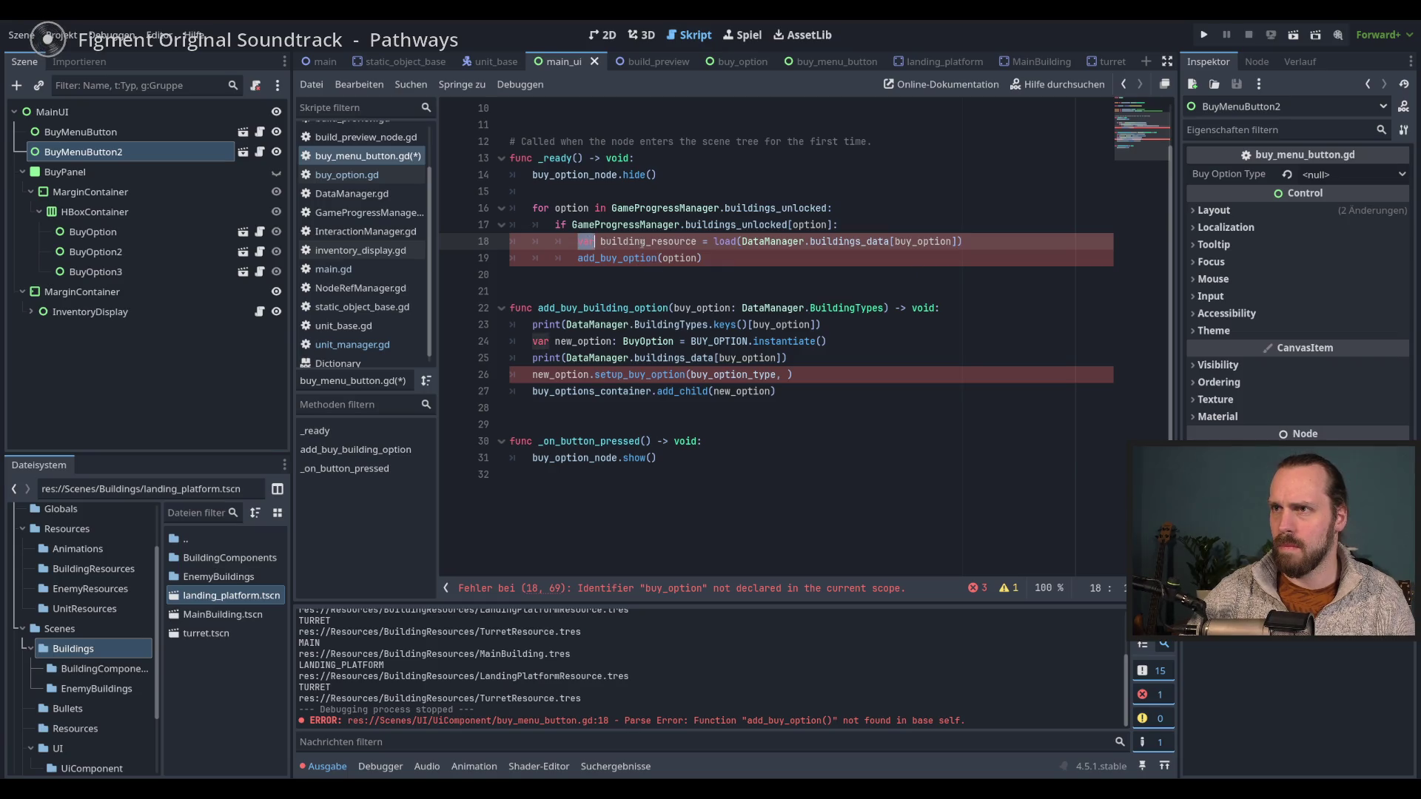
- Pass building_resource to add_buy_option instead of option
double_click(647, 242)
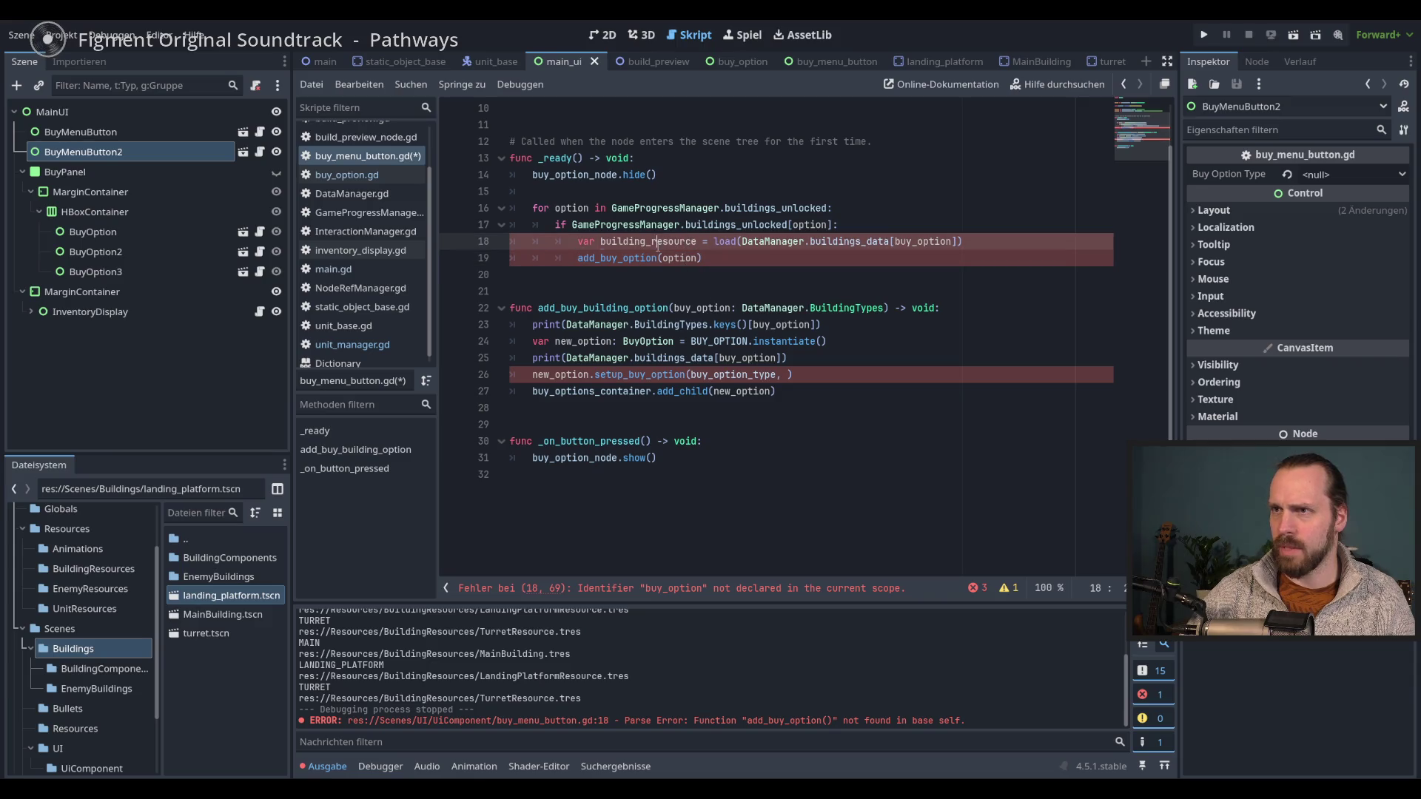
key(ctrl+c)
double_click(678, 258)
key(ctrl+v)
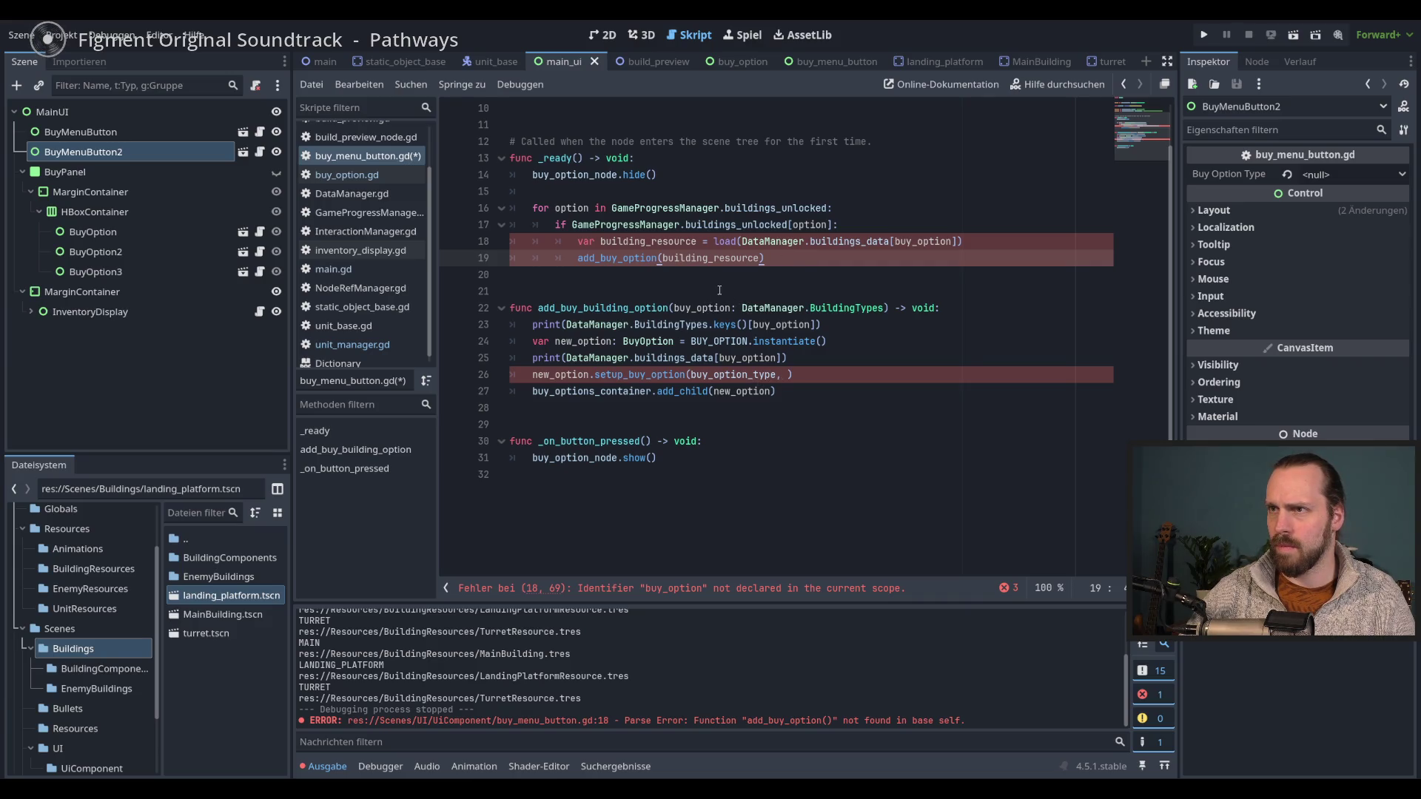
double_click(698, 258)
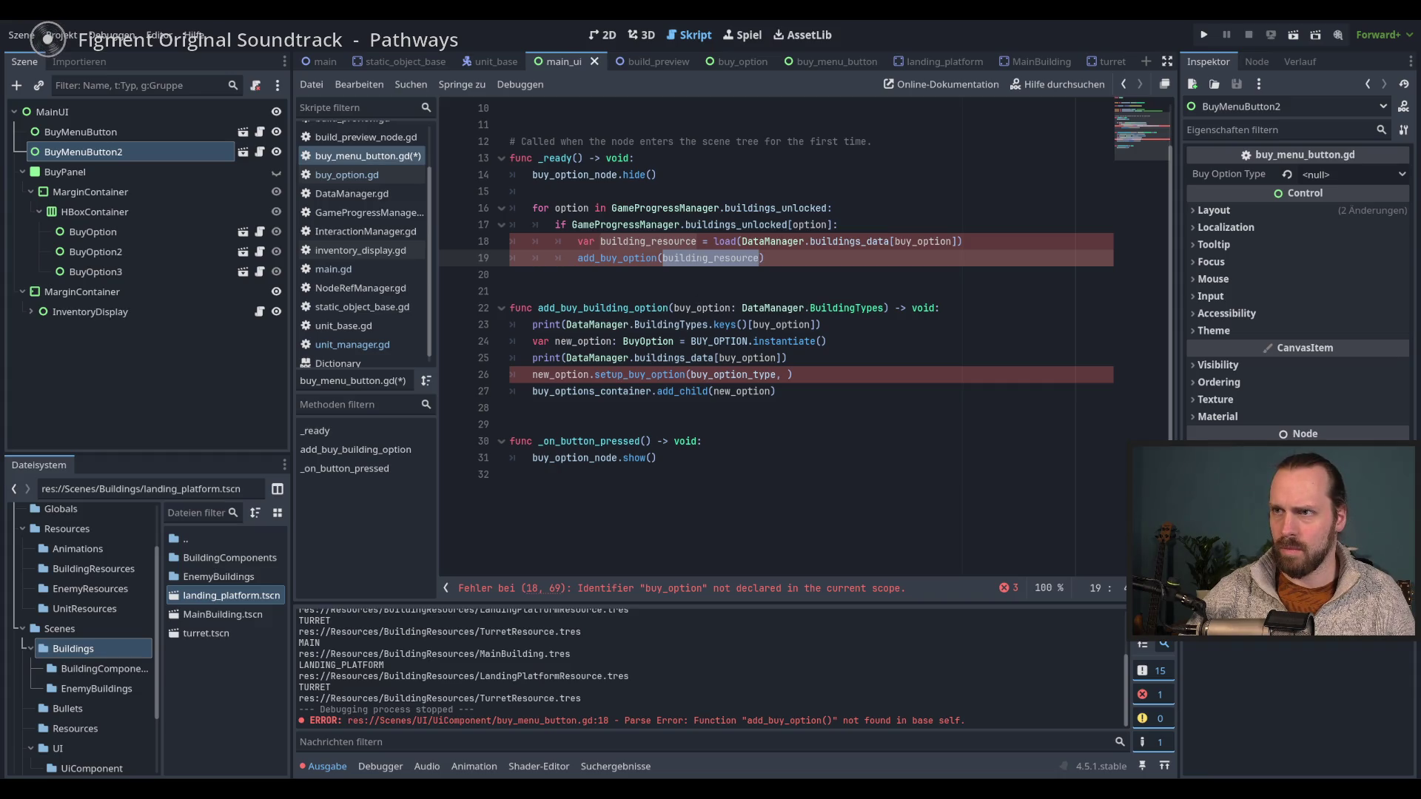
click(698, 258)
- Rename the variable to buy_option in both lines and fix the closing parenthesis
double_click(641, 241)
text(buy)
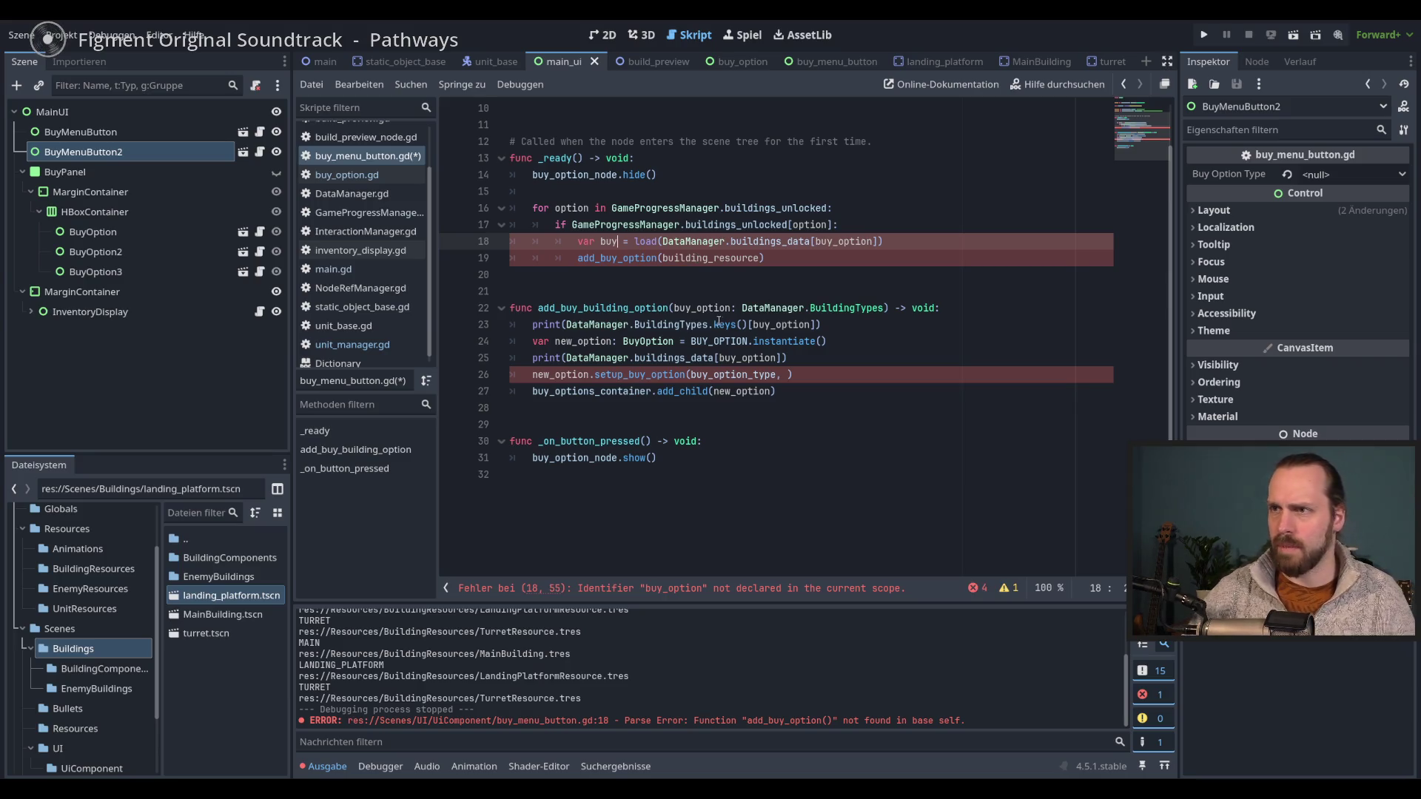
double_click(715, 311)
double_click(608, 241)
key(ctrl+v)
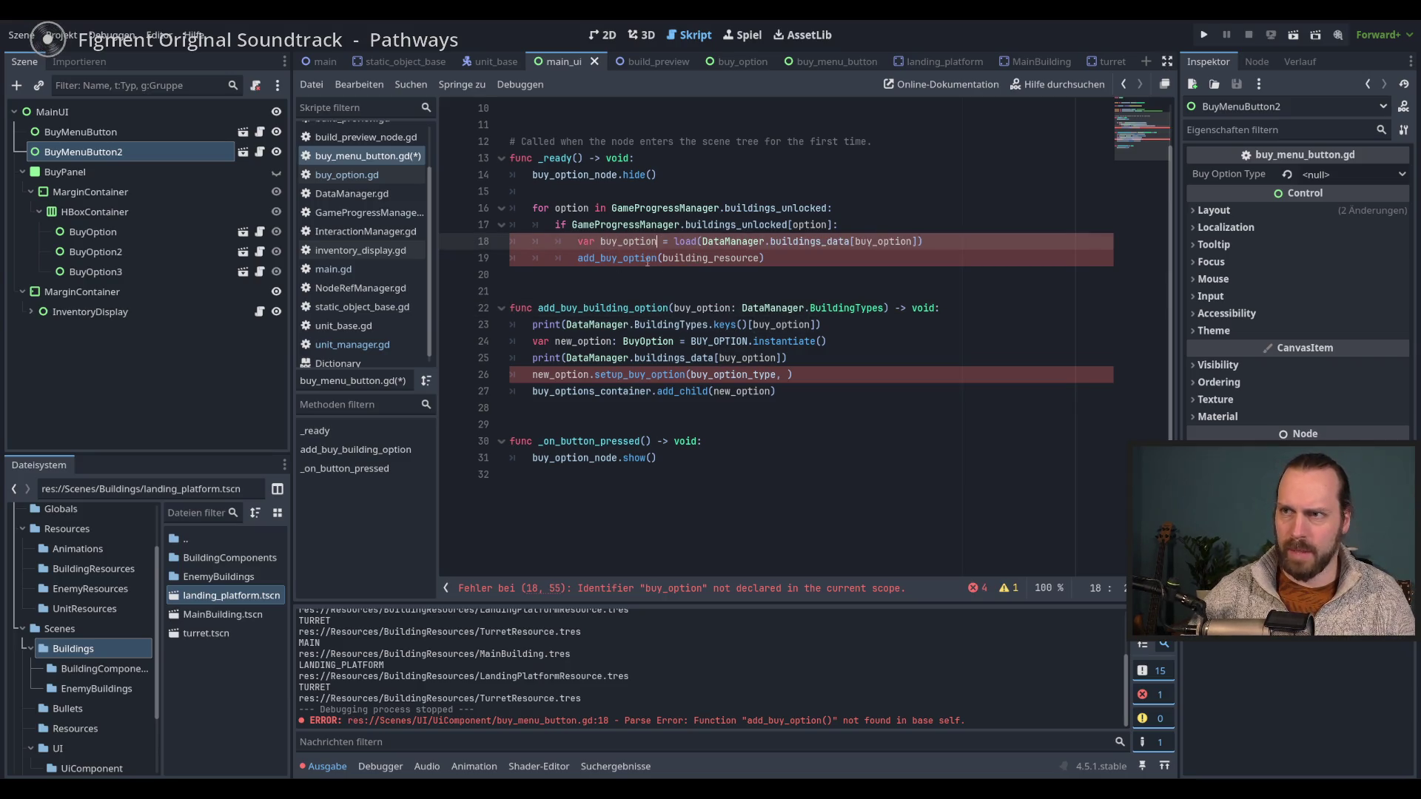
double_click(711, 257)
key(ctrl+v)
click(799, 241)
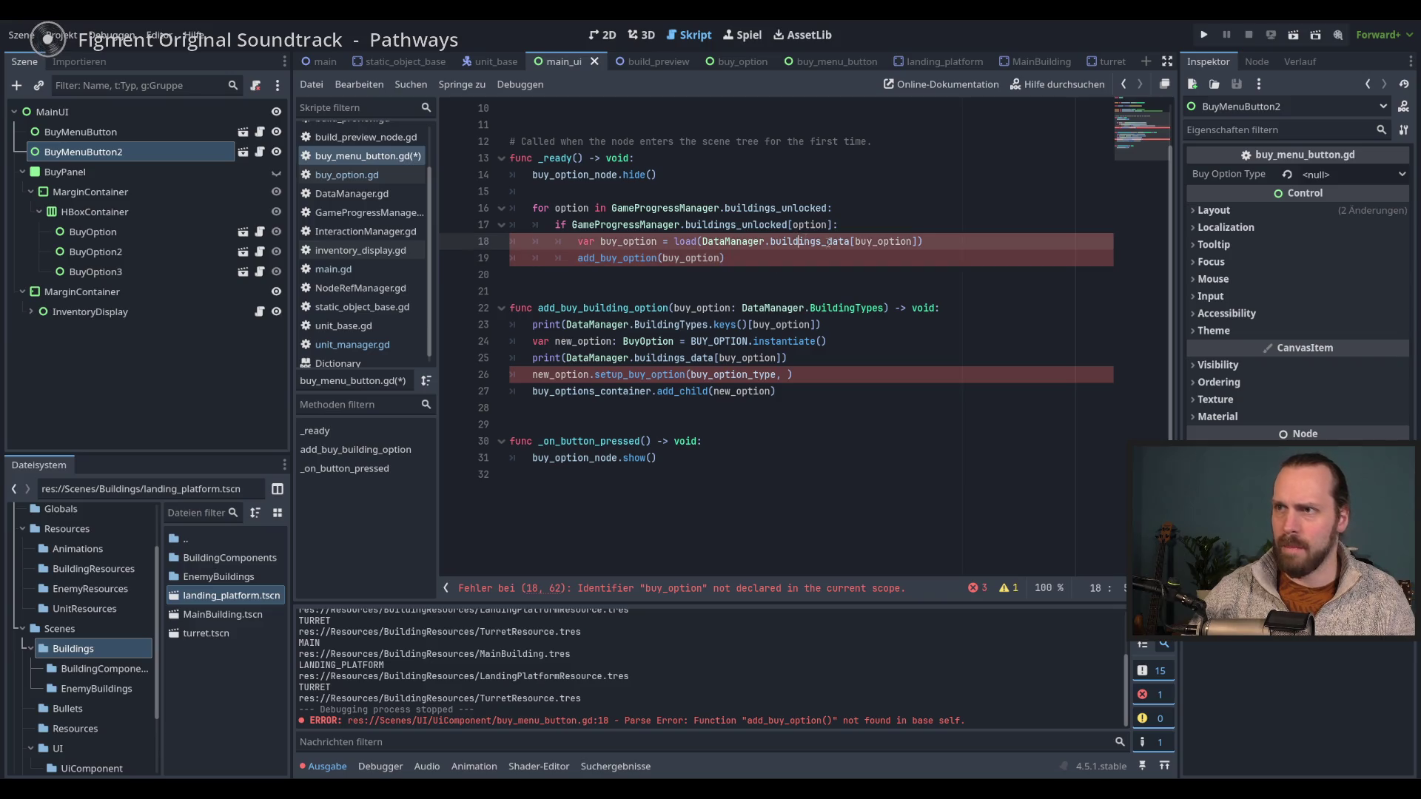
key(BackSpace)
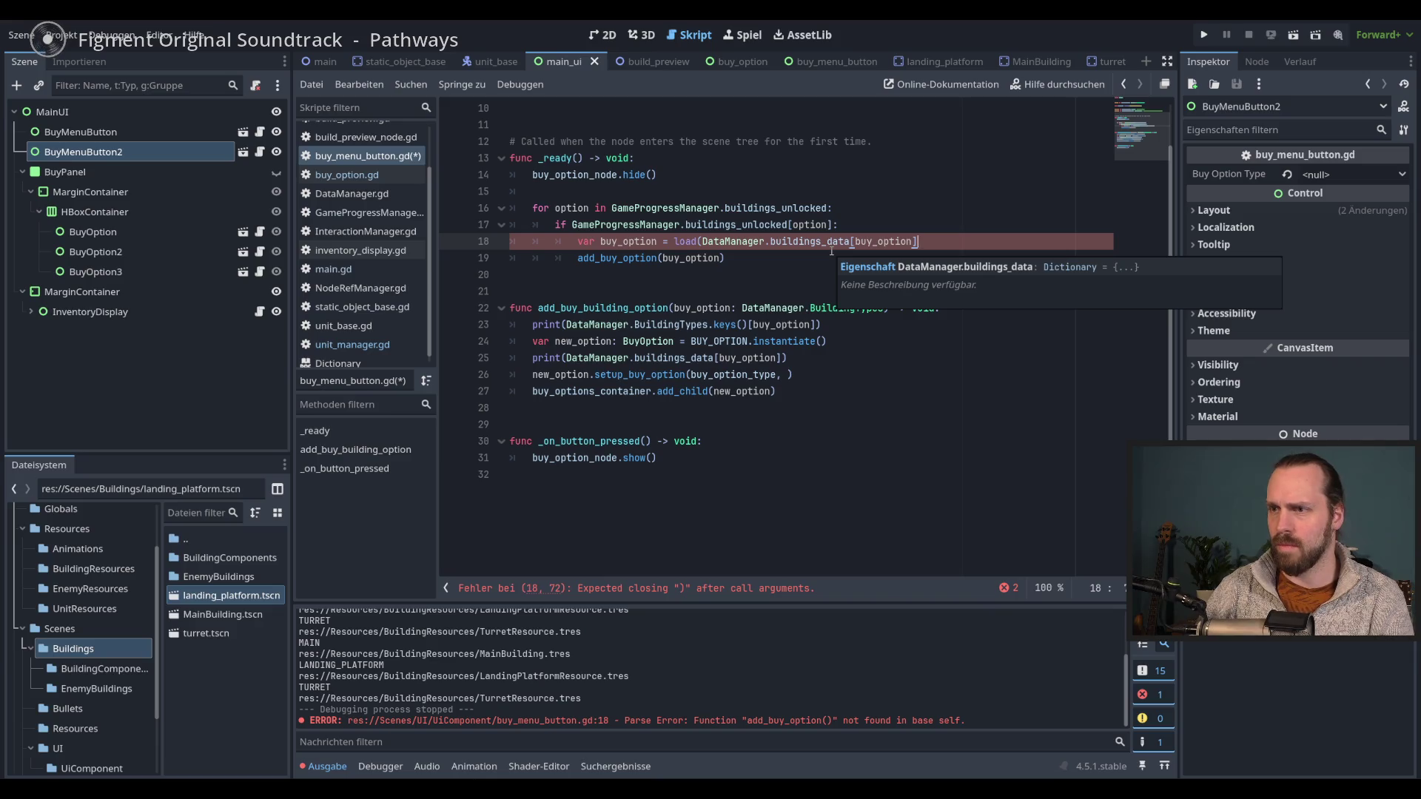
text())
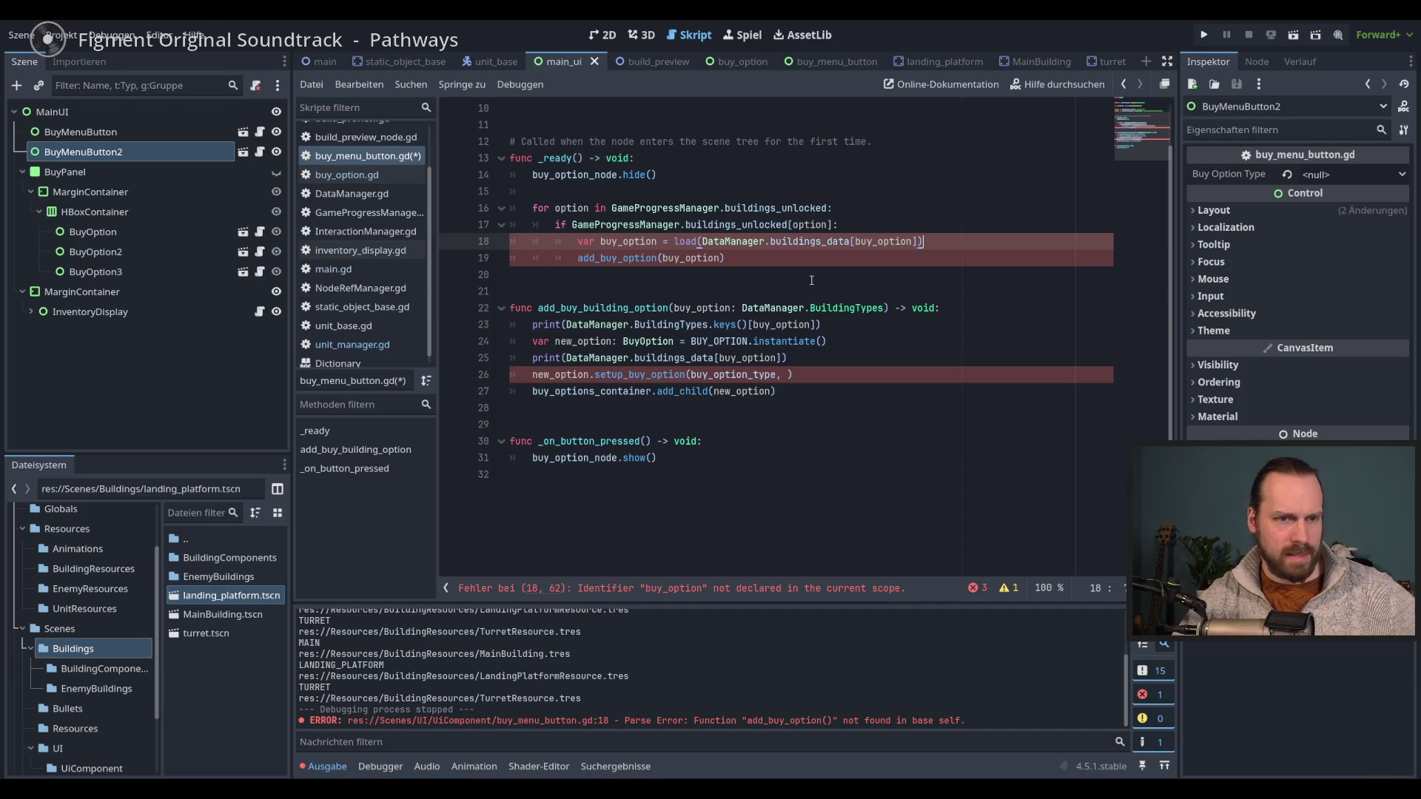
- Jump to the reported error and select the var buy_option declaration for moving
click(729, 588)
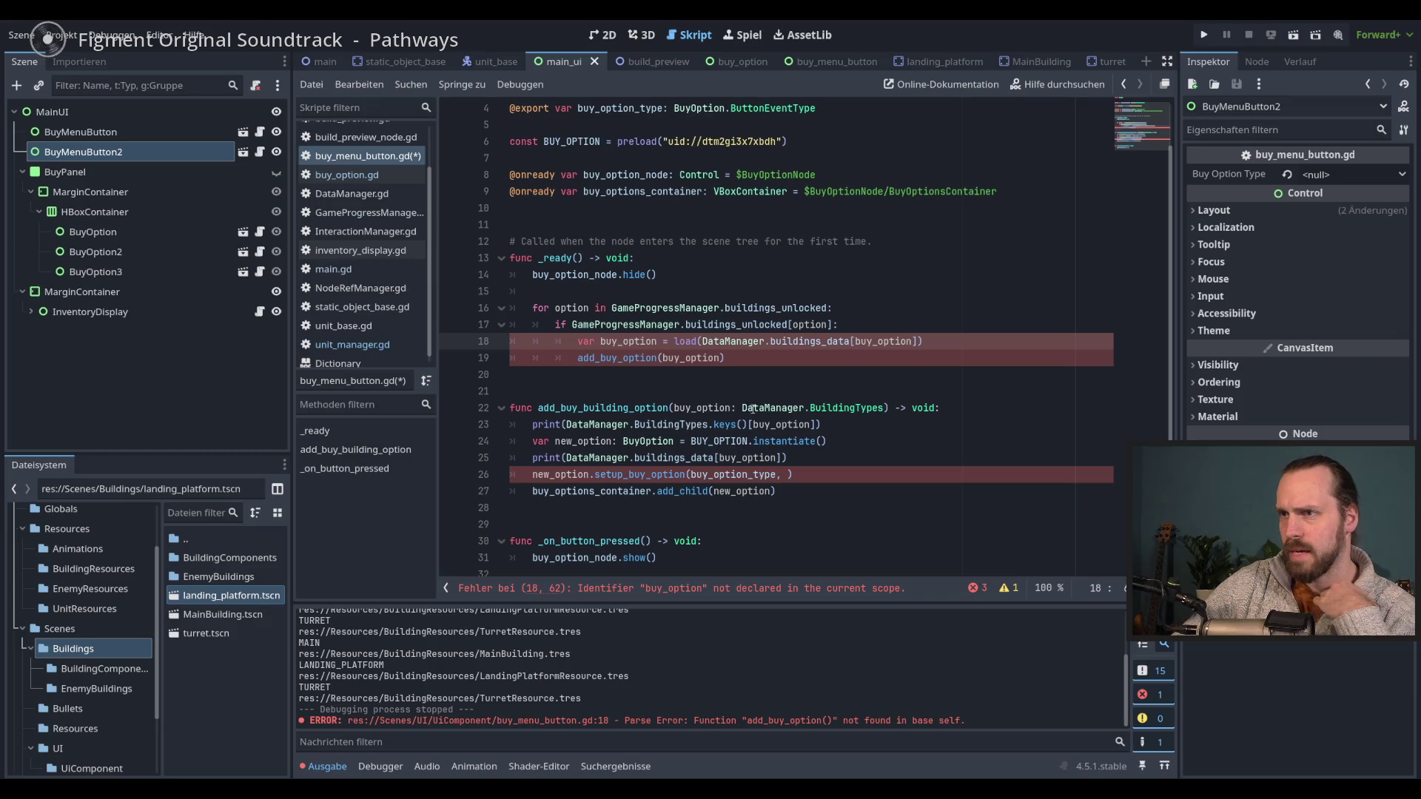
double_click(645, 340)
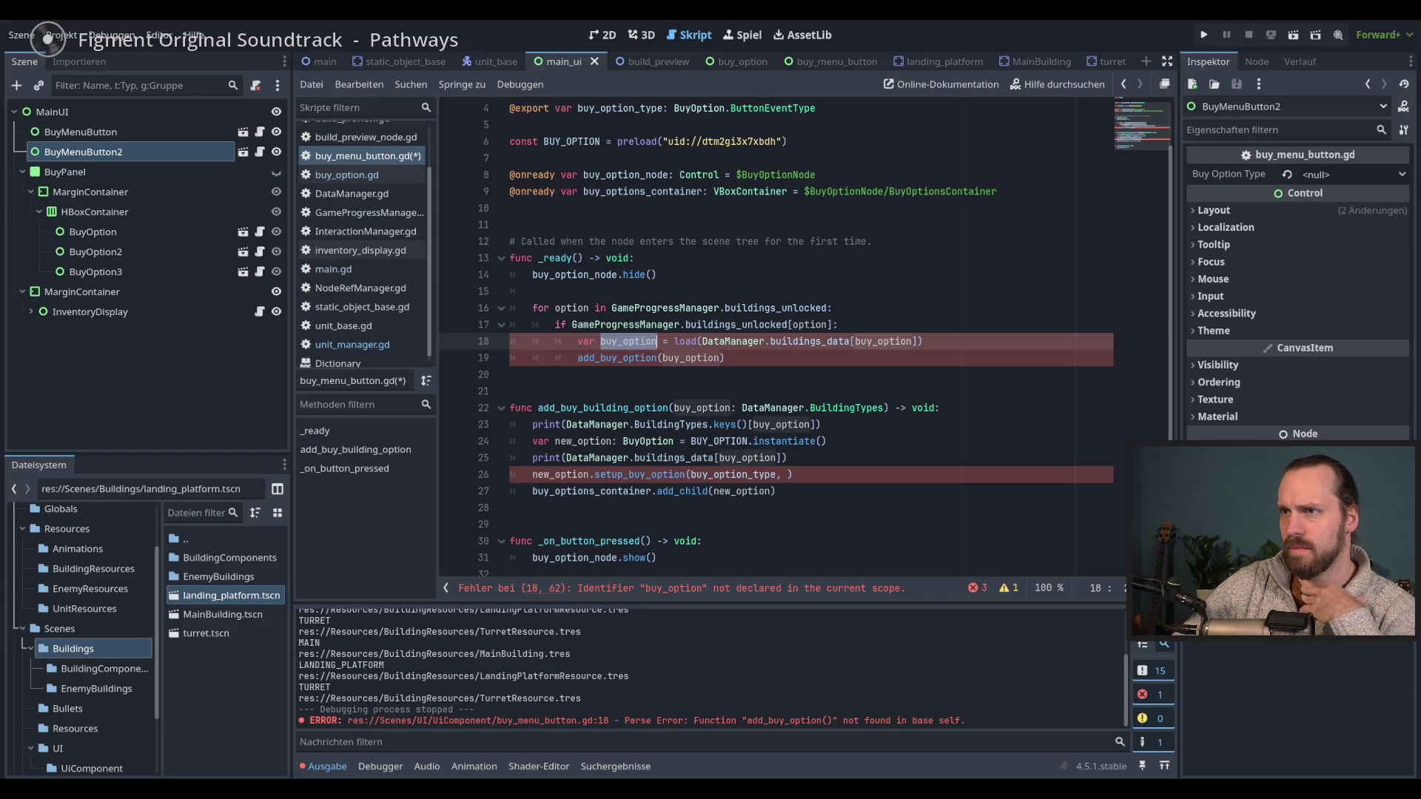
click(658, 357)
scroll(652, 370, up, 1)
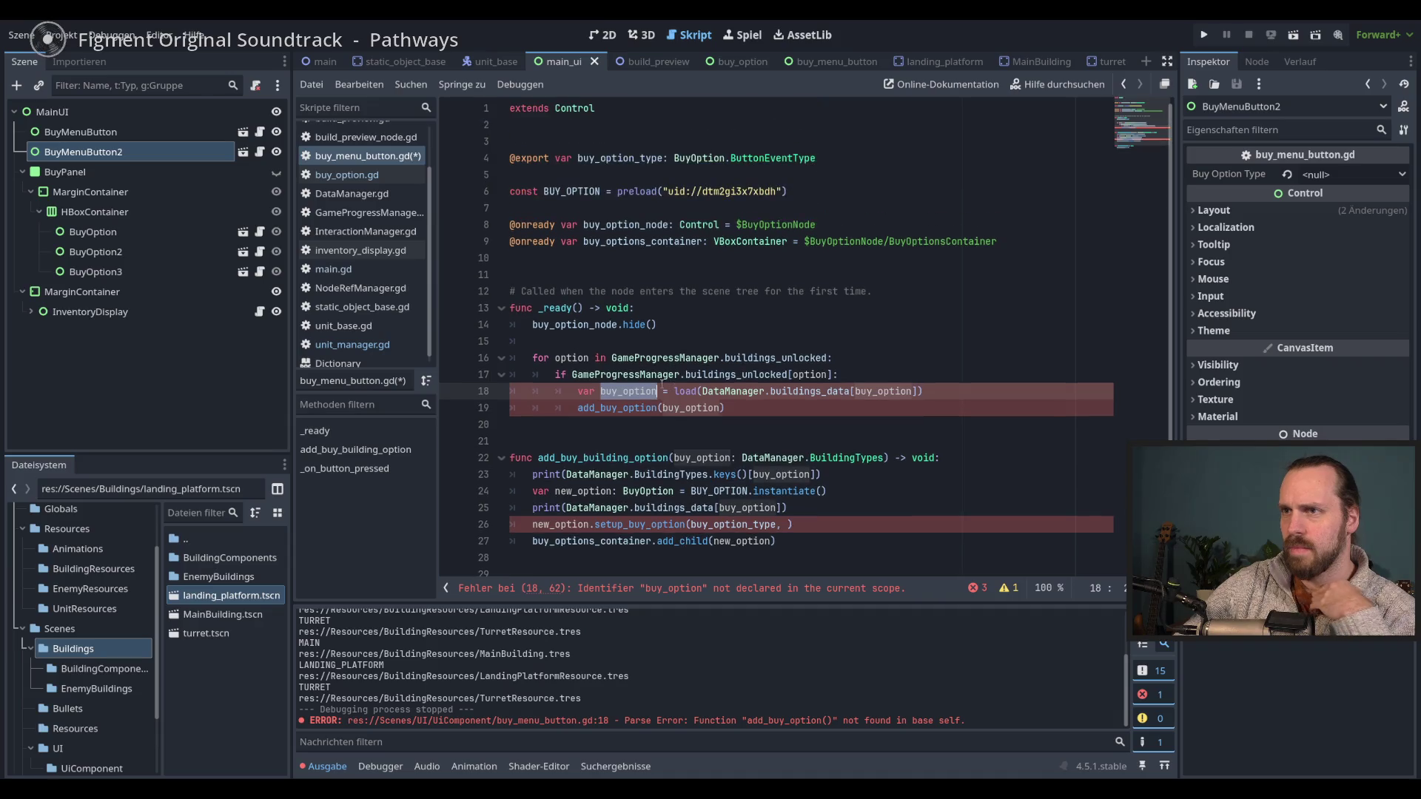
mouse_move(658, 392)
mouse_down()
mouse_move(577, 394)
mouse_move(612, 258)
mouse_up()
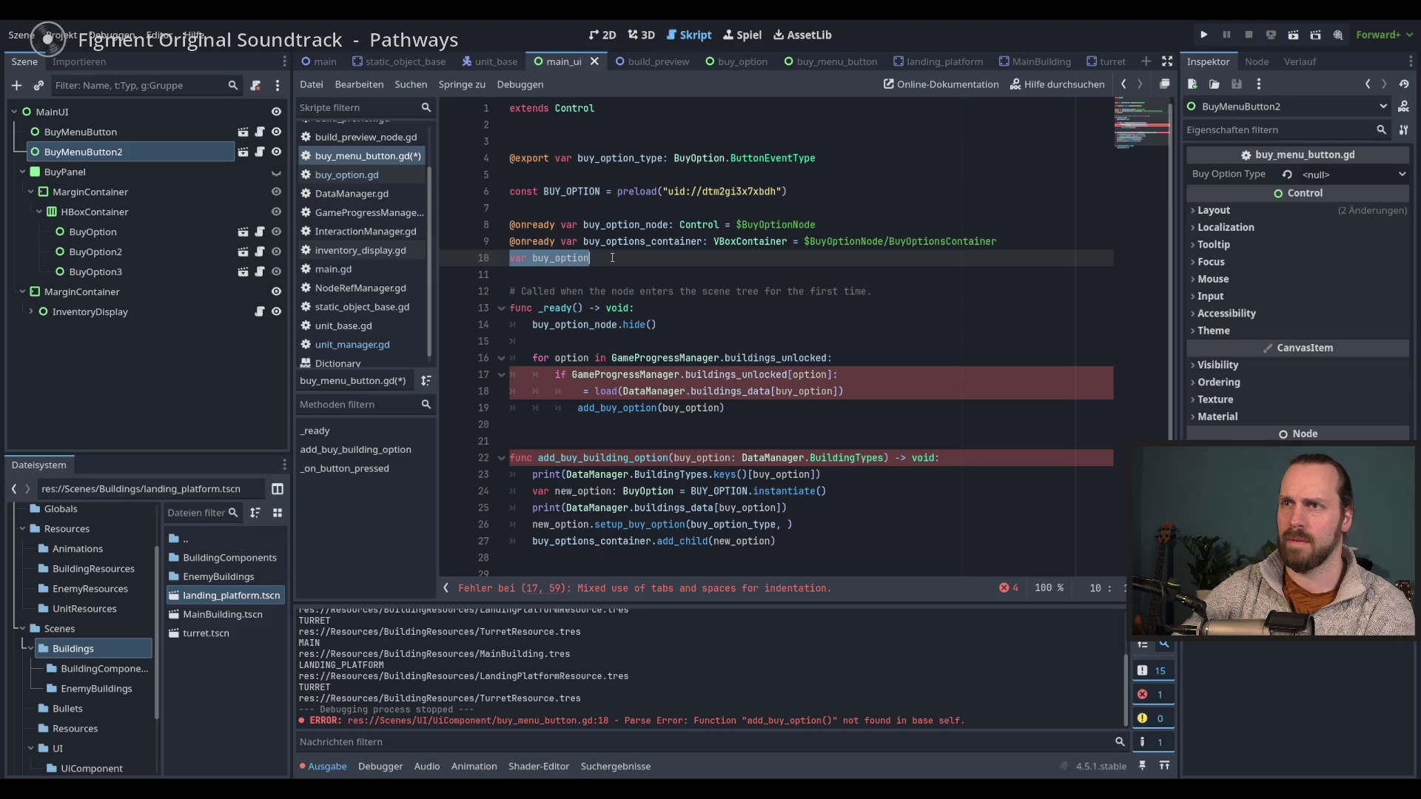
- Place the buy_option declaration below the BUY_OPTION constant and type it as Resource
click(612, 258)
key(alt+Up)
key(alt+Up)
key(alt+Up)
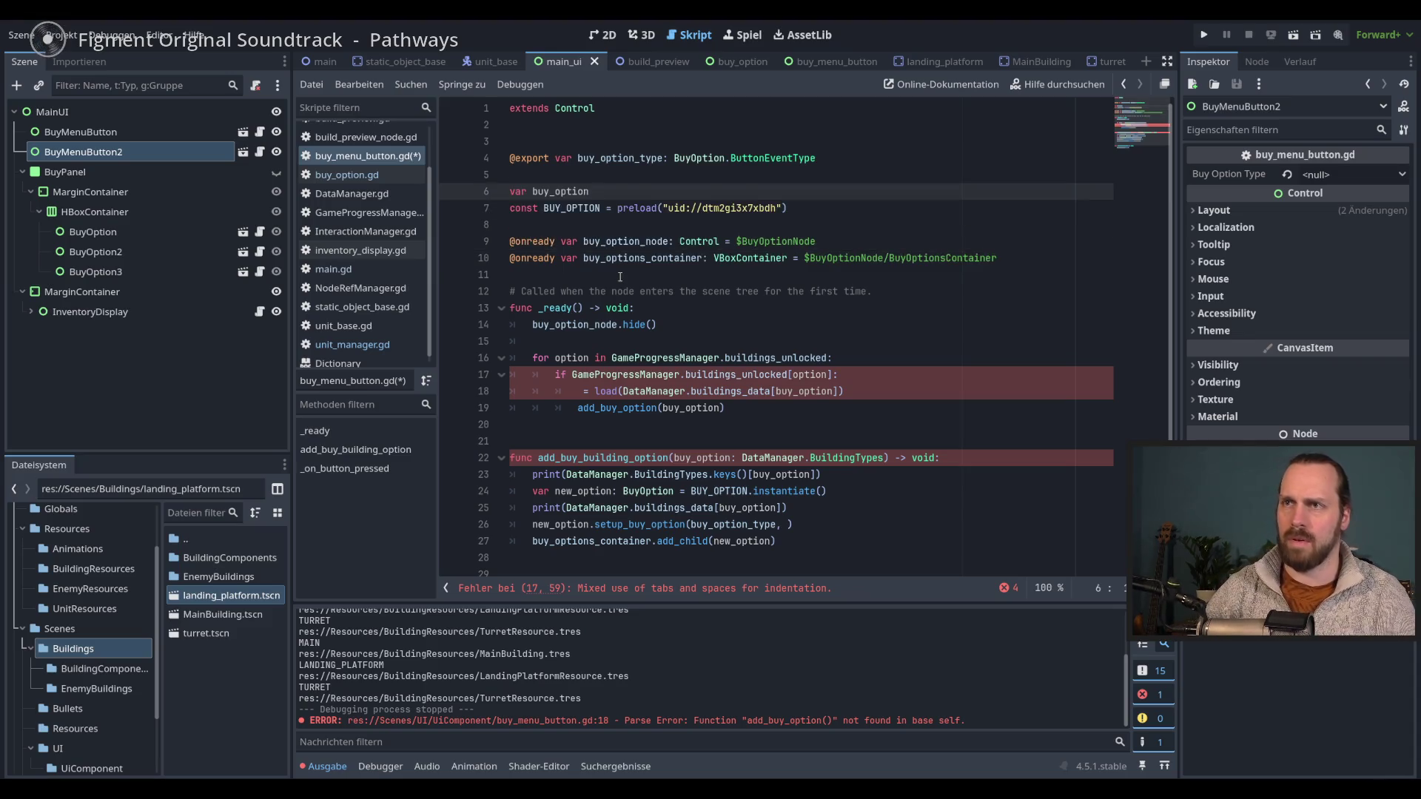
key(alt+Down)
key(ctrl+shift+Return)
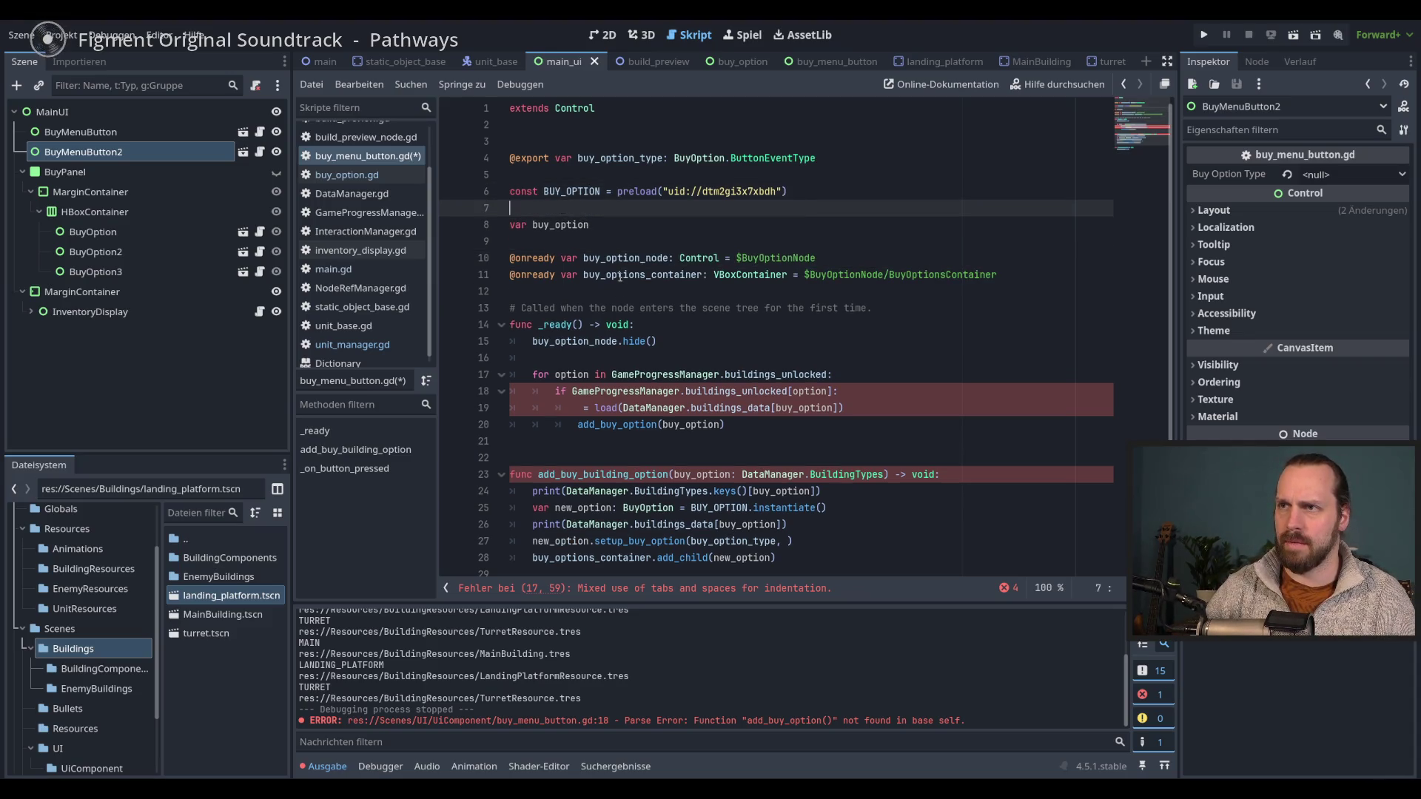
click(657, 229)
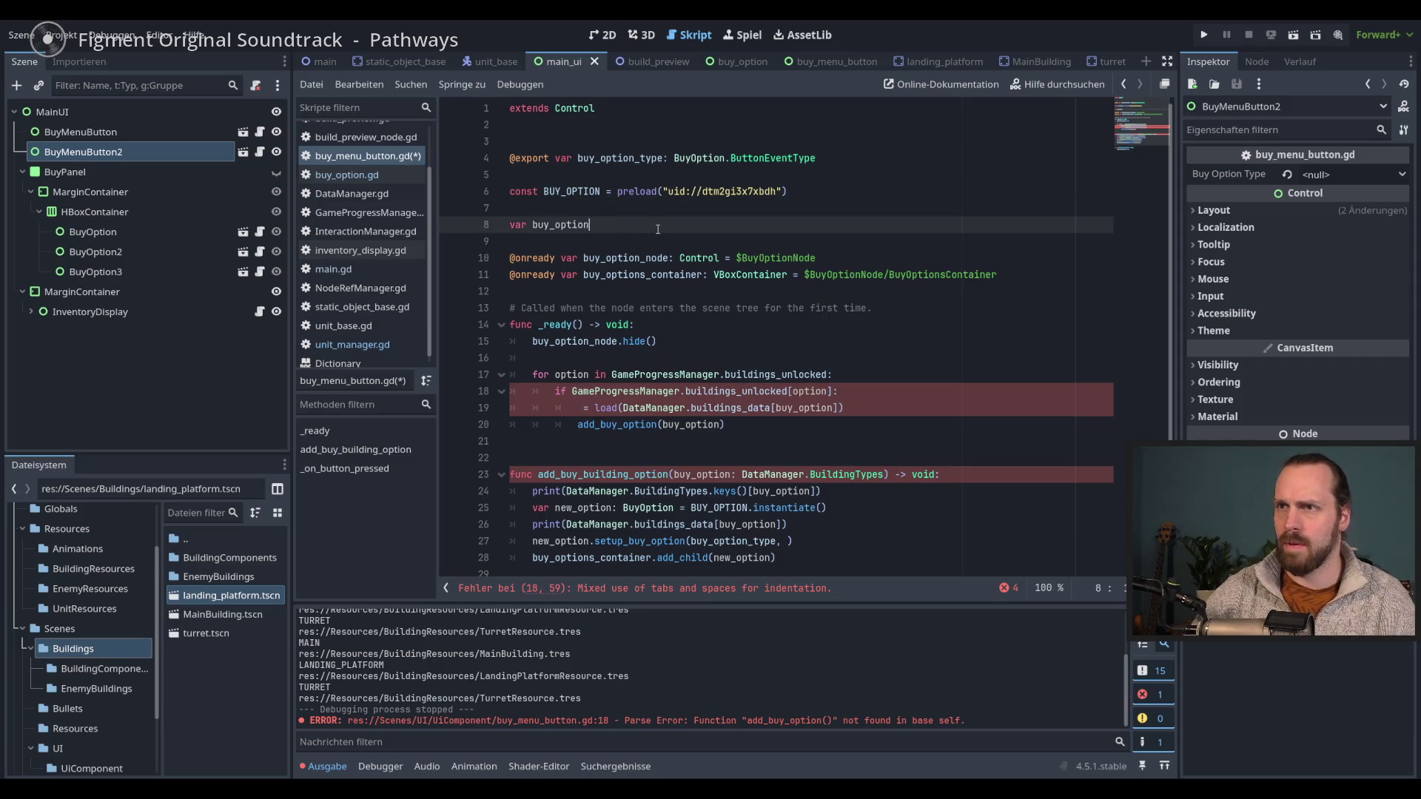
text(:REsou)
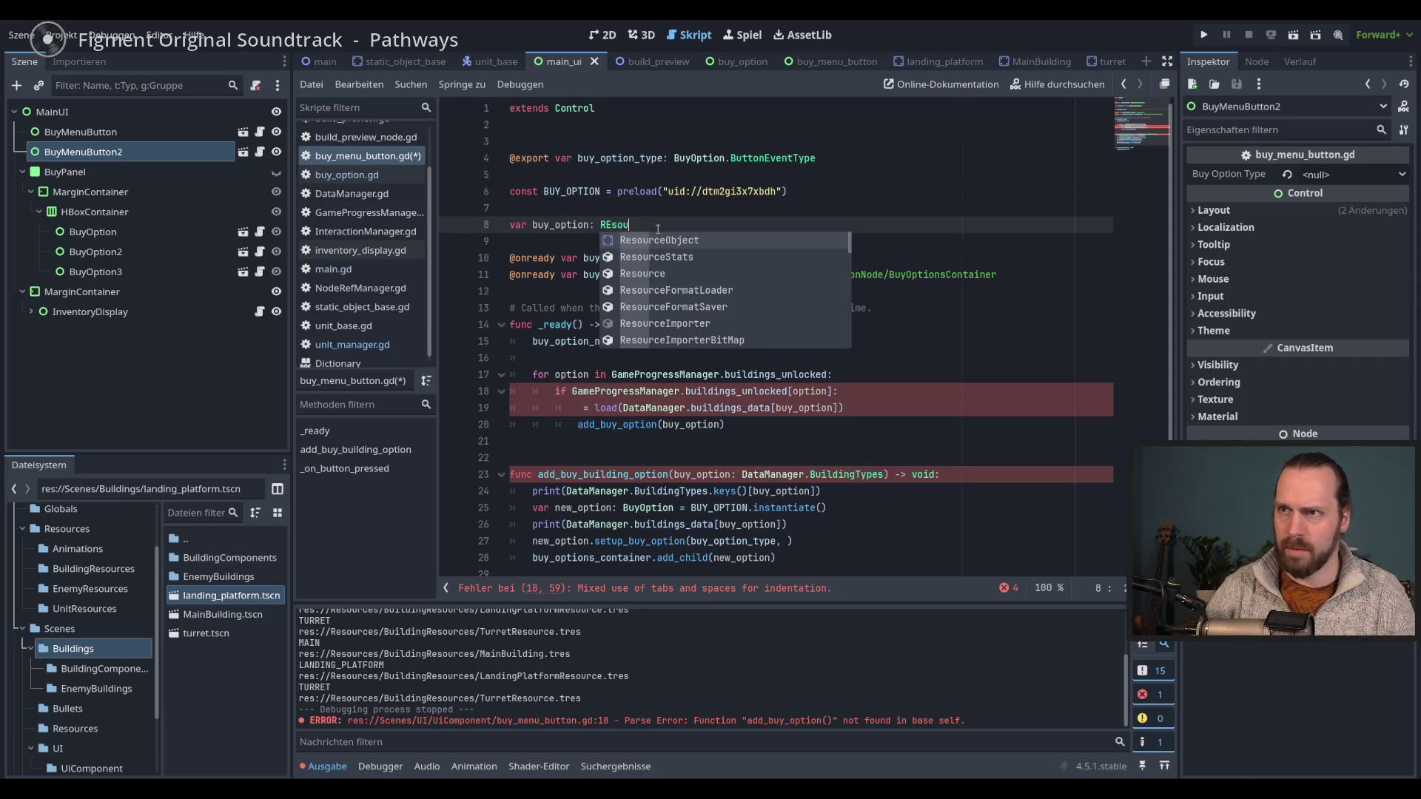
key(Down)
key(Down)
key(Return)
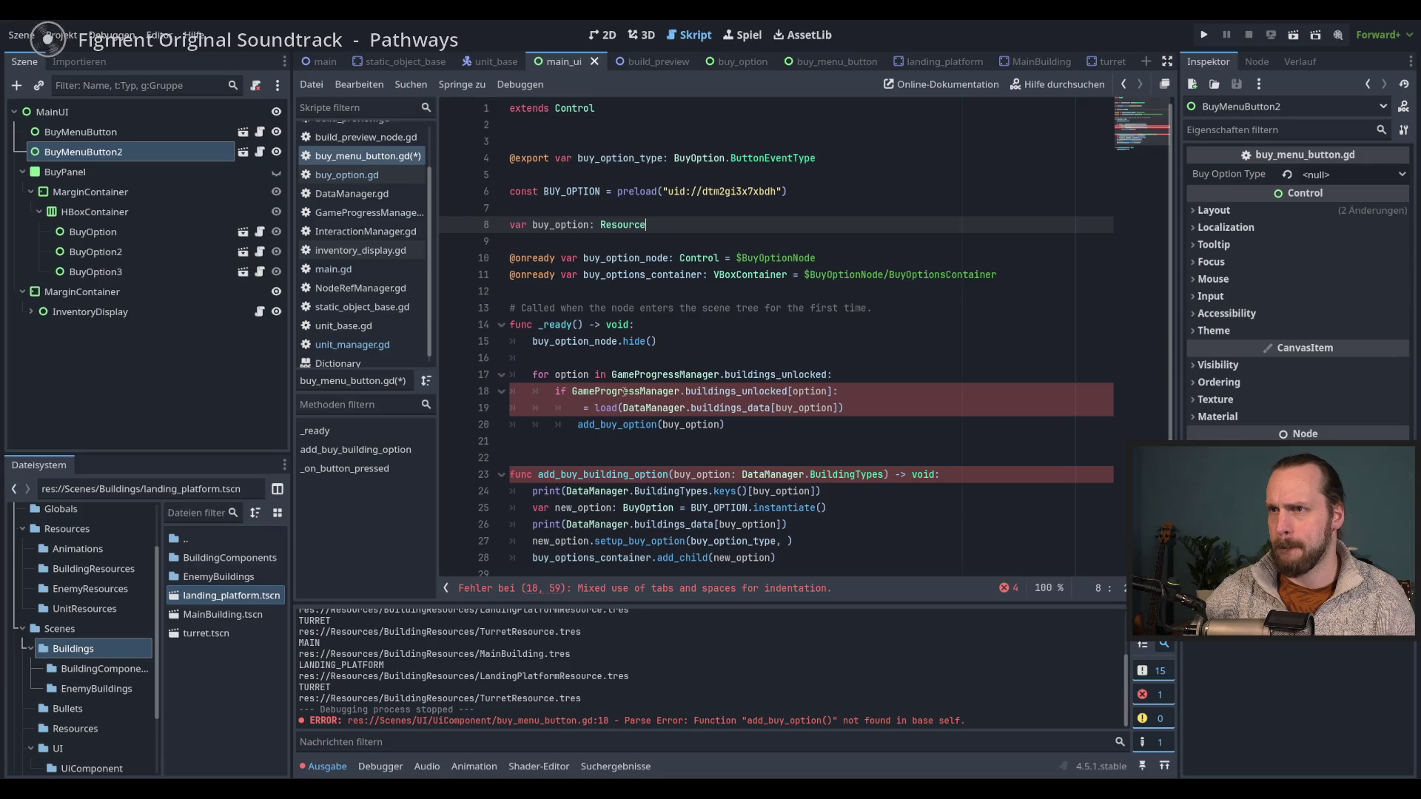
- Assign the loaded resource to buy_option on line 19 and save the script
double_click(572, 374)
click(745, 425)
scroll(745, 425, down, 2)
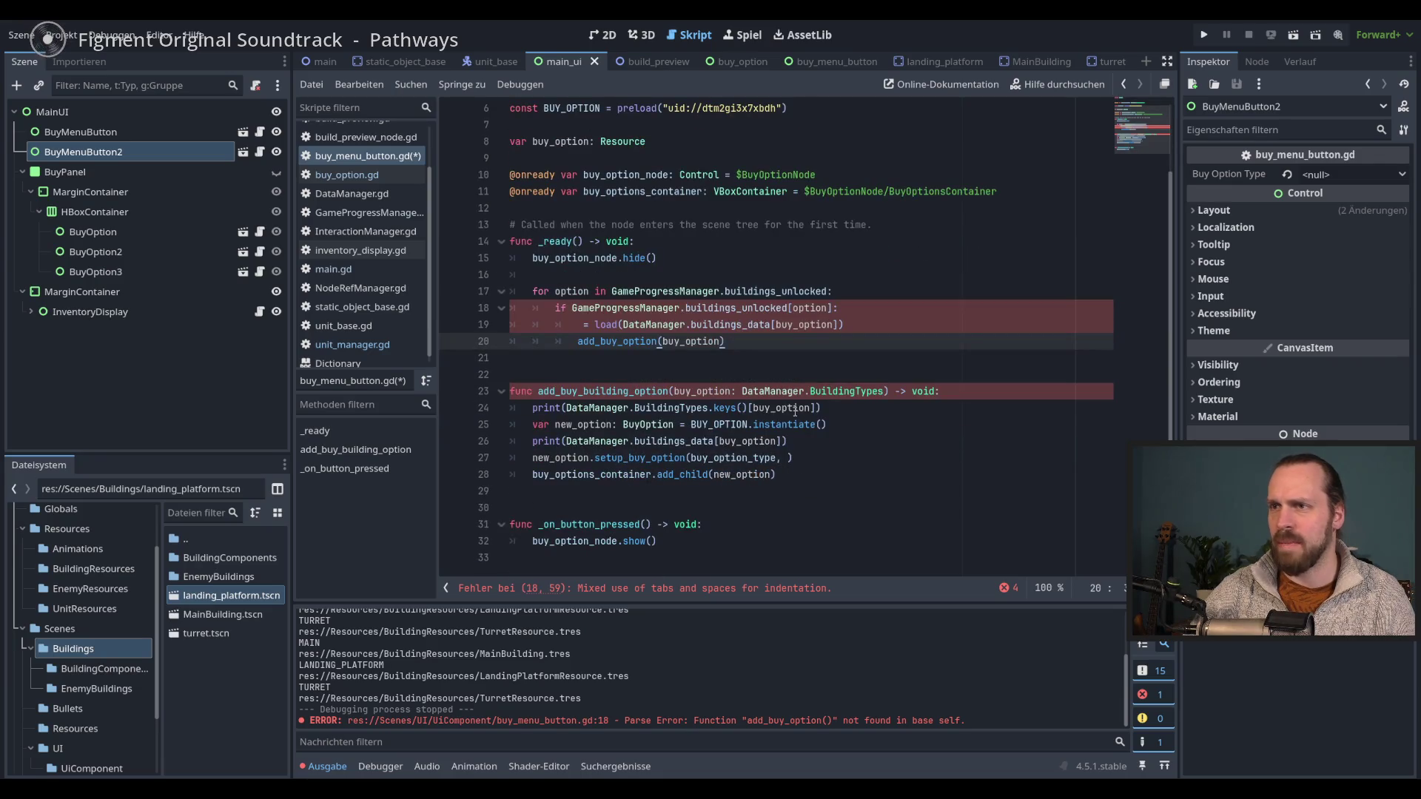
click(849, 396)
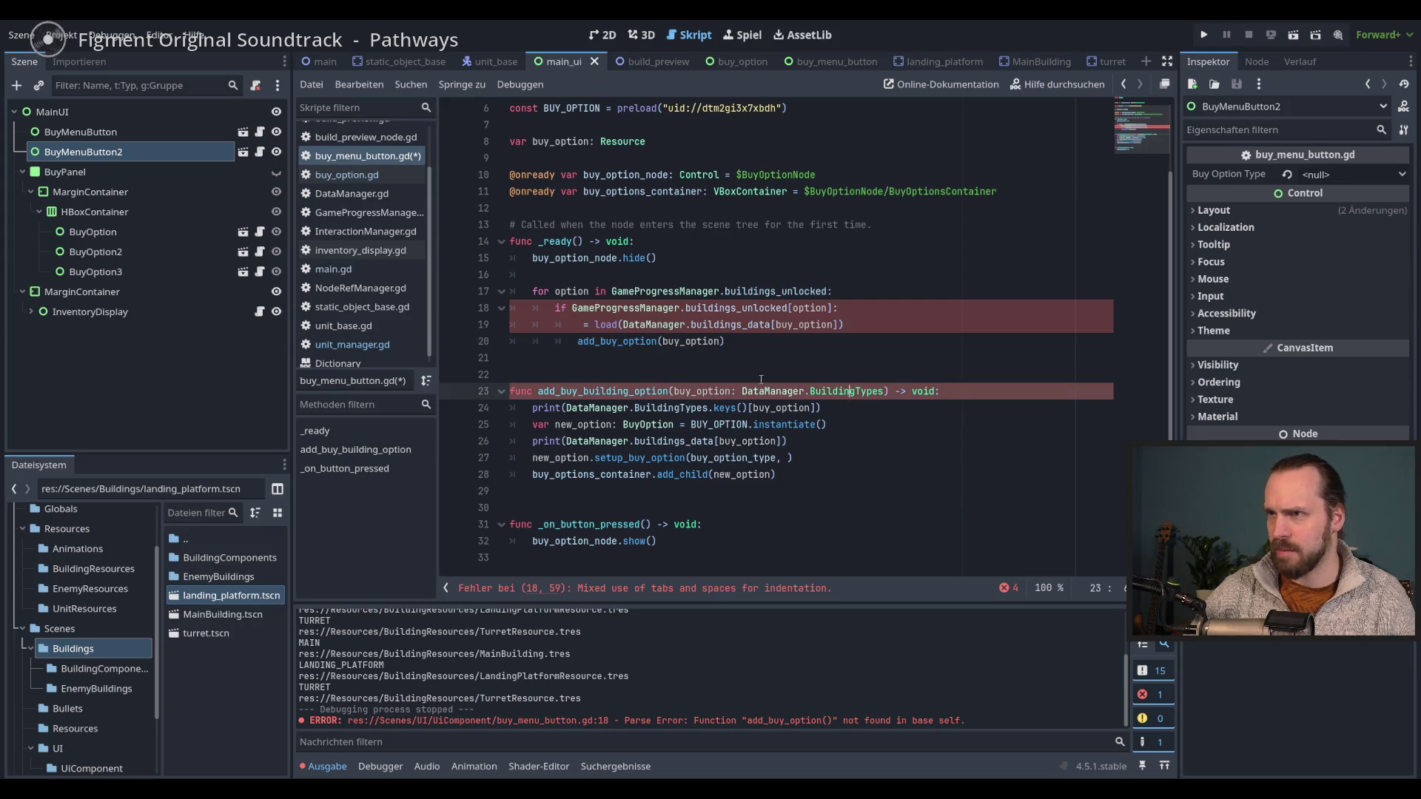
click(722, 341)
click(583, 329)
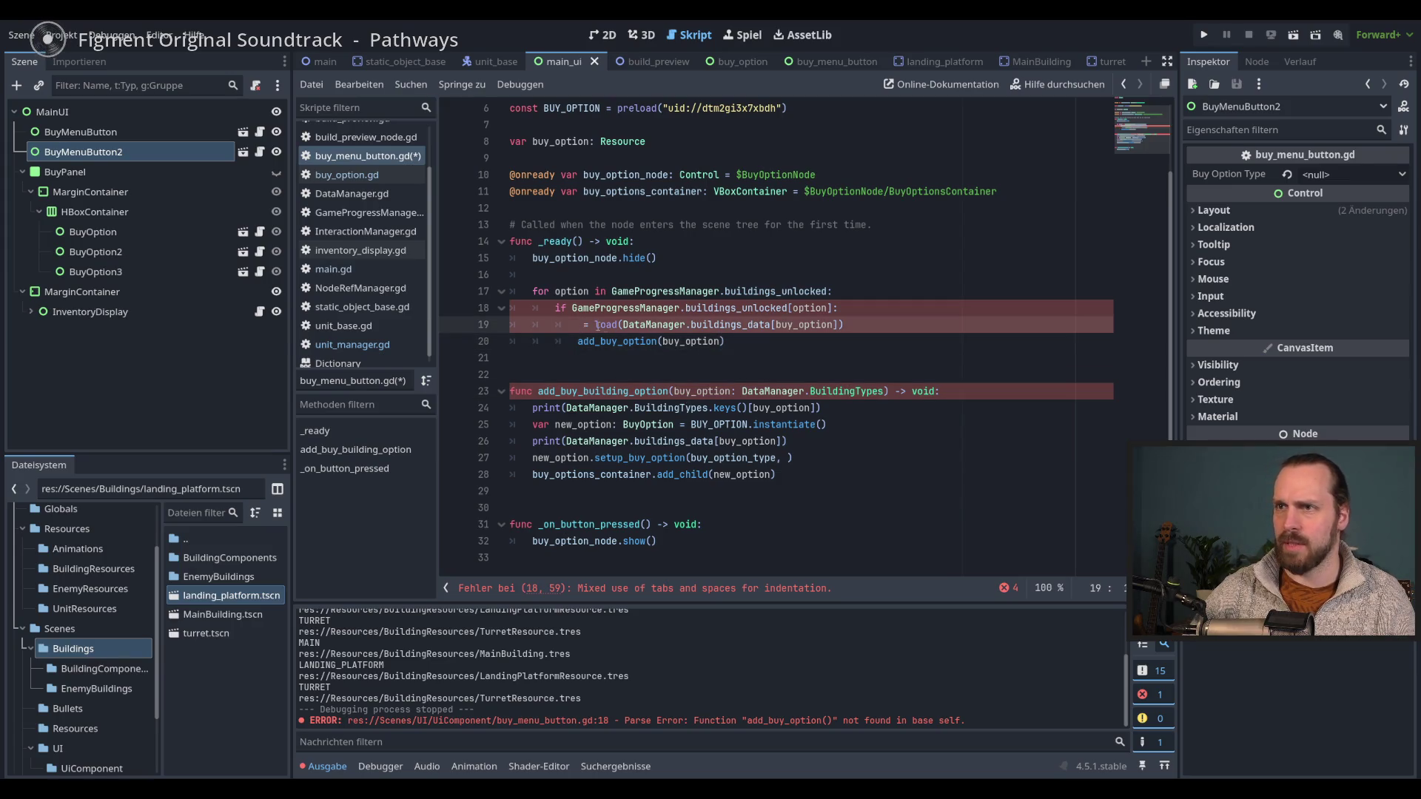
text(buy_option)
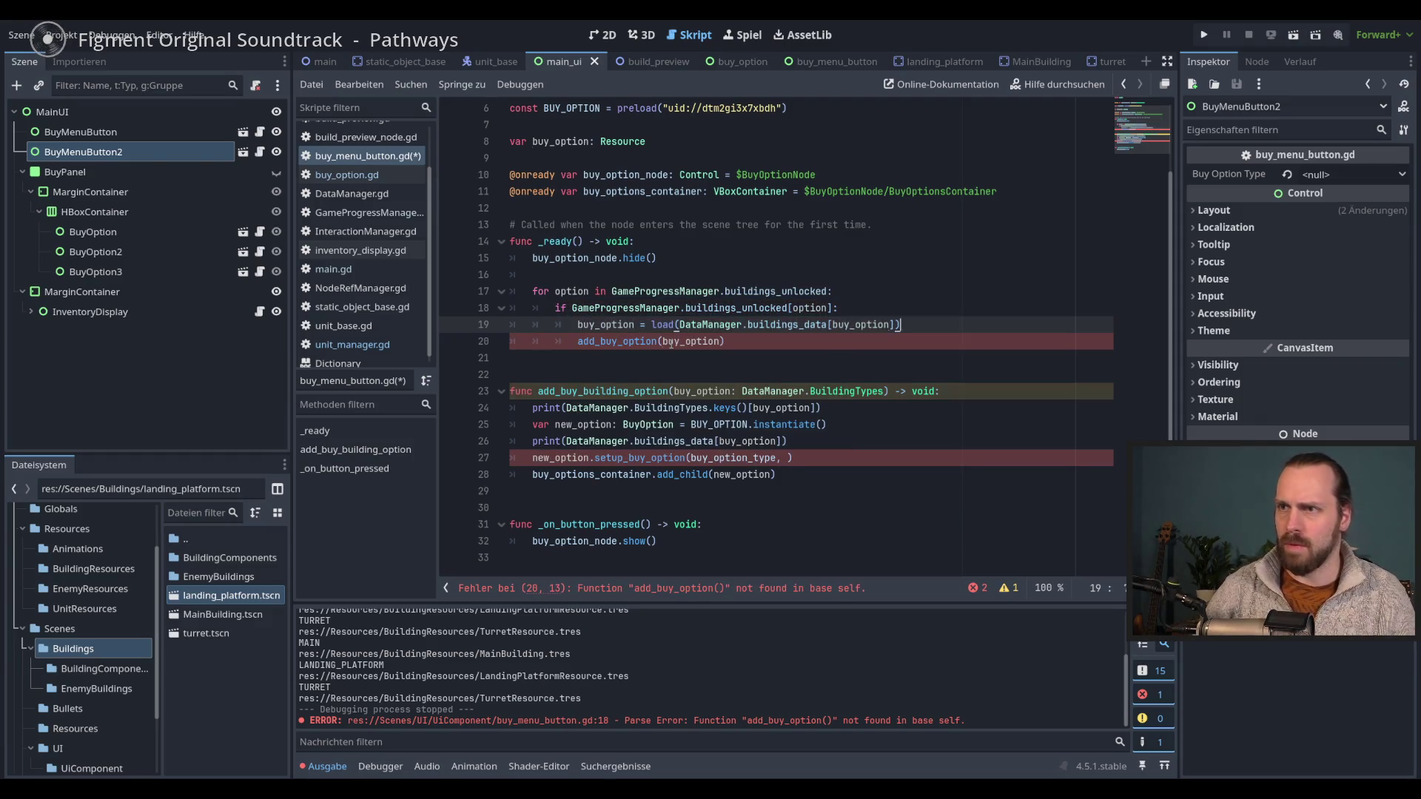
key(ctrl+s)
- Add buy_option as the missing second argument of setup_buy_option
double_click(618, 330)
double_click(692, 341)
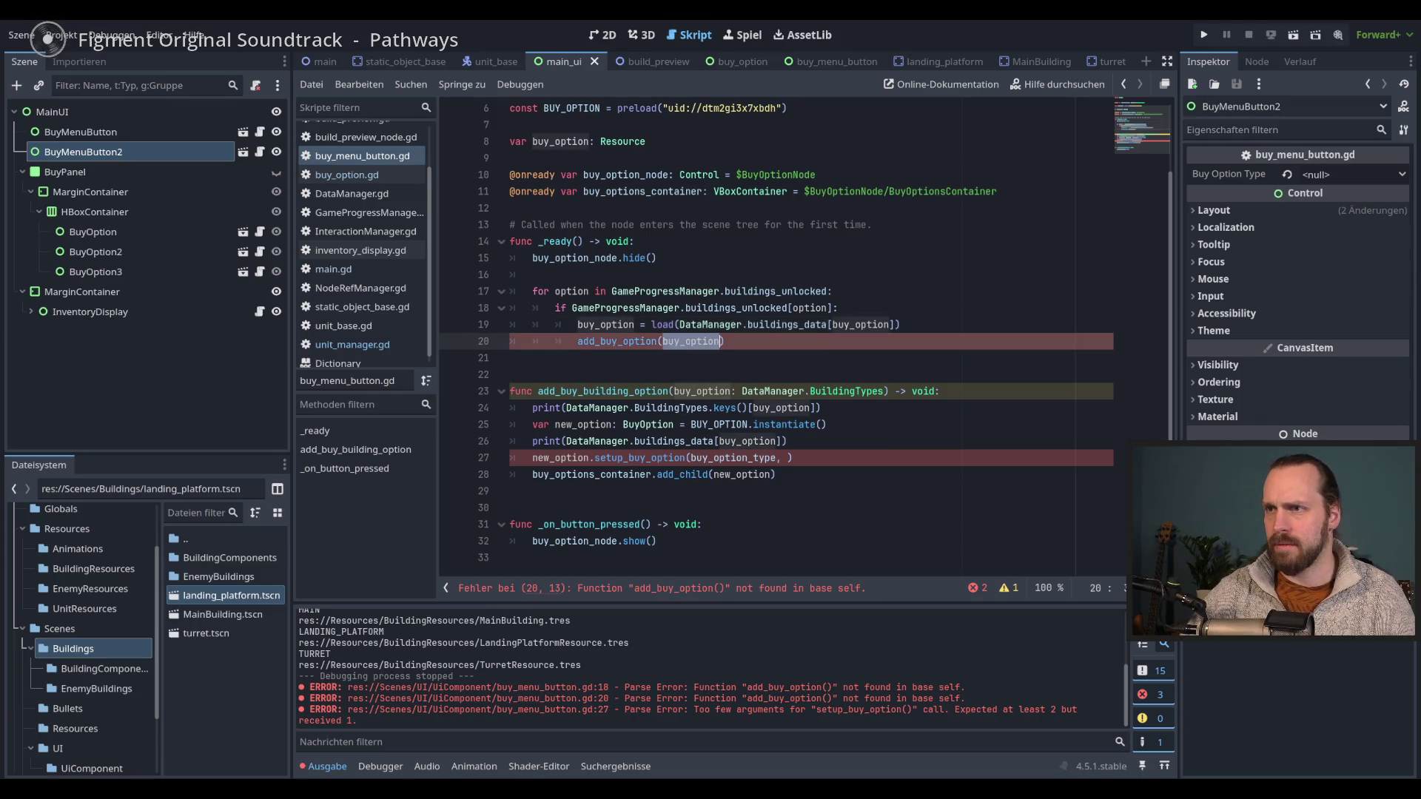
click(789, 459)
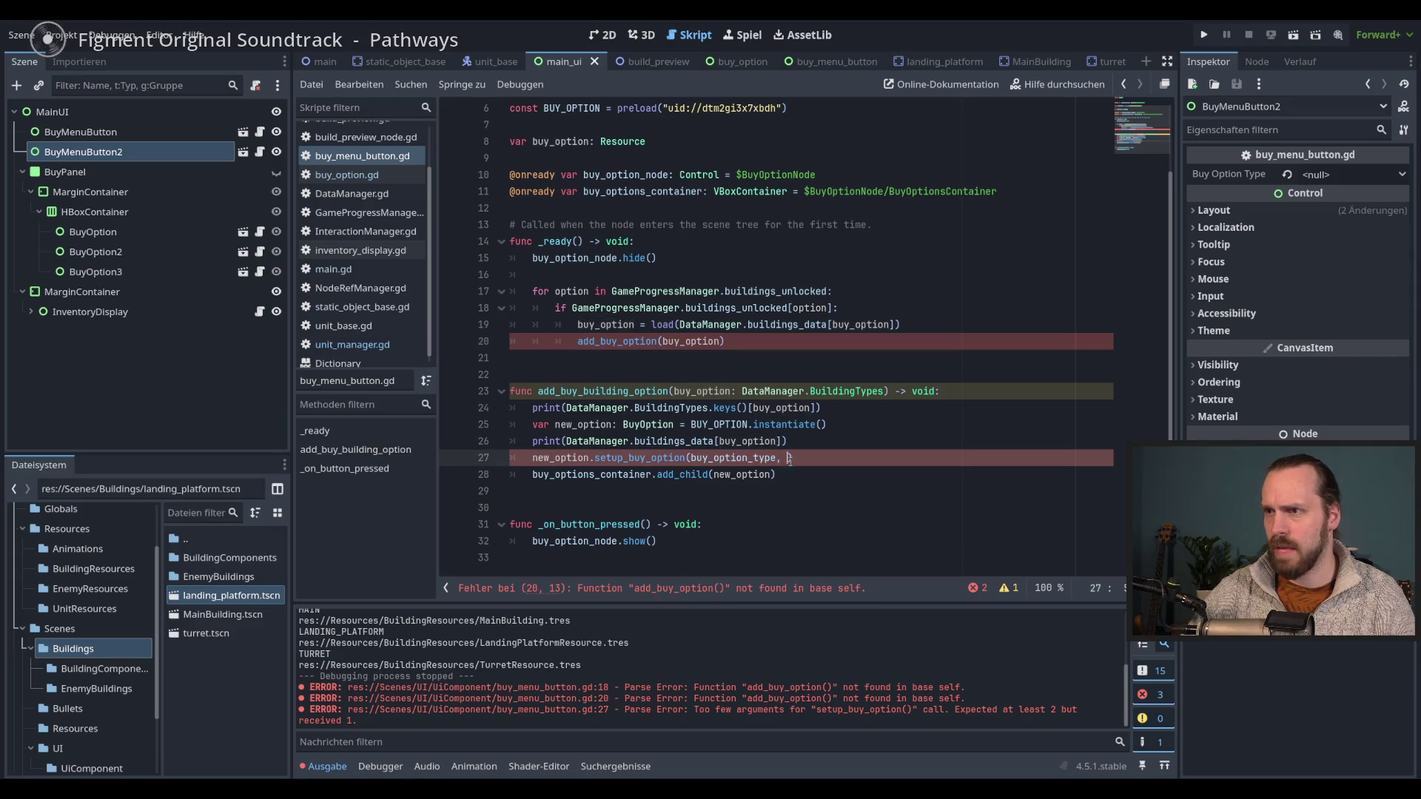
text(buy_option)
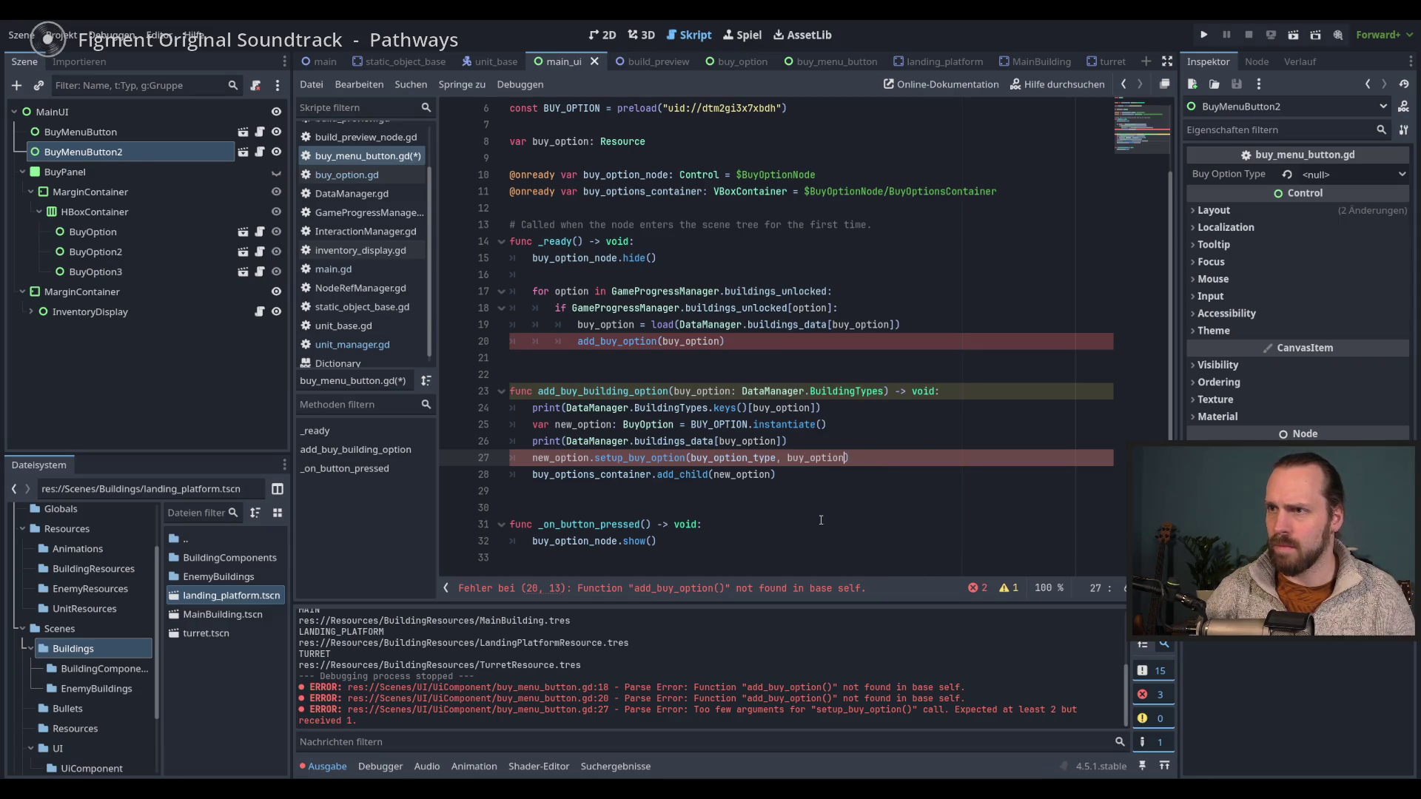
- Rename the parameter to buy_resource, pass it to setup_buy_option, and open its definition
double_click(704, 392)
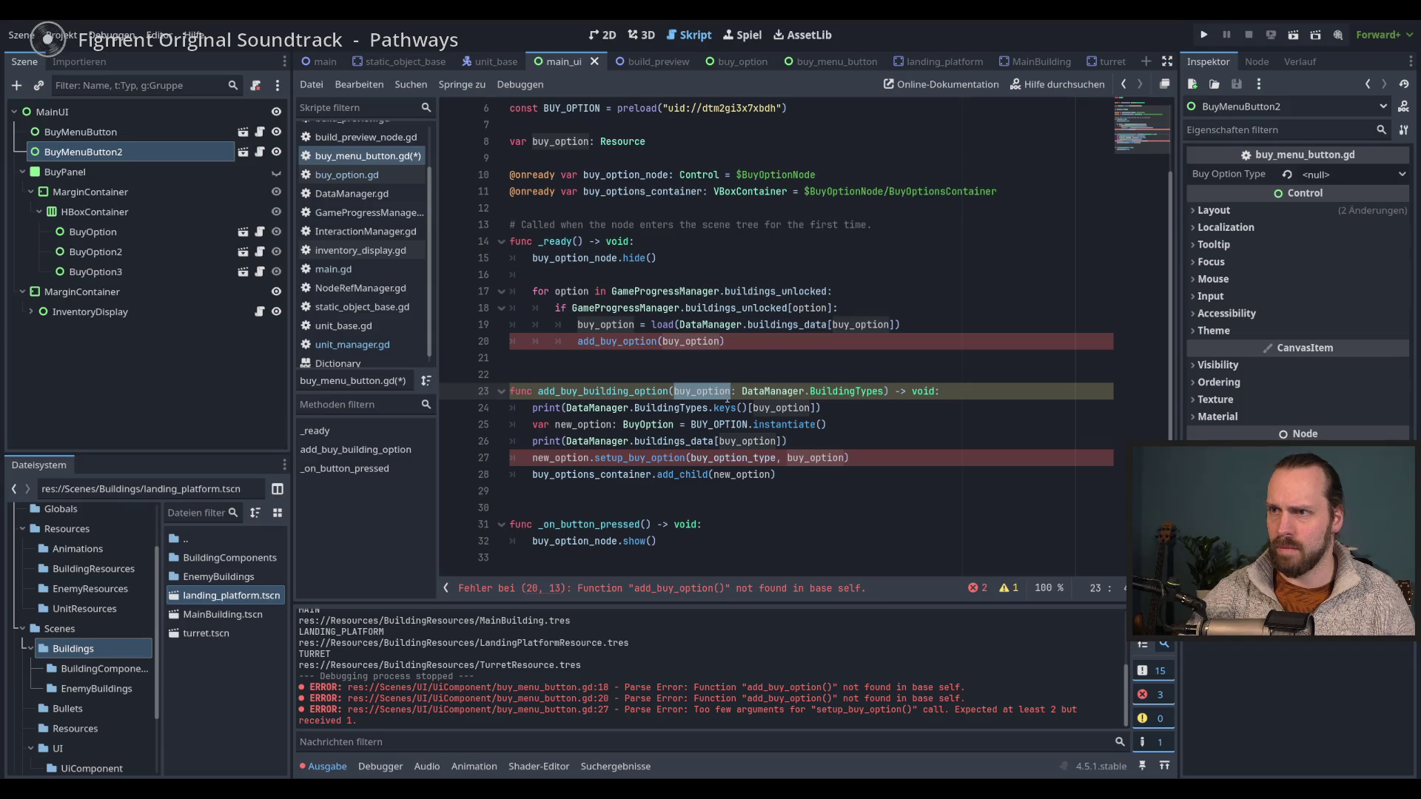
text(buy_da)
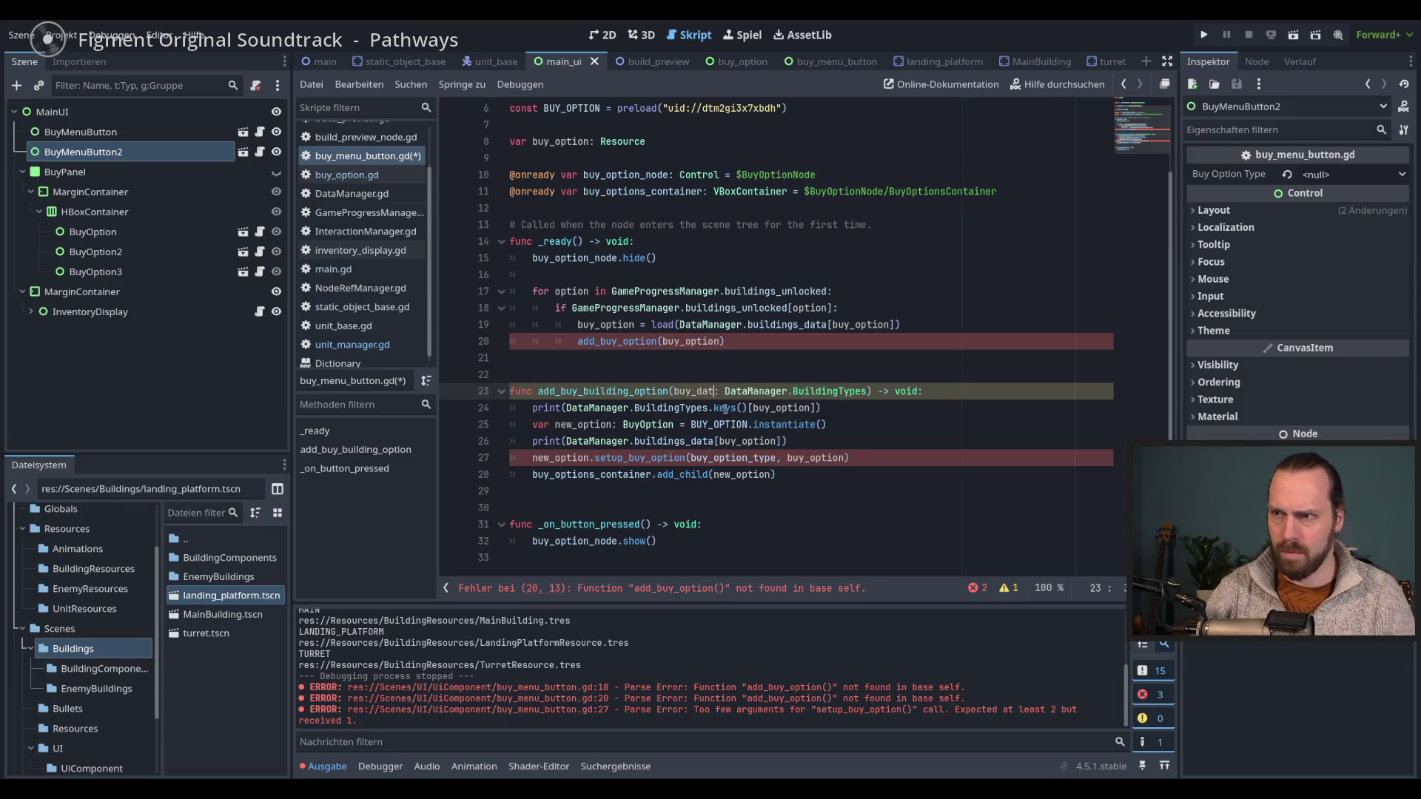
key(BackSpace)
key(BackSpace)
text(resource)
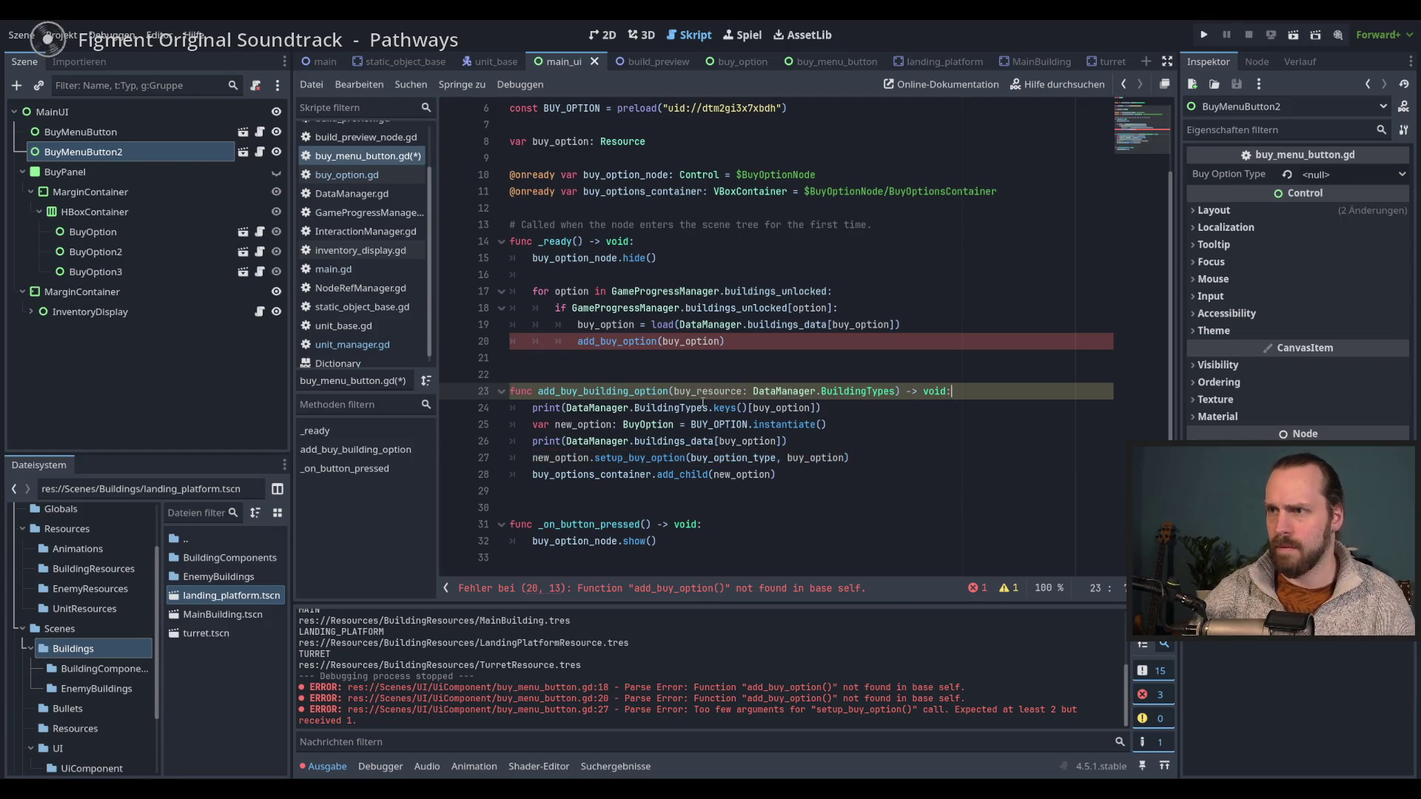
double_click(699, 390)
key(ctrl+c)
double_click(814, 458)
key(ctrl+v)
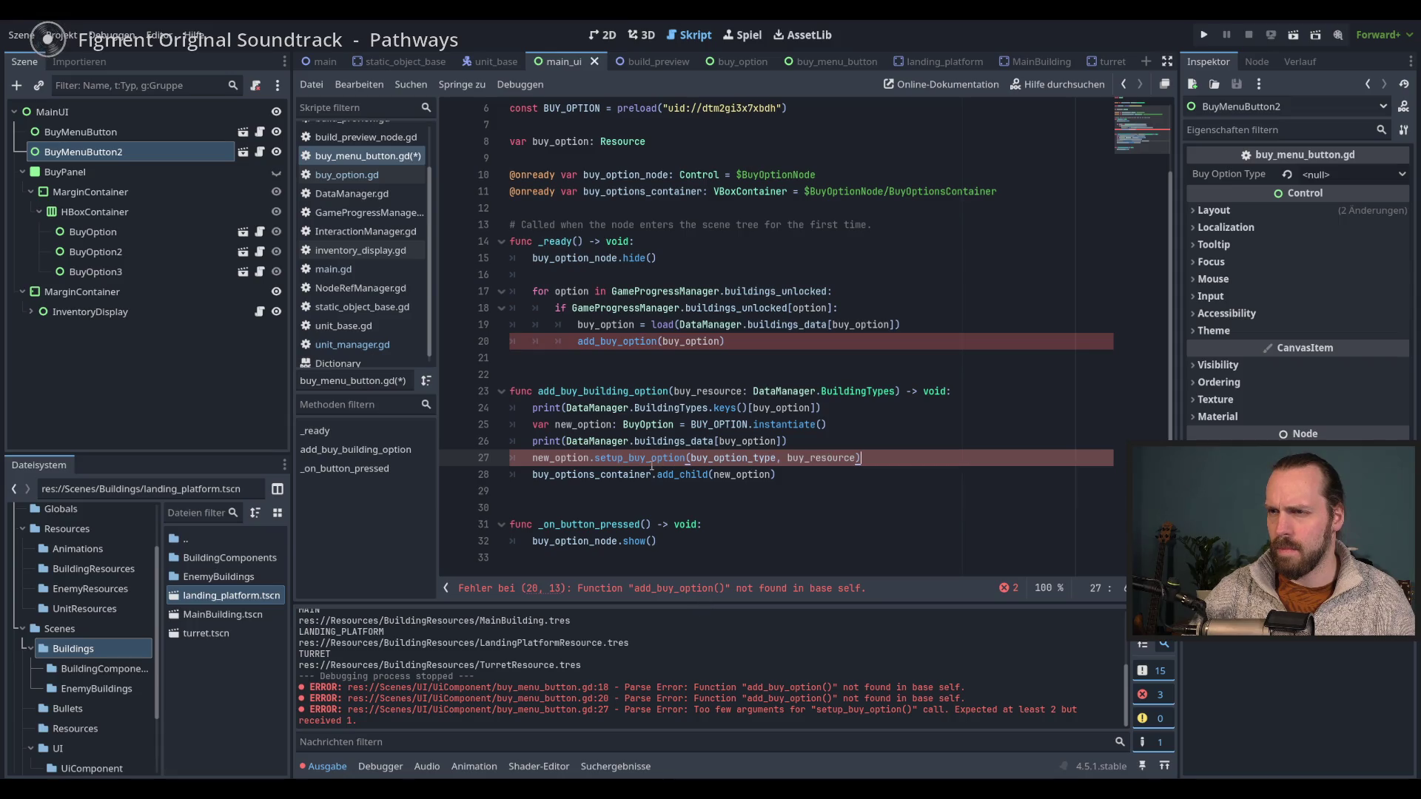
ctrl+click(657, 459)
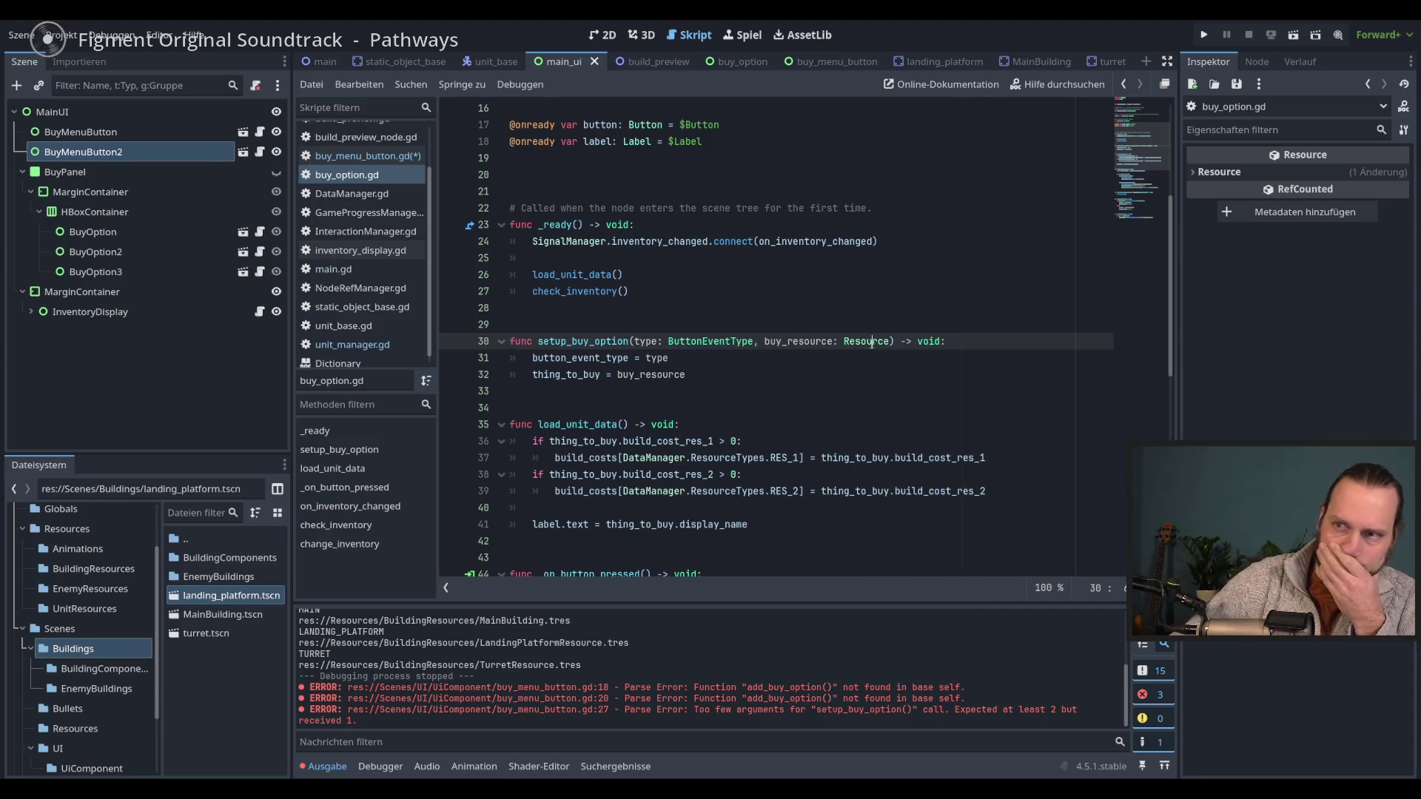
- Back in buy_menu_button.gd, change the buy_resource parameter type to Resource
mouse_move(870, 341)
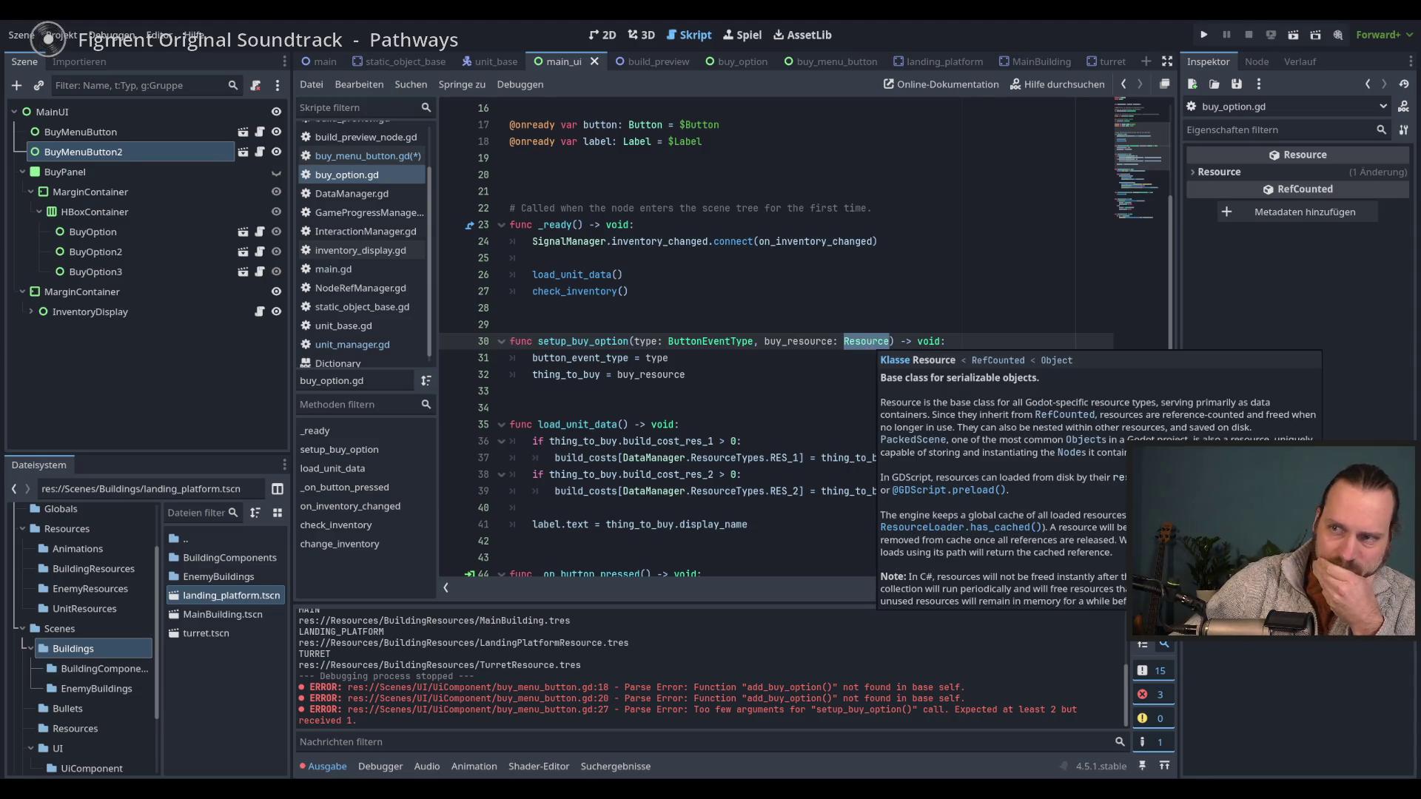
click(807, 366)
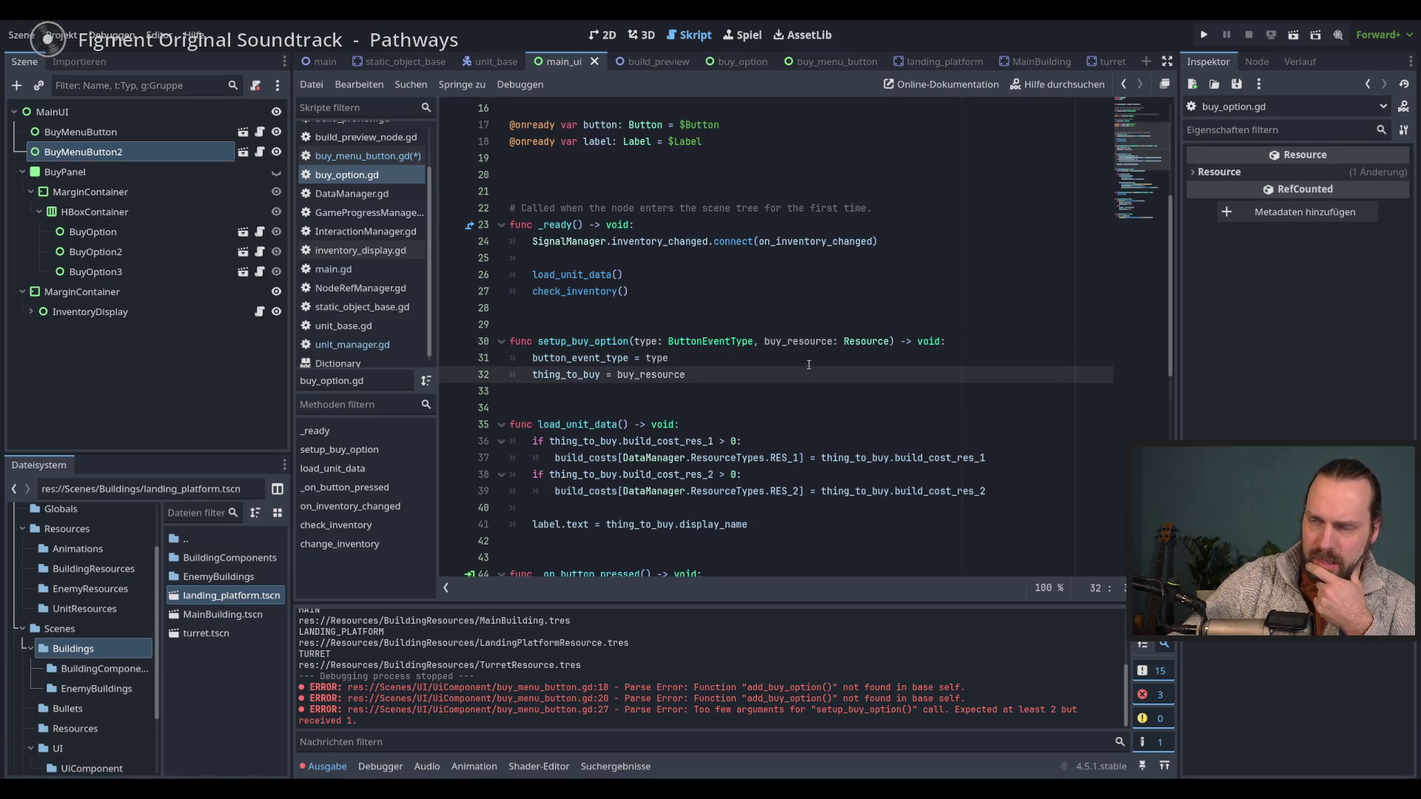
click(812, 373)
key(alt+Left)
key(alt+Left)
key(alt+Left)
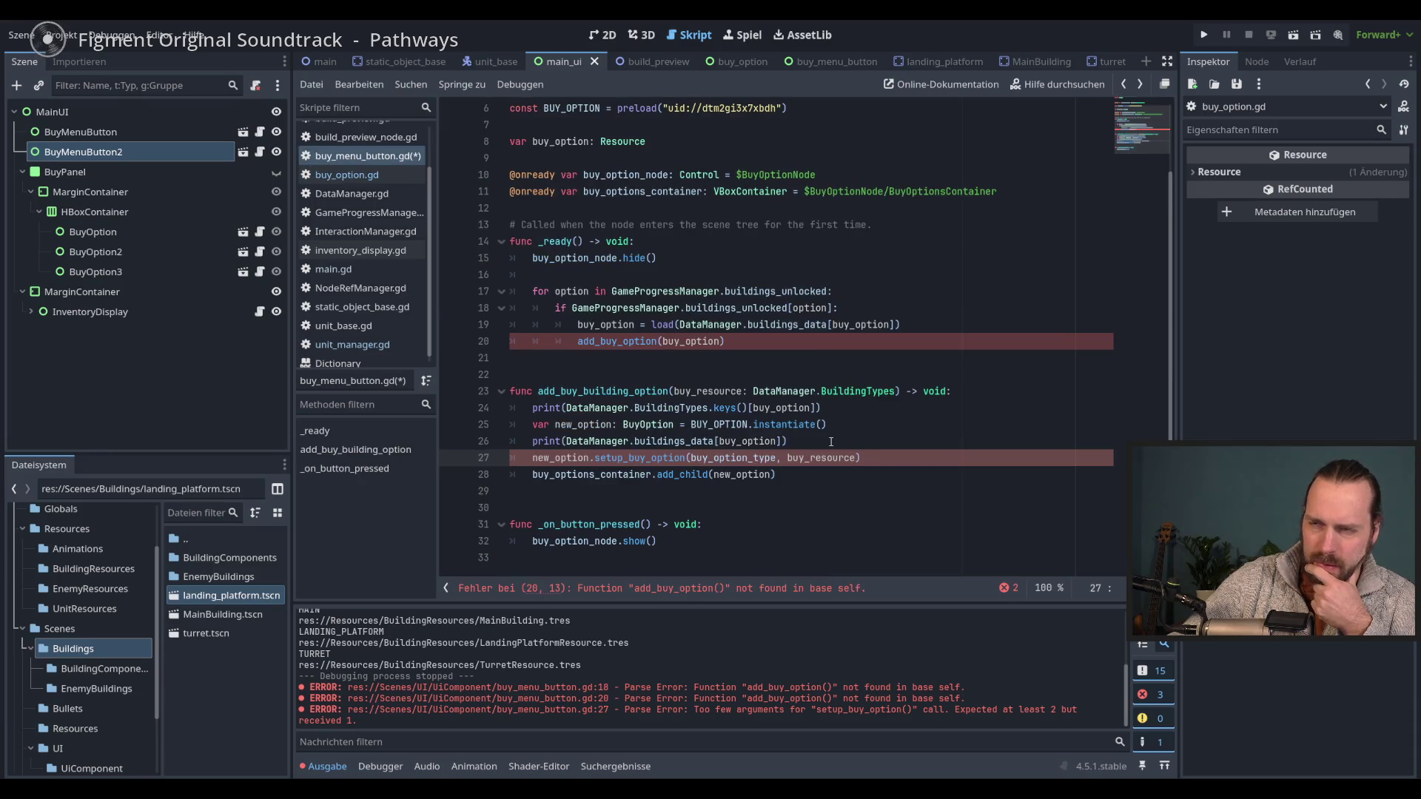
double_click(827, 459)
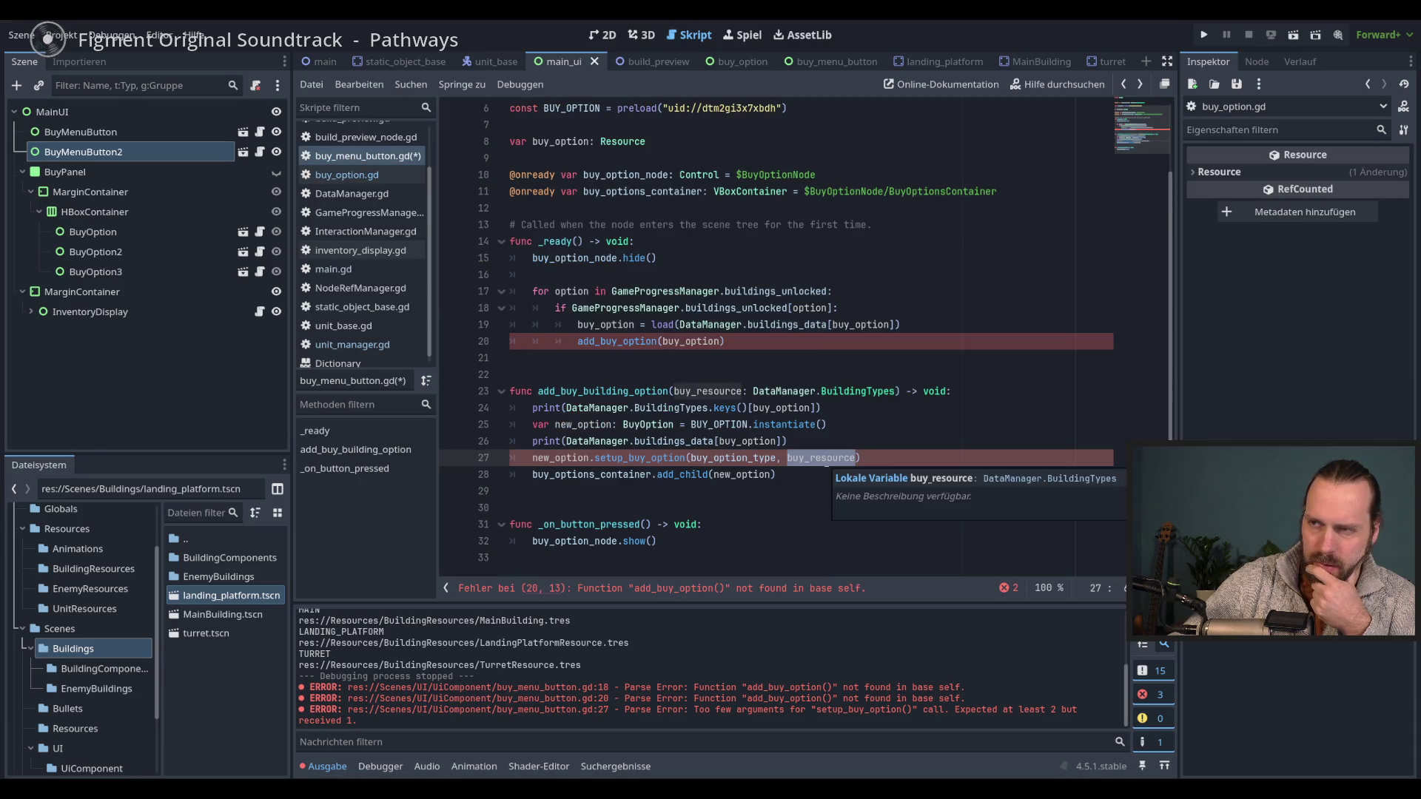
drag(754, 390, 897, 391)
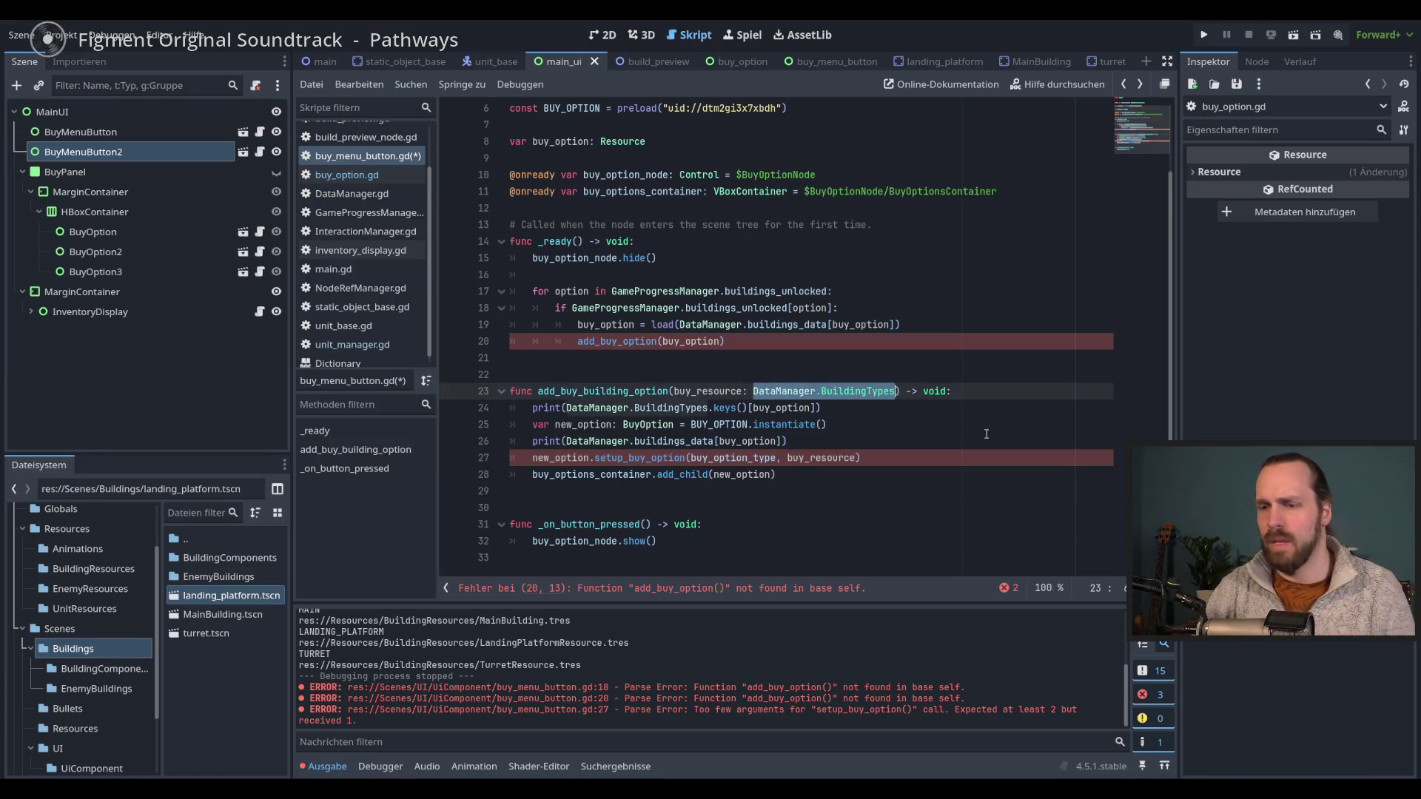
text(Res)
key(Return)
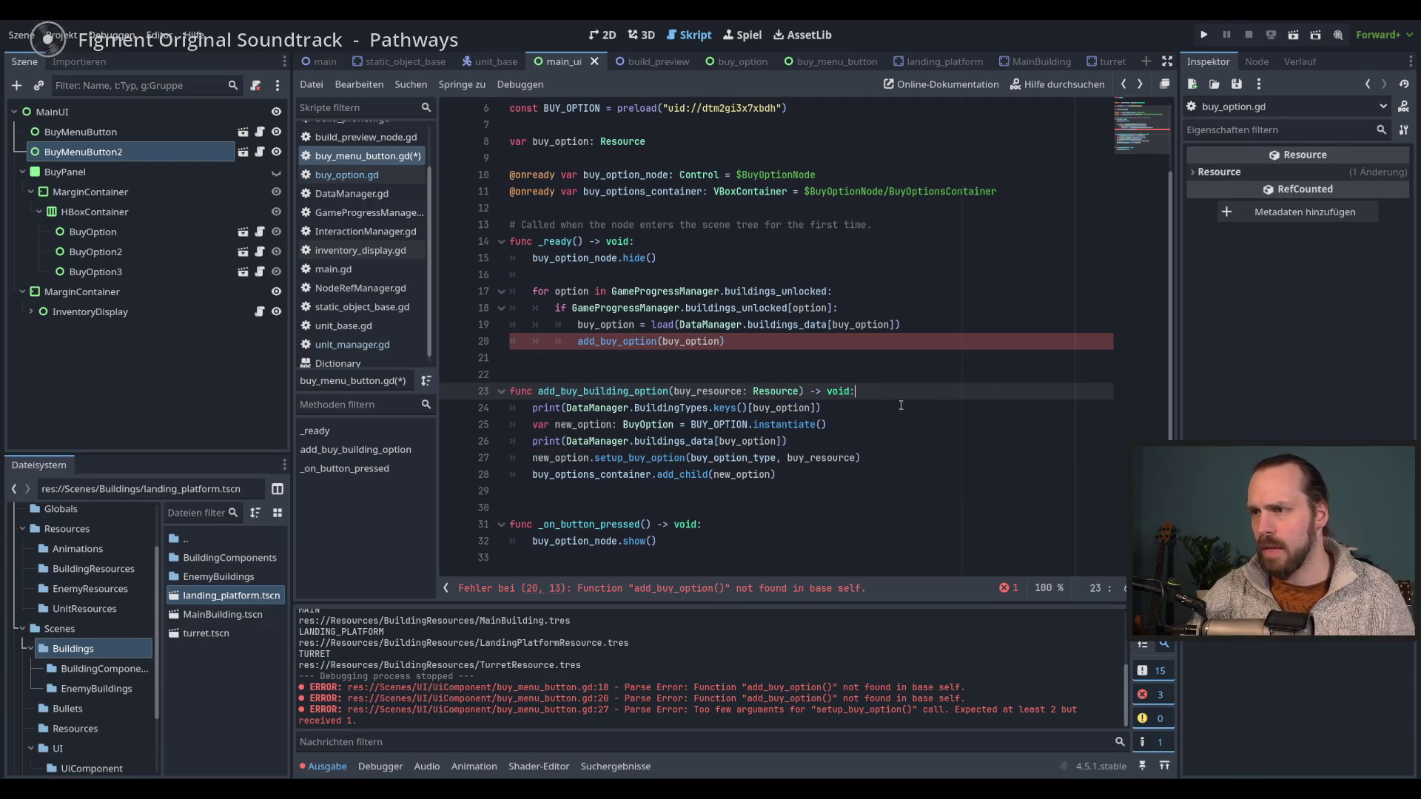
- Rename add_buy_building_option to add_buy_option to match the call, then run the game
double_click(702, 343)
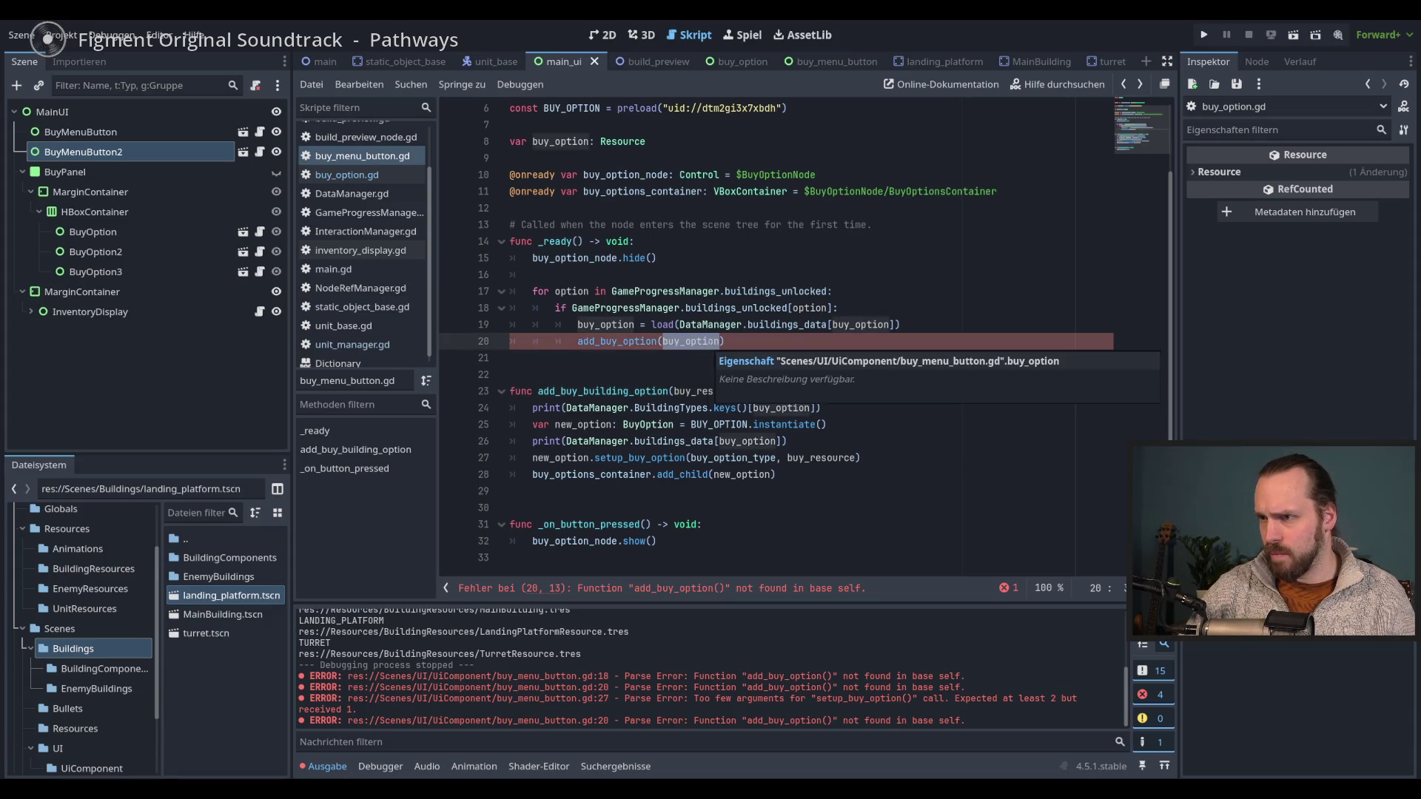
click(764, 341)
double_click(622, 342)
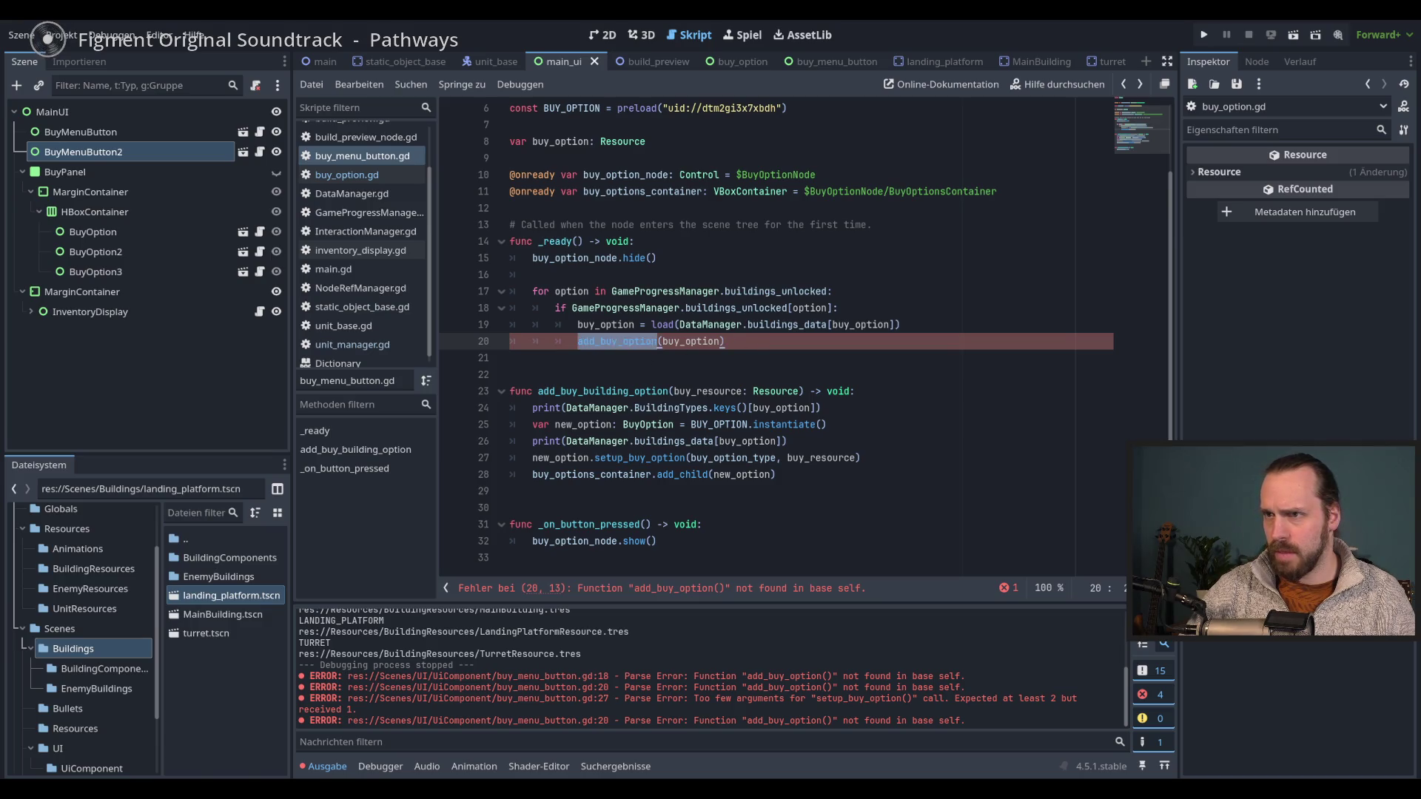
click(633, 391)
drag(634, 391, 583, 390)
key(BackSpace)
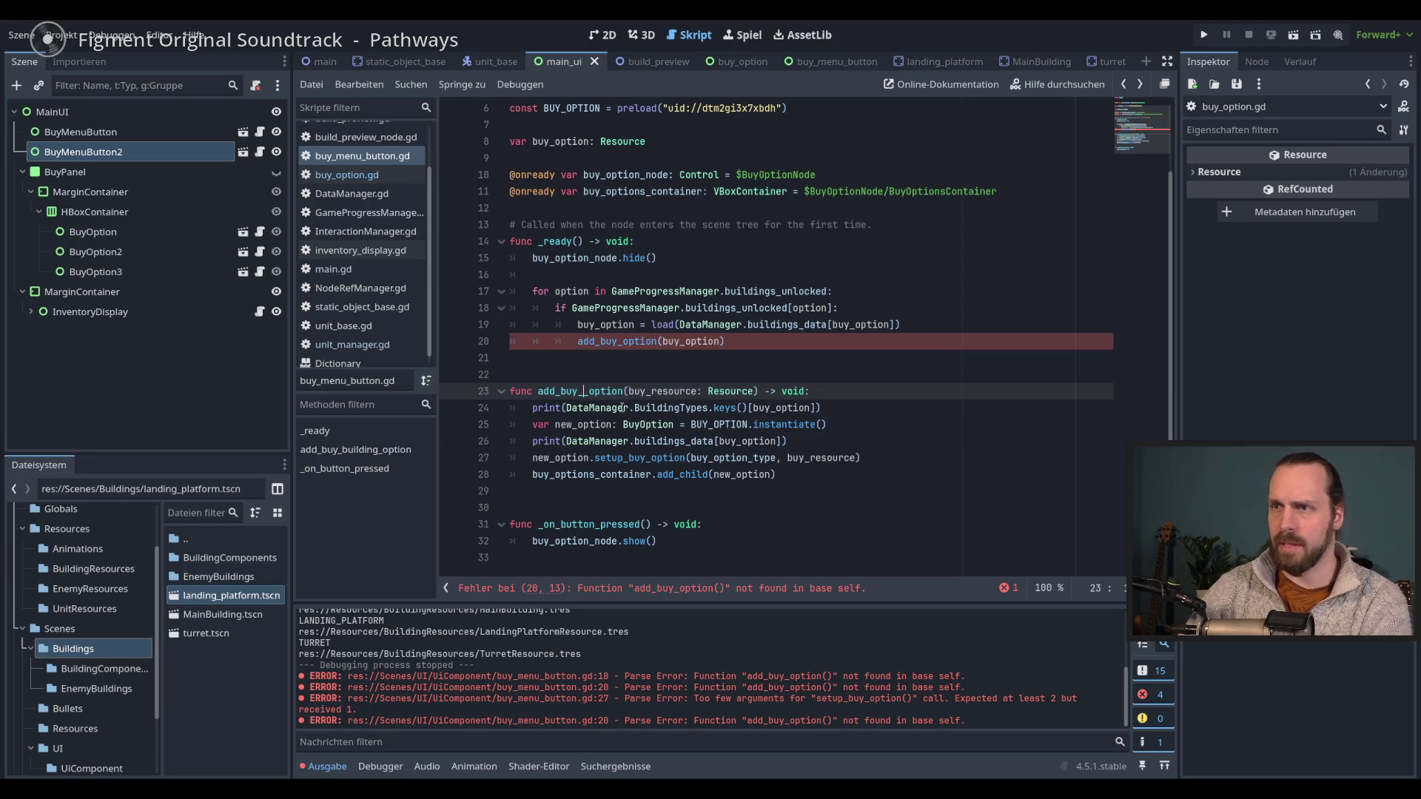
click(925, 444)
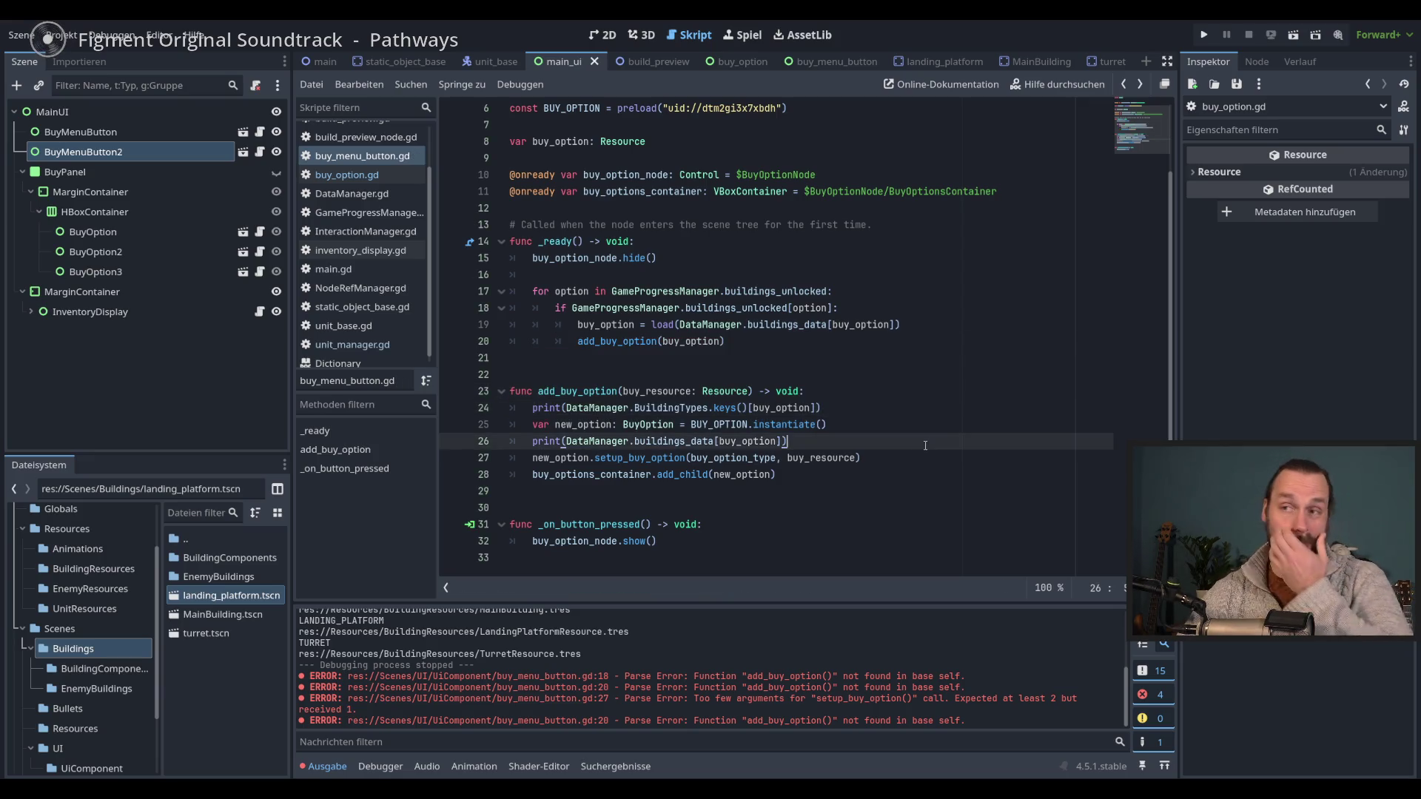
click(916, 458)
click(910, 473)
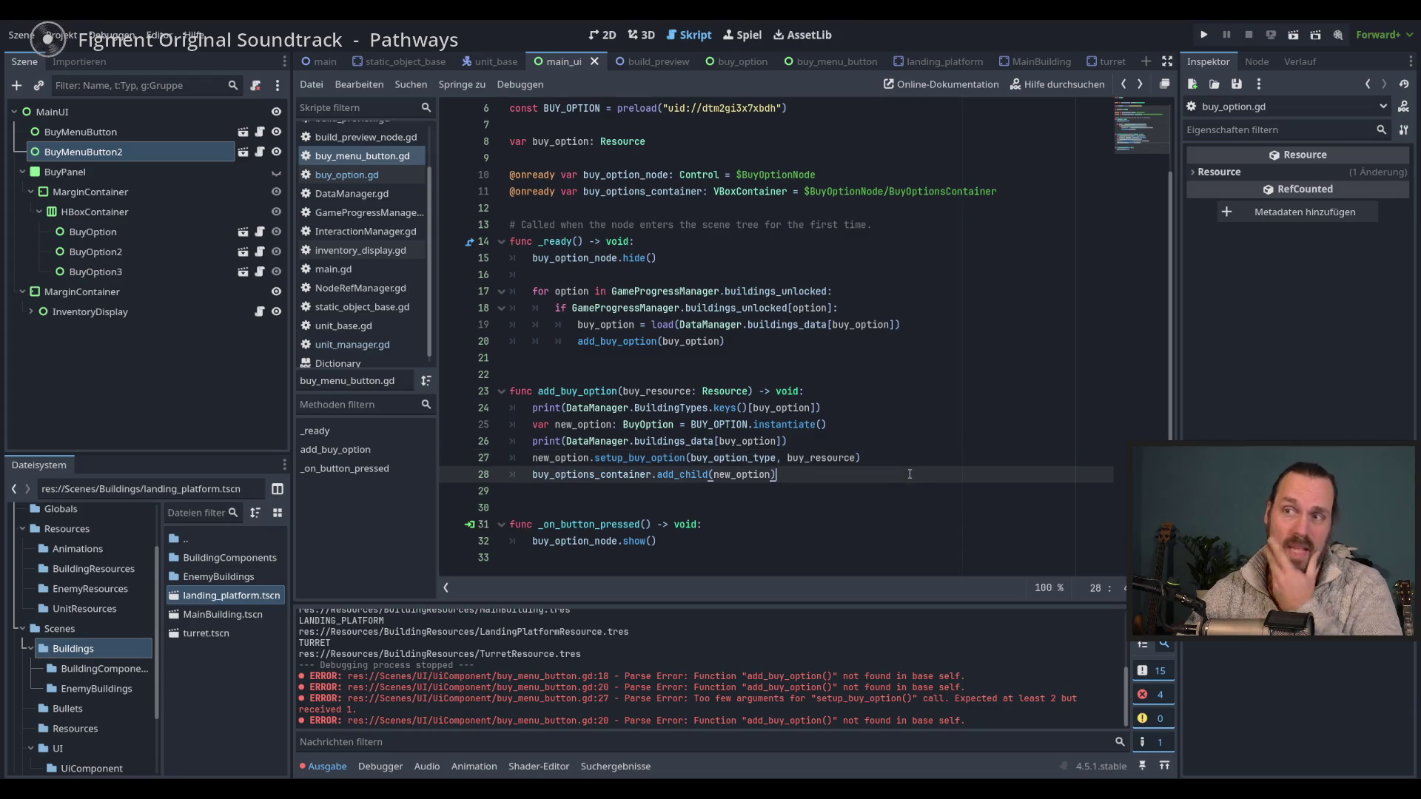
key(F5)
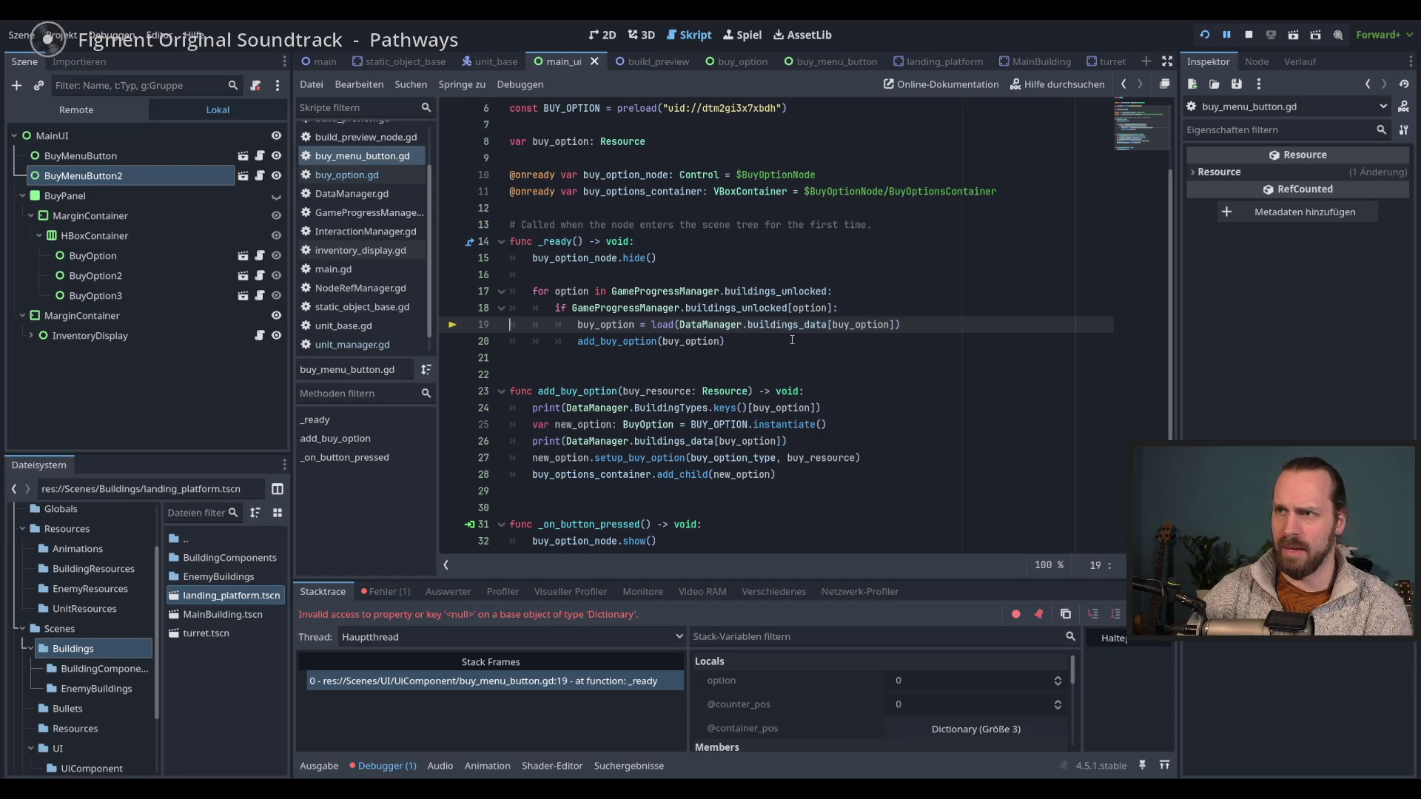
- Stop the crashed game and inspect the buy_option key and its declaration at line 19
click(792, 340)
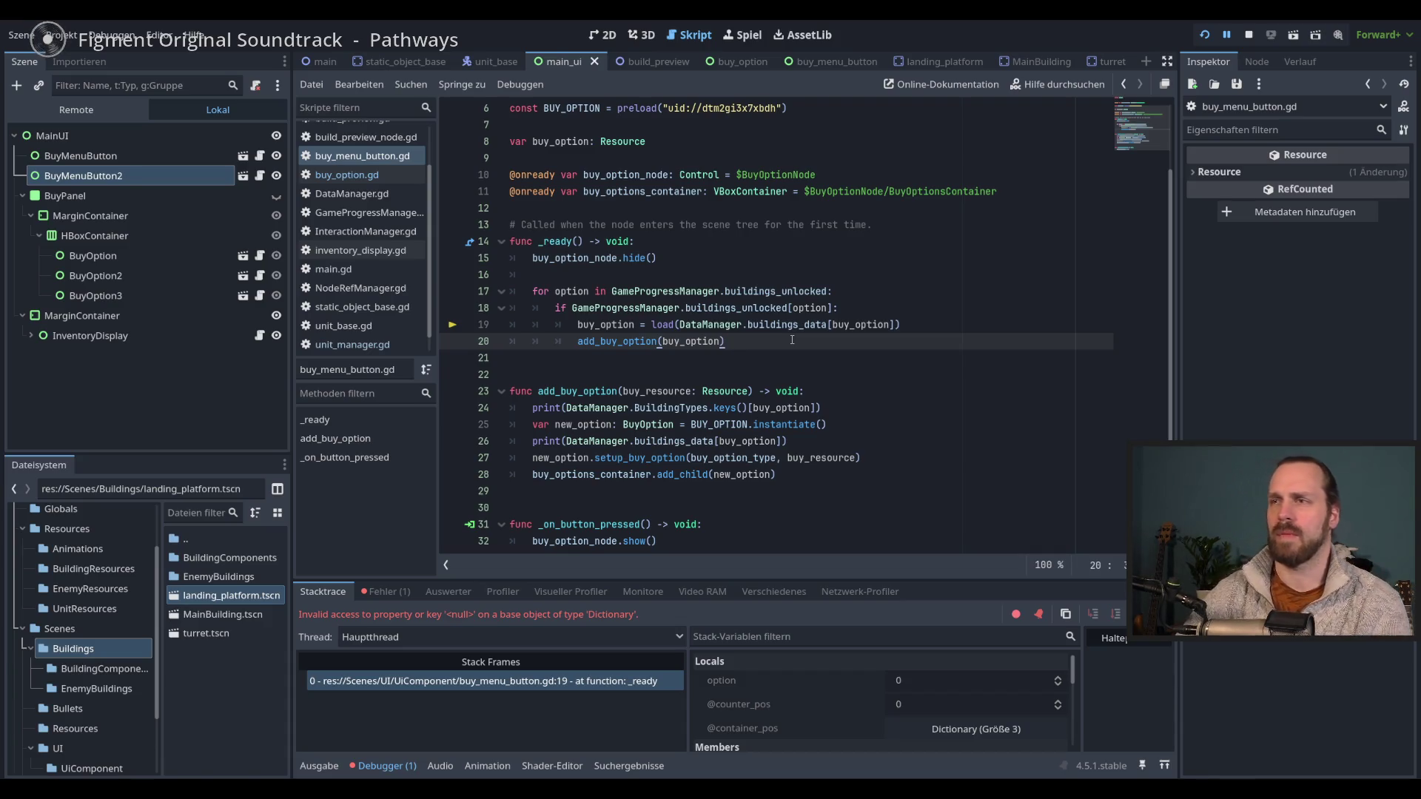
key(F8)
double_click(861, 324)
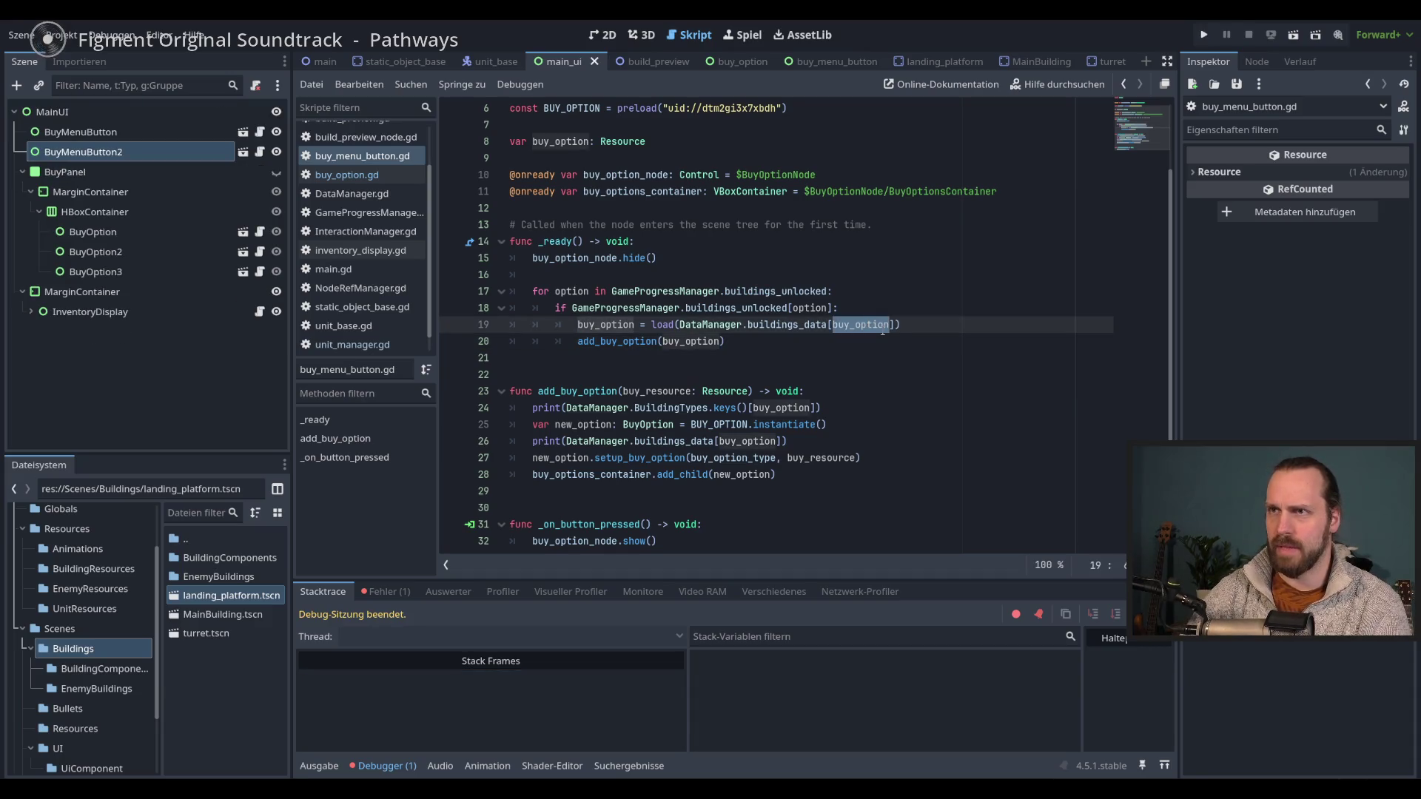
double_click(535, 140)
click(897, 325)
key(Down)
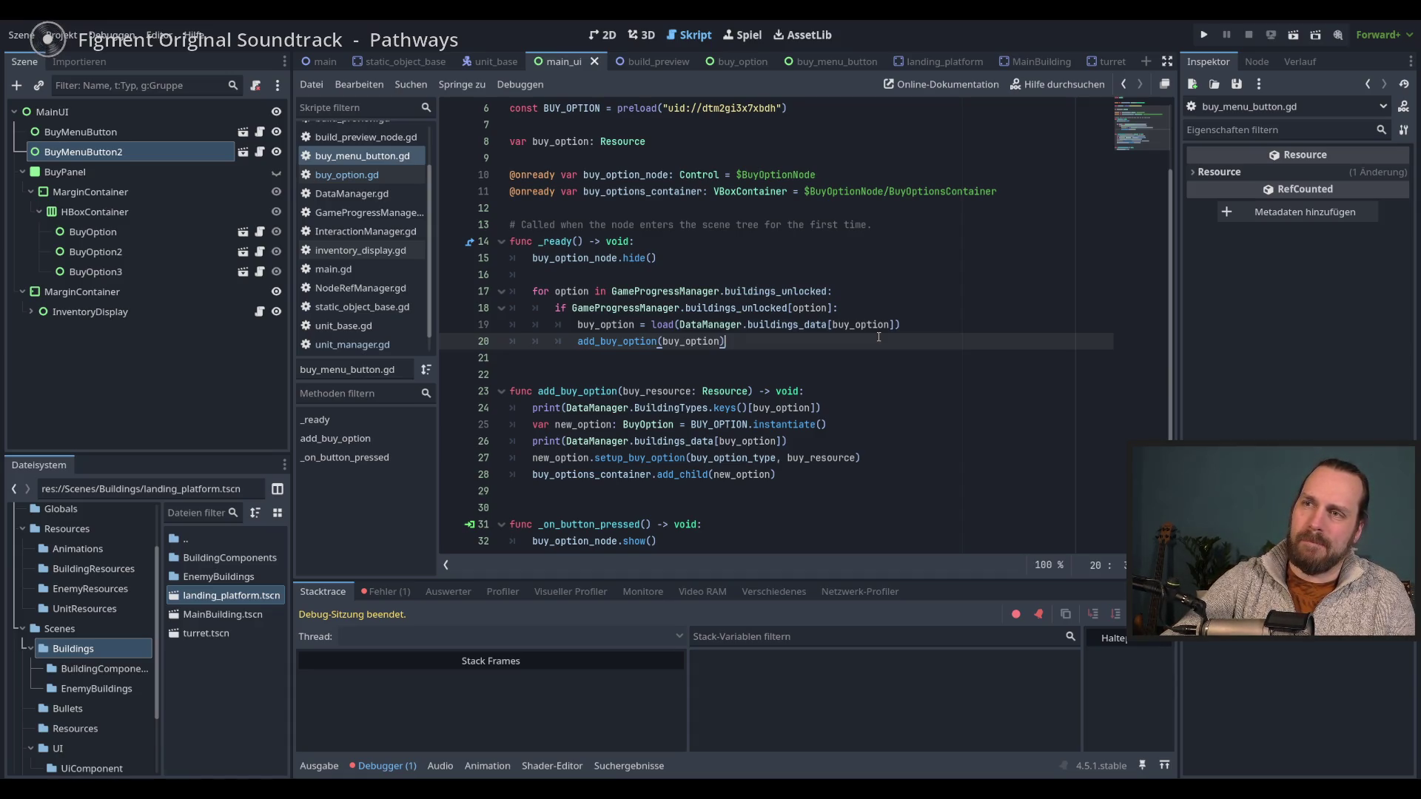
mouse_move(851, 325)
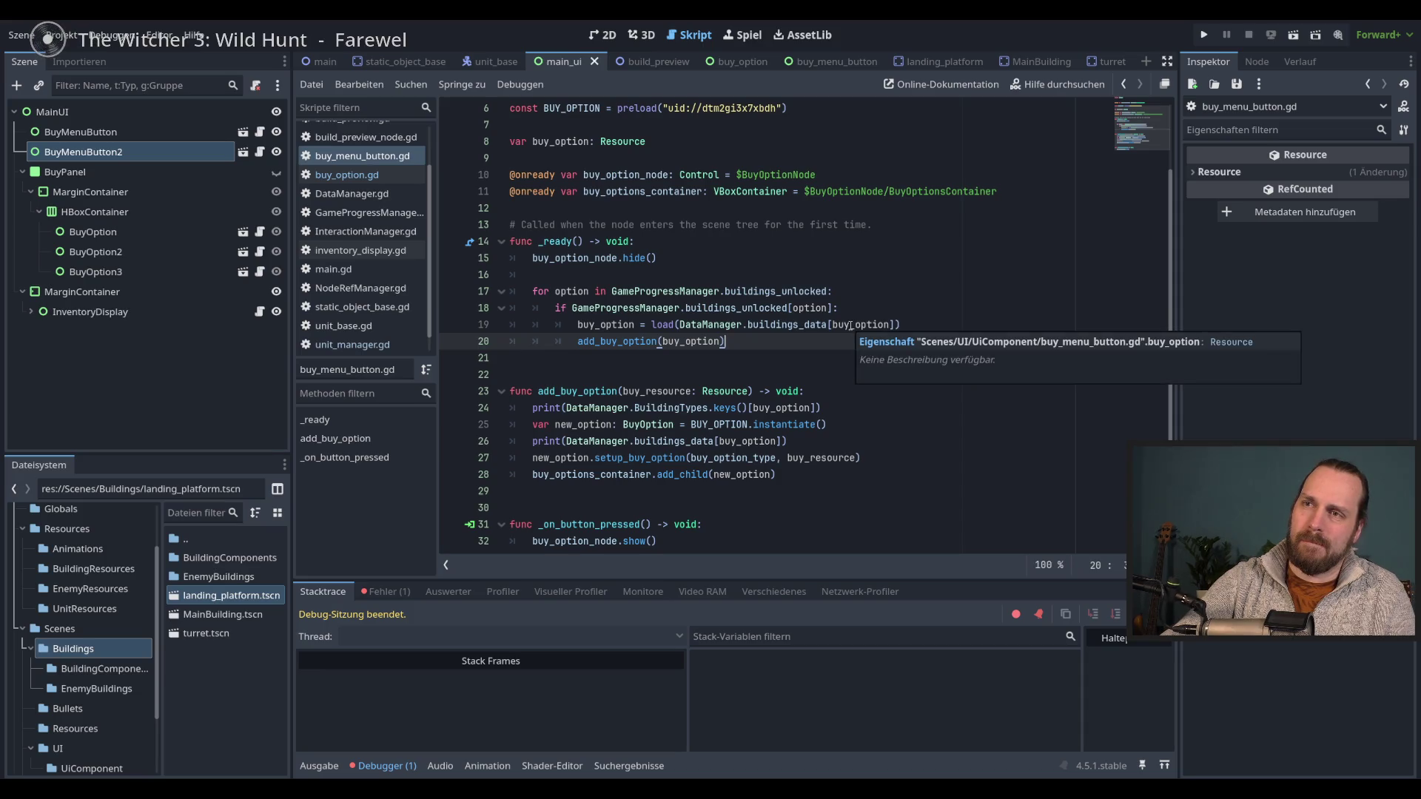
click(908, 323)
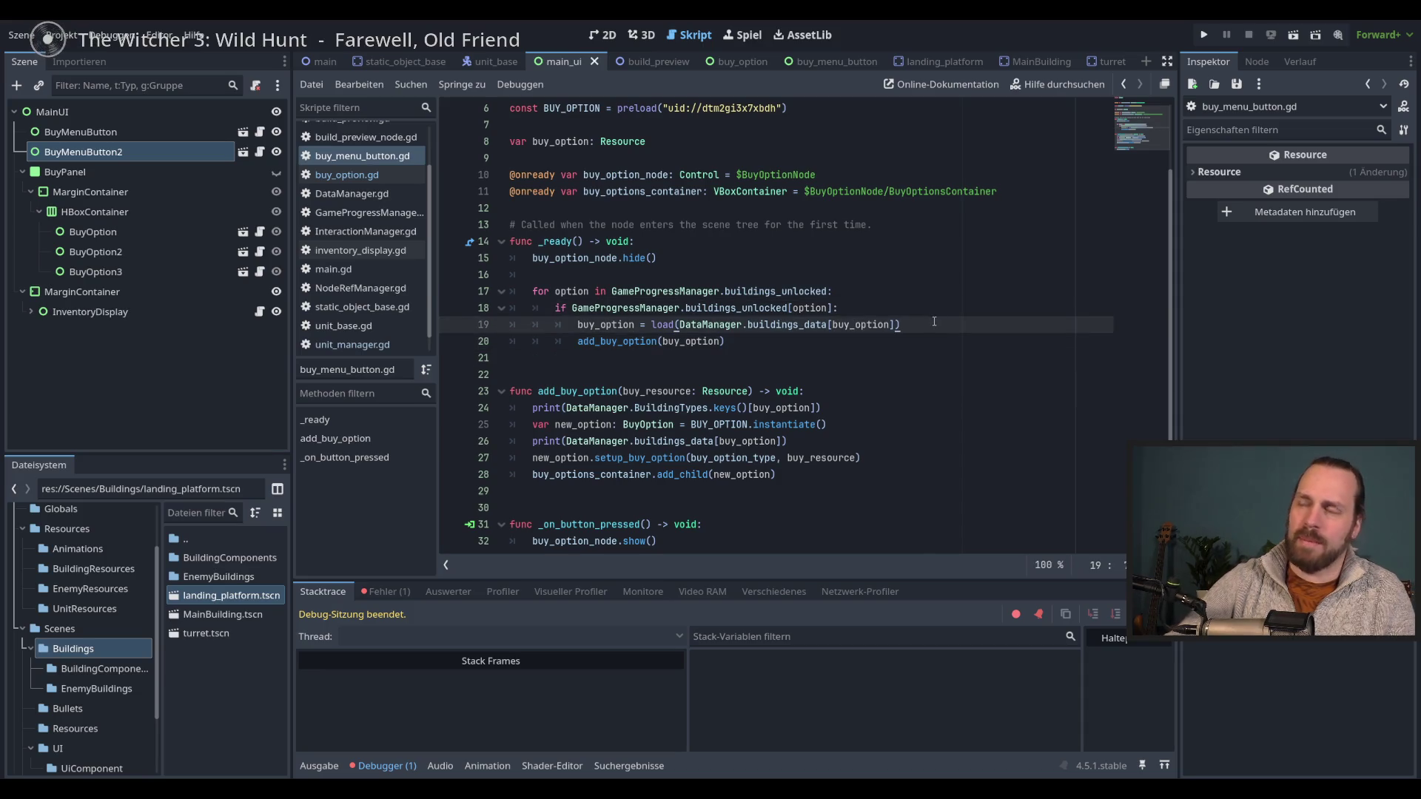
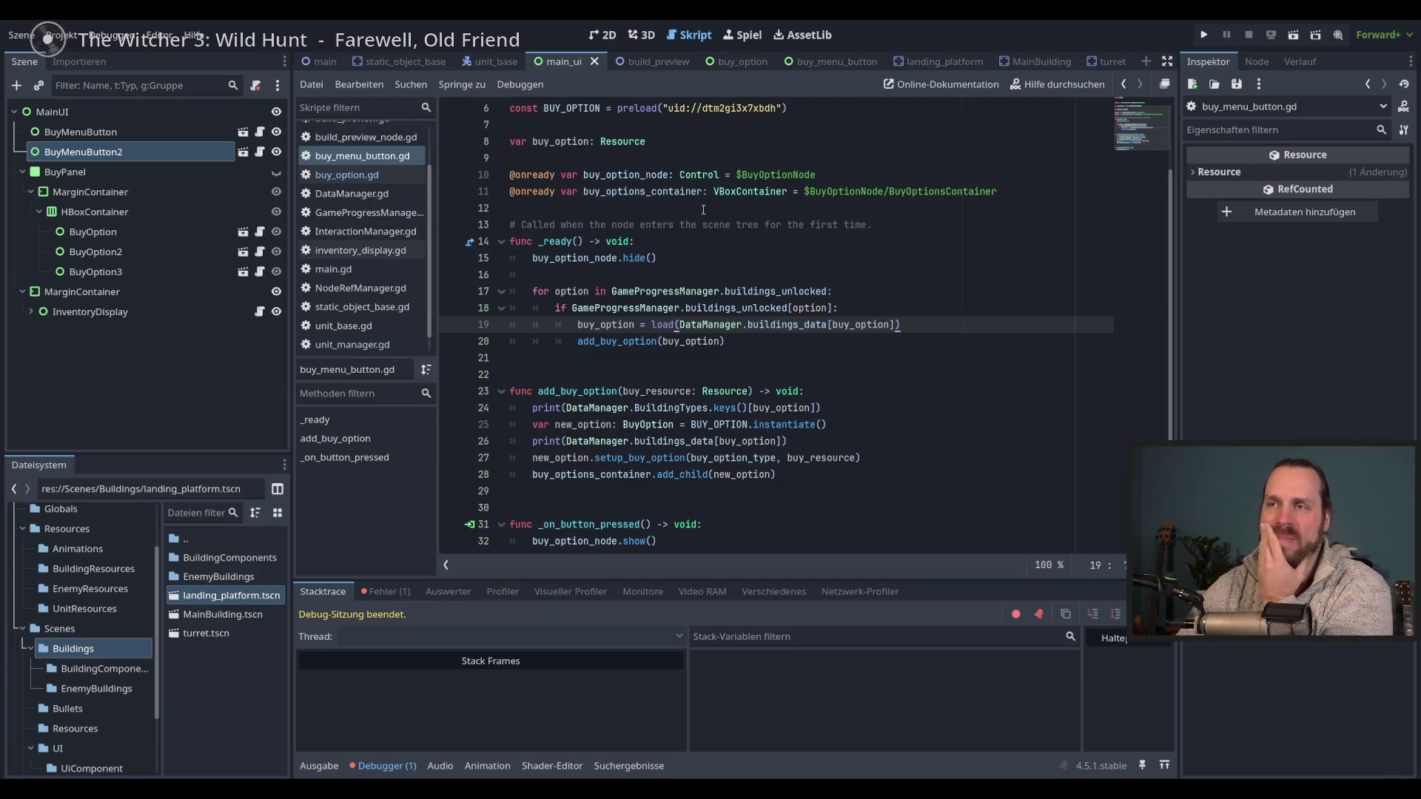
- Compare buy_option and option in the line 19 lookup, then jump to buildings_unlocked in GameProgressManager.gd
double_click(866, 325)
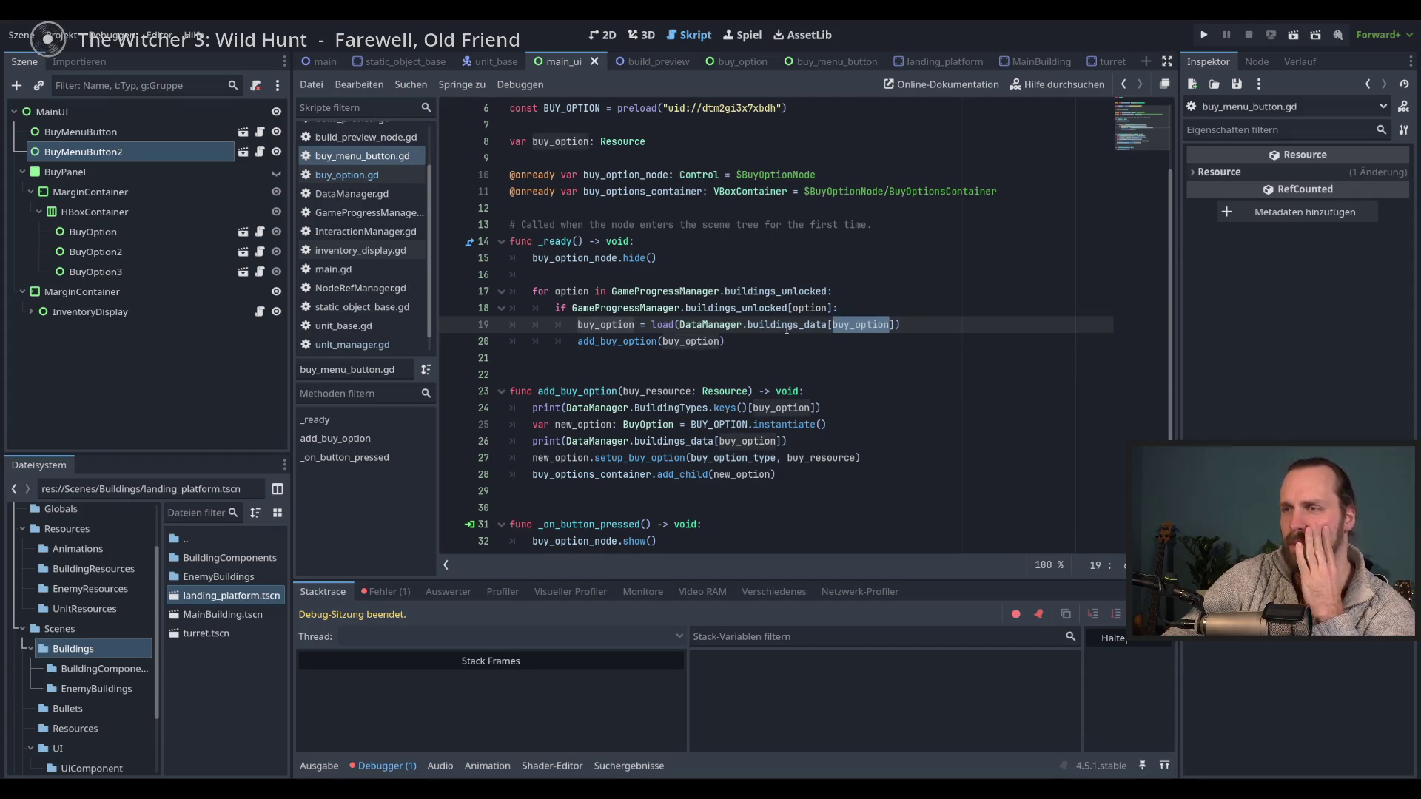
click(670, 391)
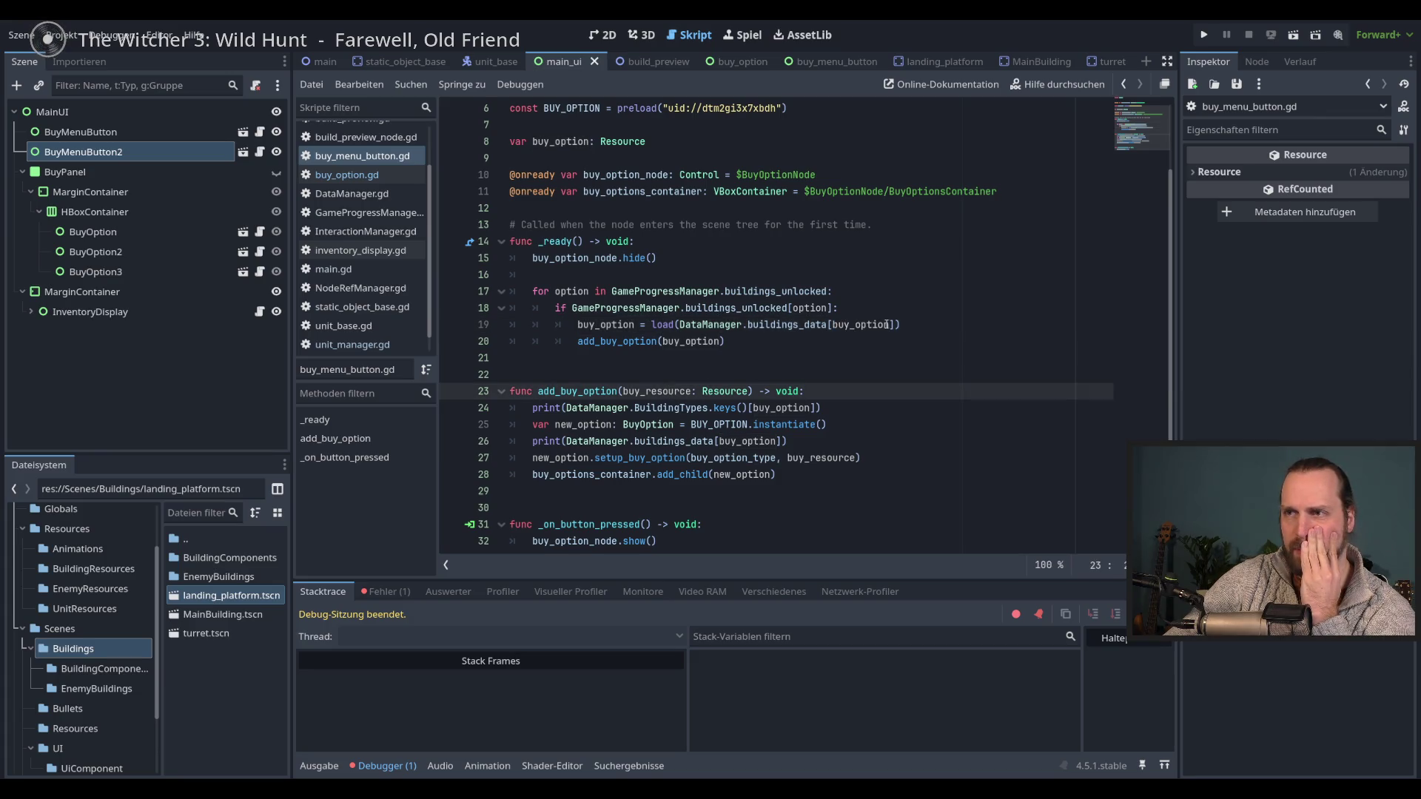
double_click(860, 326)
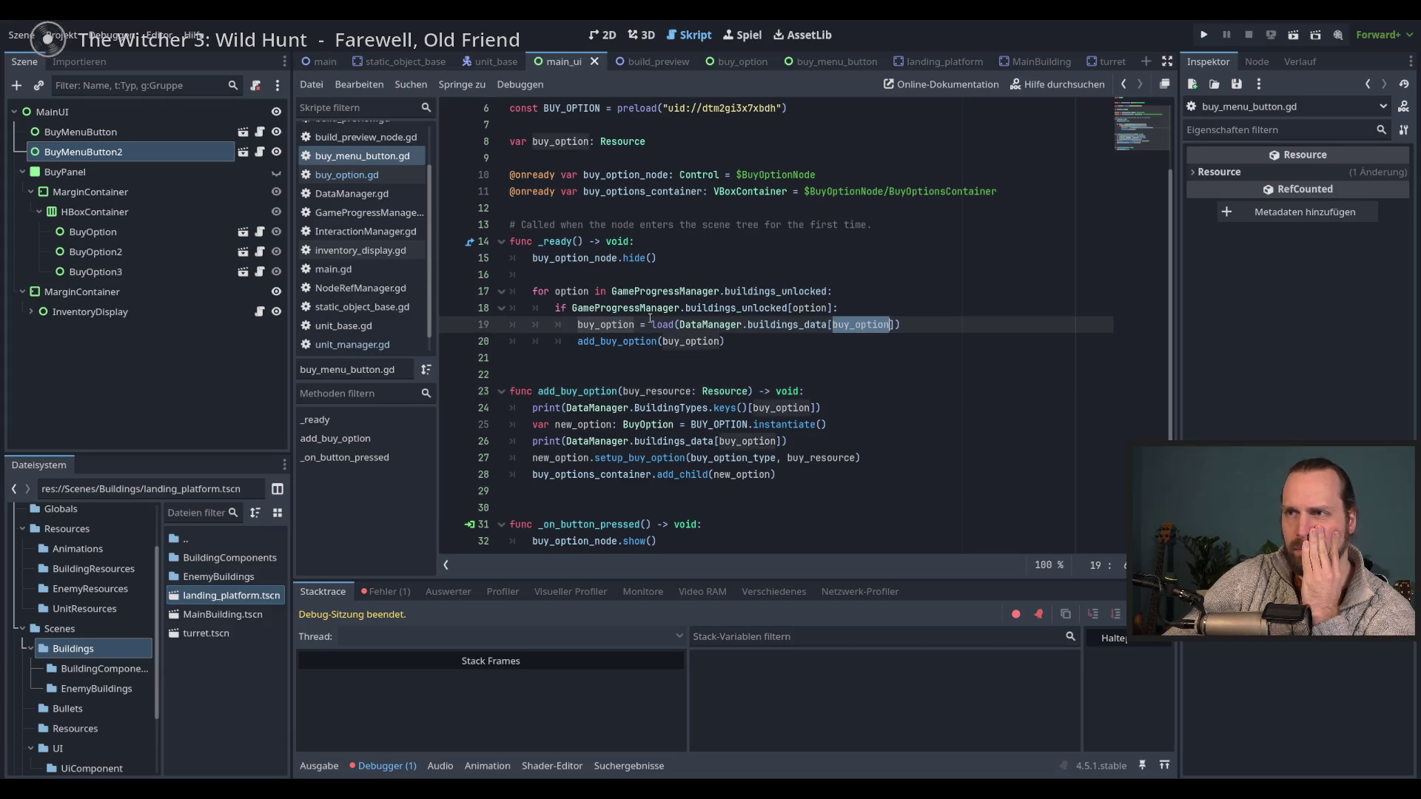
double_click(574, 292)
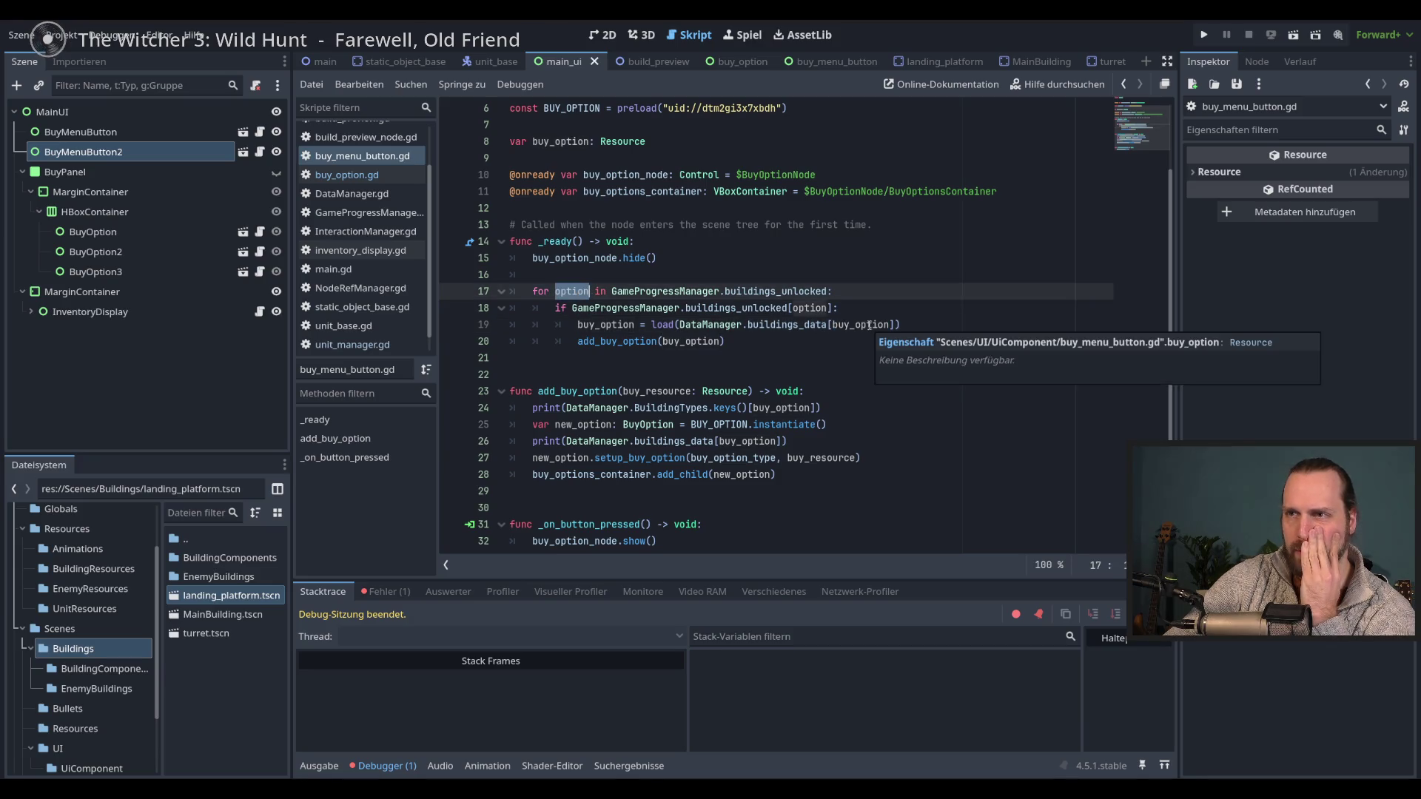
mouse_move(854, 326)
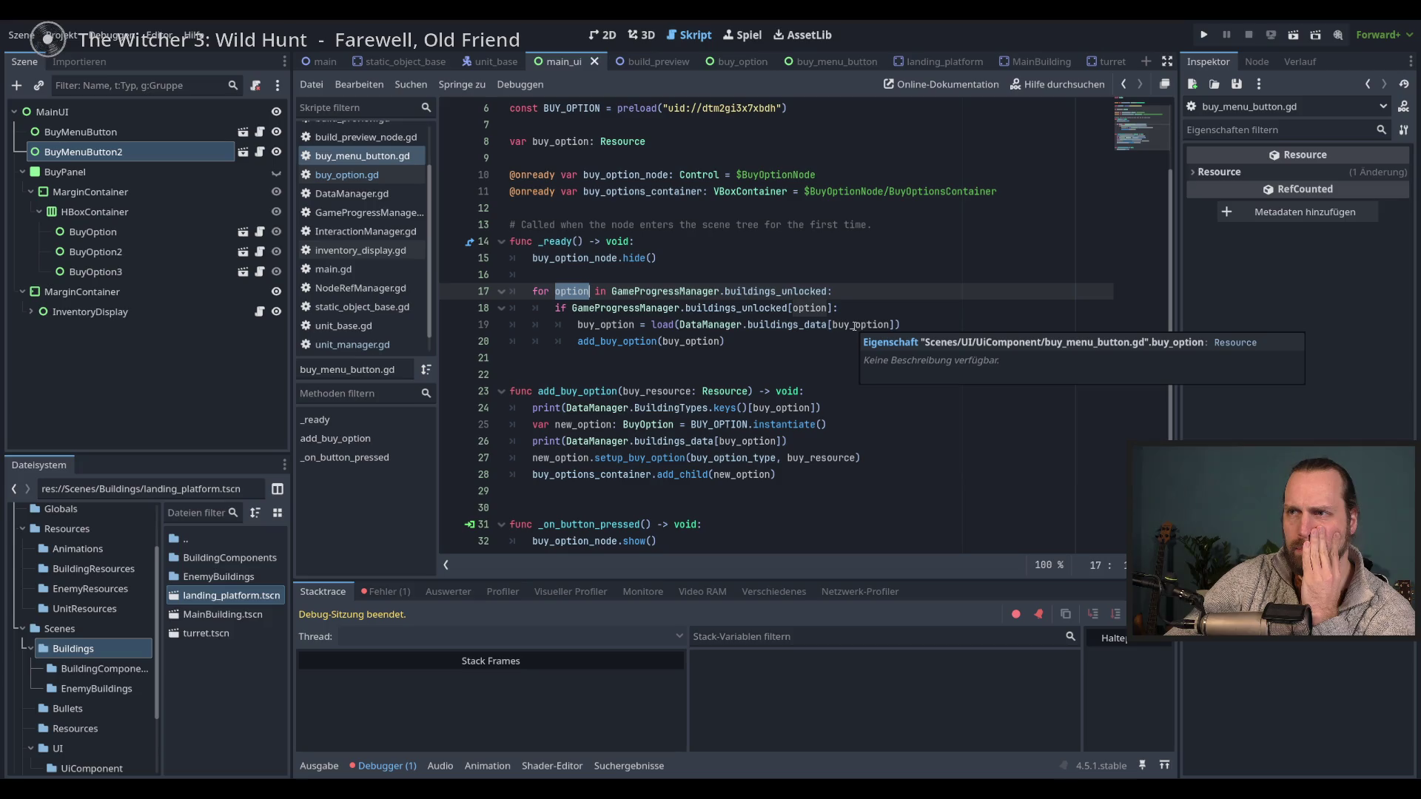
click(915, 327)
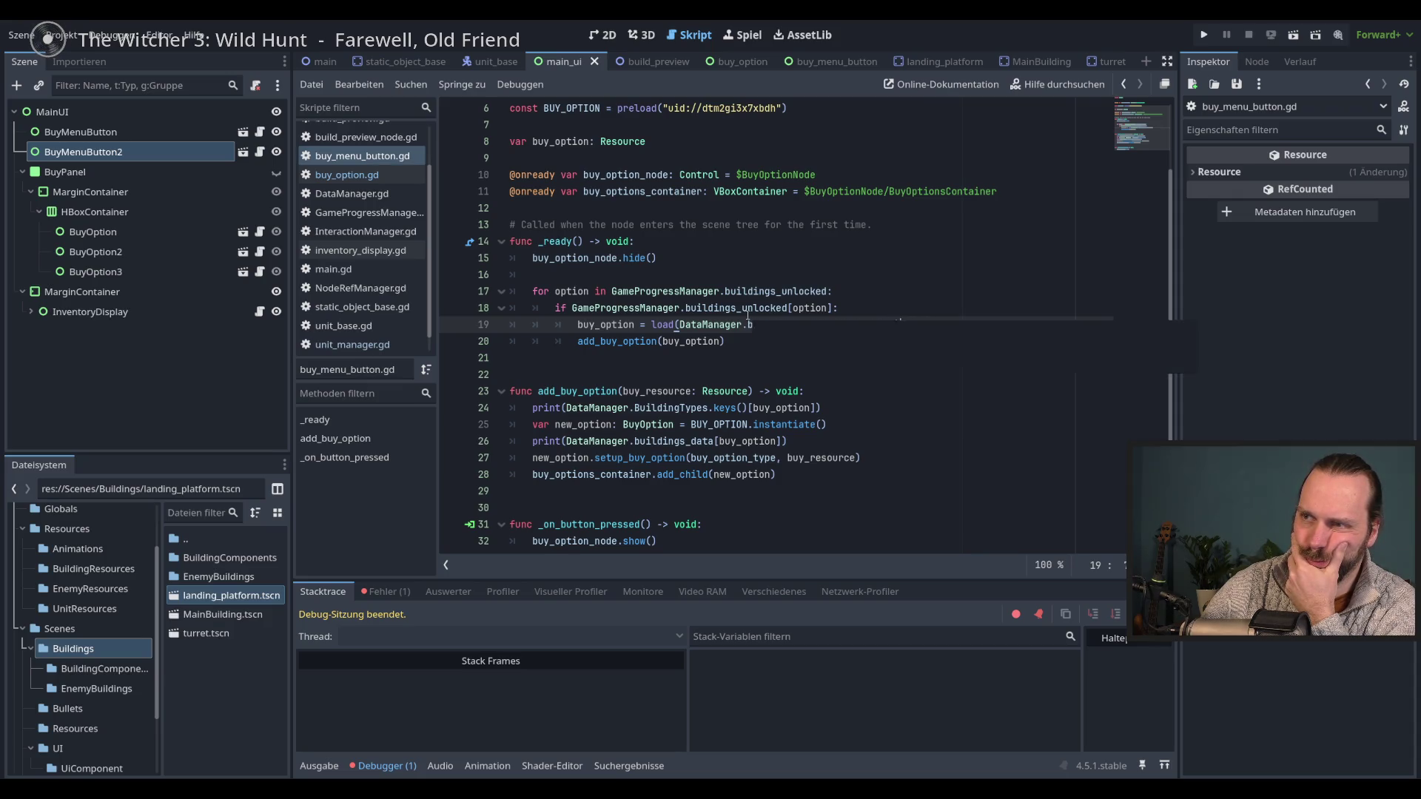
click(702, 291)
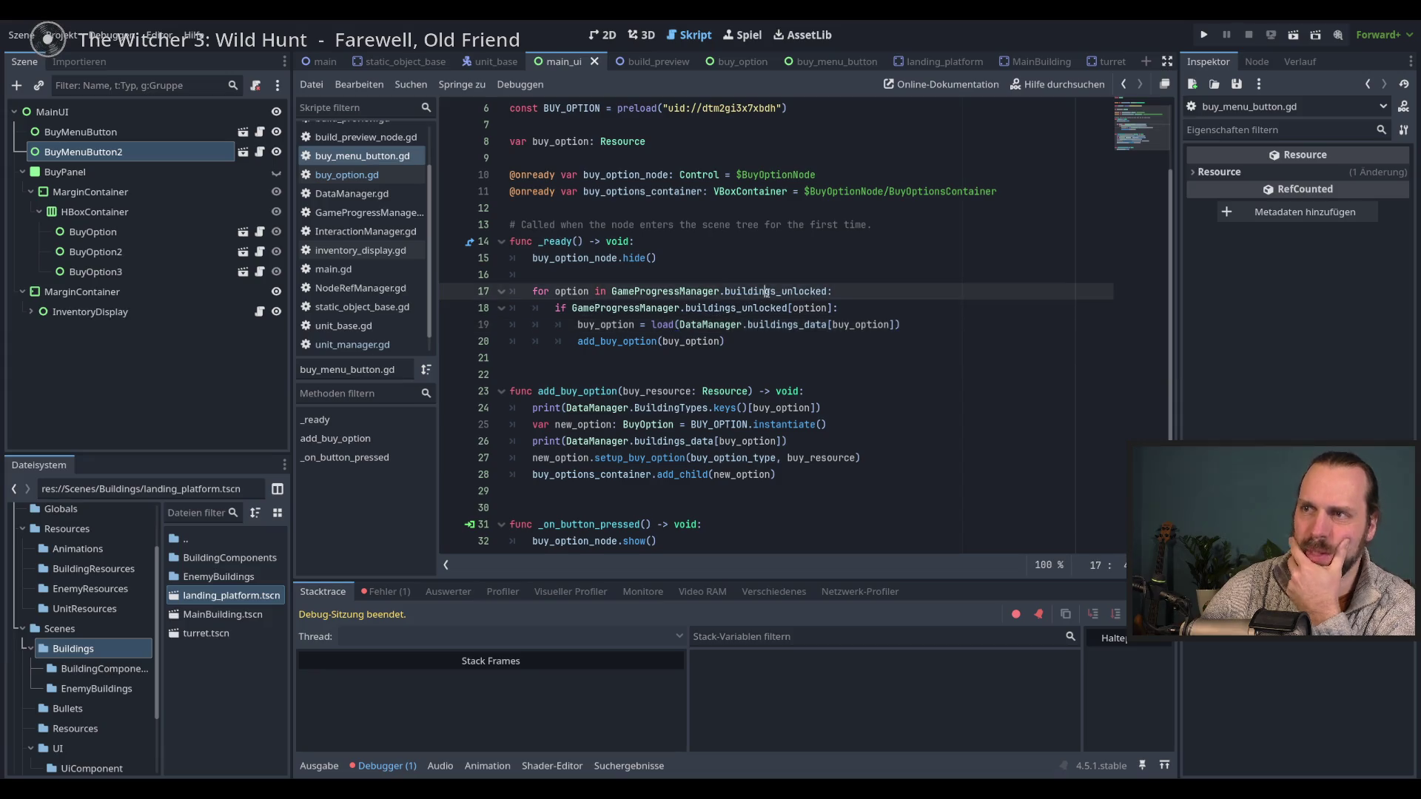
ctrl+click(768, 291)
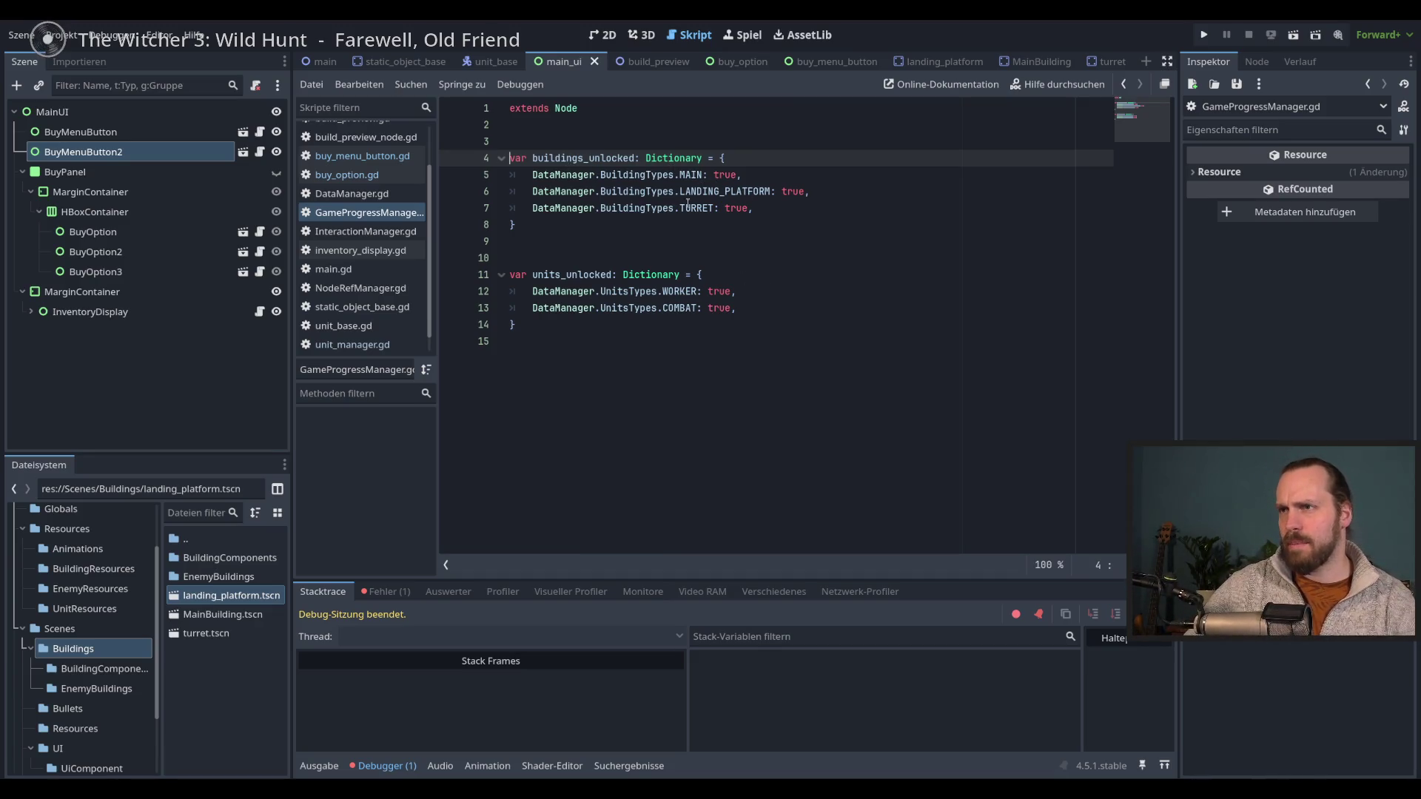
- Back in buy_menu_button.gd, add a print(option) line under the loop header
key(alt+Left)
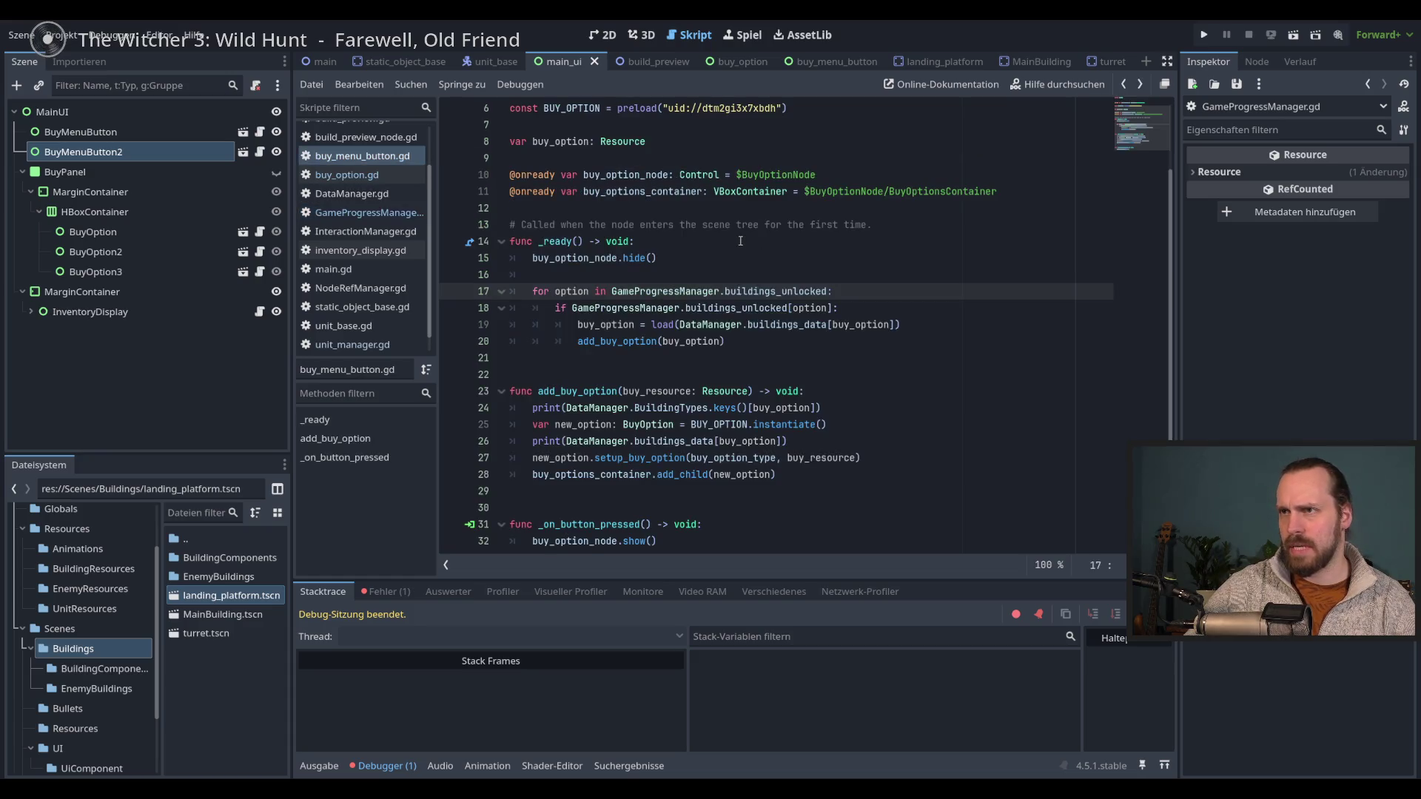
double_click(558, 290)
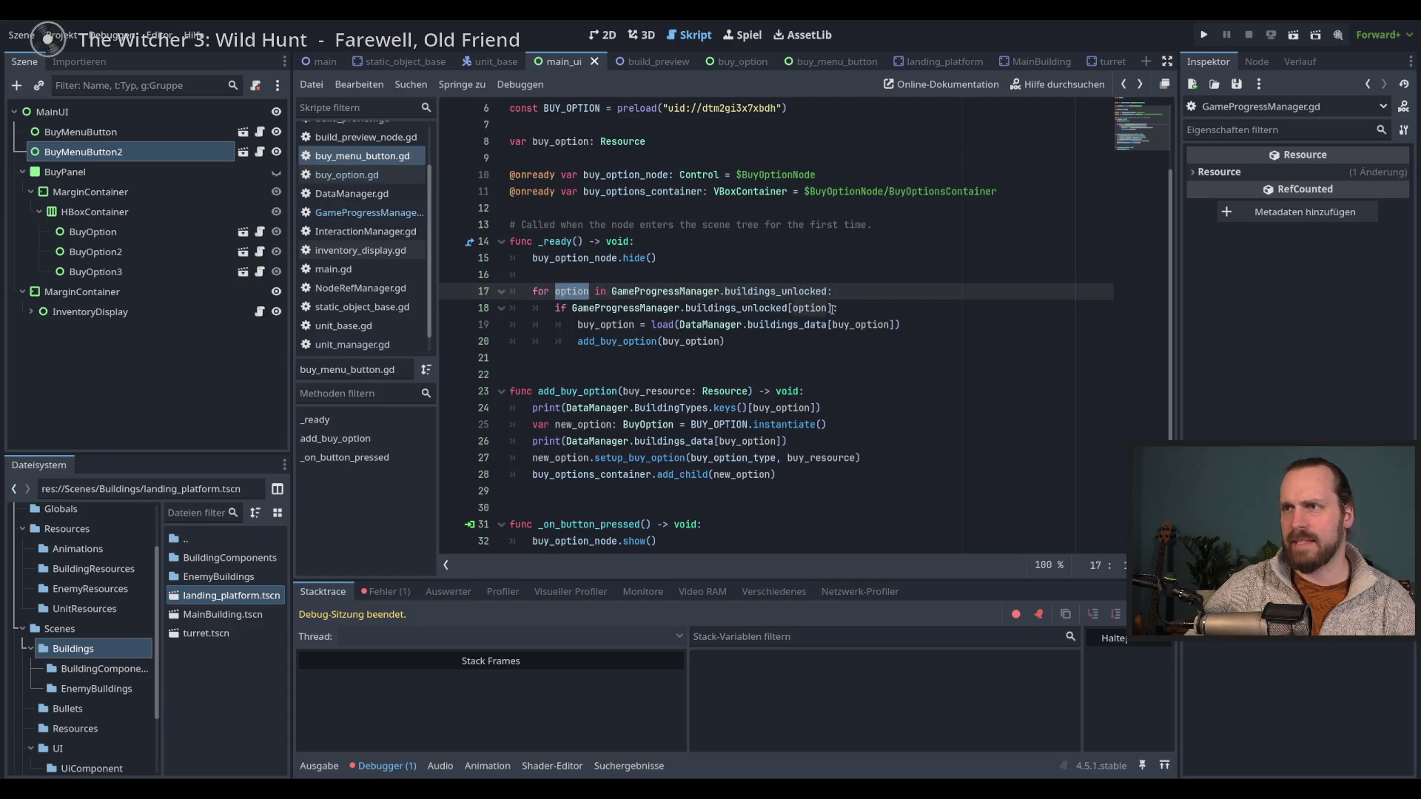
key(End)
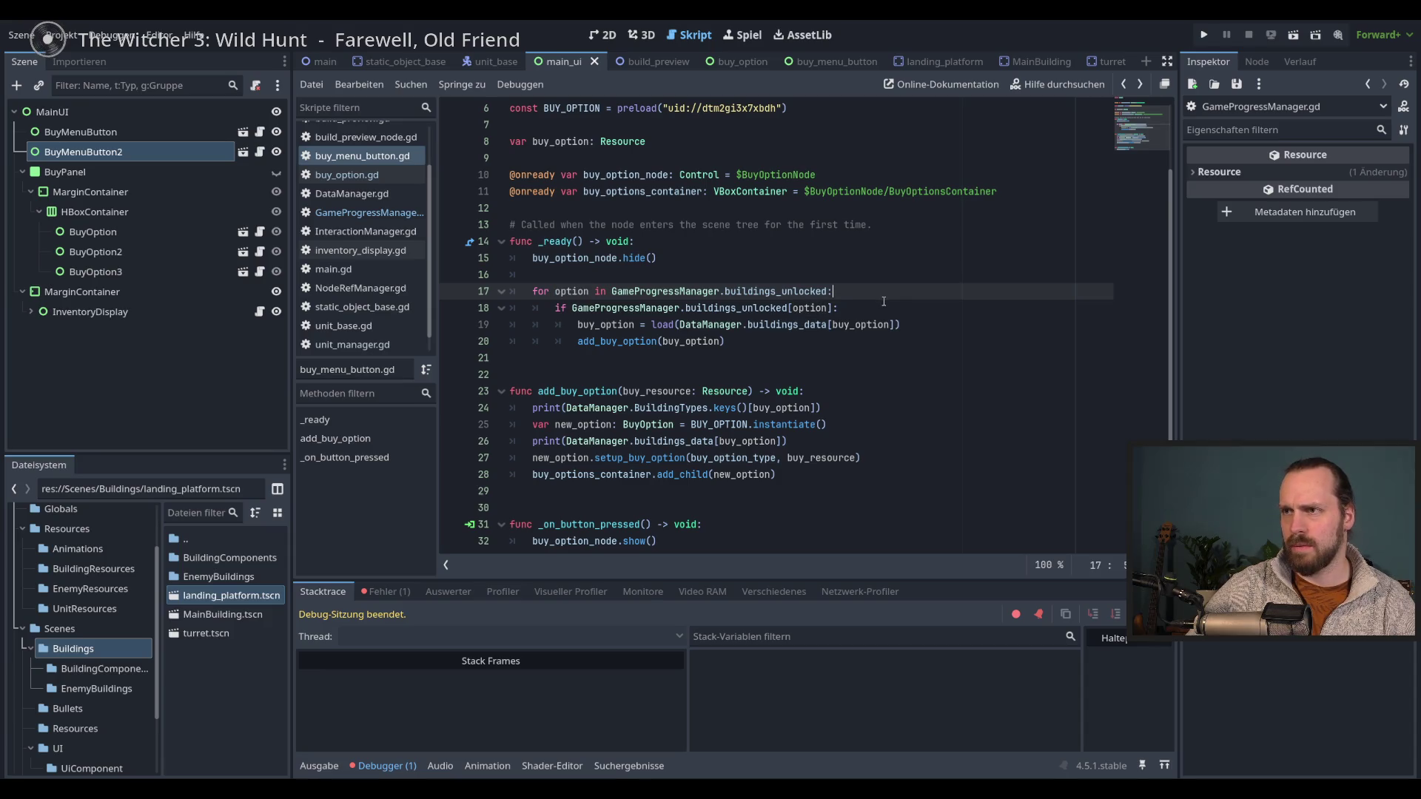
key(Return)
text(print()
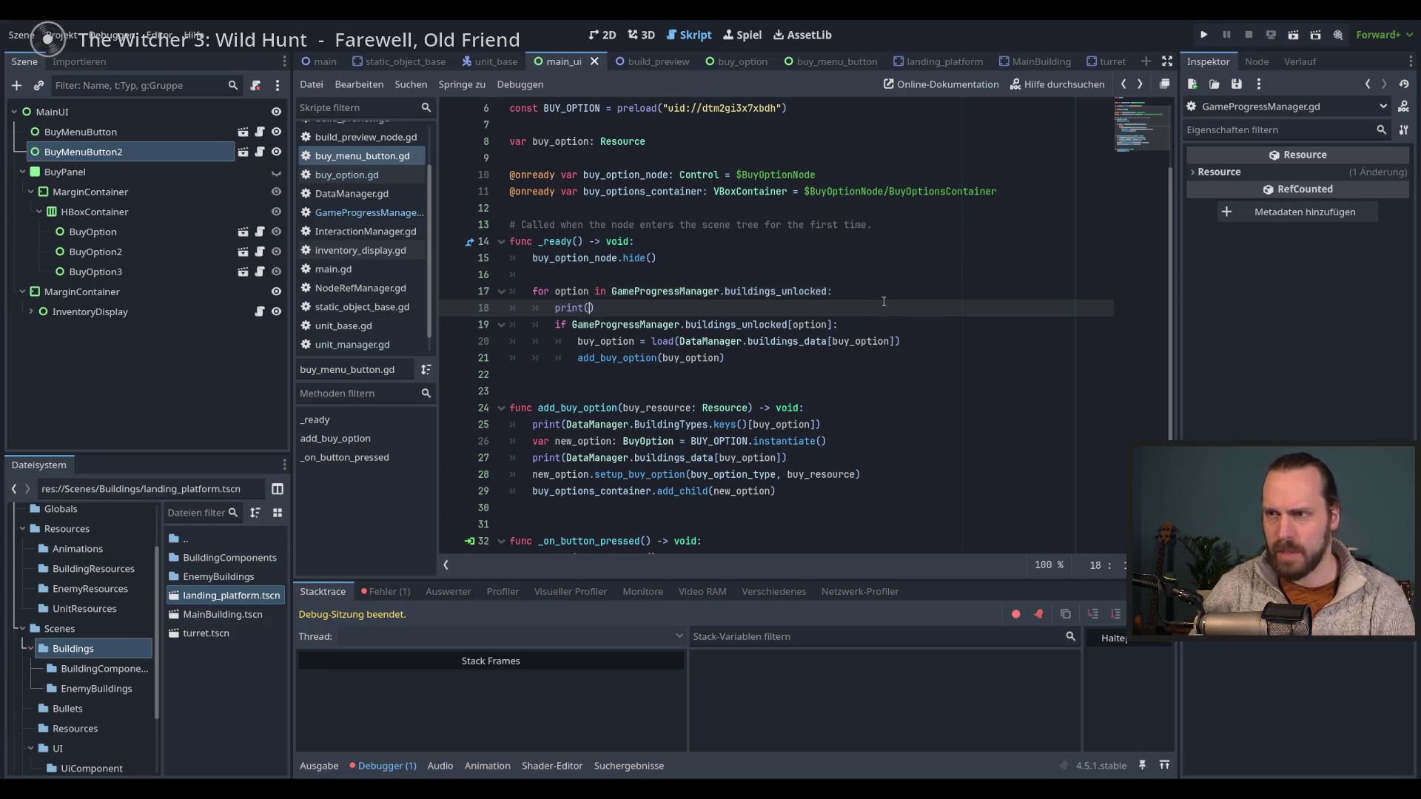
text(op)
key(Return)
- Run the game, check the output printing 0, stop it, and delete the print line
key(F5)
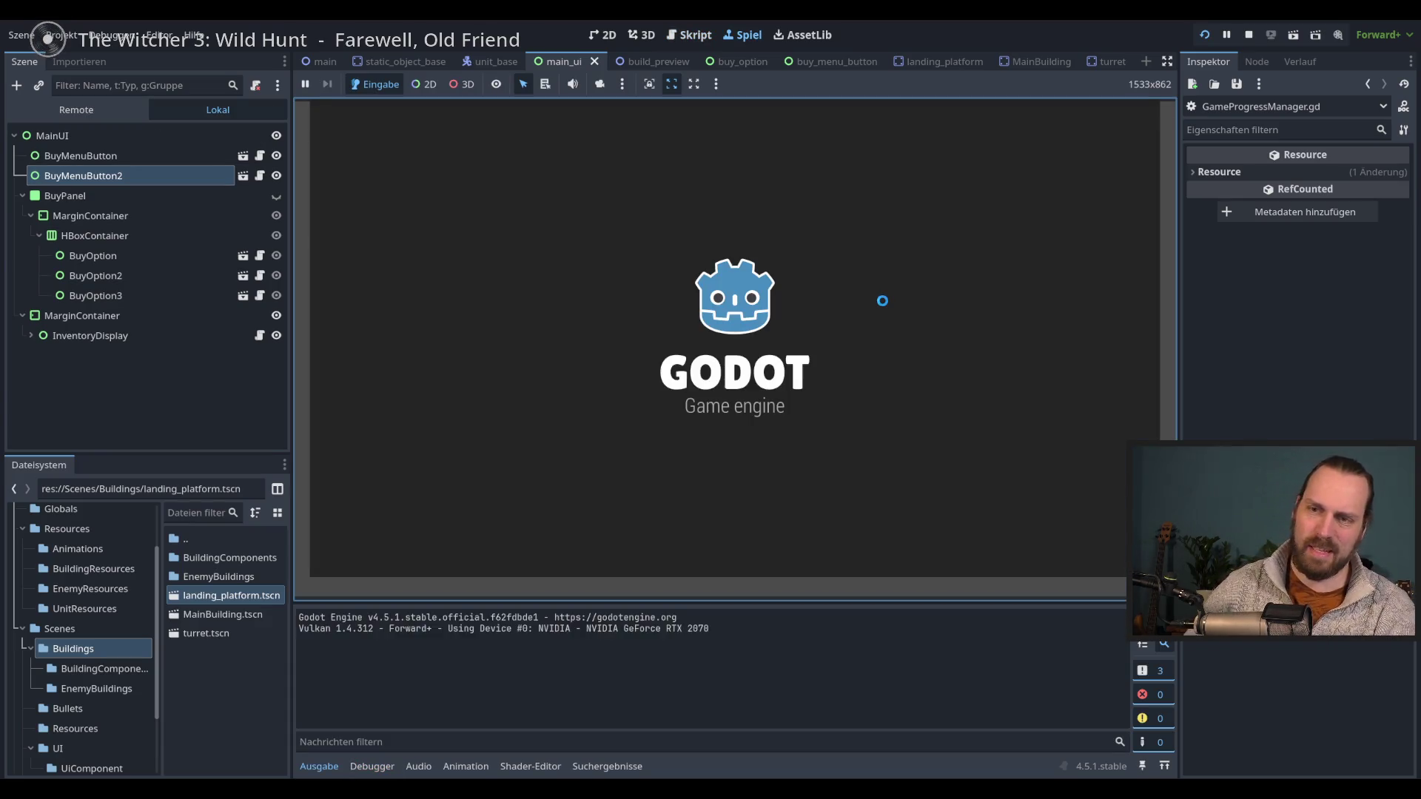
click(320, 766)
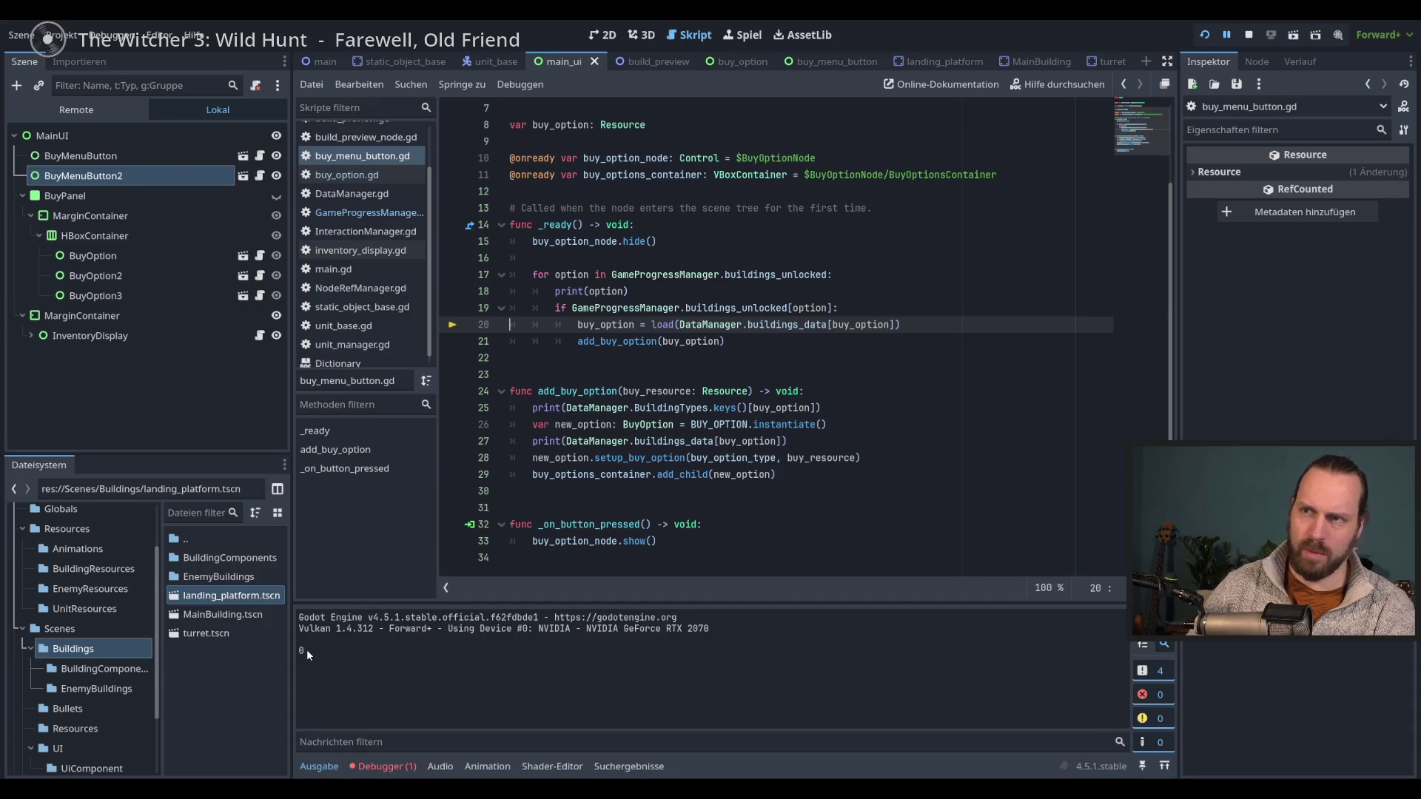
key(F8)
click(754, 291)
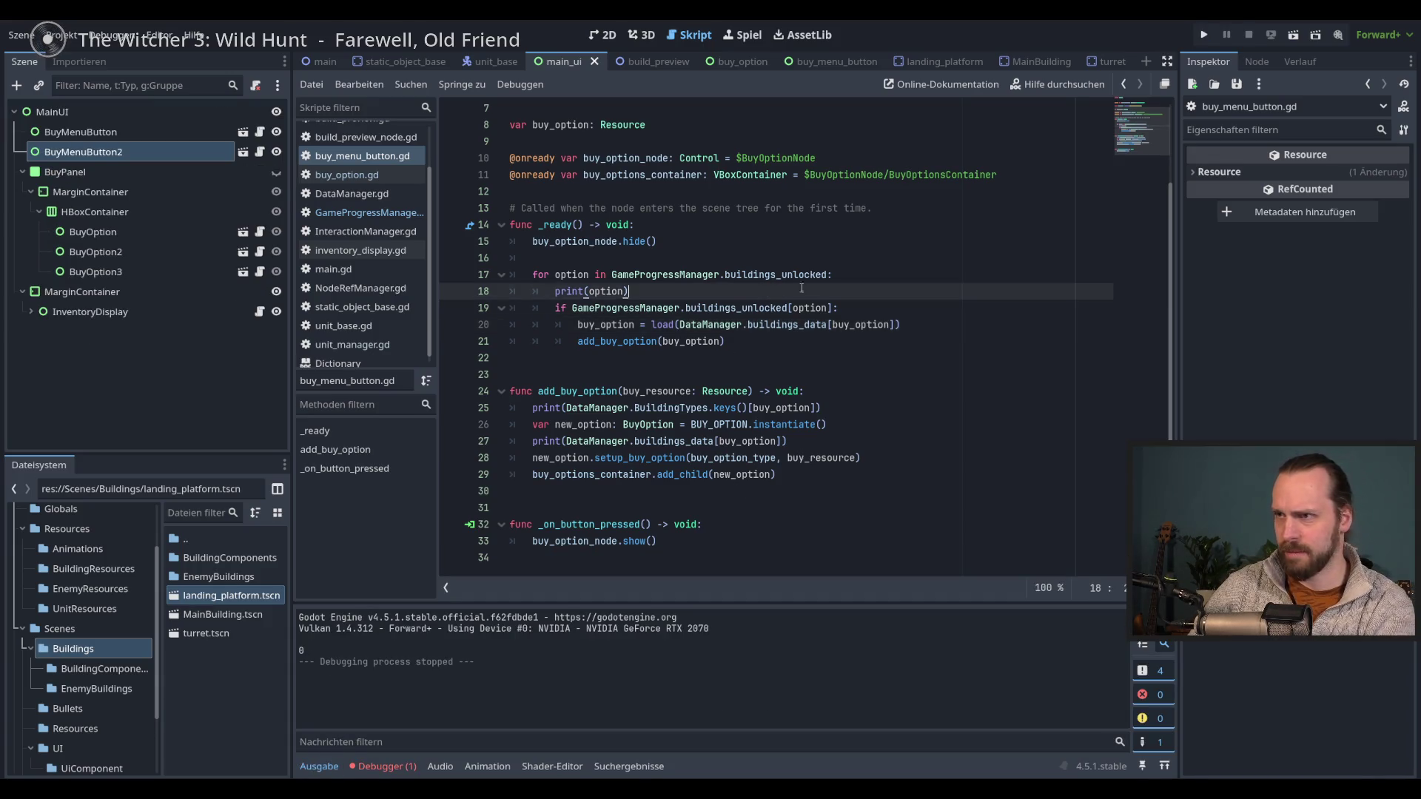
key(ctrl+shift+k)
key(Down)
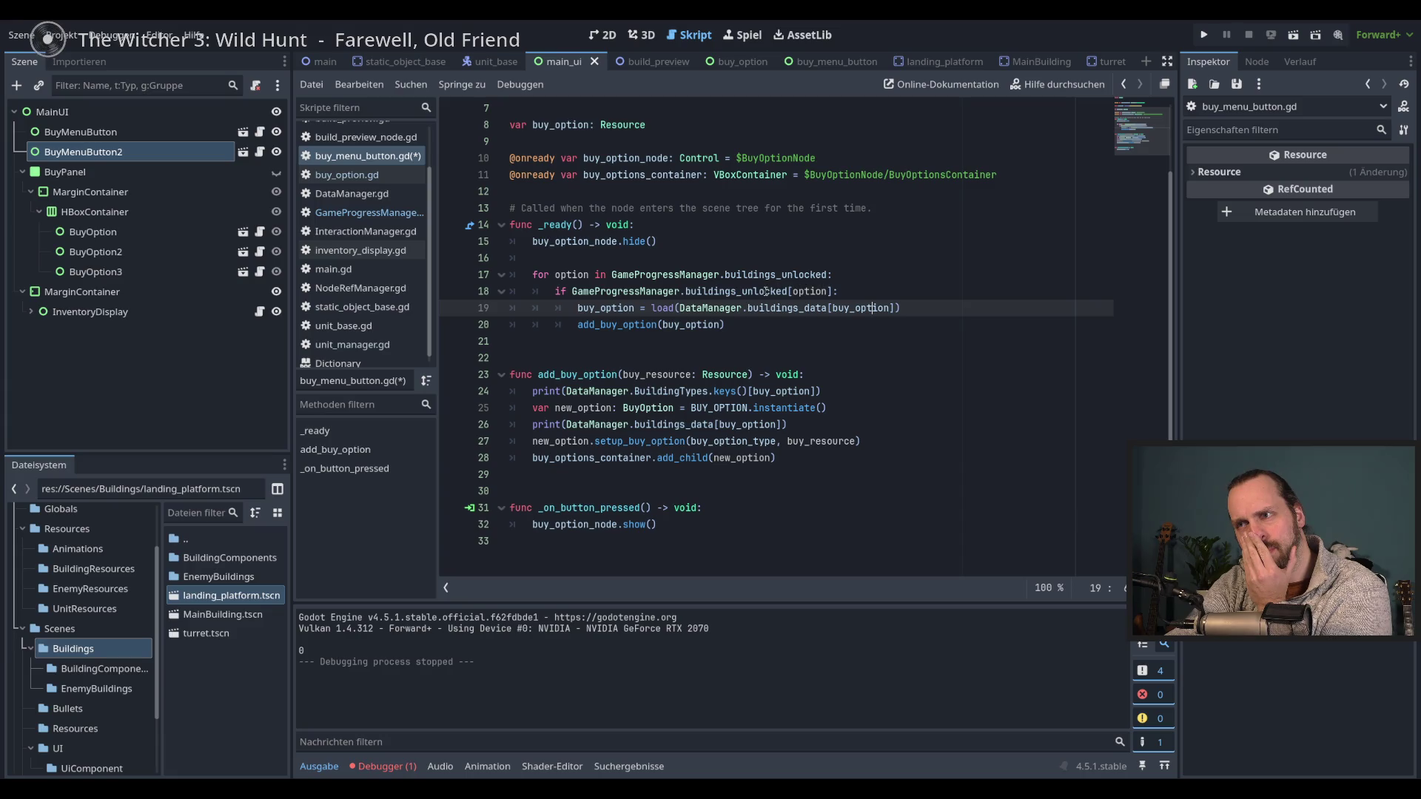
- Change line 19 to load buildings_data[option], save the script, and rerun the game
key(Up)
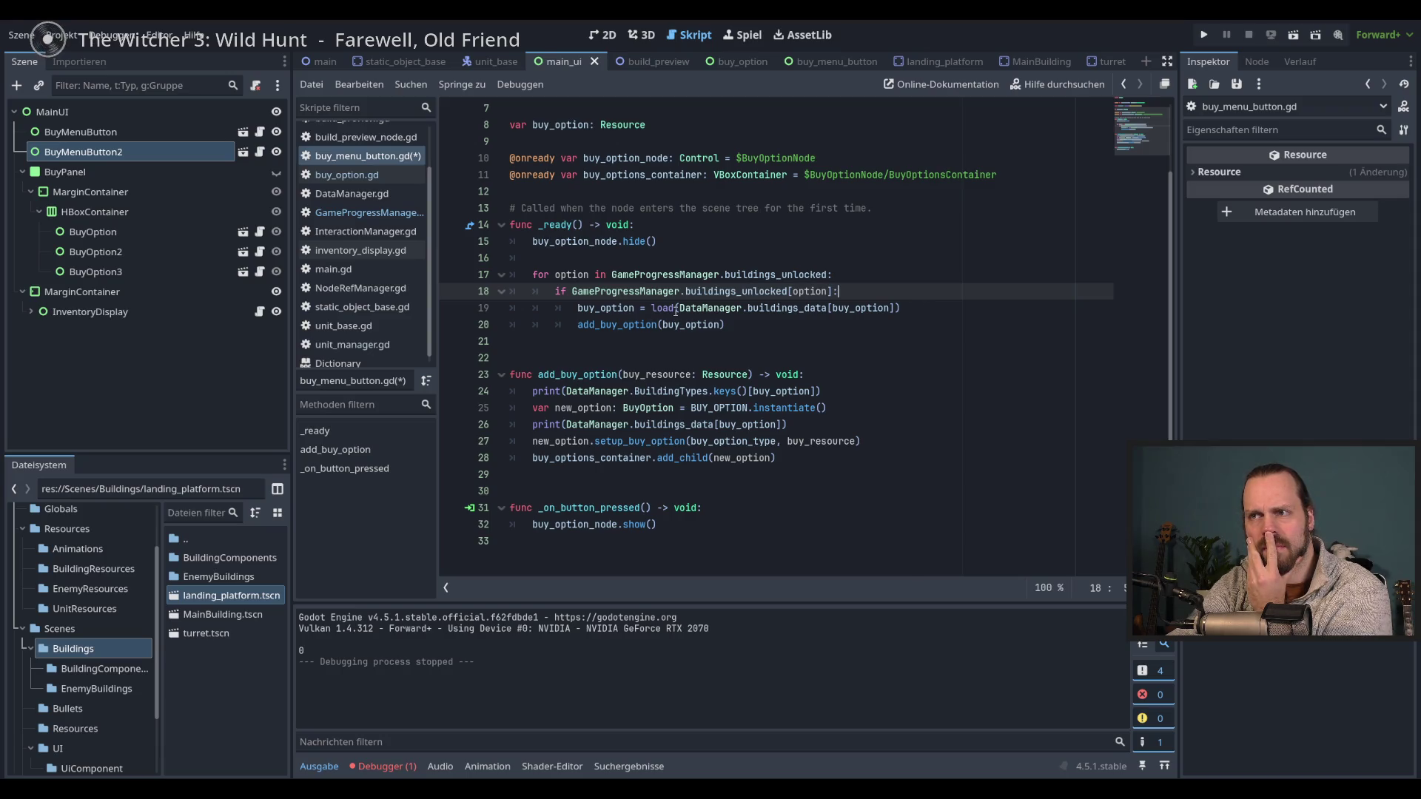
mouse_move(674, 309)
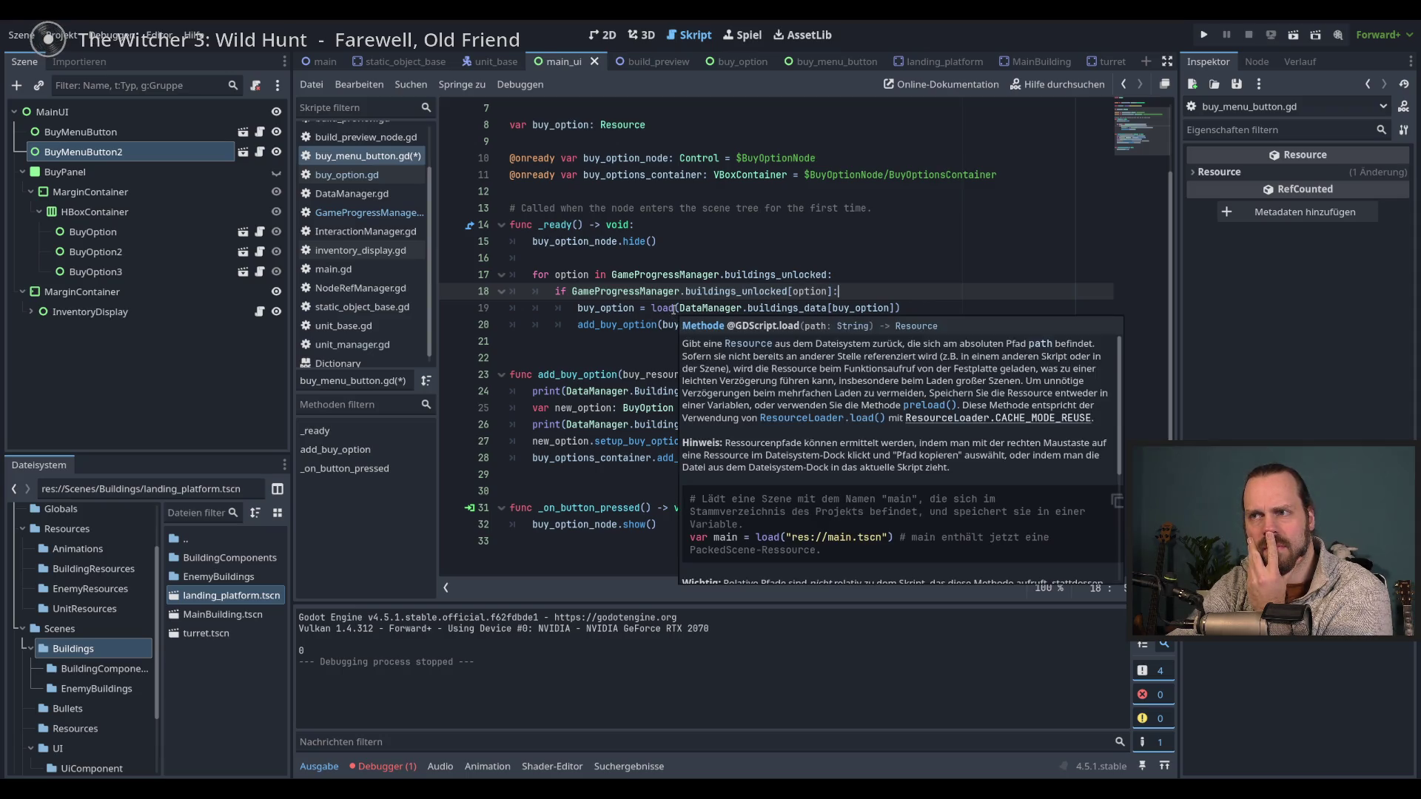
click(900, 309)
double_click(846, 309)
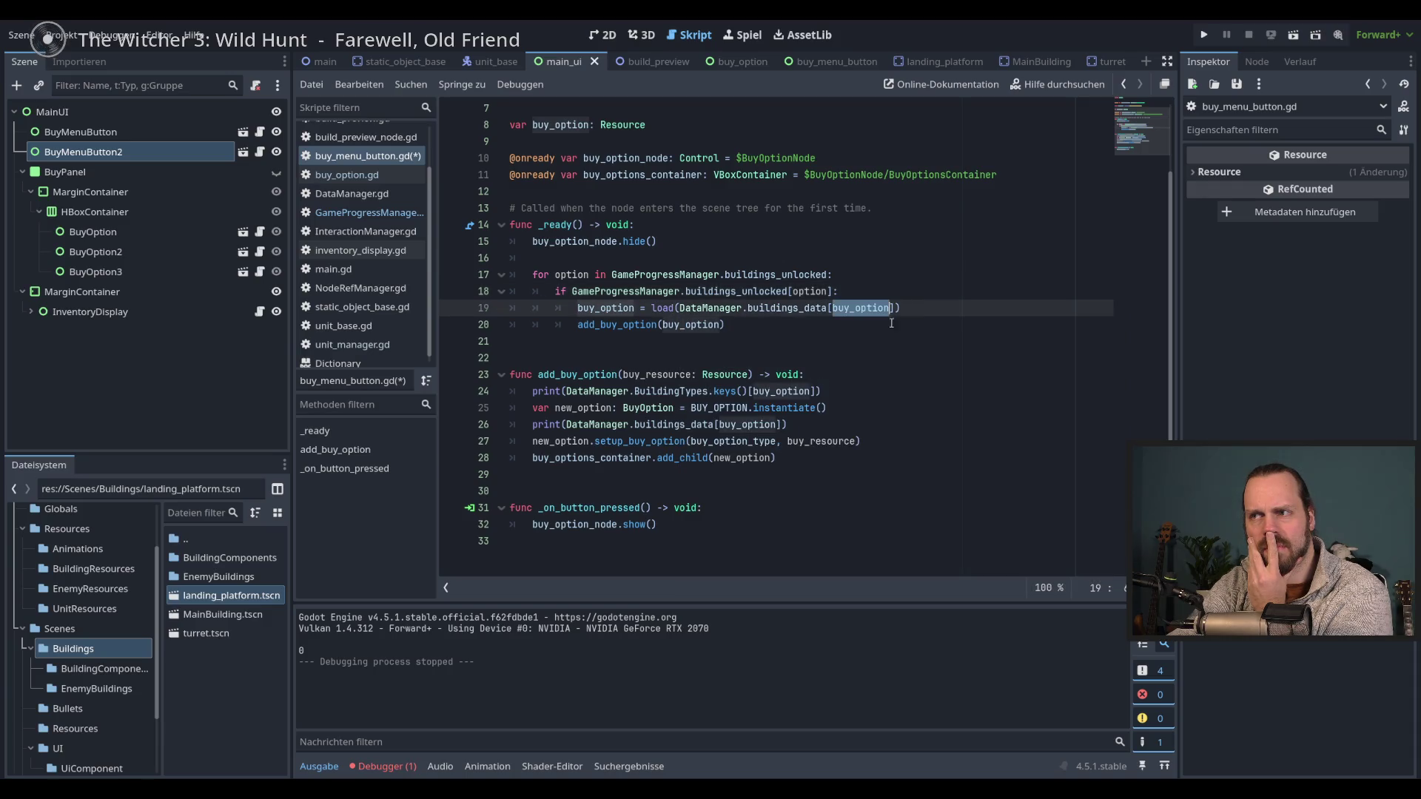
text(option)
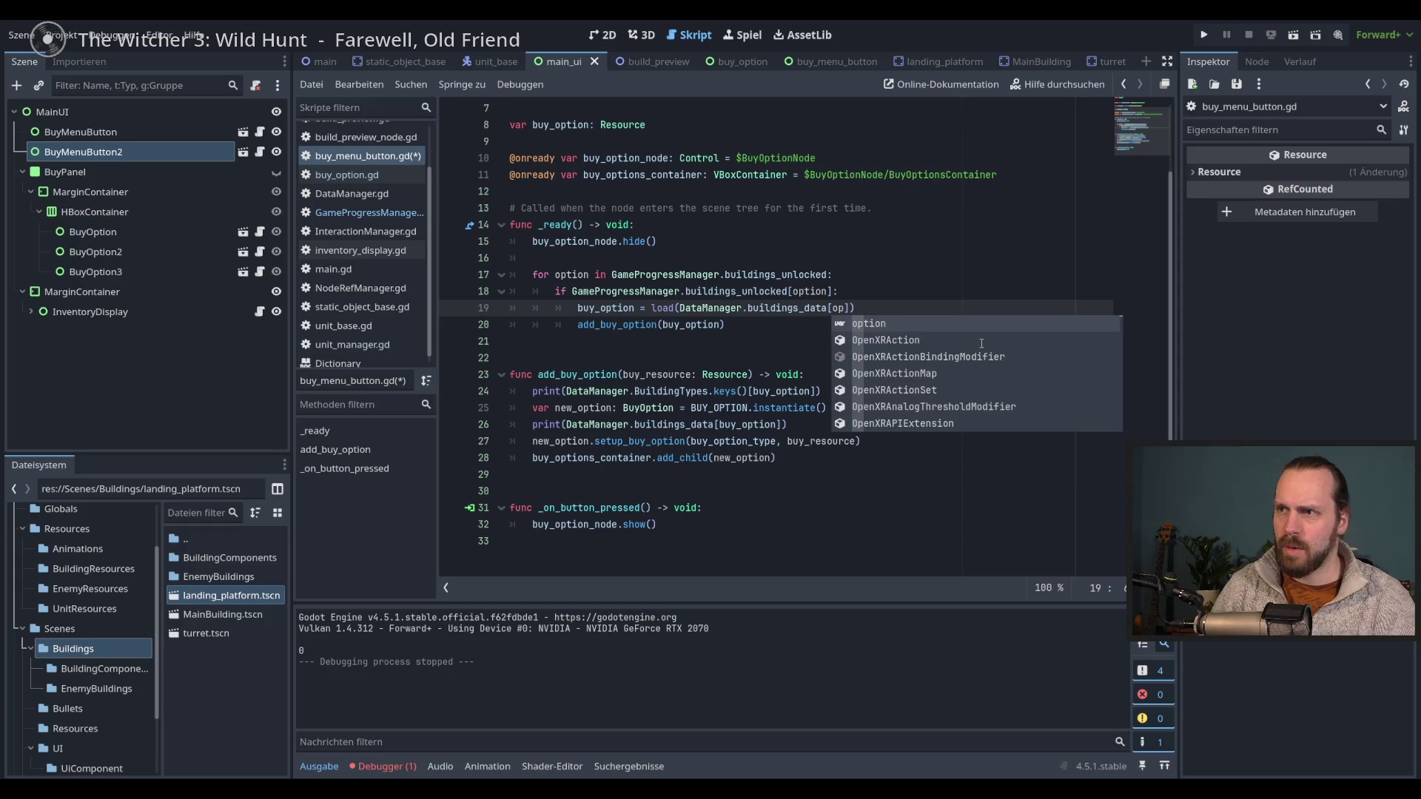
key(ctrl+s)
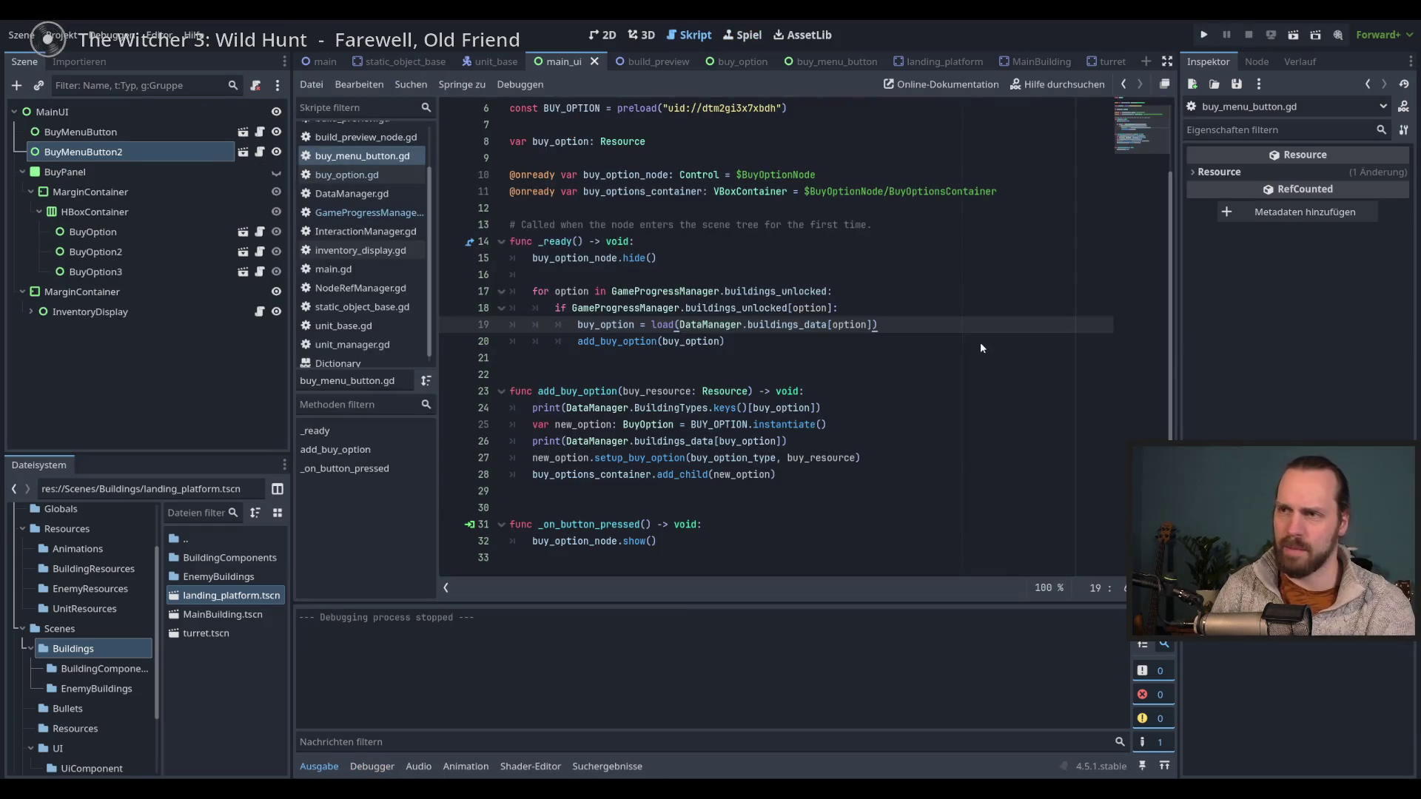
key(F5)
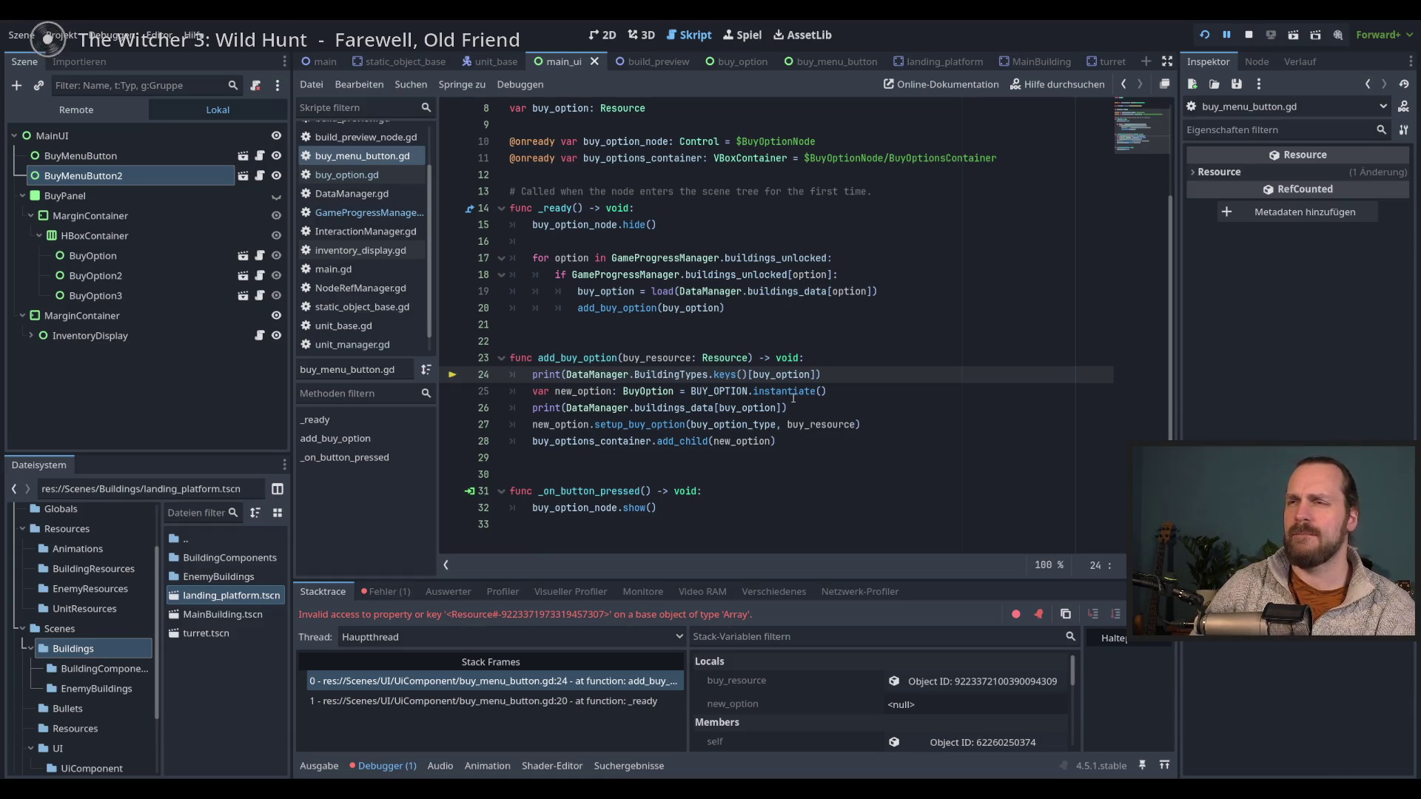
- Inspect the variables at the line 24 error, stop the debug run, and select option on line 19
mouse_move(792, 398)
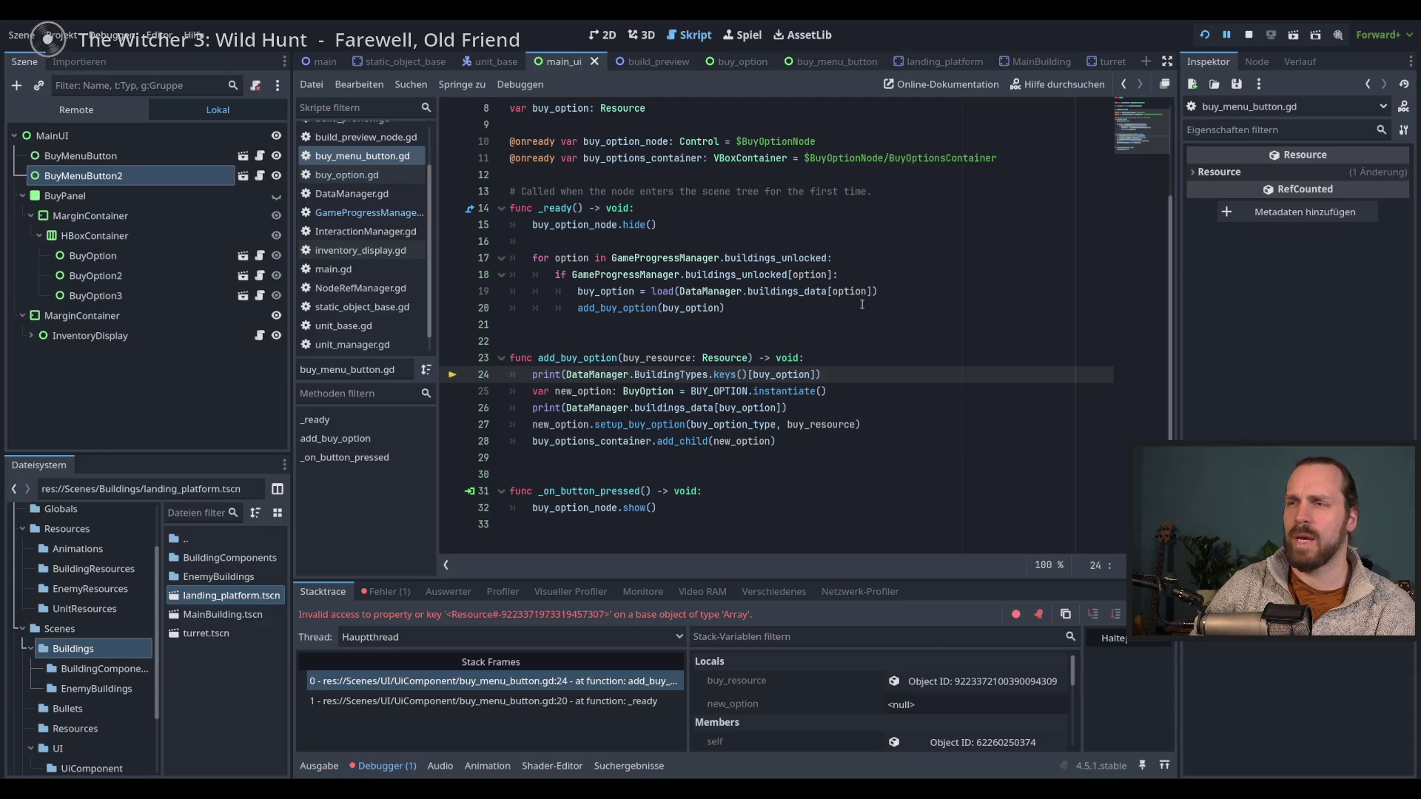
mouse_move(850, 301)
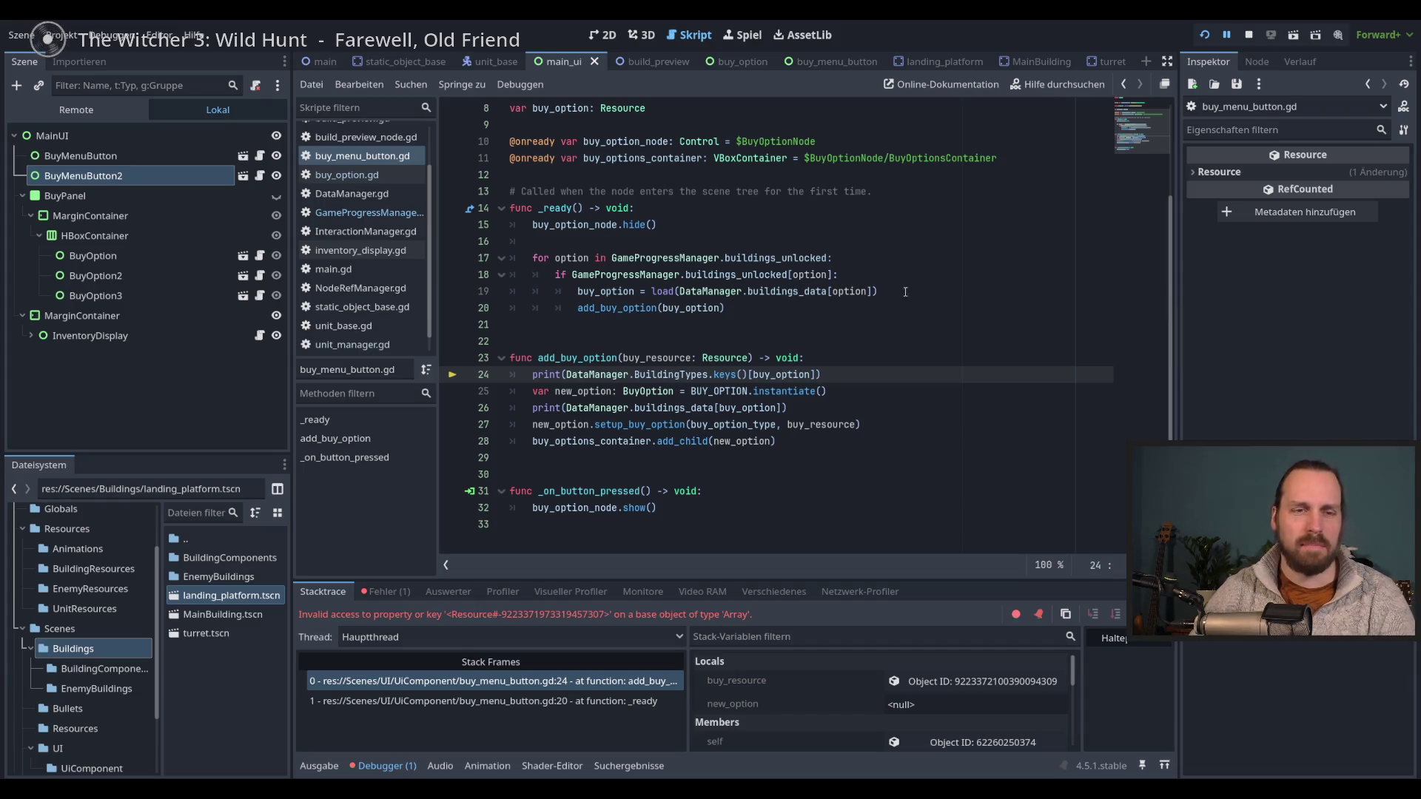
click(1250, 40)
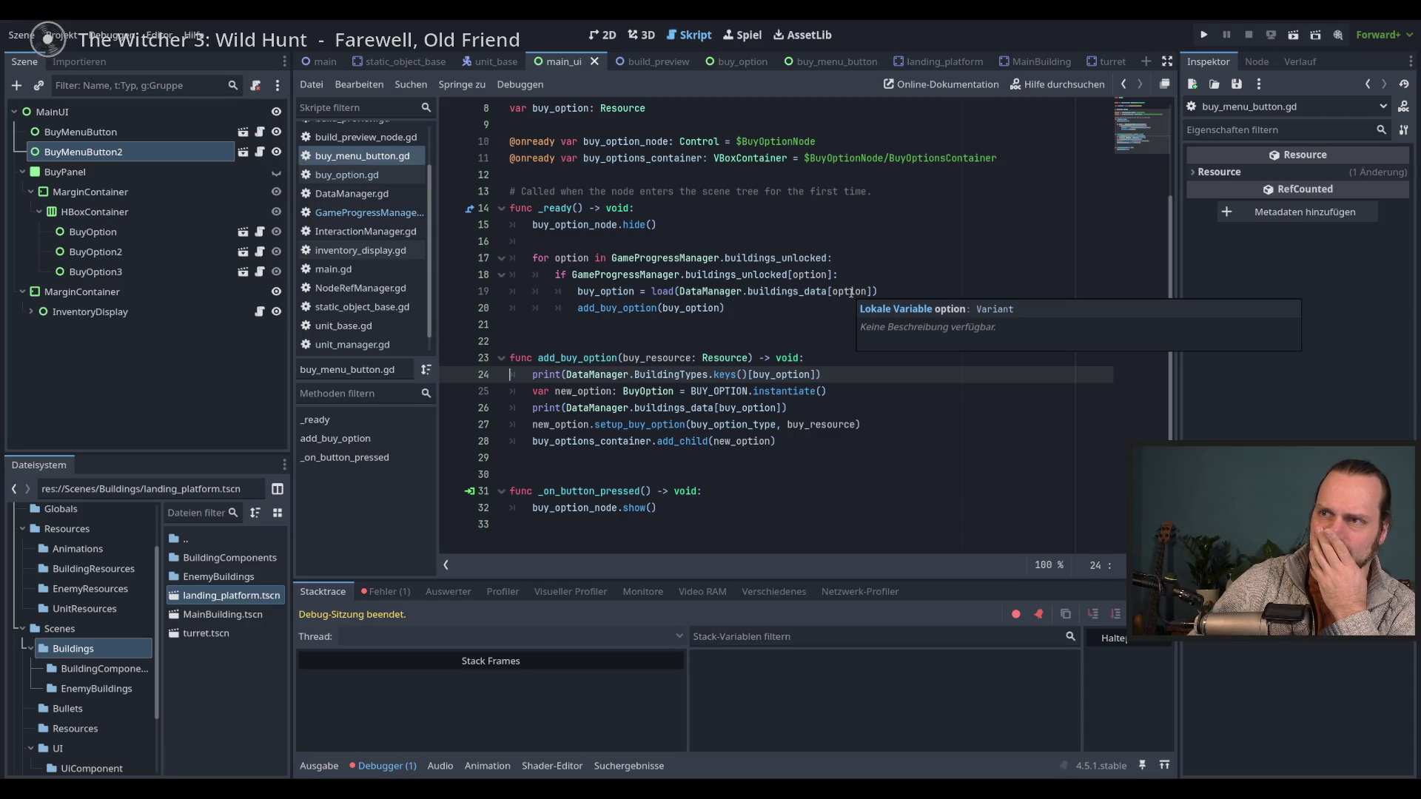
double_click(851, 291)
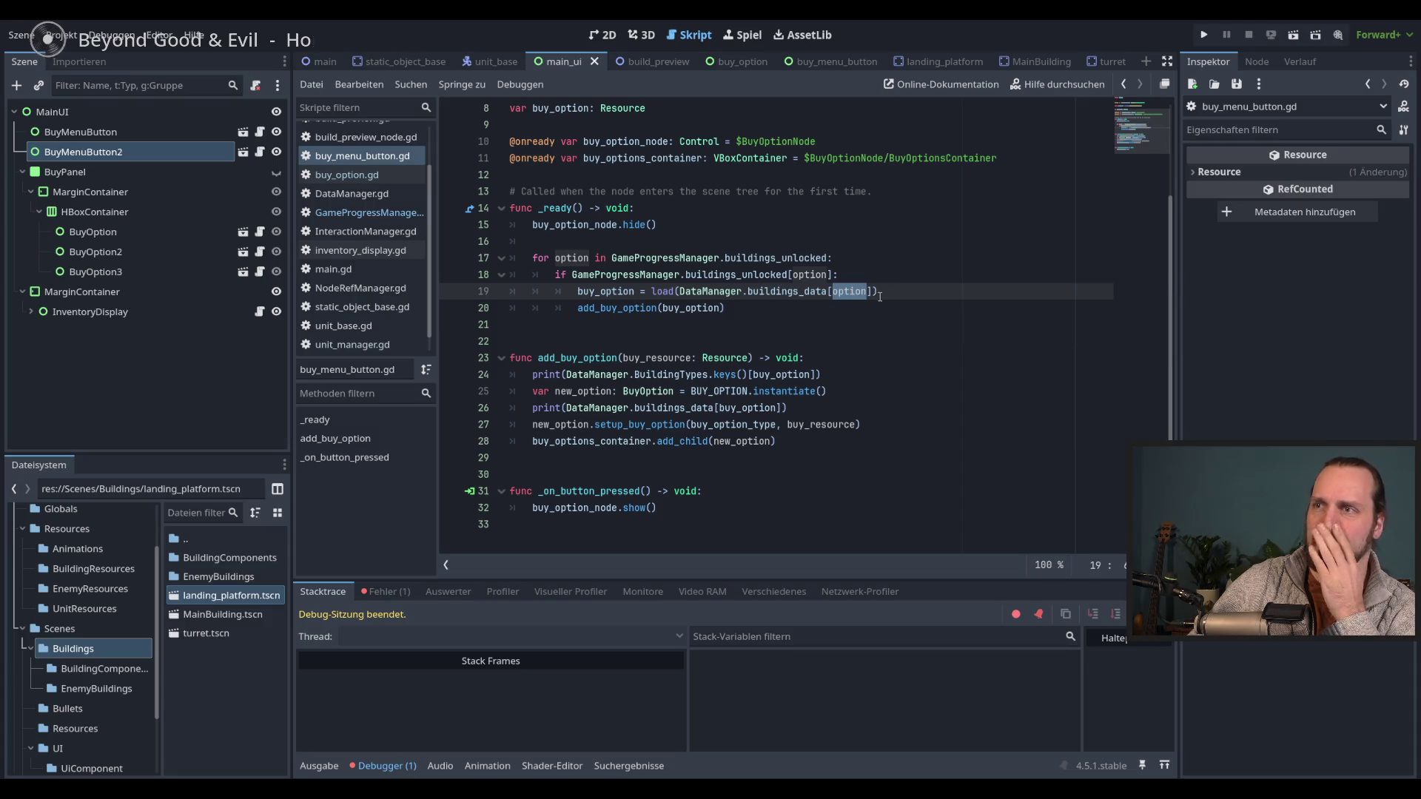
- Add a print(buy_option) line right after the load line 19
click(917, 298)
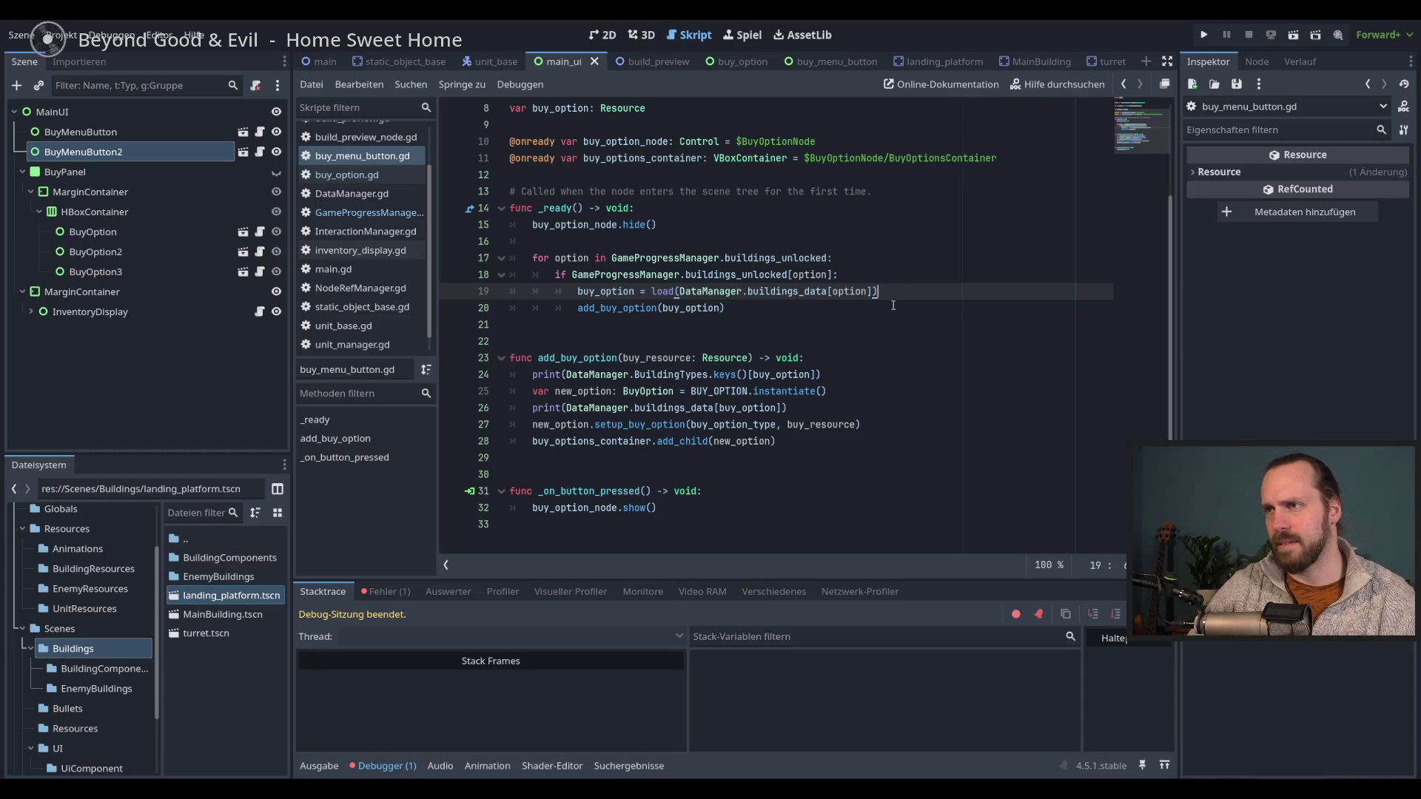
key(Return)
text(print/)
key(BackSpace)
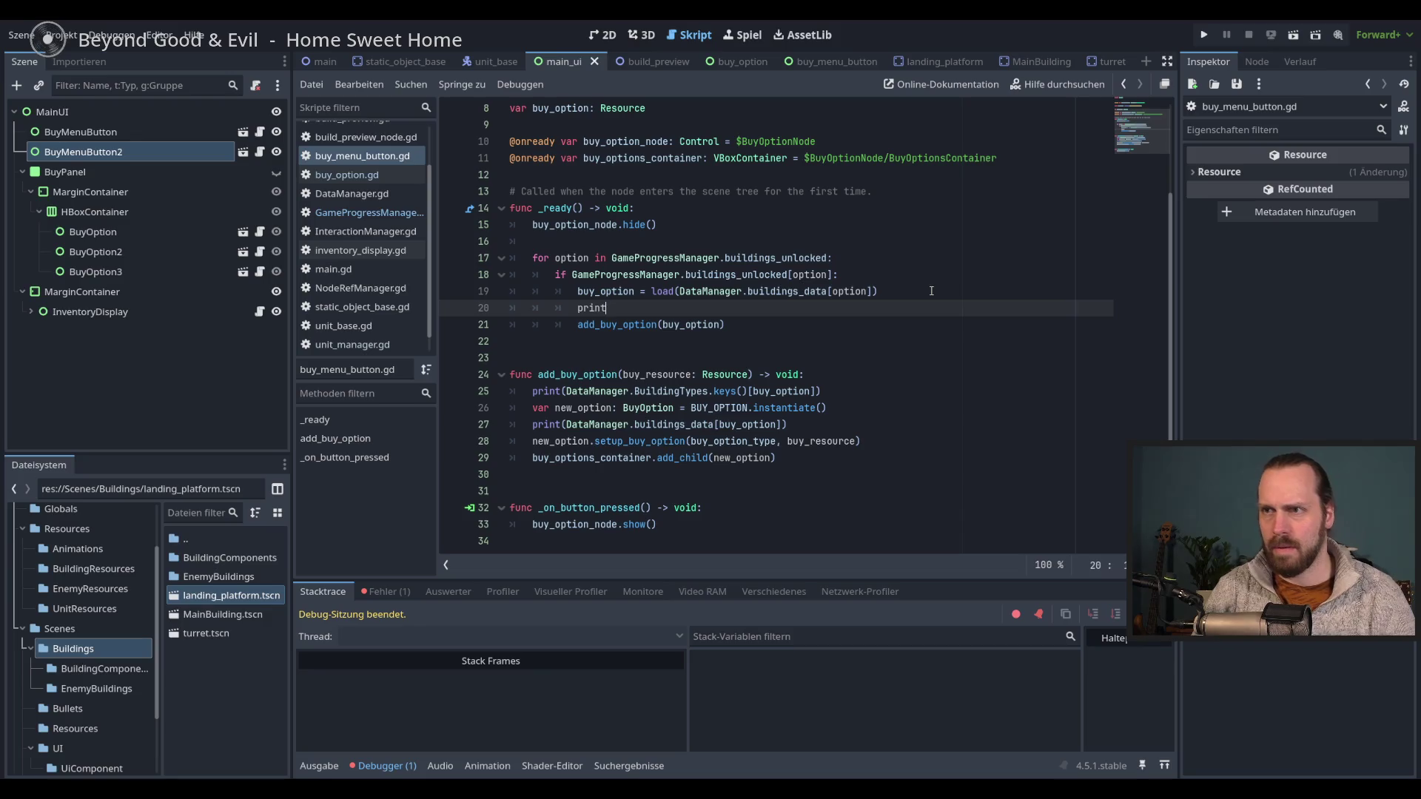
text(()
text(bu)
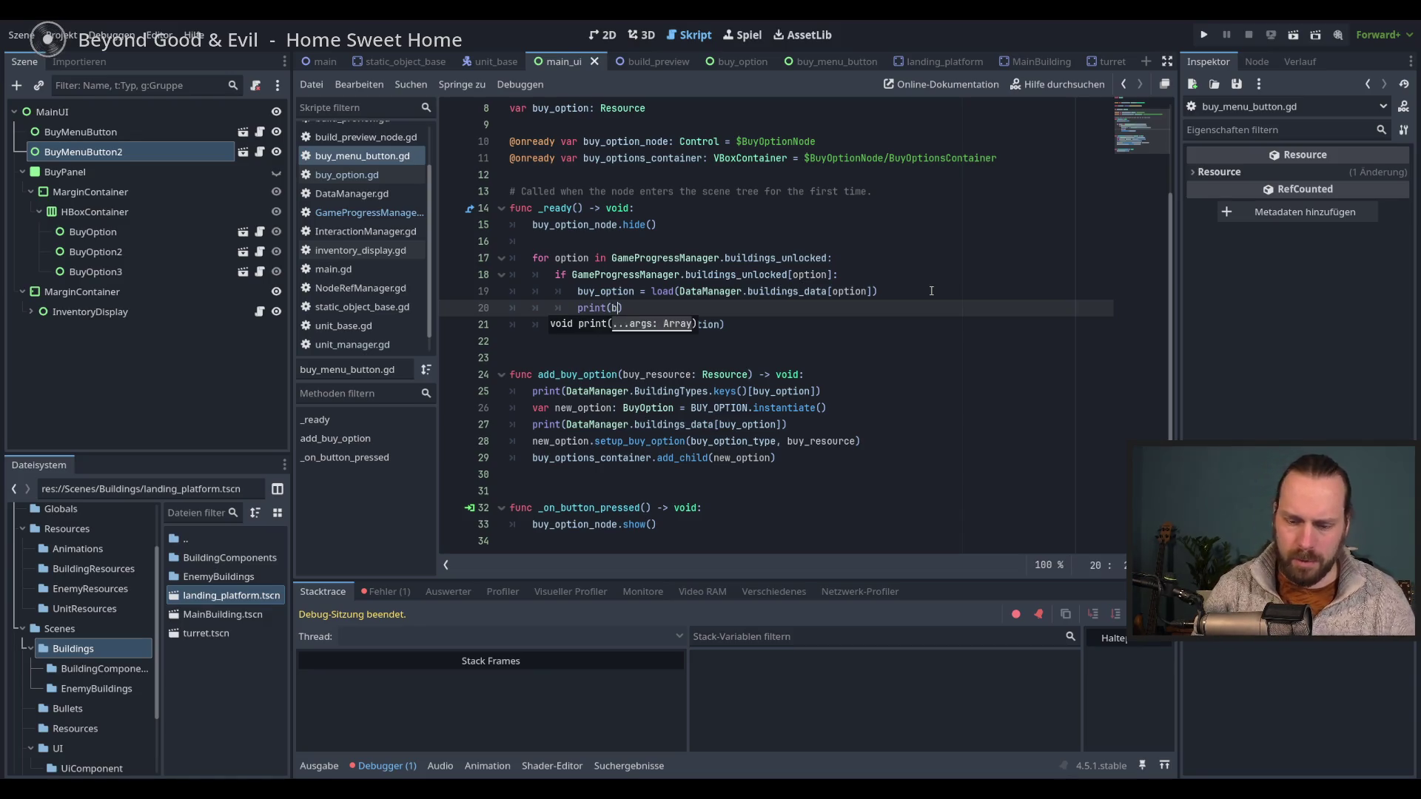
key(Return)
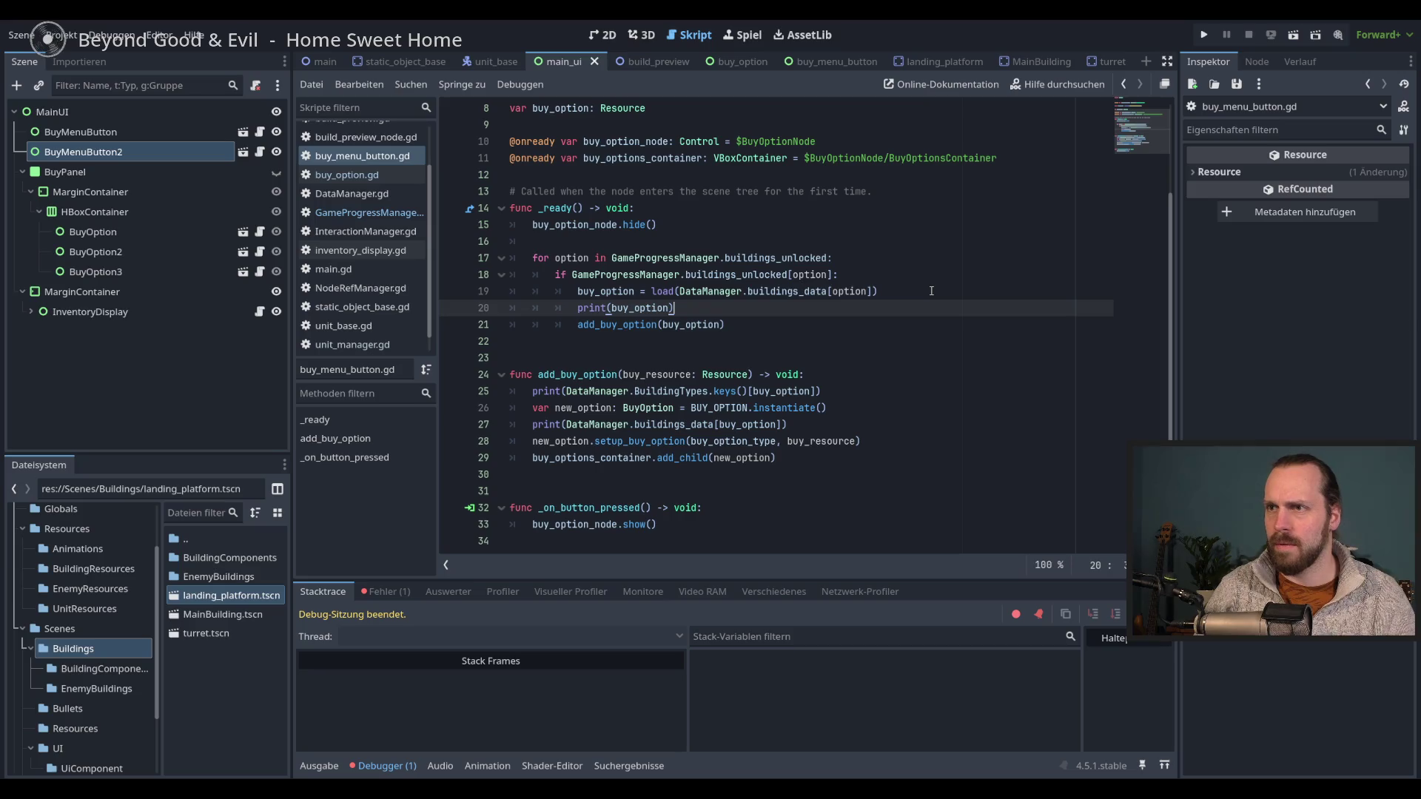
- Run the project, see a Resource printed in the output, stop, and delete print(buy_option)
key(F5)
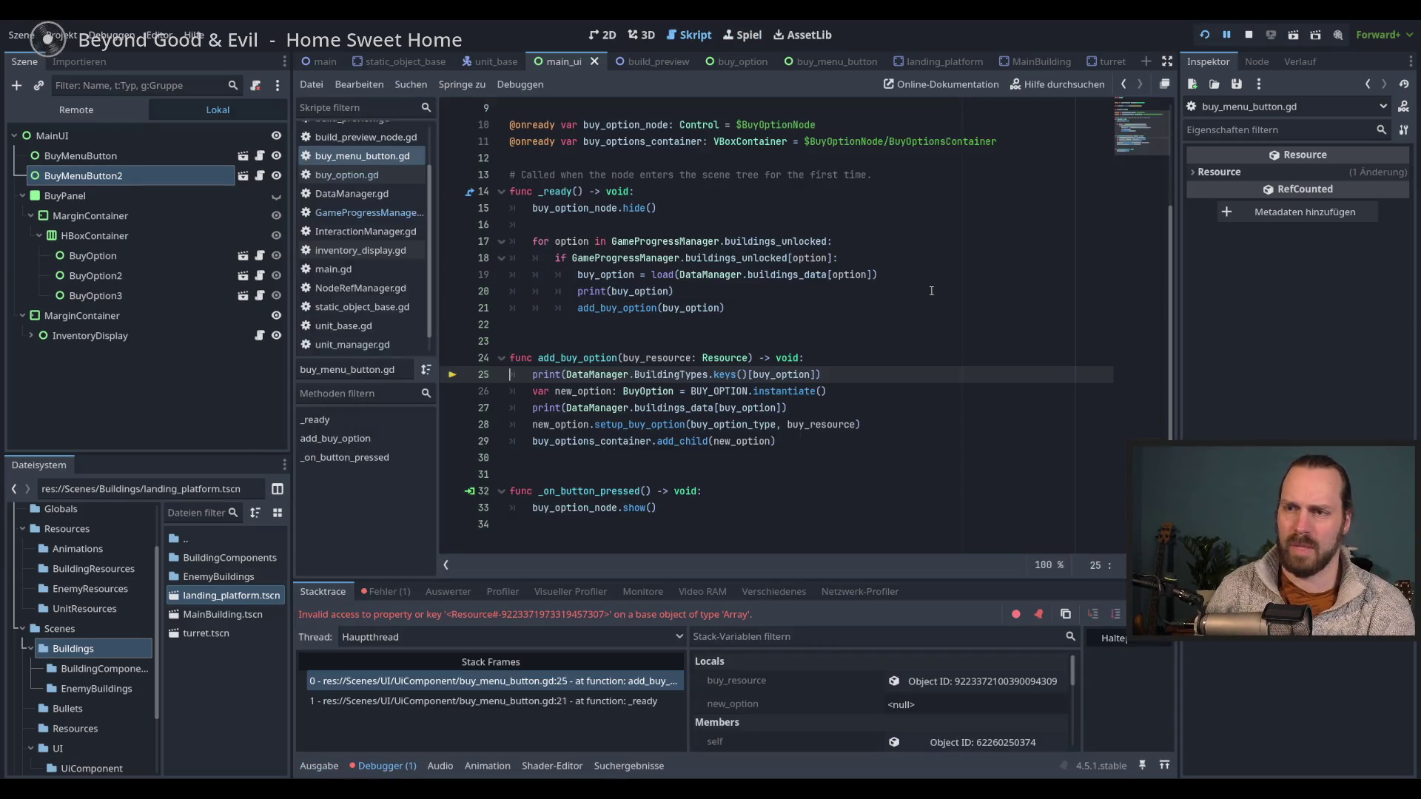
click(309, 765)
key(F8)
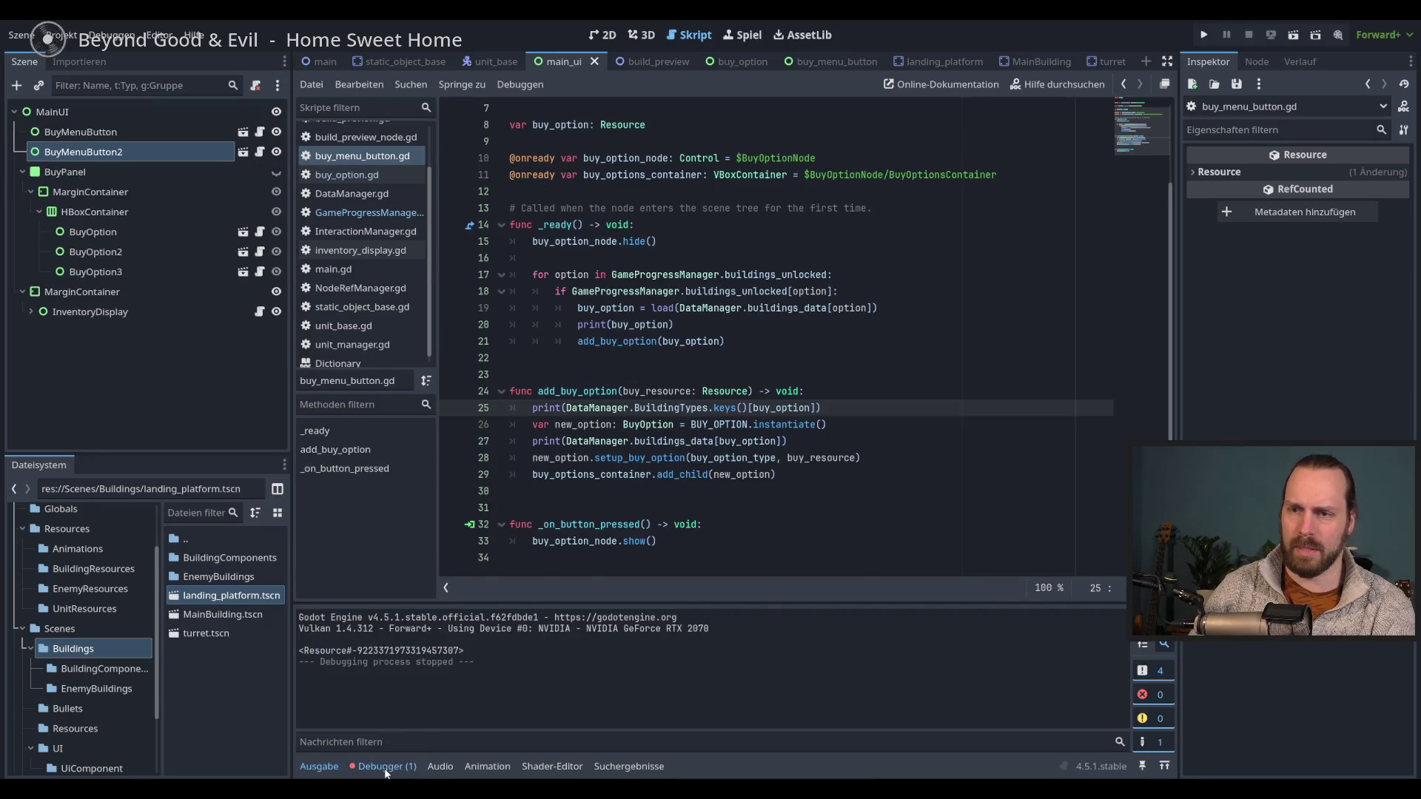
click(385, 766)
drag(892, 326, 896, 316)
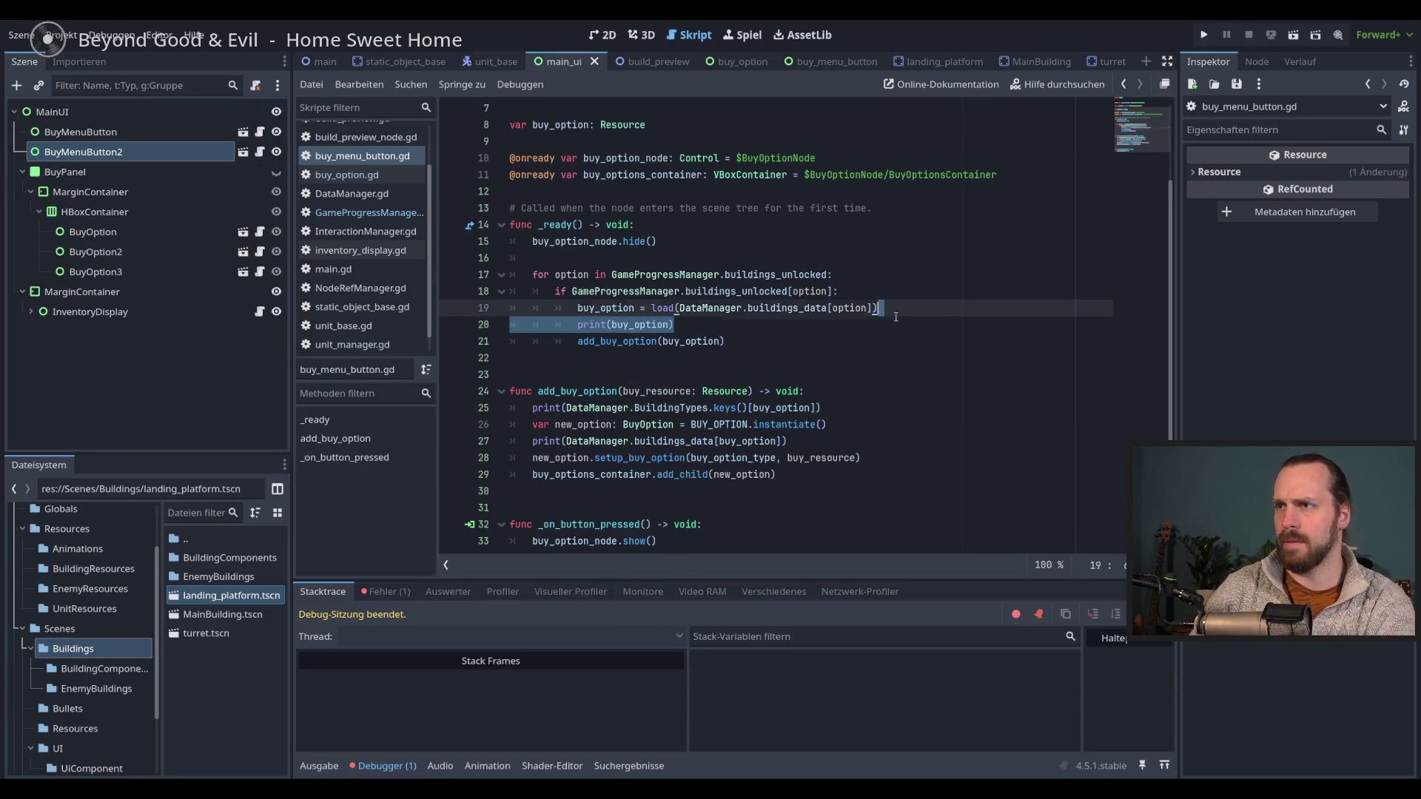
key(BackSpace)
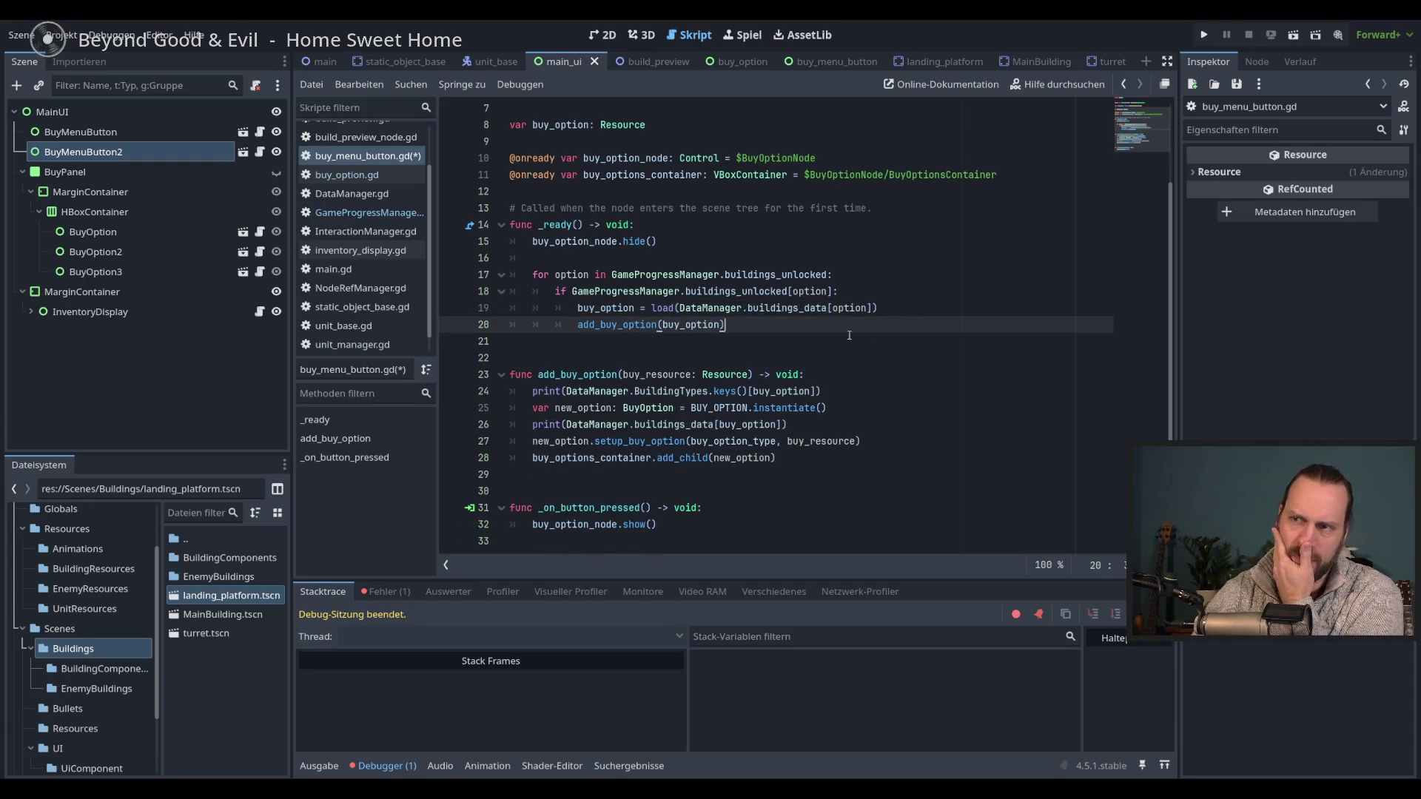
- Delete the BuildingTypes keys and buildings_data print lines from add_buy_option
double_click(676, 393)
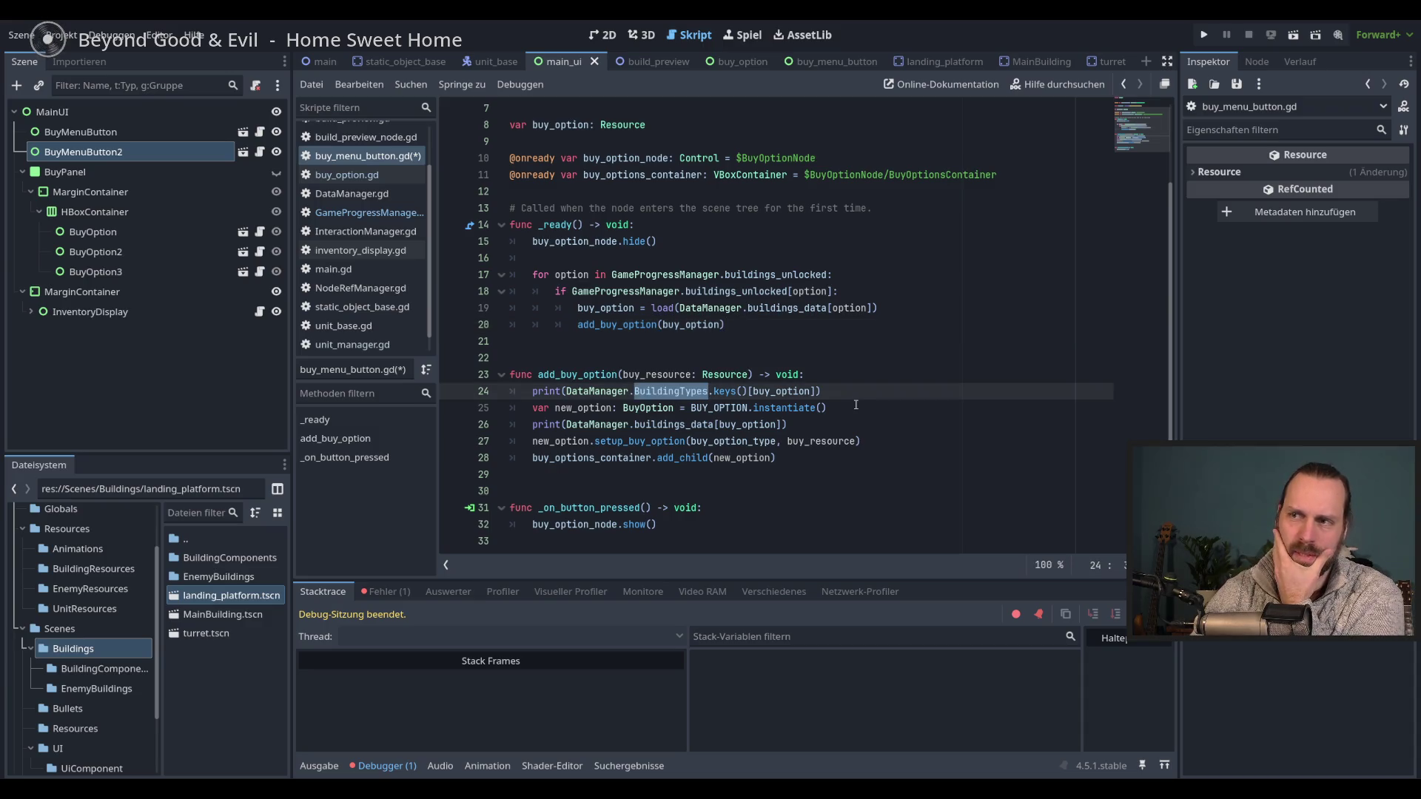
double_click(608, 391)
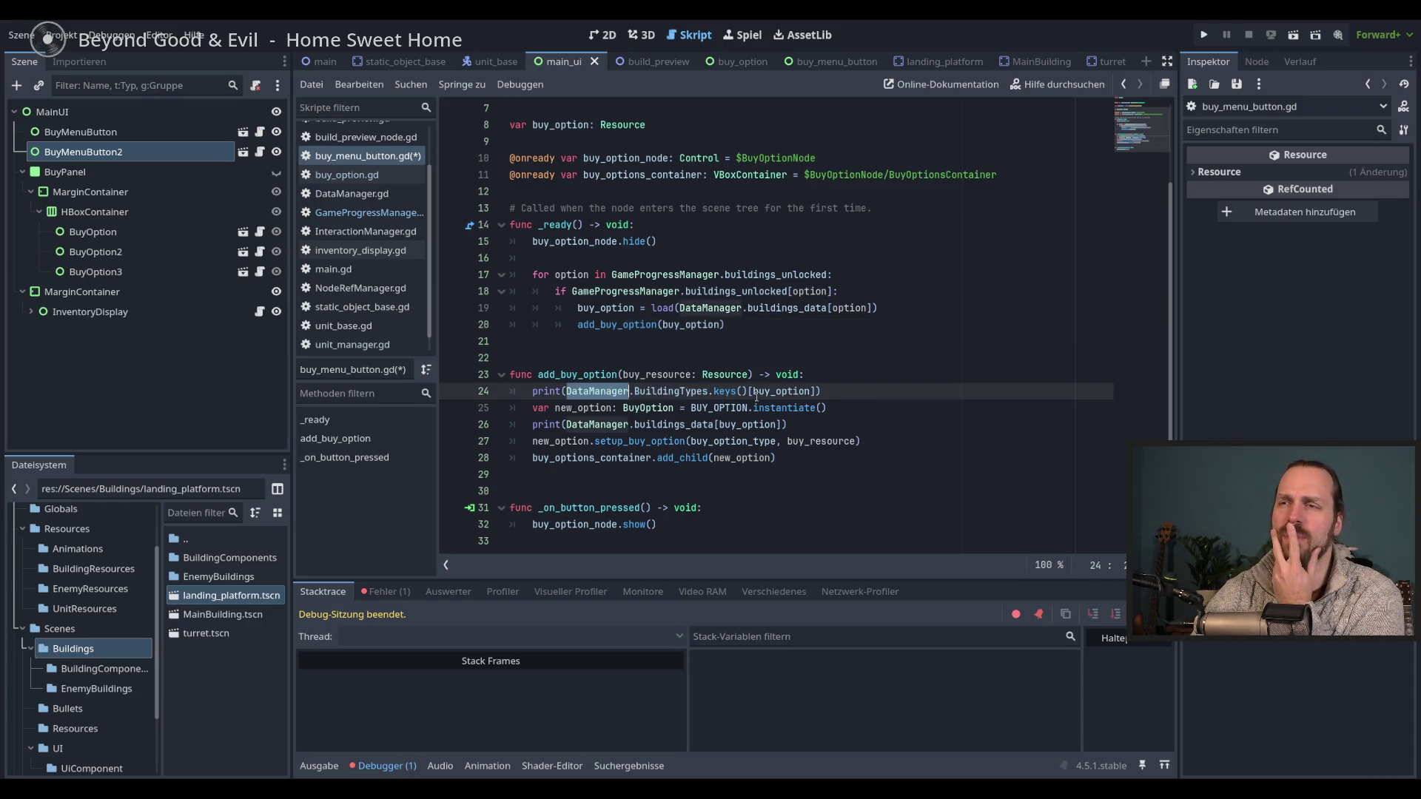
mouse_move(851, 395)
mouse_down()
mouse_move(852, 379)
mouse_move(862, 396)
mouse_up()
key(BackSpace)
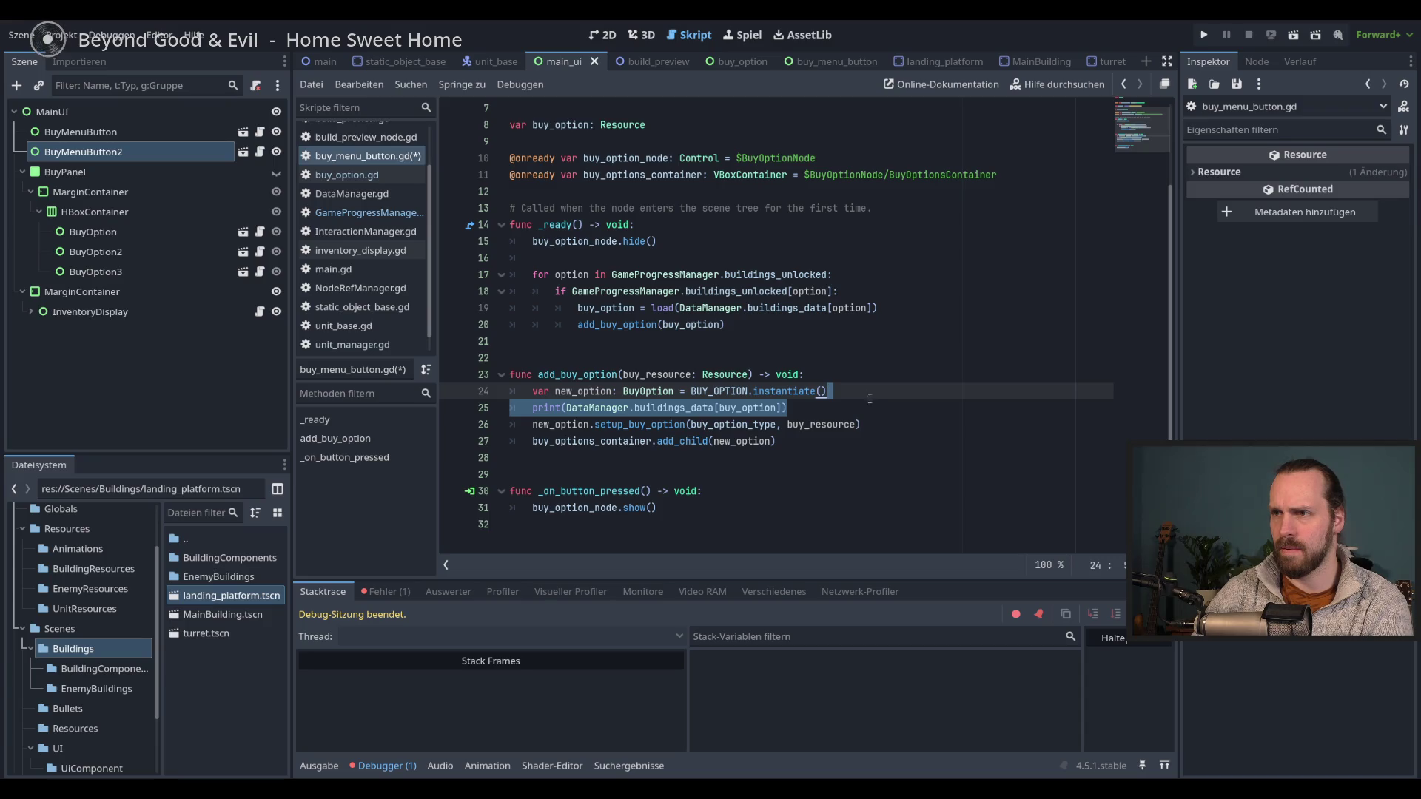
key(BackSpace)
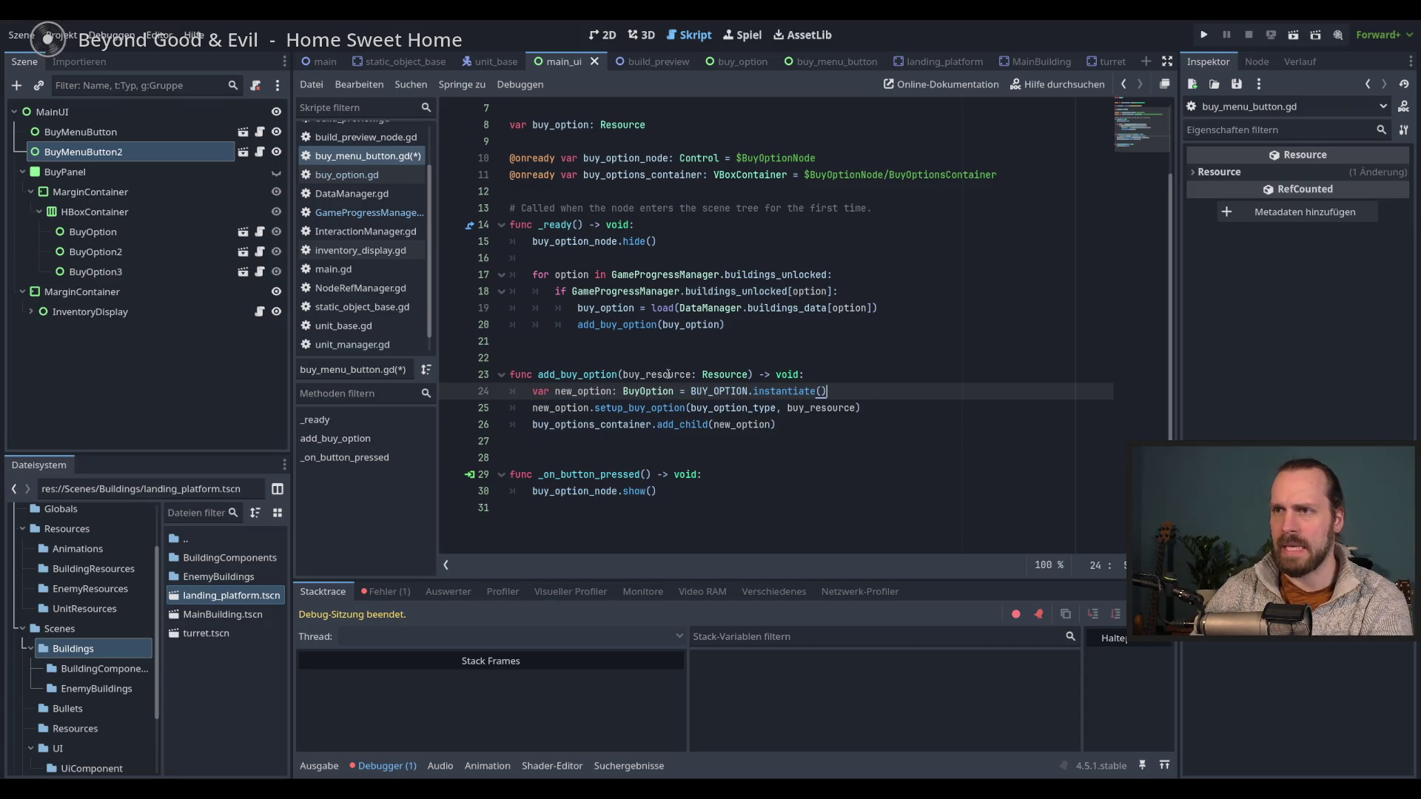
- Review the unlocked-buildings loop and the add_buy_option code, then run the project
double_click(663, 374)
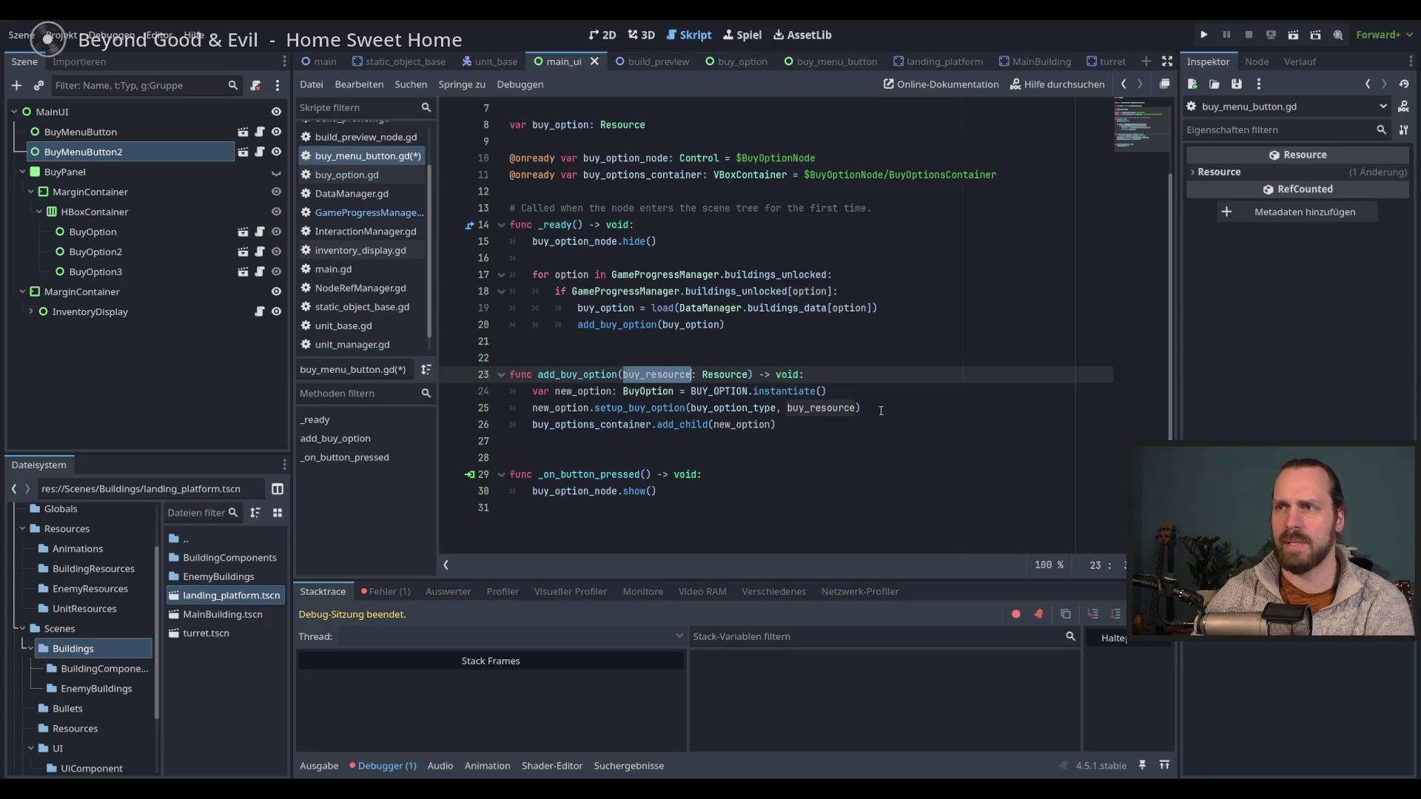
double_click(770, 291)
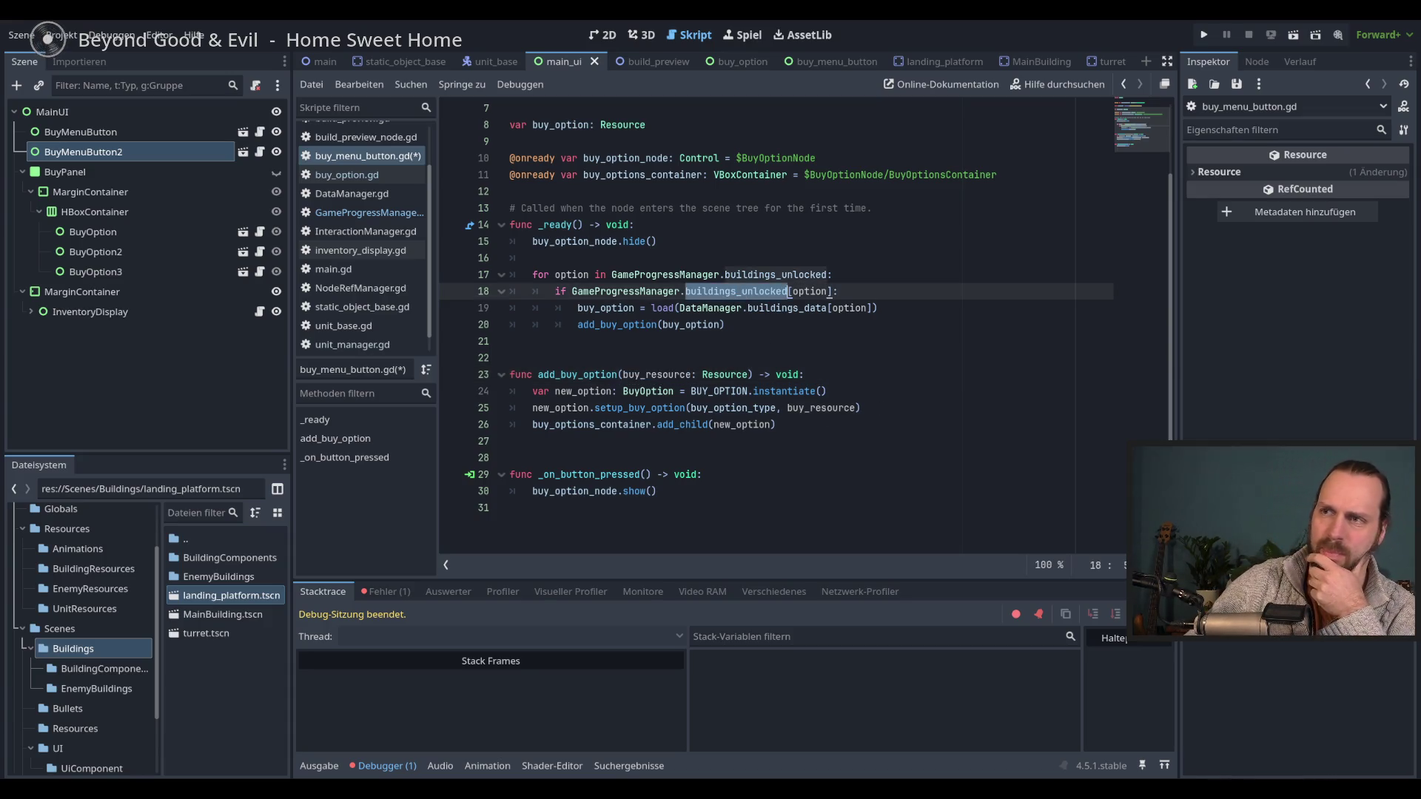
click(788, 308)
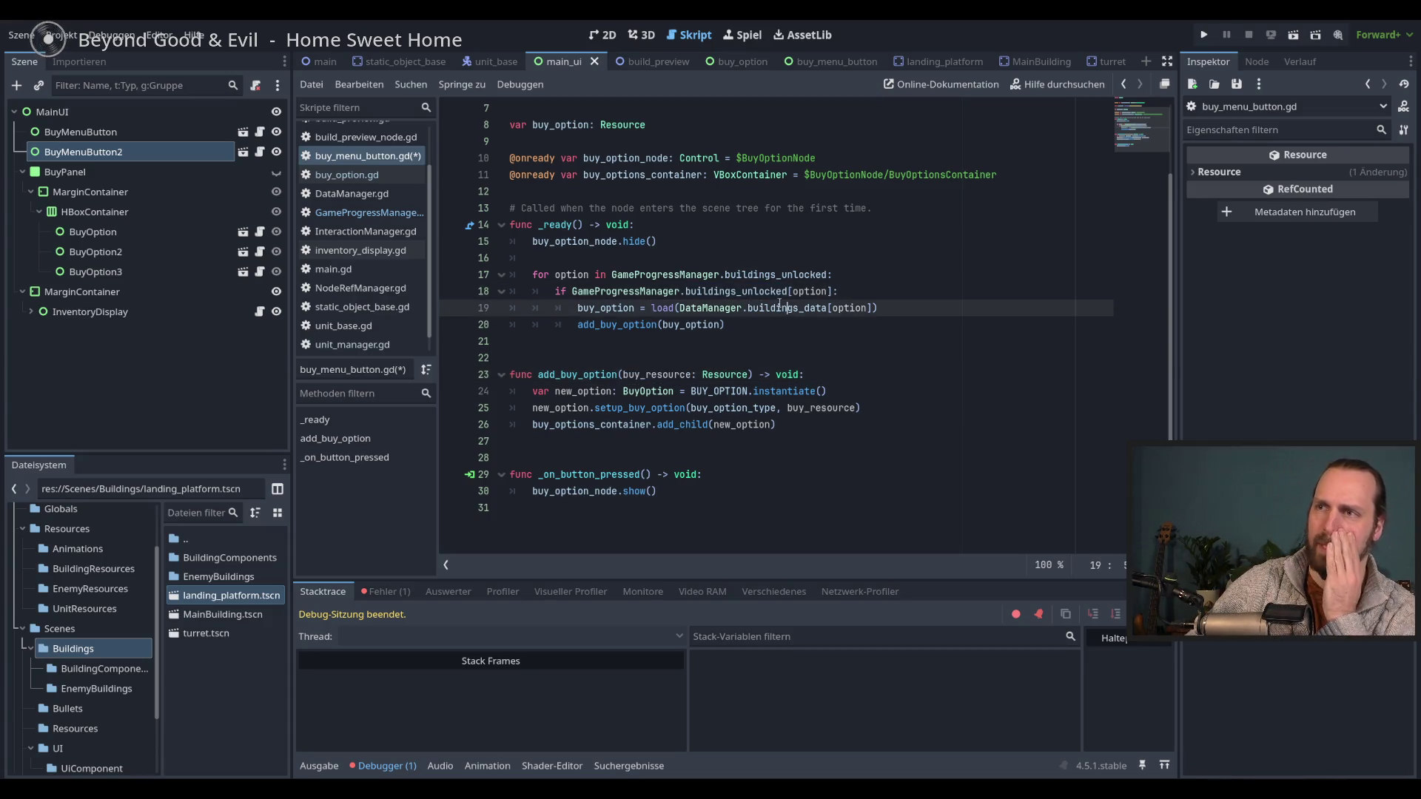
double_click(755, 392)
double_click(569, 375)
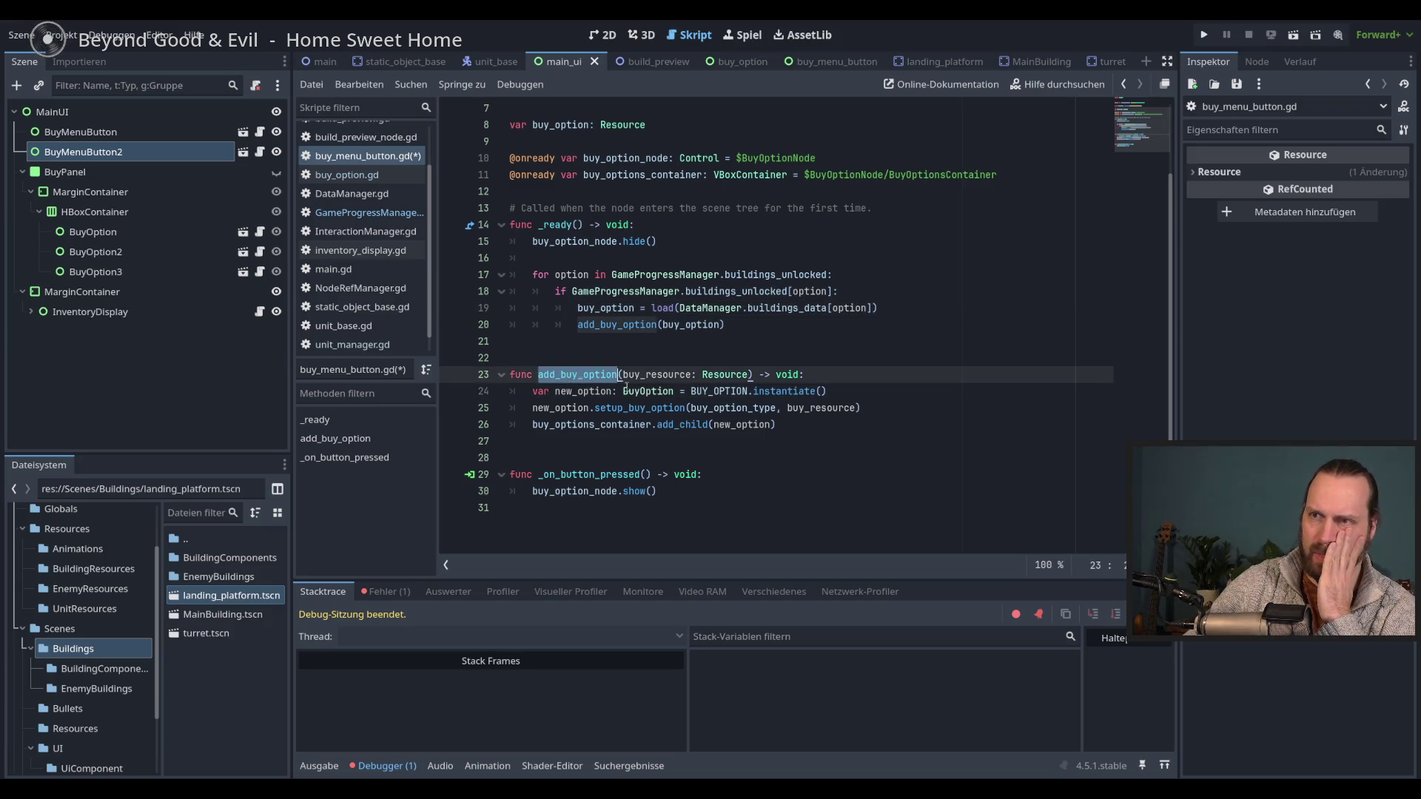
click(881, 419)
click(818, 428)
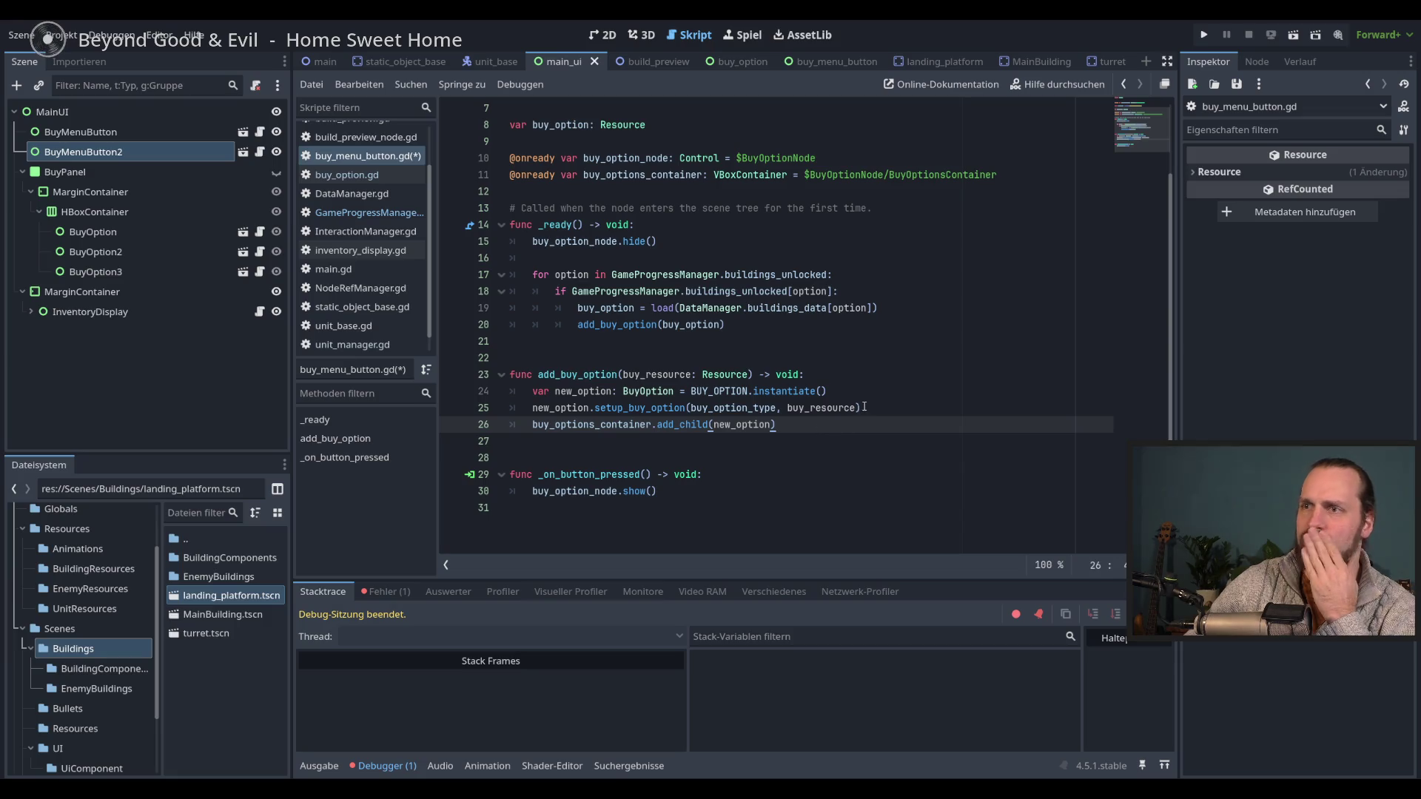
scroll(854, 412, up, 2)
scroll(855, 414, down, 2)
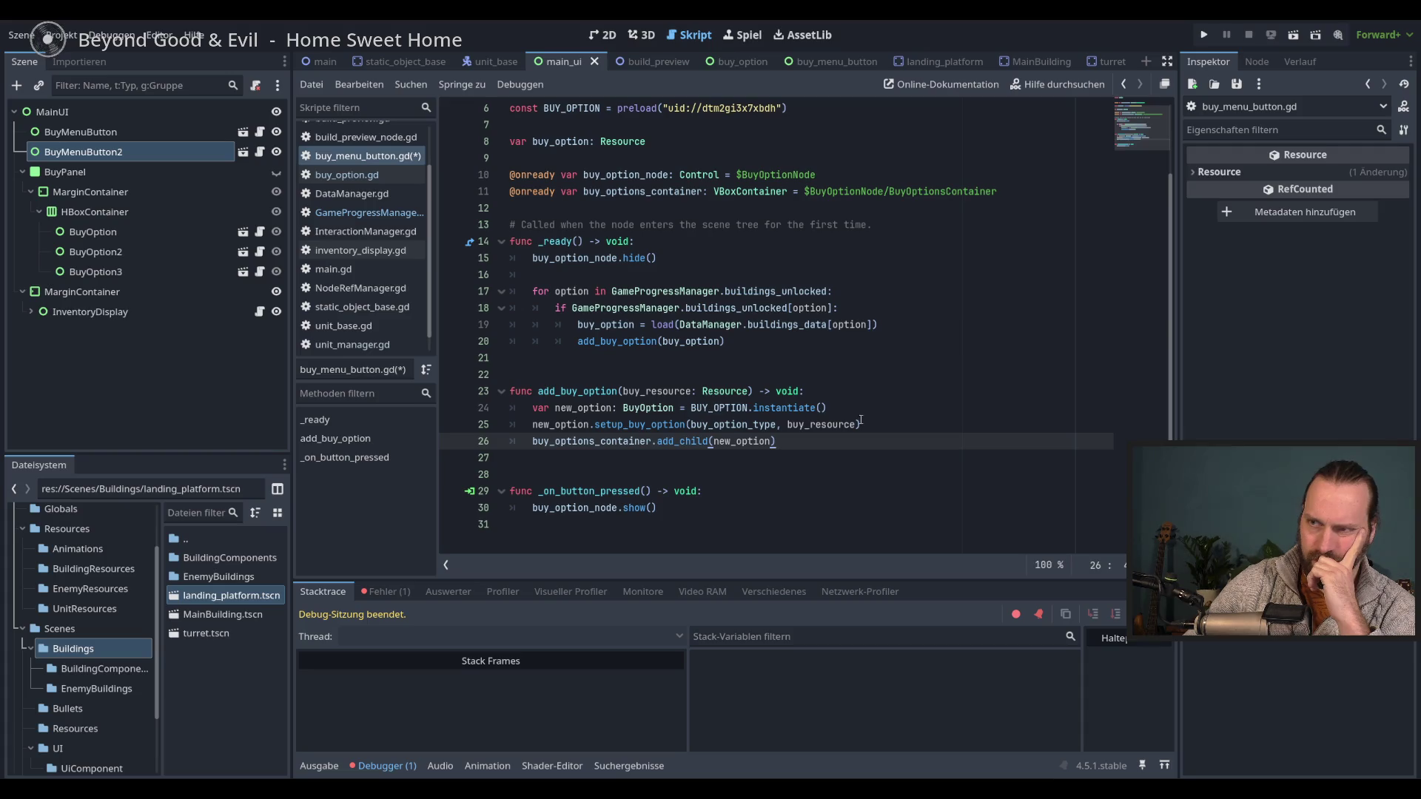
click(586, 408)
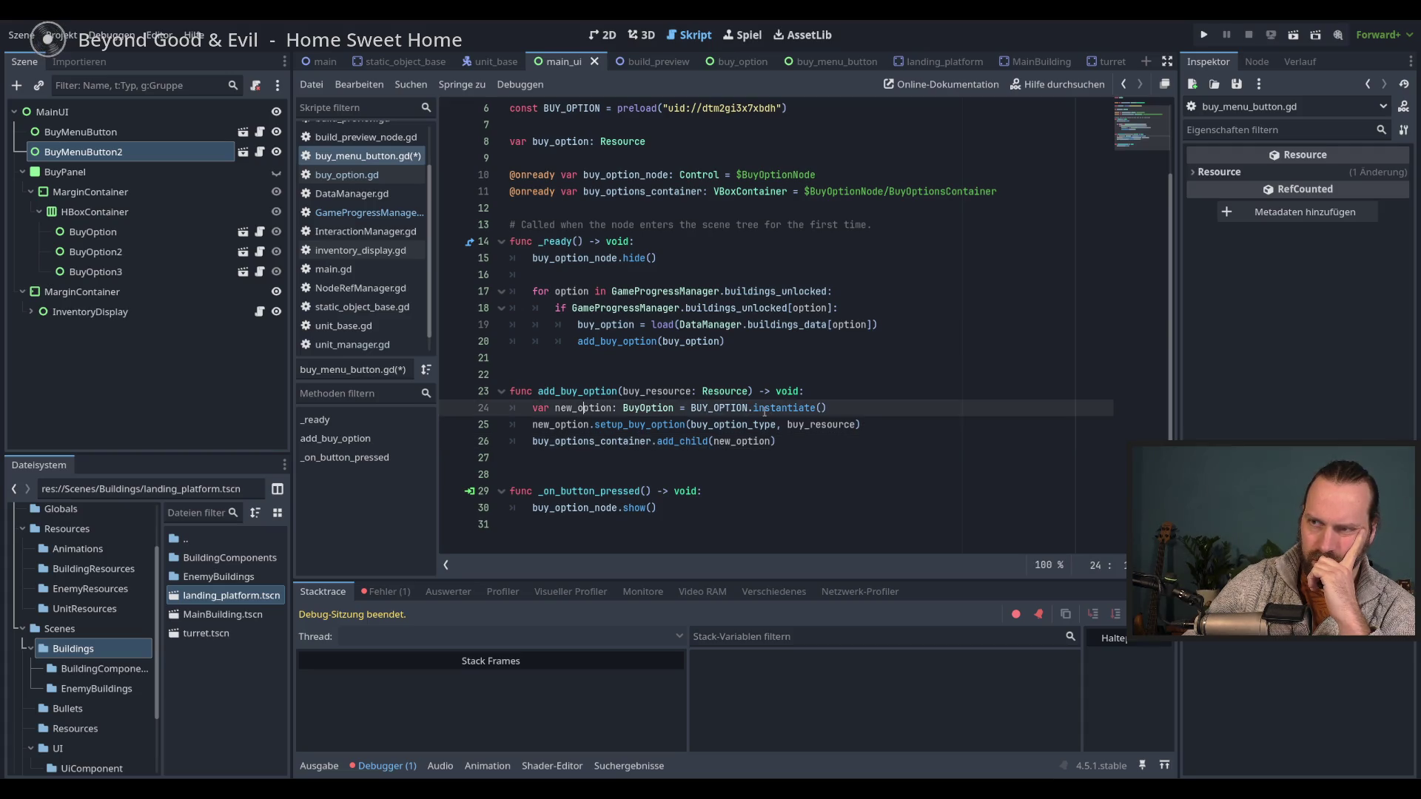
click(628, 427)
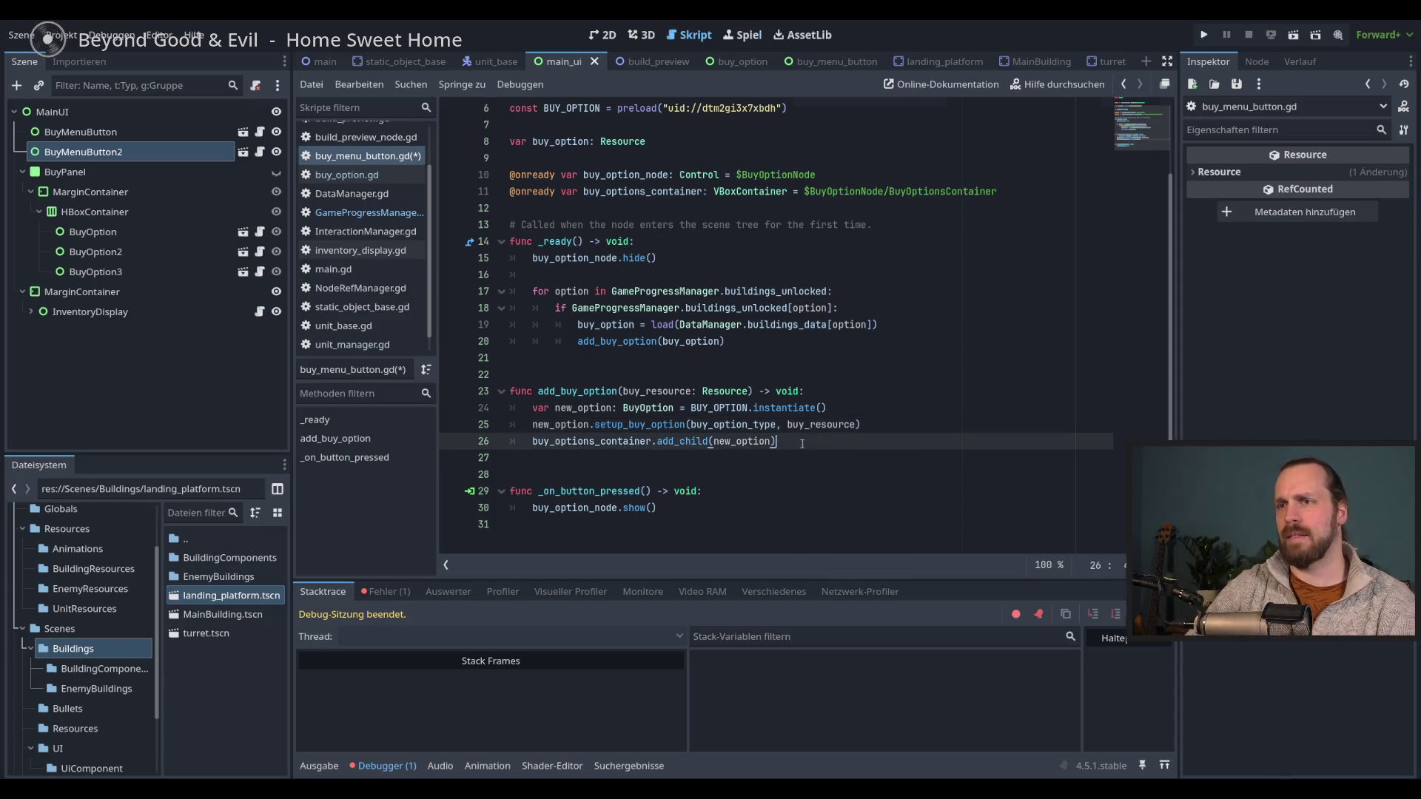
key(F5)
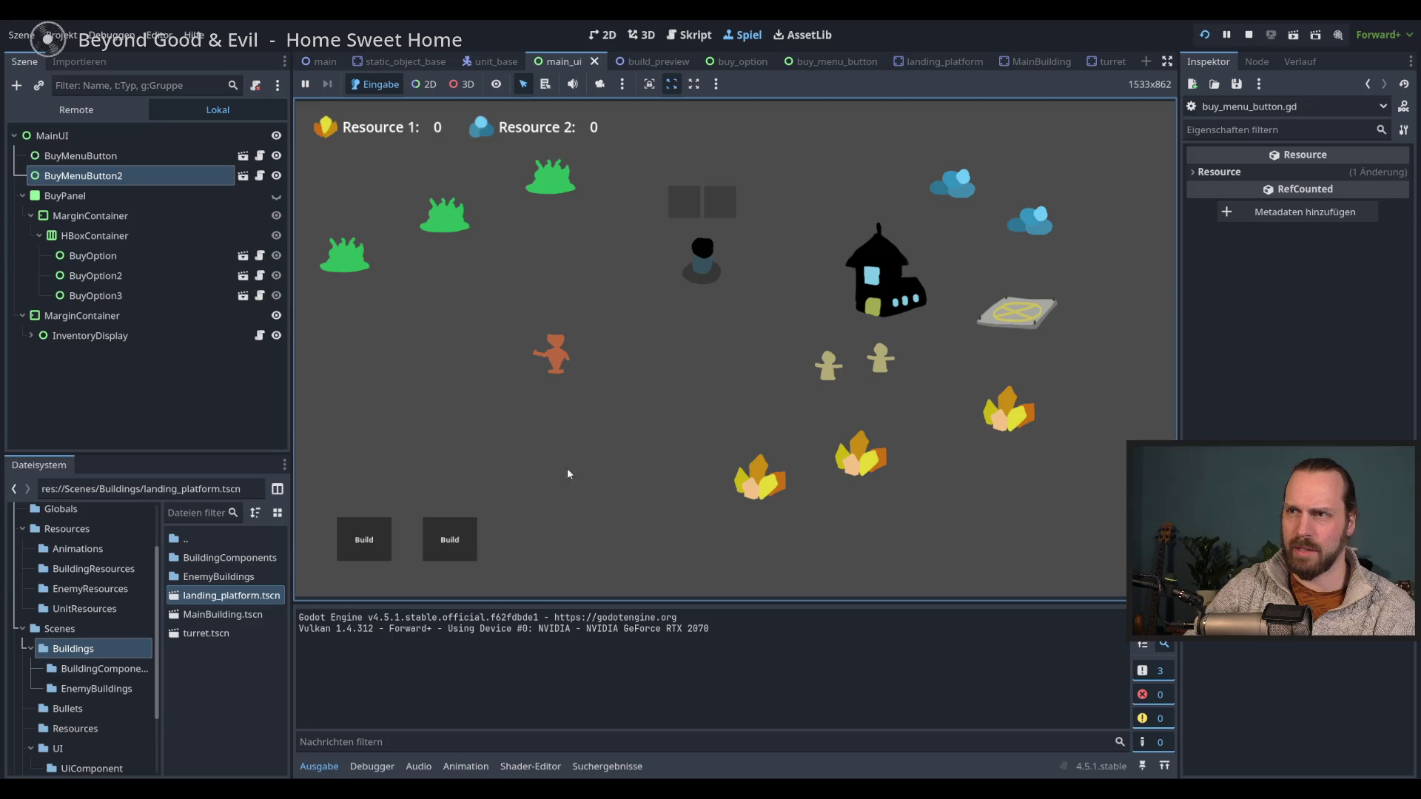
- Open the buy menus, buy a Main Building, and restart the project after the crash
click(364, 539)
click(449, 544)
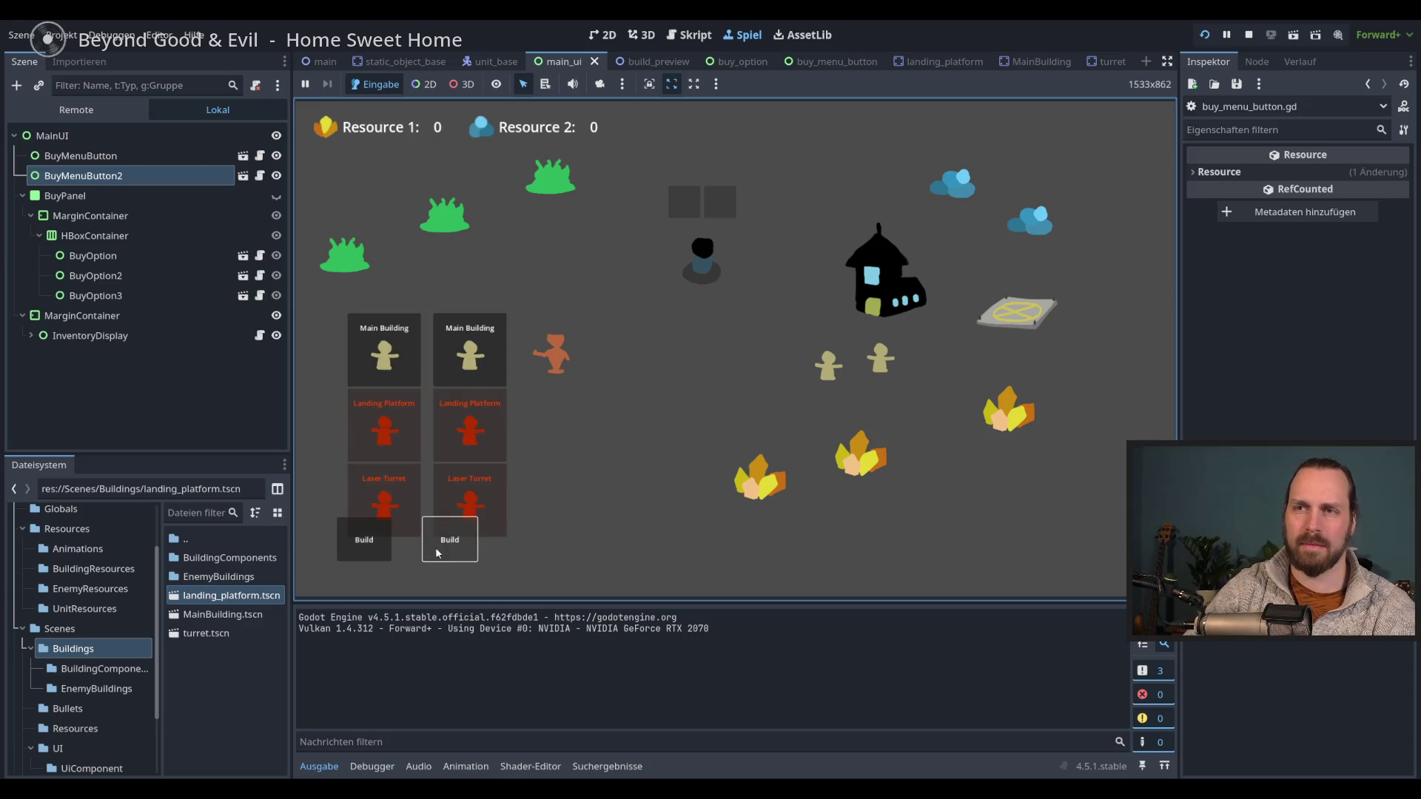
click(469, 348)
click(652, 336)
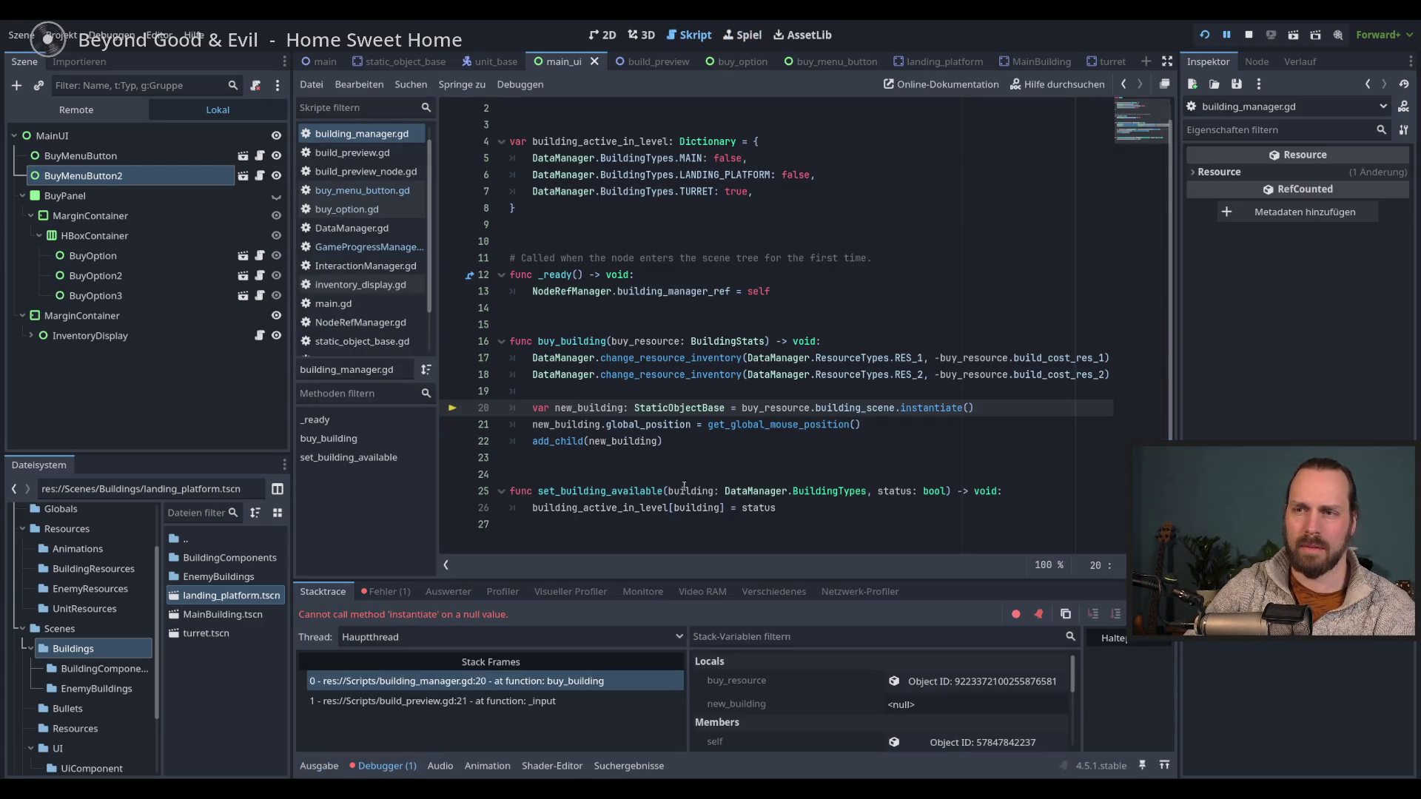
click(708, 469)
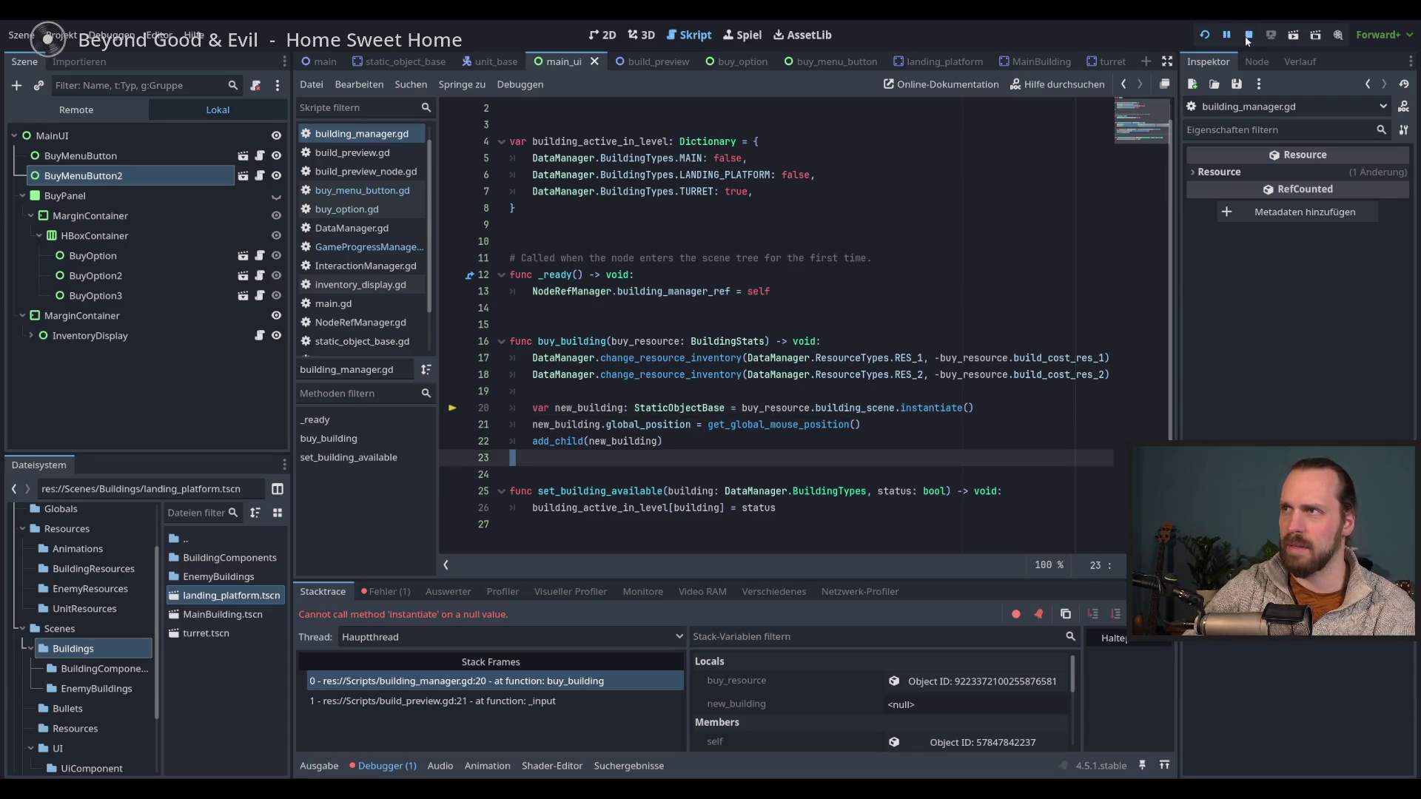
click(1204, 35)
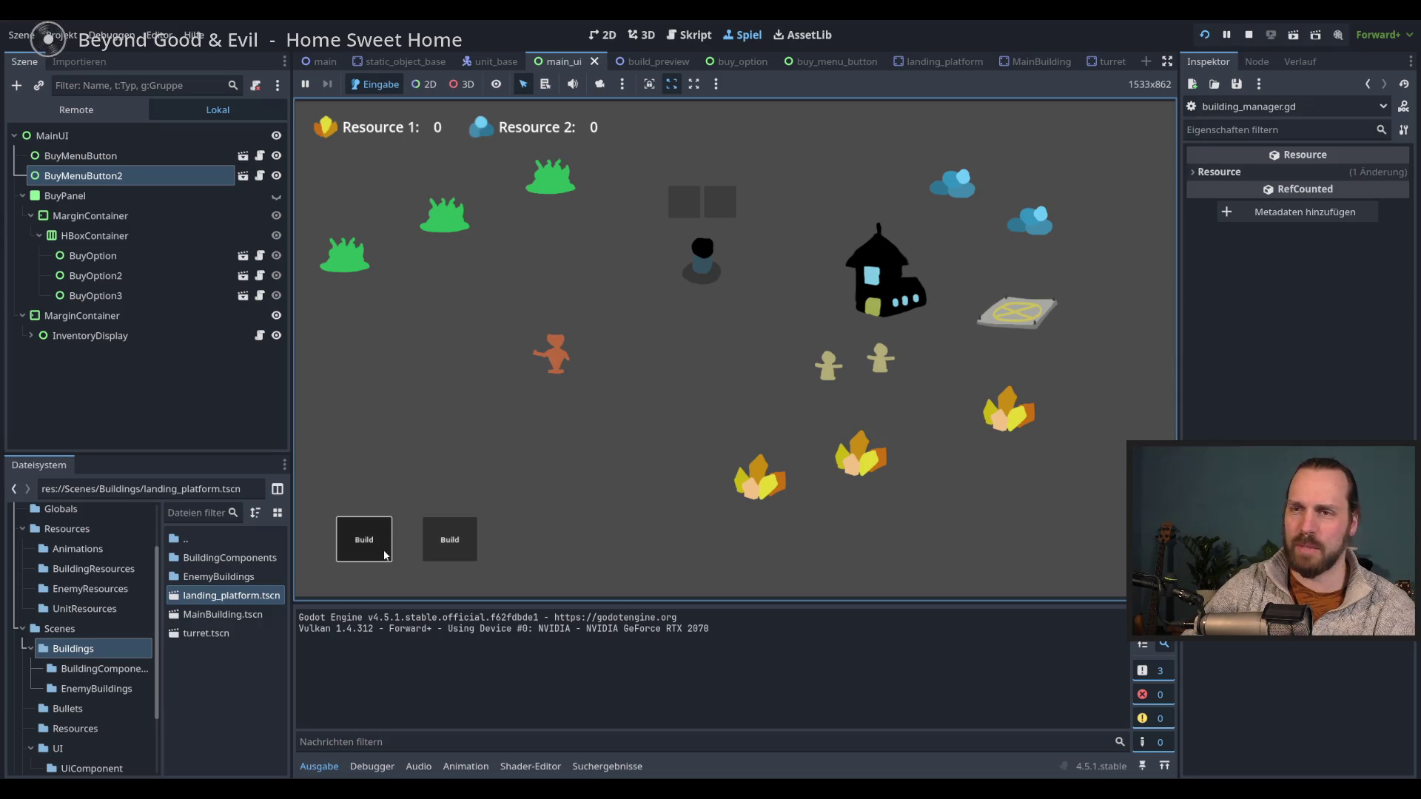
- Place several Landing Platforms and Laser Turrets from the buy menu, then stop the game
click(384, 555)
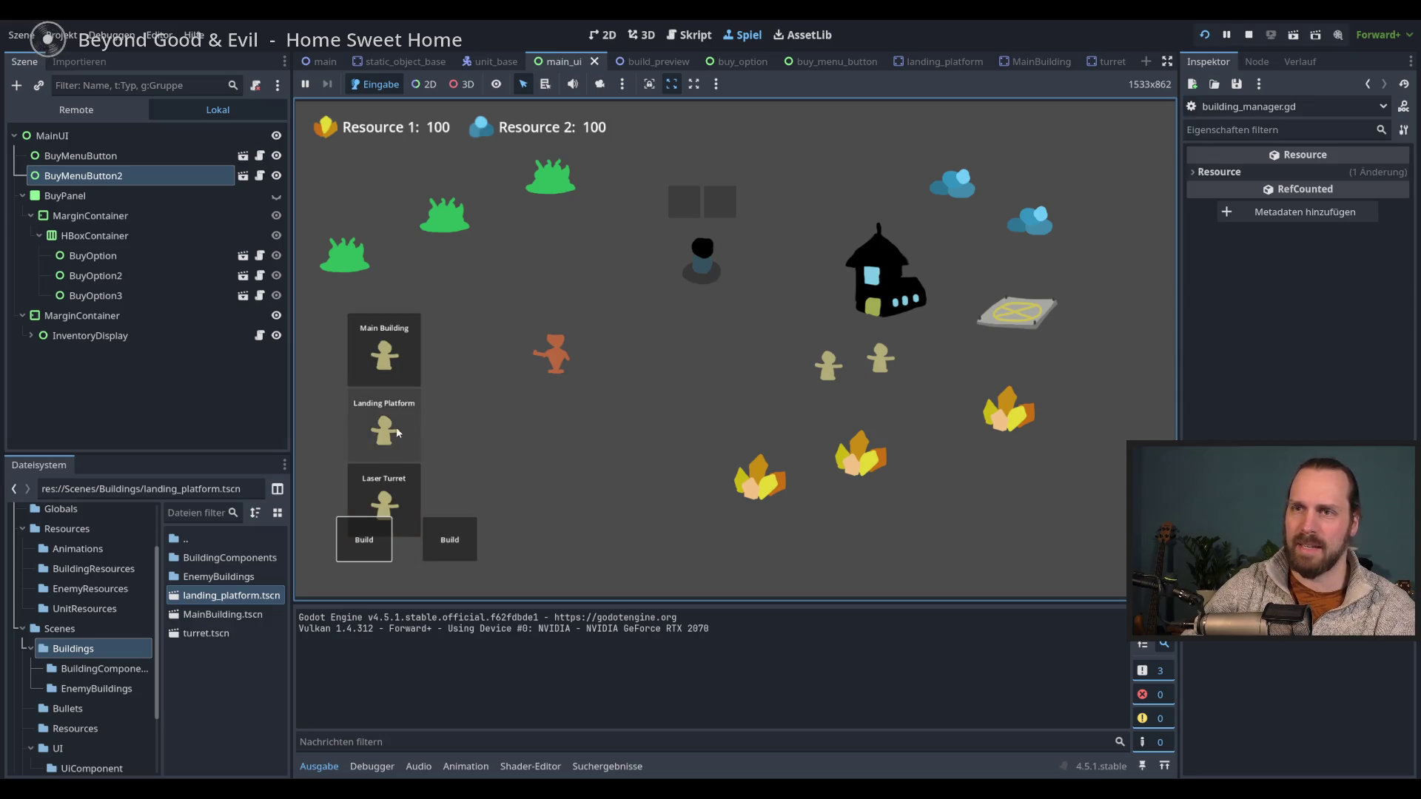
click(384, 426)
click(545, 441)
click(384, 500)
click(568, 479)
click(407, 451)
click(477, 363)
click(400, 451)
click(447, 415)
click(384, 426)
click(475, 364)
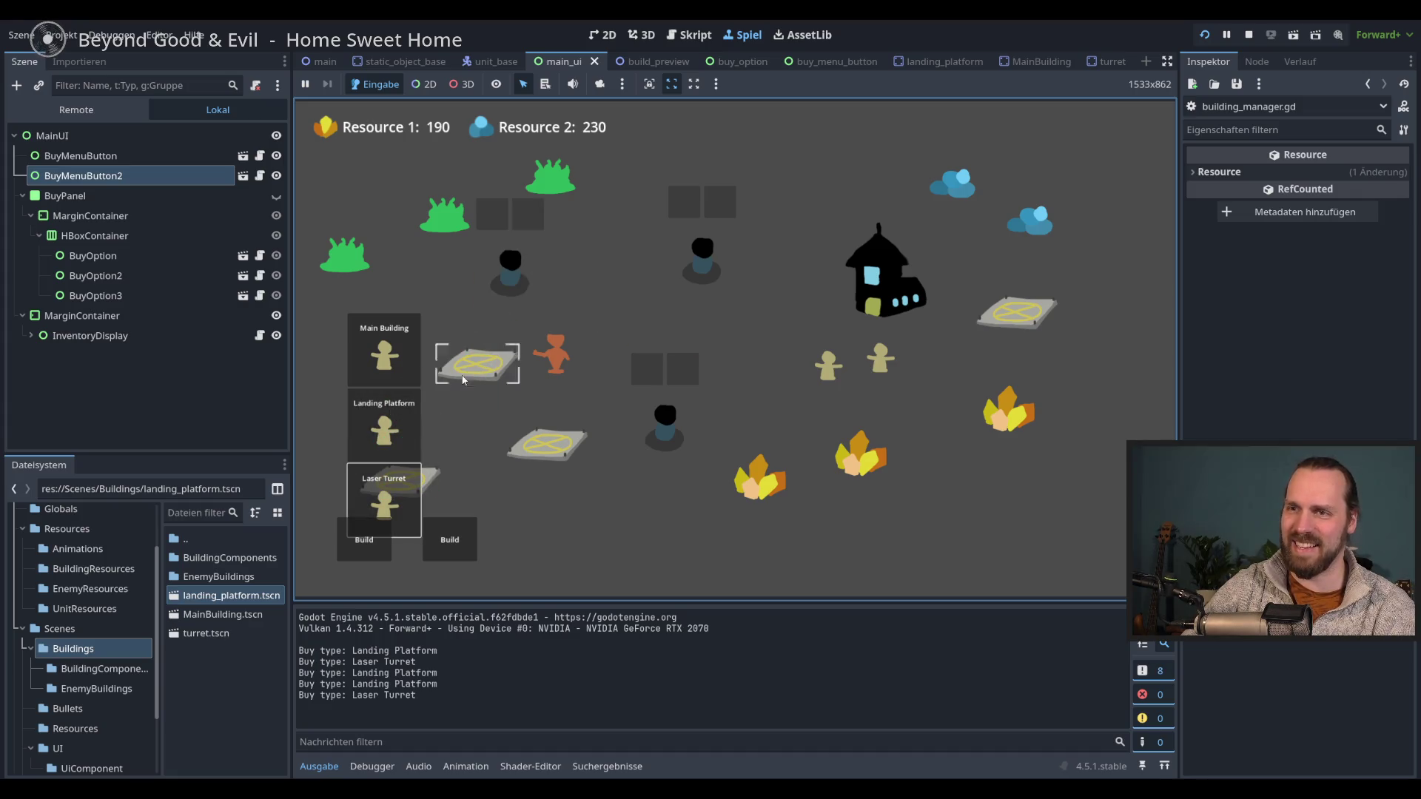
click(384, 500)
click(384, 426)
click(399, 444)
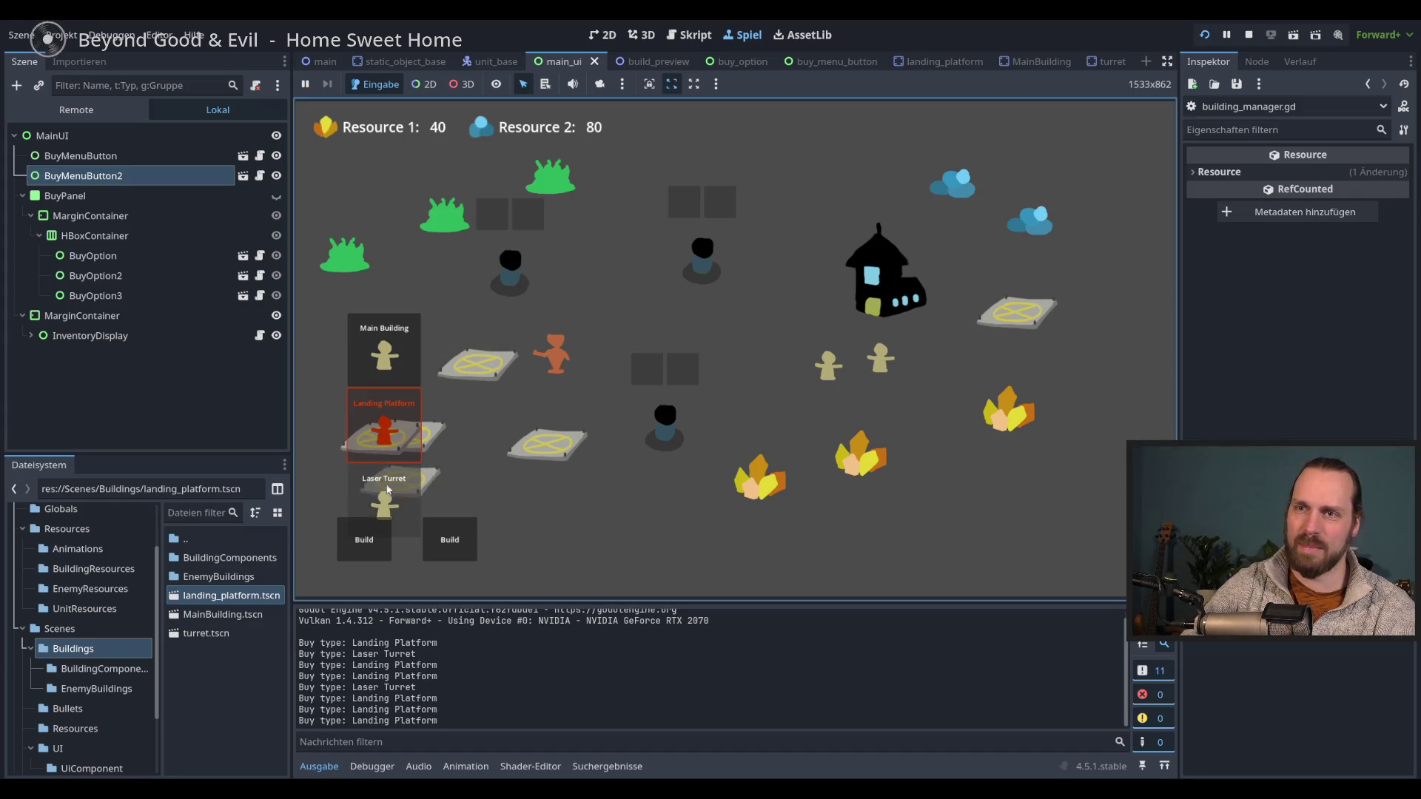
click(374, 498)
click(381, 429)
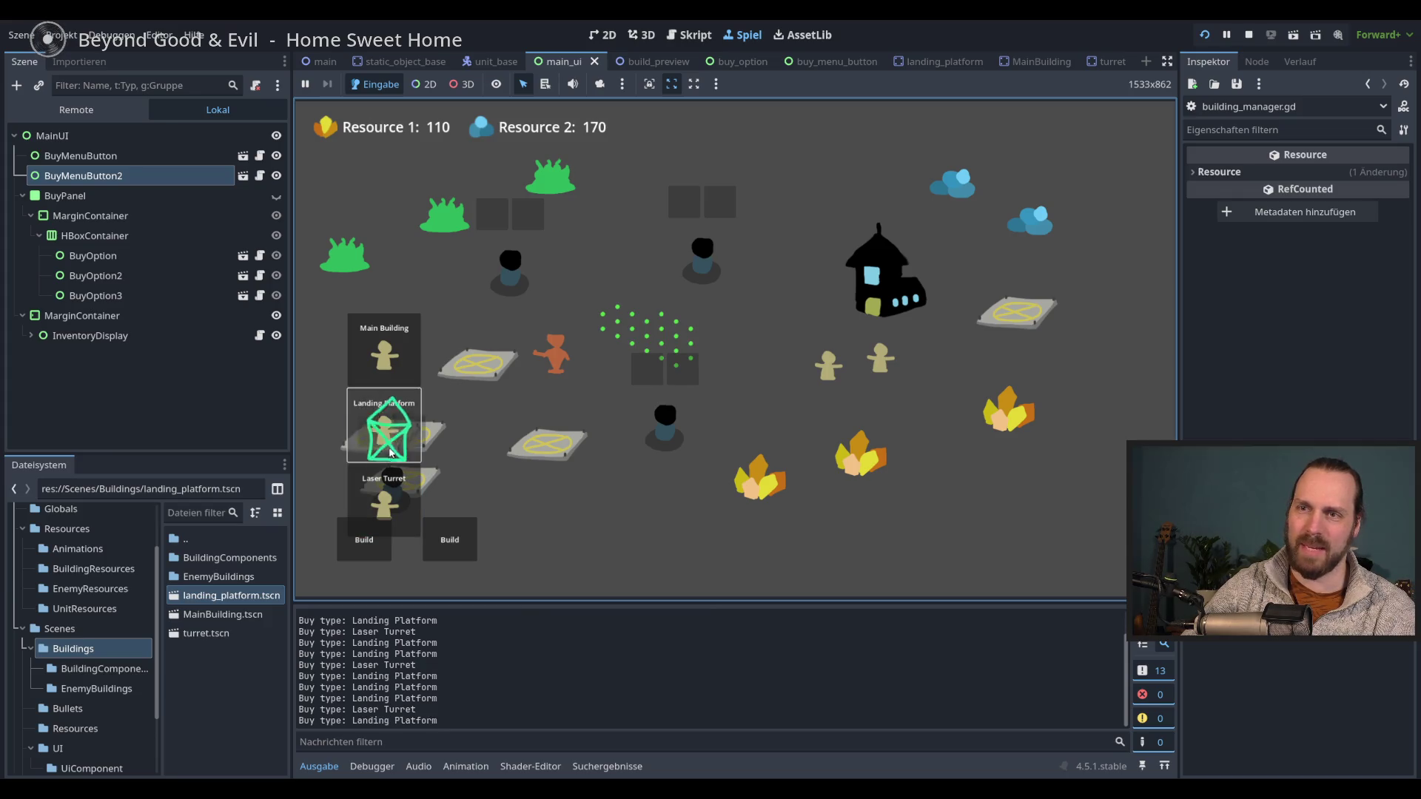
click(374, 414)
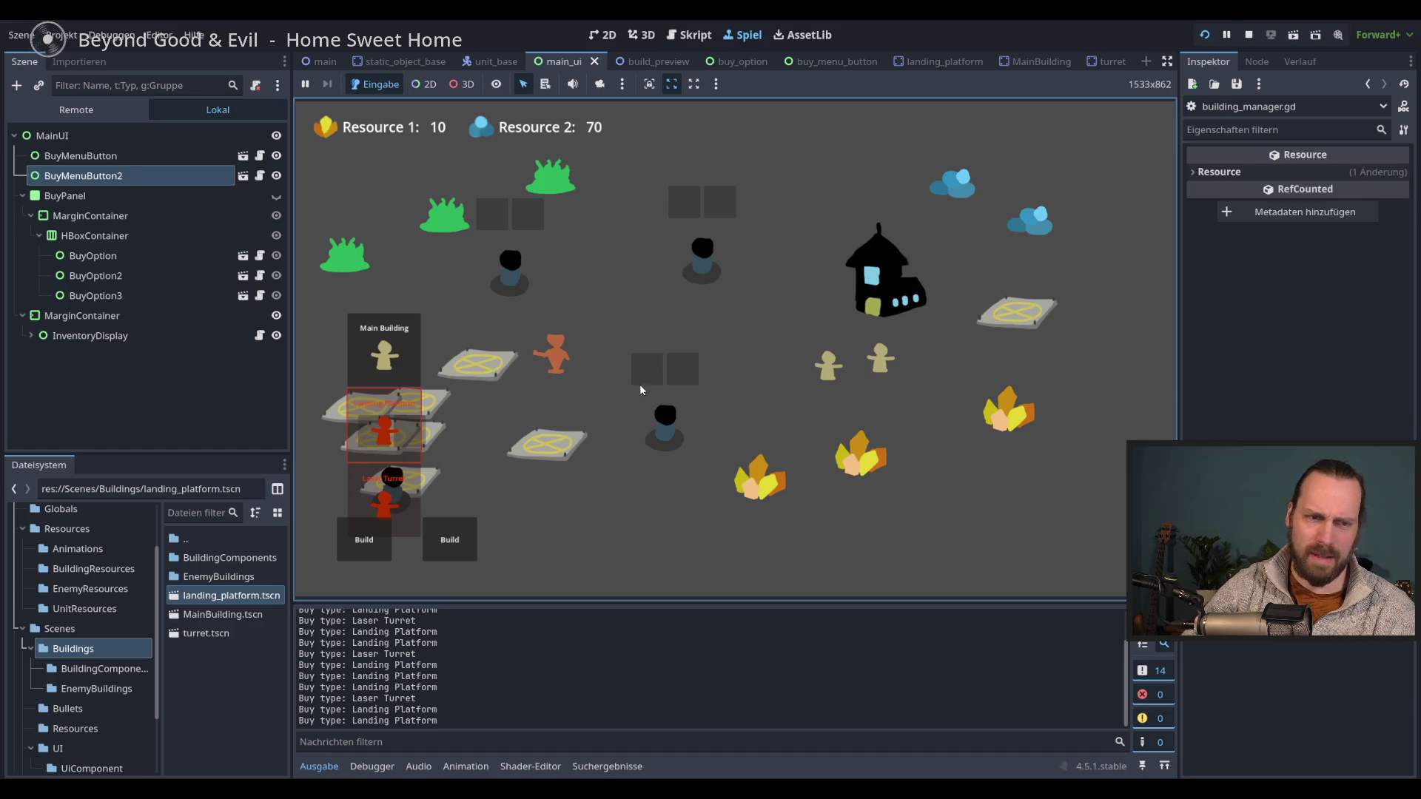
key(F8)
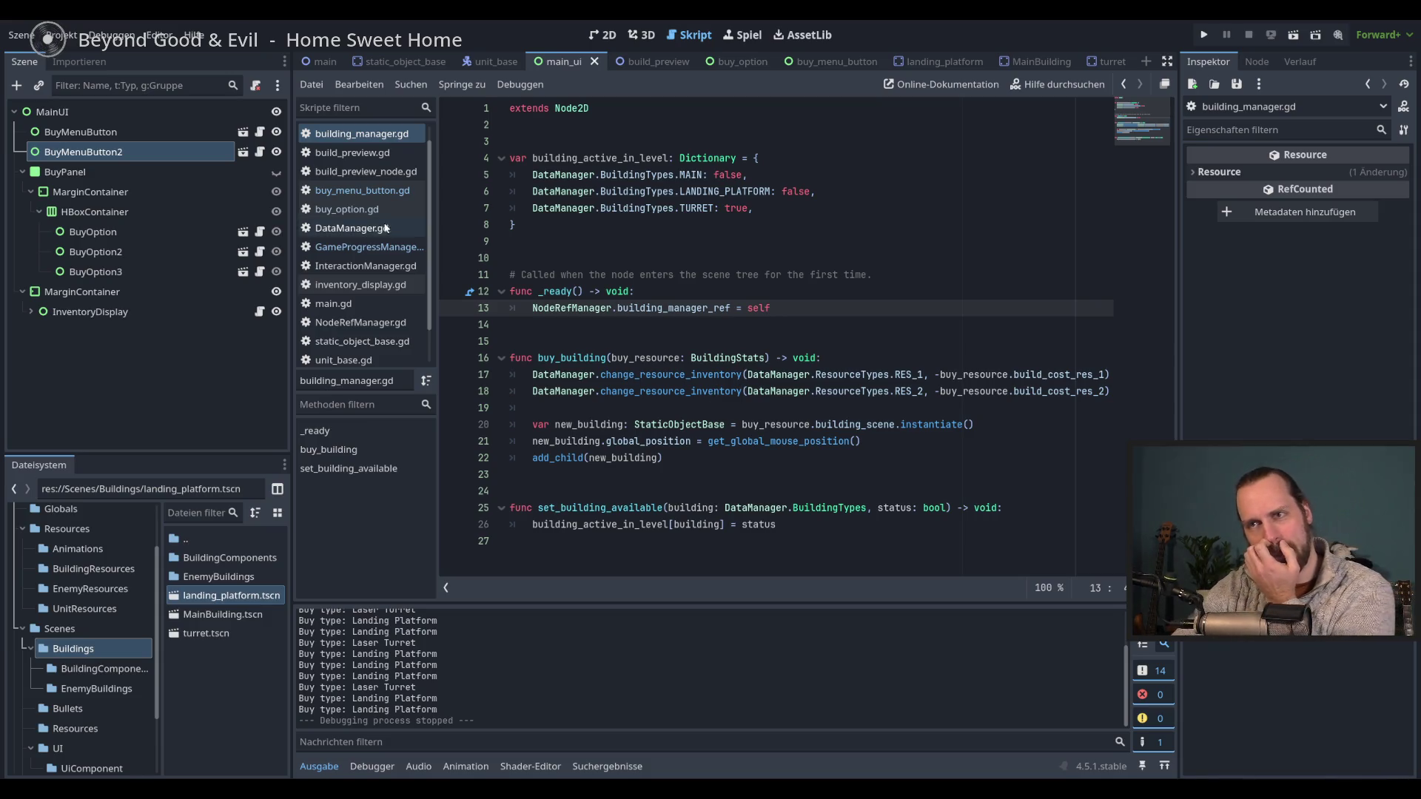
- In buy_menu_button.gd, add a blank line after hide() above the for-loop and run the project
click(362, 191)
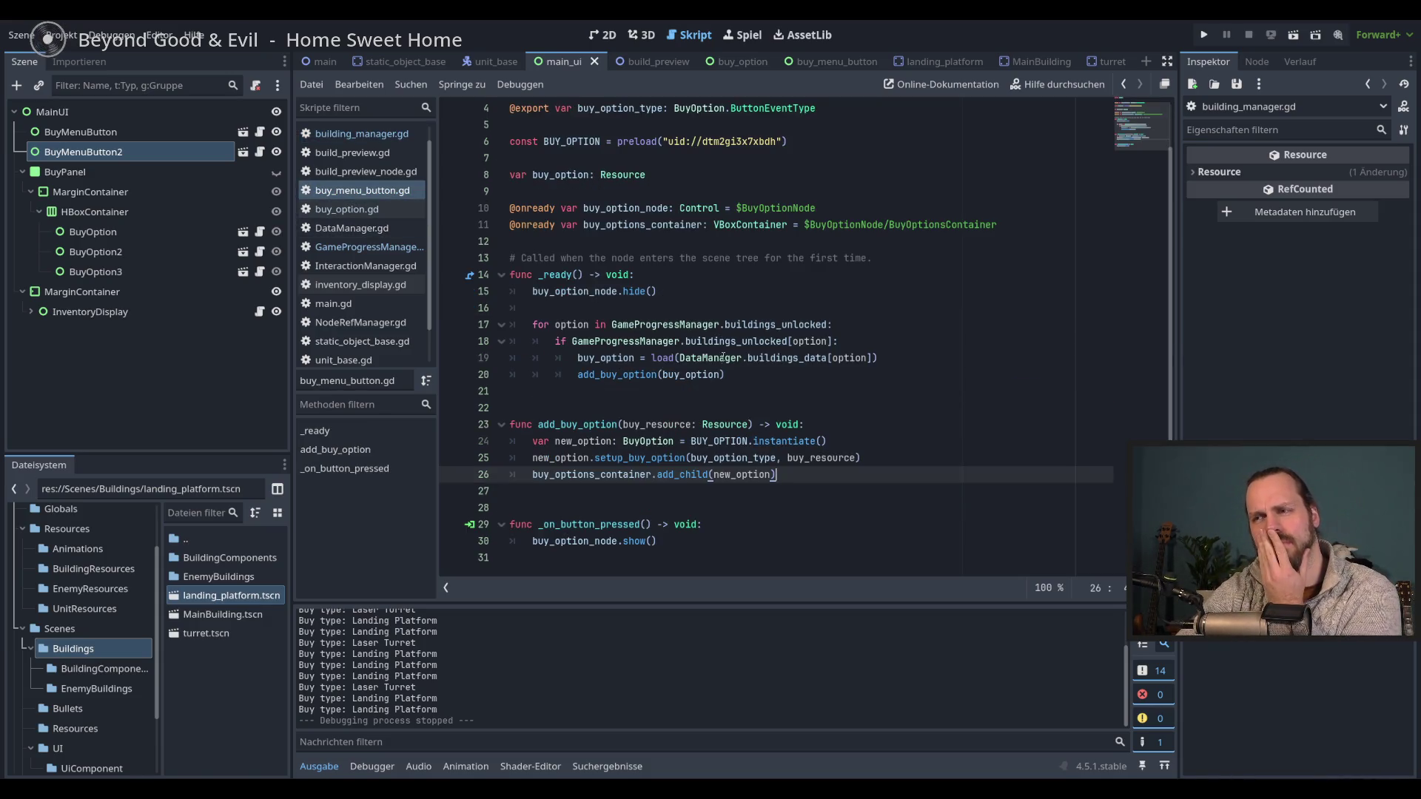
click(666, 428)
click(807, 474)
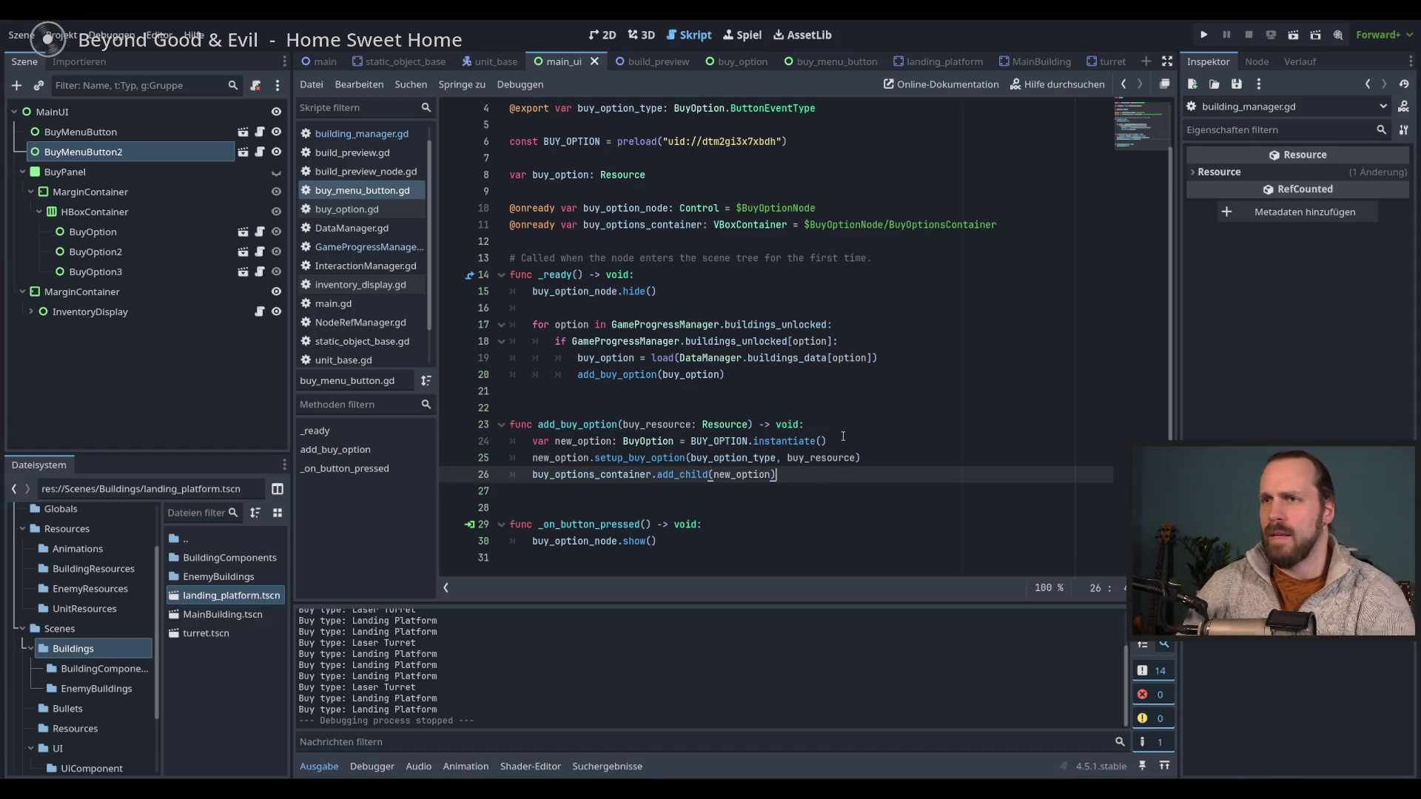
click(789, 326)
click(719, 358)
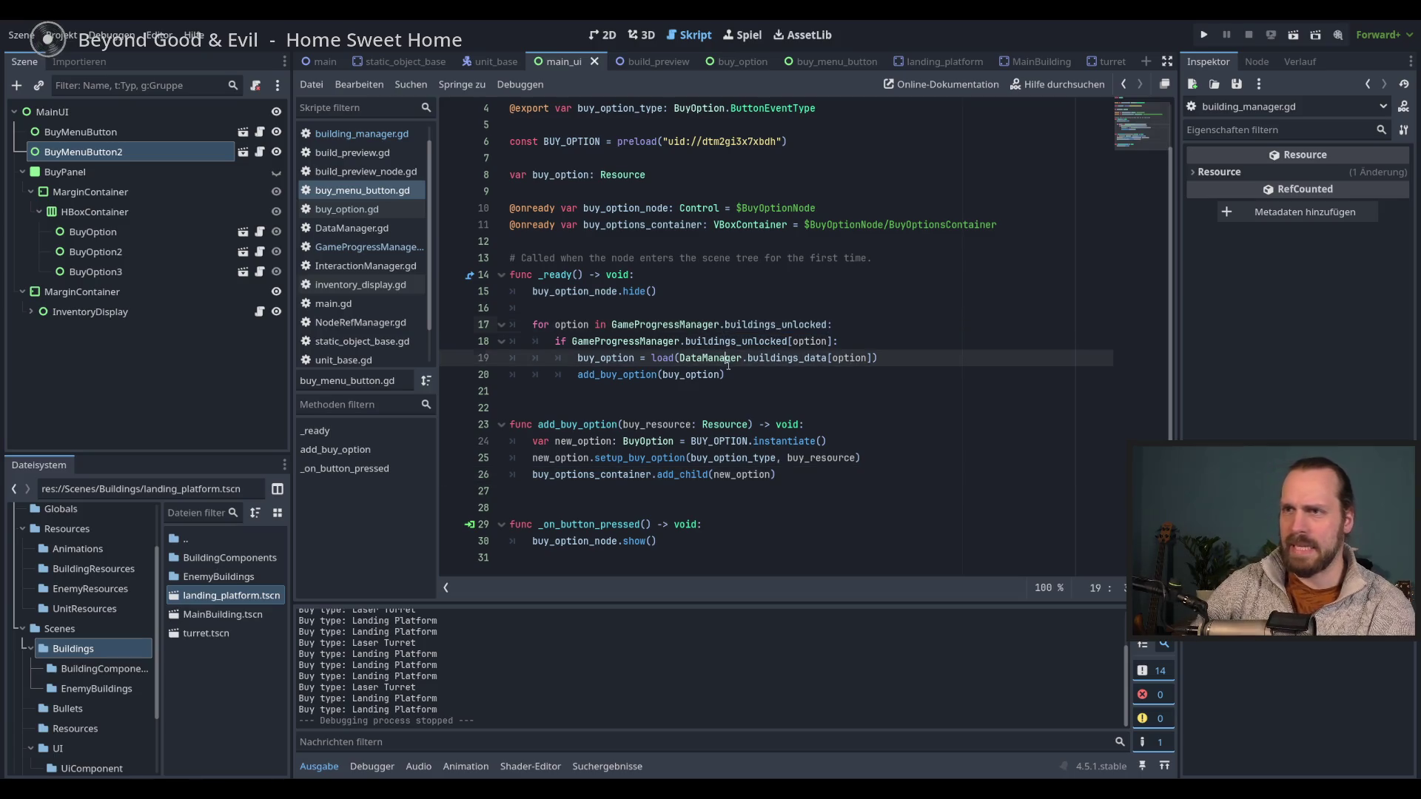
scroll(732, 354, up, 1)
click(644, 357)
key(Return)
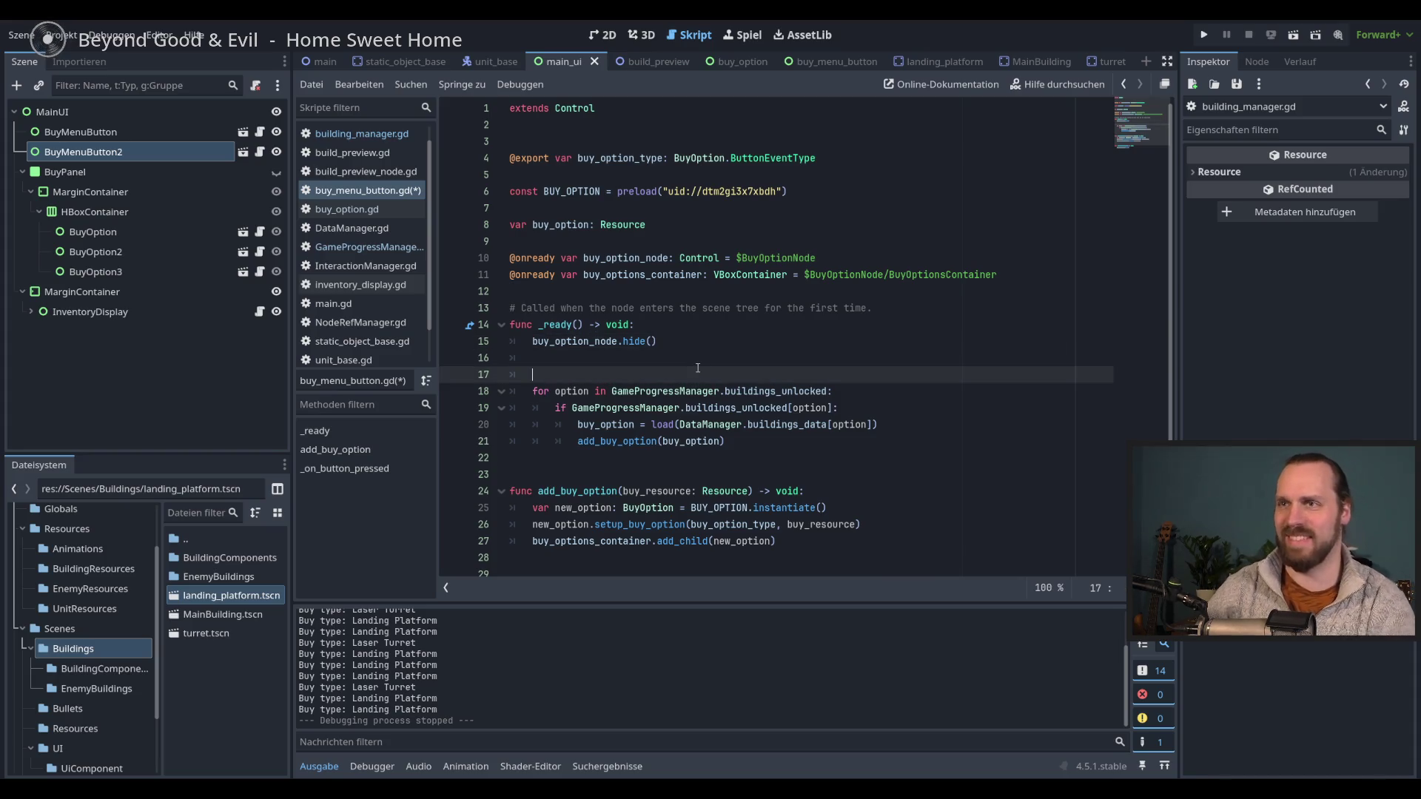
key(F5)
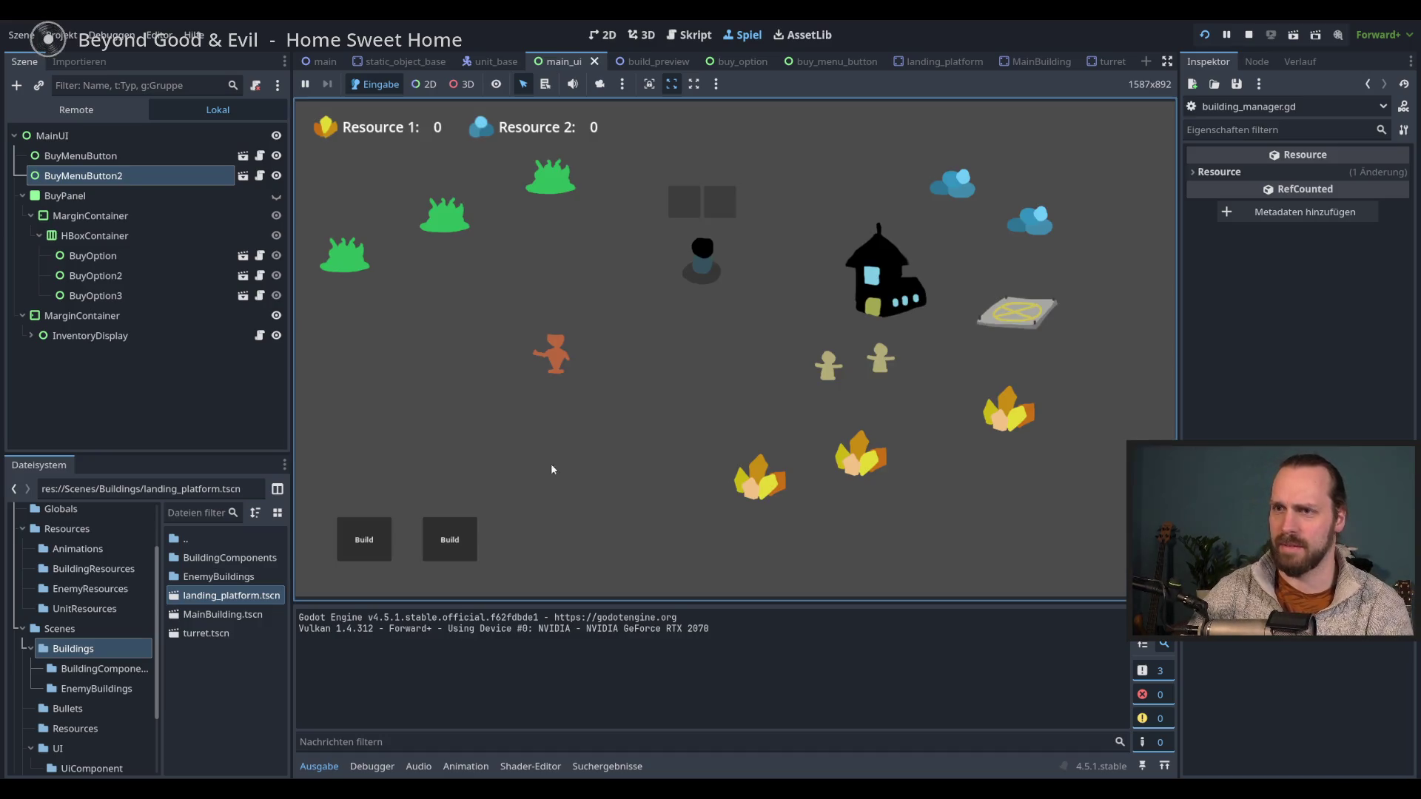
- Buy a Landing Platform and Laser Turret, then a Landing Platform from the second menu; stop at the type error
click(365, 539)
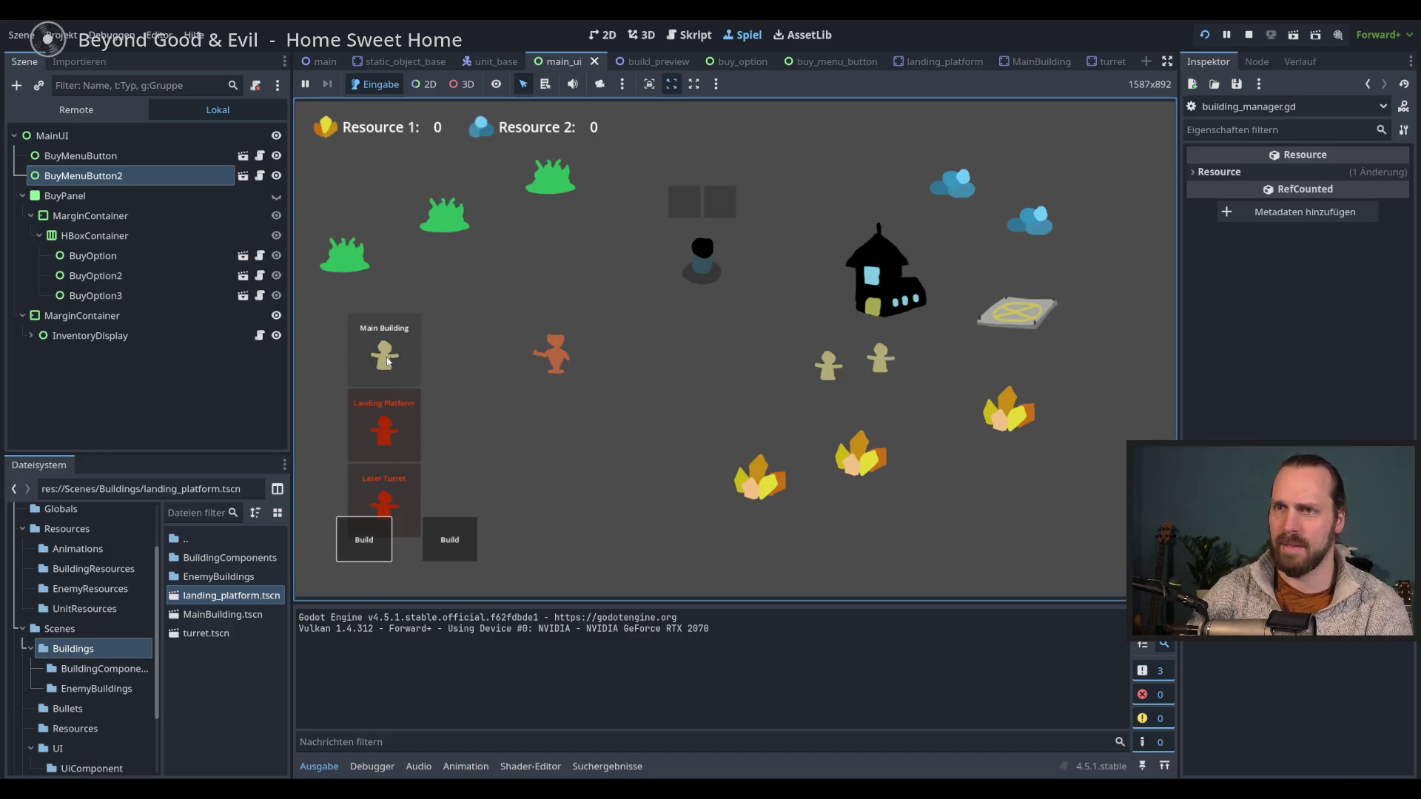
click(384, 426)
click(550, 451)
click(384, 501)
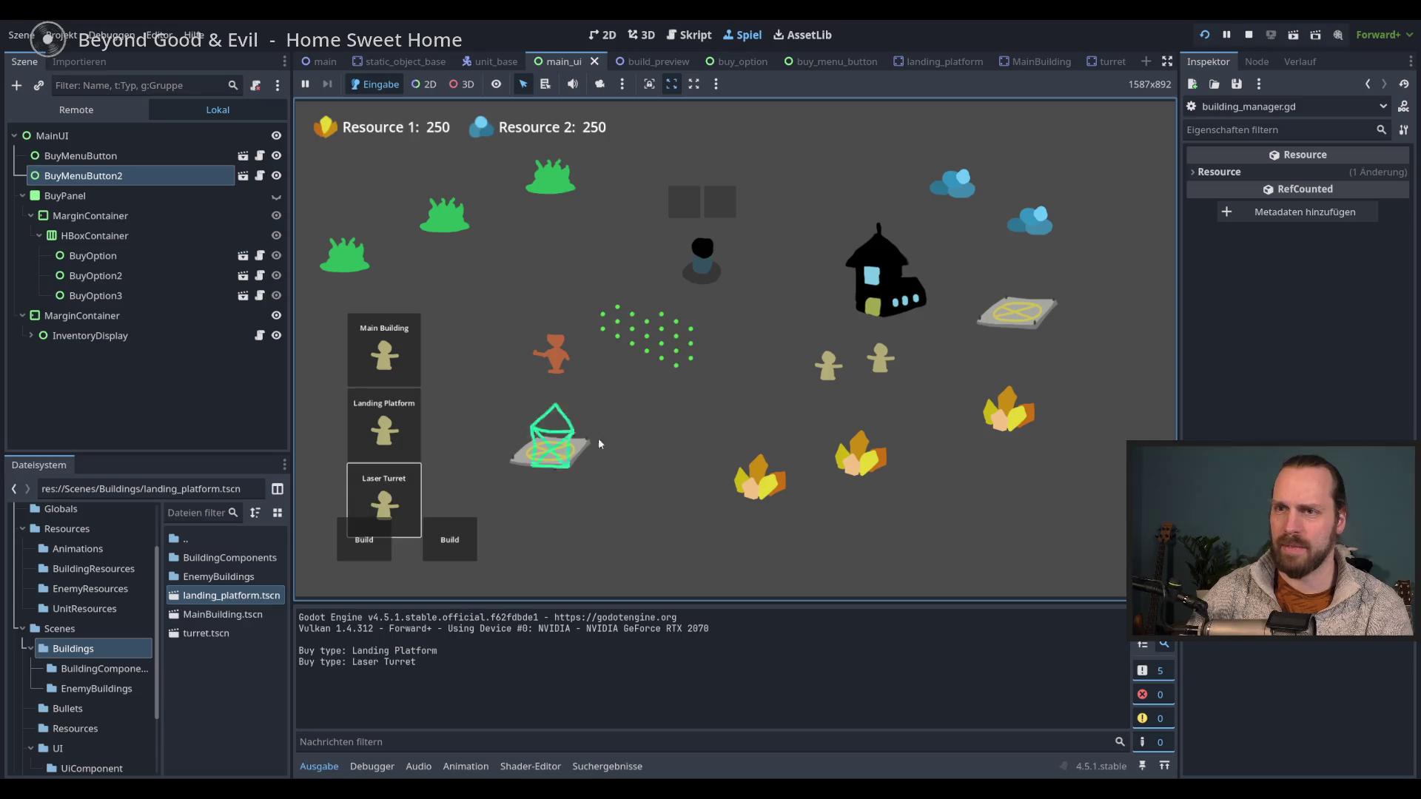
click(717, 381)
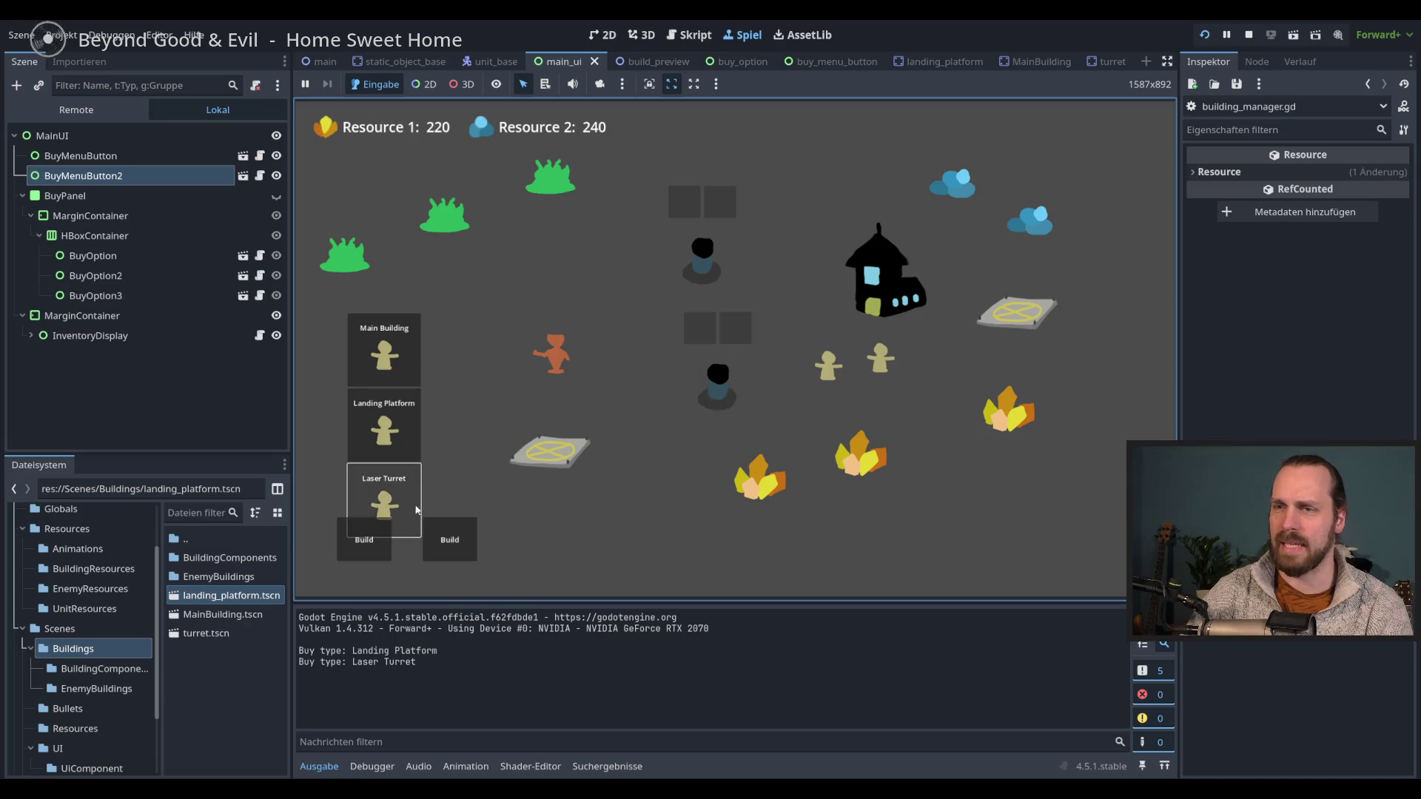
click(472, 546)
click(487, 450)
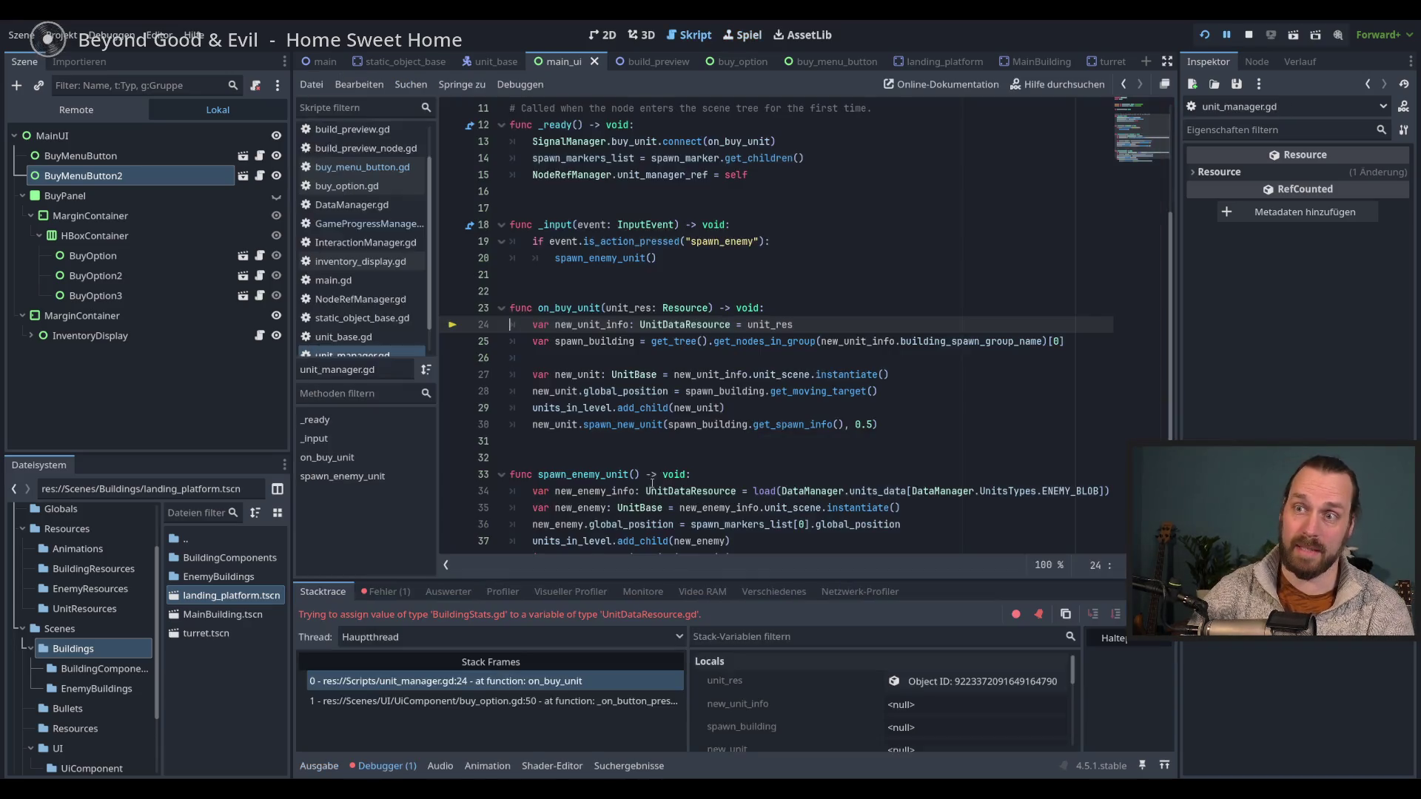
key(F8)
- Return to buy_menu_button.gd and select the unlocked-buildings loop on lines 18–21
click(934, 410)
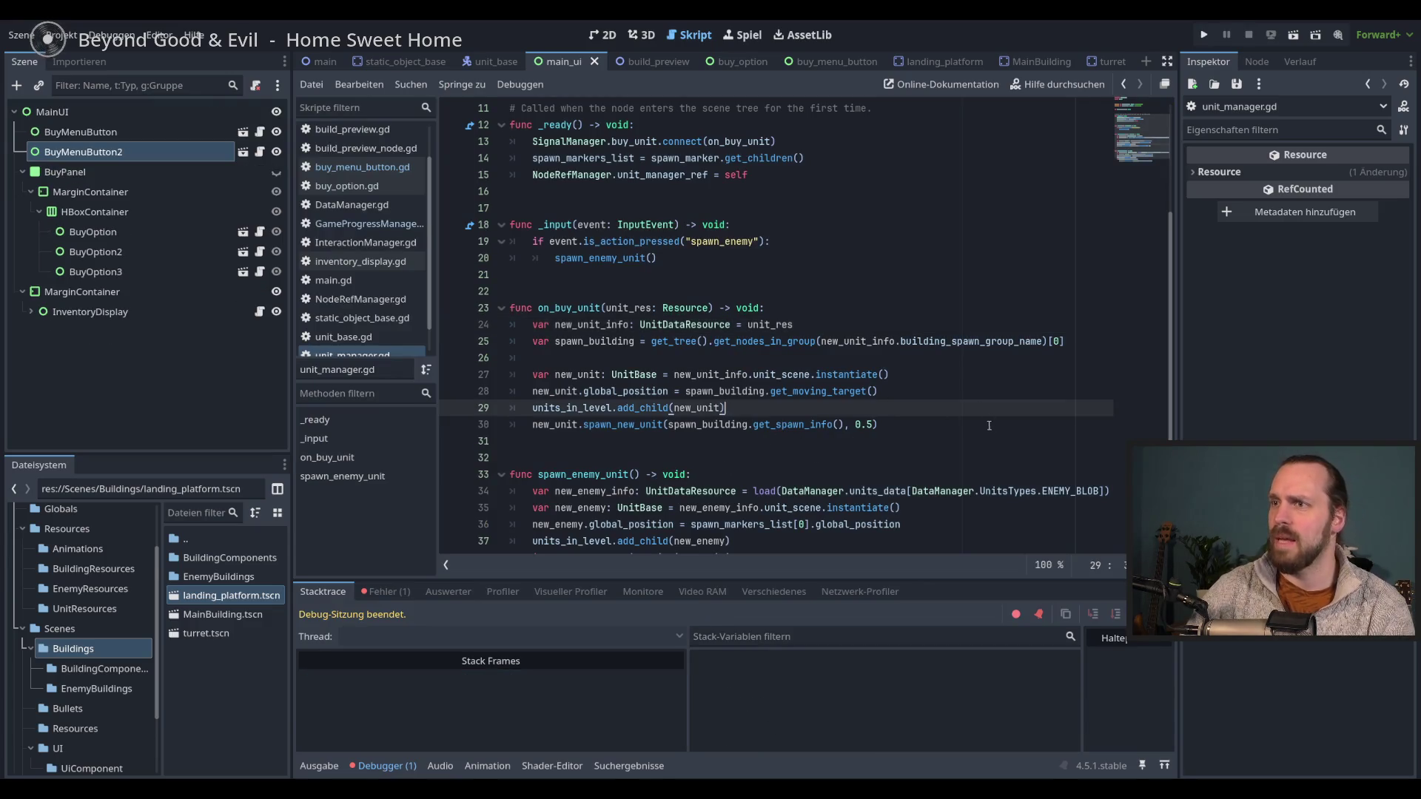
click(356, 167)
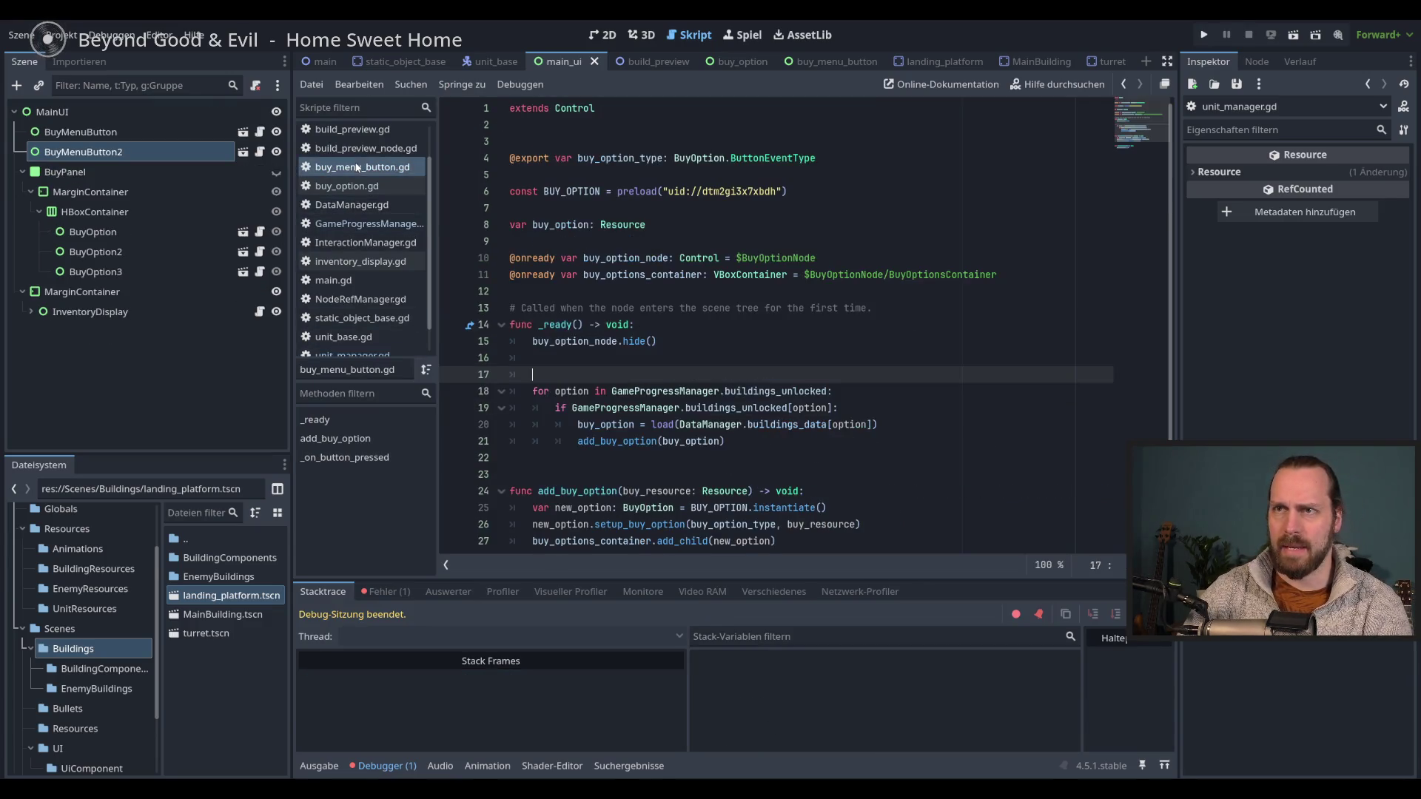
mouse_move(678, 380)
mouse_down()
mouse_move(836, 408)
mouse_move(725, 441)
mouse_up()
click(725, 441)
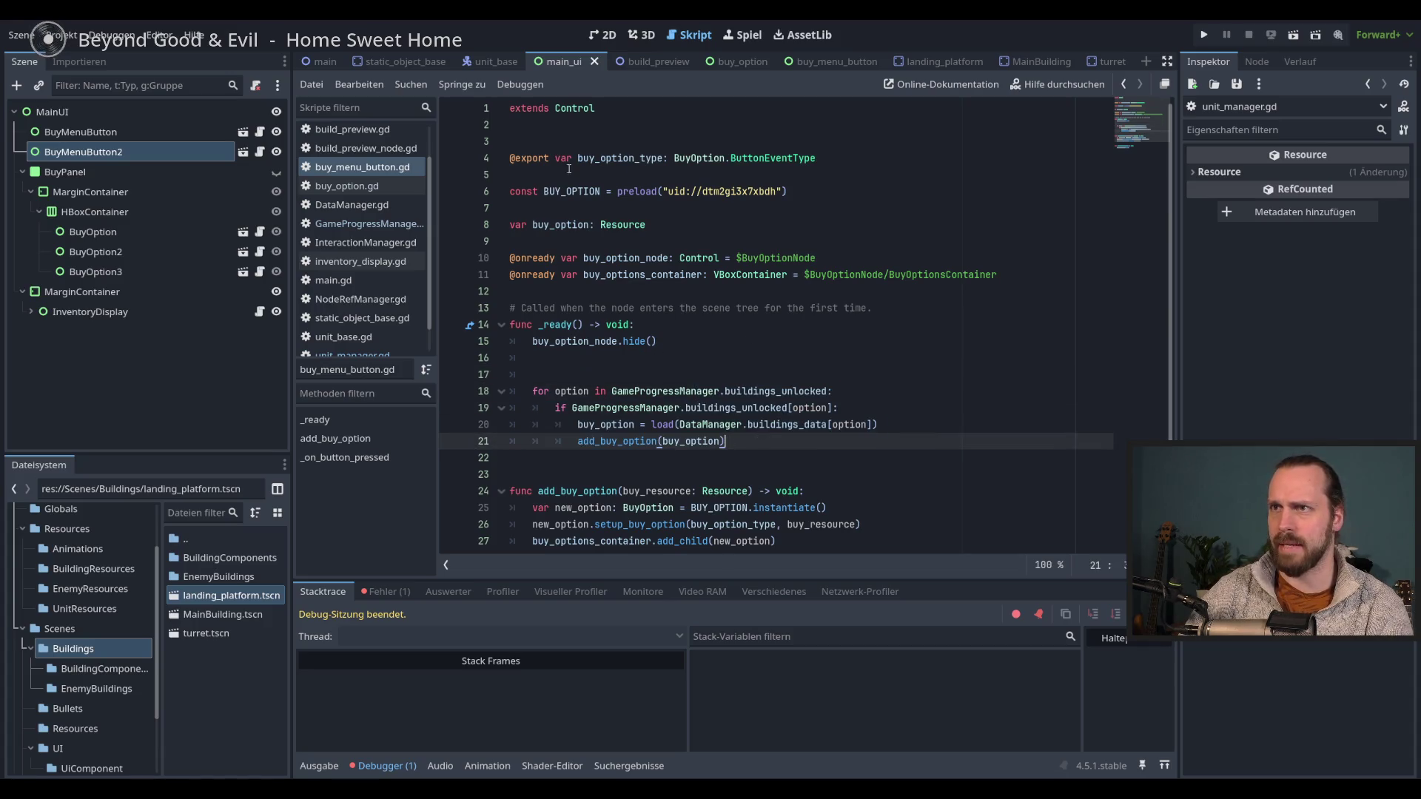
- Start a 'match buy_option_type:' block on line 17 of _ready
double_click(614, 160)
scroll(766, 301, down, 1)
click(664, 327)
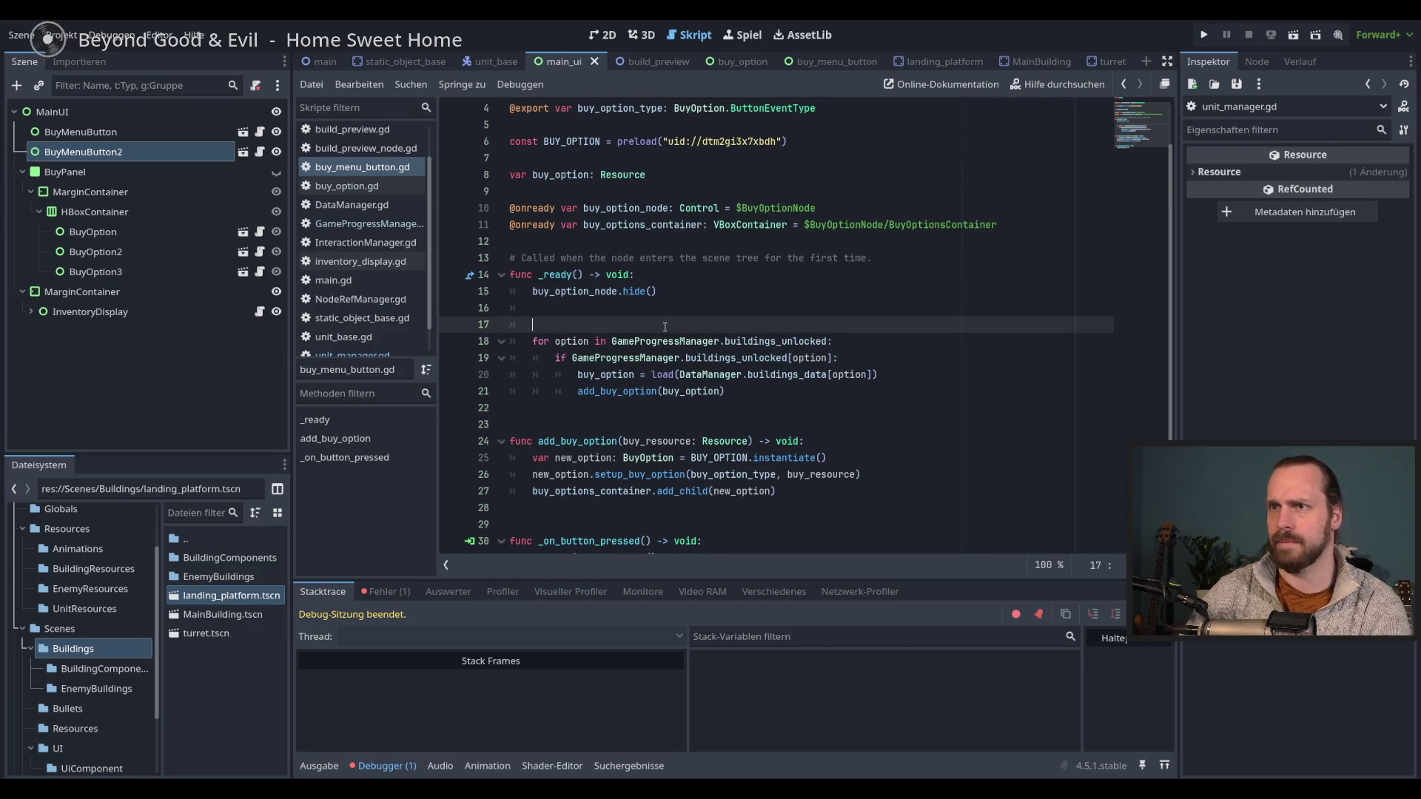
text(if)
scroll(735, 327, up, 1)
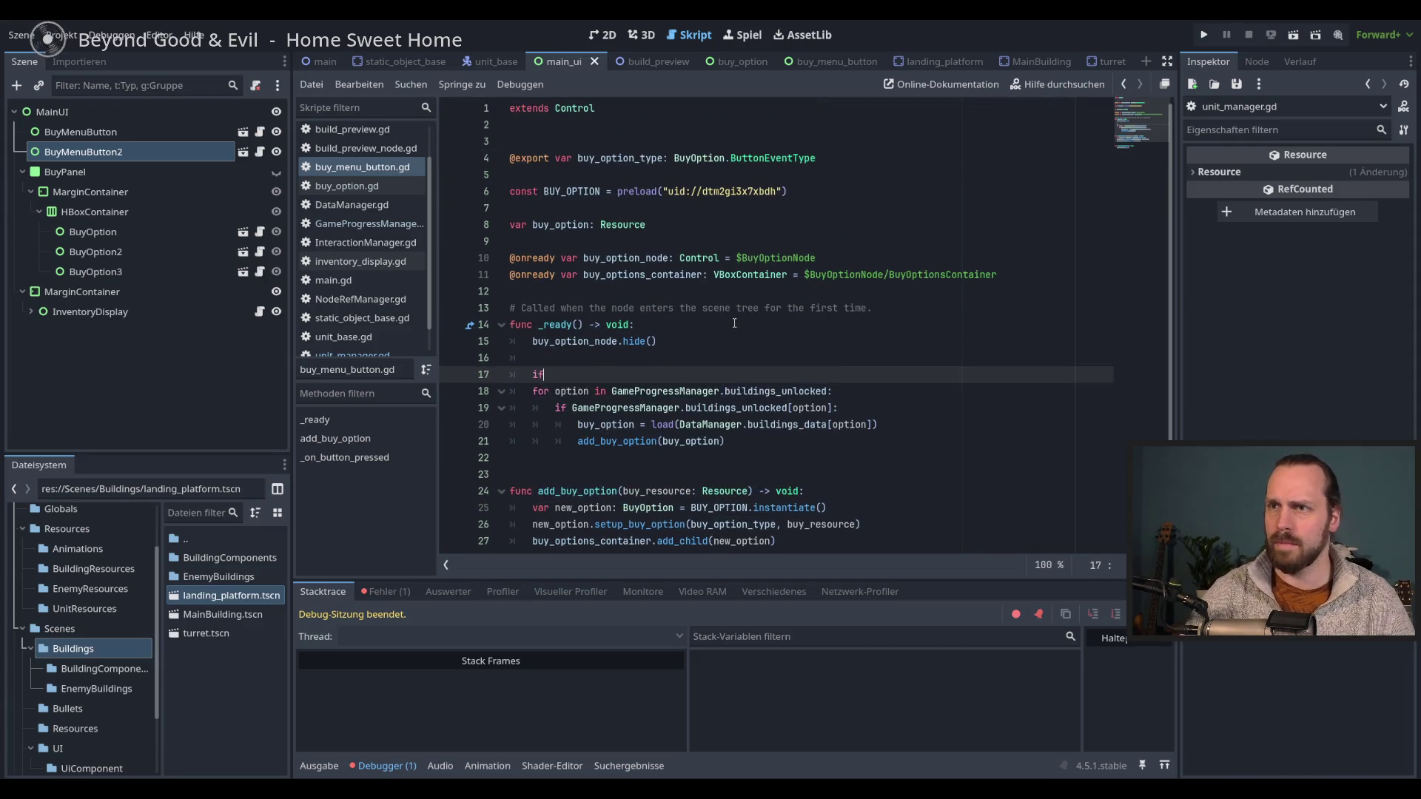
key(BackSpace)
key(BackSpace)
text(mat)
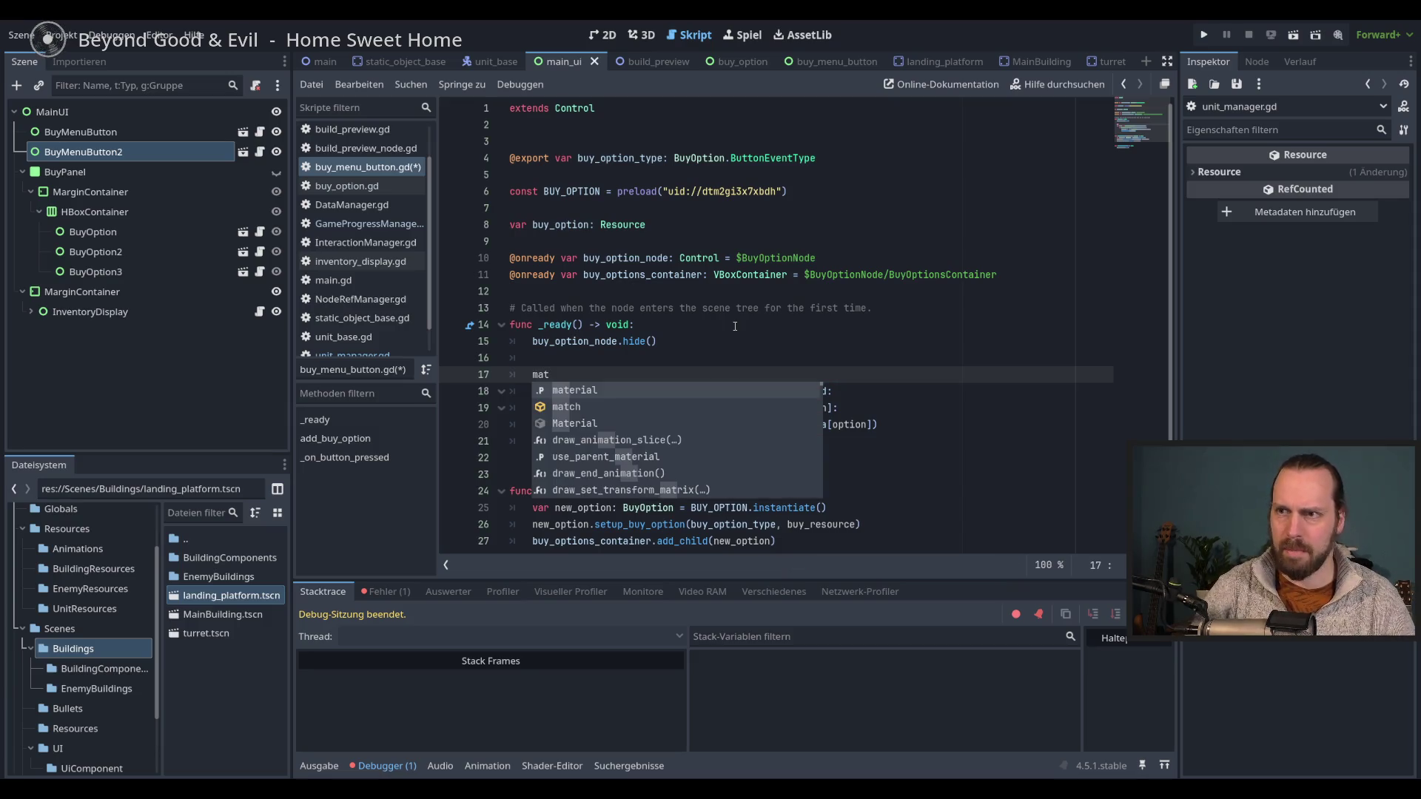
key(Down)
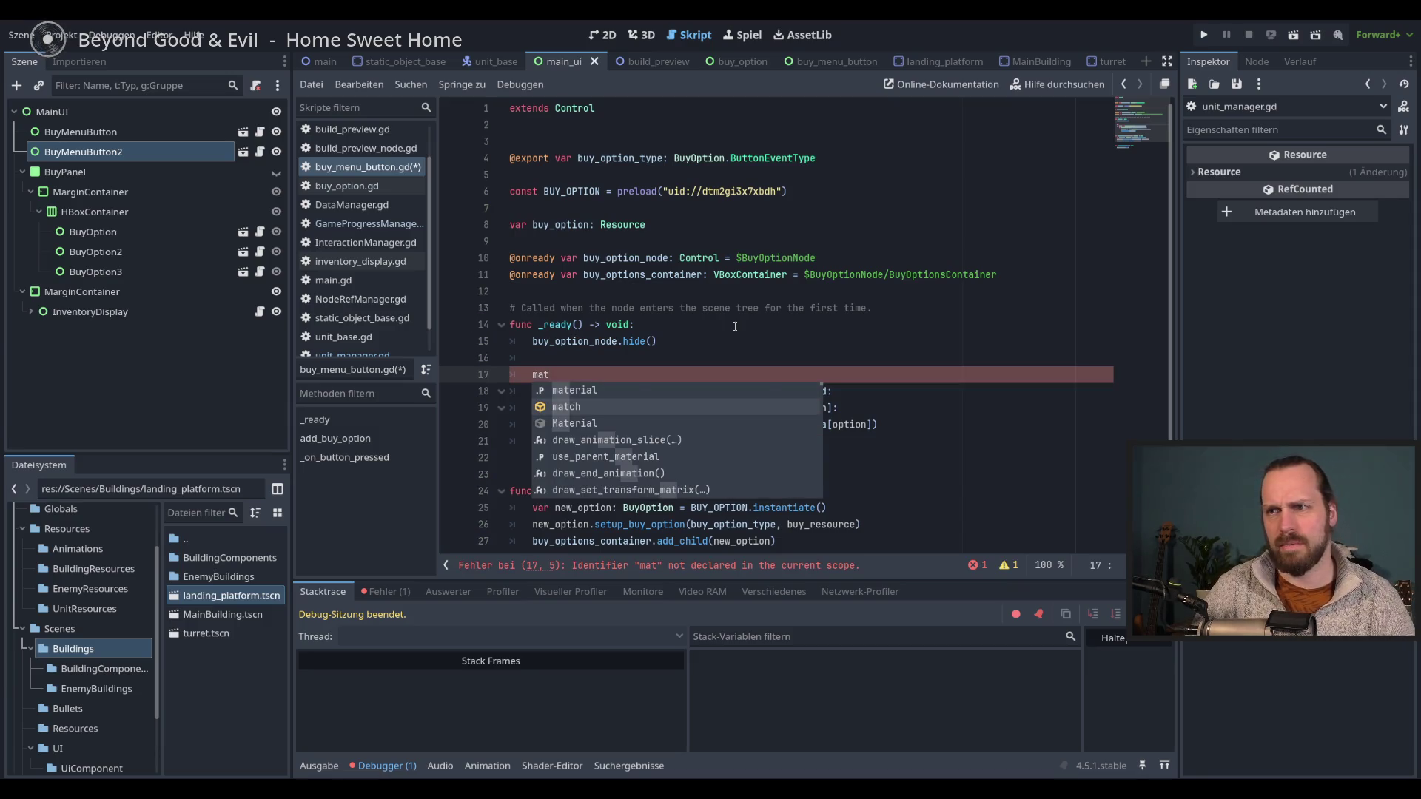
key(Return)
text(buy)
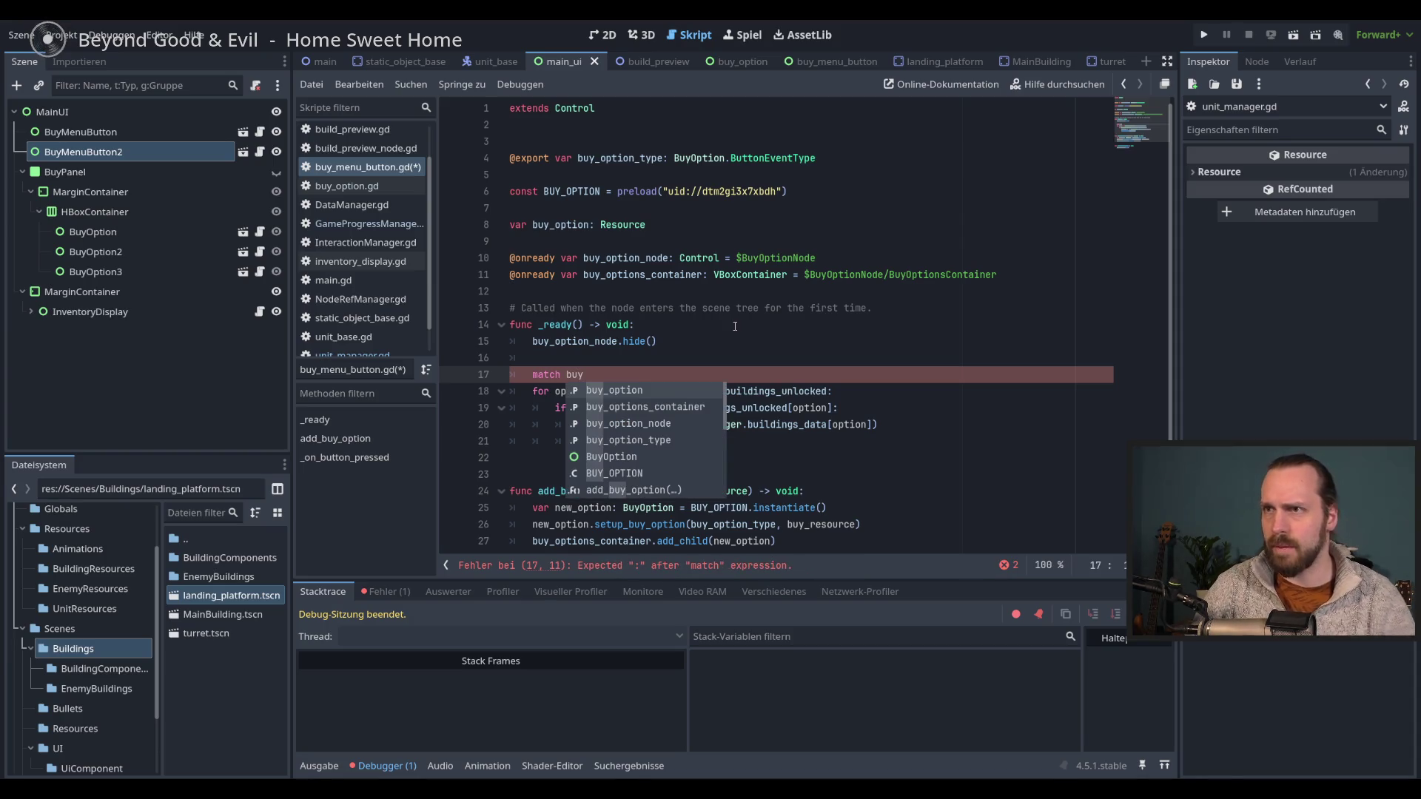
key(Down)
key(Down)
key(Down)
key(Return)
text(:)
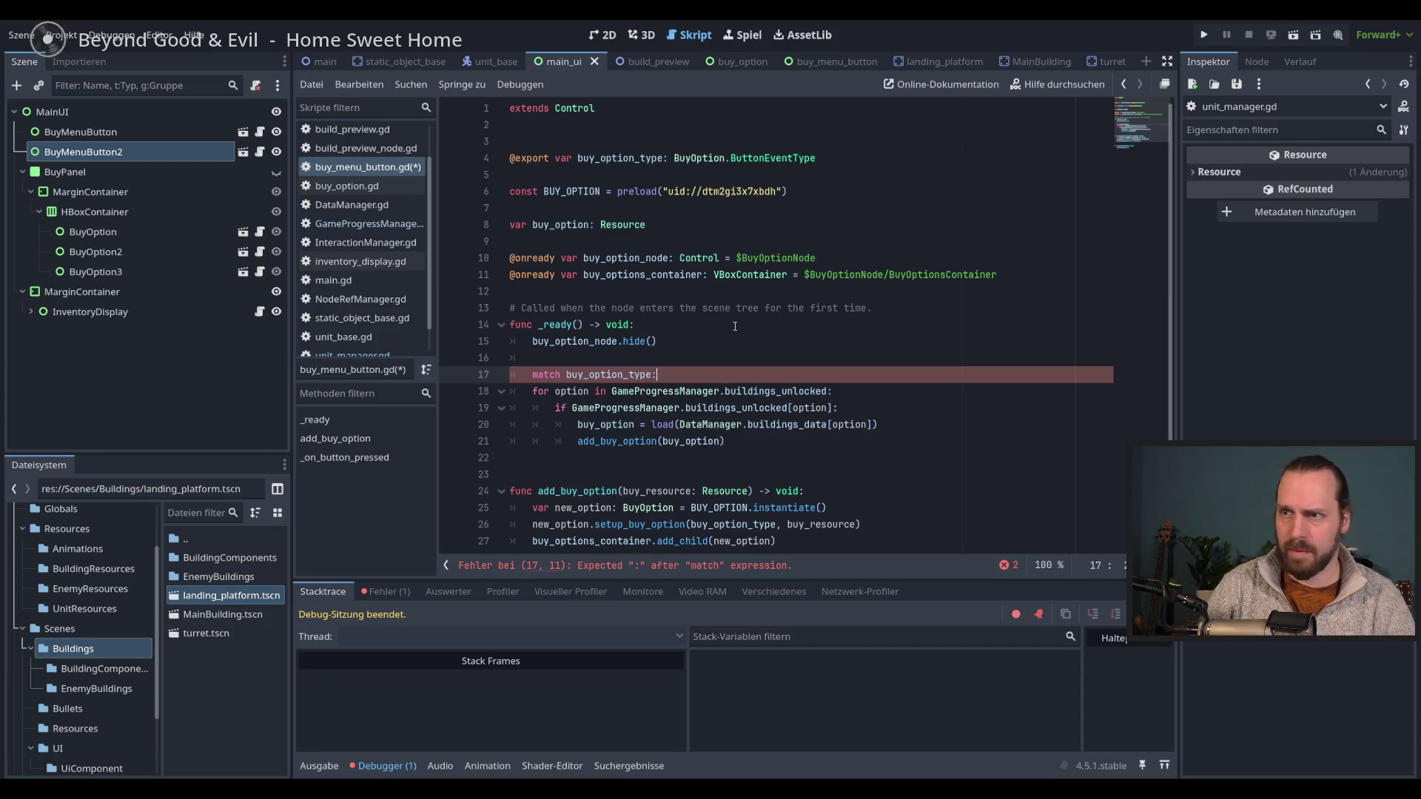
key(Return)
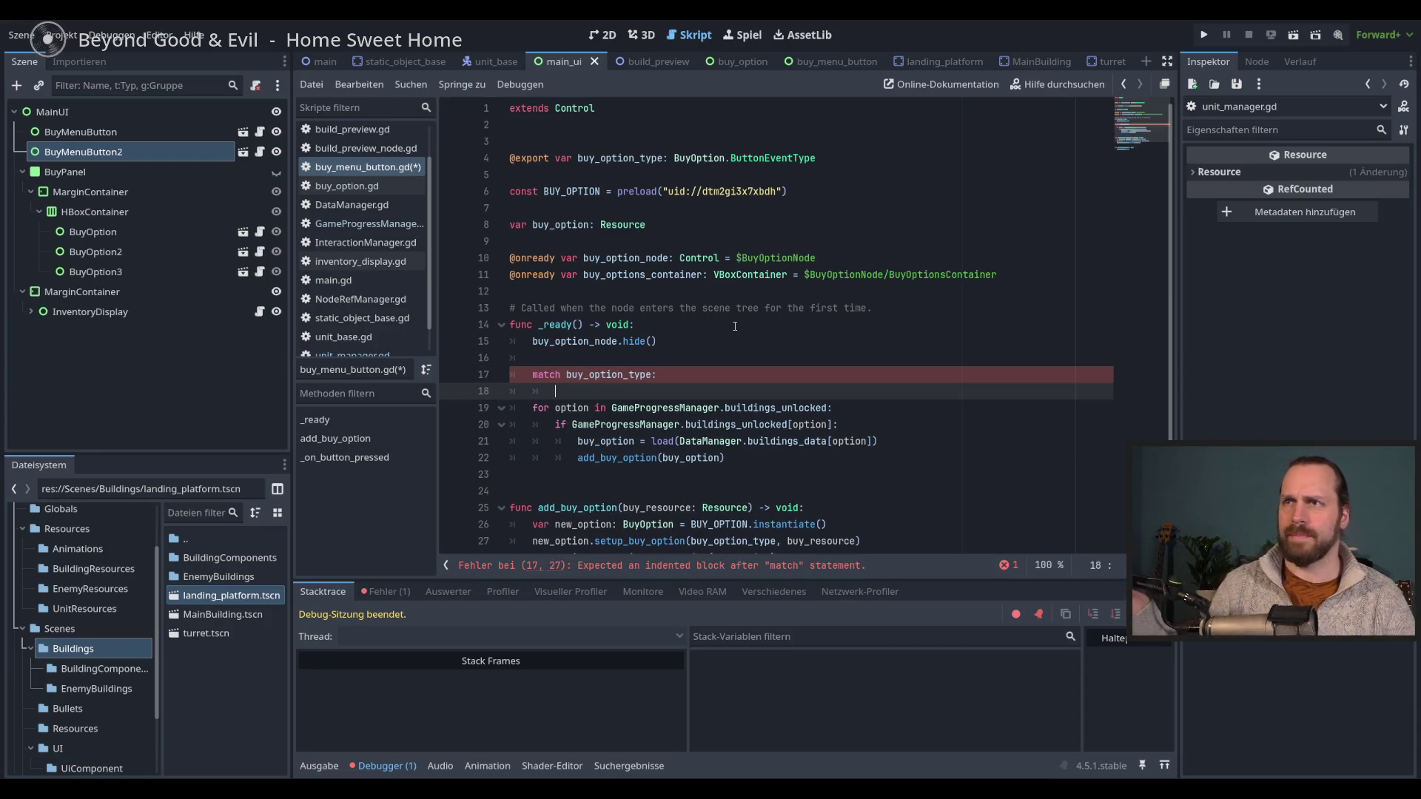
- Add a BuyOption.ButtonEventType.BUY_BUILDING case with the unlocked-buildings loop indented under it
key(Tab)
text(Buy)
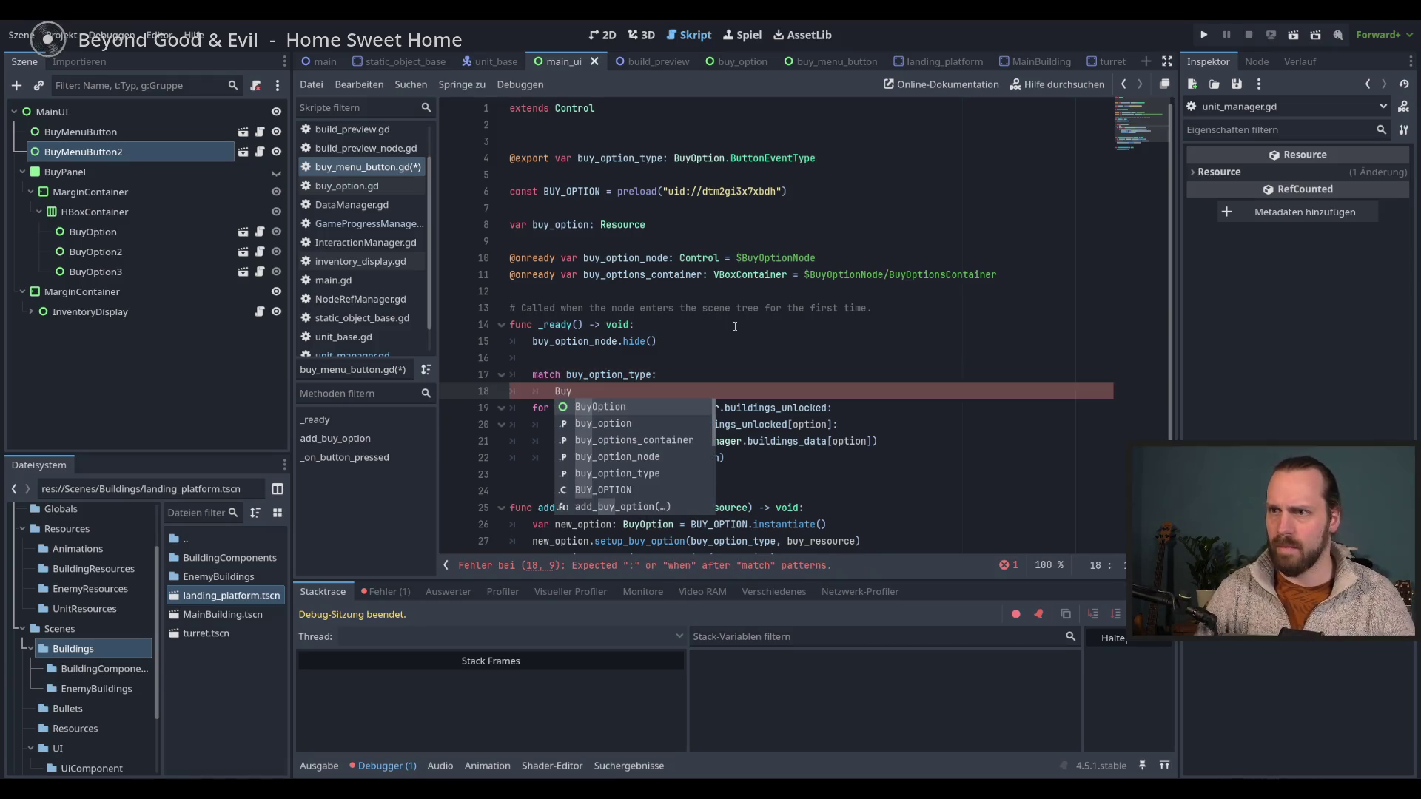
key(Return)
text(.Bu)
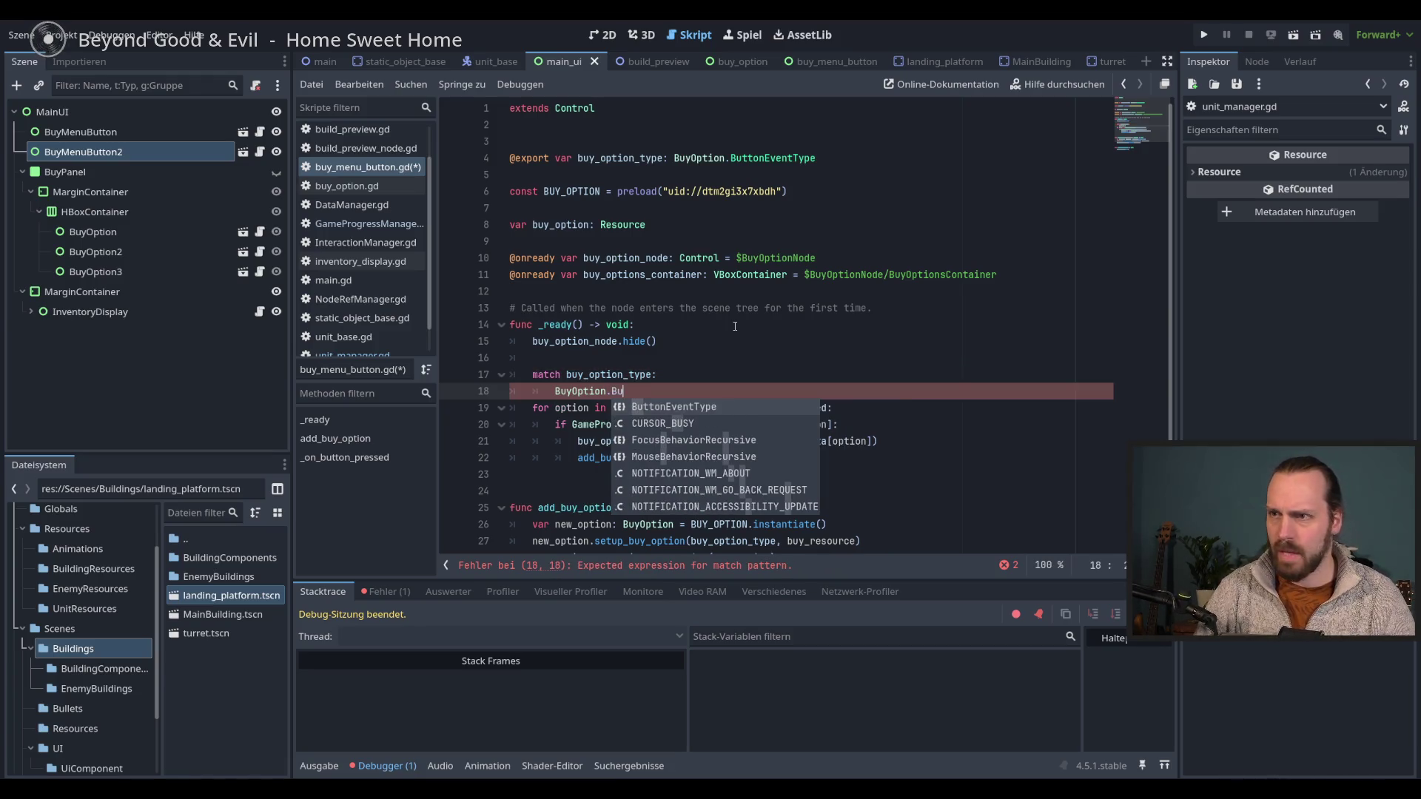
key(Return)
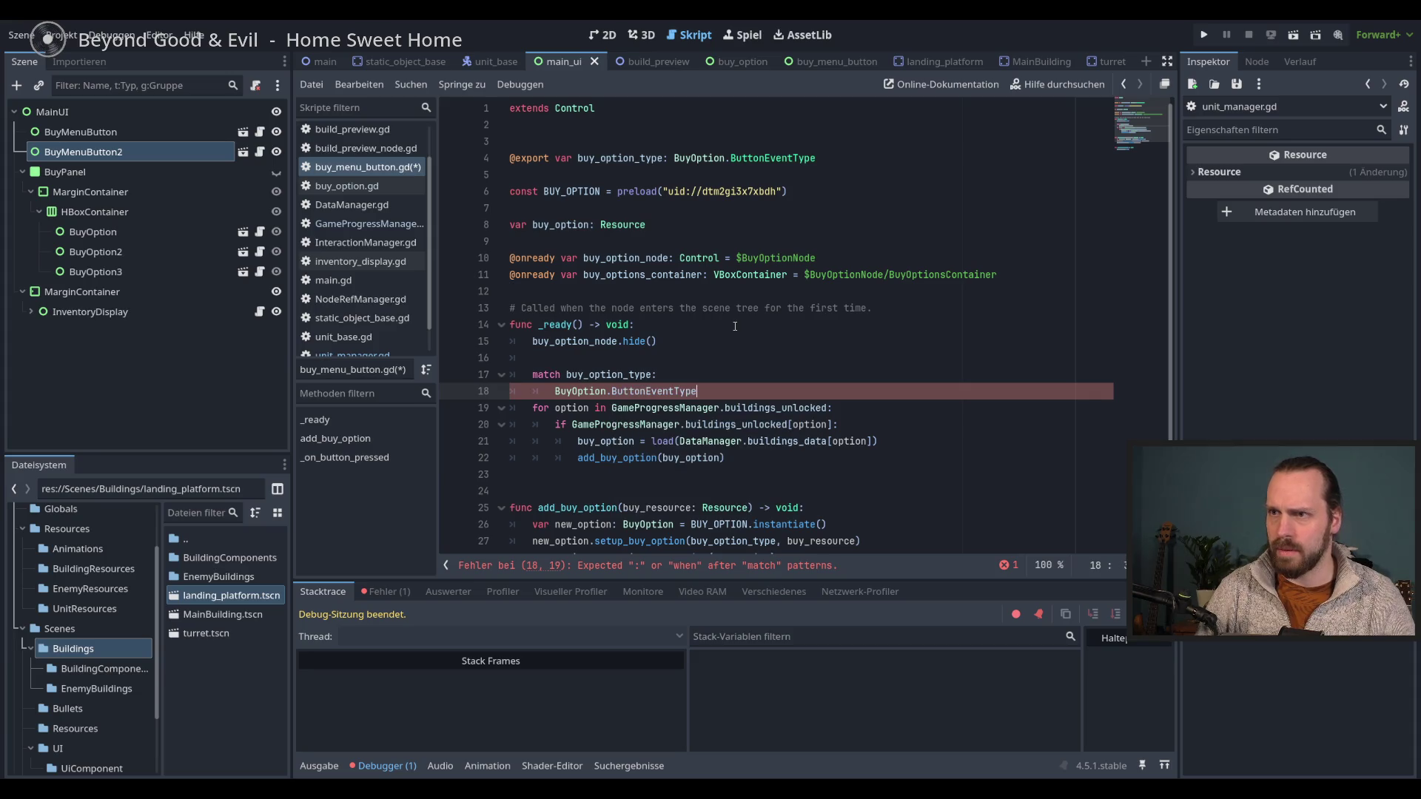
key(Down)
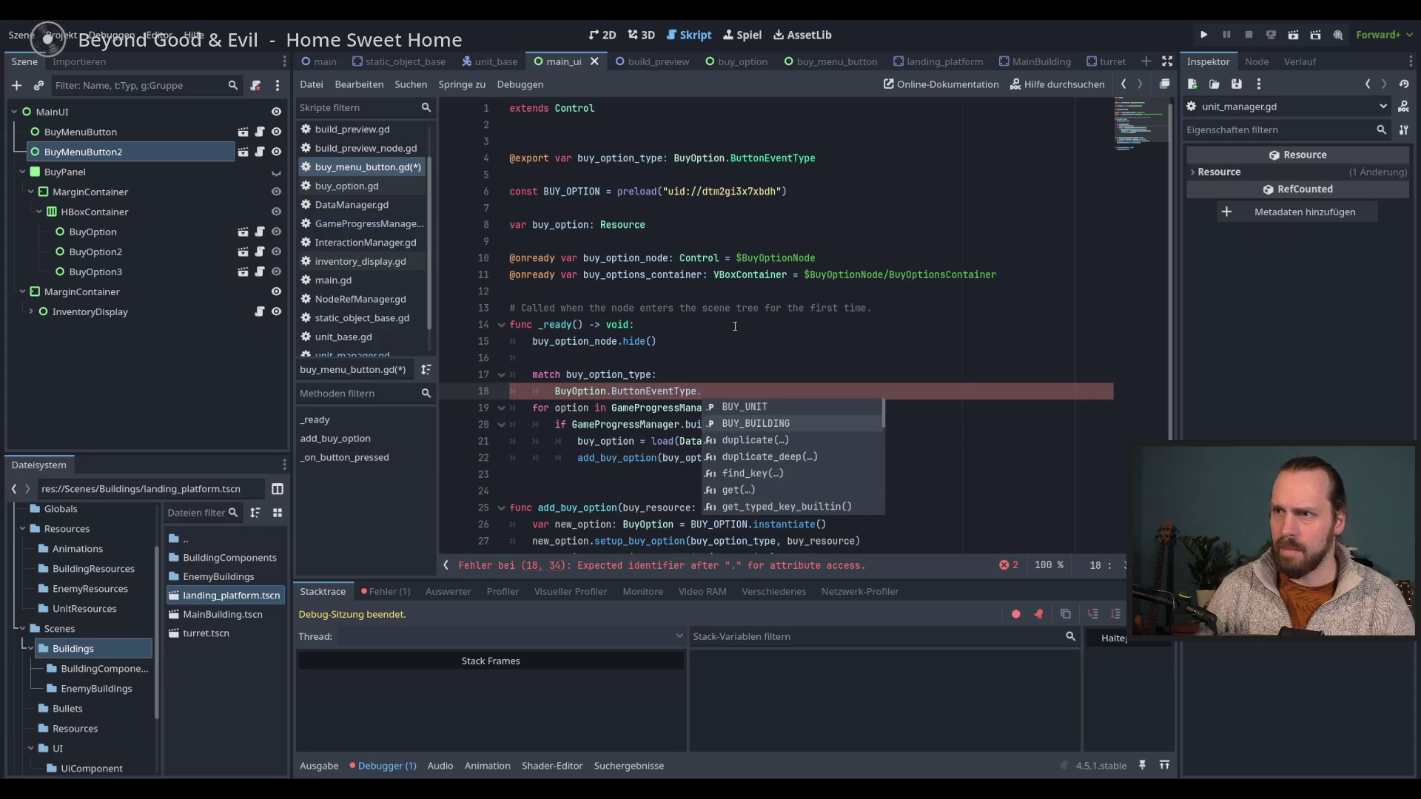
key(Return)
text(:)
key(Down)
key(shift+Down)
key(shift+Down)
key(shift+Down)
key(Tab)
key(Tab)
key(Down)
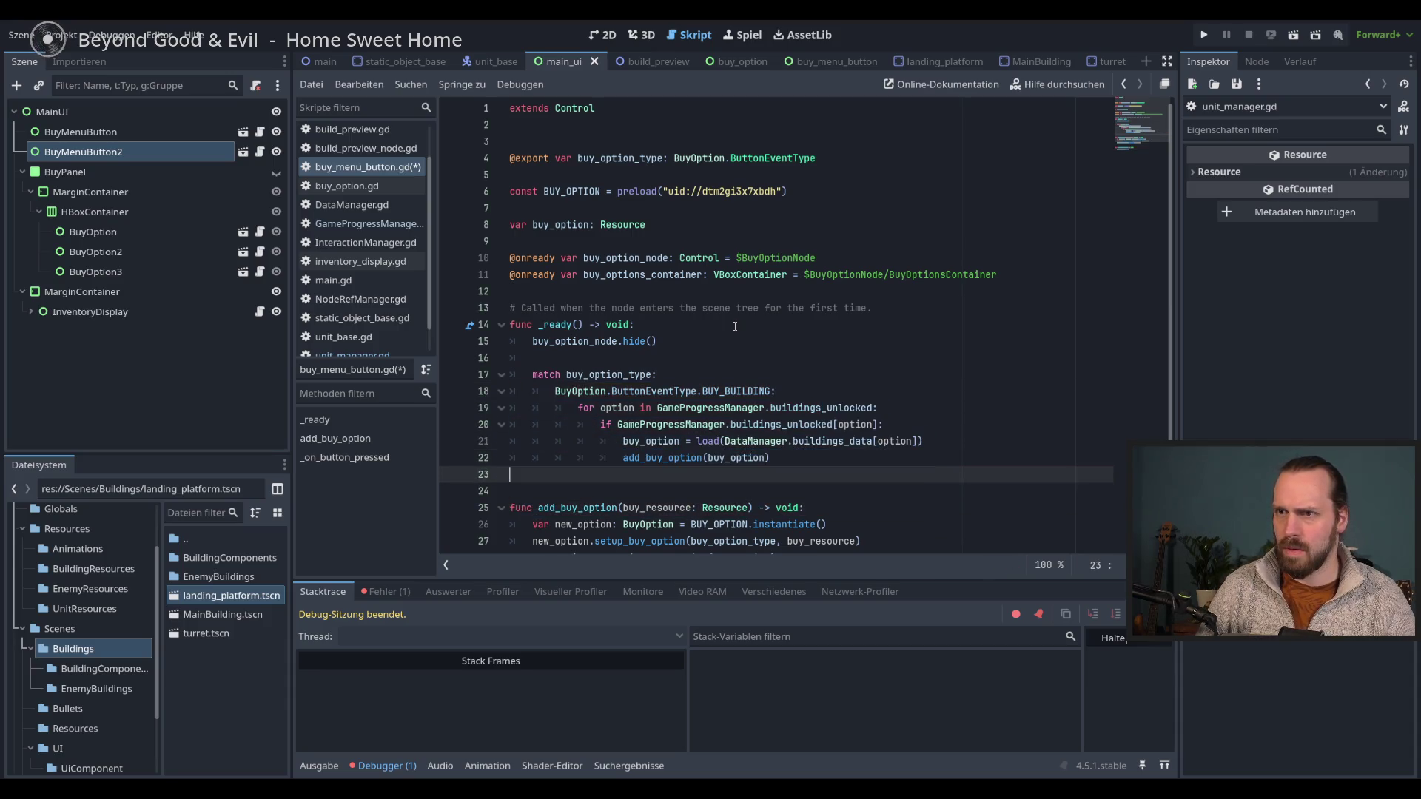
key(Up)
key(Return)
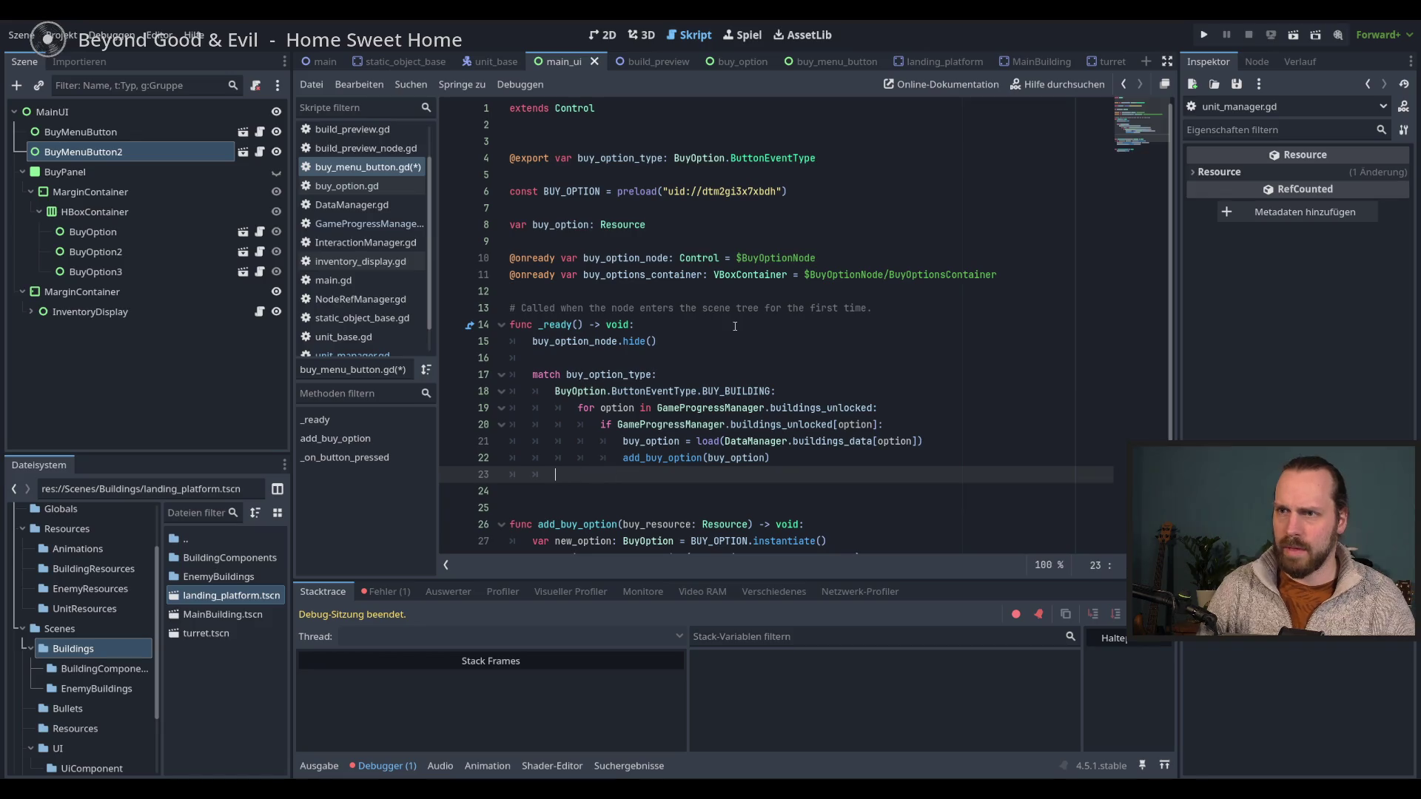
- Add a BuyOption.ButtonEventType.BUY_UNIT case after the buildings loop
text(Bu)
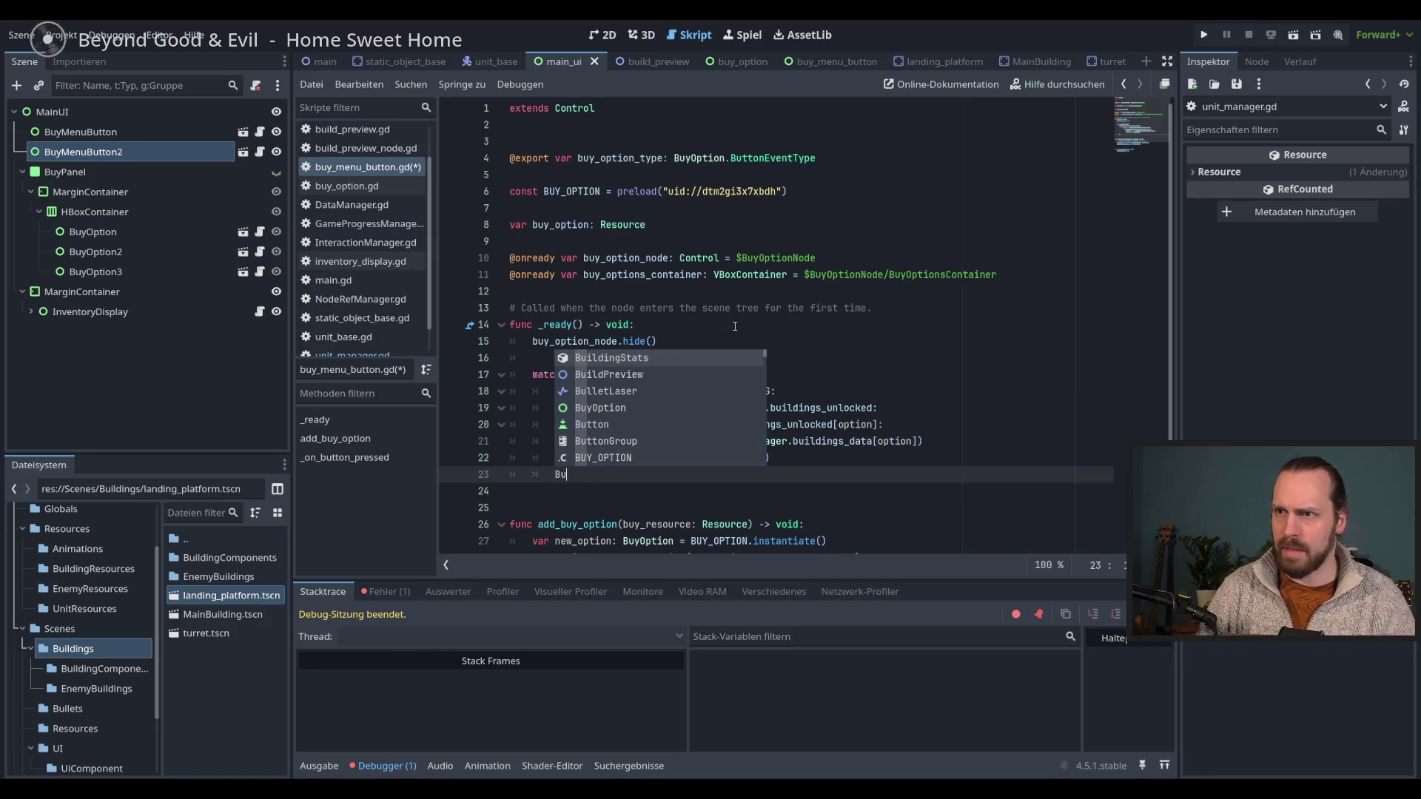
text(yOption.B)
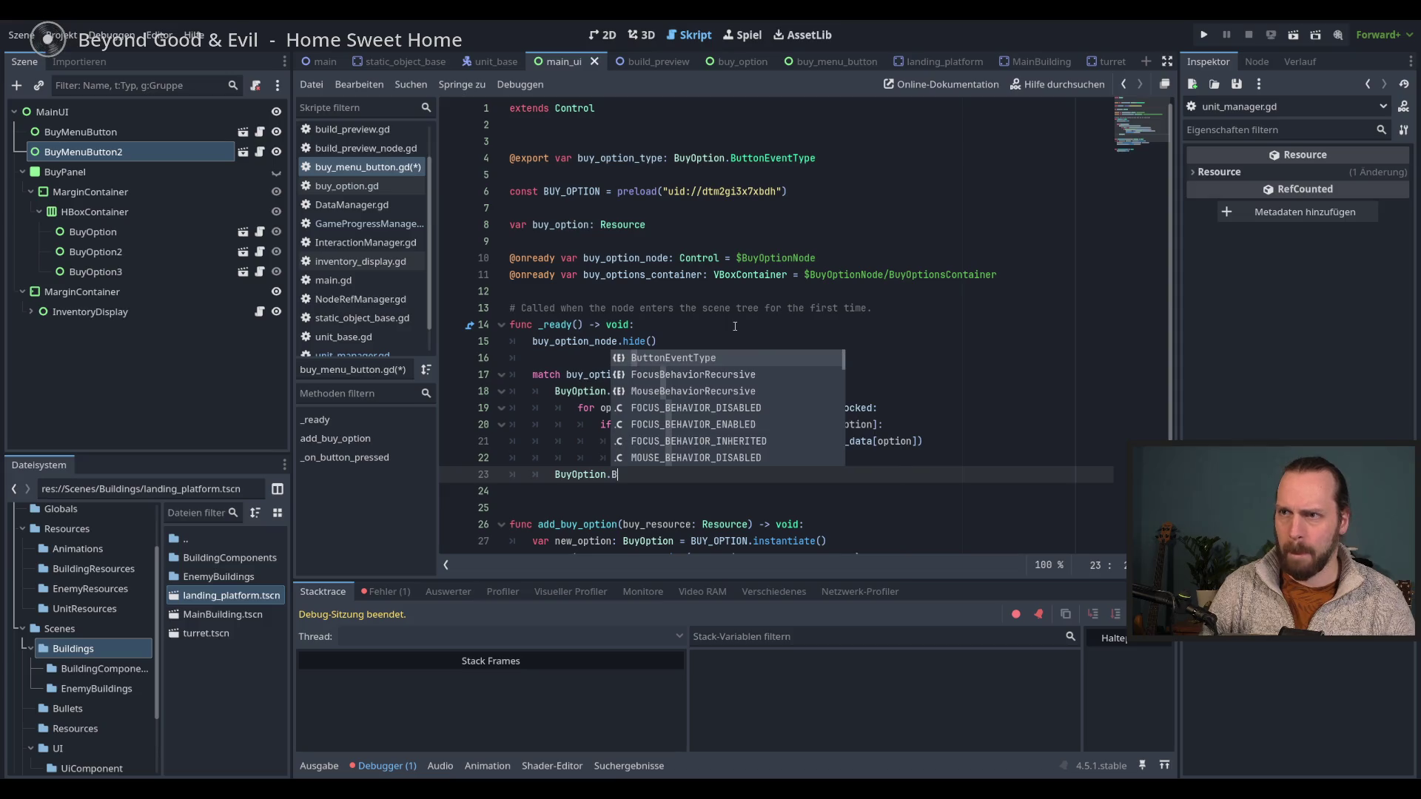
key(Return)
text(.)
key(Down)
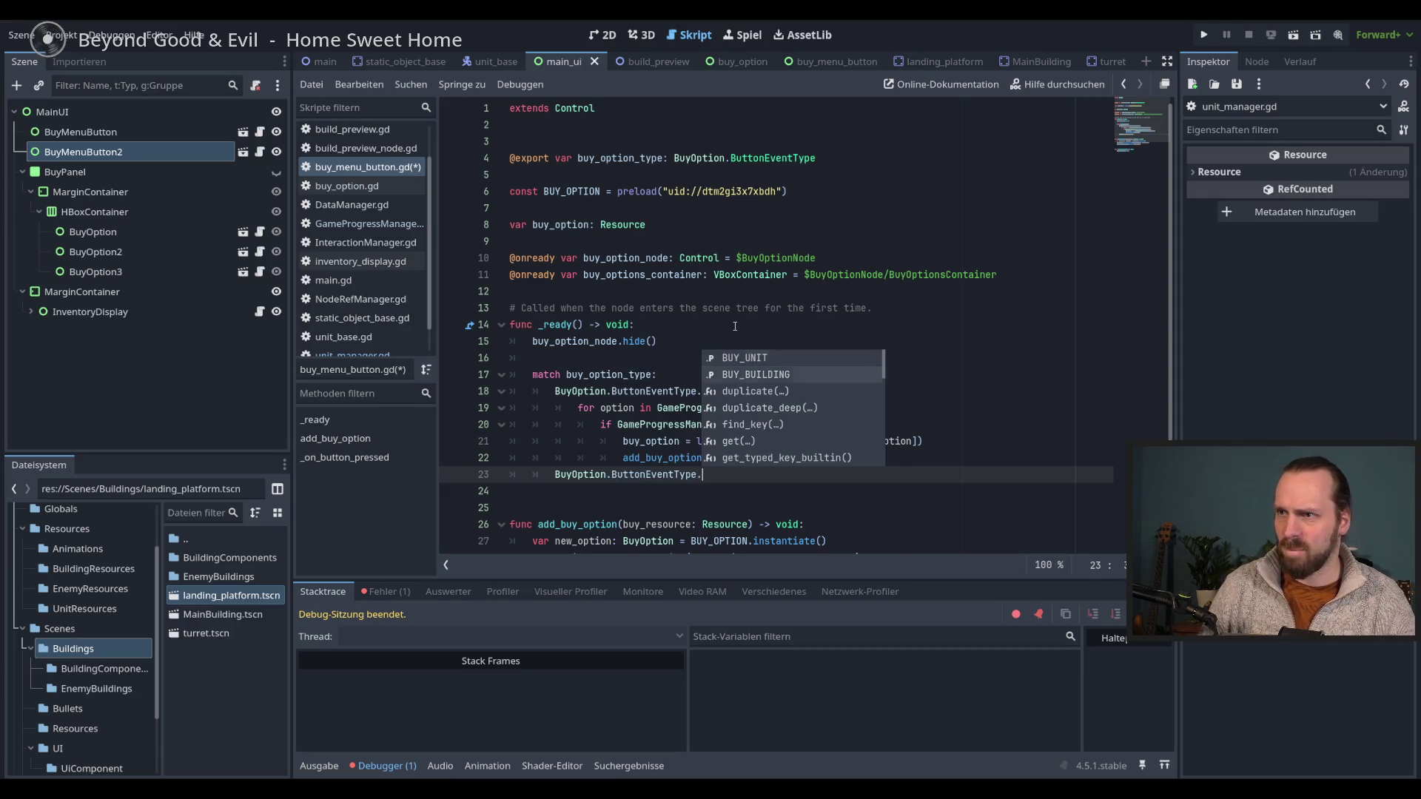
key(Return)
key(Return)
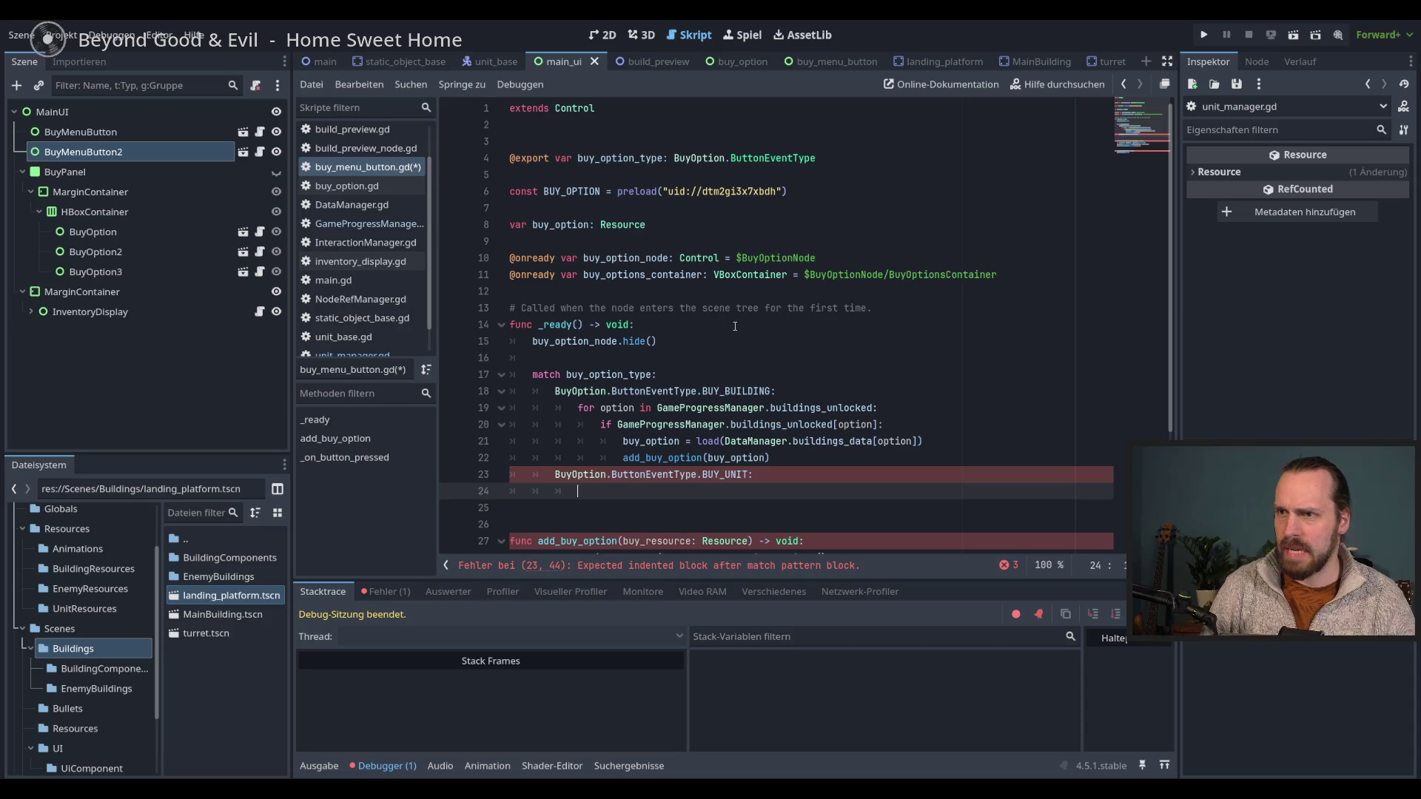
- Copy the BUY_BUILDING loop (lines 19–22) into the BUY_UNIT case
scroll(802, 378, down, 3)
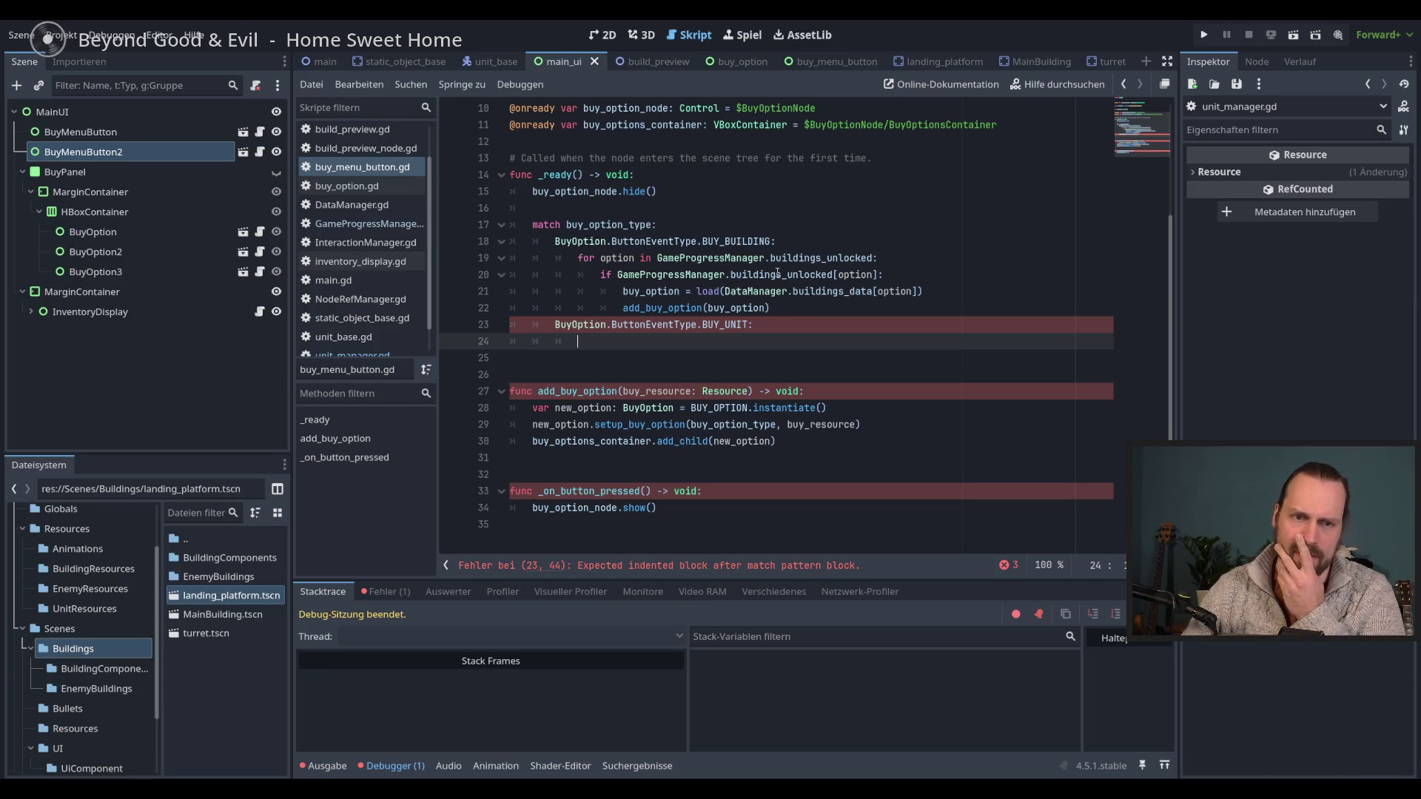
click(812, 312)
shift+click(578, 257)
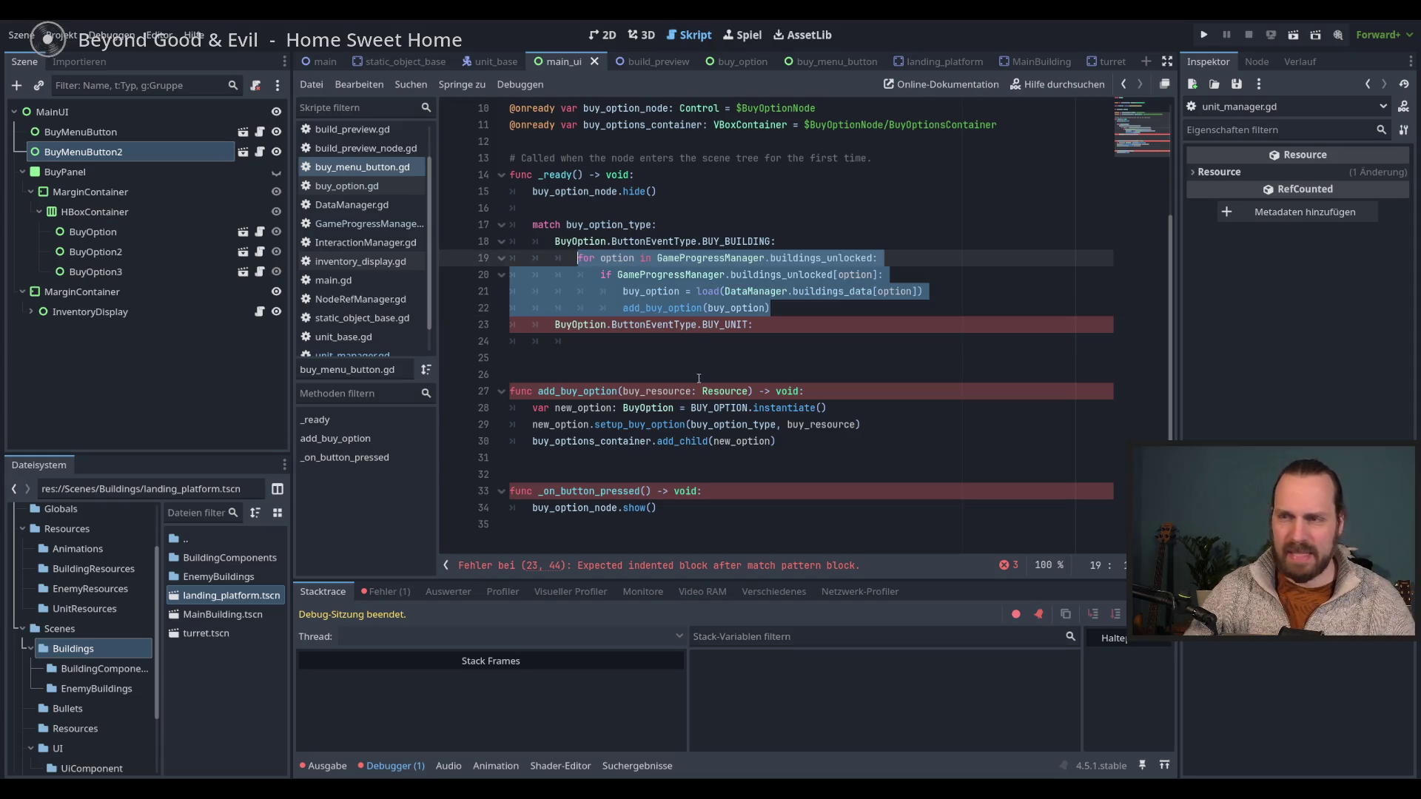
key(ctrl+c)
click(620, 347)
key(ctrl+v)
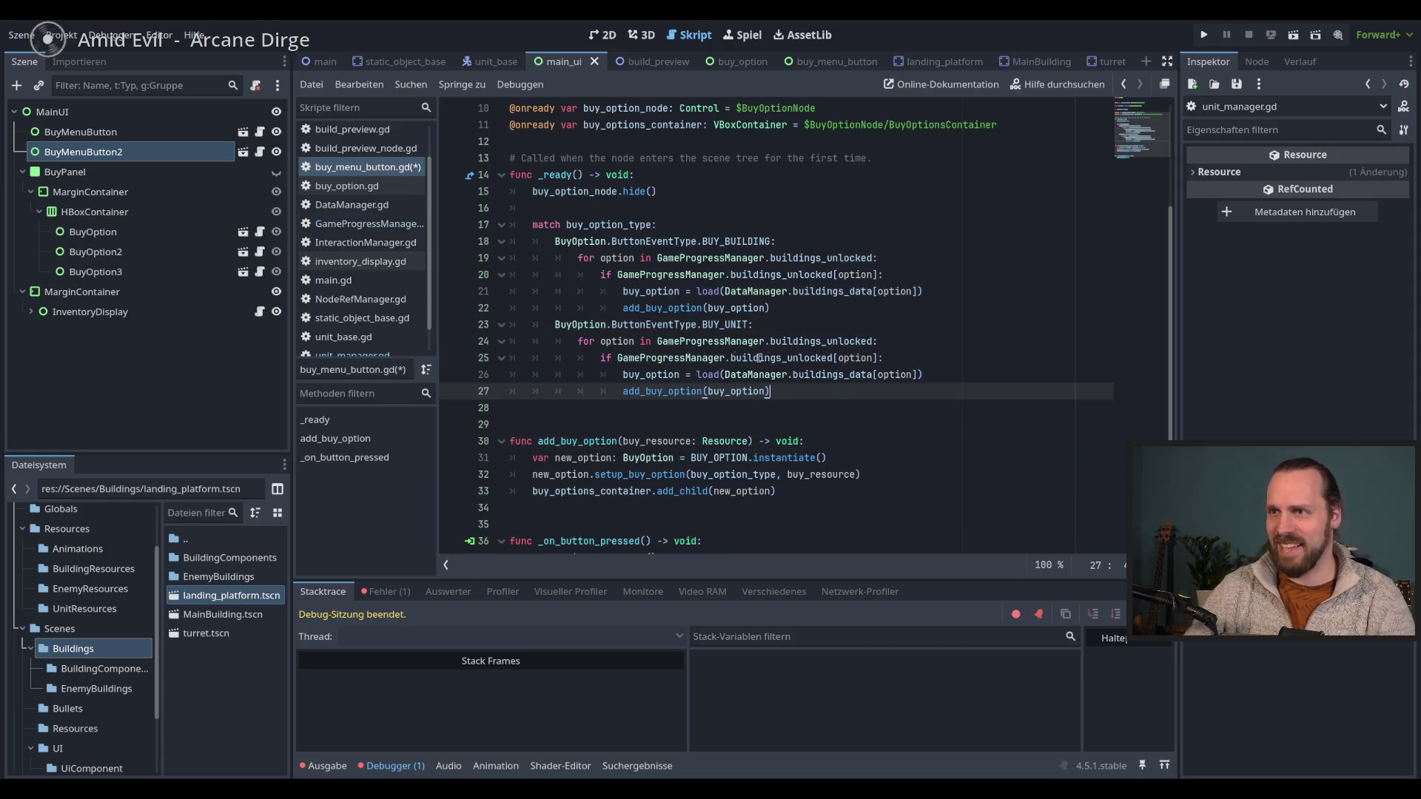
- Switch the unit loop to units_unlocked and units_data, then save buy_menu_button.gd
double_click(808, 343)
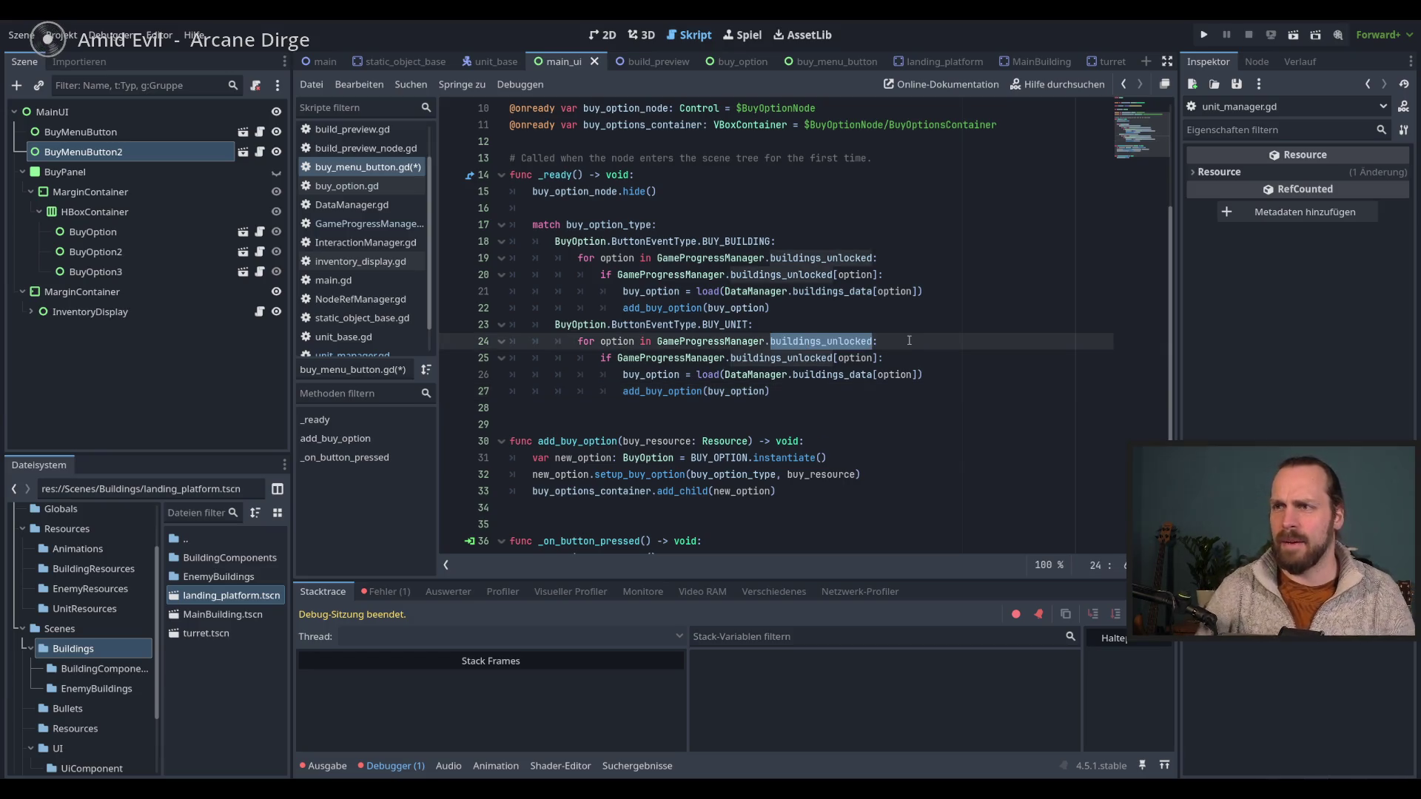
key(BackSpace)
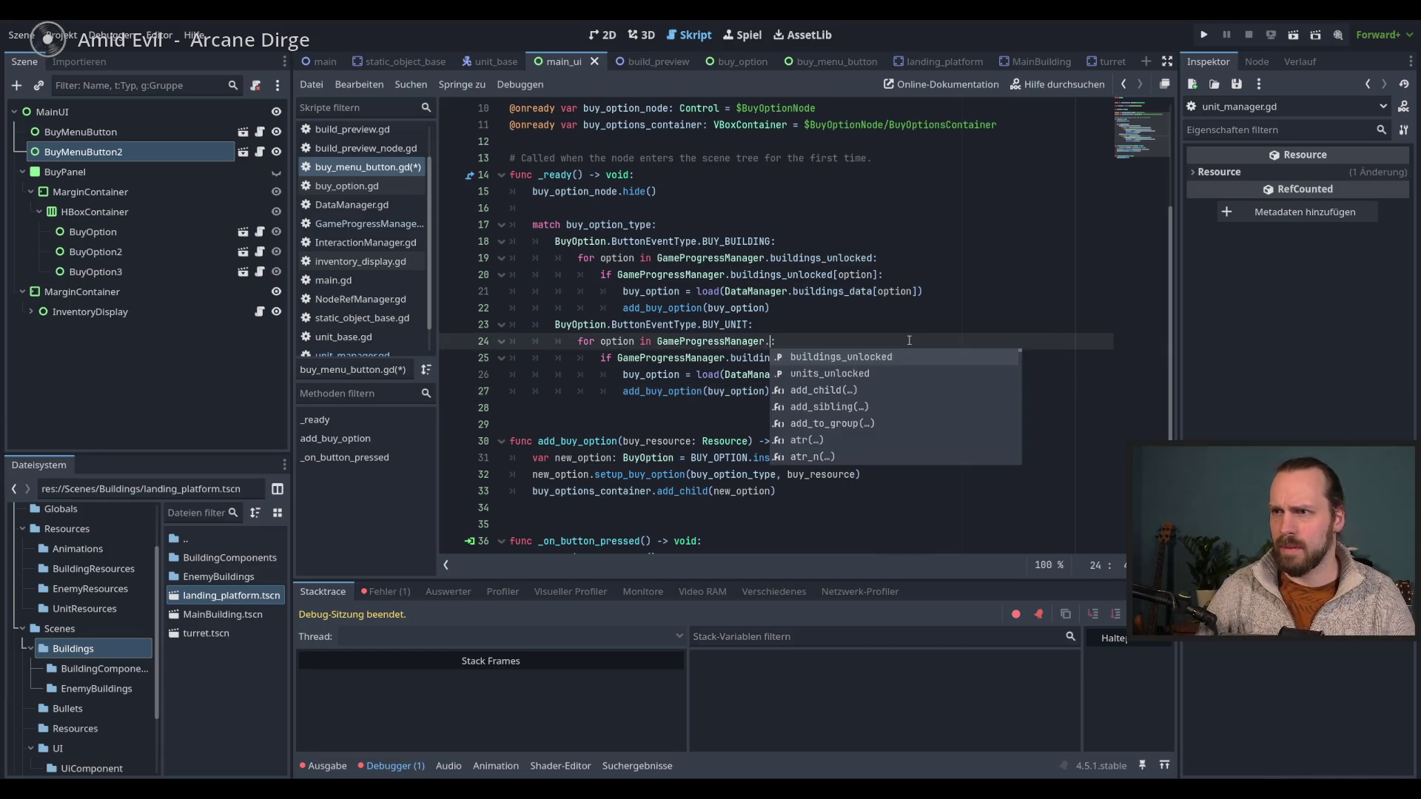
key(Down)
key(Return)
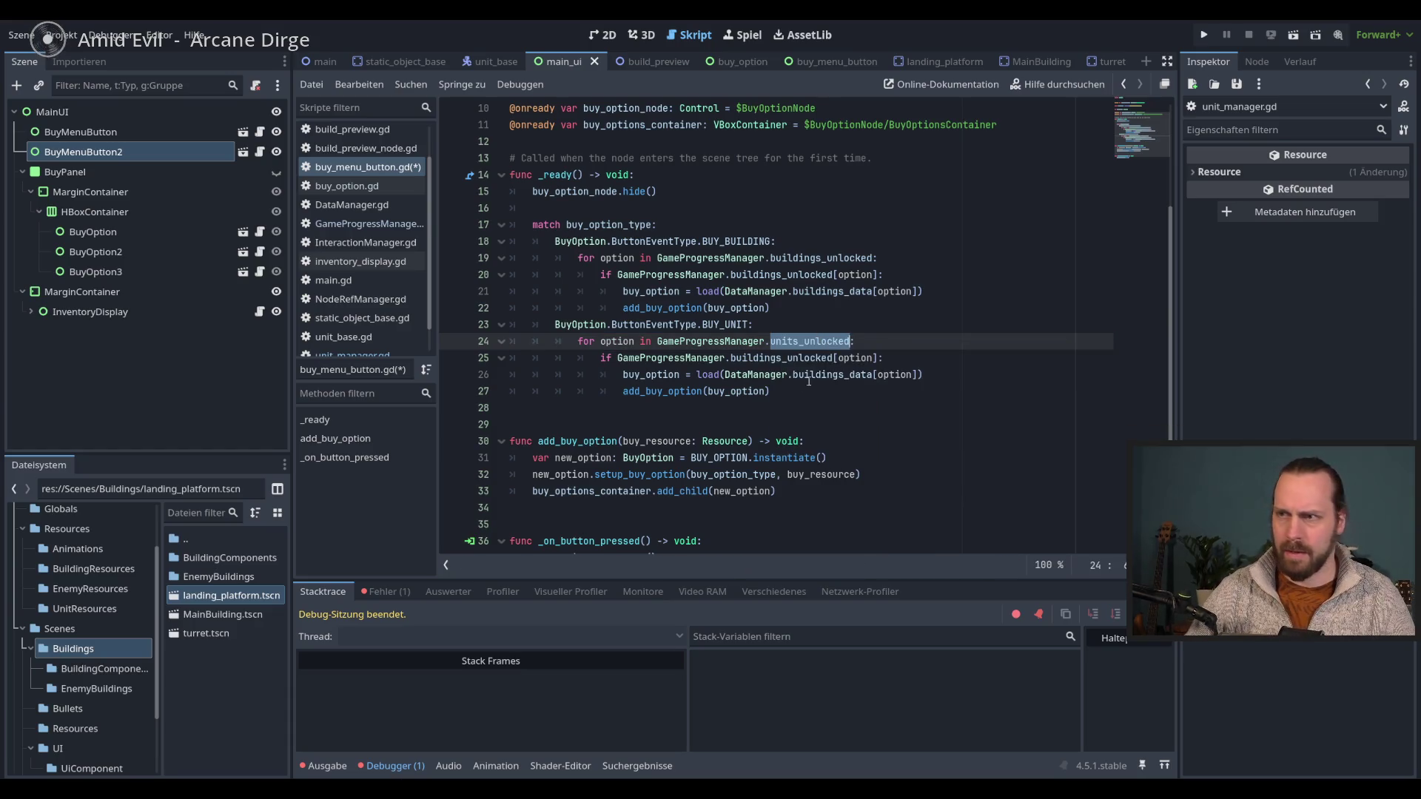
double_click(785, 358)
key(ctrl+v)
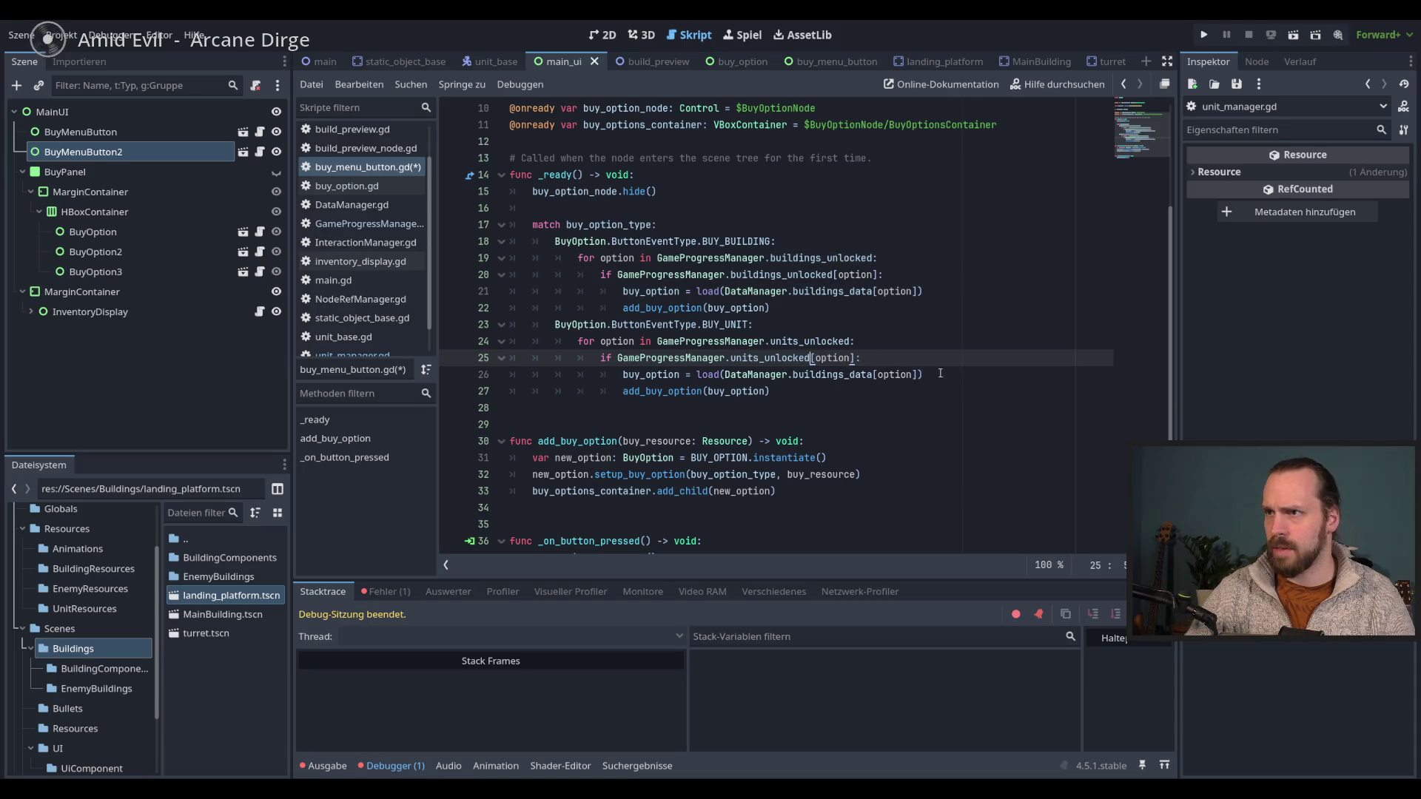
double_click(873, 375)
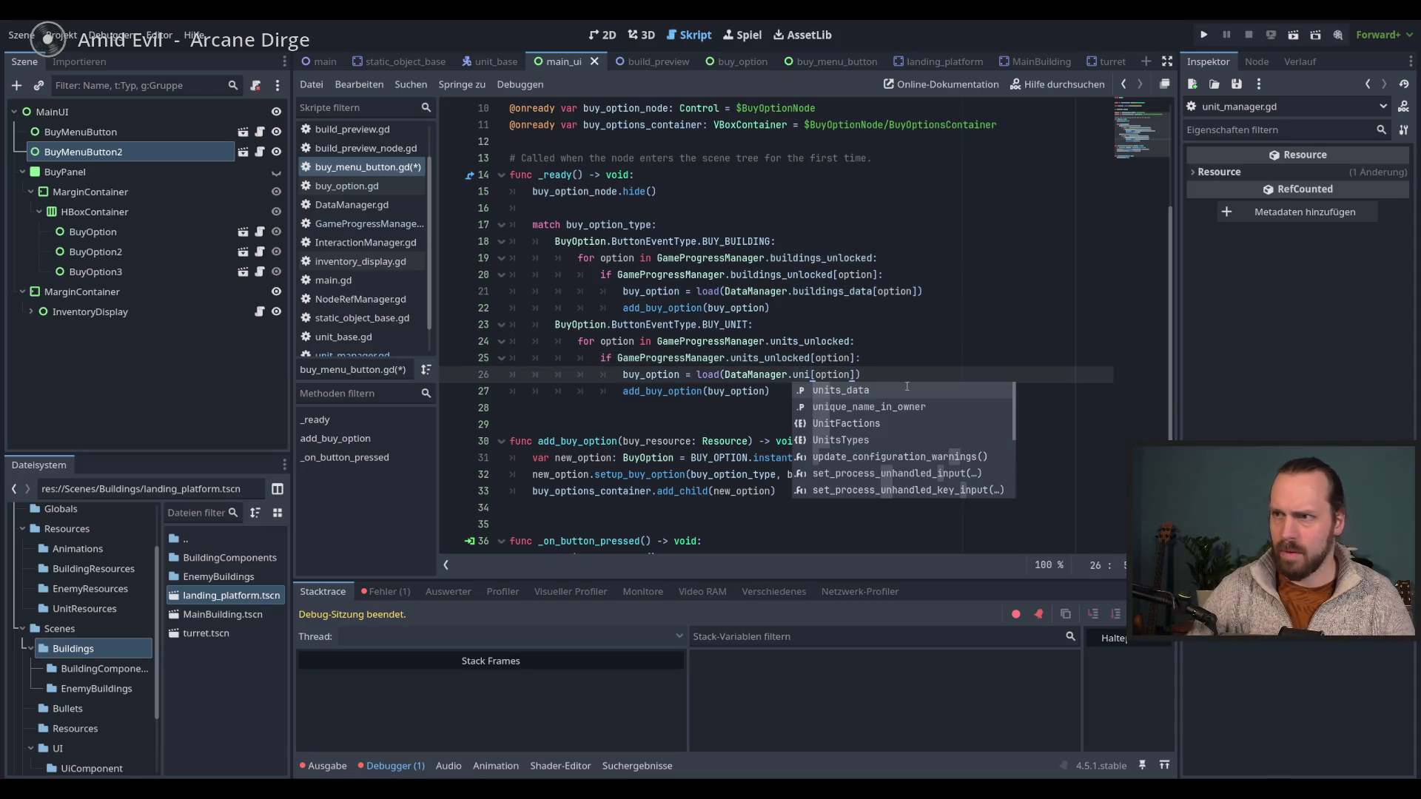
key(Return)
key(ctrl+s)
- Trace buy_option on line 21, then run the project with F5
click(903, 390)
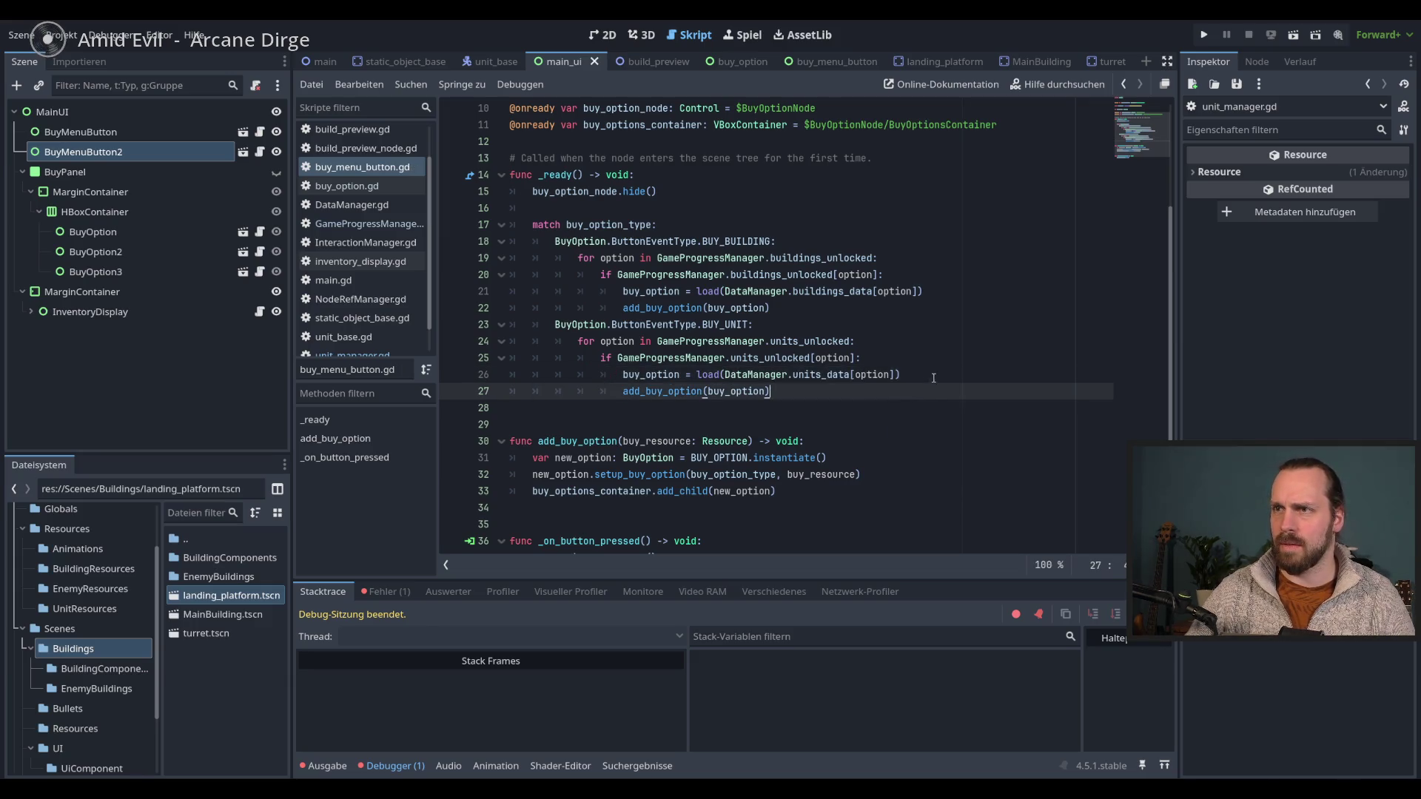
double_click(651, 291)
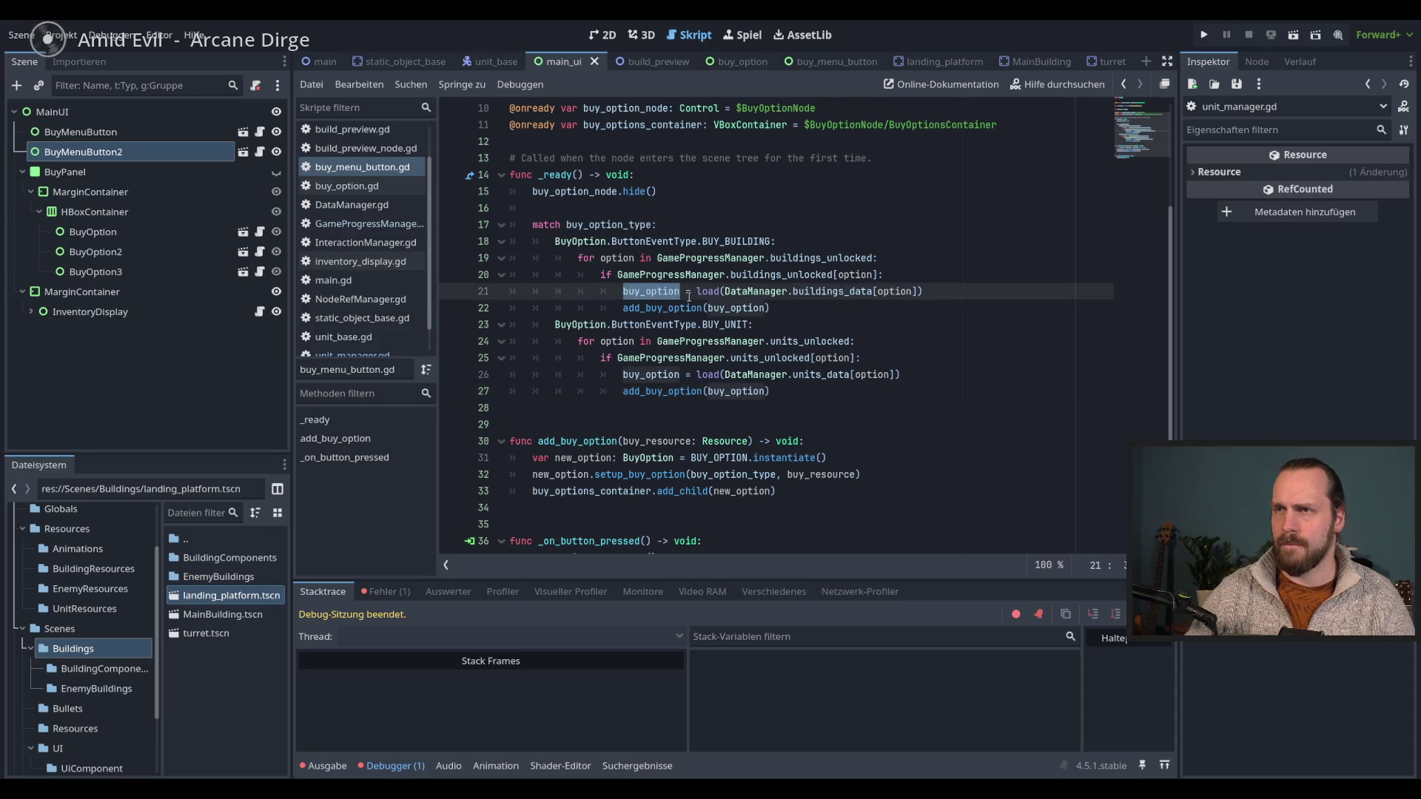
scroll(688, 296, up, 3)
scroll(702, 310, down, 1)
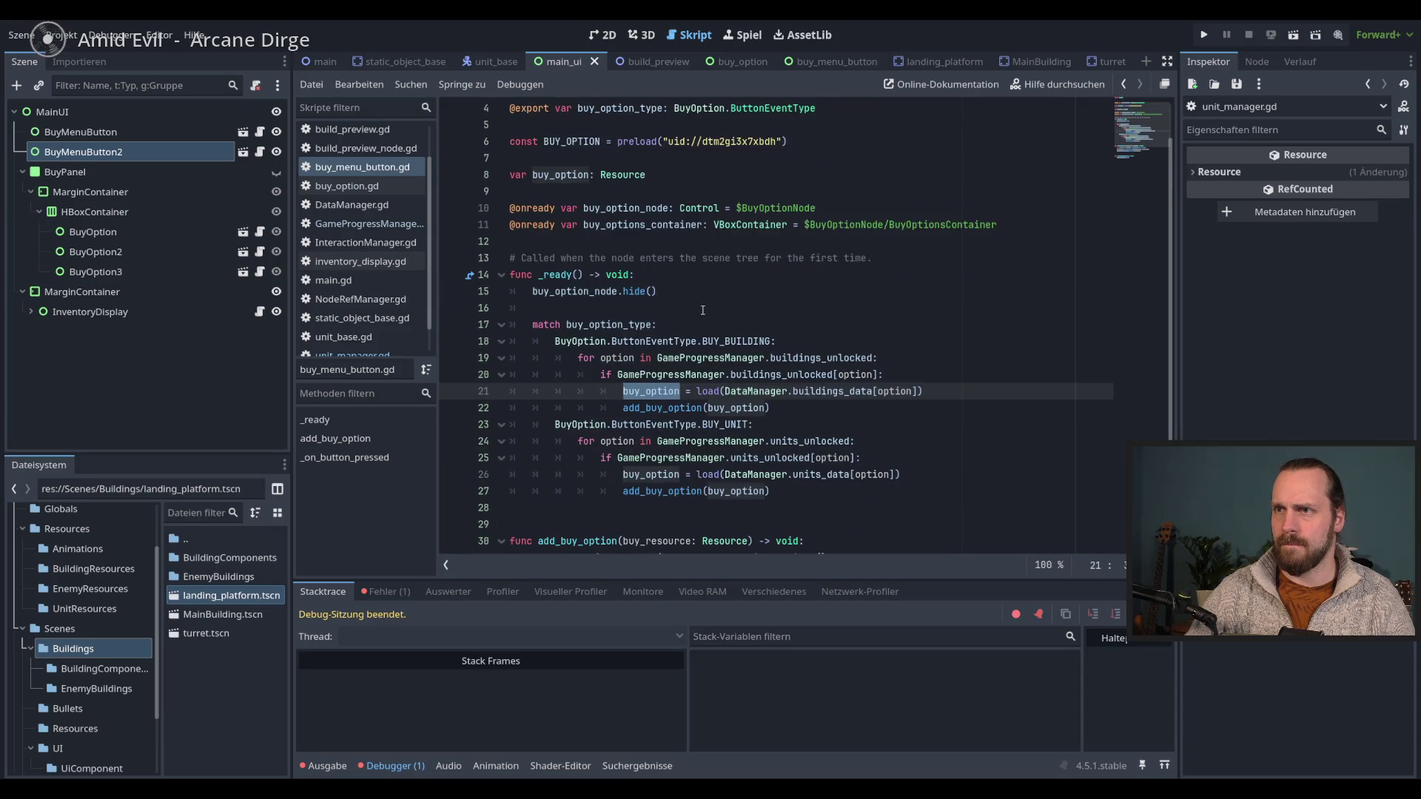
scroll(814, 414, down, 1)
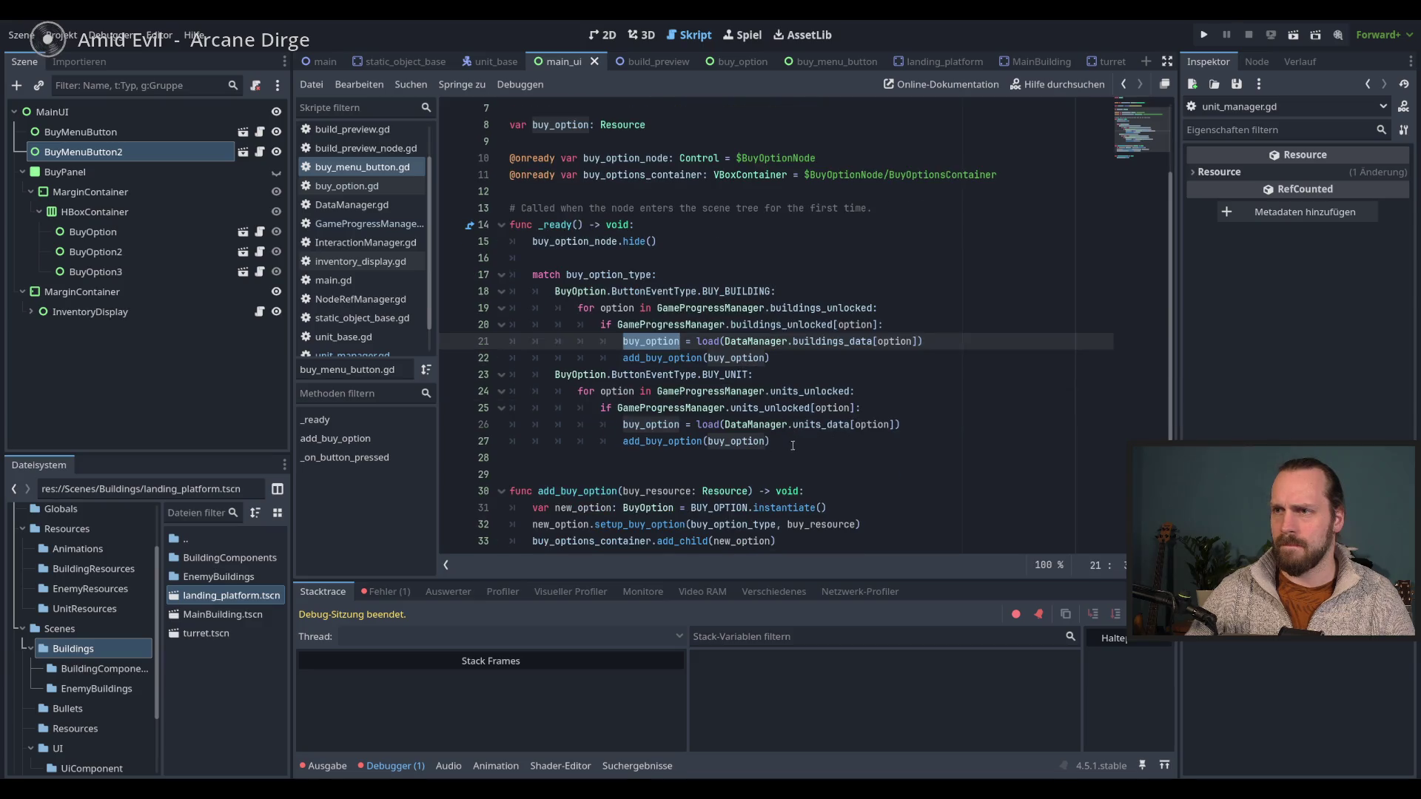
click(863, 450)
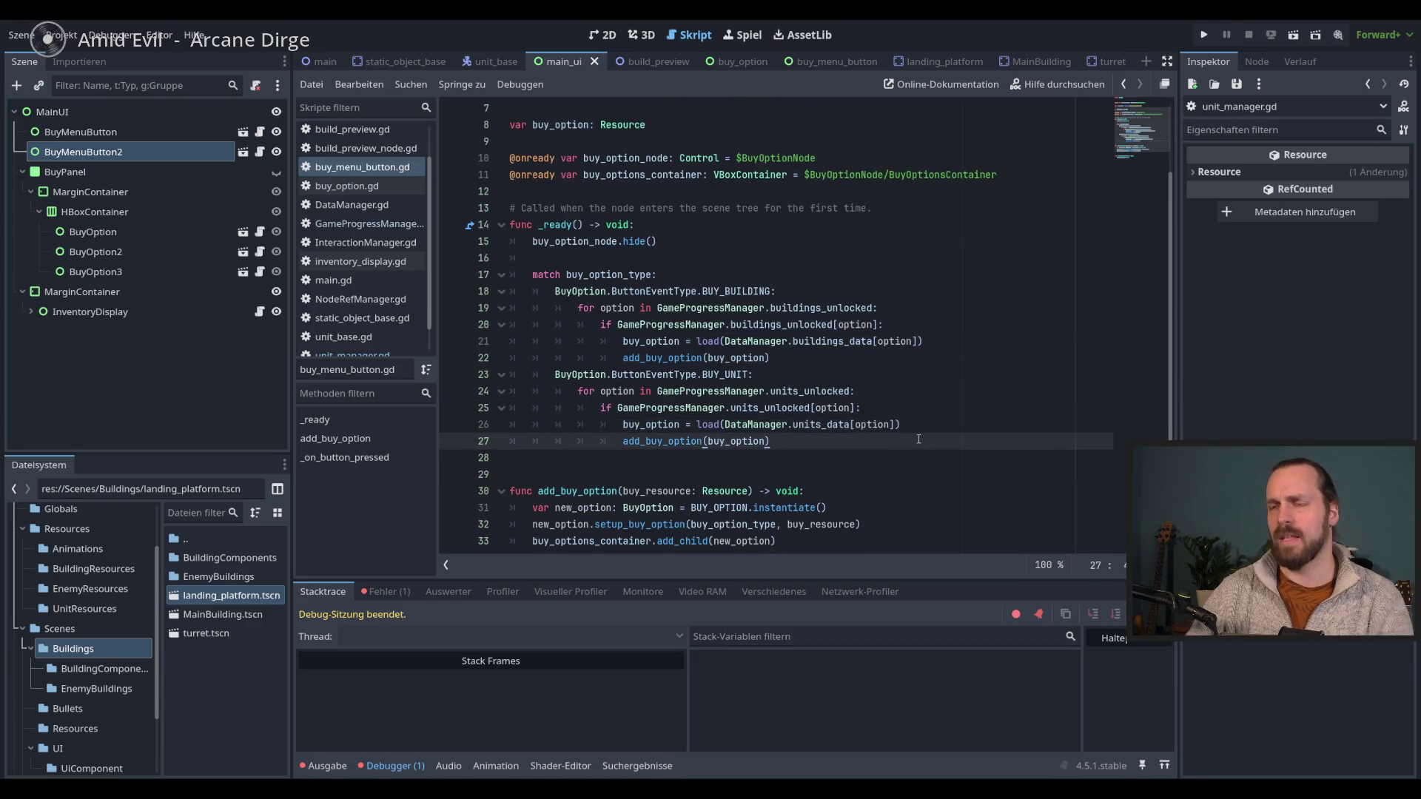
key(F5)
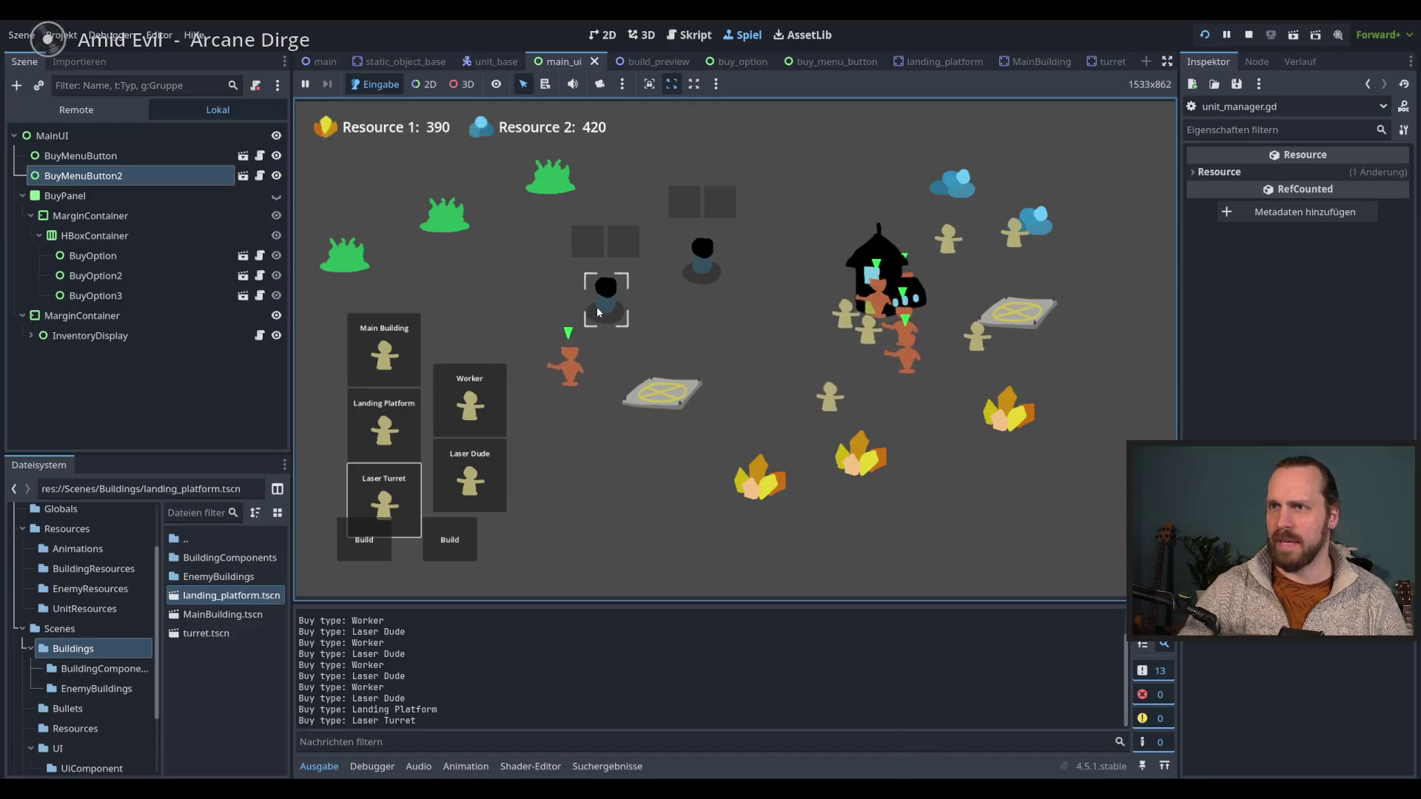
- Select a worker, a laser dude and a unit group, and move the laser unit
click(977, 335)
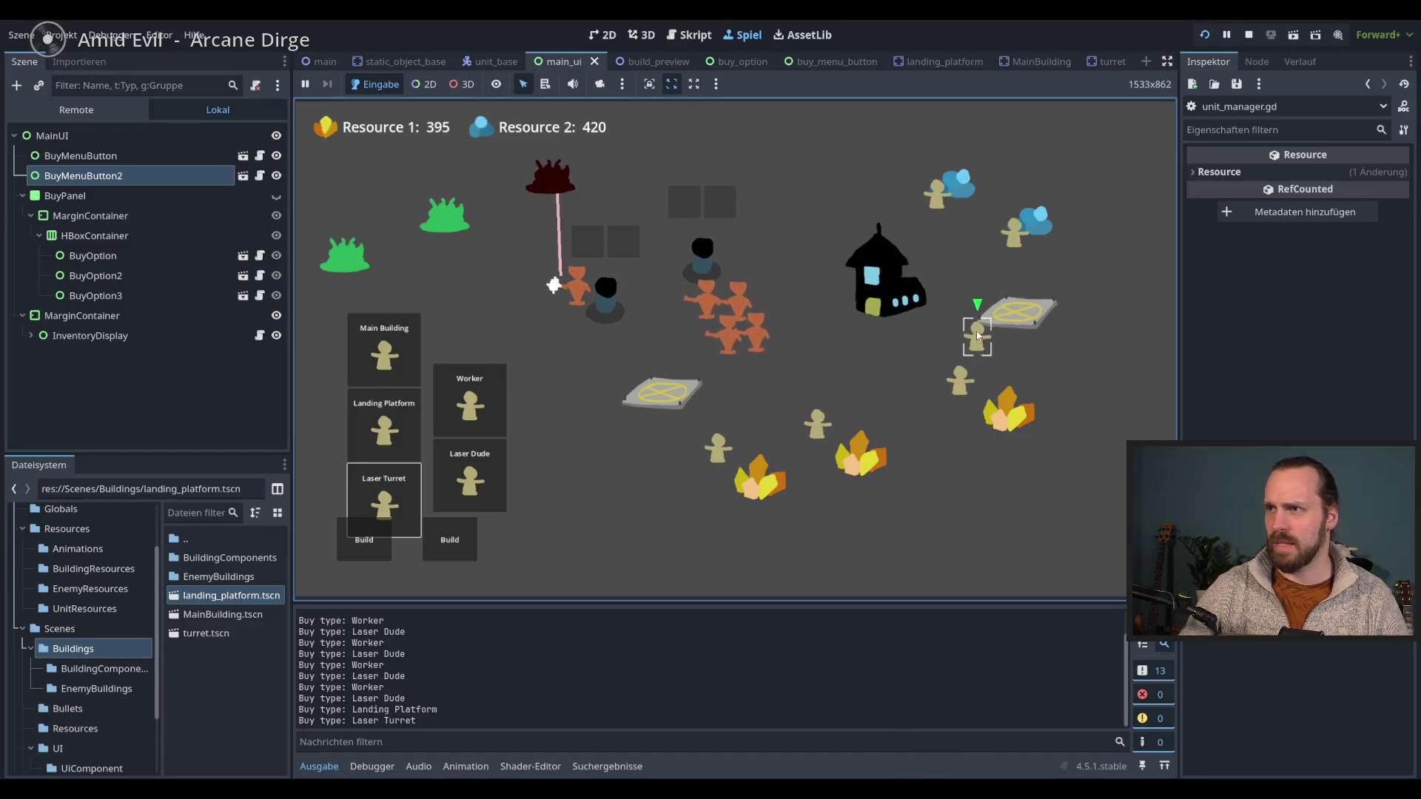
click(622, 318)
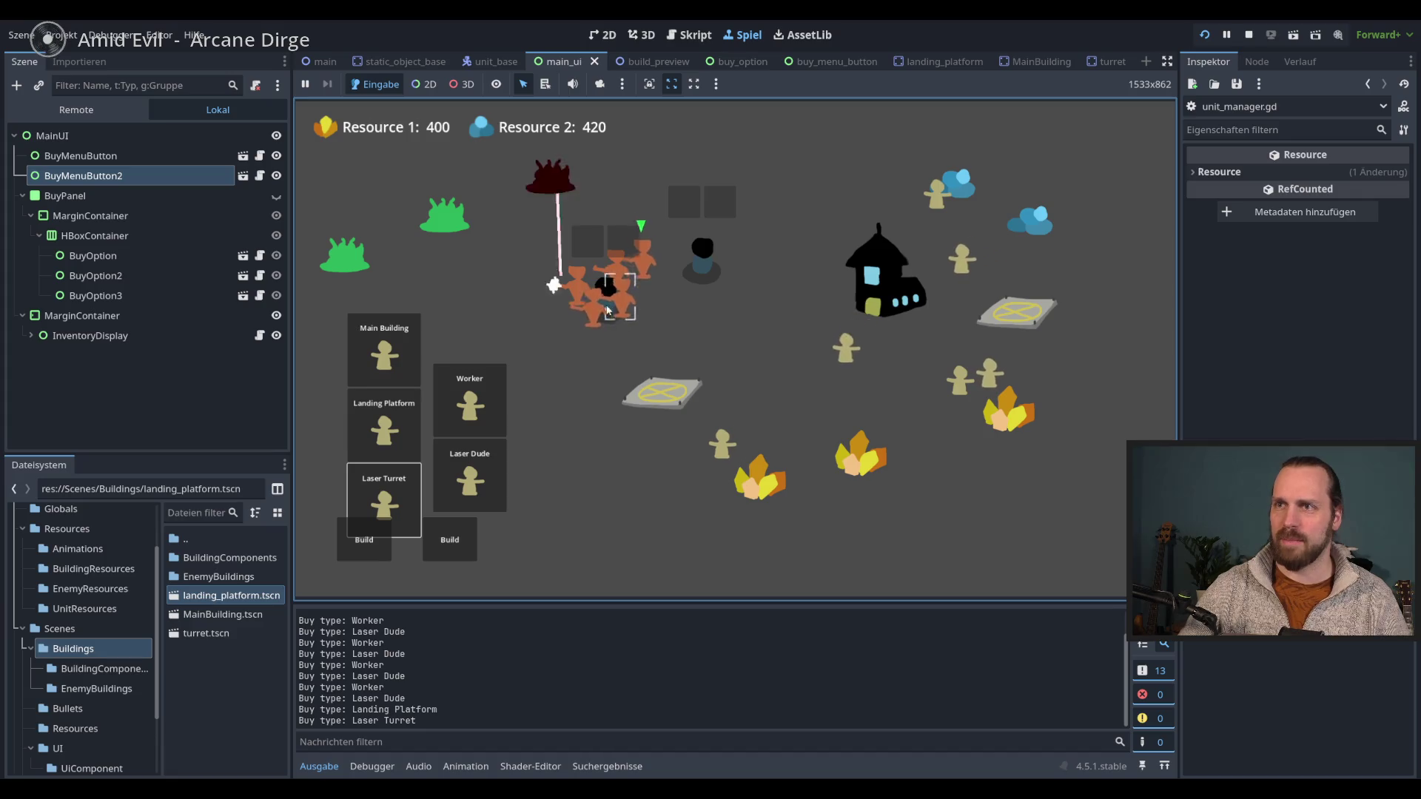
drag(599, 224, 716, 353)
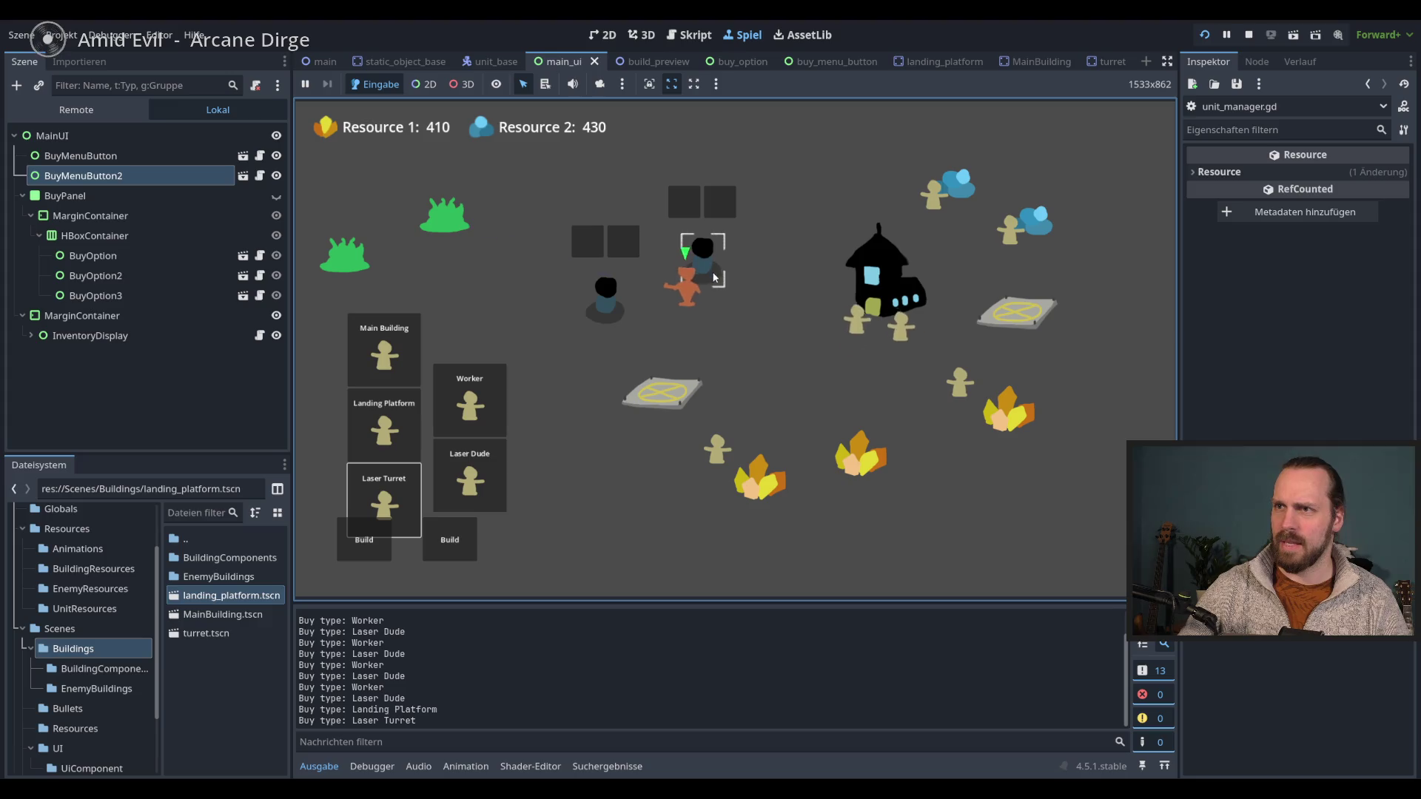
right_click(542, 346)
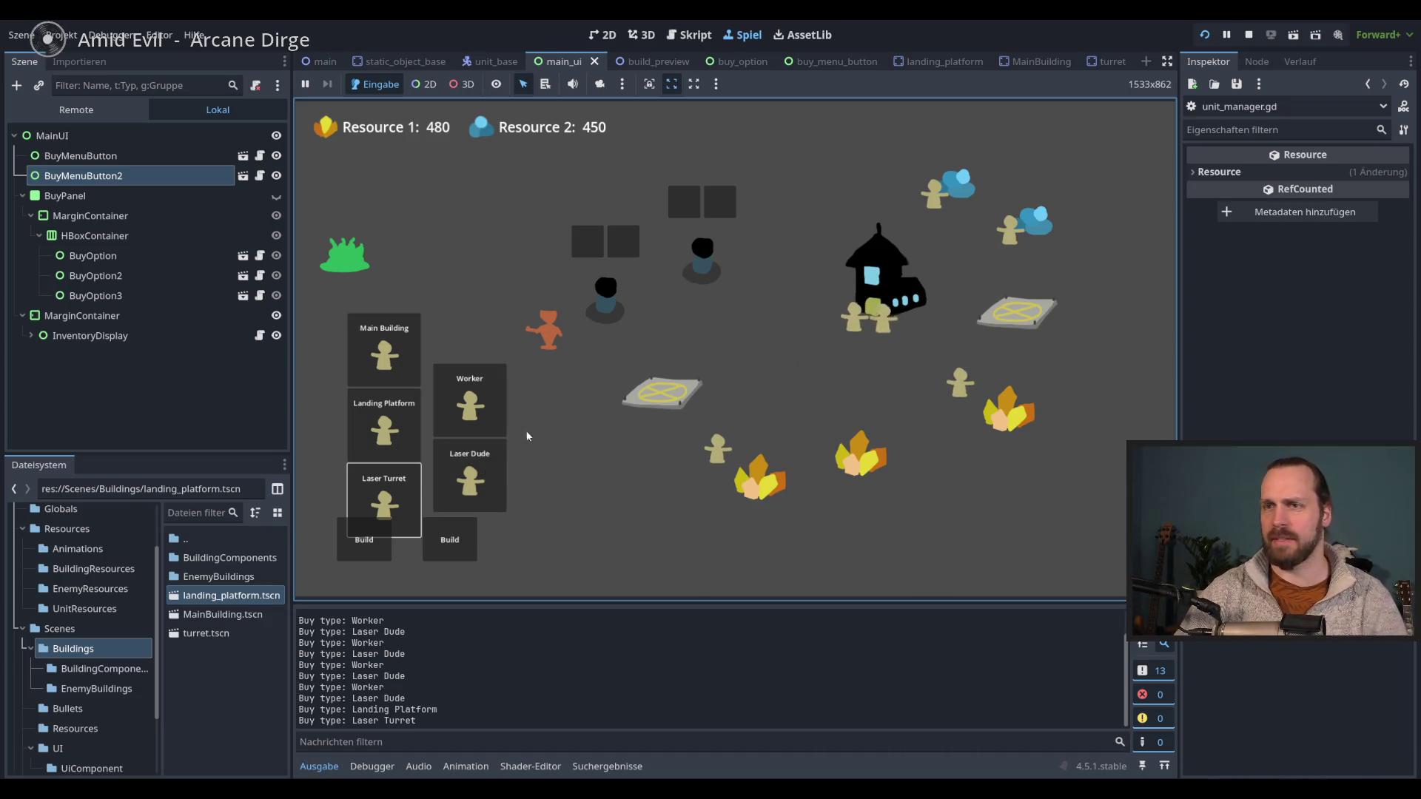
- Buy several Laser Dudes and Workers from the unit buy menu
click(482, 450)
double_click(469, 405)
click(470, 406)
double_click(469, 477)
double_click(469, 477)
click(469, 406)
click(469, 406)
- Buy and place Landing Platforms and Laser Turrets, plus two more Workers
click(385, 425)
click(384, 496)
click(608, 407)
click(384, 426)
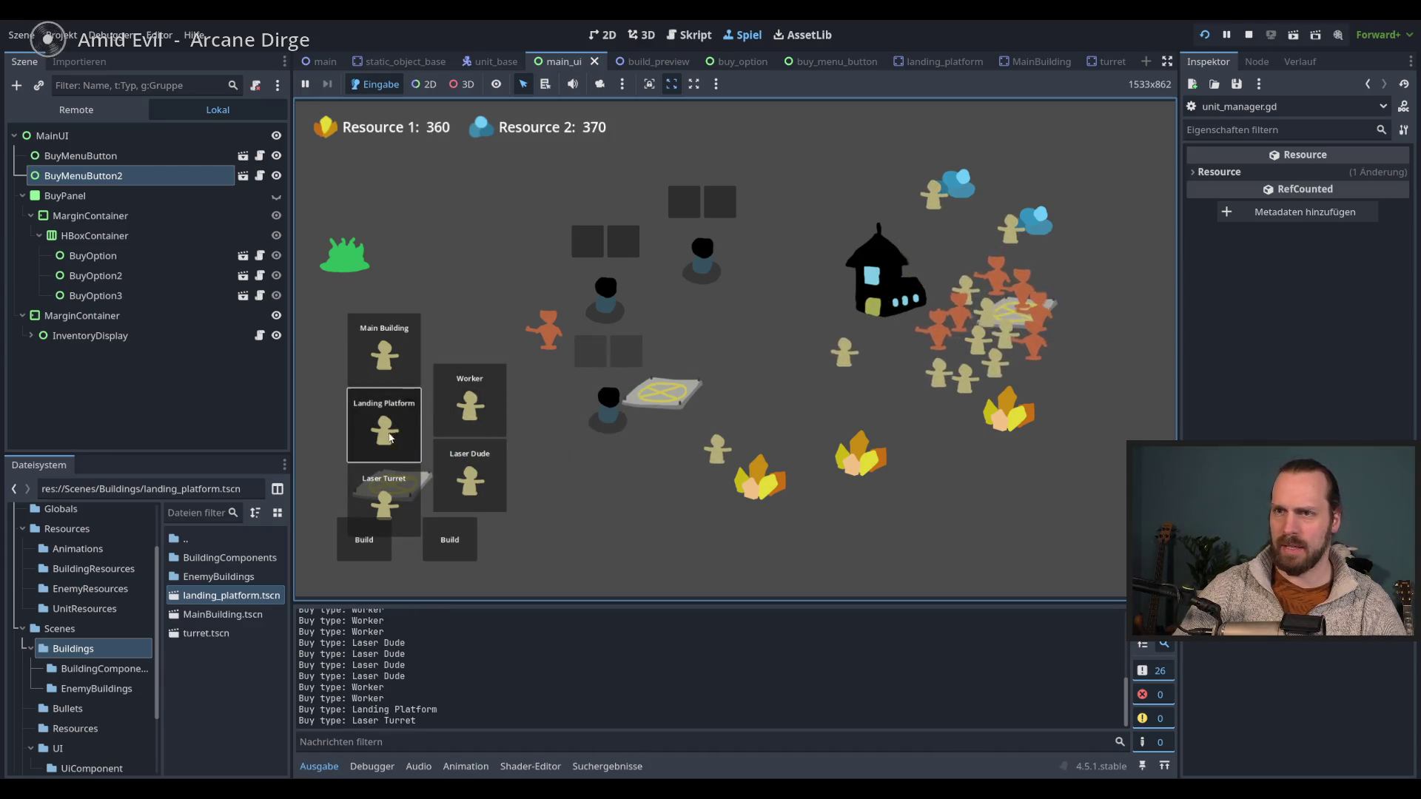
click(724, 510)
click(384, 496)
click(385, 426)
click(858, 376)
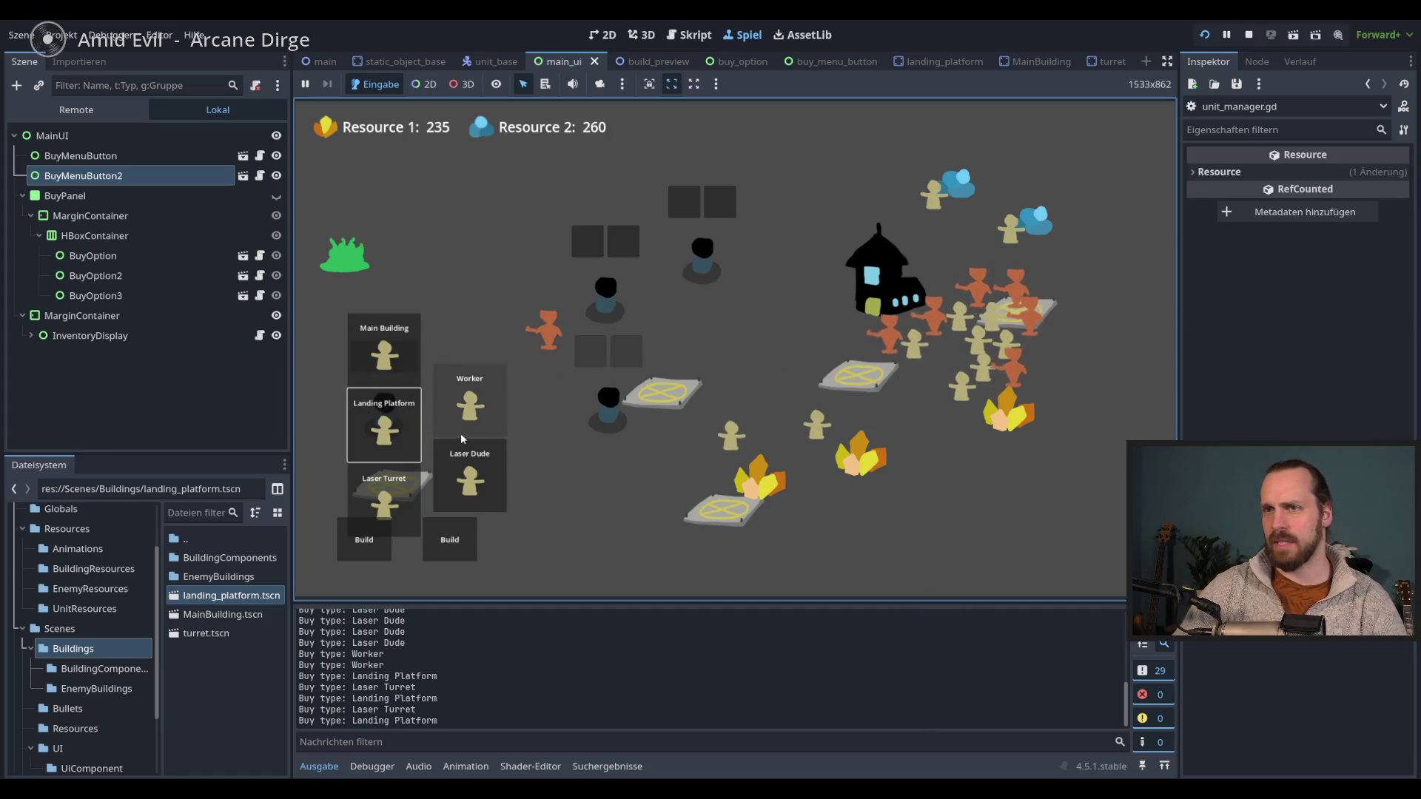
click(462, 425)
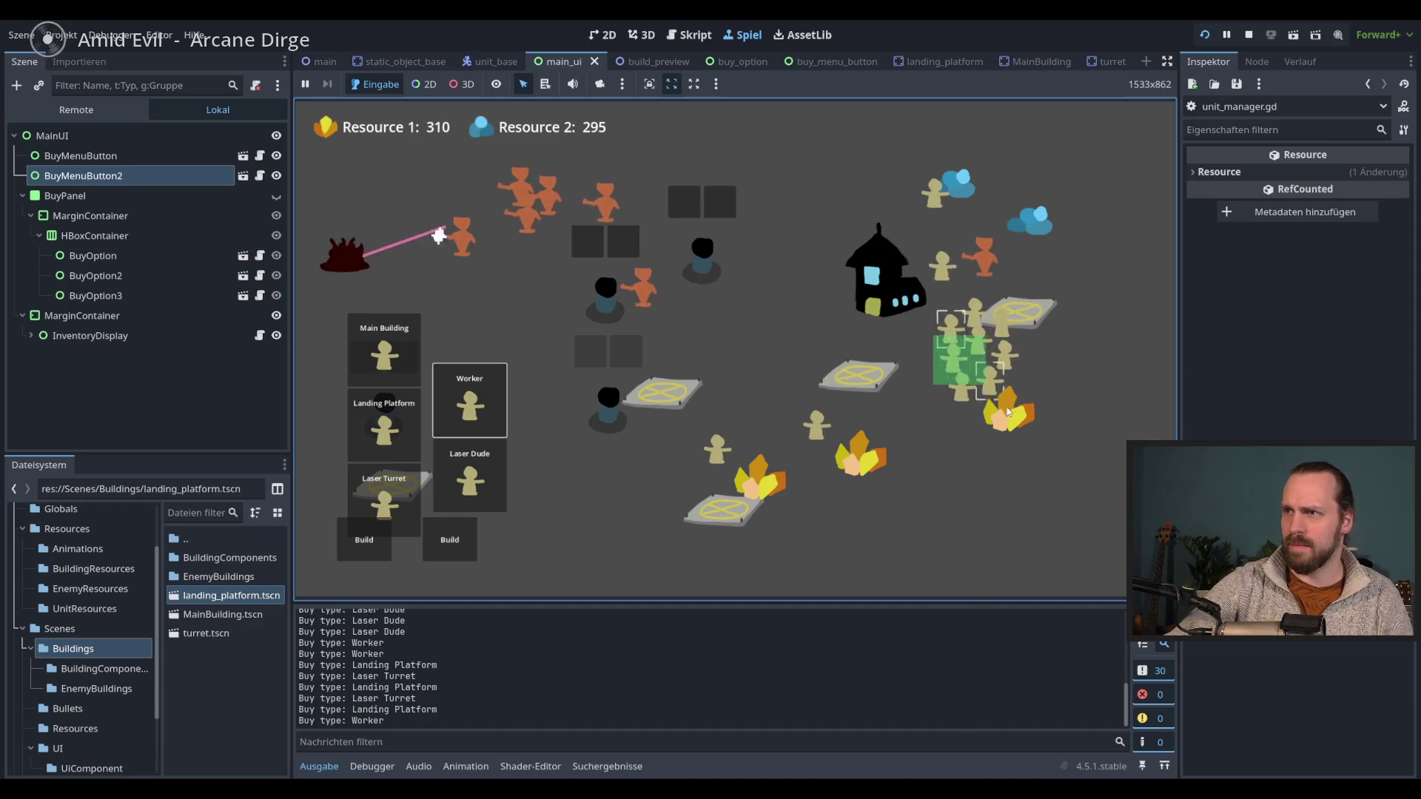
- Move the workers down, box-select two, and send them to gather gold
right_click(999, 519)
drag(966, 477, 1050, 513)
right_click(1044, 437)
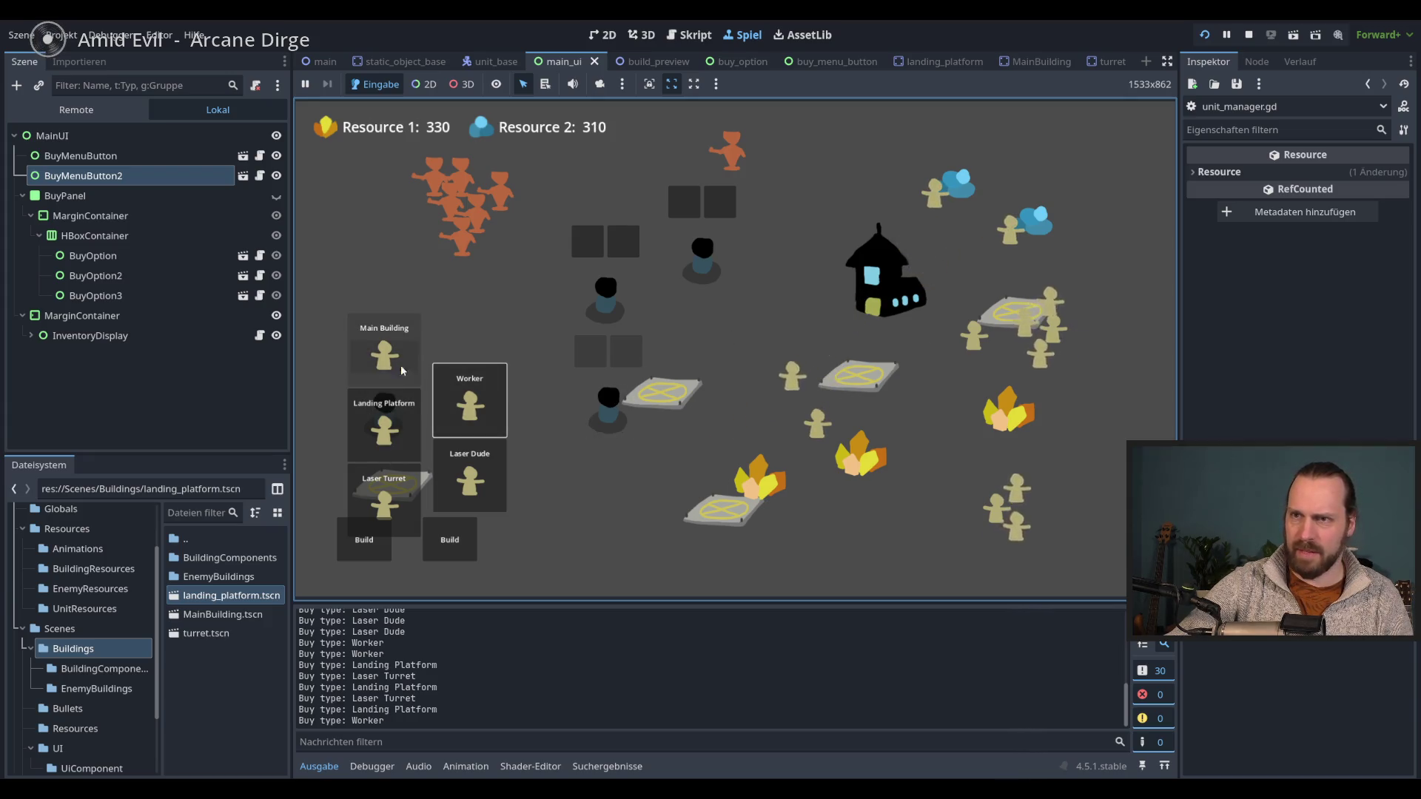
- Place one more Laser Turret and Landing Platform, then stop the game with F8
click(384, 503)
click(636, 433)
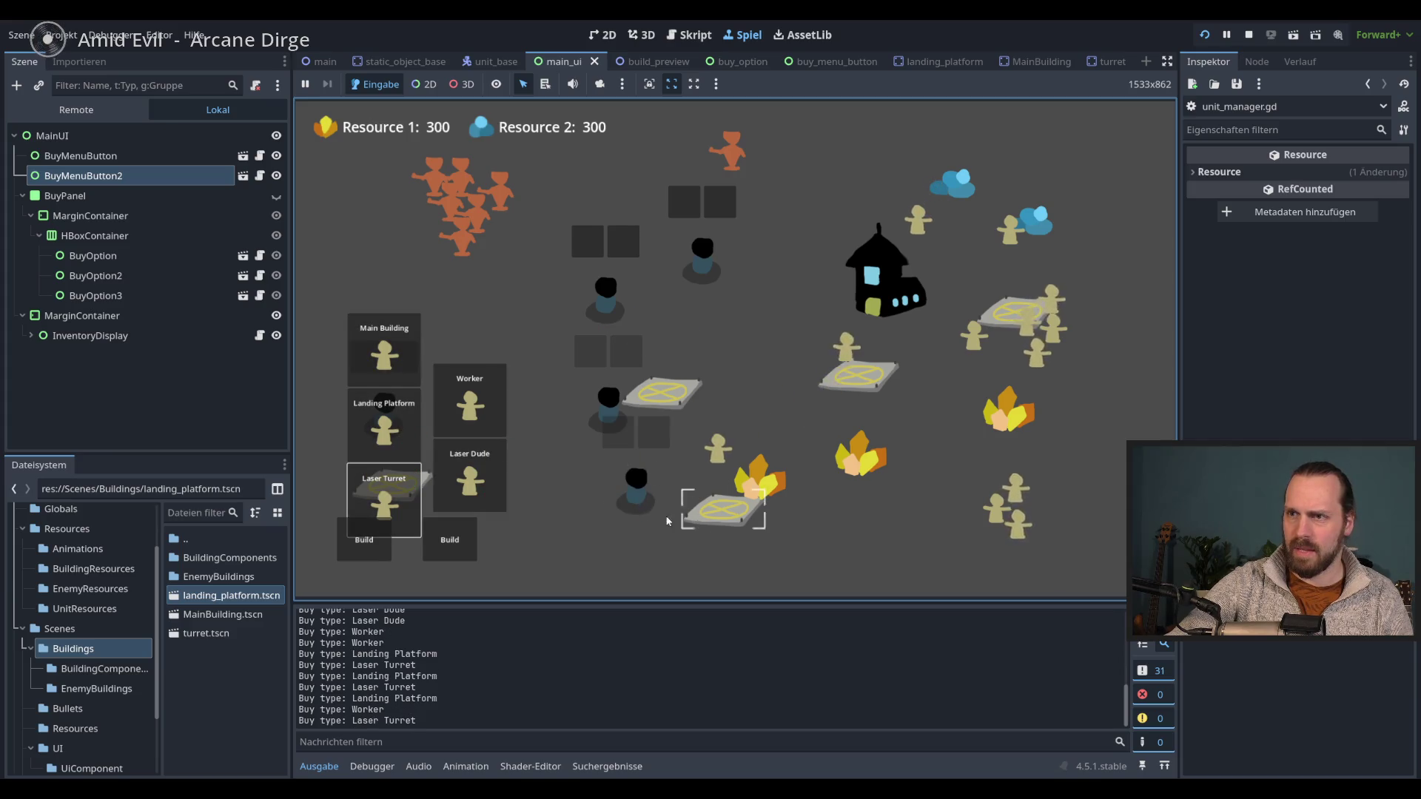
click(384, 425)
click(779, 347)
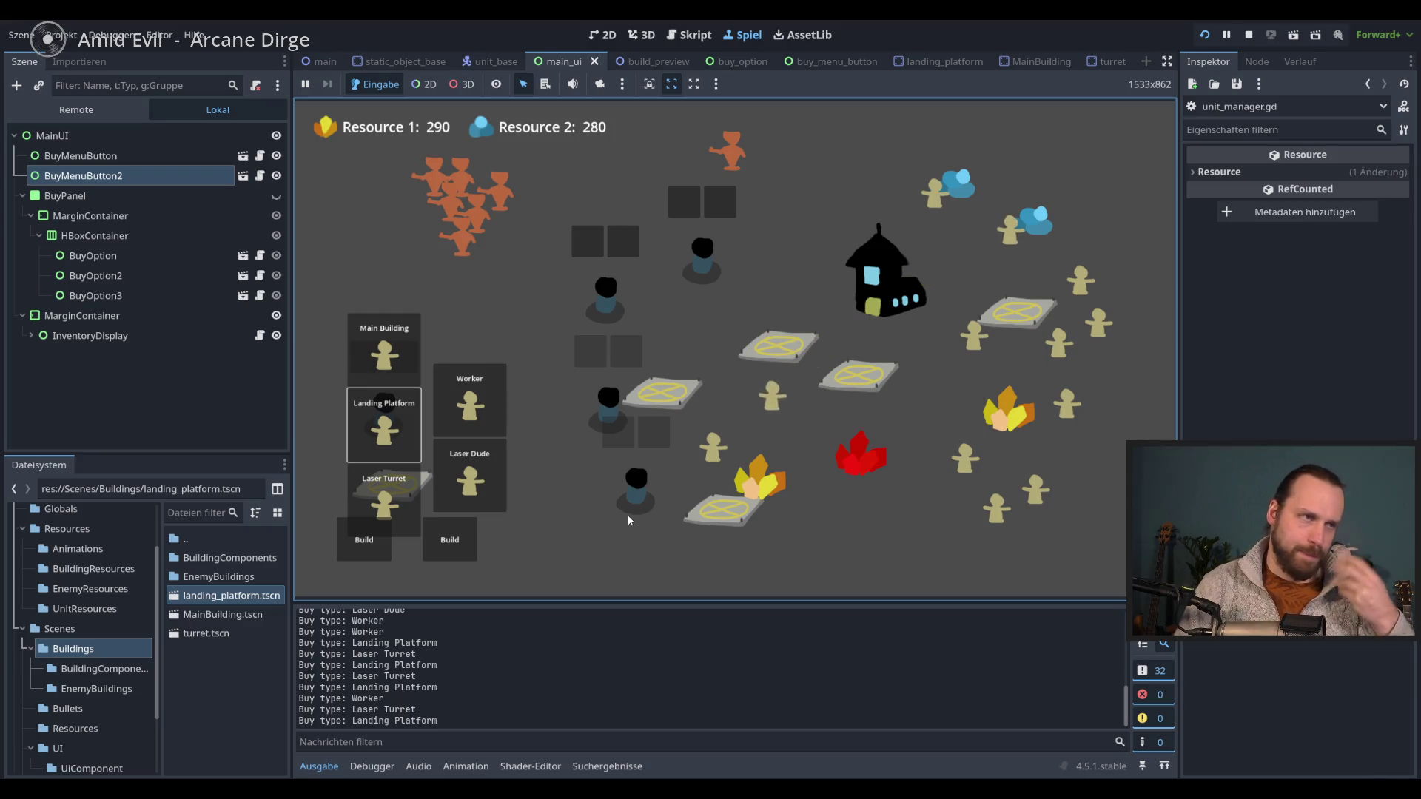
key(F8)
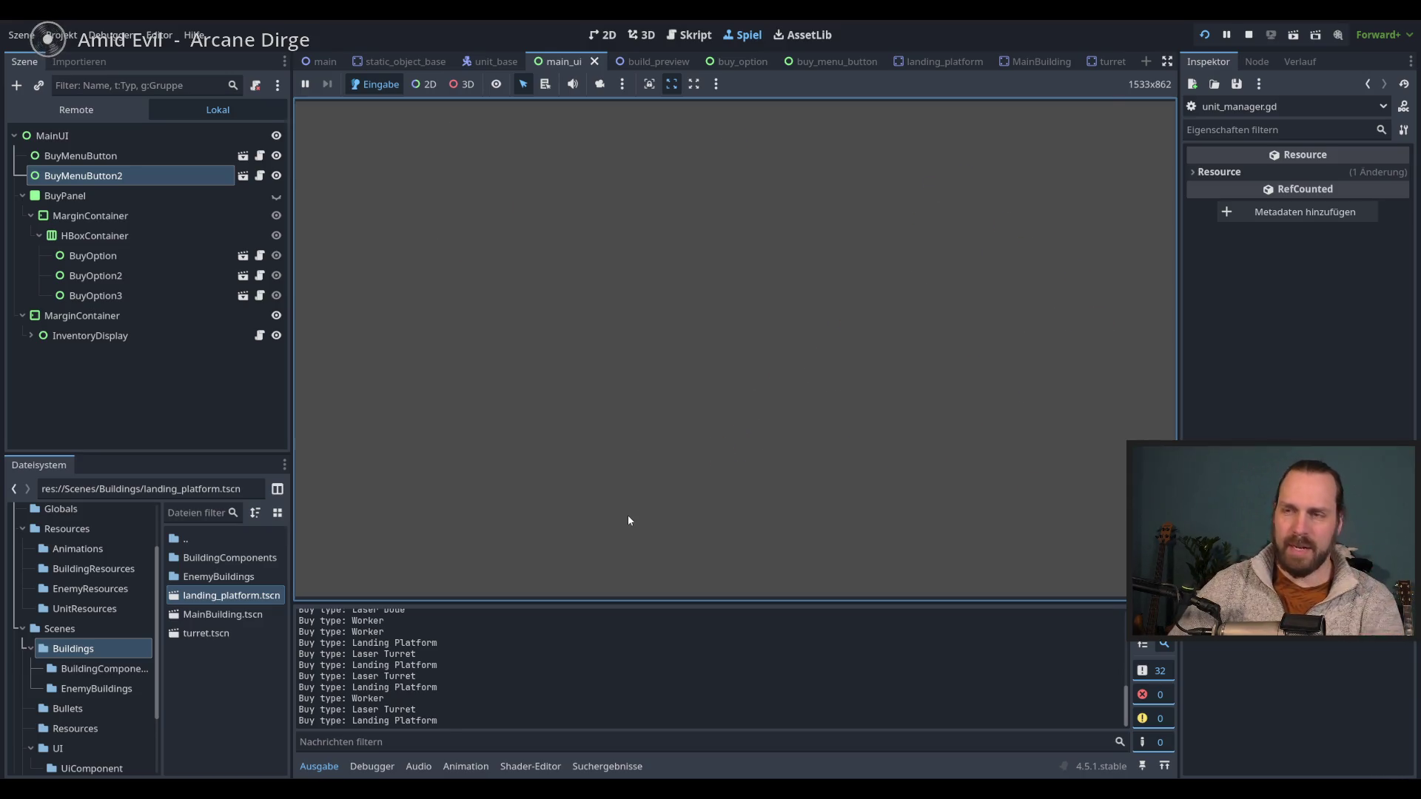
- In the buy_menu_button scene, inspect the BuyOption nodes and select BuyOptionsContainer
click(605, 37)
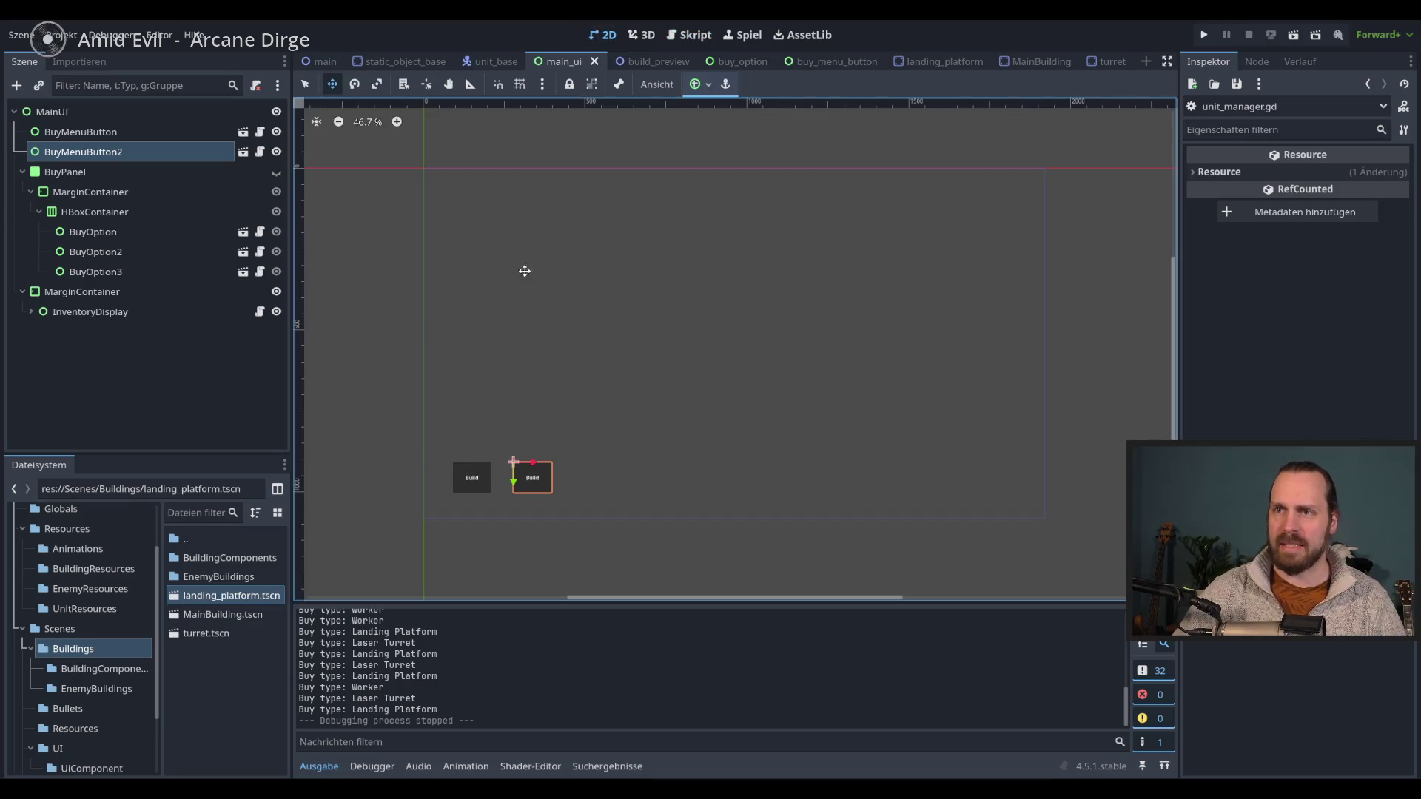
click(812, 64)
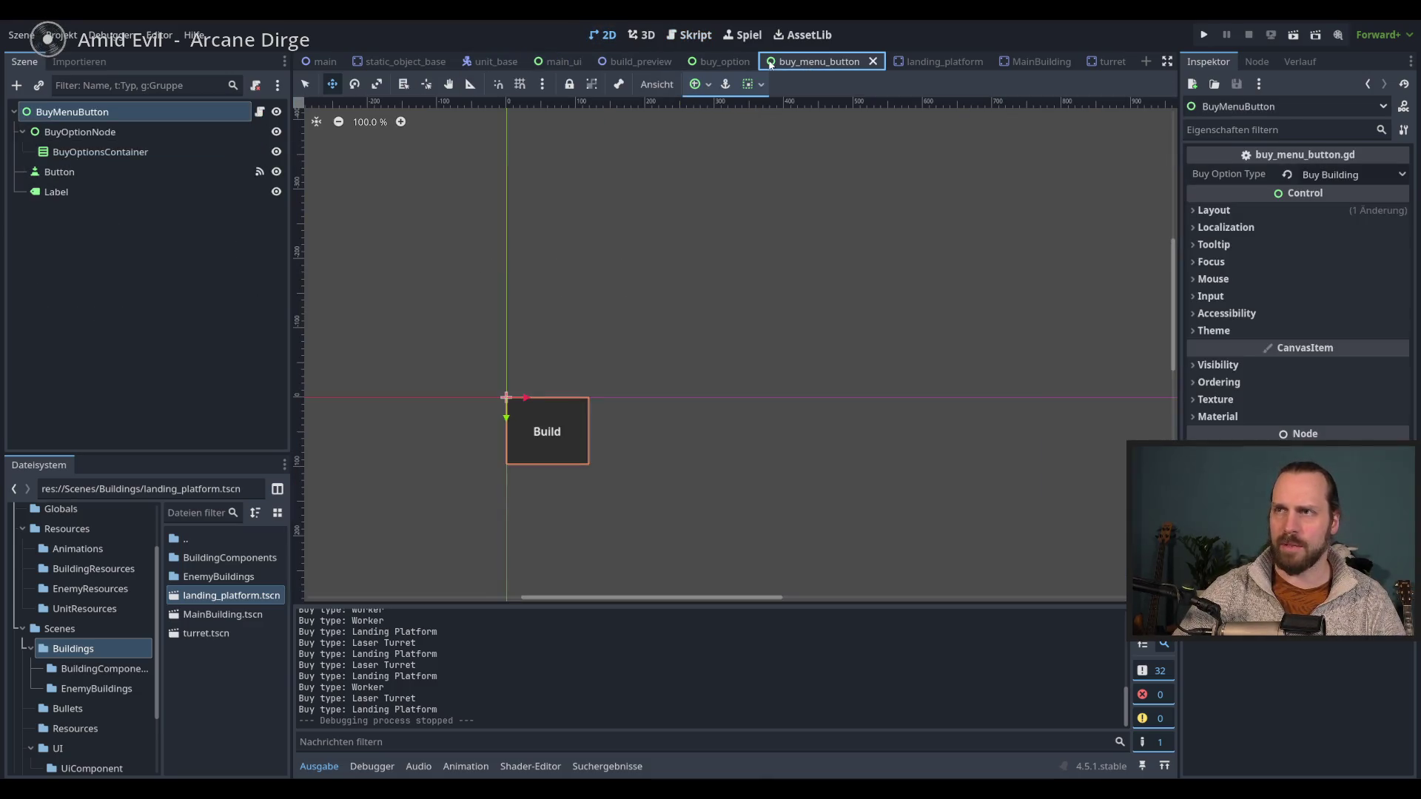
click(59, 172)
click(79, 132)
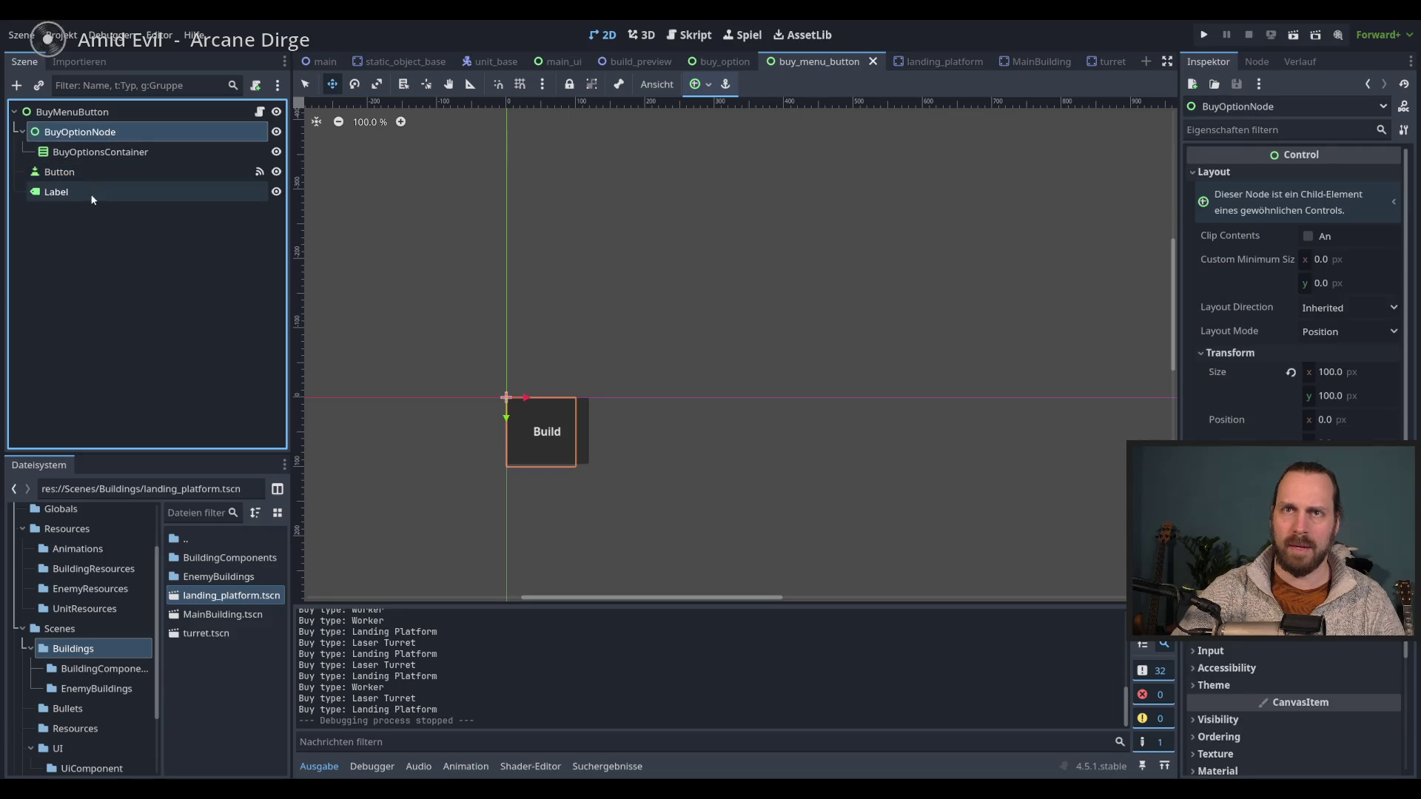
click(91, 192)
click(145, 171)
click(143, 131)
scroll(424, 287, down, 2)
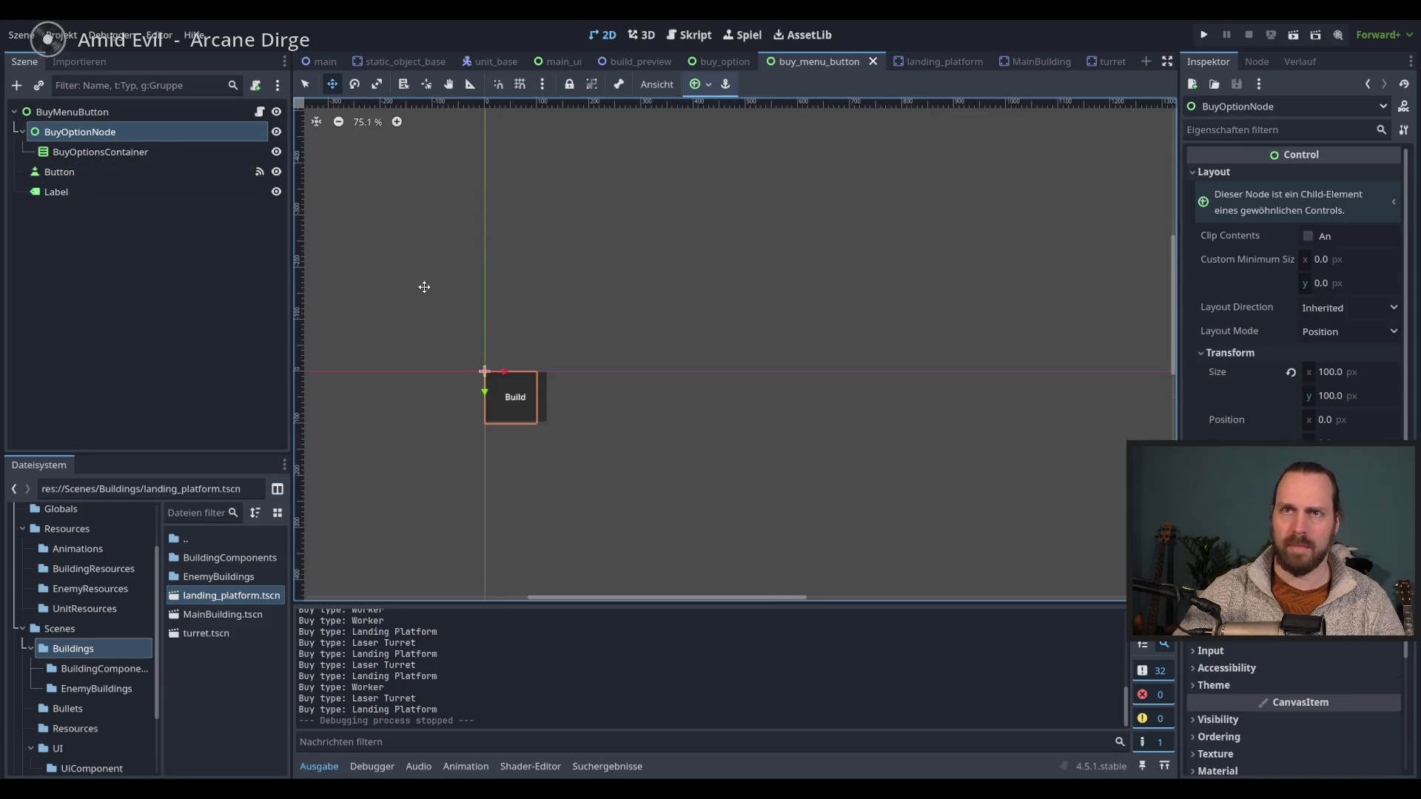
click(123, 112)
key(Down)
key(Down)
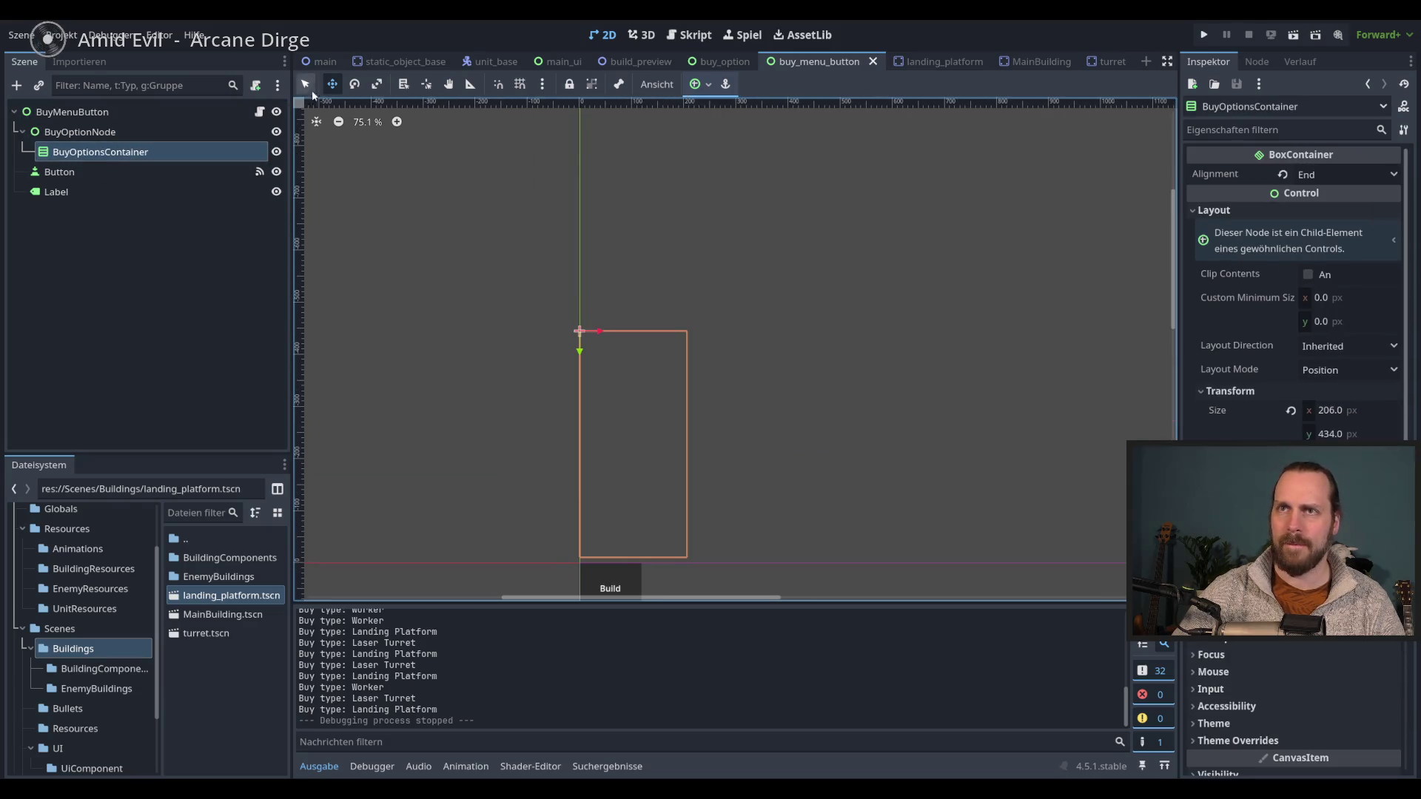
- Resize BuyOptionsContainer to 254 × 818 px and relaunch the game with F5
scroll(638, 285, down, 3)
mouse_move(638, 284)
mouse_down()
mouse_move(796, 300)
mouse_move(683, 490)
mouse_move(523, 384)
mouse_move(587, 214)
mouse_move(626, 259)
mouse_up()
scroll(523, 384, down, 2)
scroll(595, 242, up, 1)
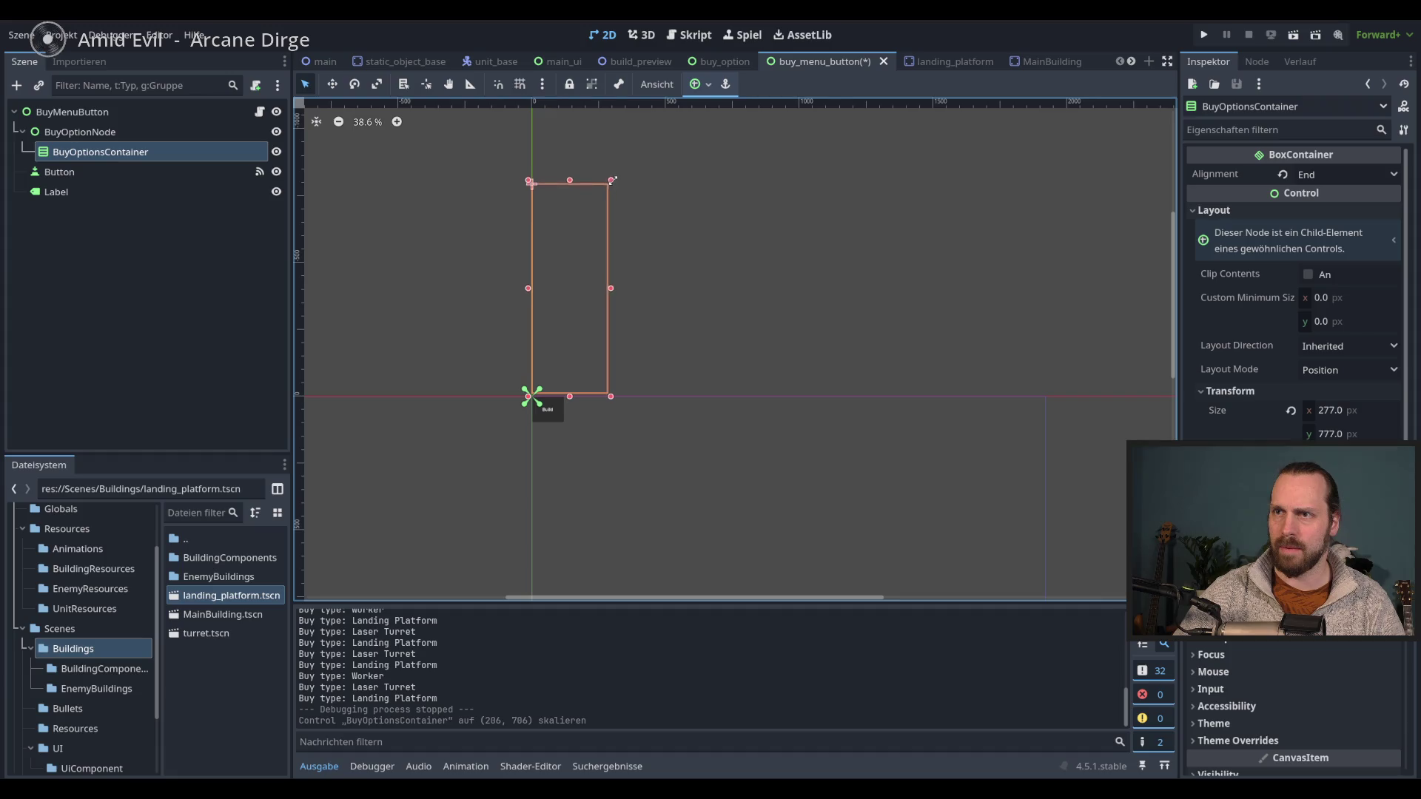
drag(604, 171, 601, 168)
key(F5)
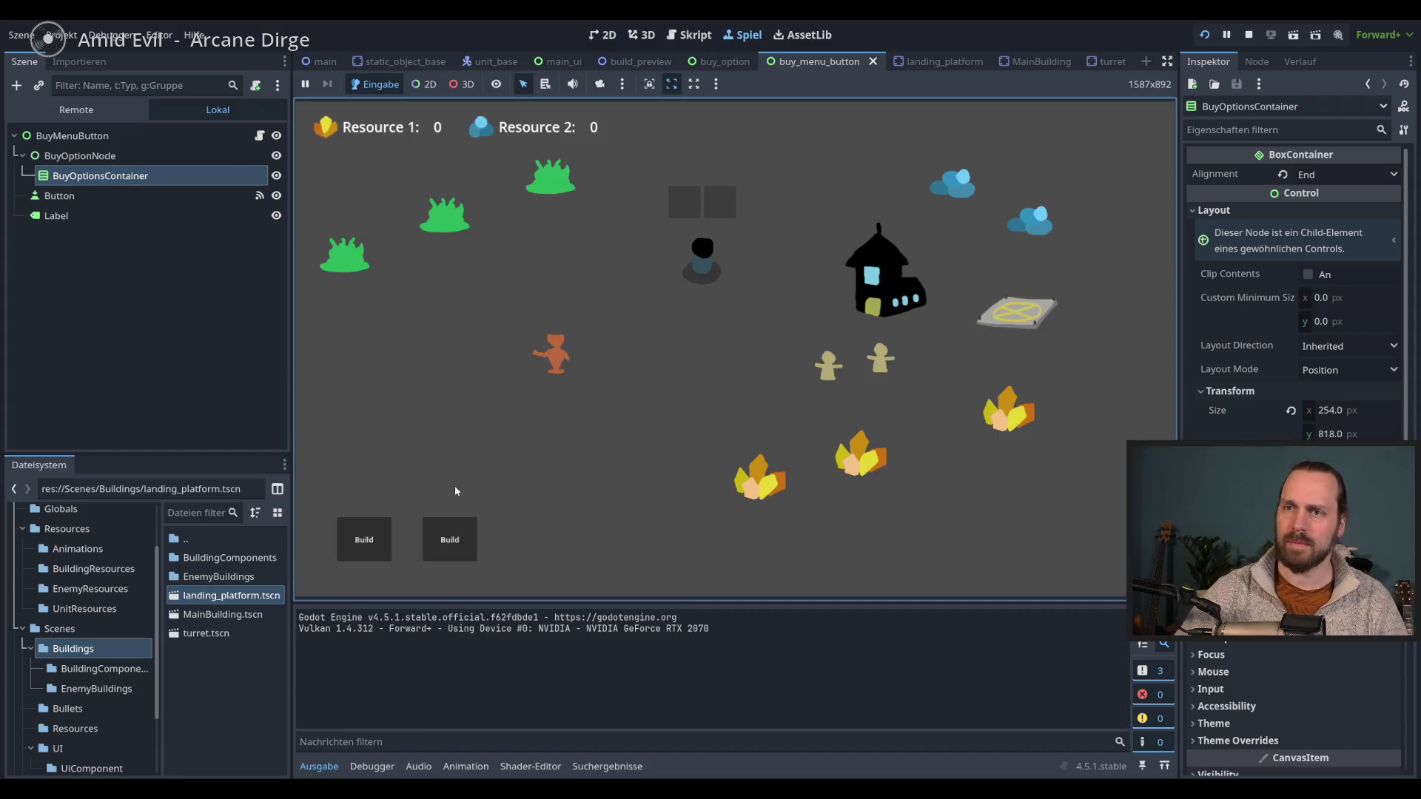
- Check the second build menu, stop, narrow the container to 138 px, and relaunch
click(450, 540)
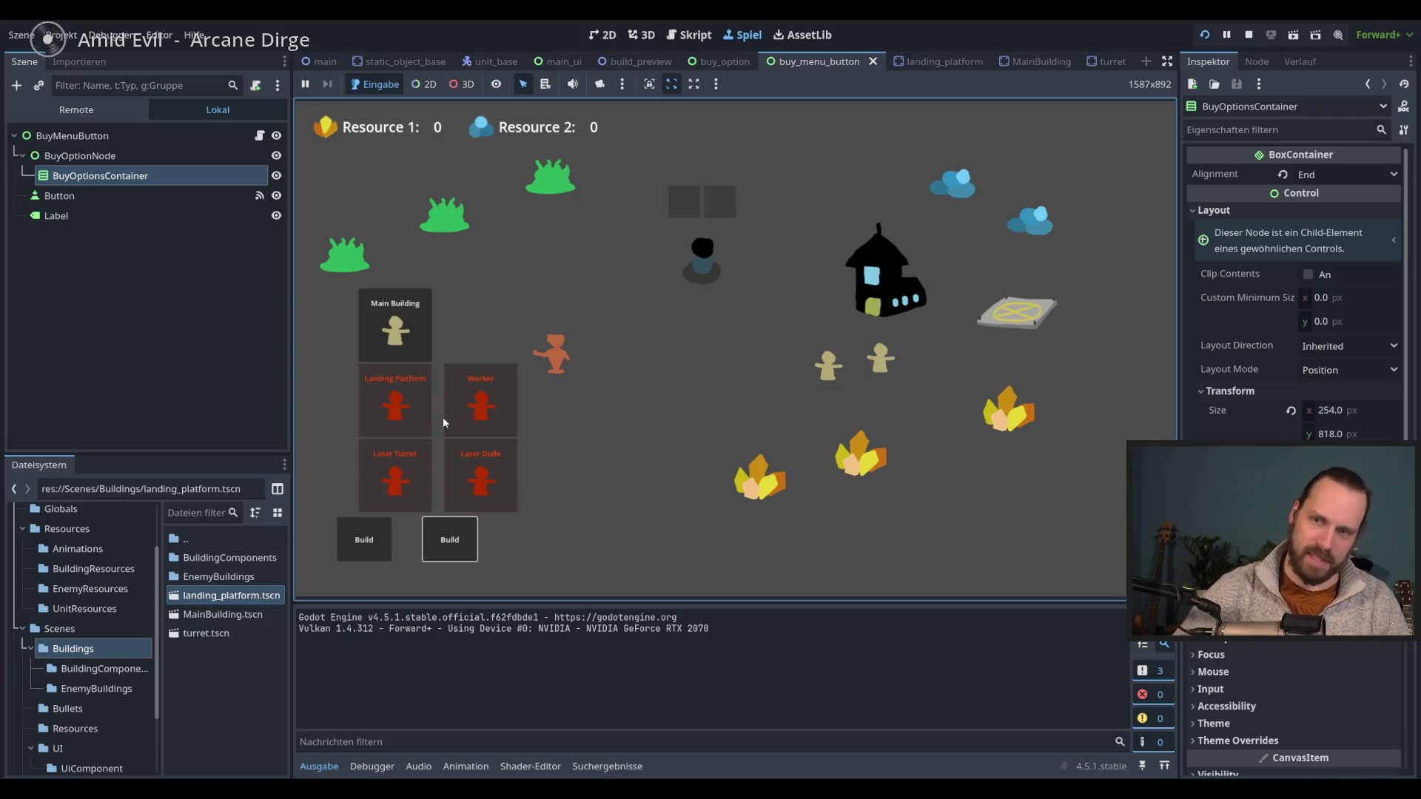
key(F8)
drag(604, 285, 570, 288)
key(F5)
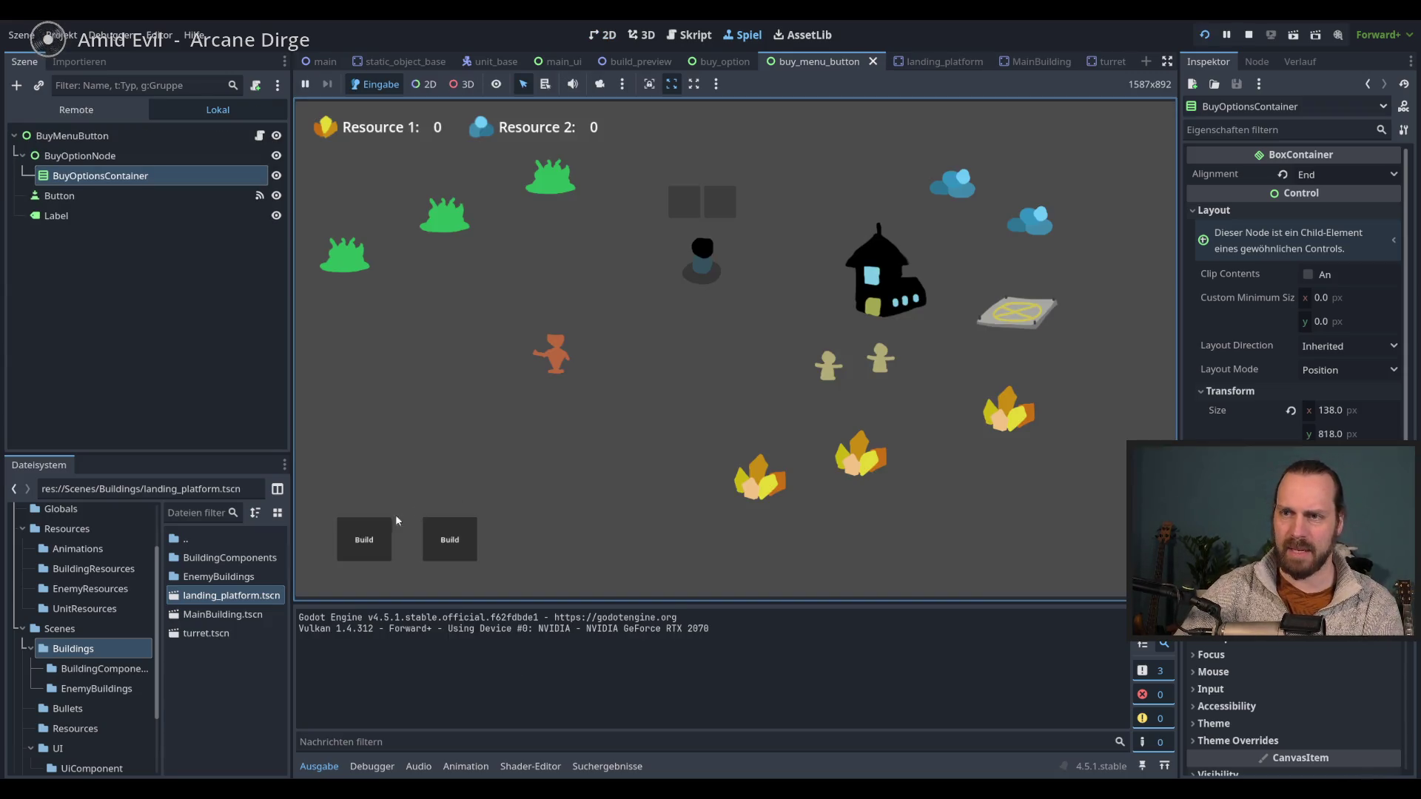
- Open both build menus side by side and pick a building to place
click(364, 540)
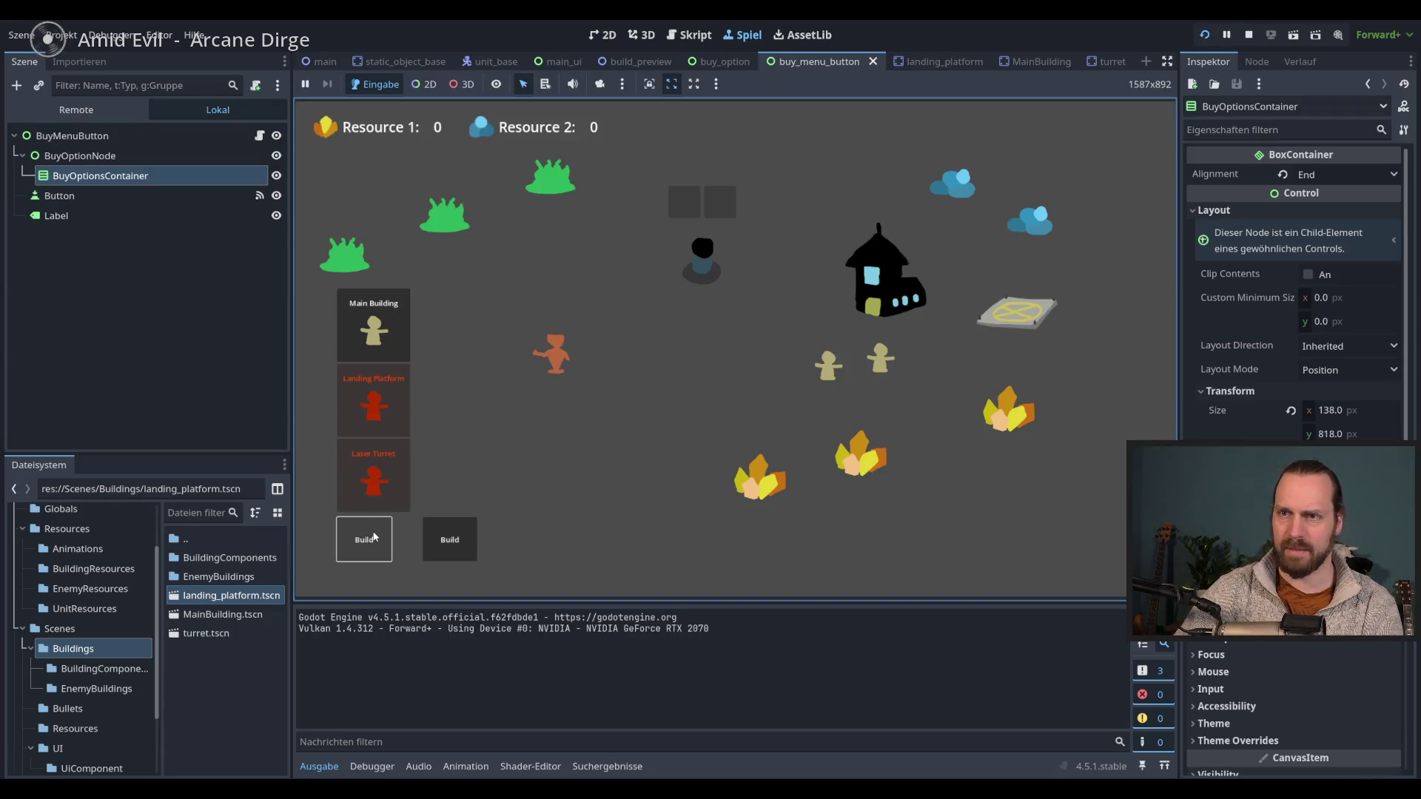
click(450, 541)
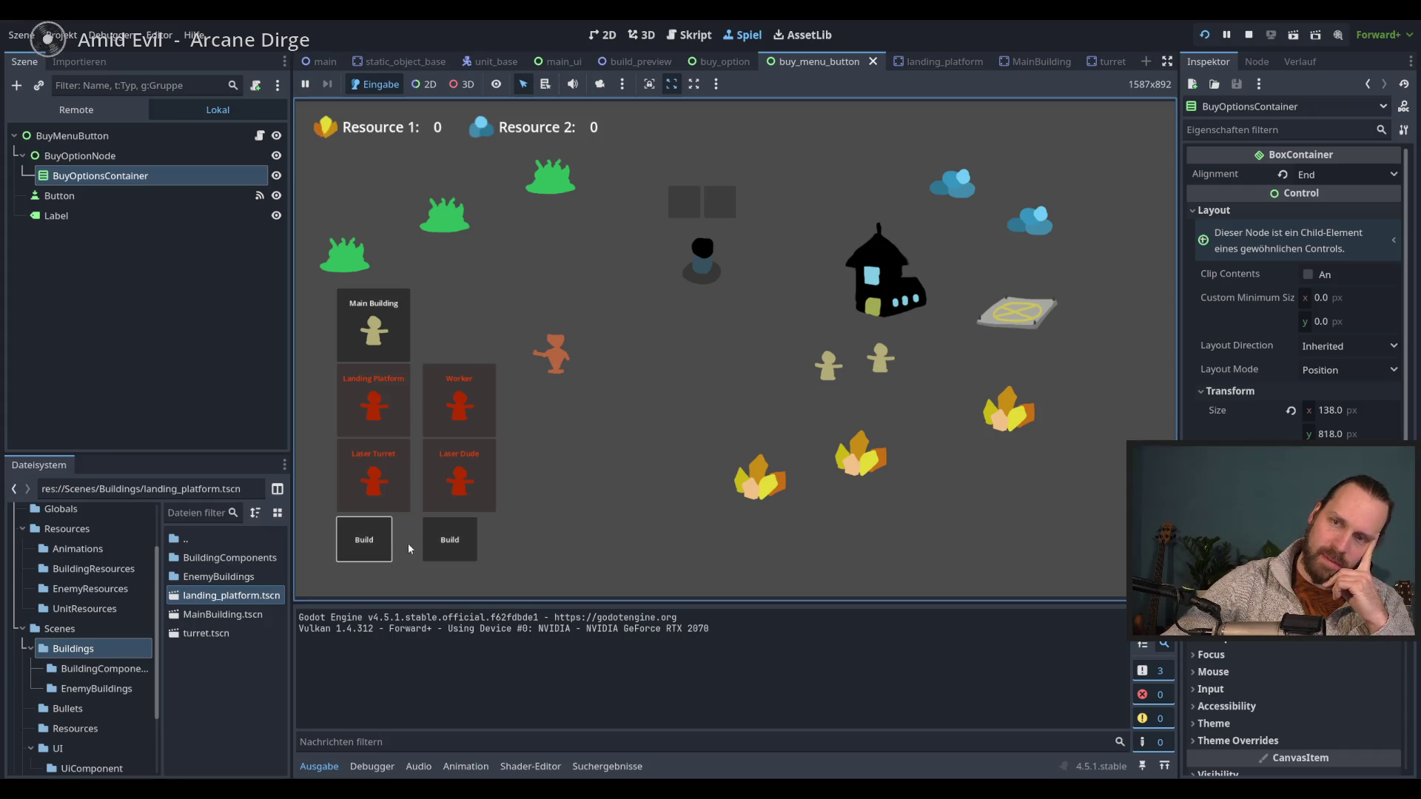
click(444, 553)
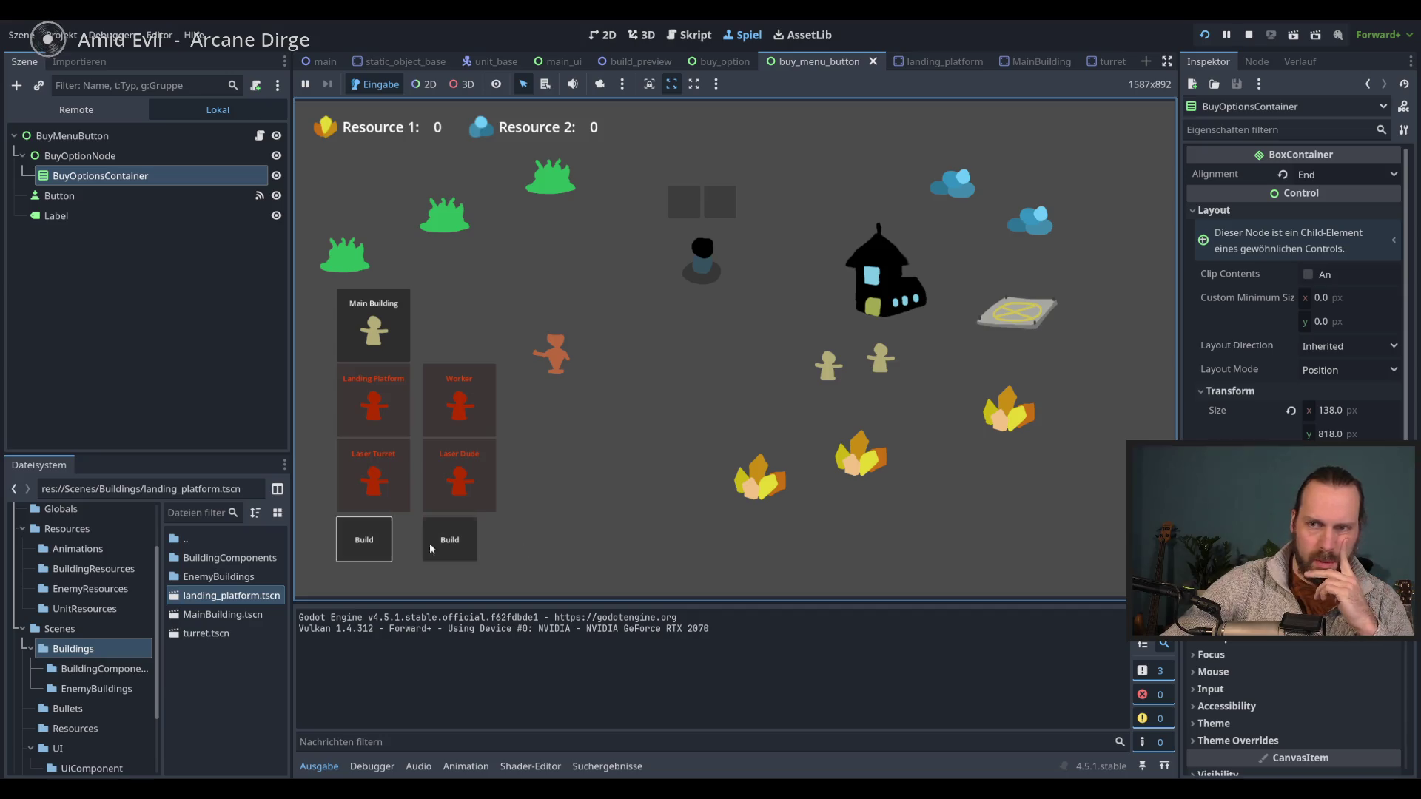
click(363, 366)
- Place the building, inspect the failing buy_building code, and stop the crashed session
click(565, 393)
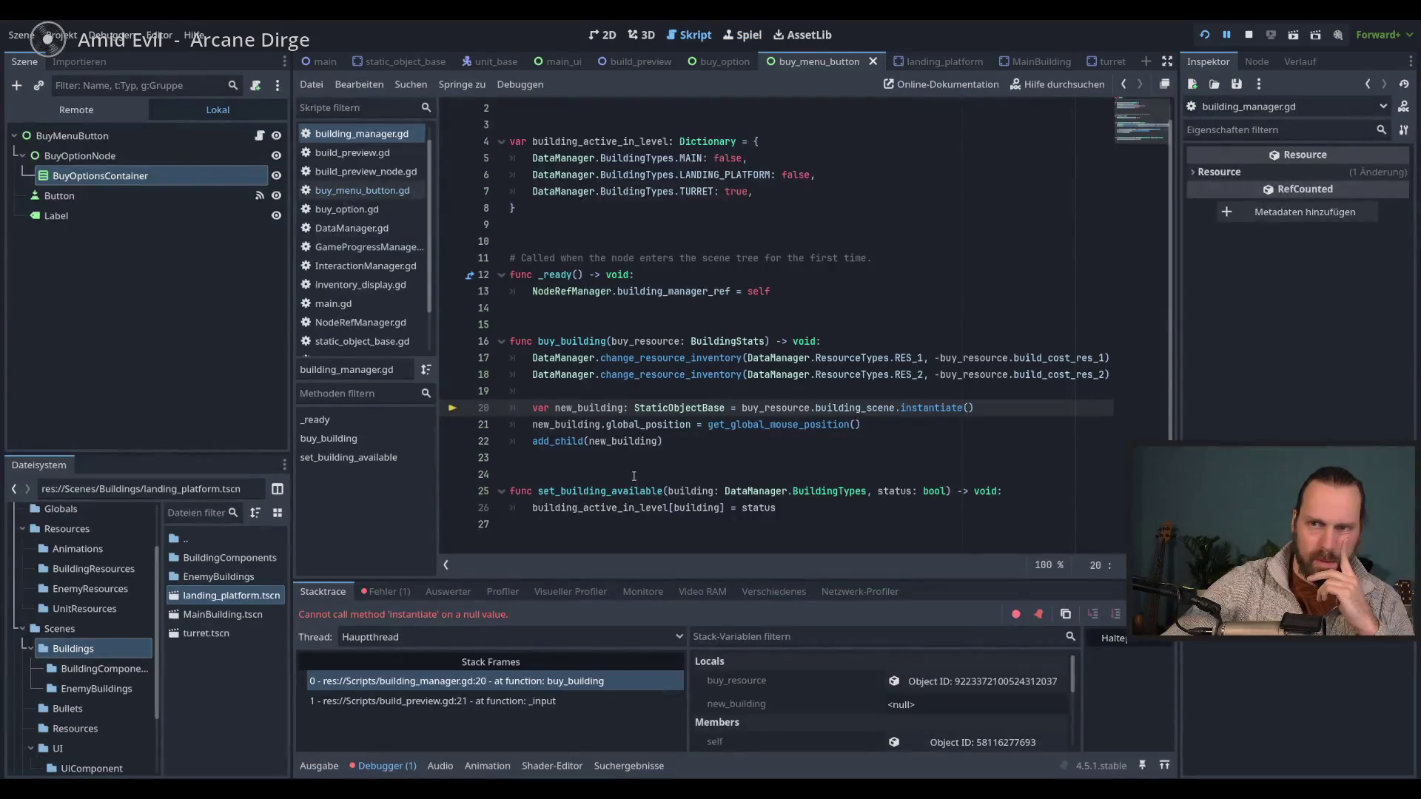
click(731, 437)
key(F8)
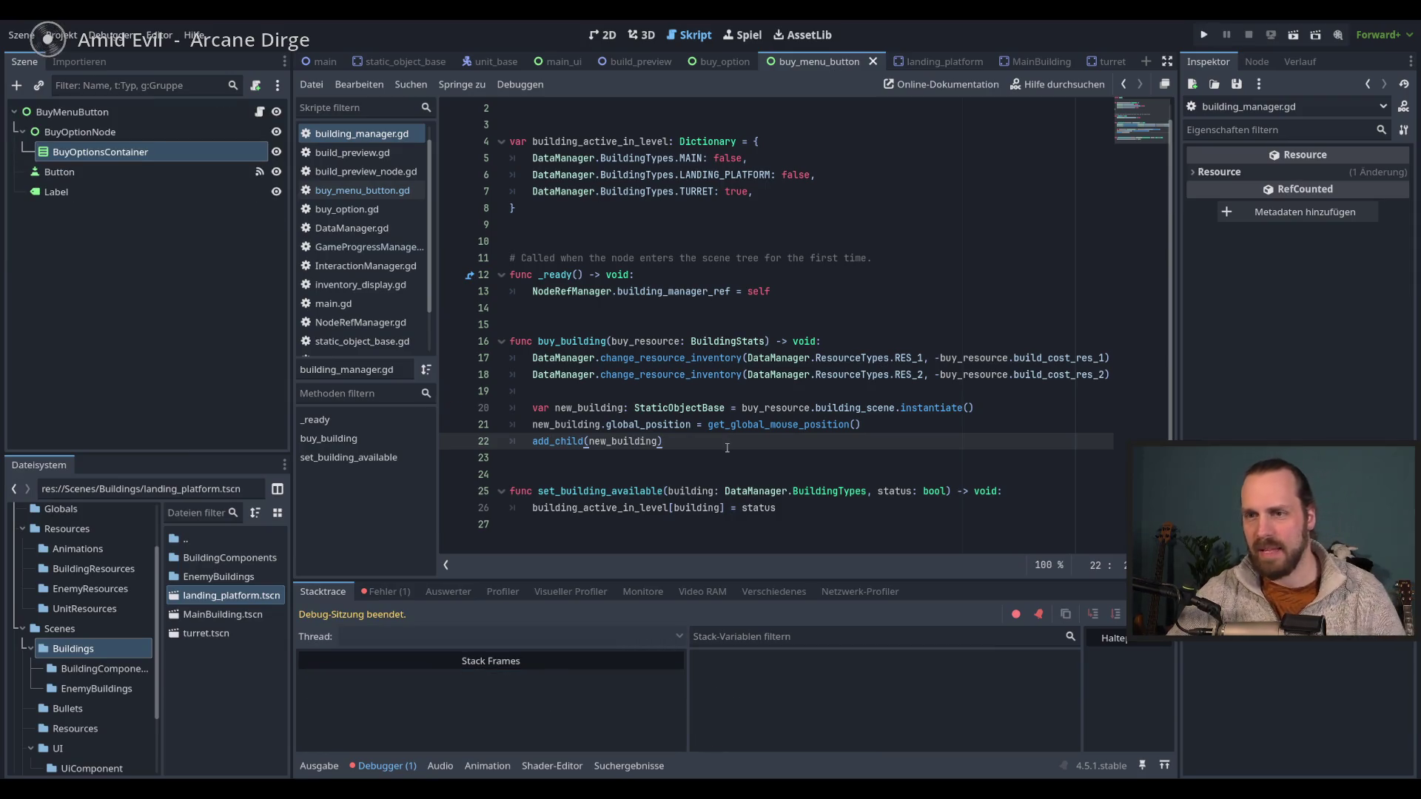
- Rerun the game, open both build option panels, then stop it with F8
key(F5)
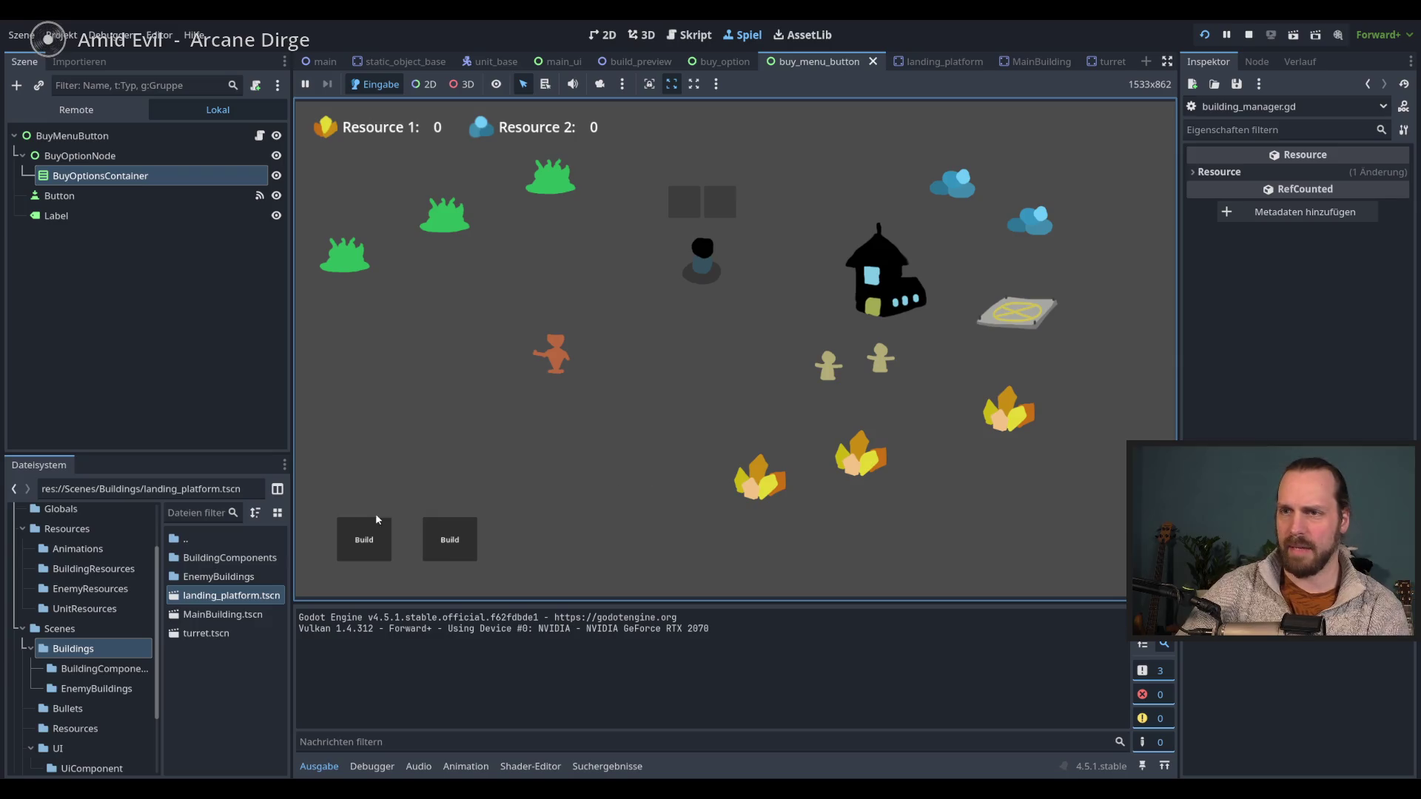
click(349, 543)
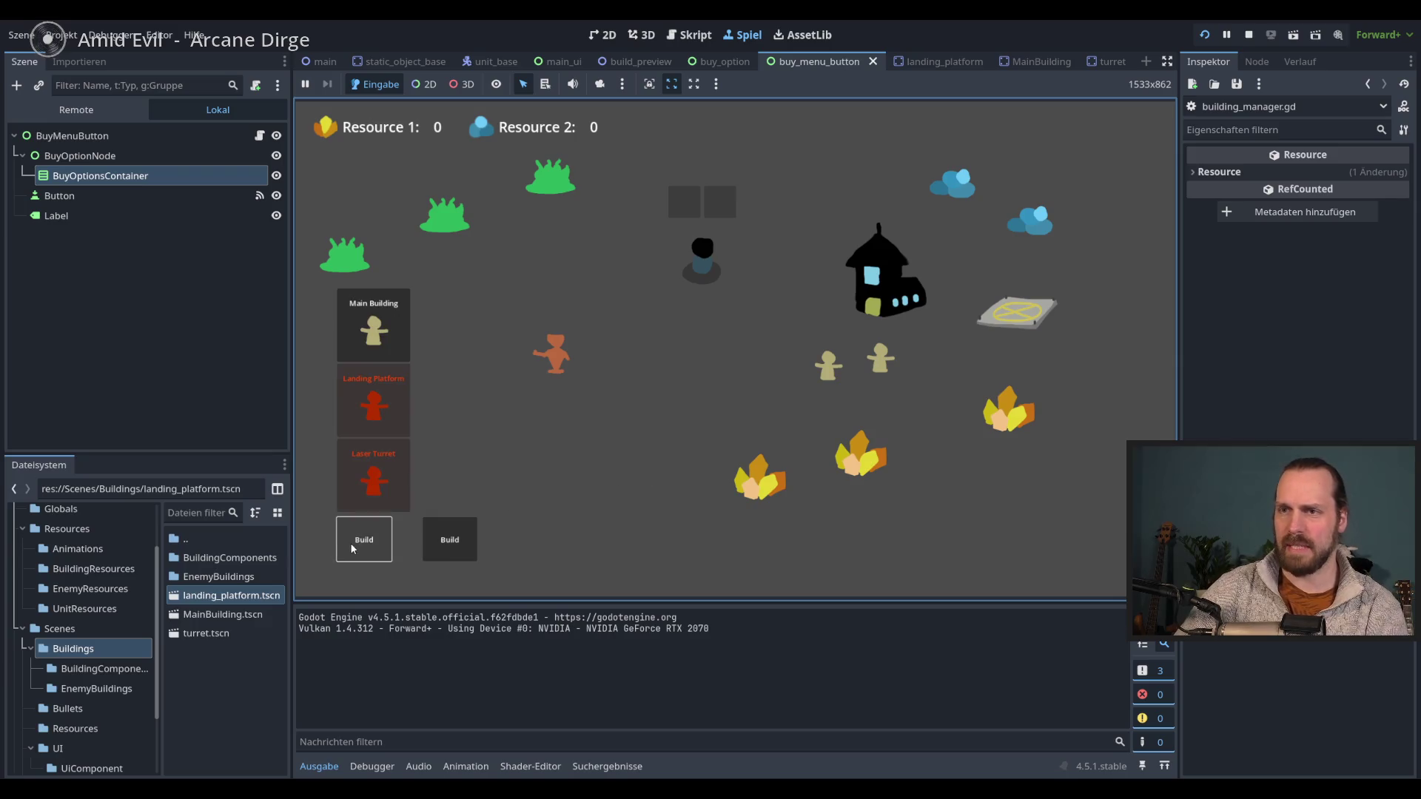
click(447, 540)
key(F8)
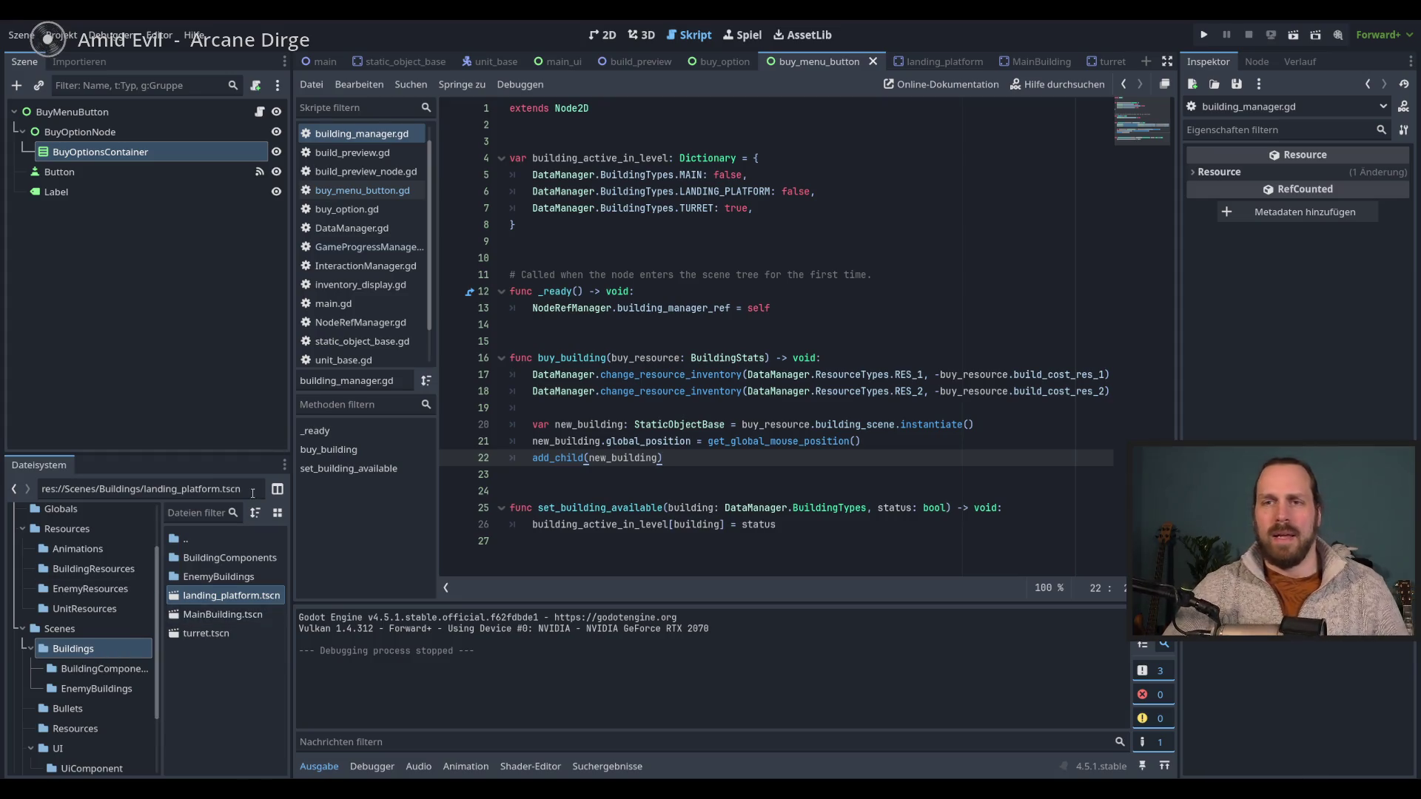
scroll(108, 587, up, 3)
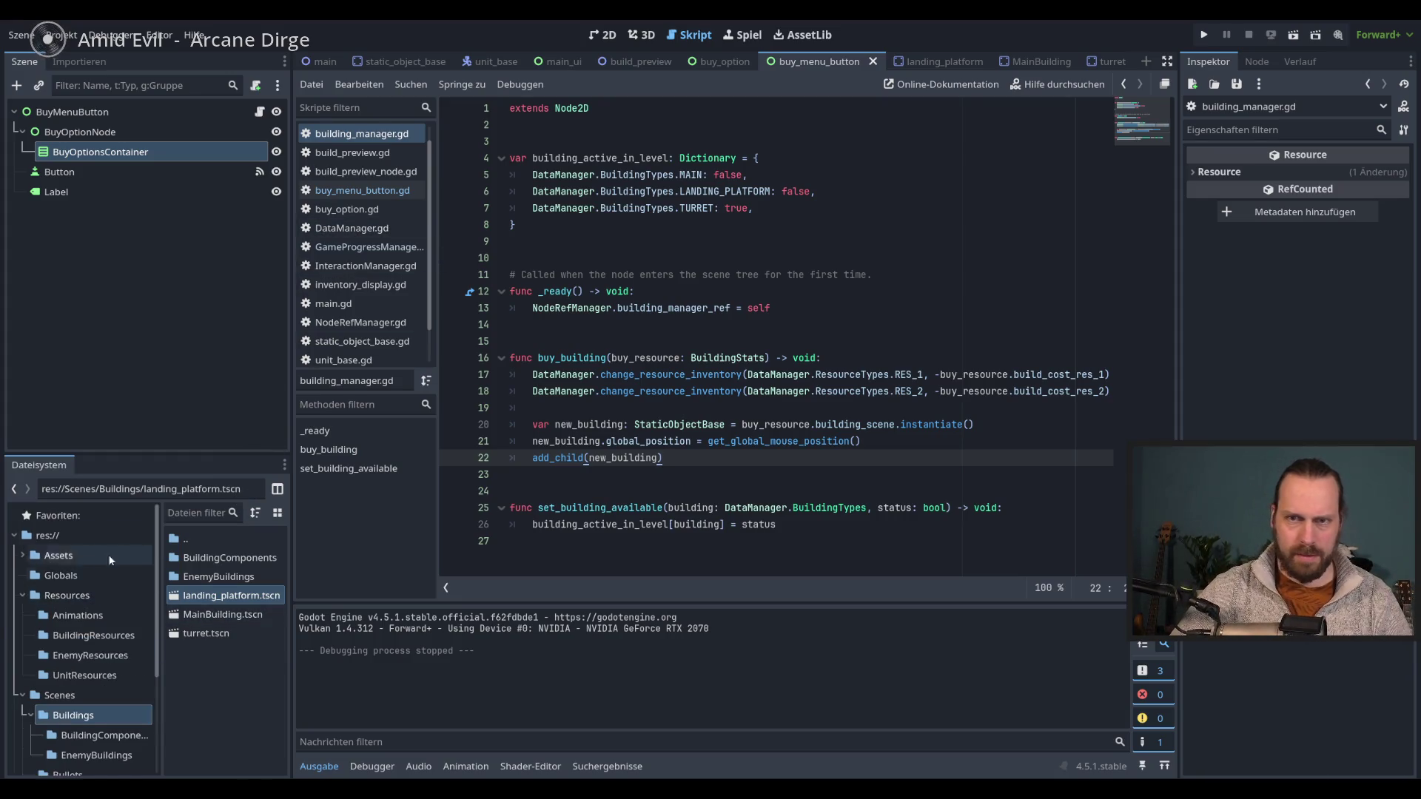
- Open Globals/SignalManager.gd and add a new line after the last signal declaration
click(61, 575)
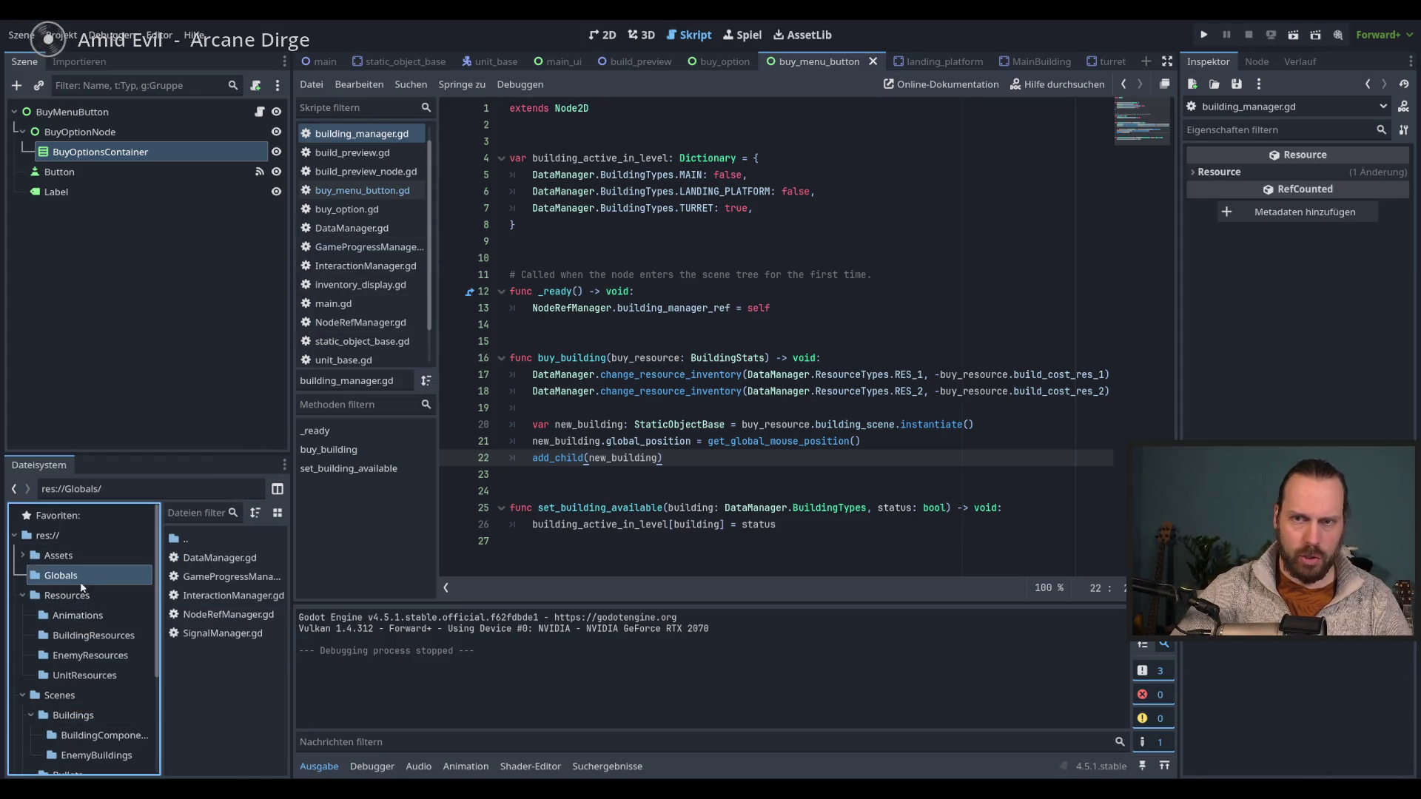
double_click(217, 634)
click(886, 208)
key(Return)
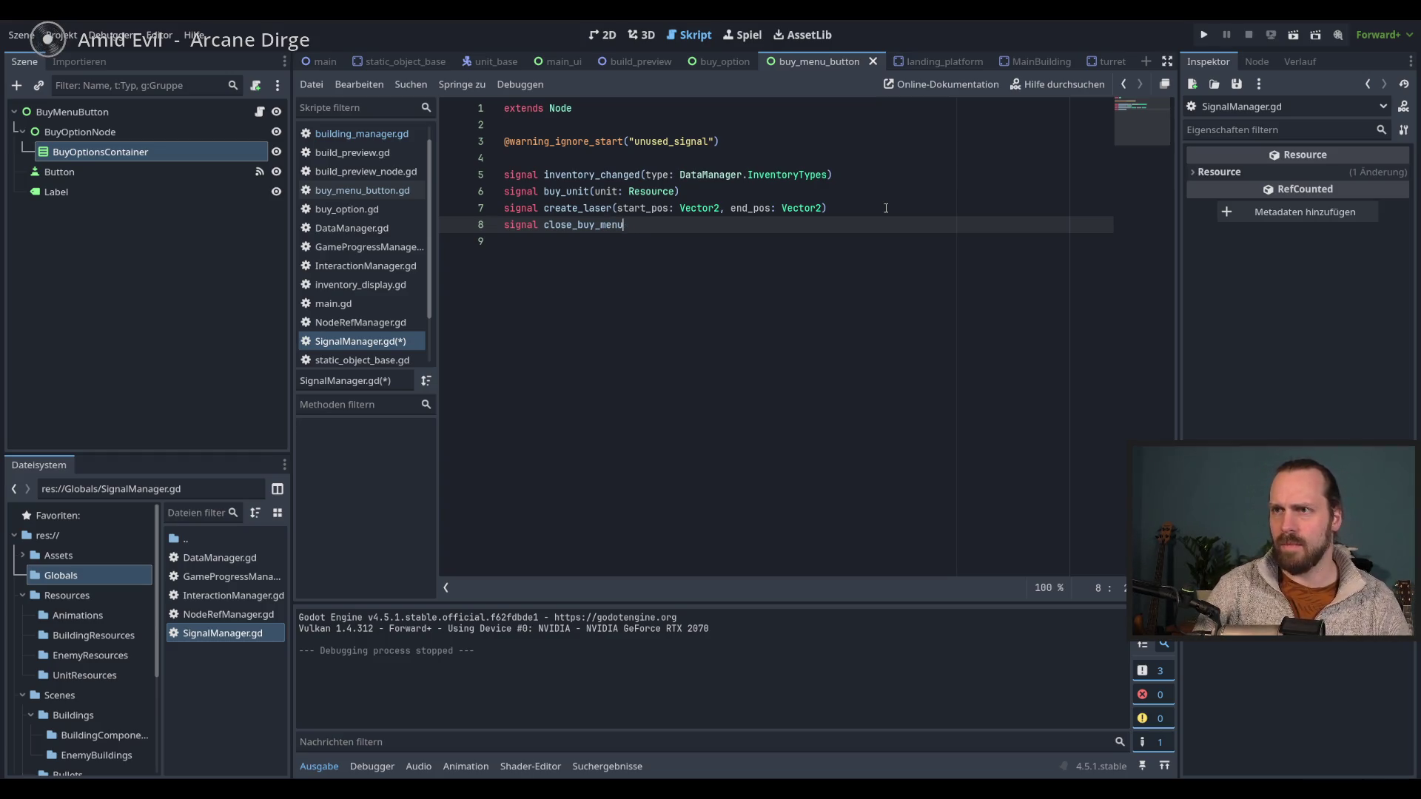
- Declare 'signal close_buy_menus', copy its name, and go to the buy_option script
double_click(596, 226)
click(657, 224)
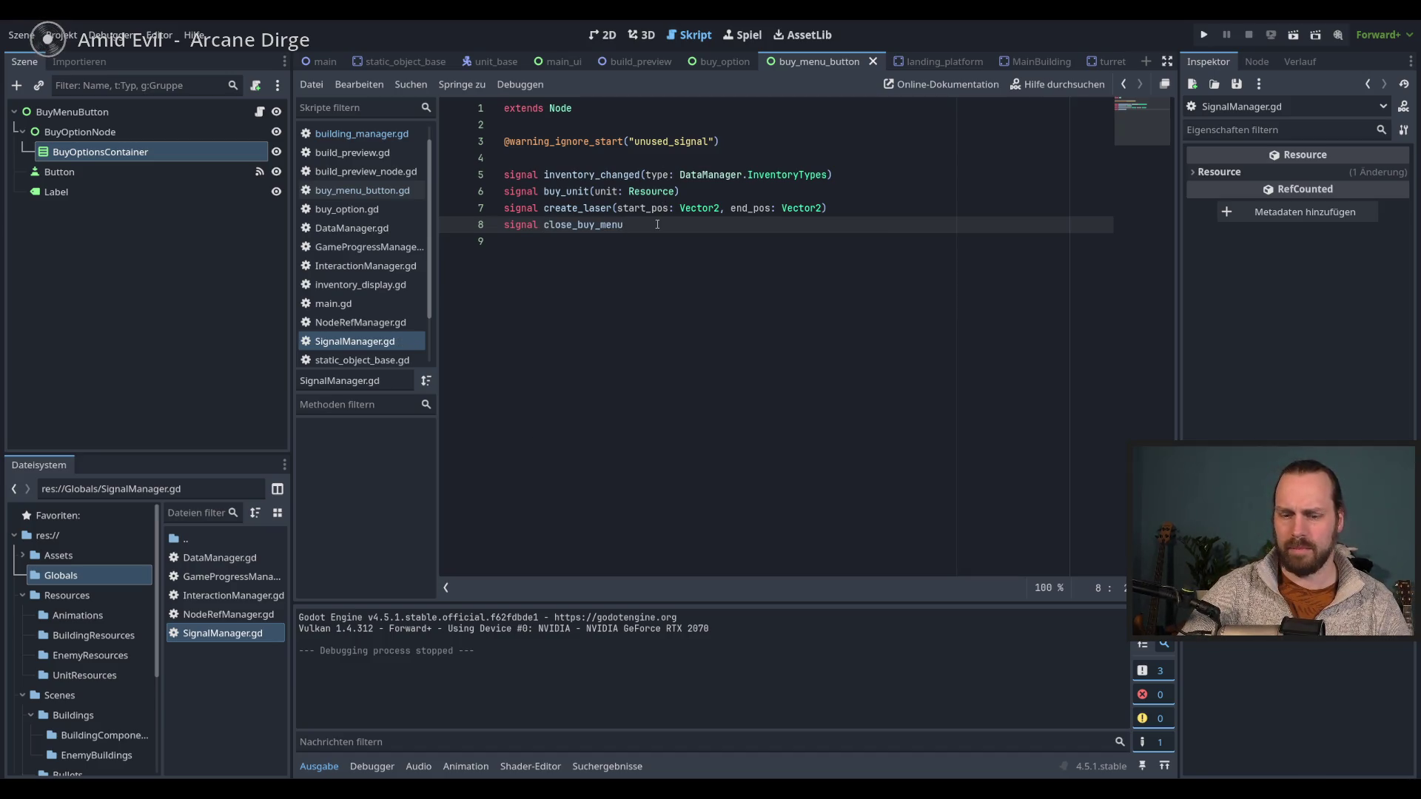
double_click(616, 225)
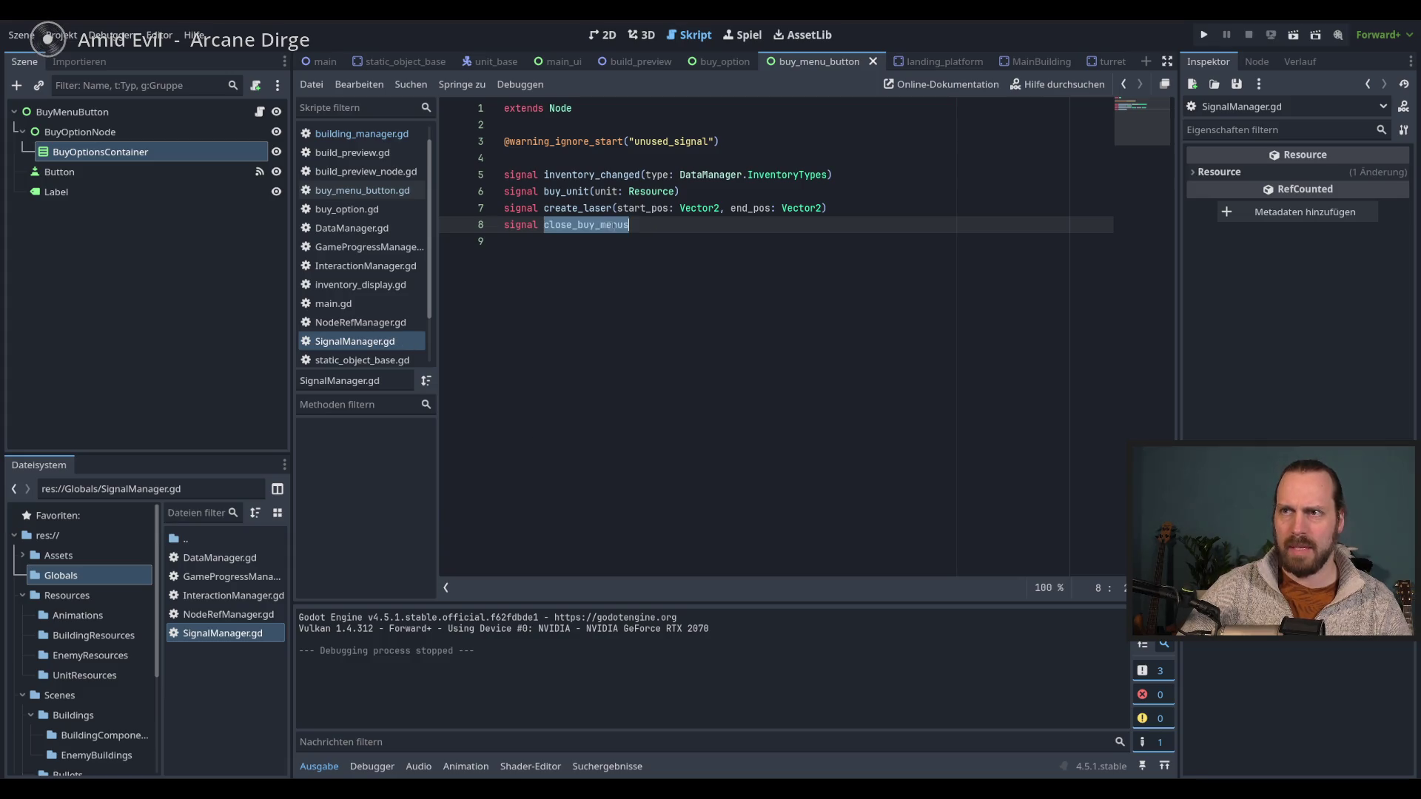
drag(434, 232, 432, 302)
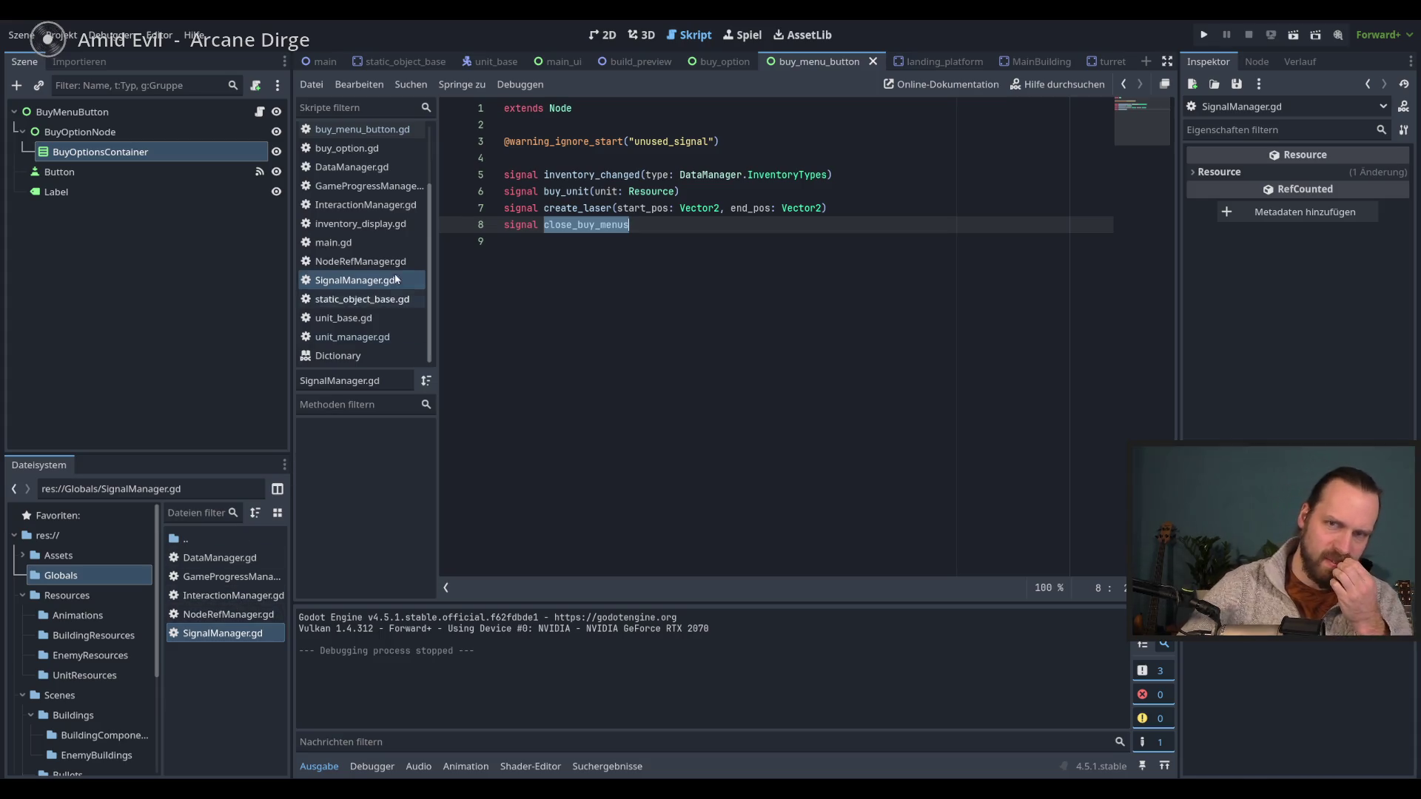
click(719, 62)
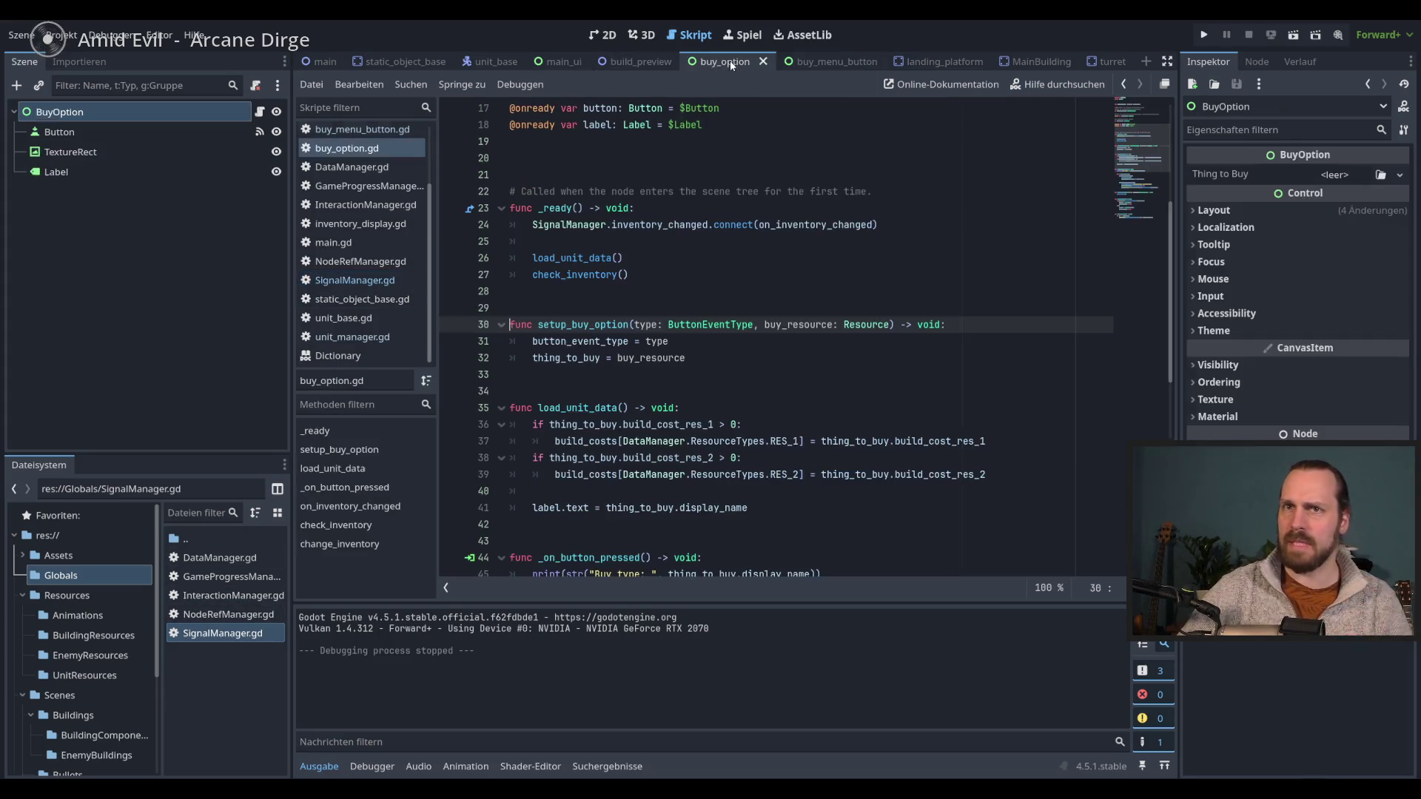
- In buy_menu_button.gd, open a new first line inside _on_button_pressed
click(828, 63)
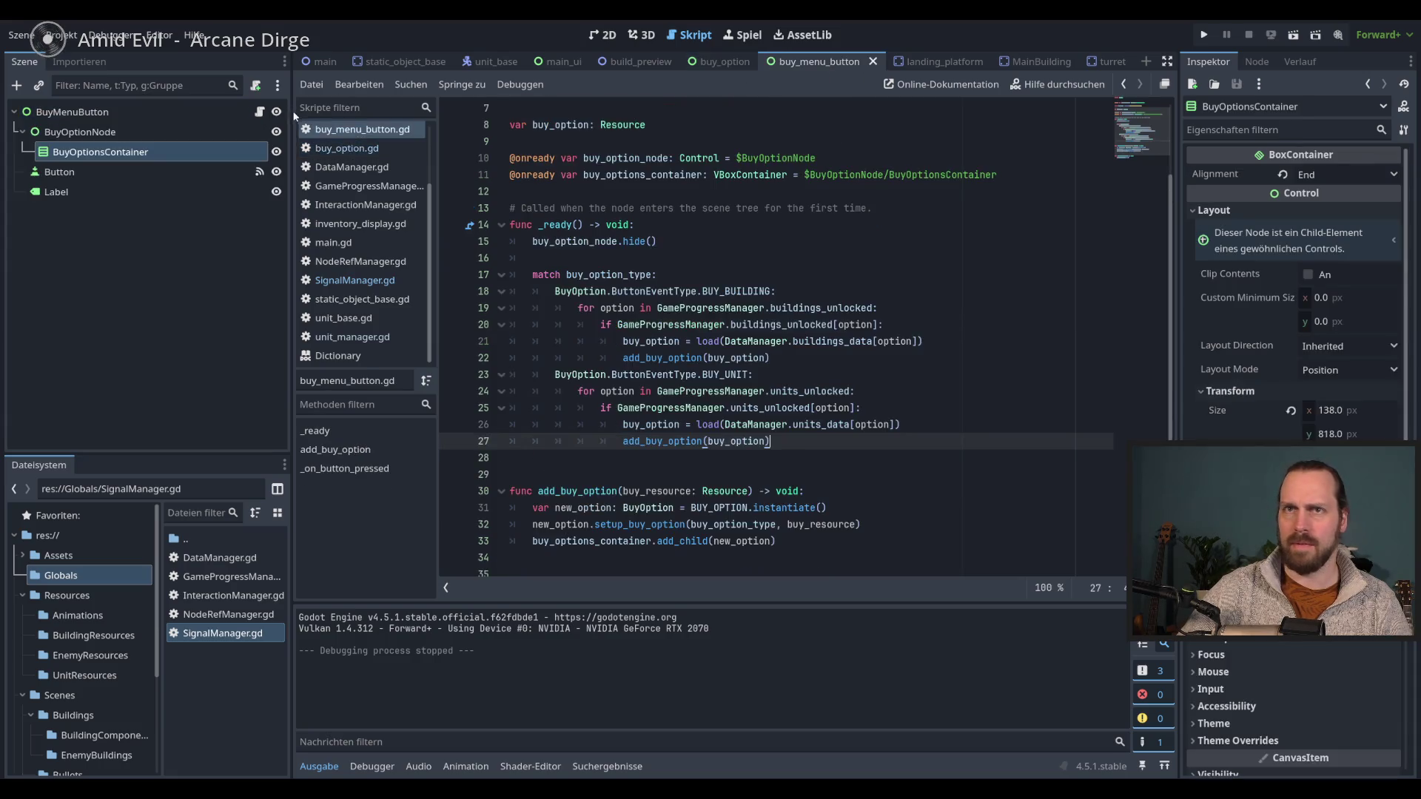
scroll(780, 445, down, 2)
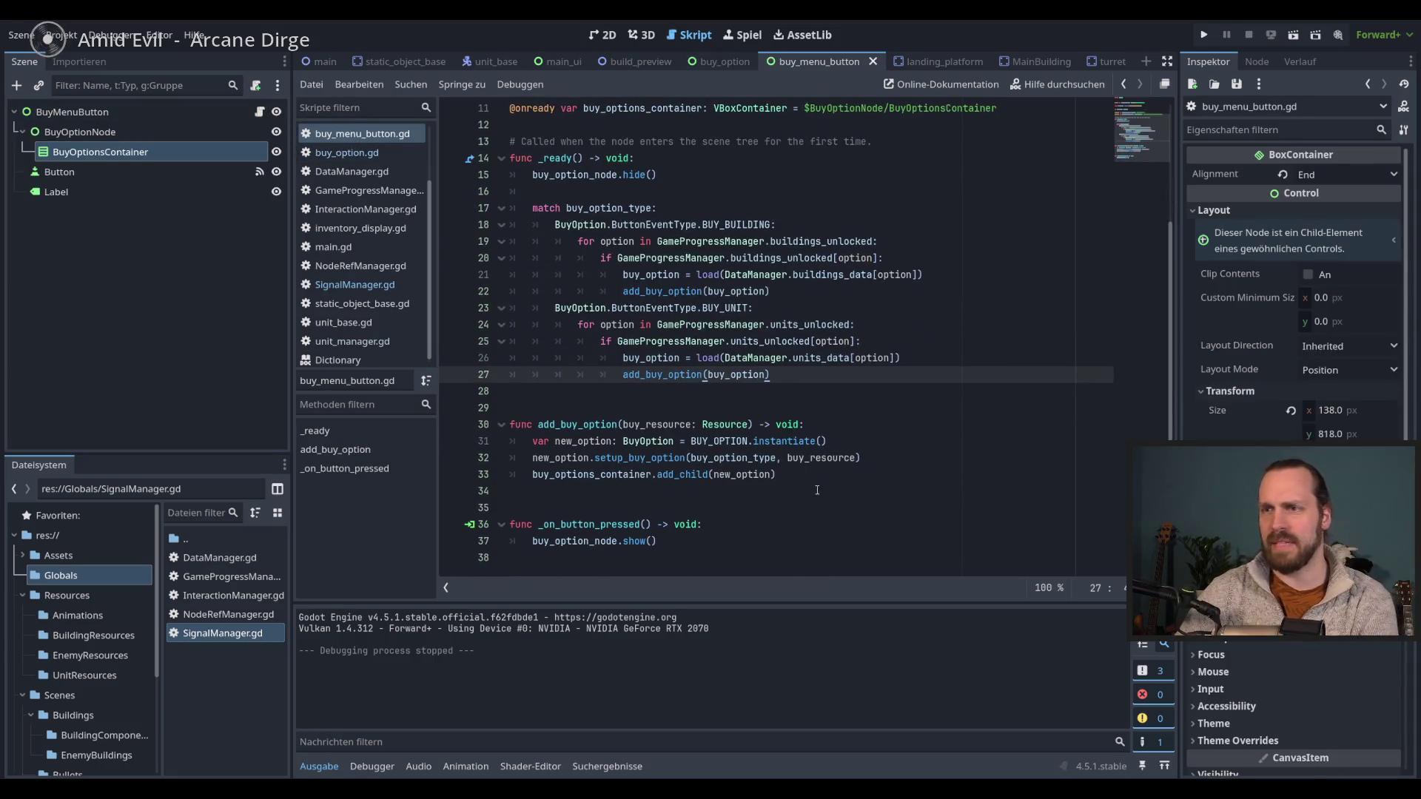
click(749, 529)
click(668, 542)
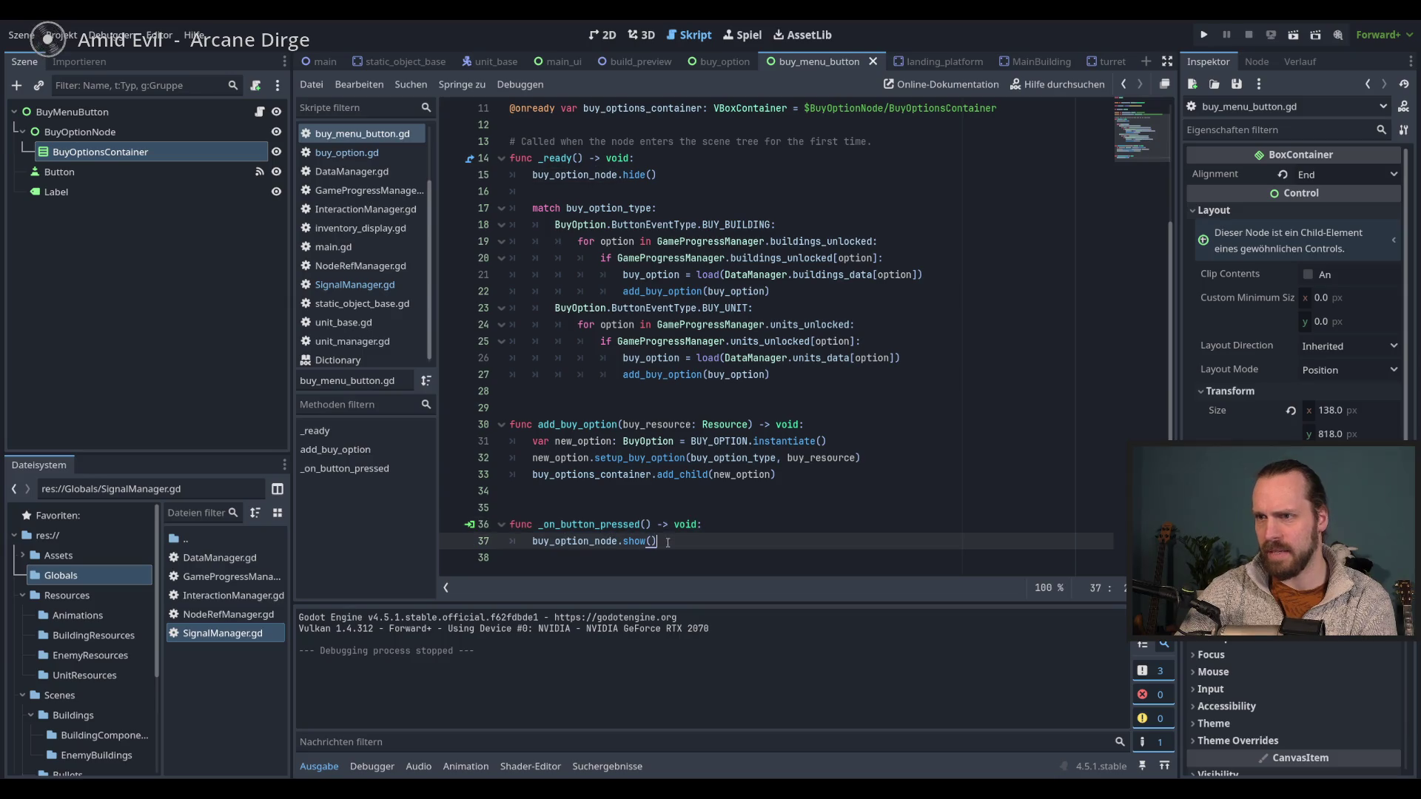
click(766, 525)
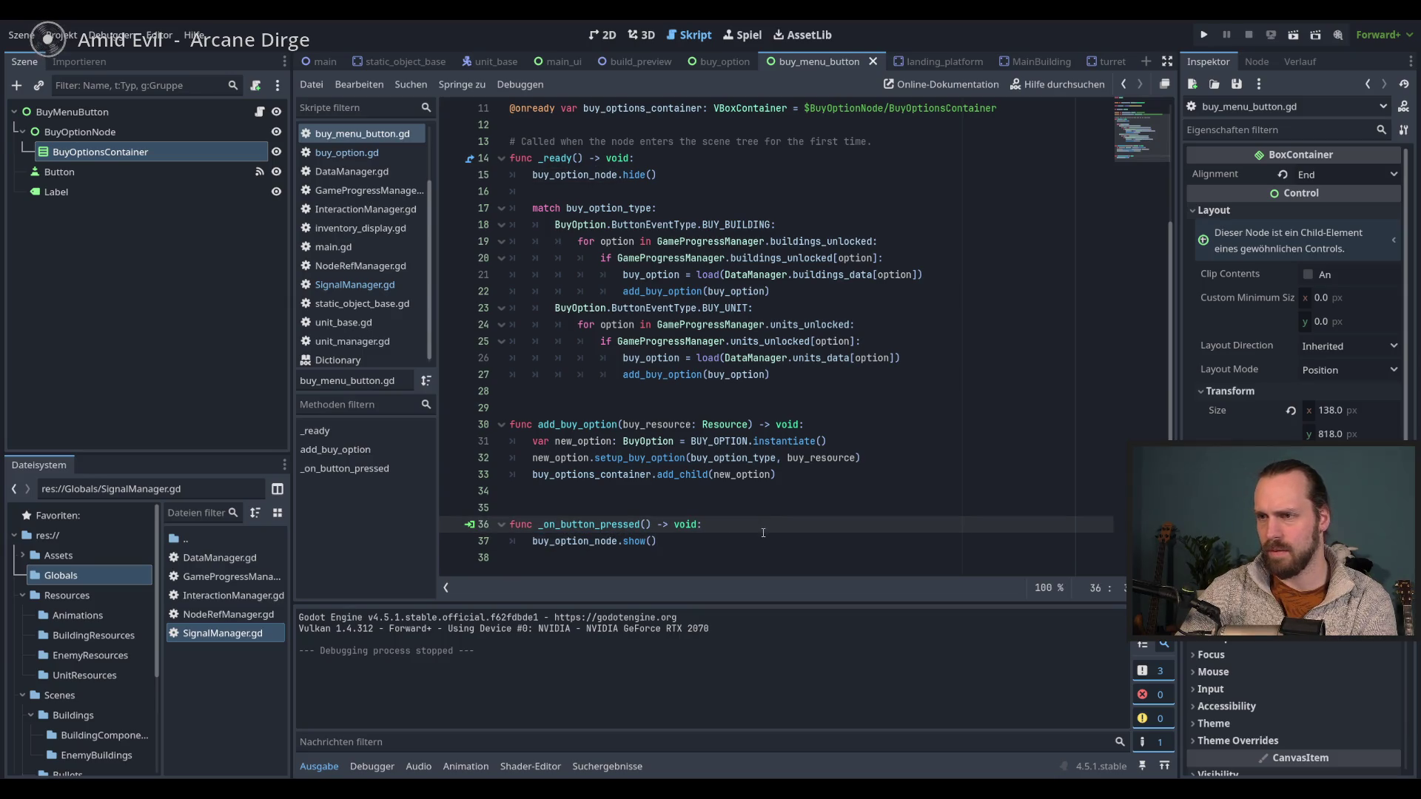
key(Return)
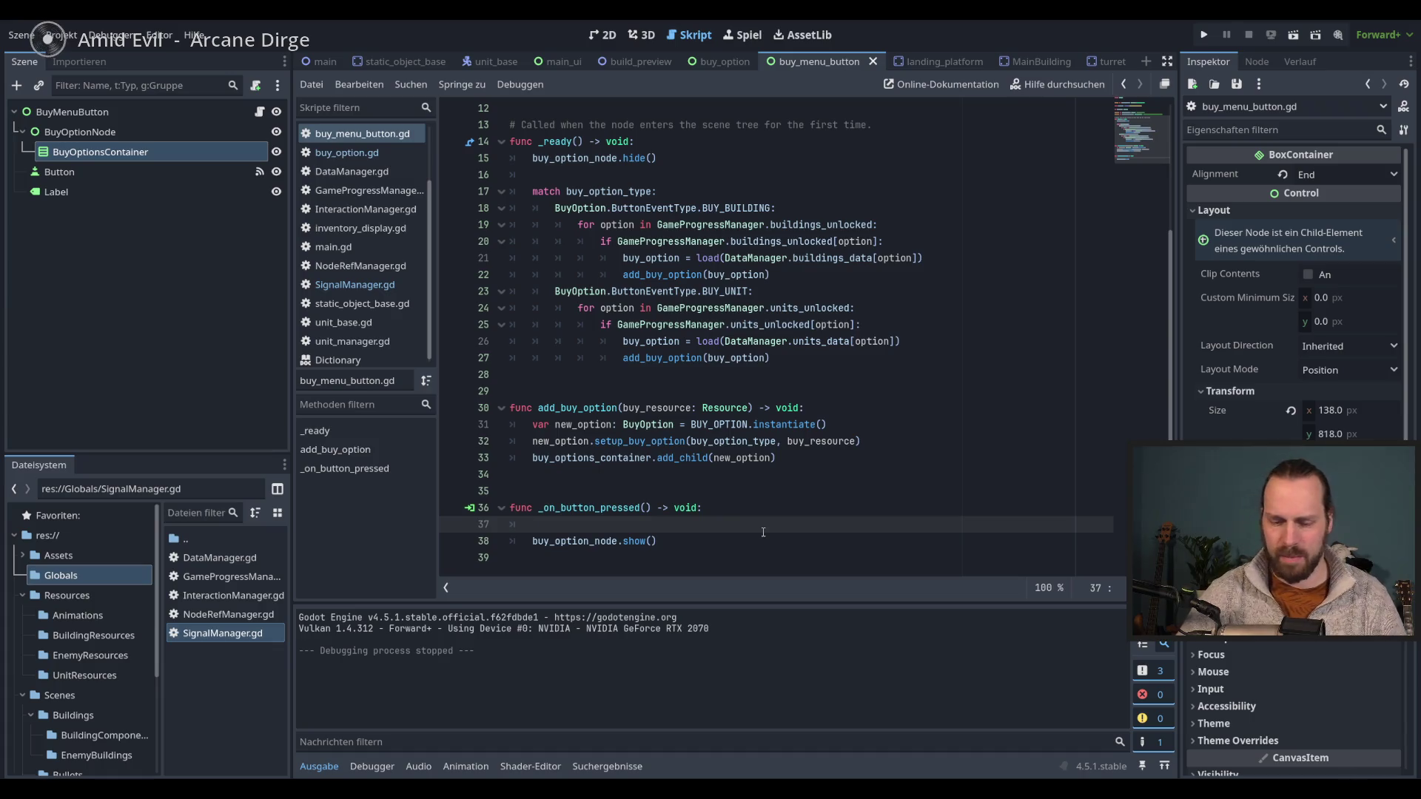
- Write SignalManager.close_buy_menus.emit() on that line and save the script
text(Si)
key(Down)
key(Down)
key(Down)
key(Return)
text(.)
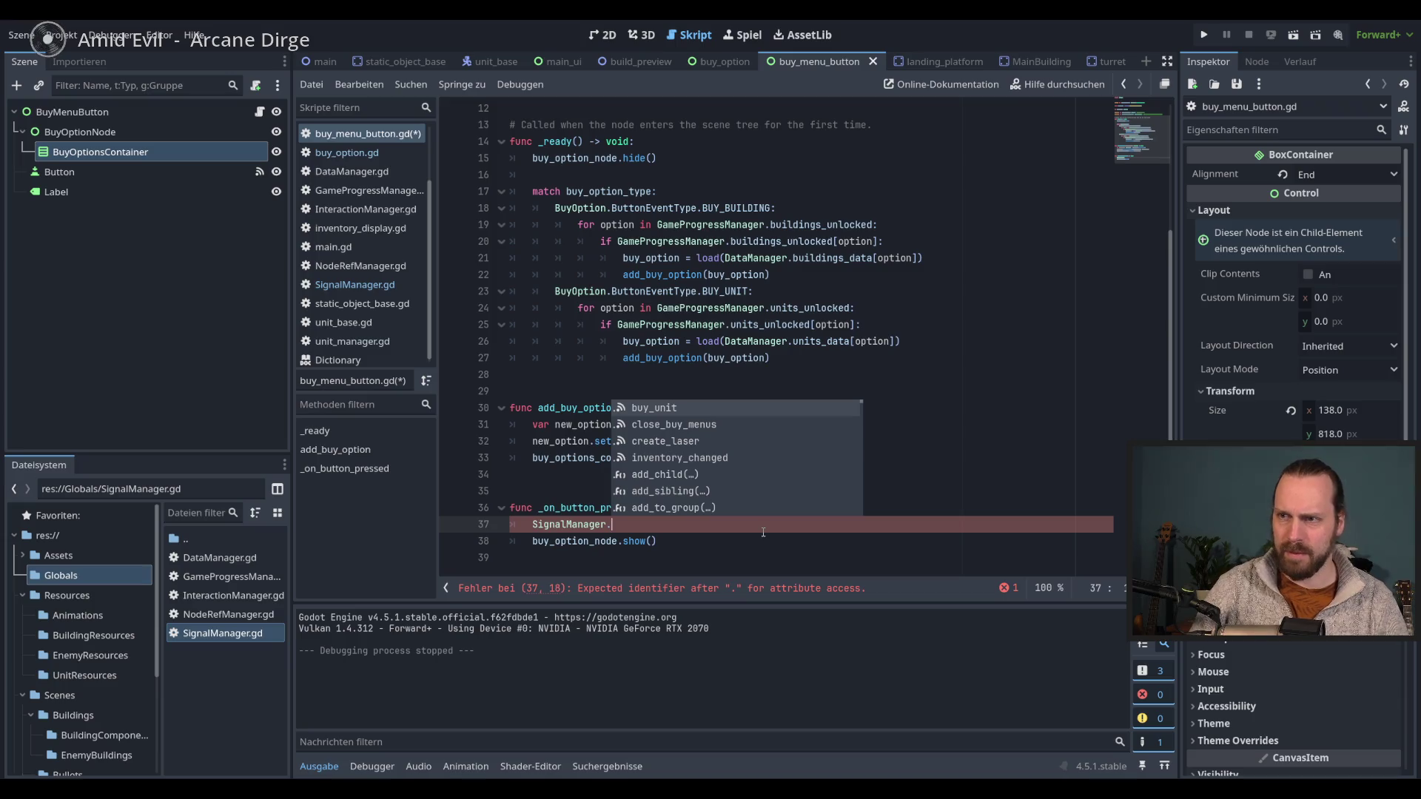
key(Down)
key(Down)
key(Up)
key(Return)
text(.em)
key(Return)
key(ctrl+s)
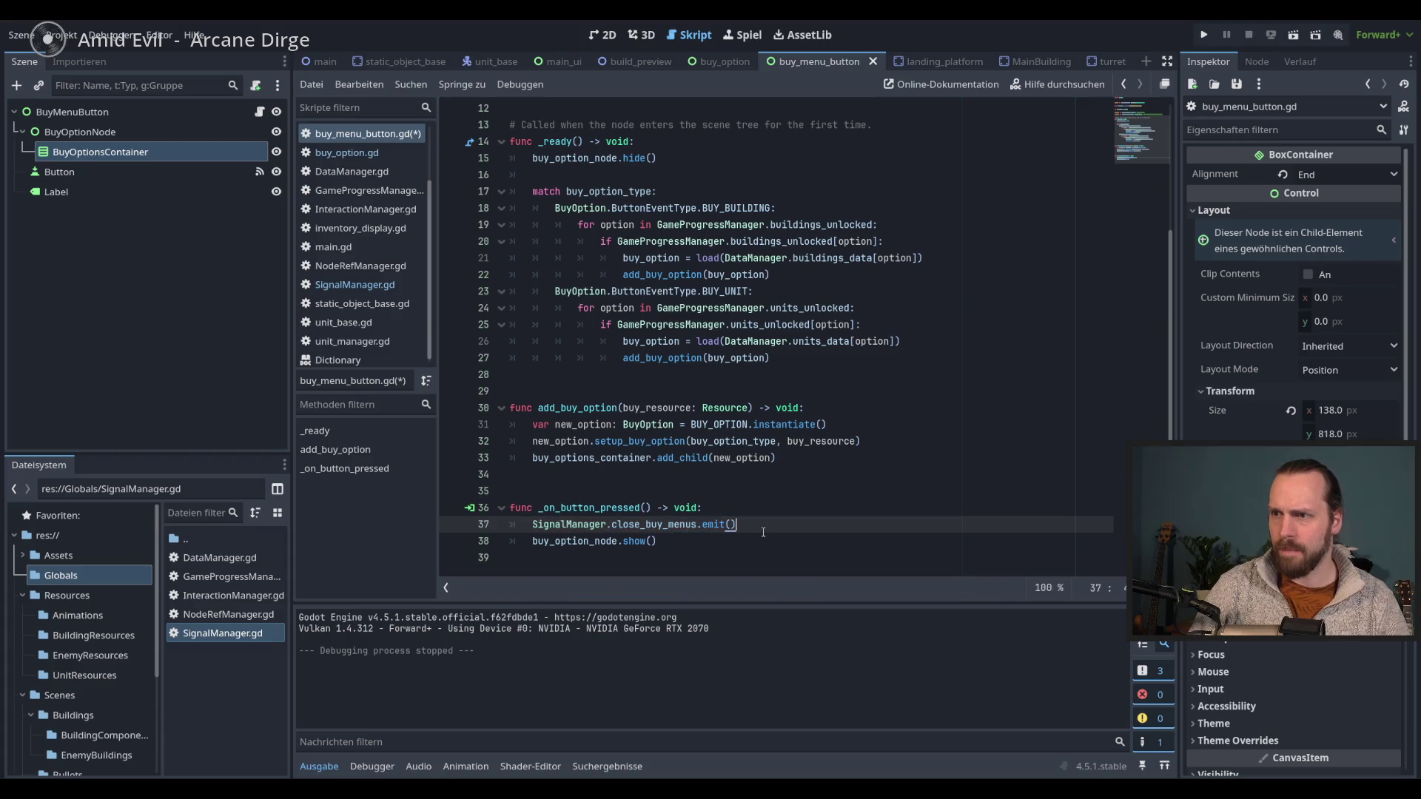
scroll(637, 185, up, 3)
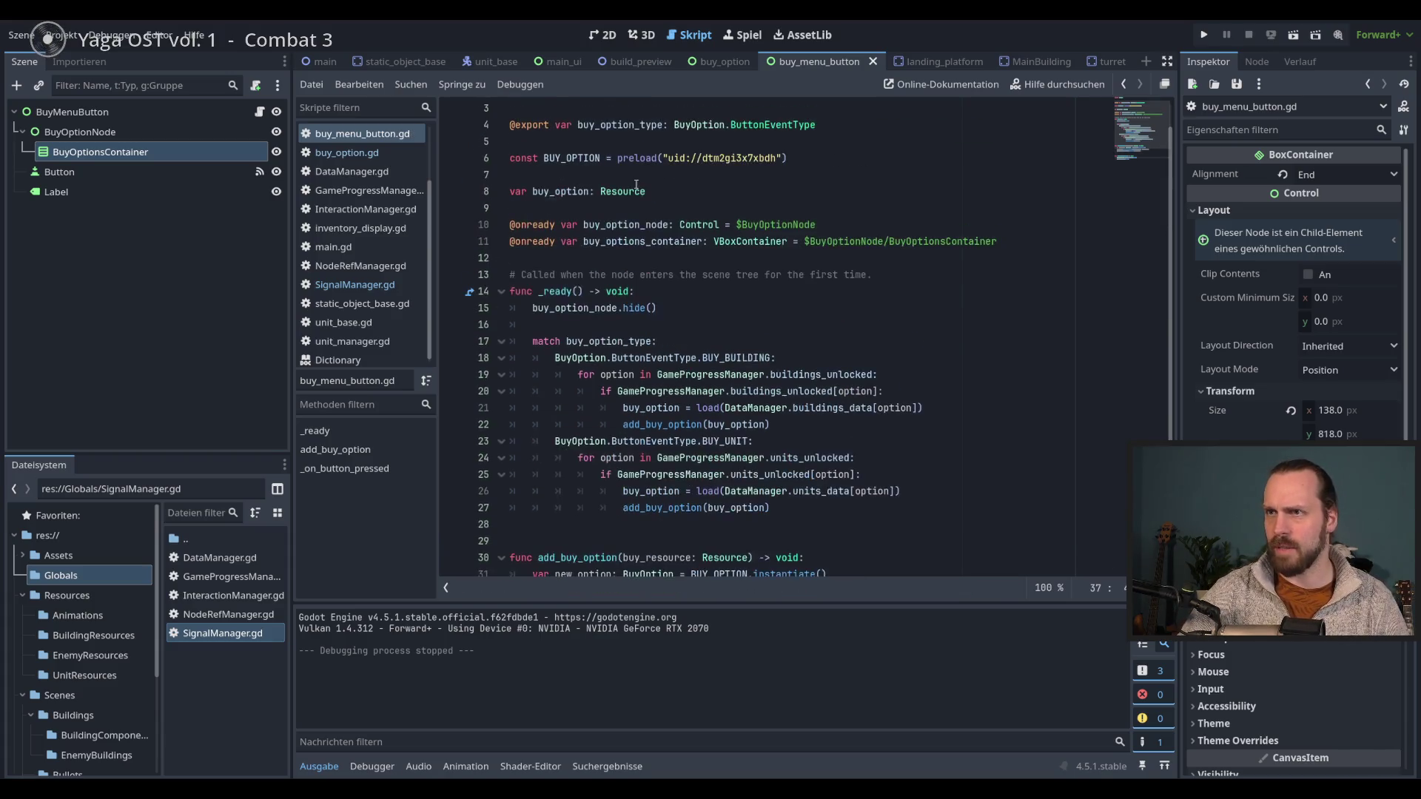
- In _ready, connect SignalManager.close_buy_menus to the on_close_buy_menus handler
click(676, 293)
key(Return)
key(Return)
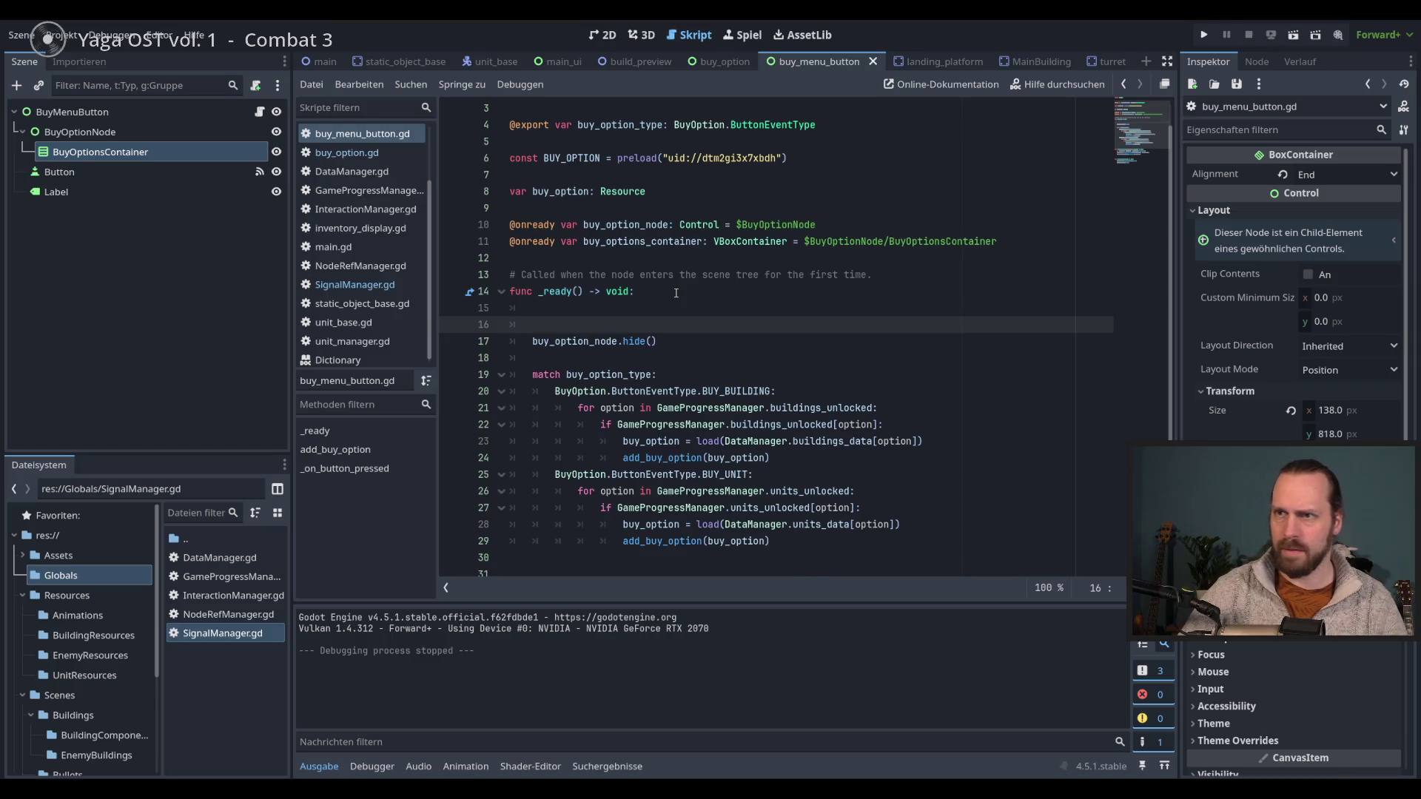
key(Up)
text(Si)
key(Down)
key(Down)
key(Down)
key(Return)
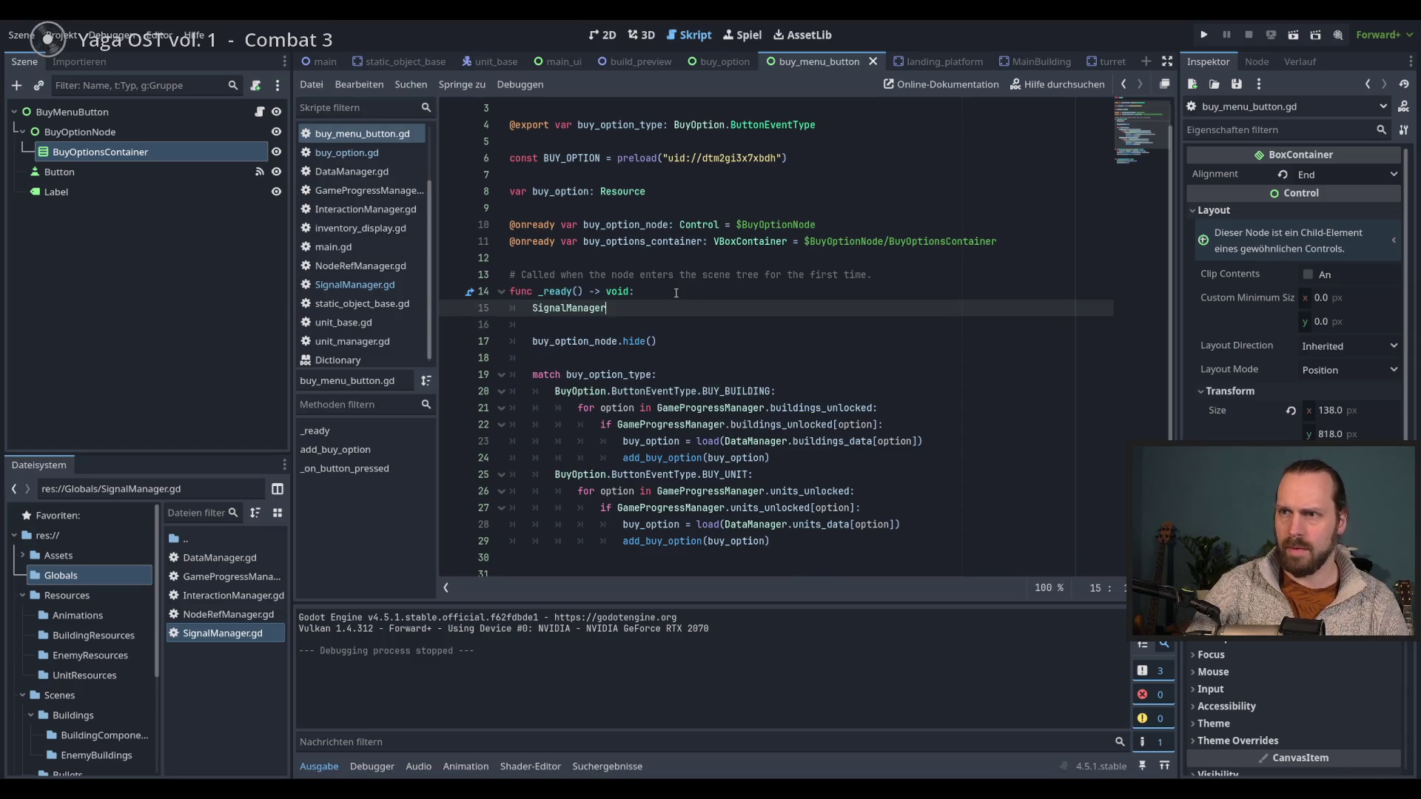
text(.close)
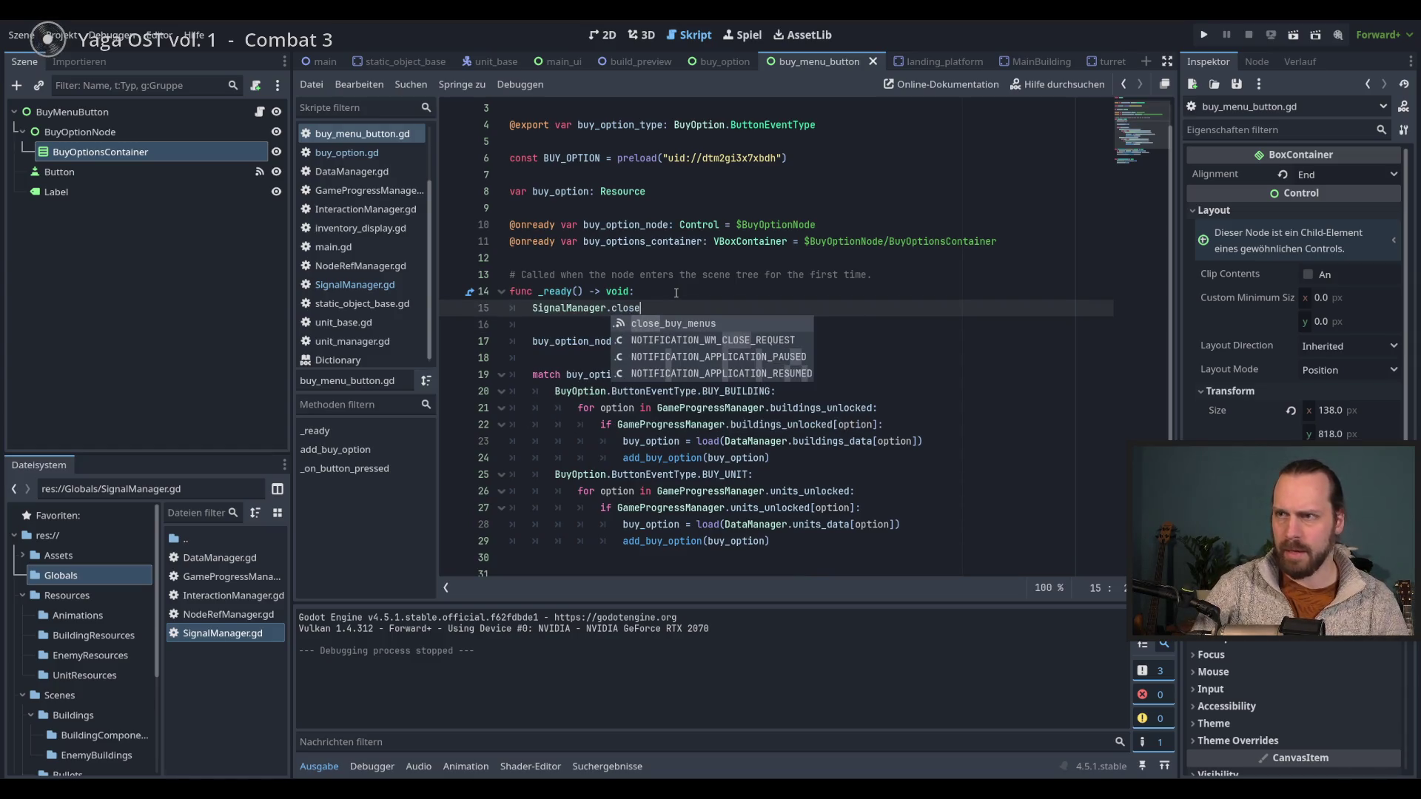
key(Return)
text(.con)
key(Return)
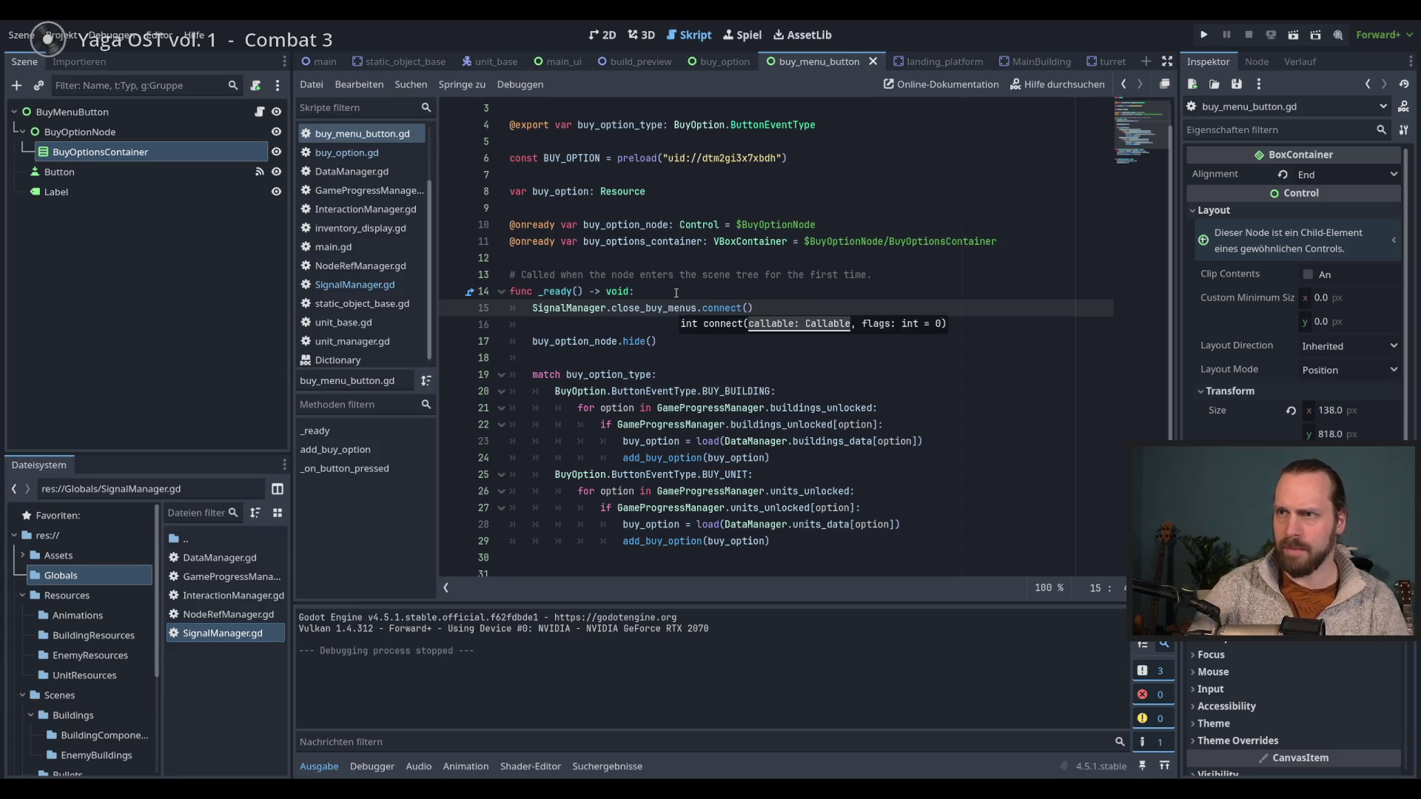
double_click(652, 306)
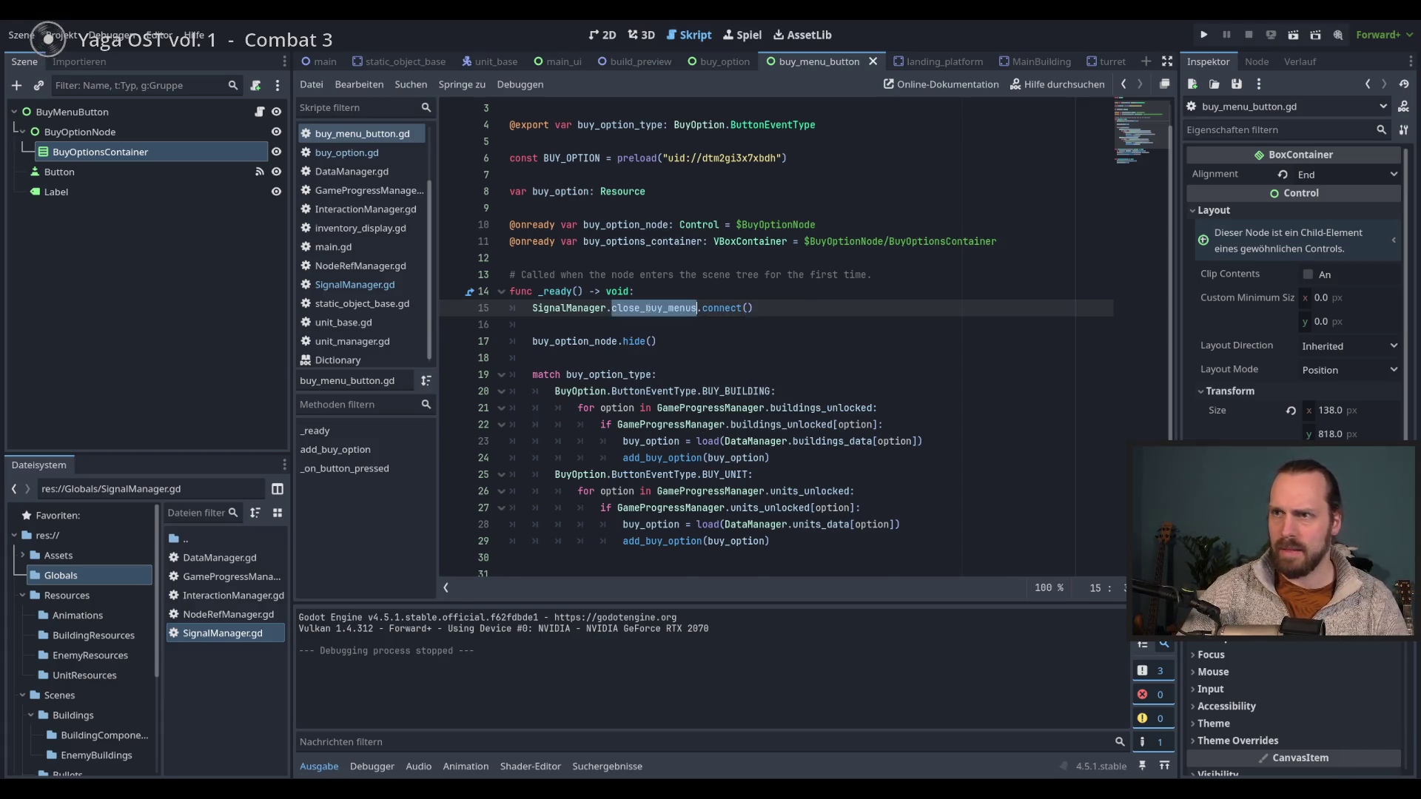
click(748, 308)
text(on_close_buy_menus)
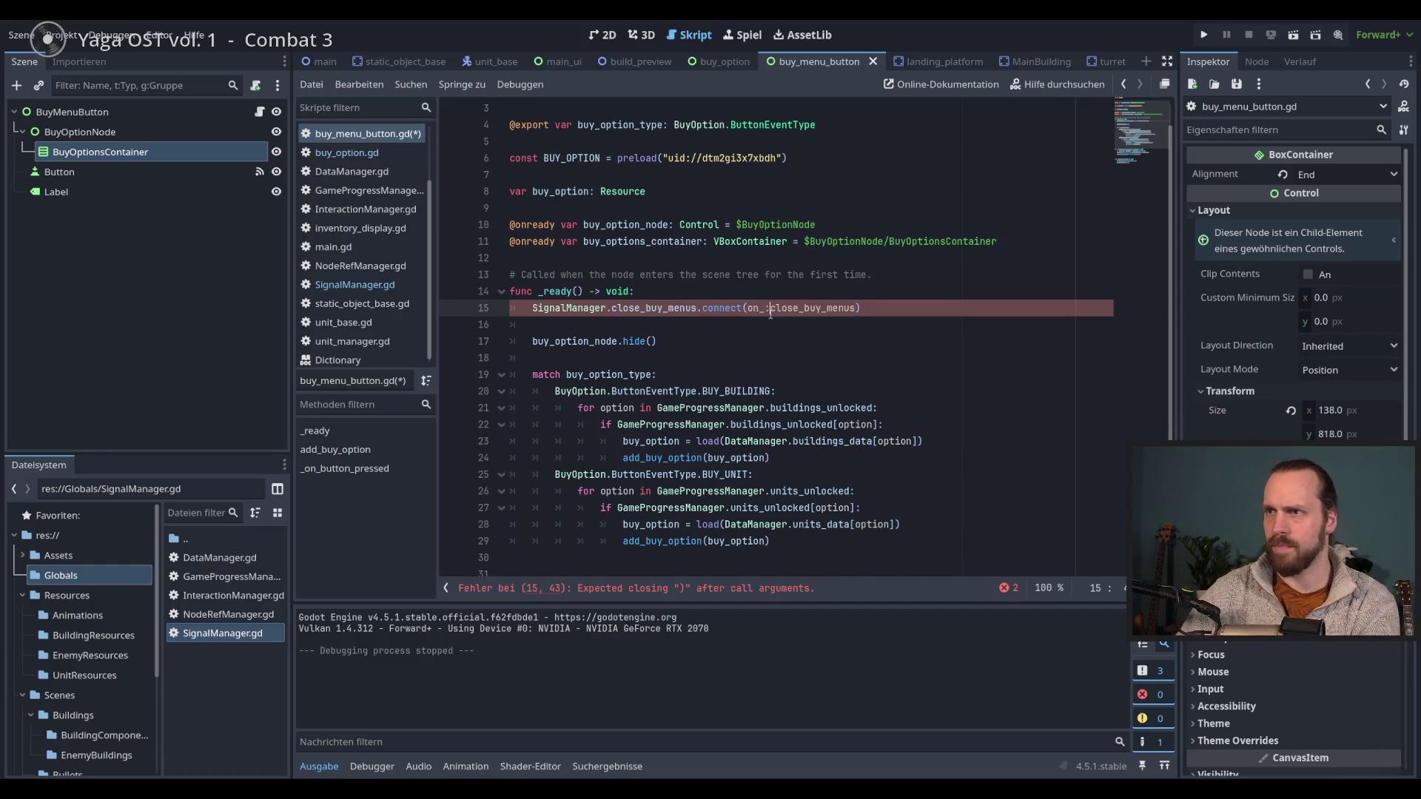
double_click(783, 308)
- At the script's end, add func on_close_buy_menus() -> void: calling buy_option_node.hide()
scroll(763, 472, down, 4)
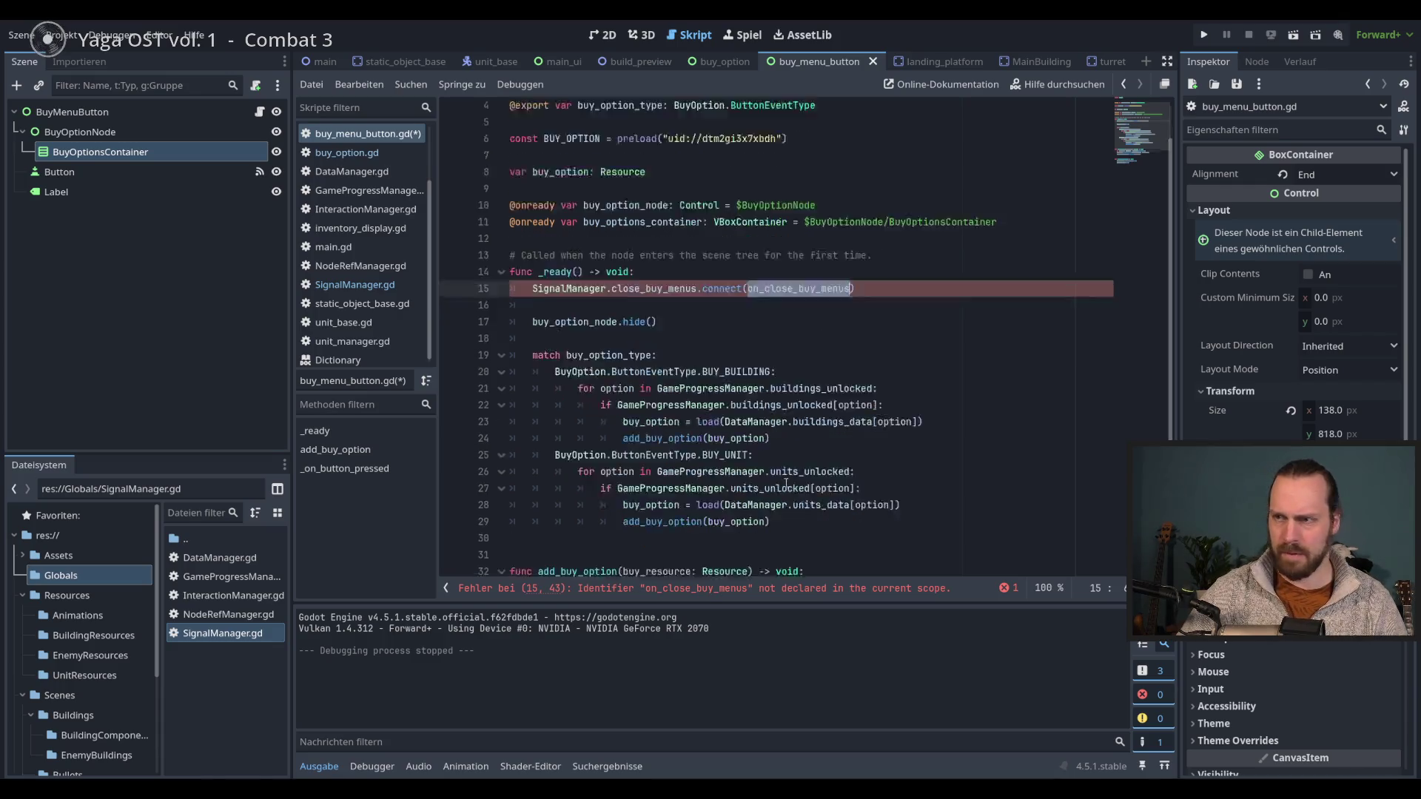
click(683, 559)
key(Return)
key(Return)
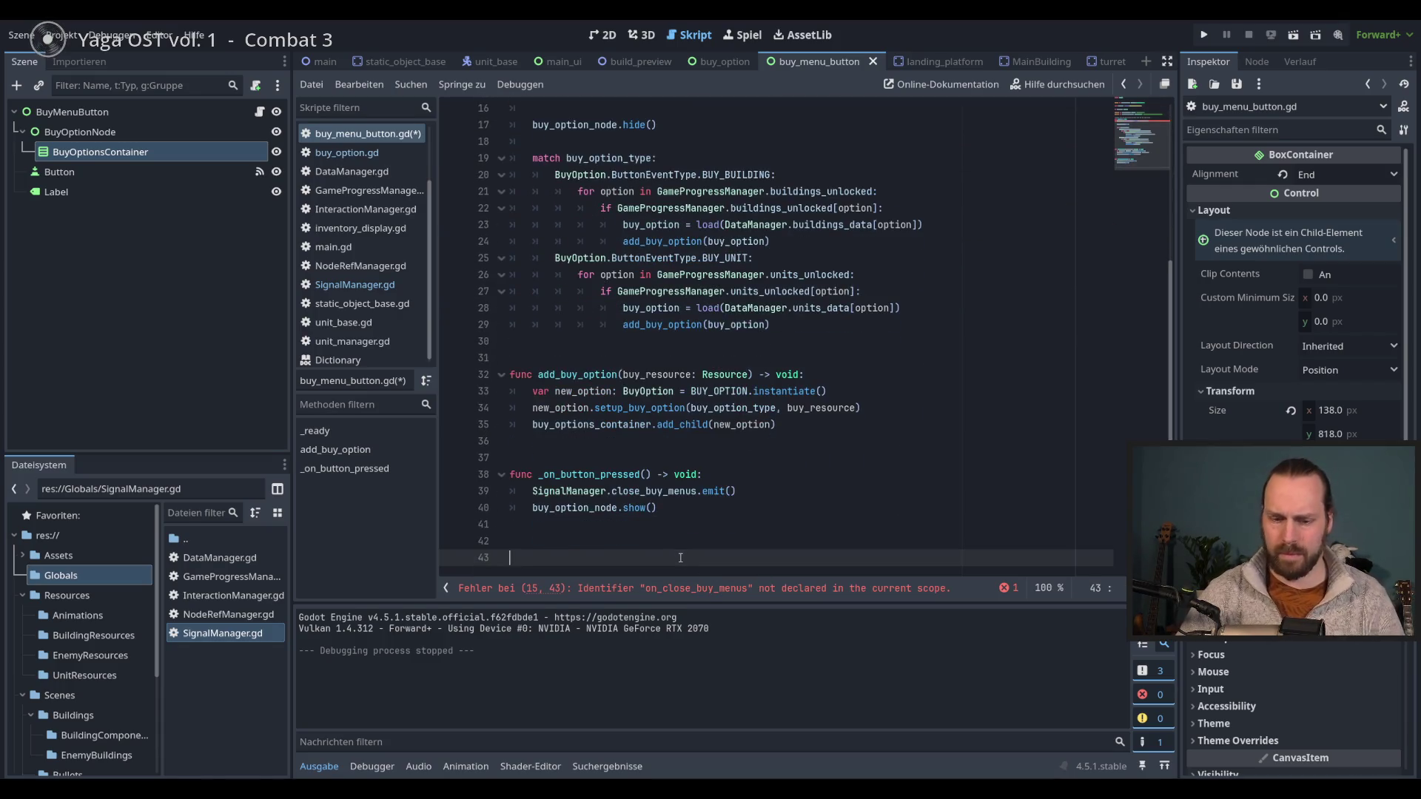
text(fi)
key(BackSpace)
key(BackSpace)
text(unc on_close_buy_menus() -> void)
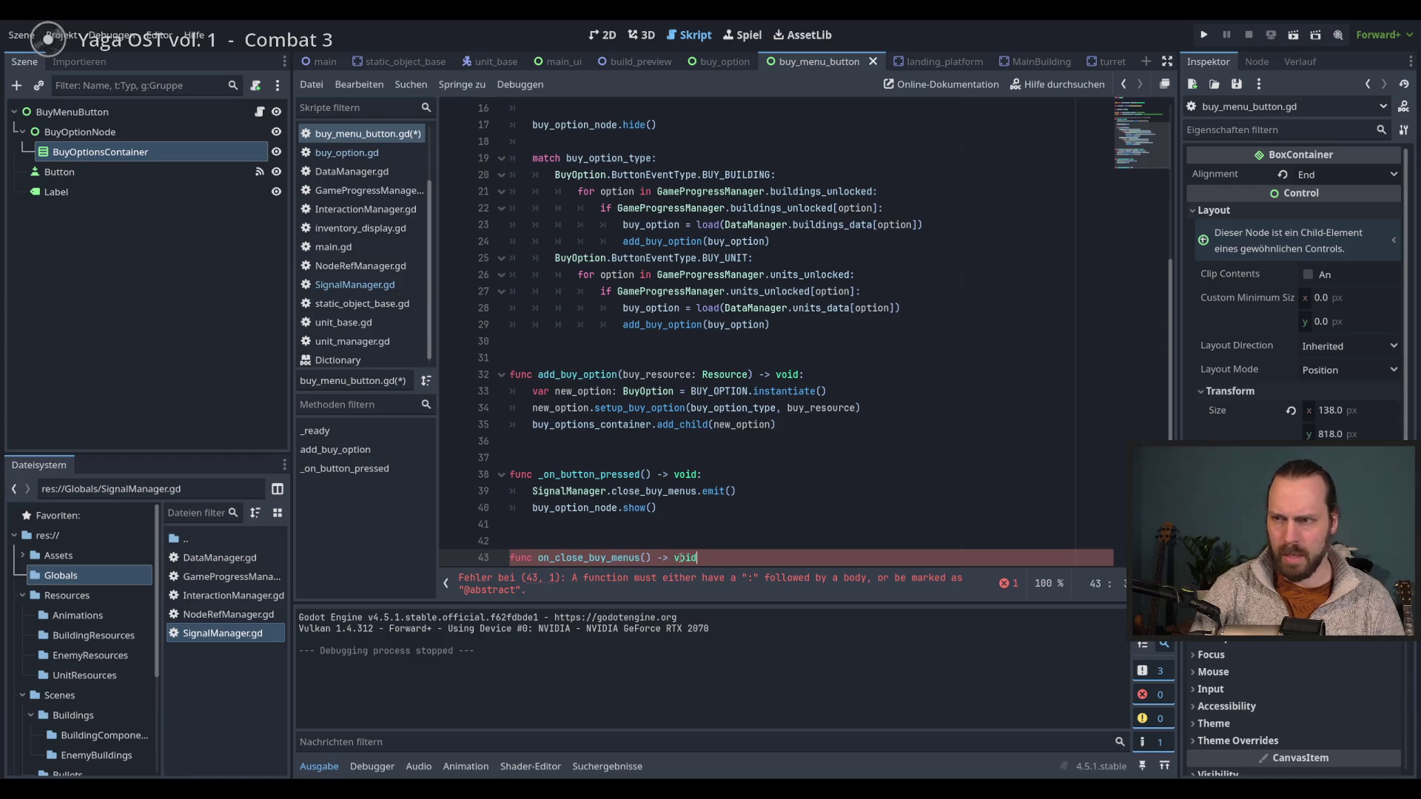
text(:)
key(Return)
text(bu)
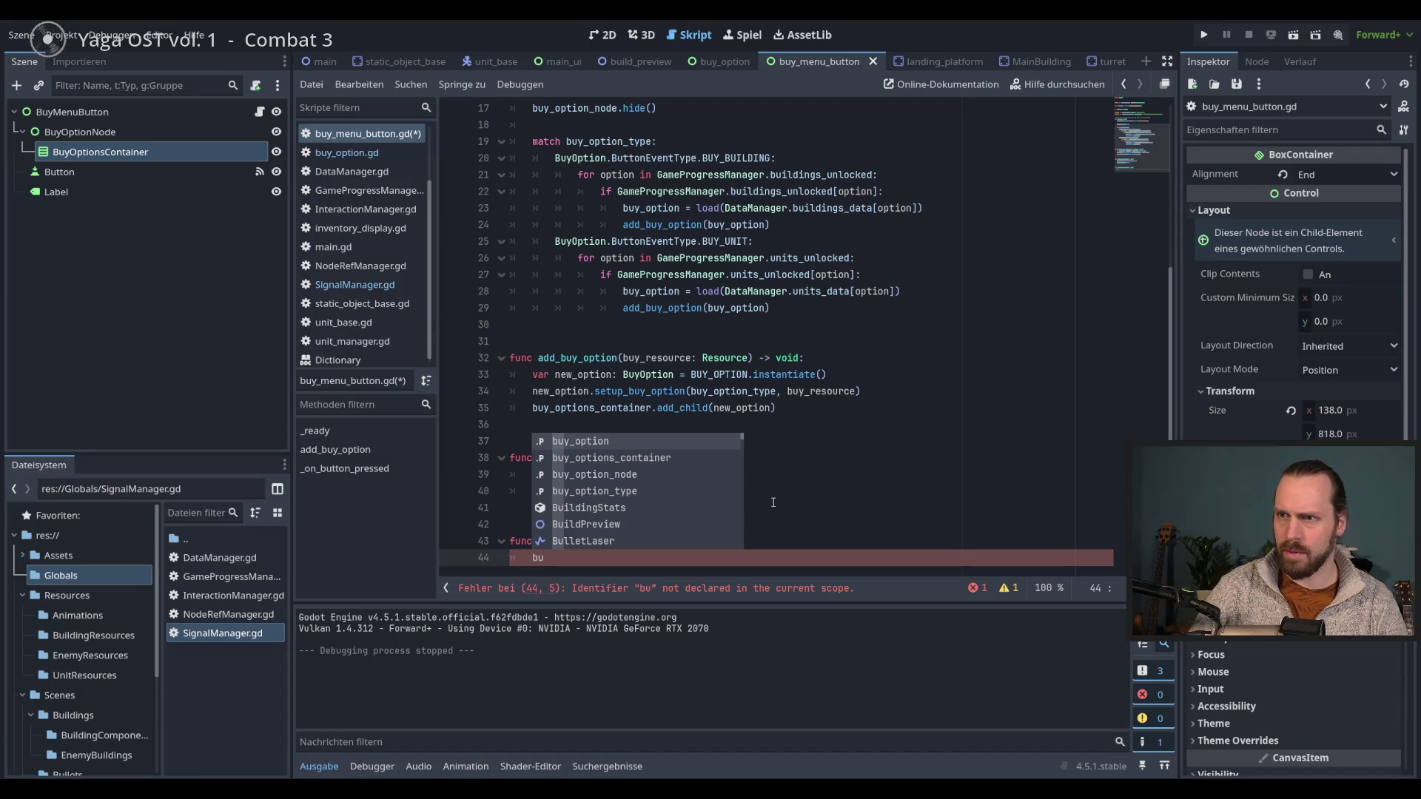
key(Escape)
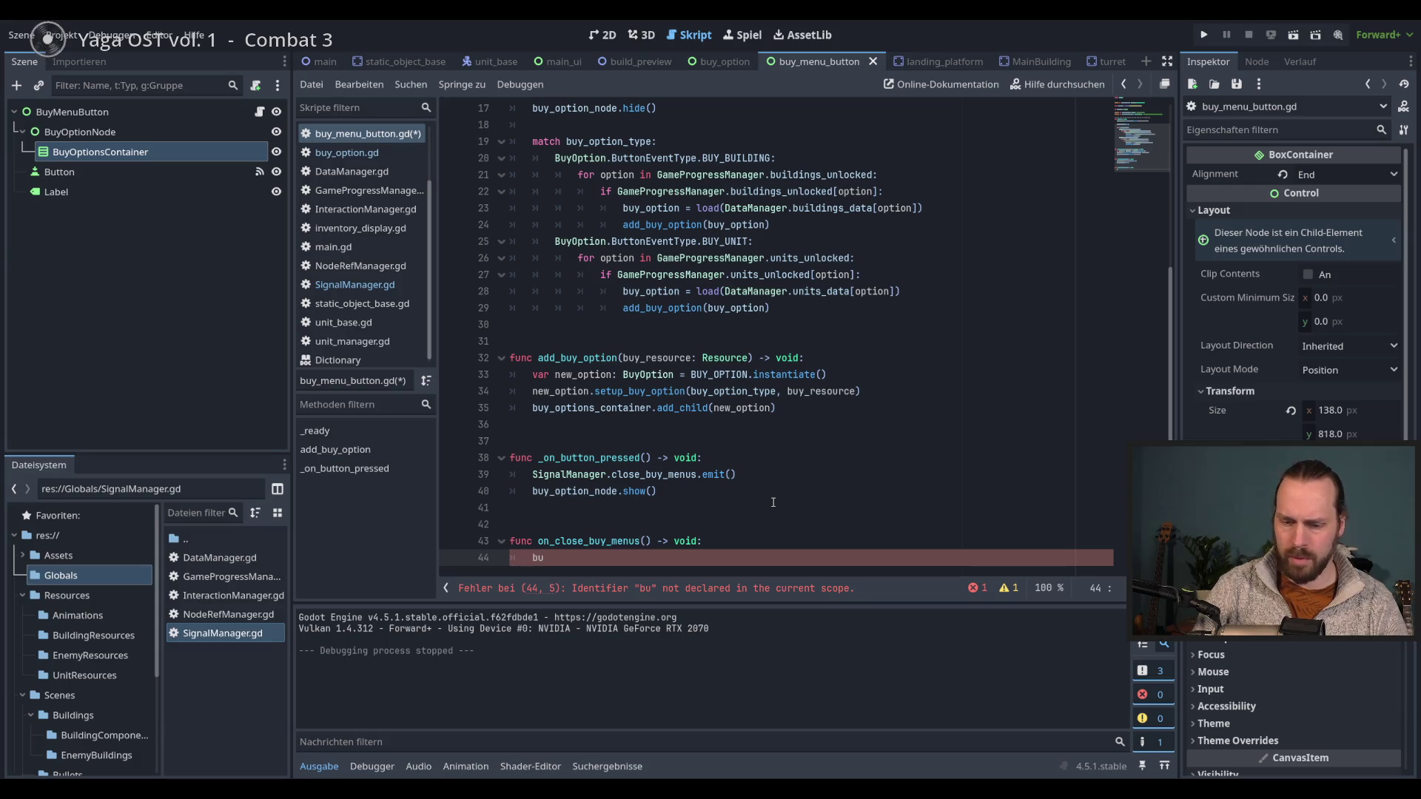
key(Down)
key(Down)
key(Return)
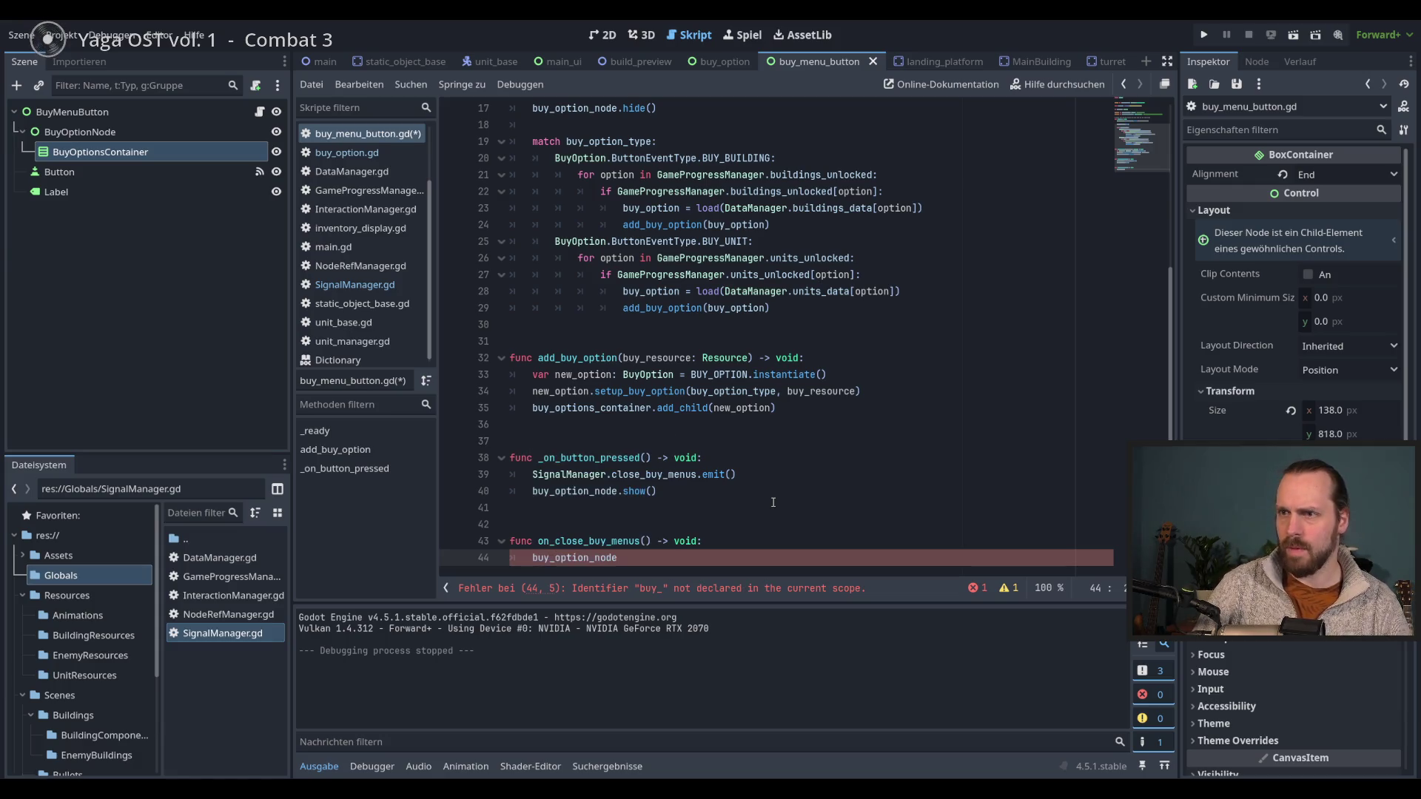
text(.hide)
key(Return)
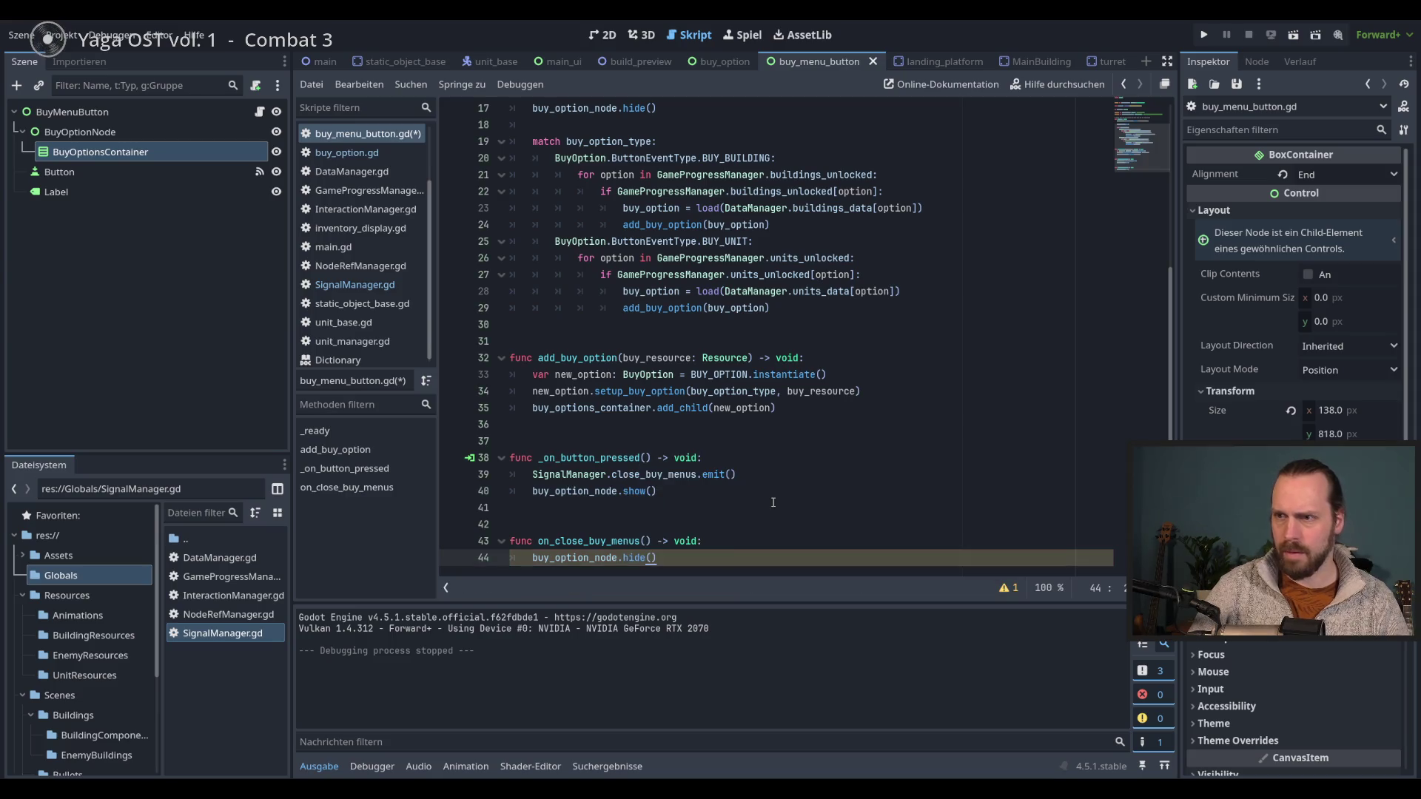
- Save buy_menu_button.gd and run the game with F5 to test the buy menus
key(ctrl+s)
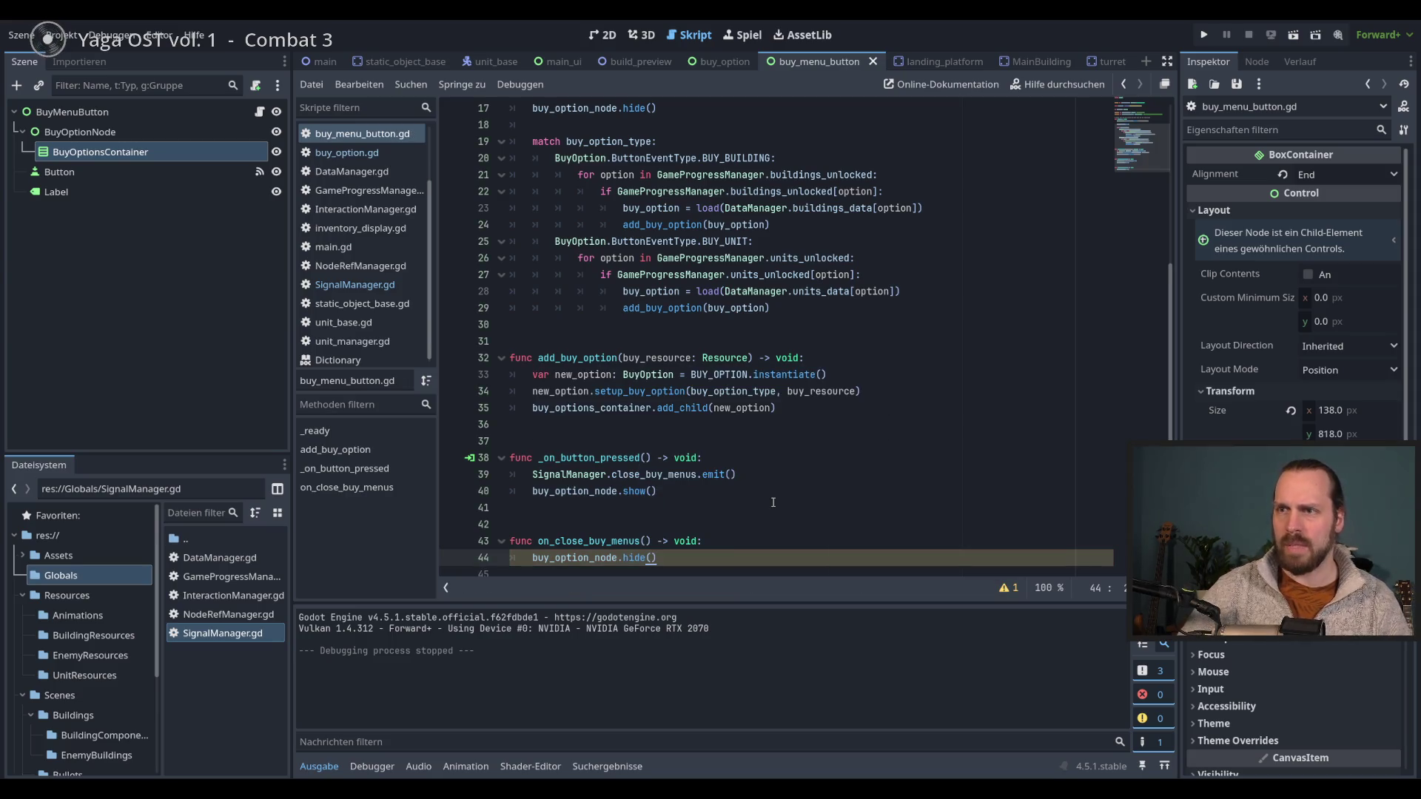
click(631, 474)
click(692, 495)
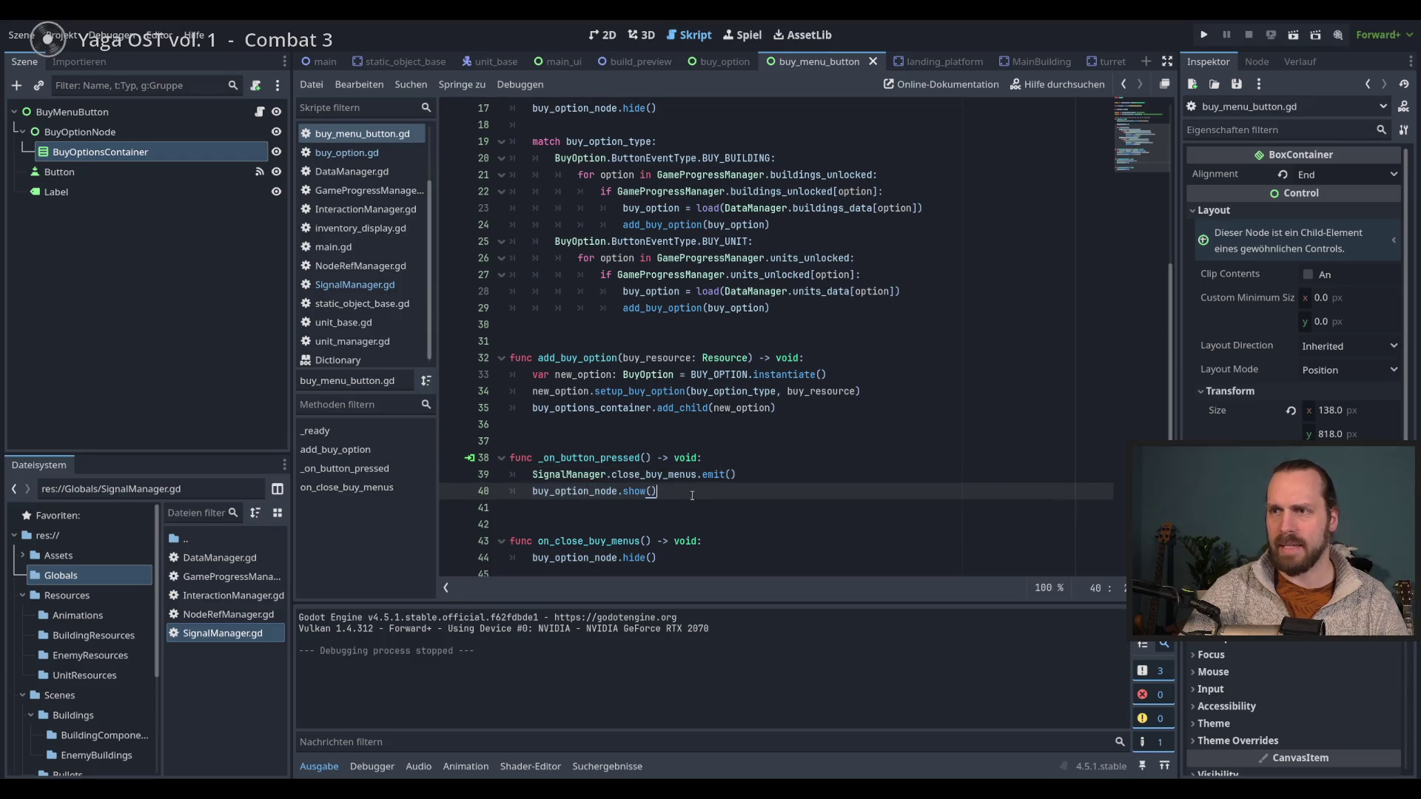
key(F5)
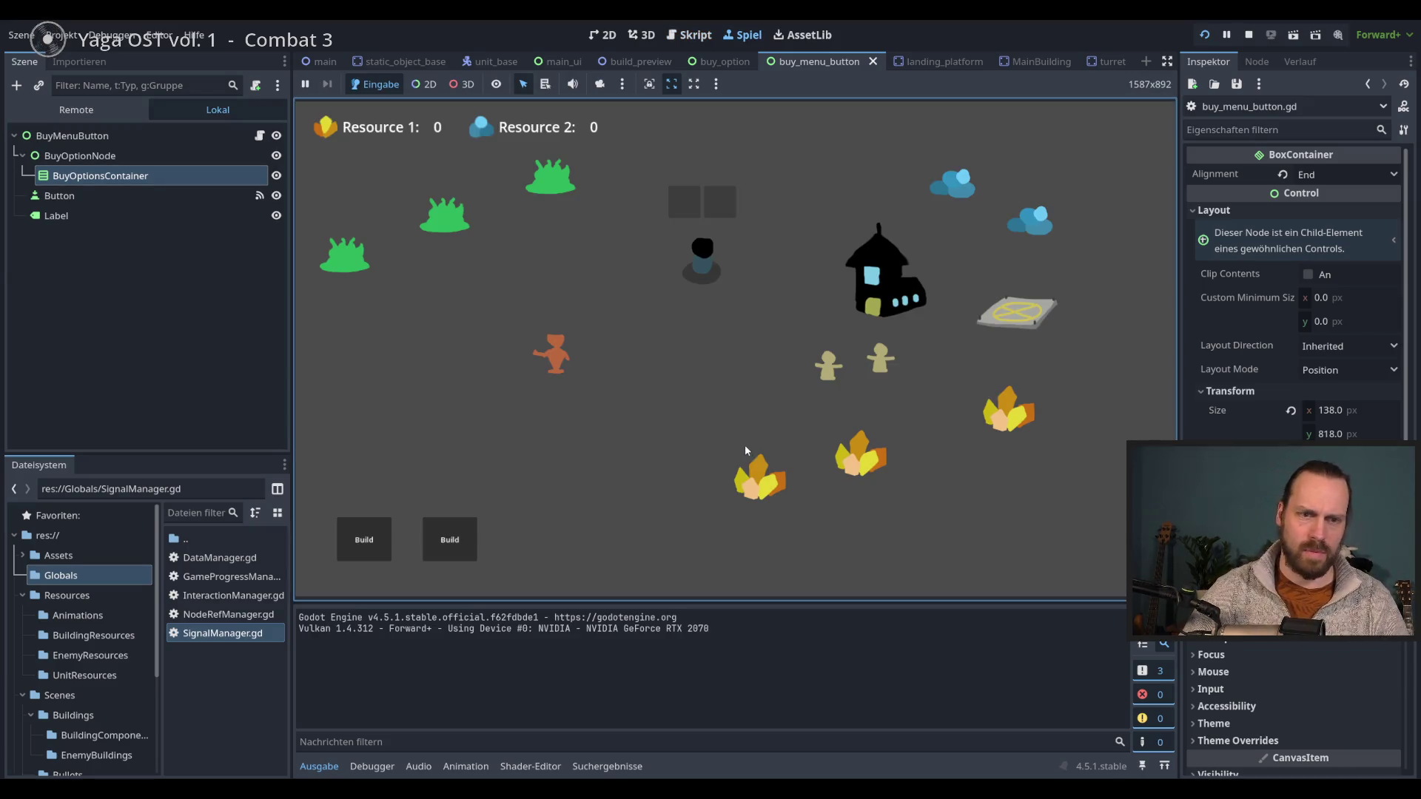
- In the running game, toggle the building menu, then buy two Workers and two Laser Dudes
click(370, 539)
click(372, 536)
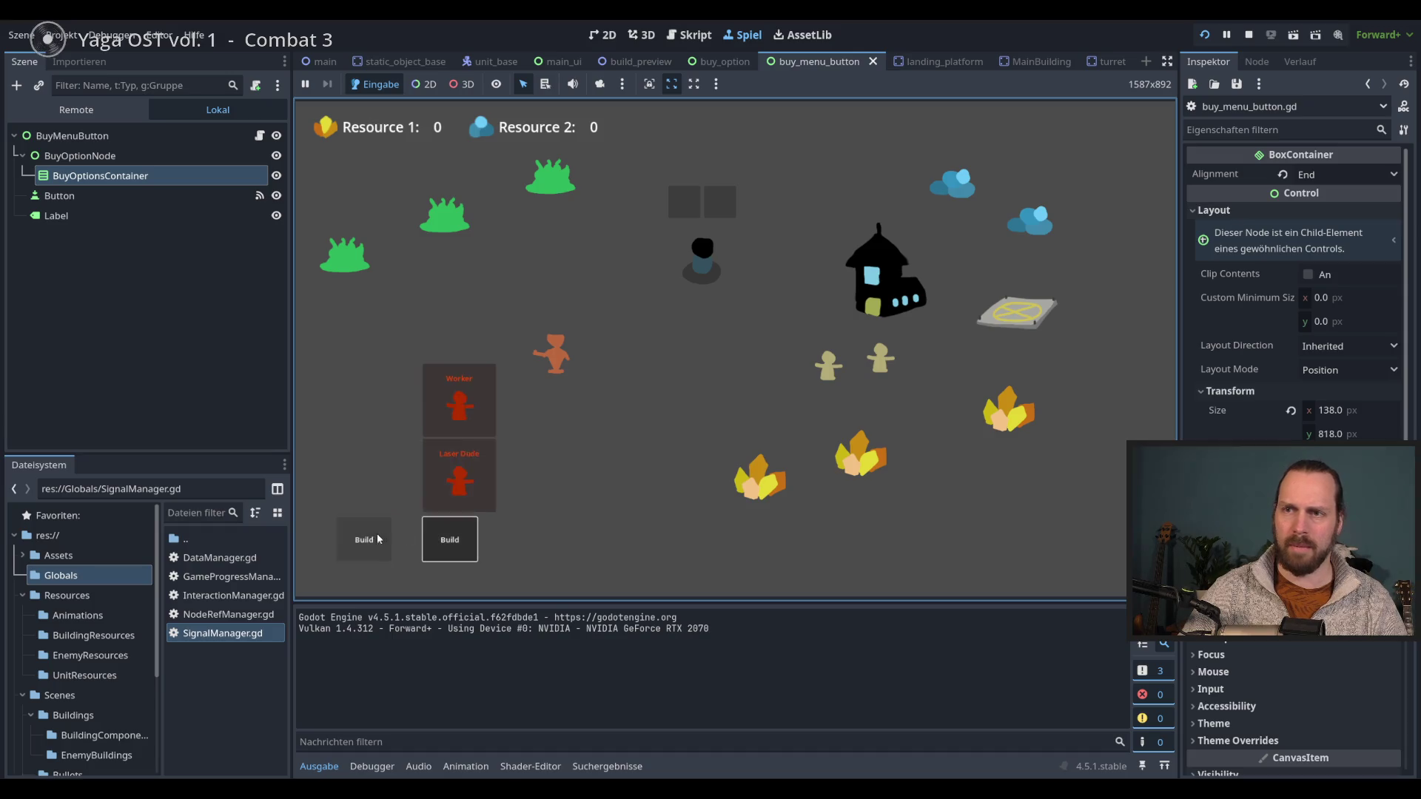
click(374, 534)
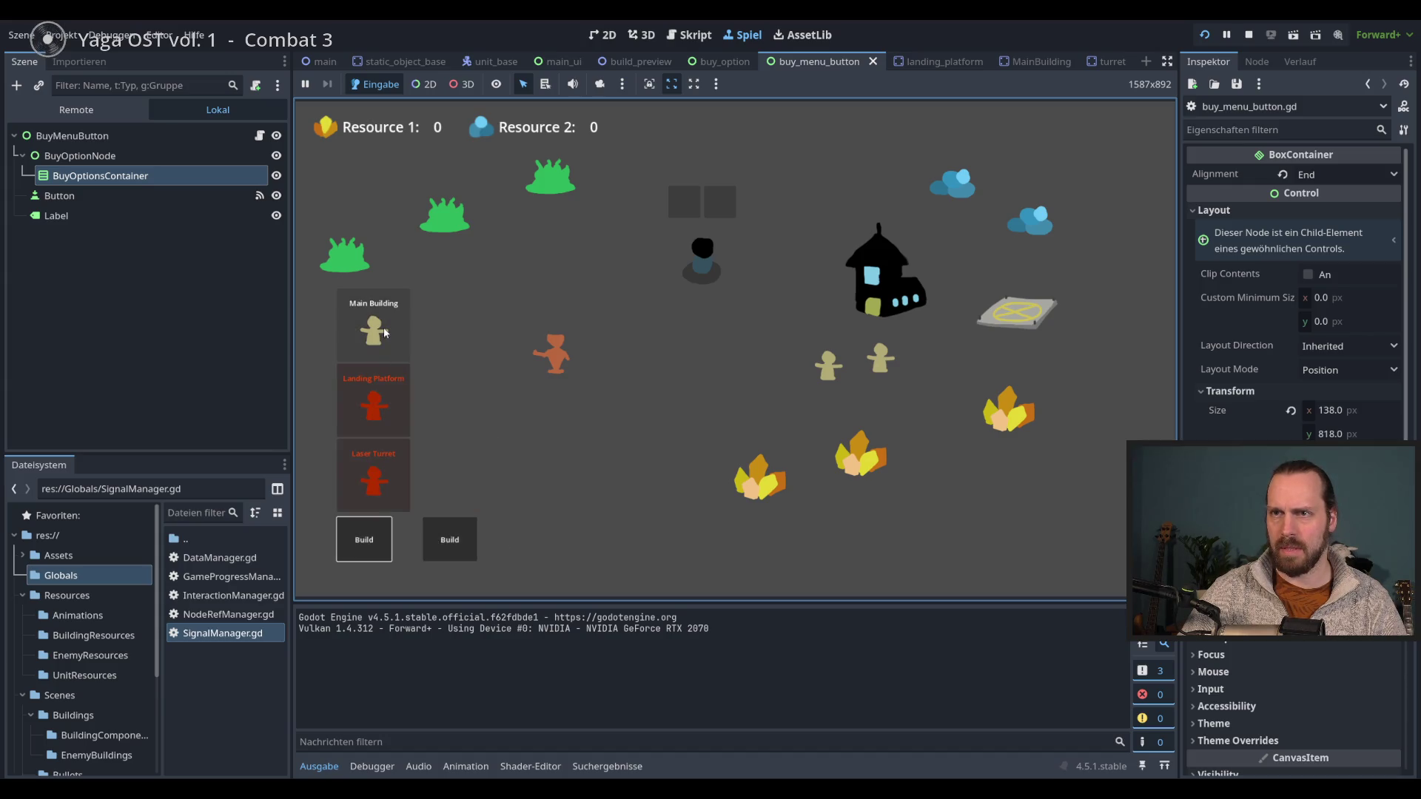
click(458, 550)
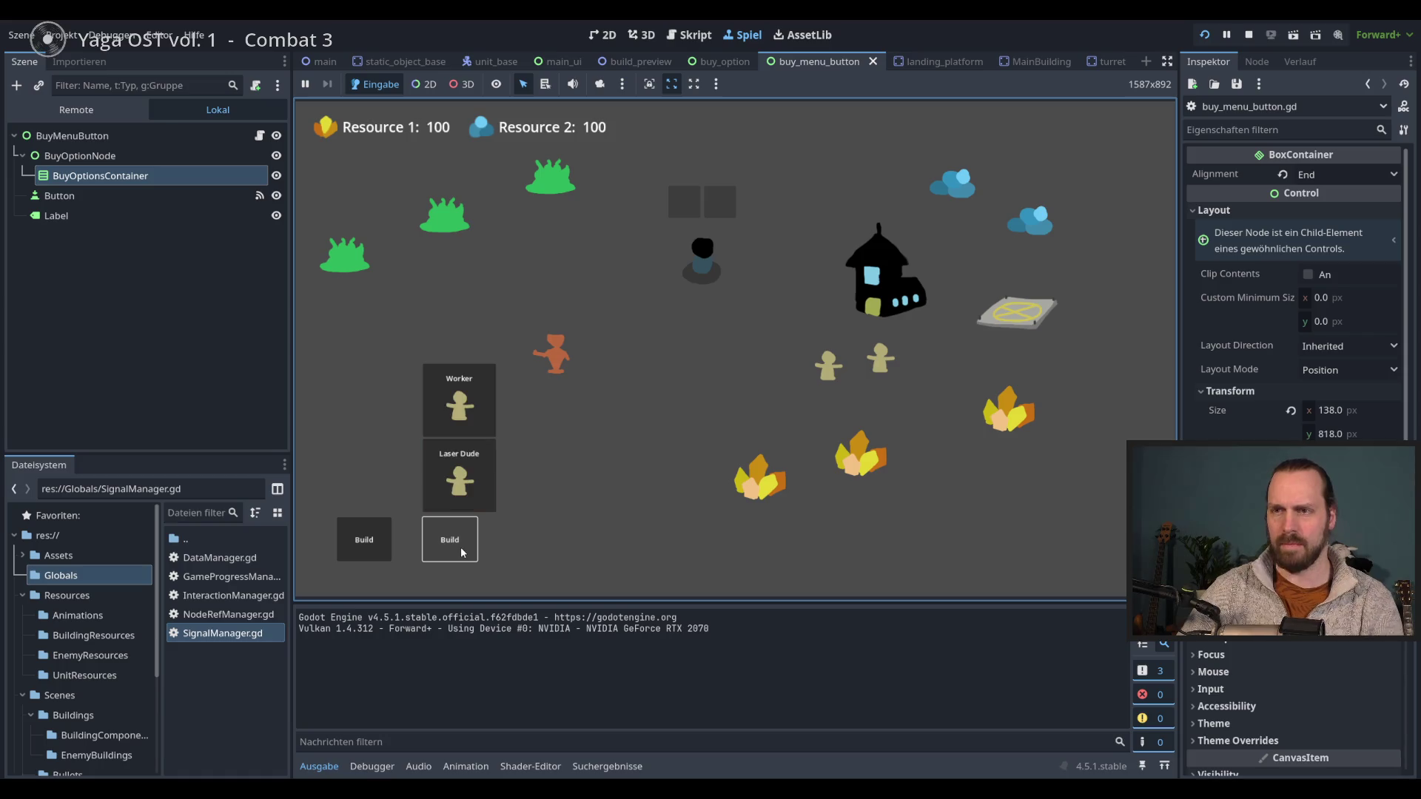
click(459, 403)
click(458, 481)
click(459, 404)
click(459, 481)
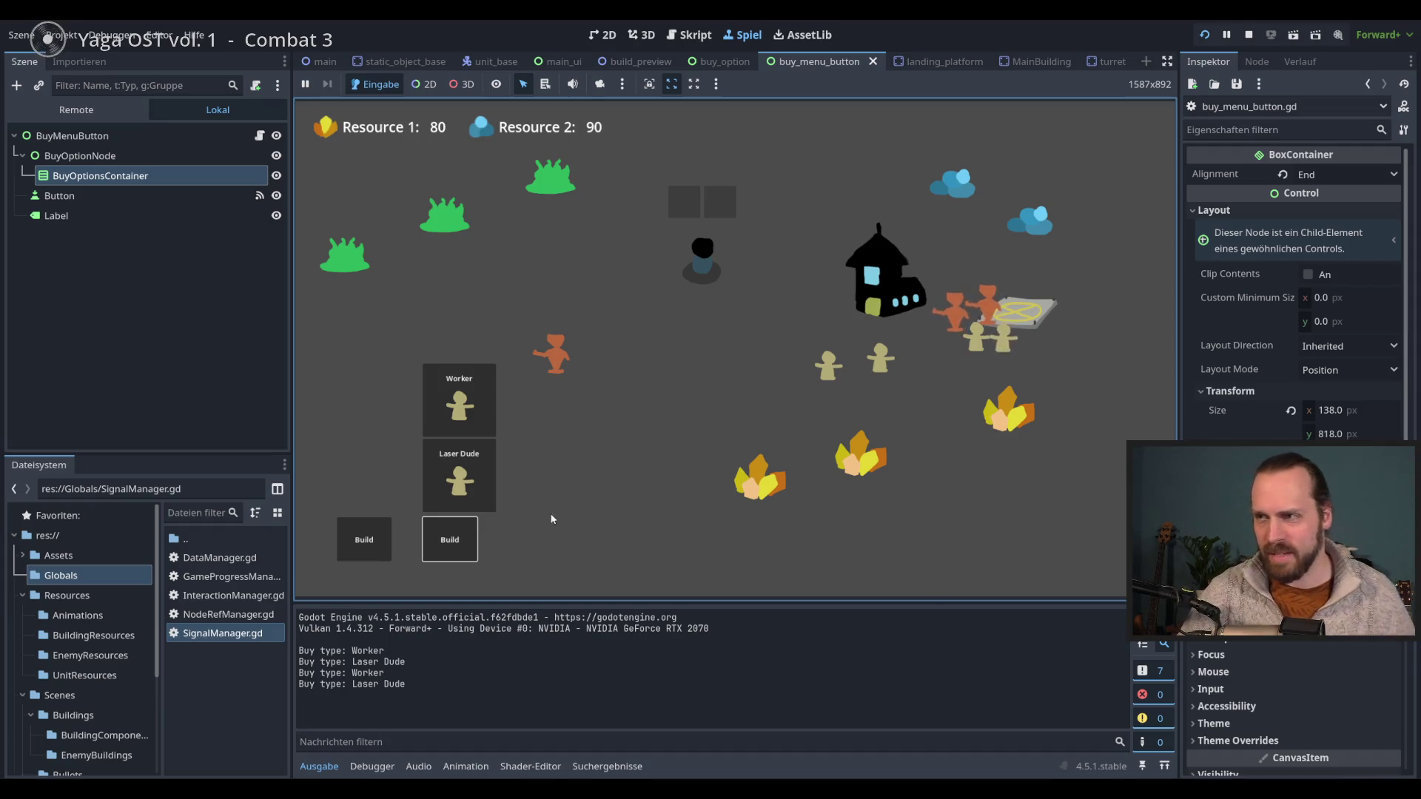
- Send the orange units and a yellow worker across the map, then buy another Laser Dude
click(559, 350)
right_click(643, 268)
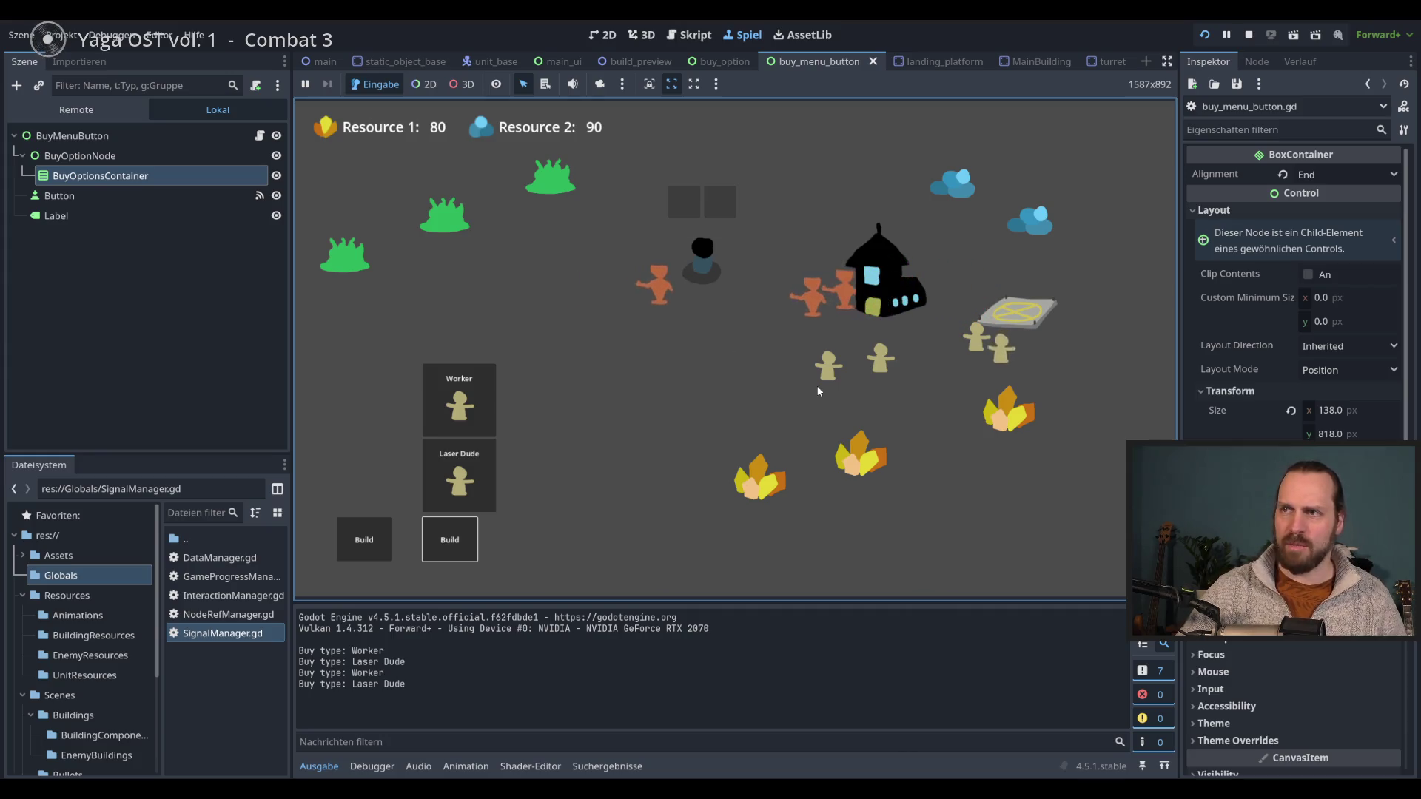
drag(707, 255, 651, 310)
click(828, 363)
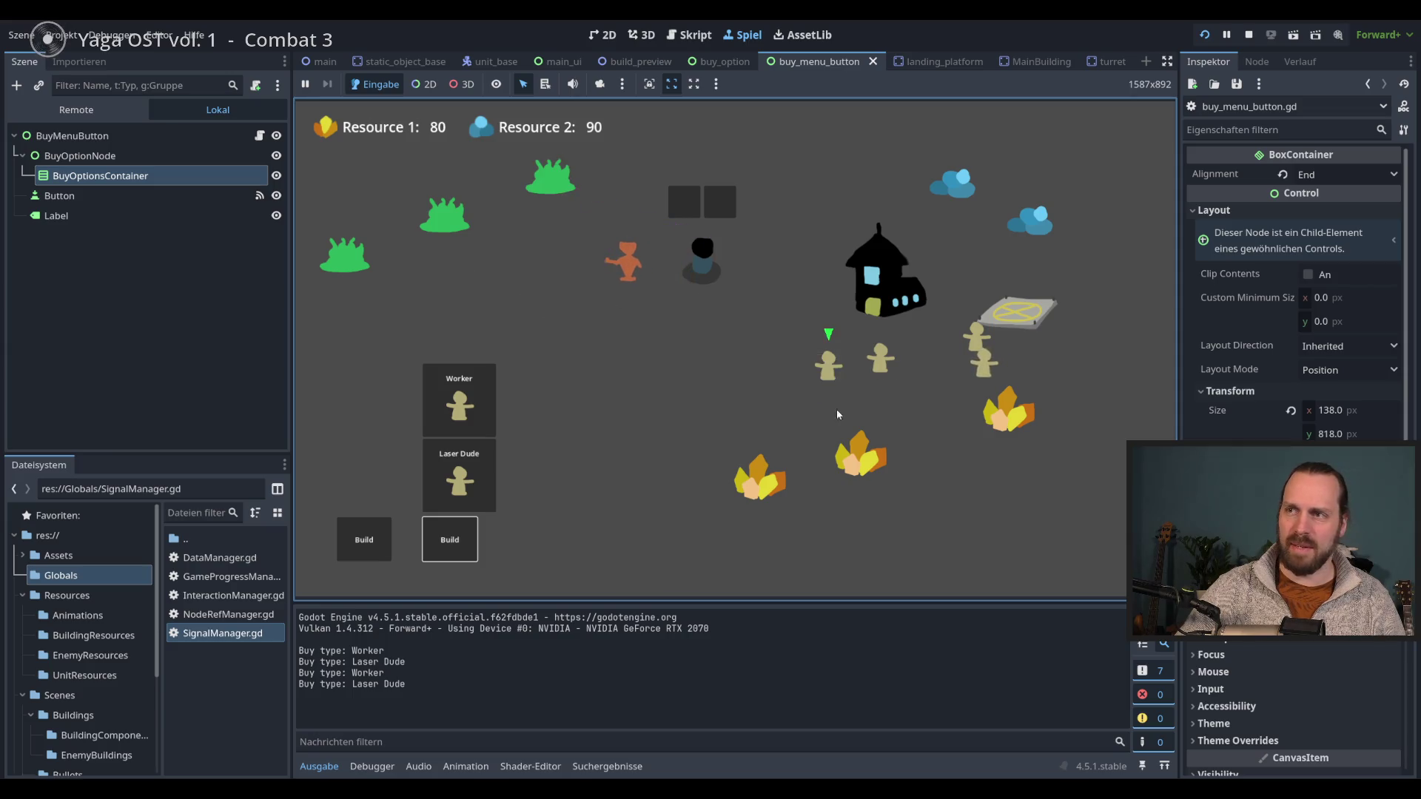
right_click(1031, 220)
click(618, 247)
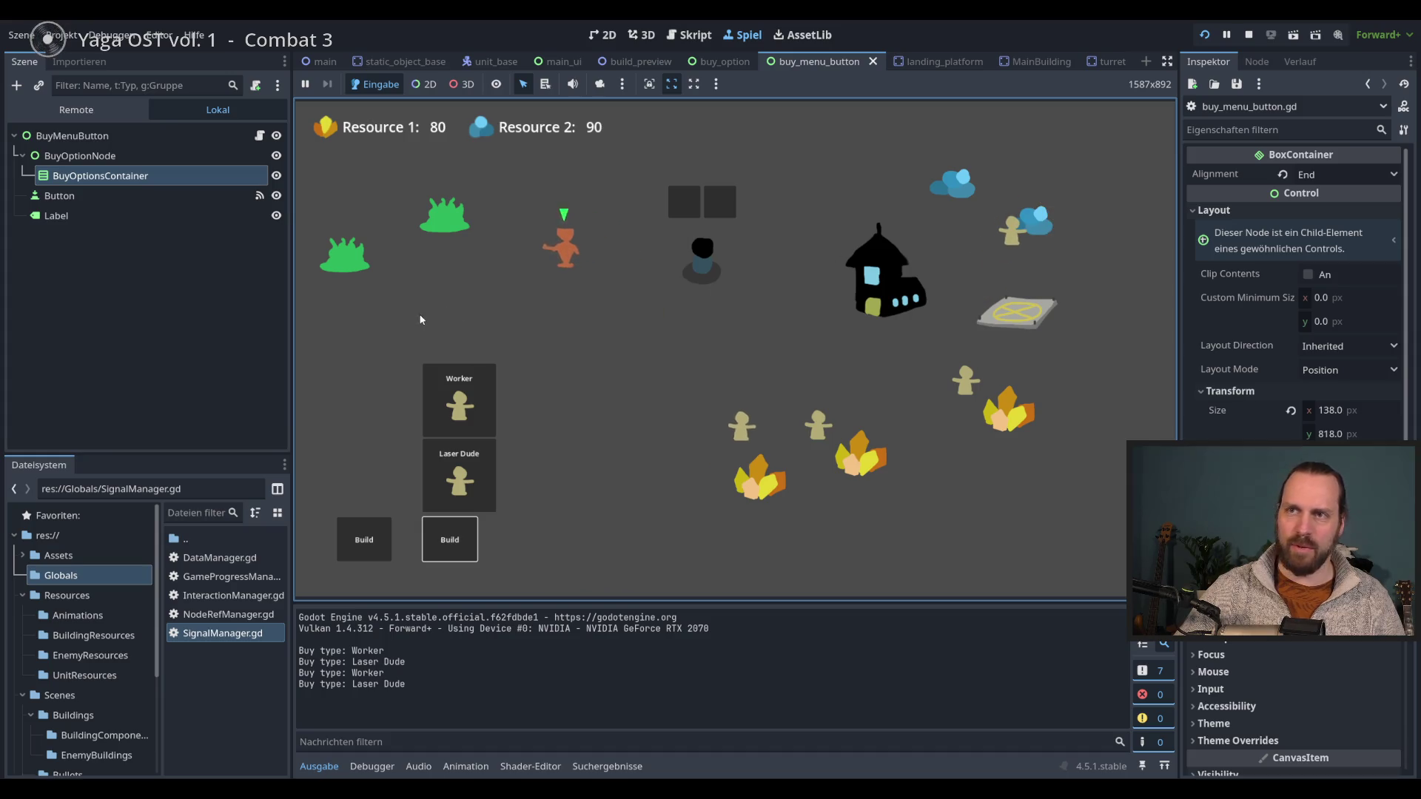
click(481, 474)
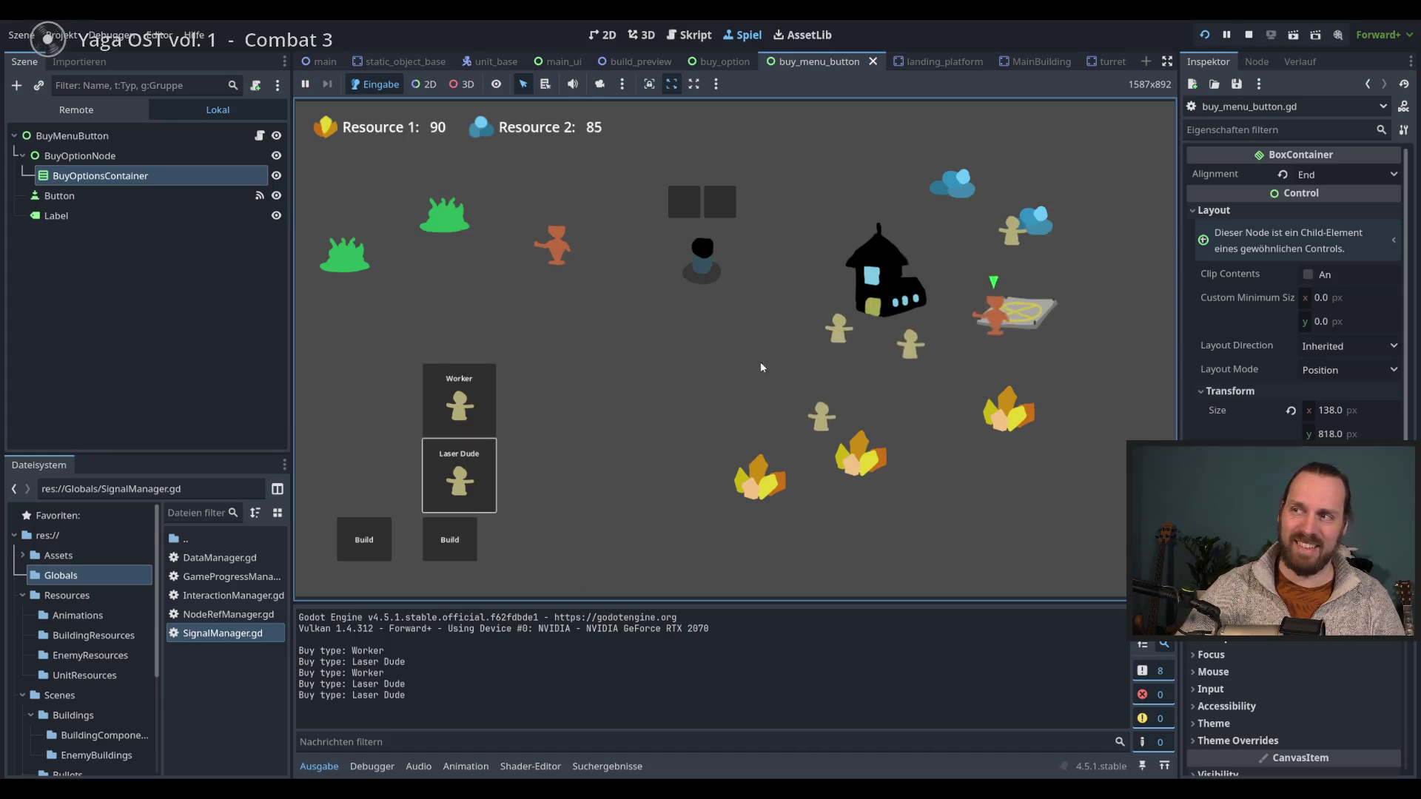
- Buy a Laser Turret to place and check that only one buy menu stays open
click(376, 541)
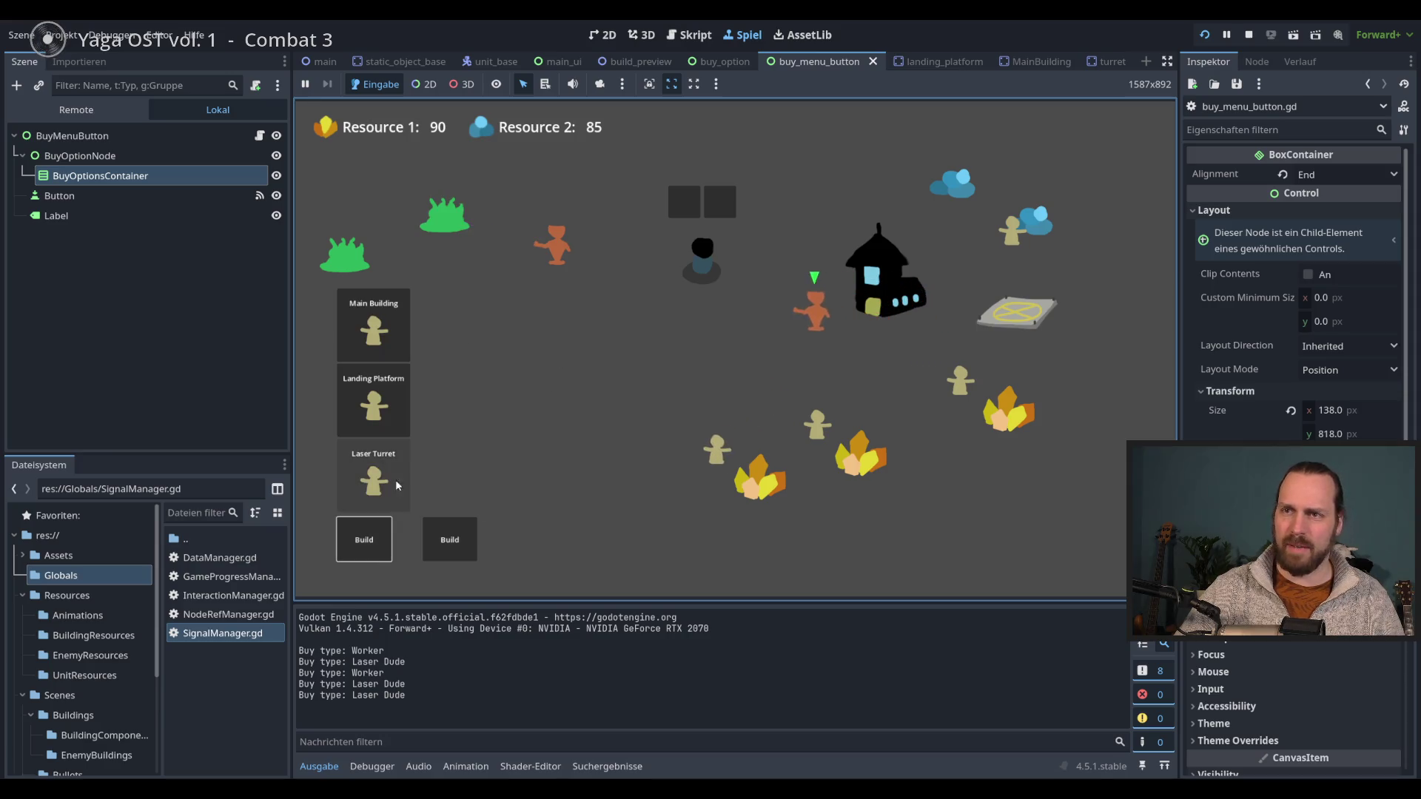
click(395, 480)
click(475, 318)
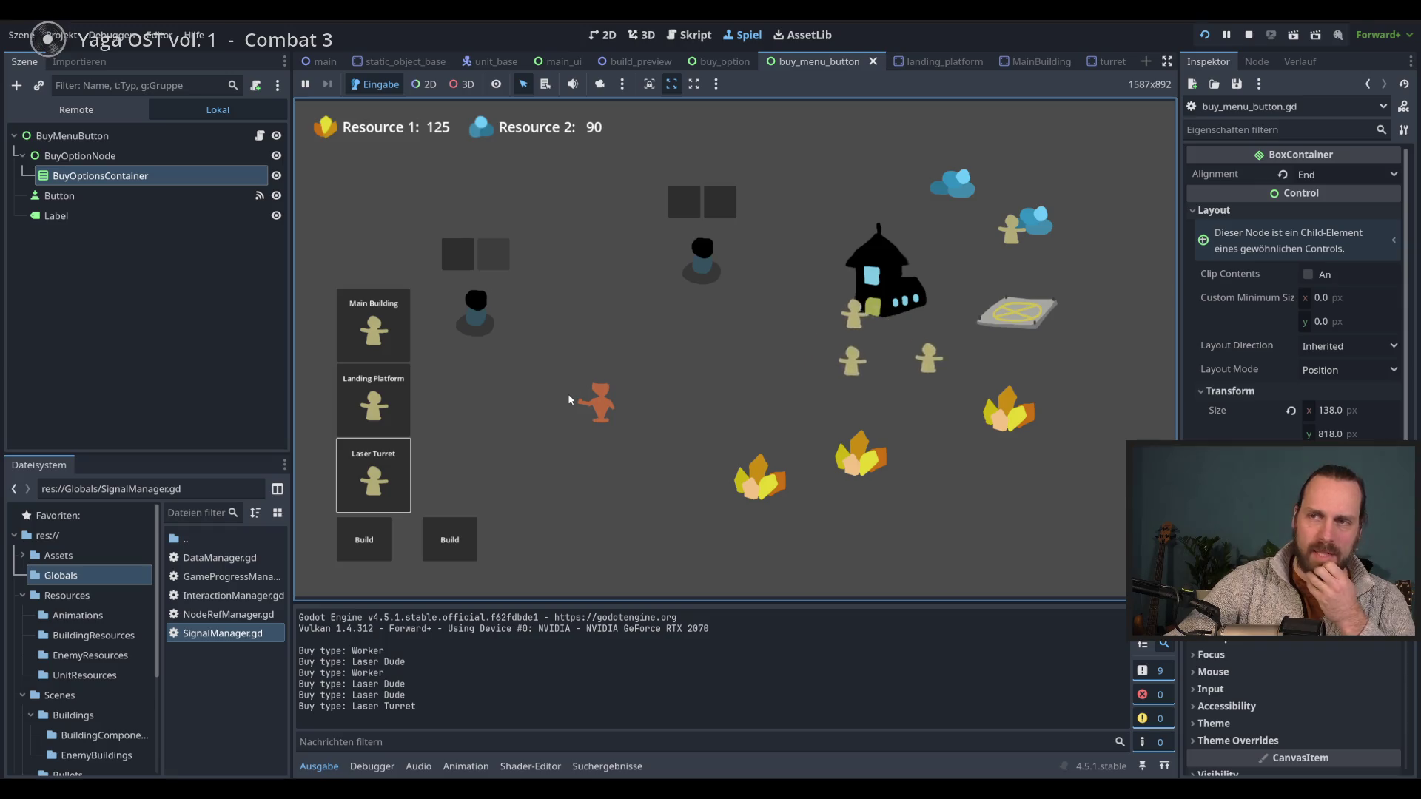
click(466, 537)
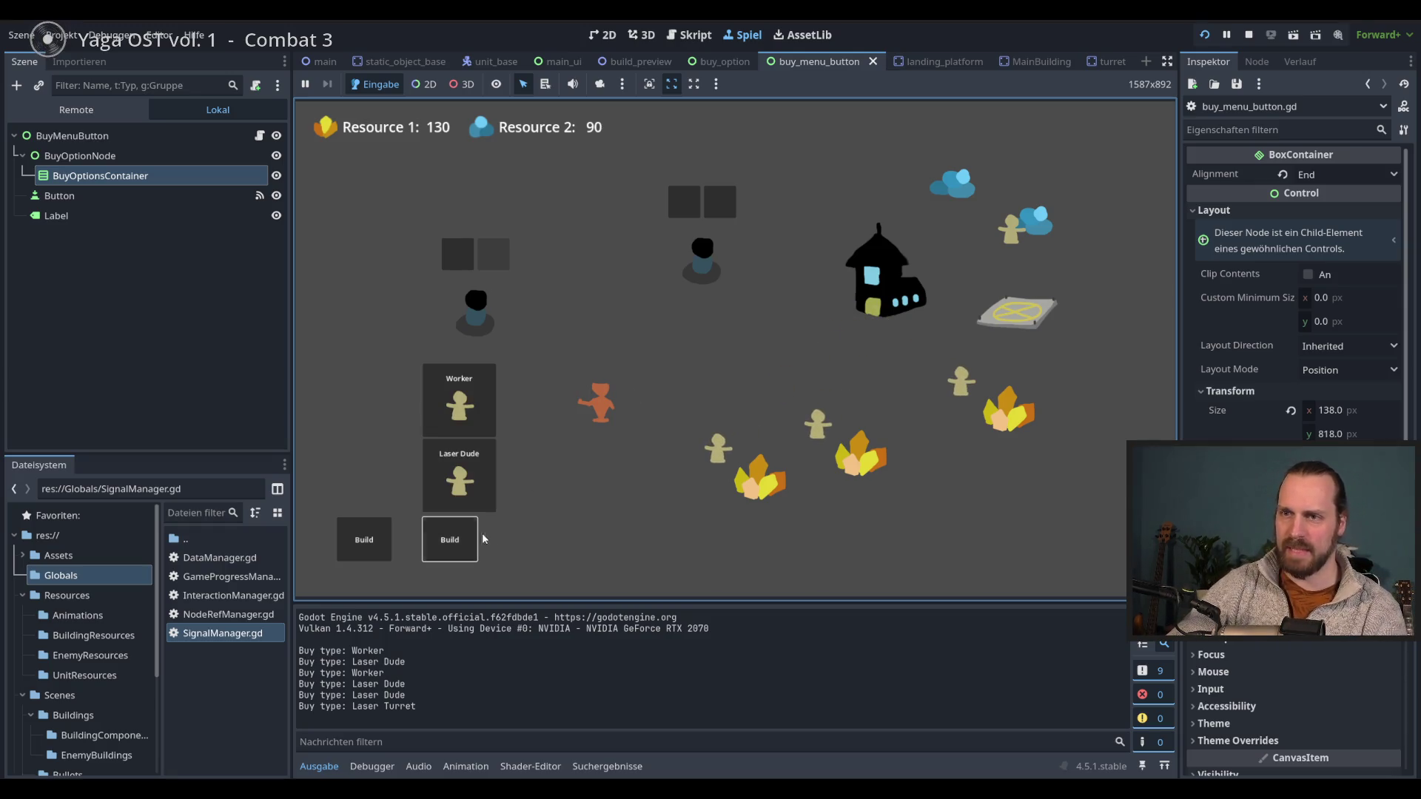
click(381, 534)
click(463, 317)
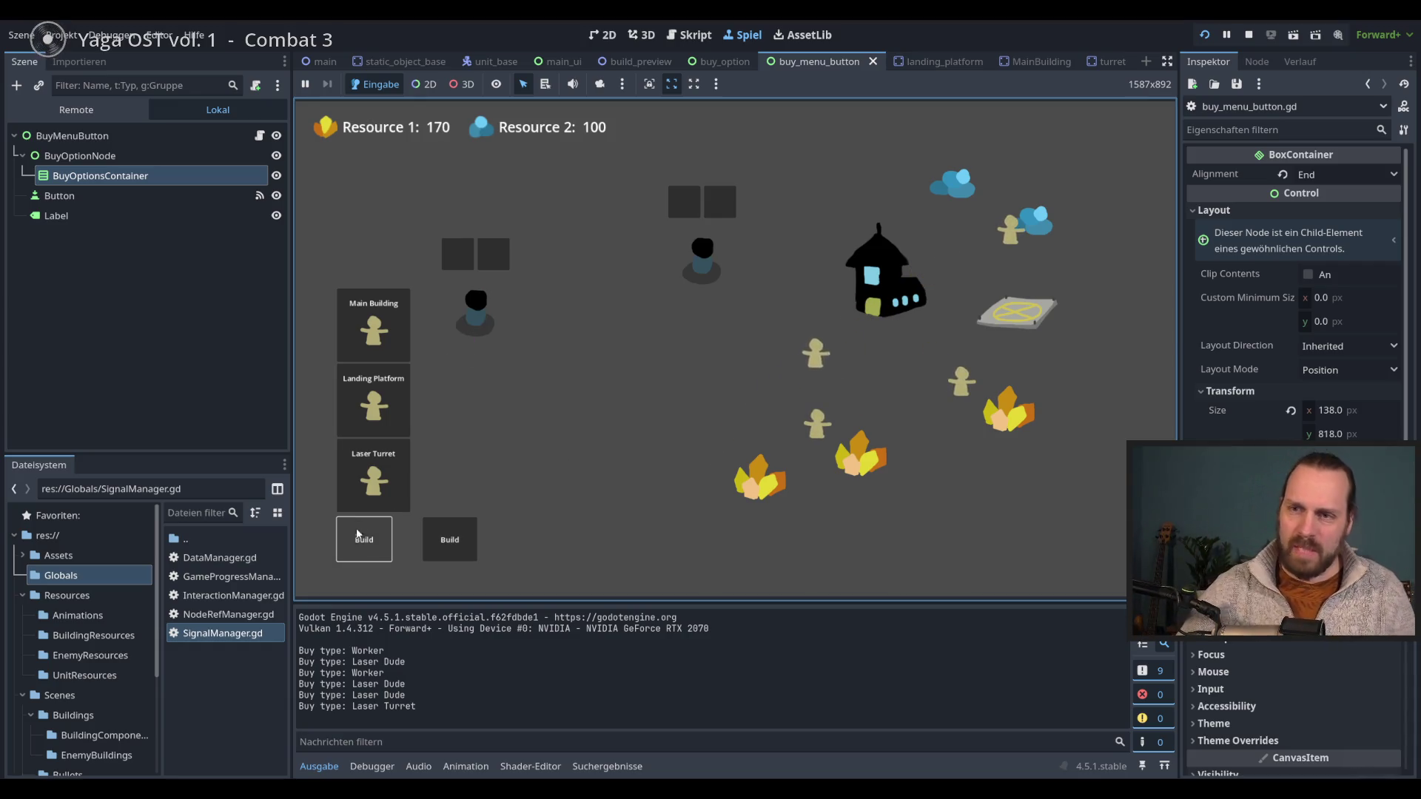
- Toggle repeatedly between the unit and building buy menus to confirm opening one closes the other
click(450, 540)
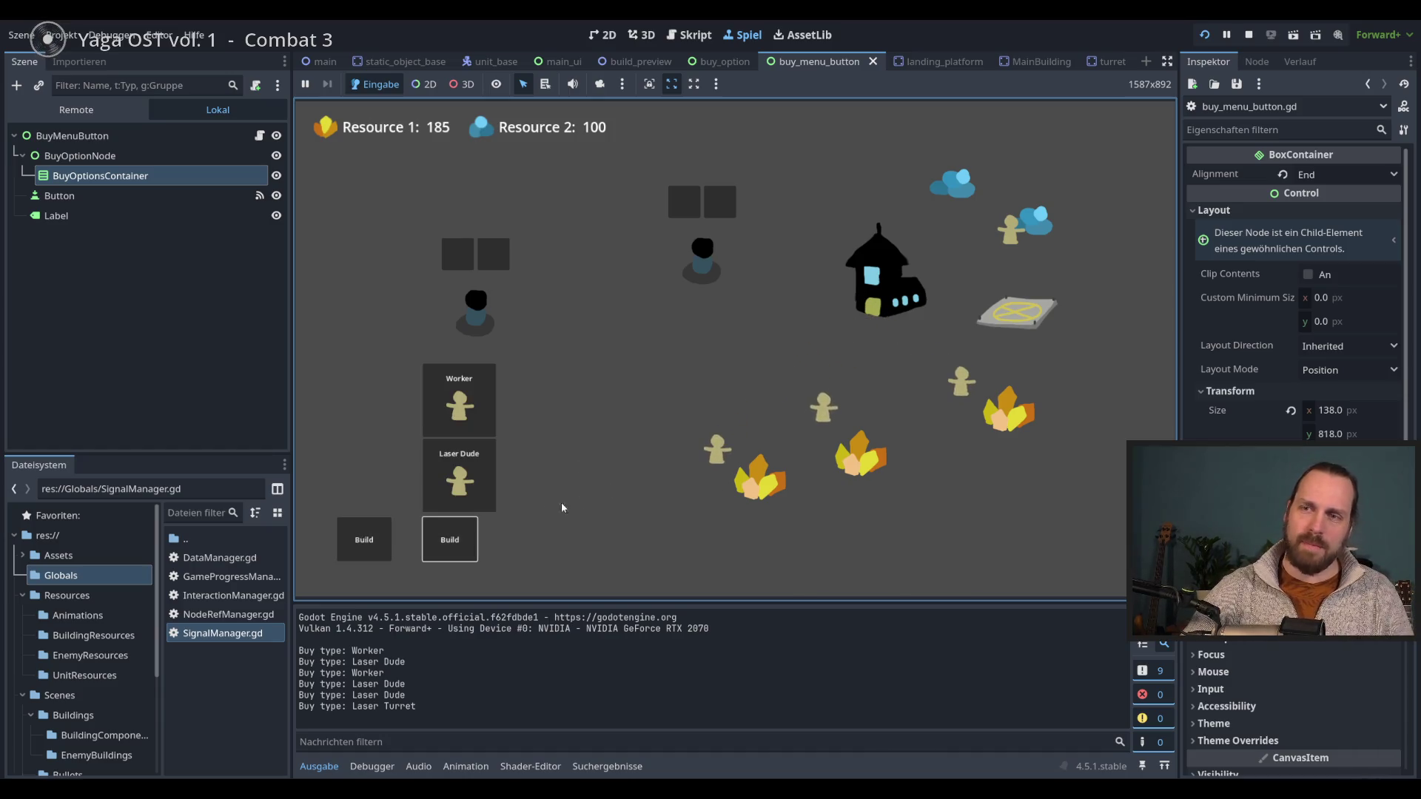
click(381, 534)
click(427, 538)
click(362, 538)
click(369, 553)
click(369, 553)
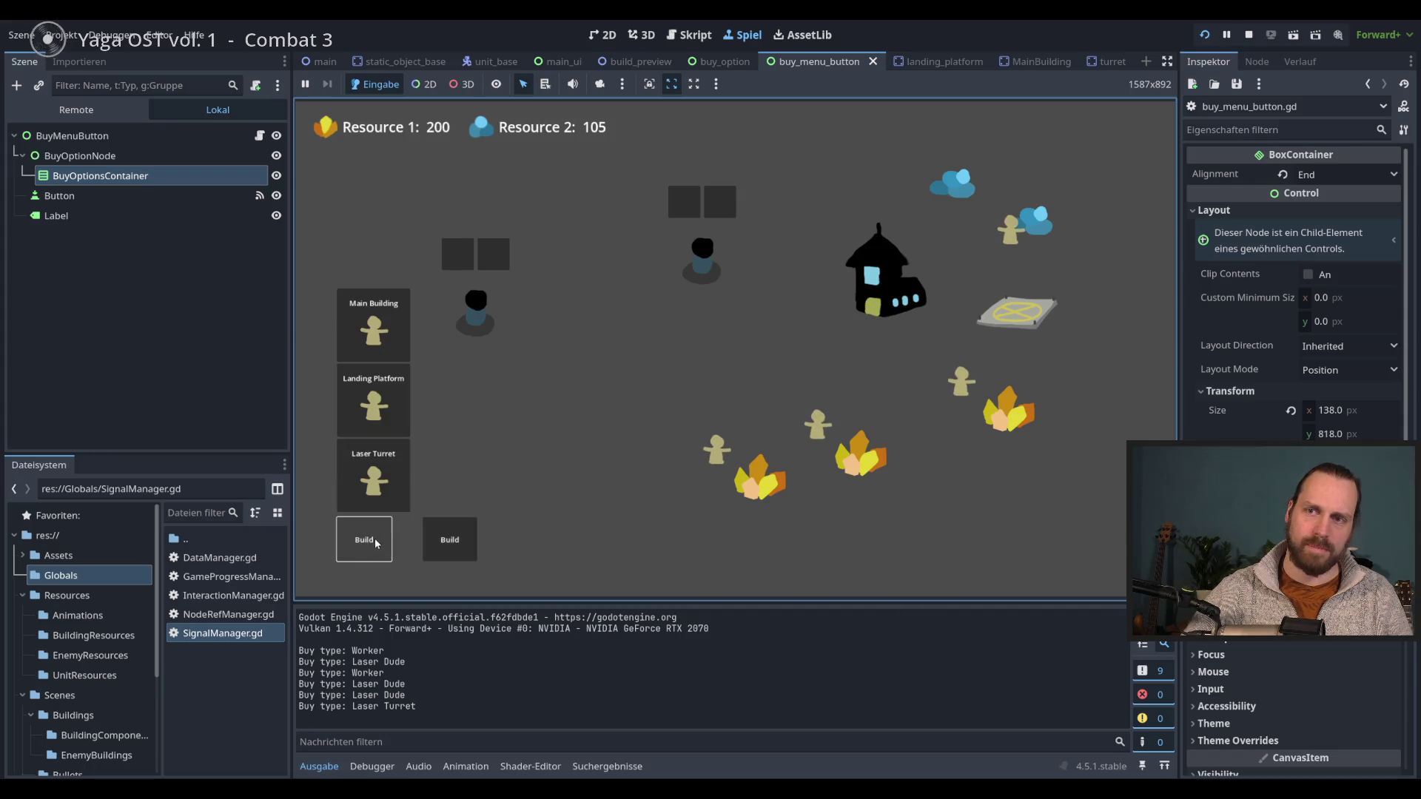
click(453, 542)
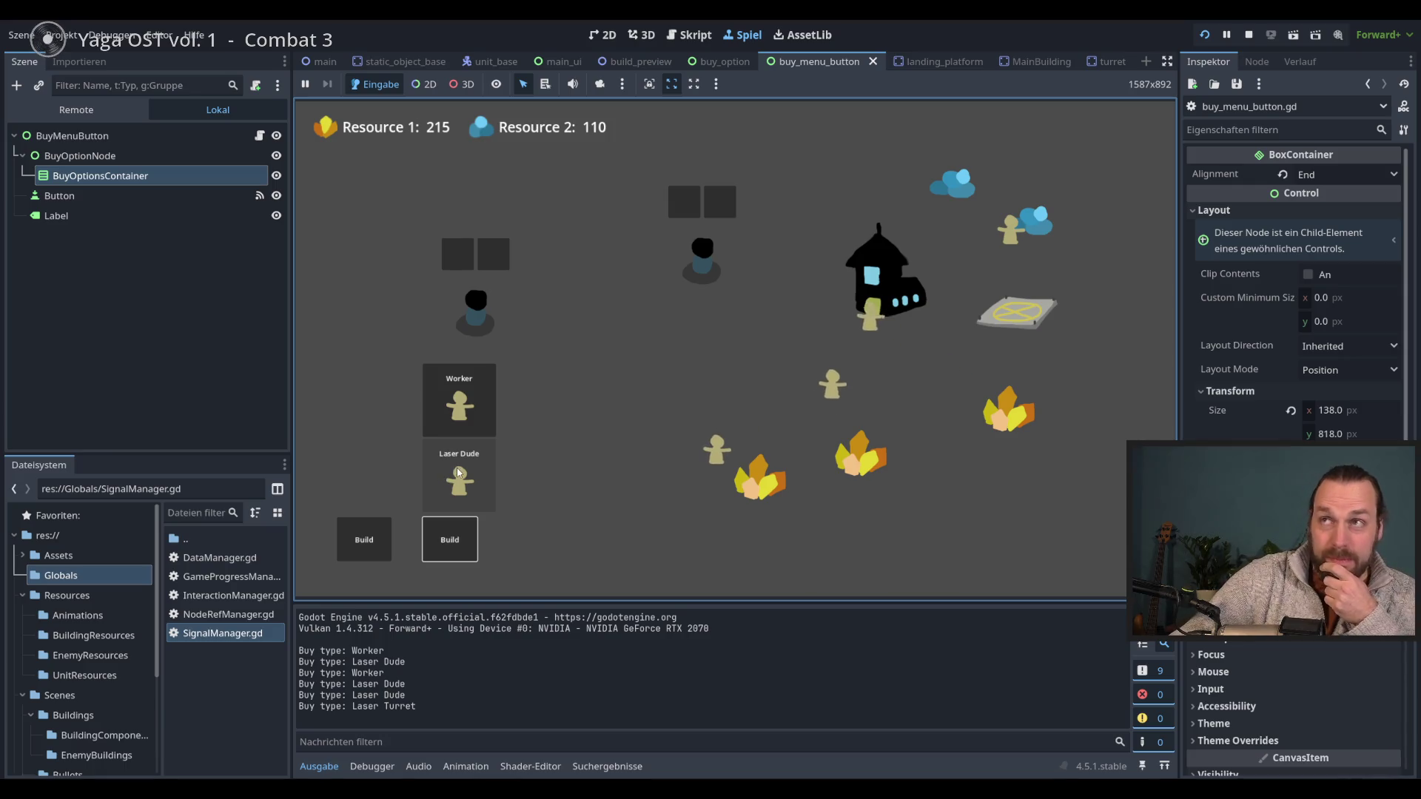
click(364, 540)
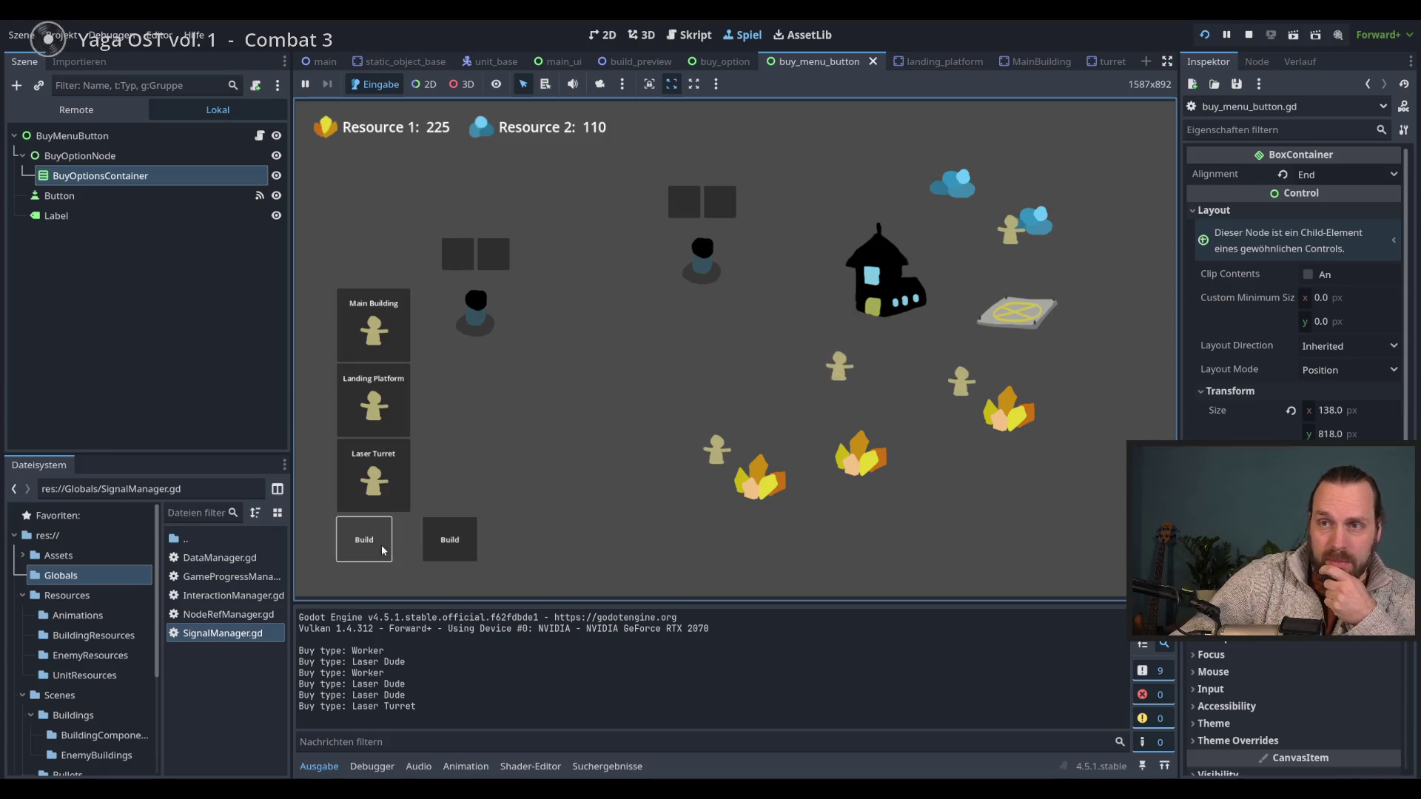
- Try placing a Landing Platform and Laser Turret, buy four Workers, then stop the game with F8
click(392, 426)
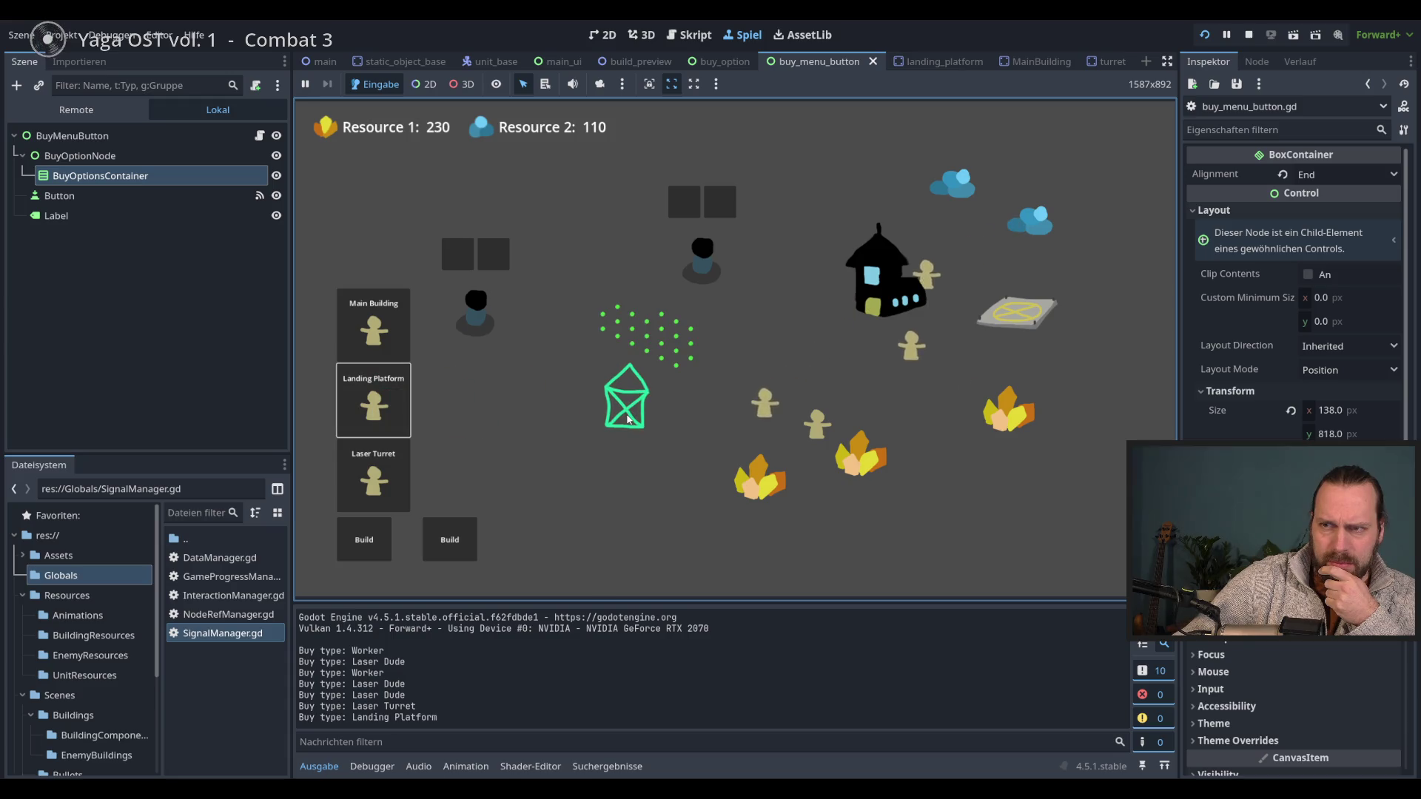
click(389, 474)
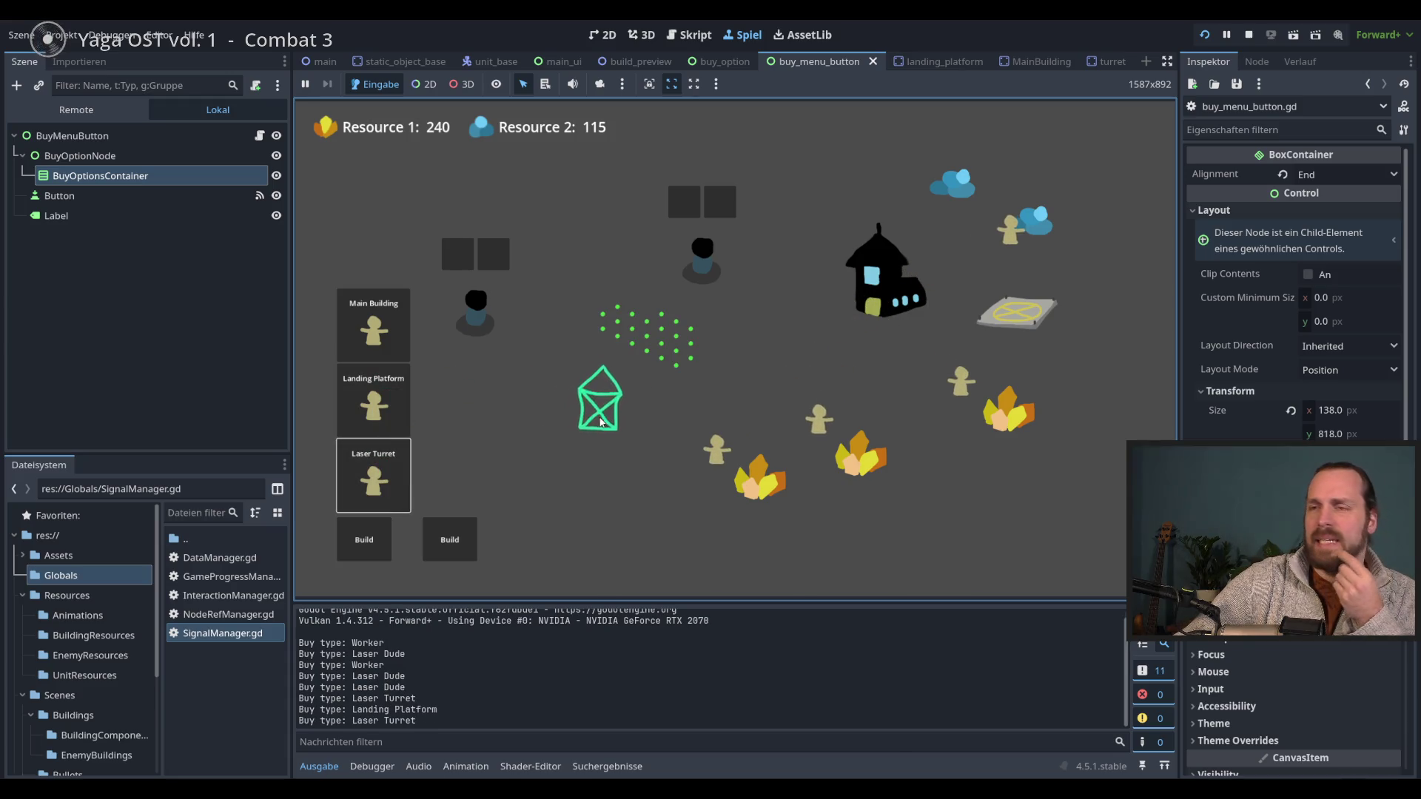
click(453, 540)
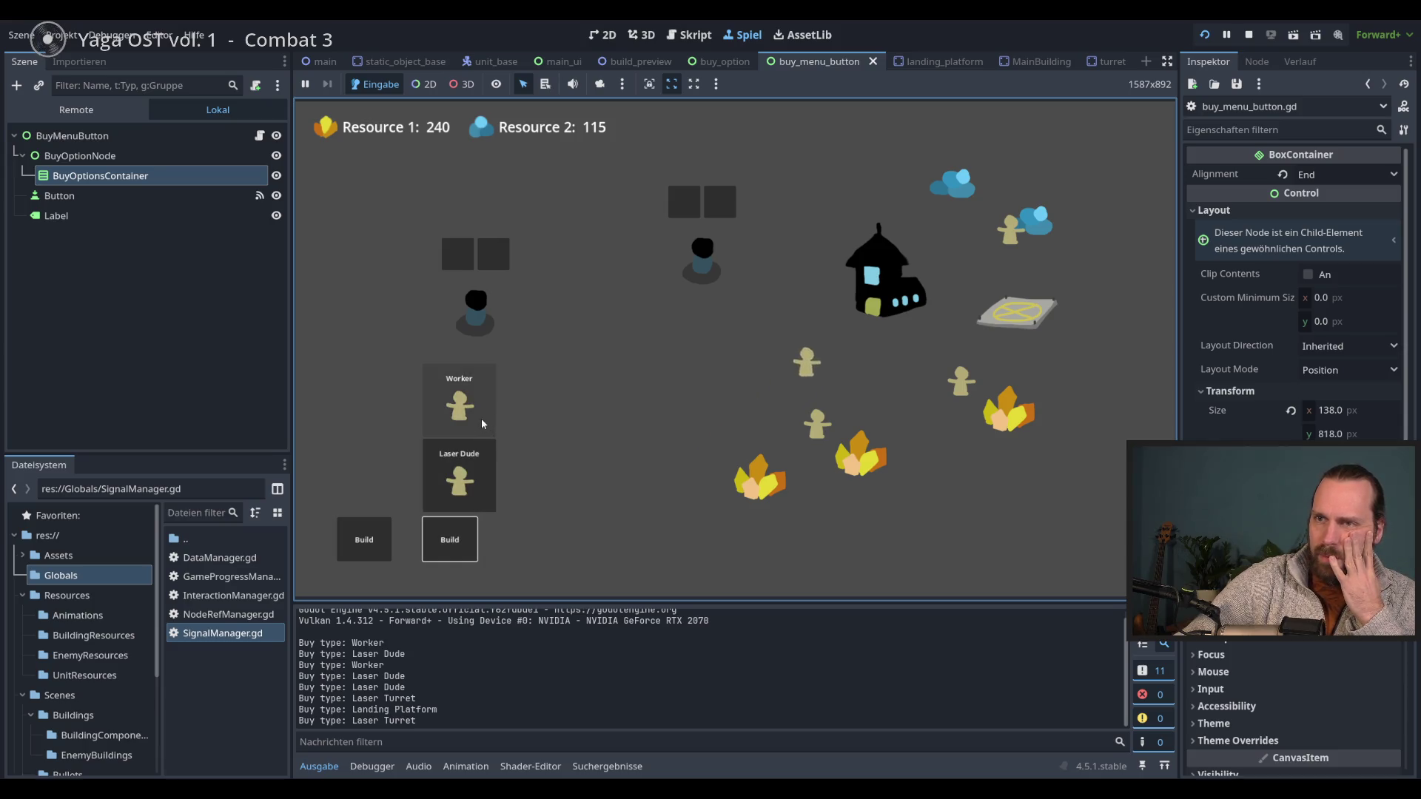
click(481, 419)
click(471, 424)
click(471, 412)
click(472, 412)
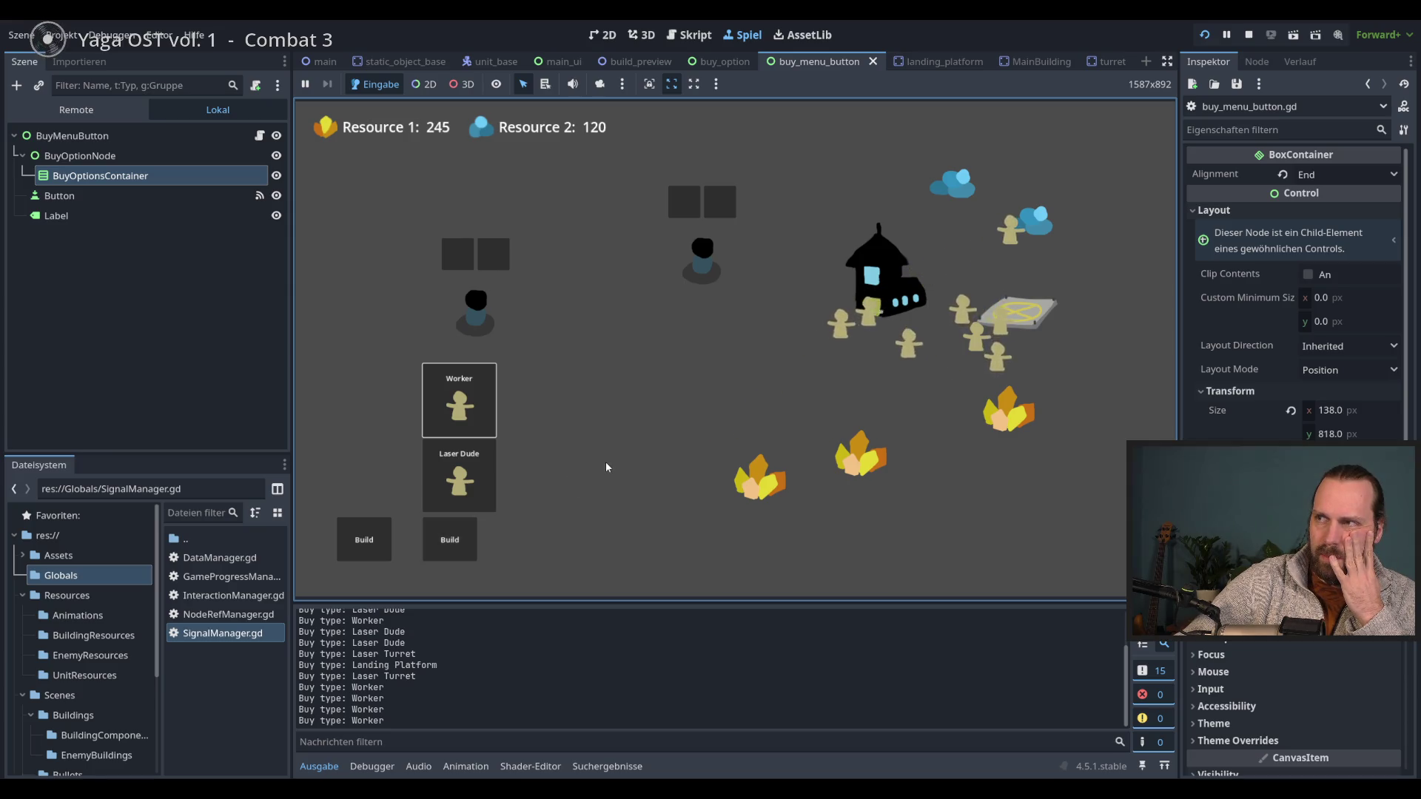
click(364, 540)
click(374, 476)
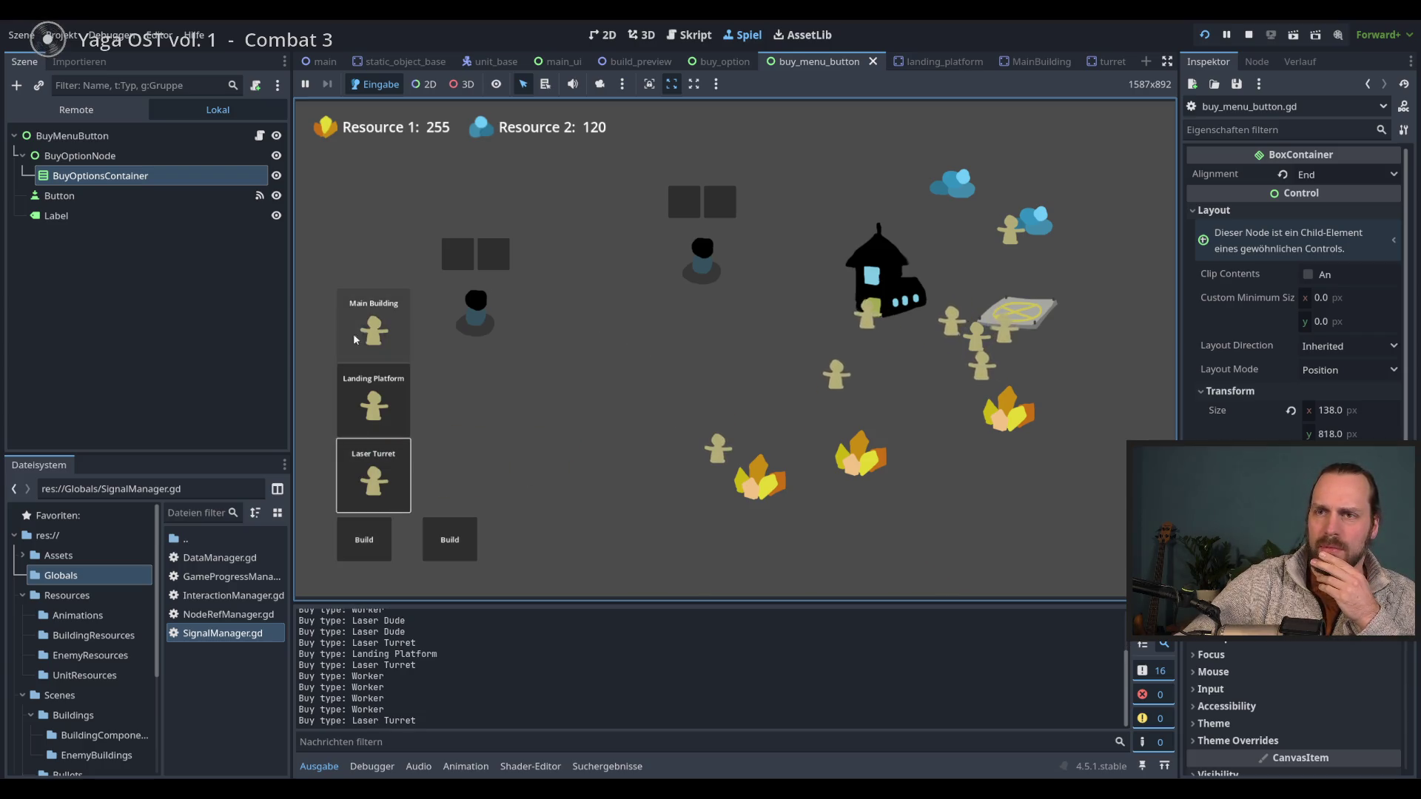
key(F8)
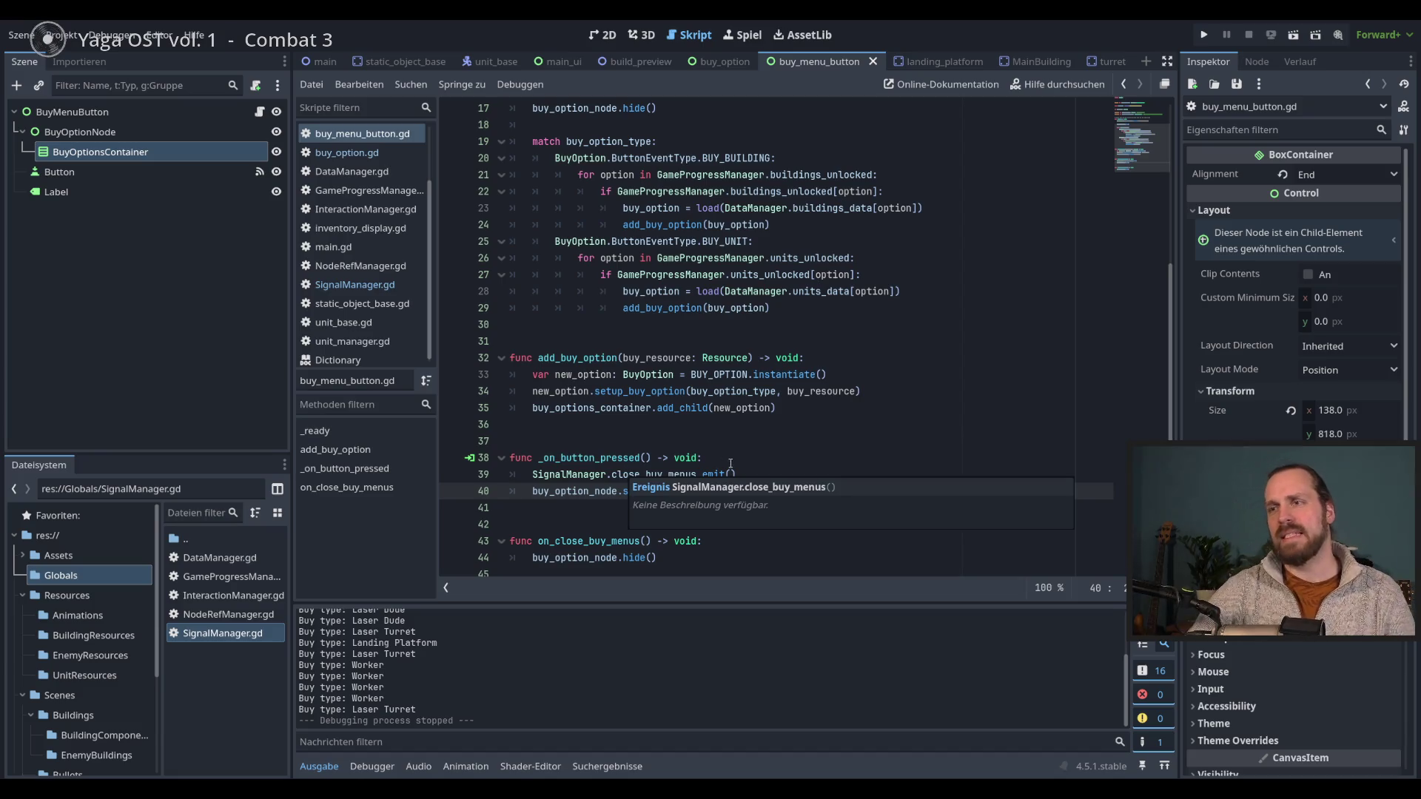
- Insert blank lines above func add_buy_option in buy_menu_button.gd to make room for a new function
click(786, 471)
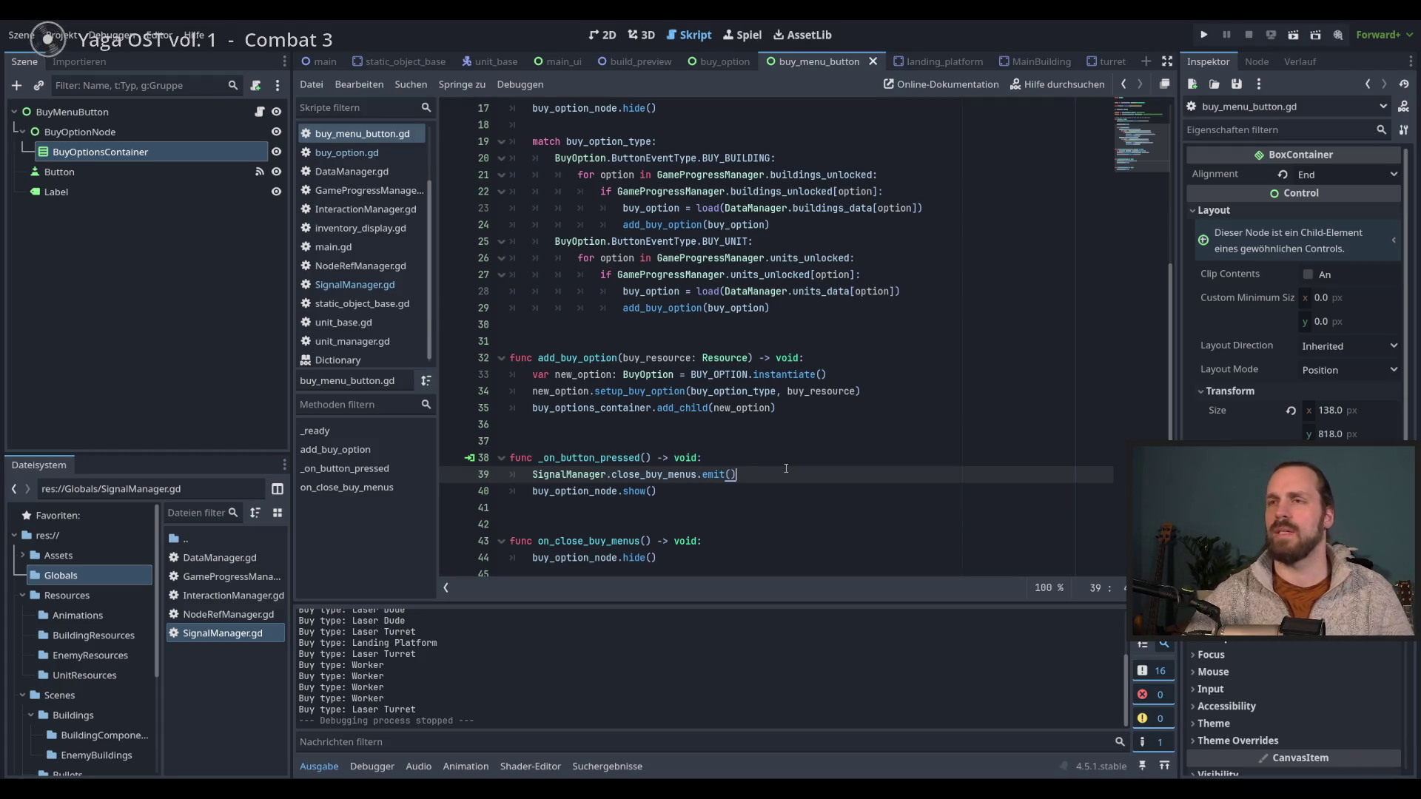
scroll(786, 467, down, 1)
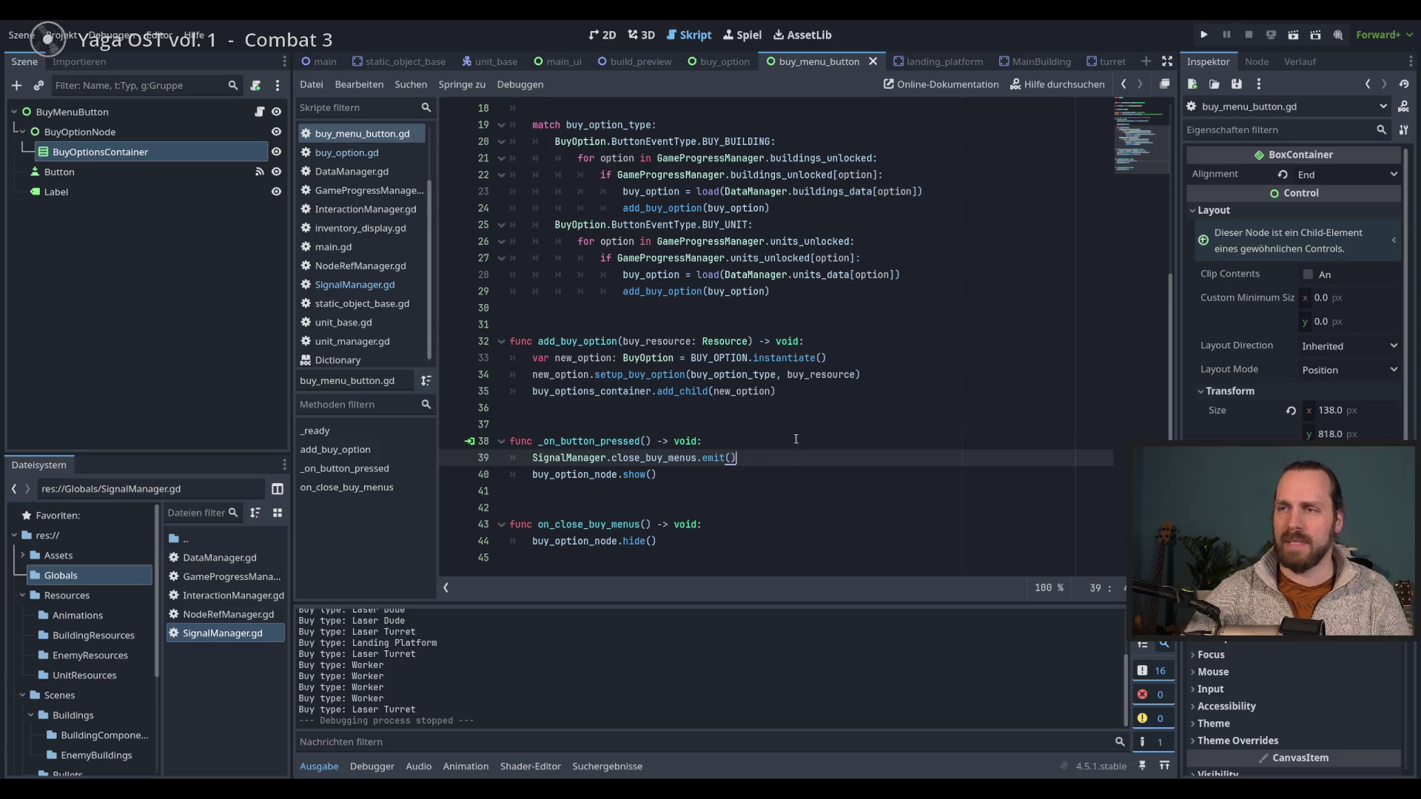
scroll(849, 475, up, 5)
scroll(1108, 485, down, 5)
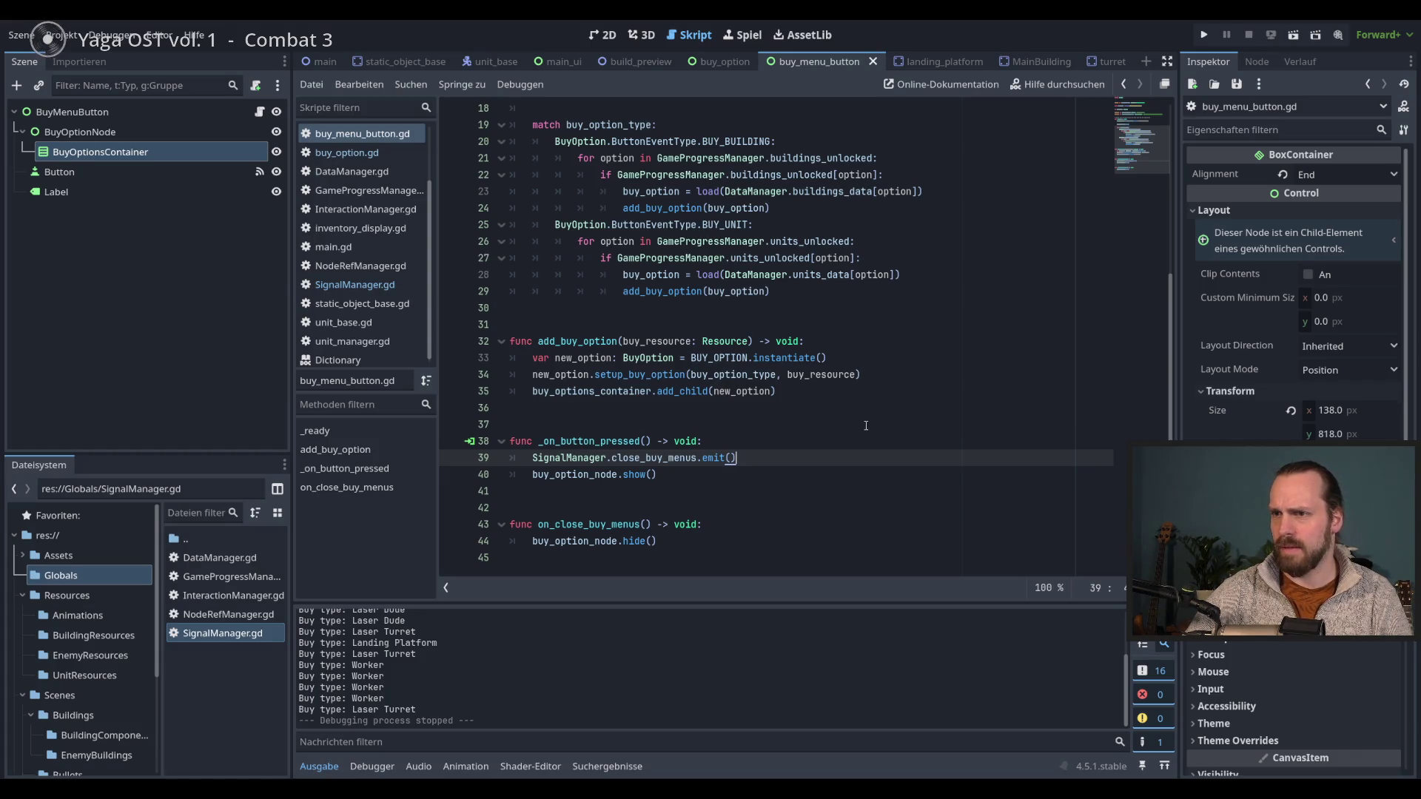
scroll(866, 426, up, 5)
scroll(644, 344, down, 5)
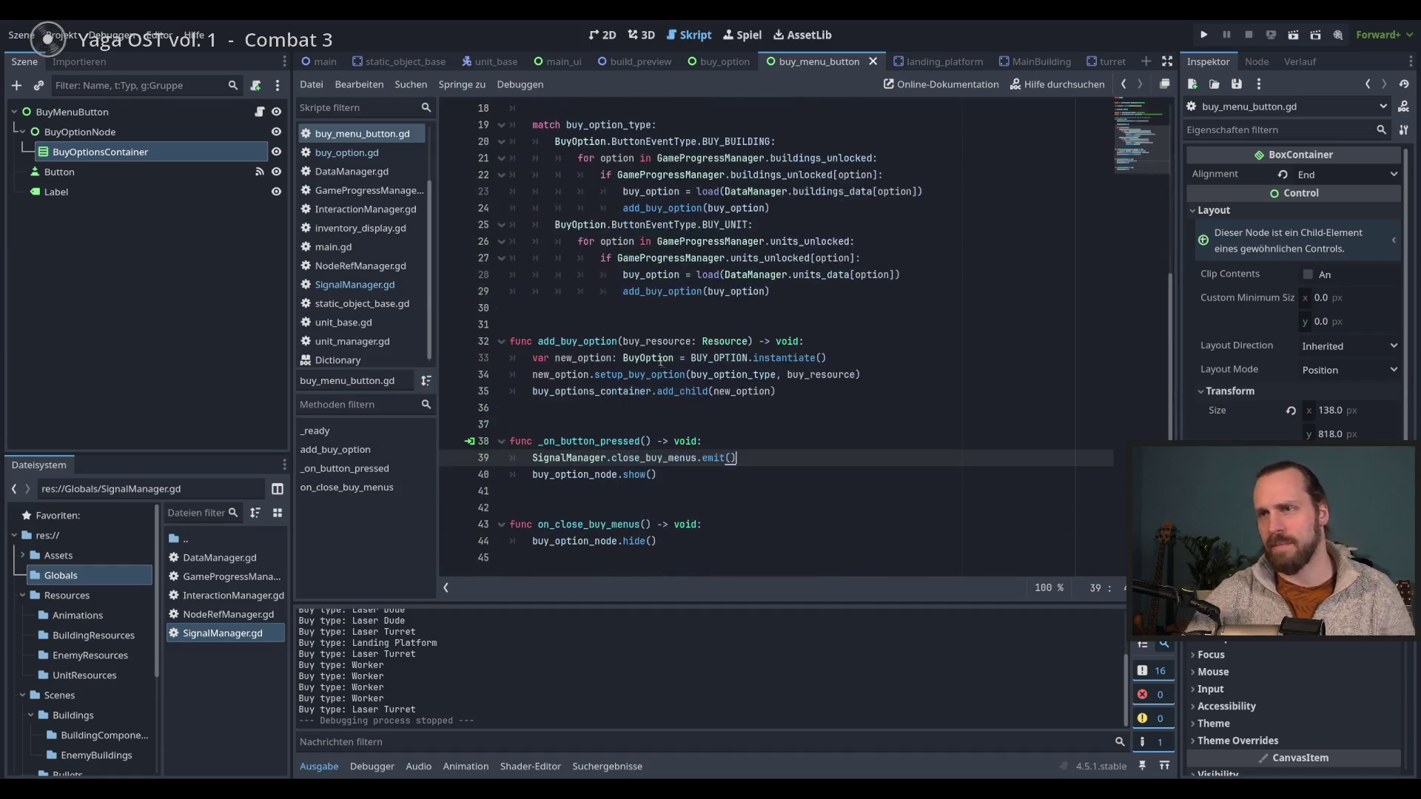
scroll(725, 405, up, 3)
click(643, 459)
key(Return)
key(Return)
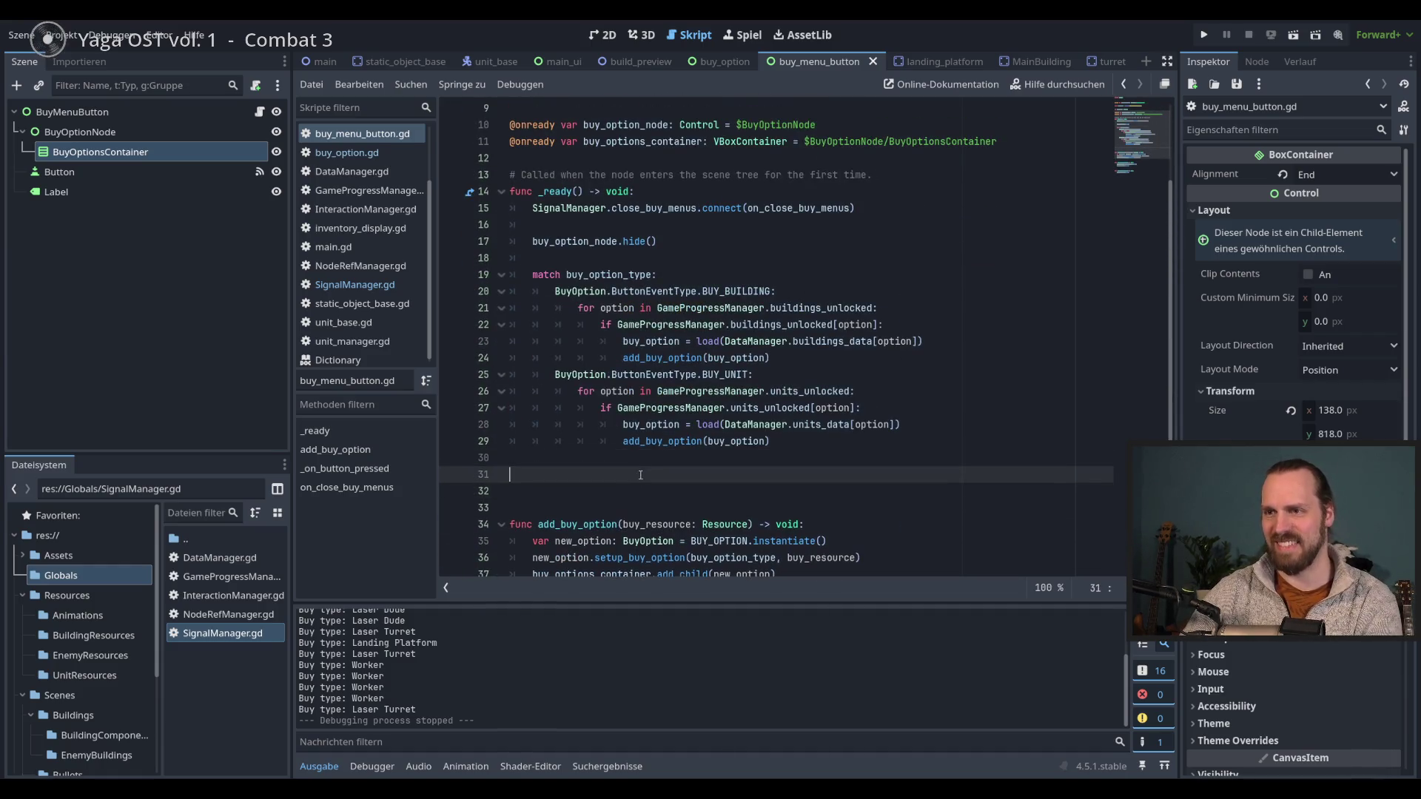
scroll(643, 482, down, 1)
scroll(643, 480, down, 1)
key(Return)
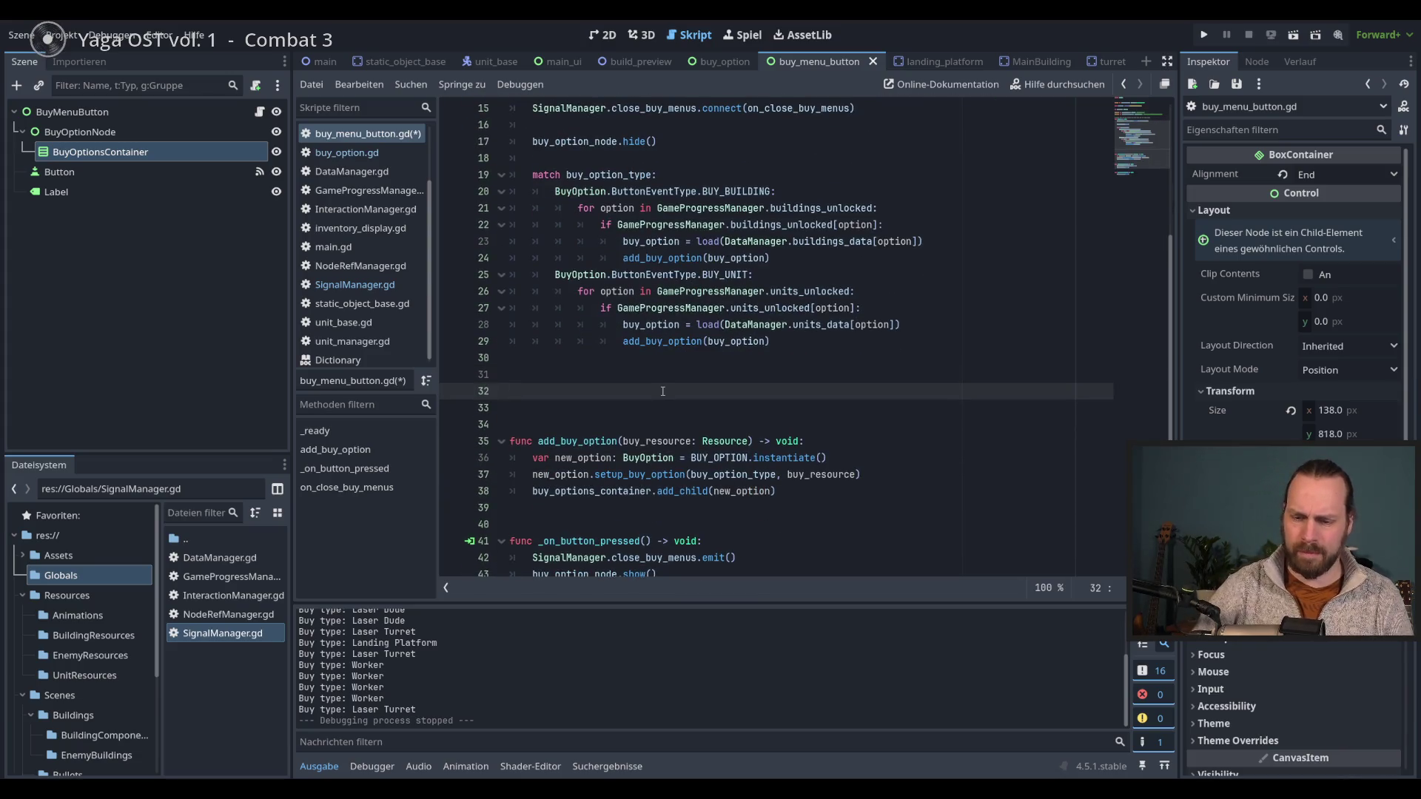
- Add an _input(event) function declaration using autocomplete
text(func _in)
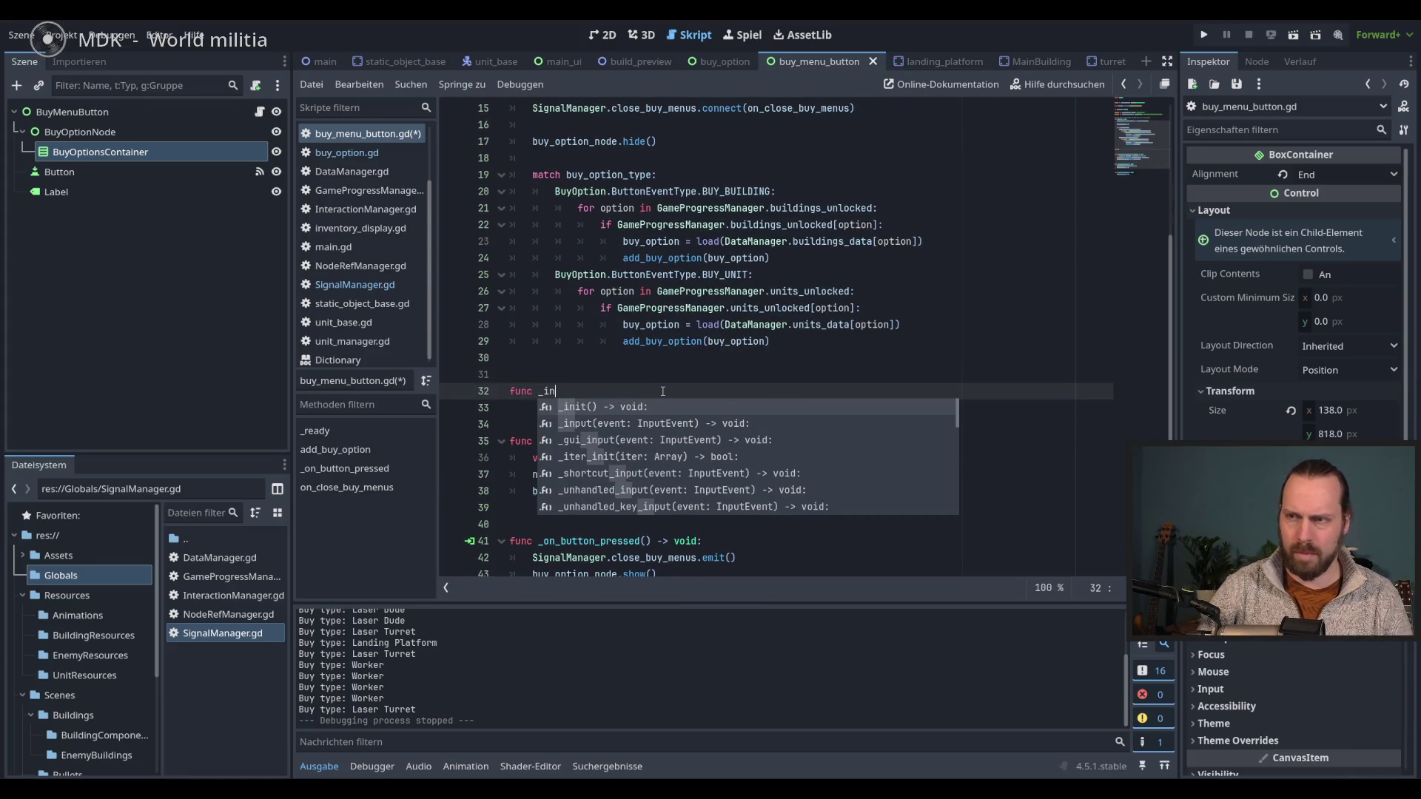
key(Down)
key(Return)
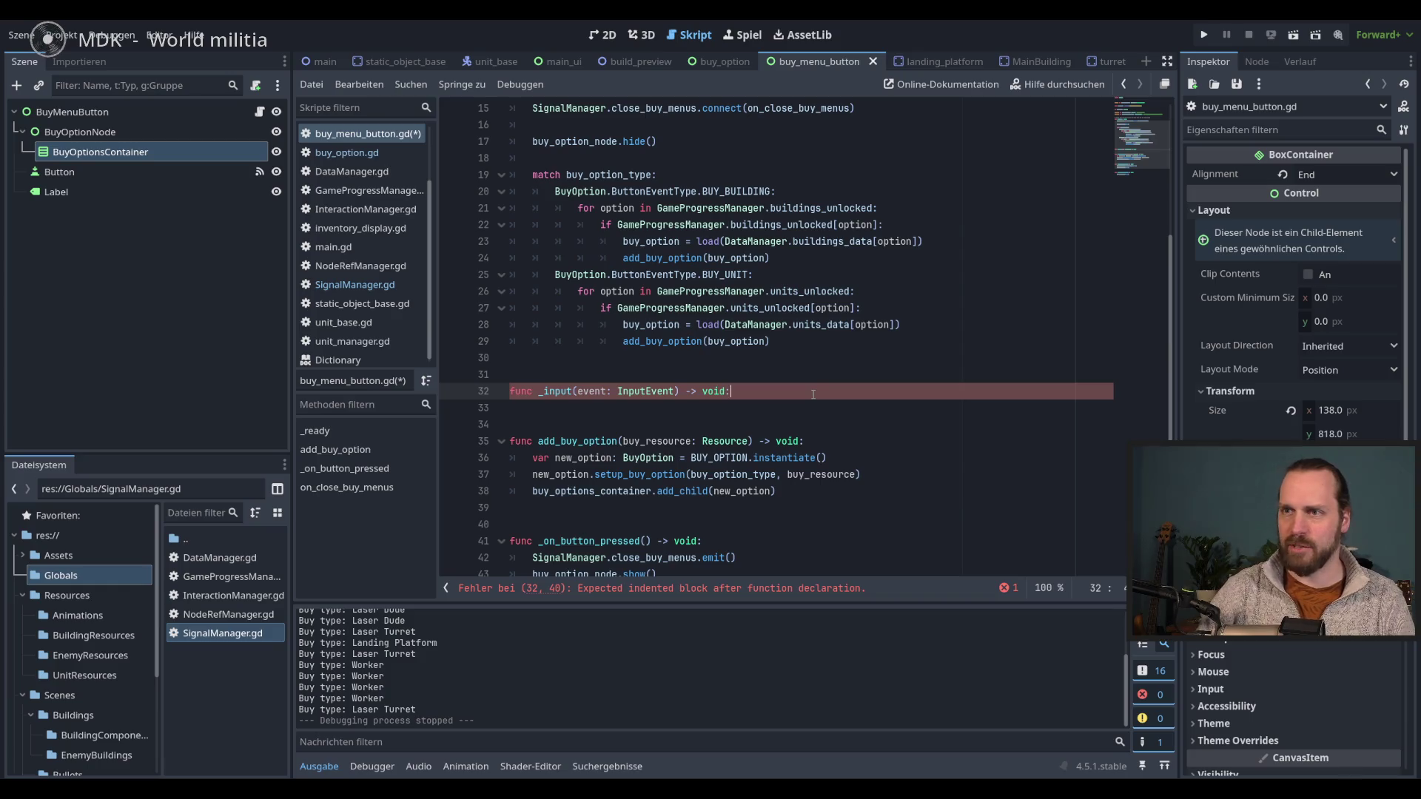
key(Return)
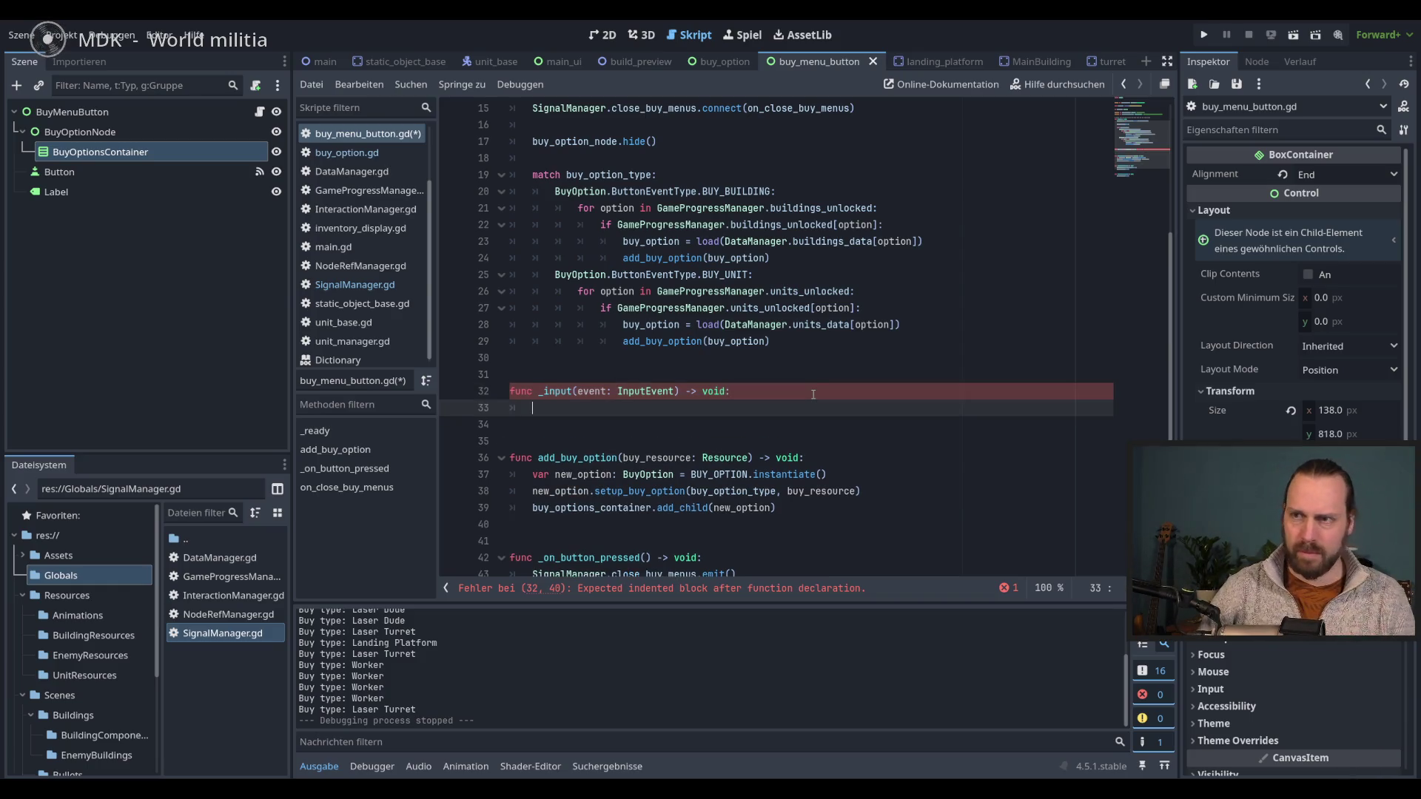
- Inside _input, write if event.is_action_pressed("right_click"): and open its body
text(if even)
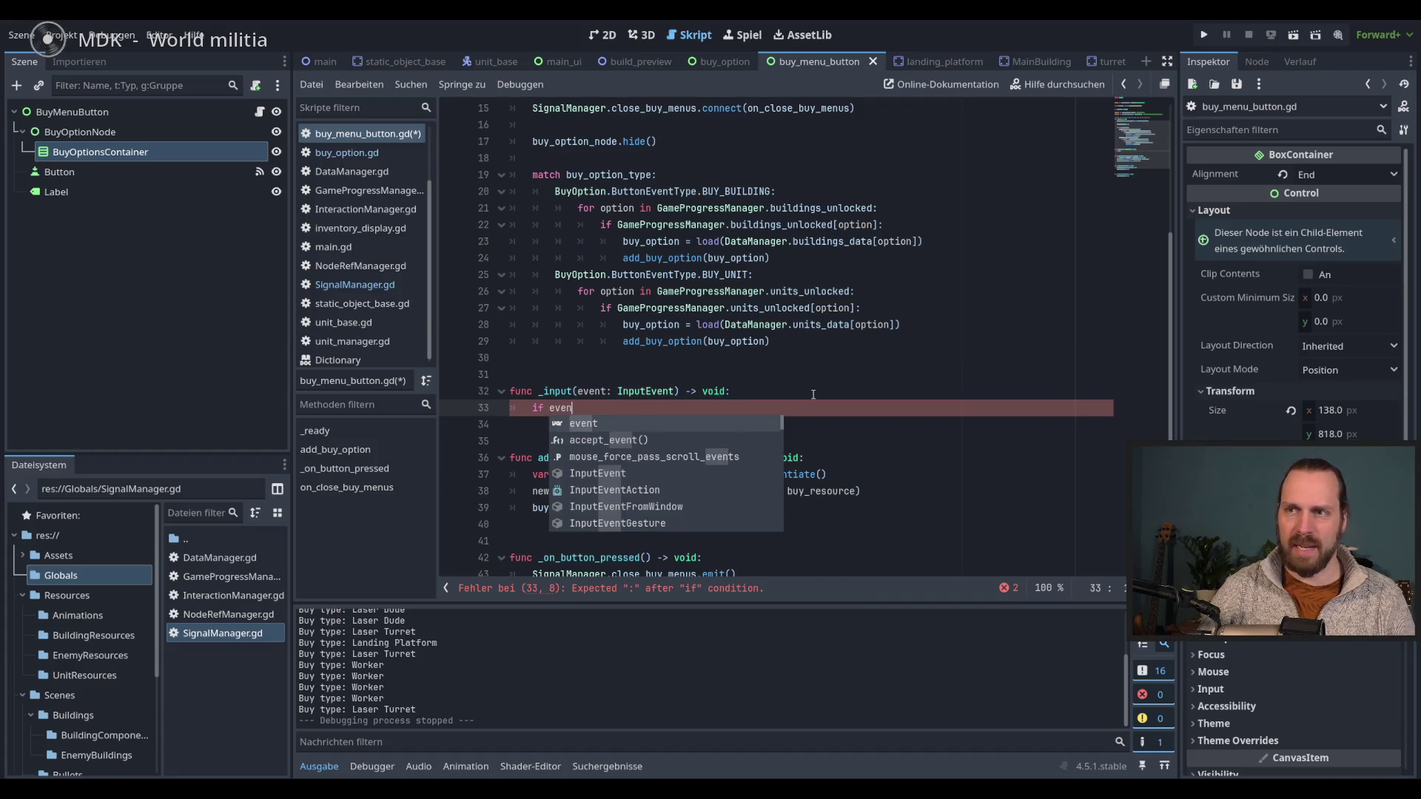
key(Return)
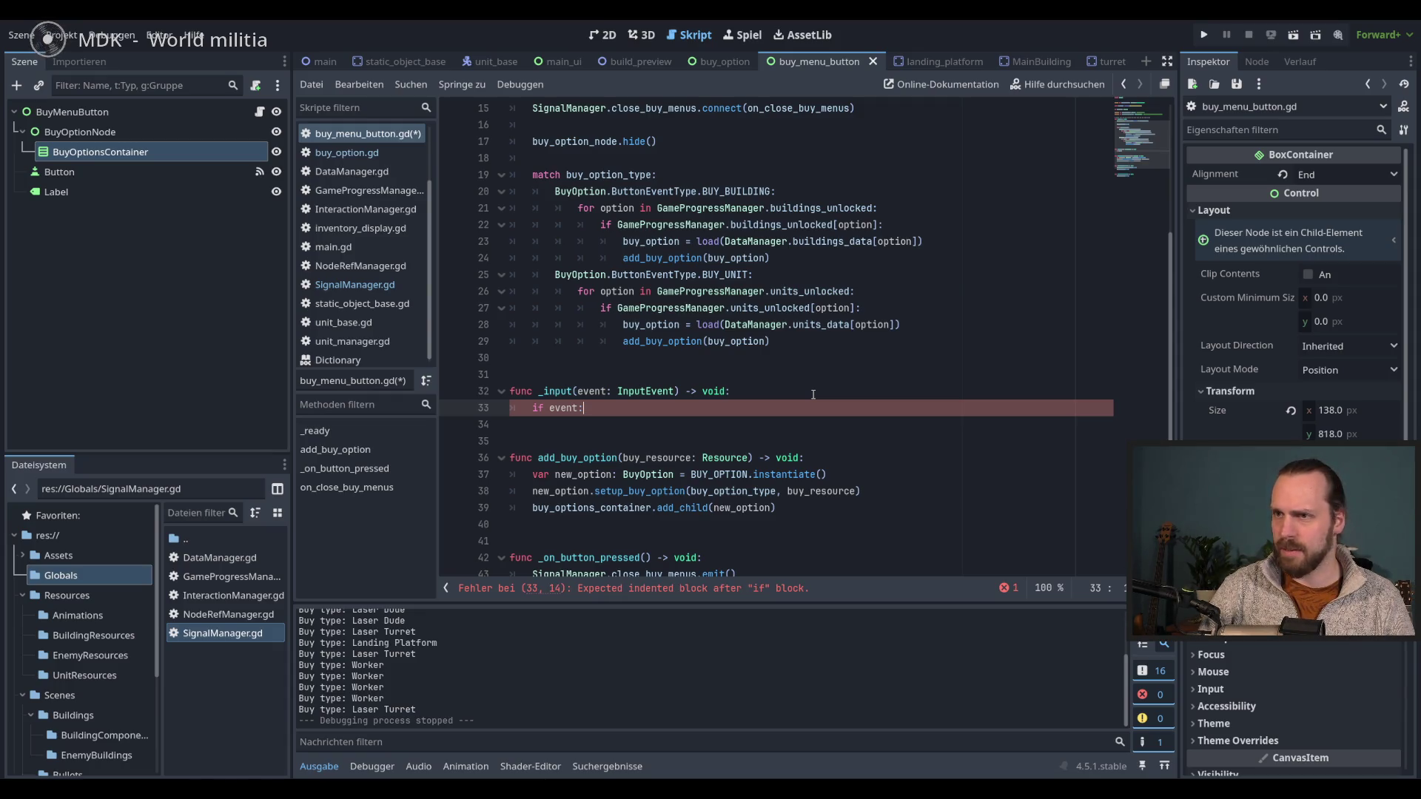
key(BackSpace)
key(BackSpace)
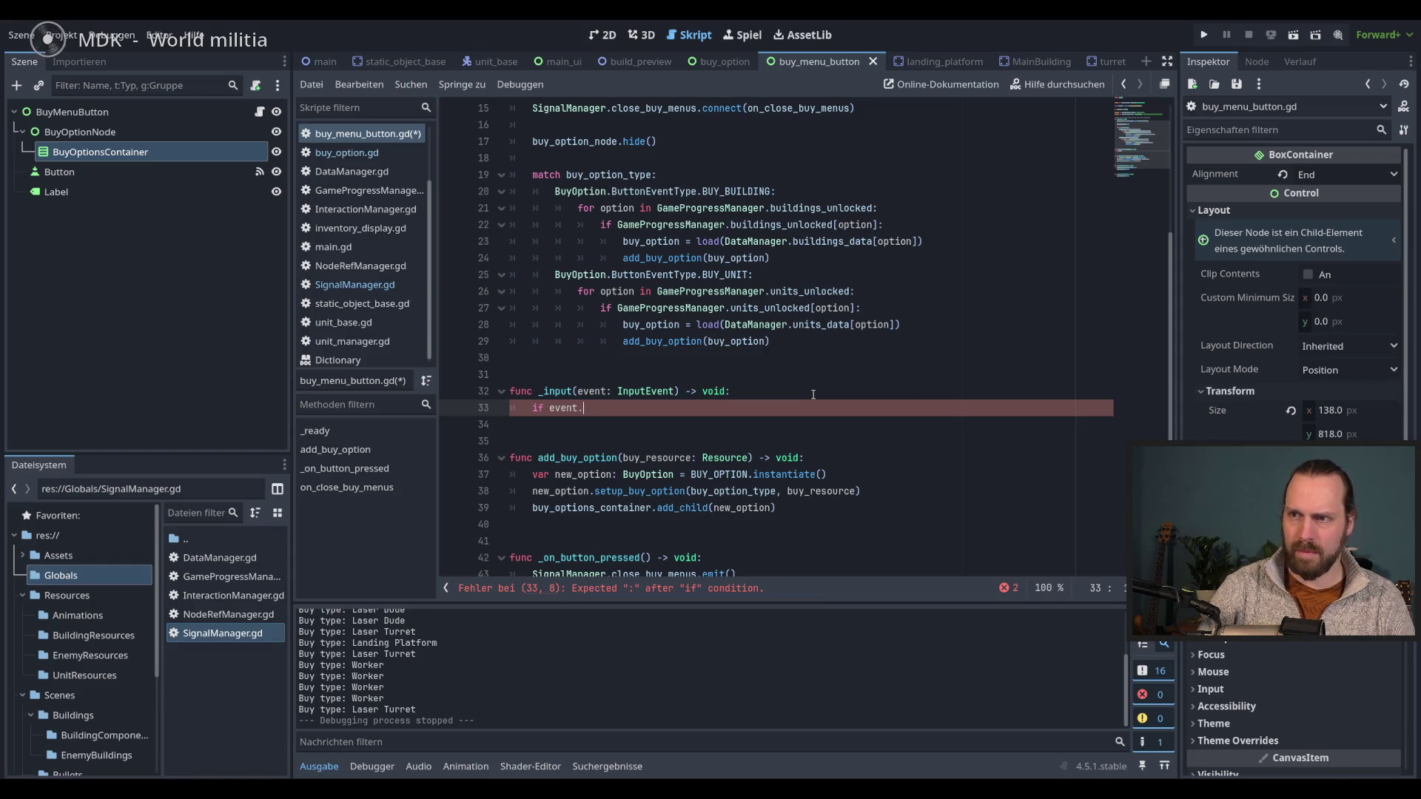
text(.is)
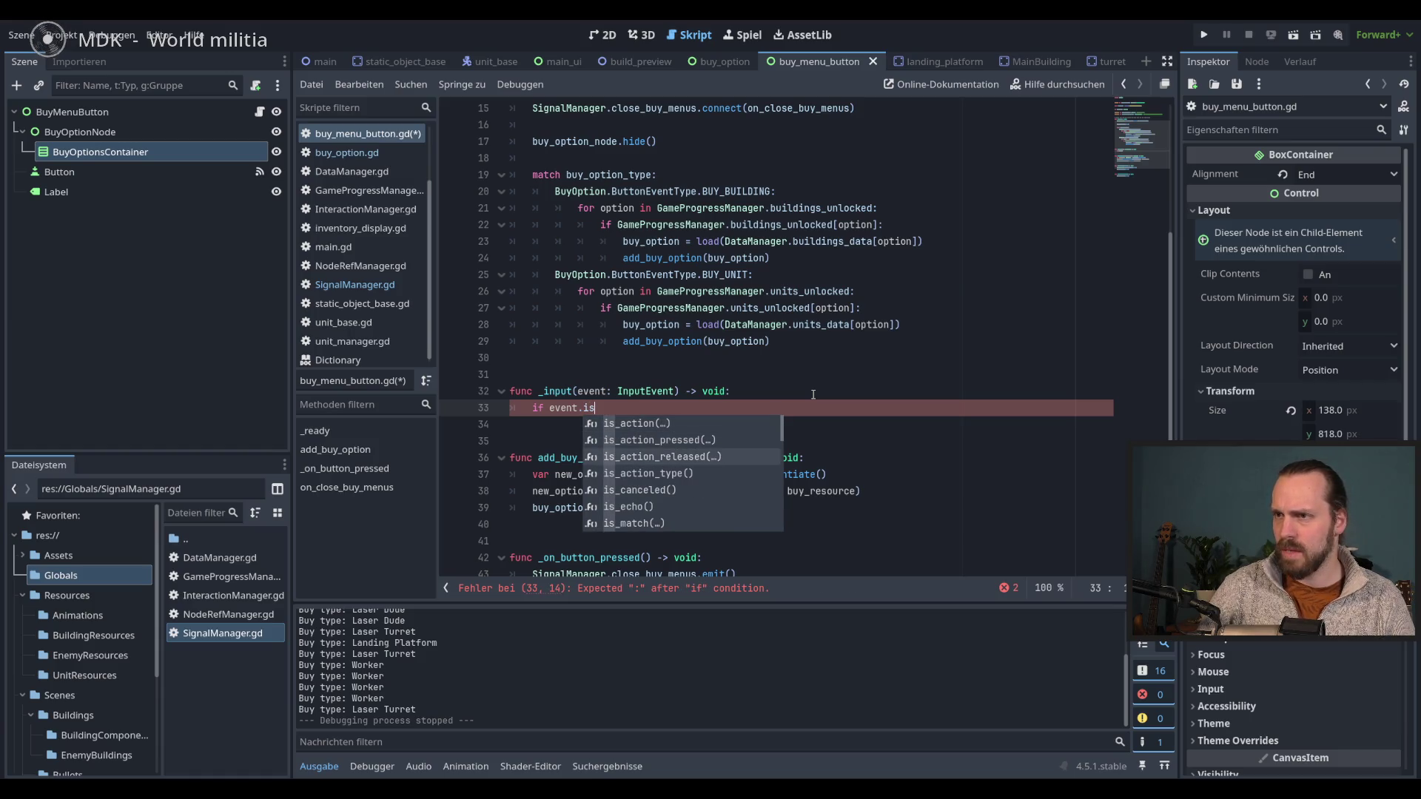
key(Up)
key(Return)
key(Down)
key(Down)
key(Down)
key(Return)
key(End)
text(:)
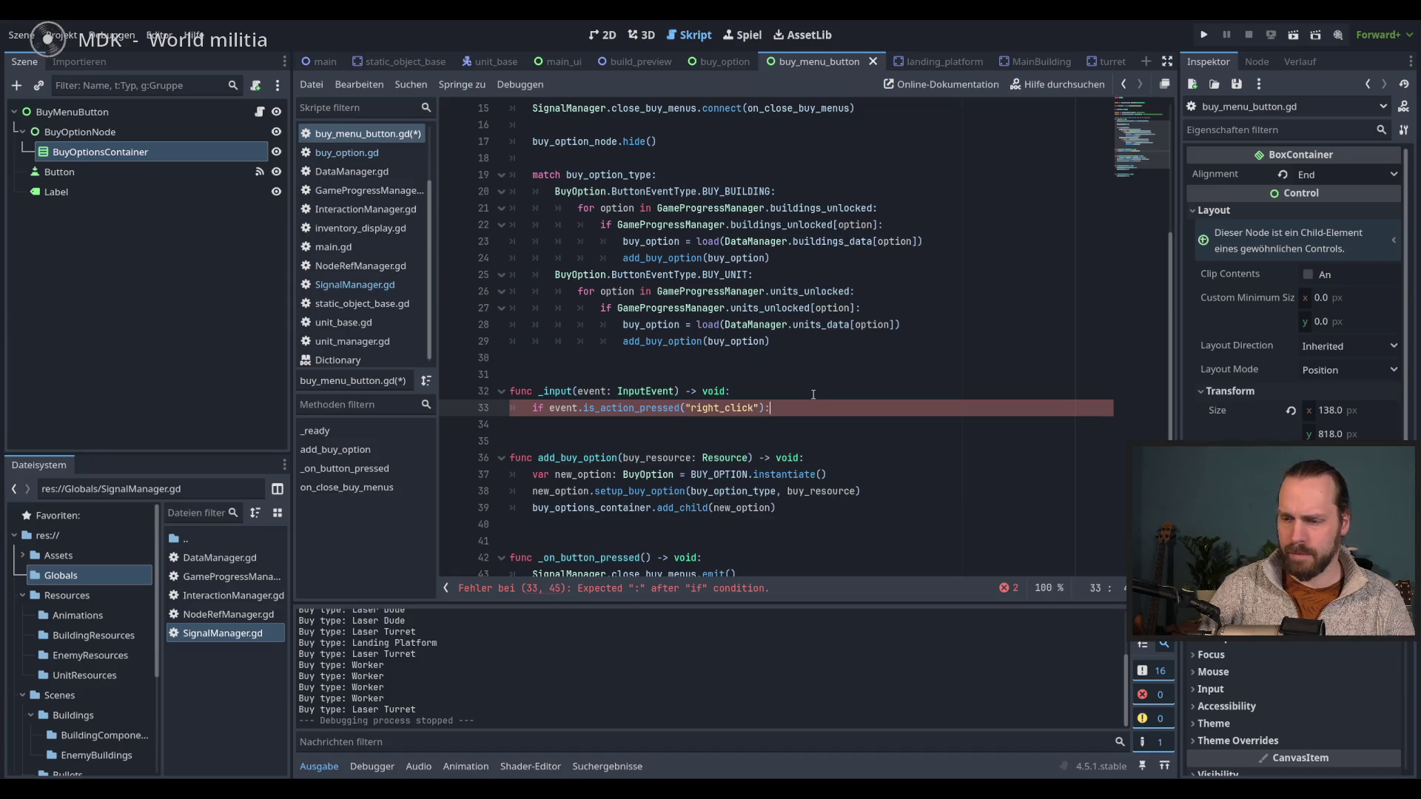
key(Return)
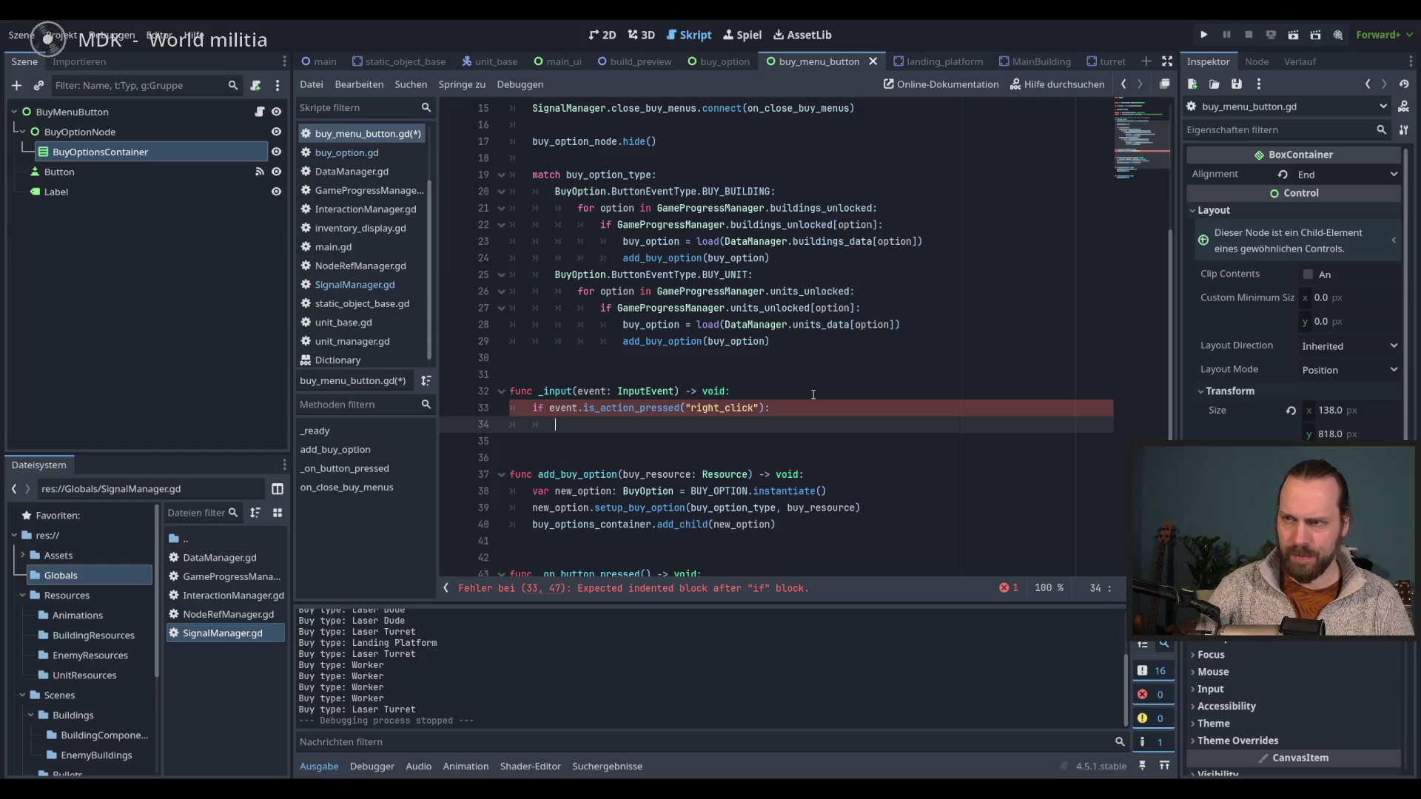
- Begin the if body with SignalManager, then select that word to replace it
text(Si)
key(Down)
key(Down)
key(Down)
key(Return)
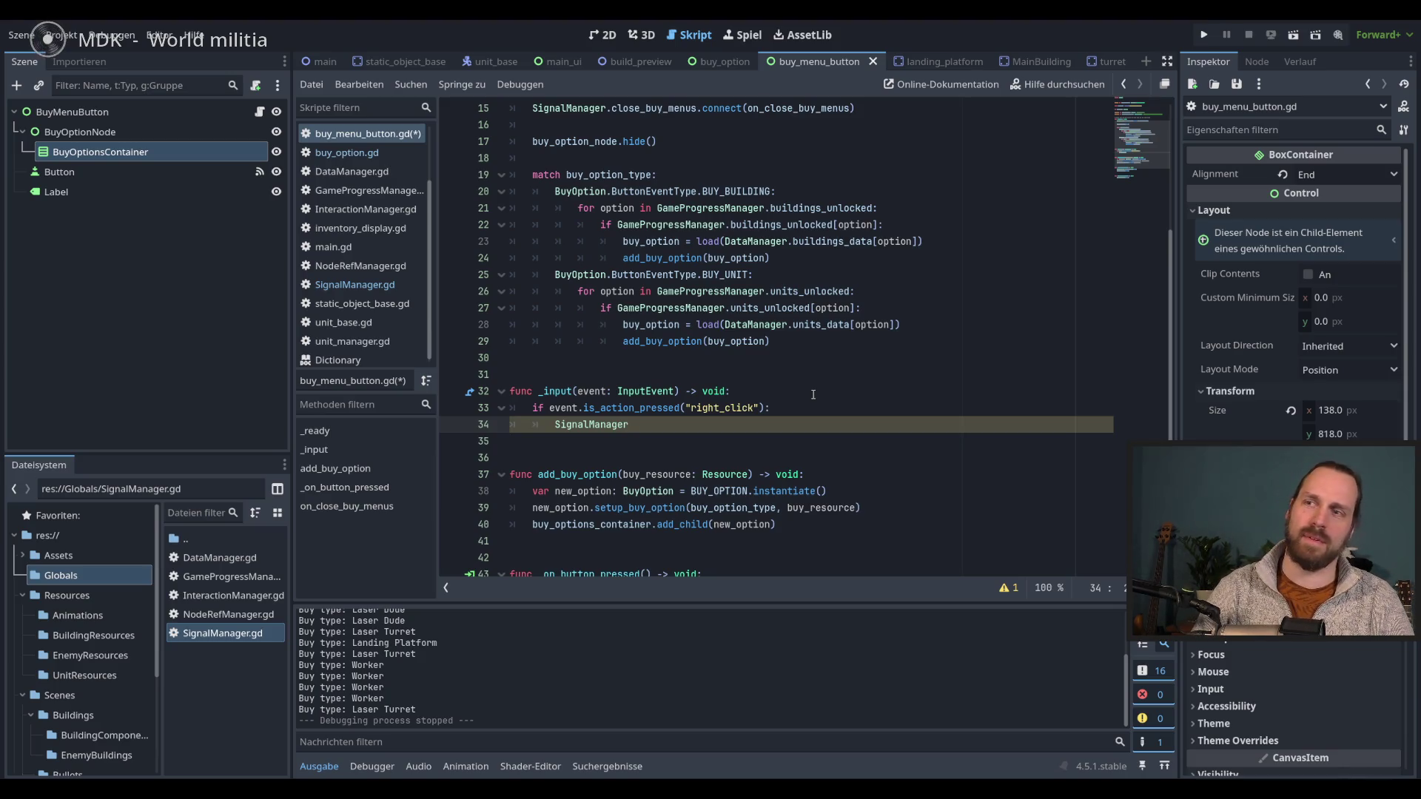
double_click(628, 427)
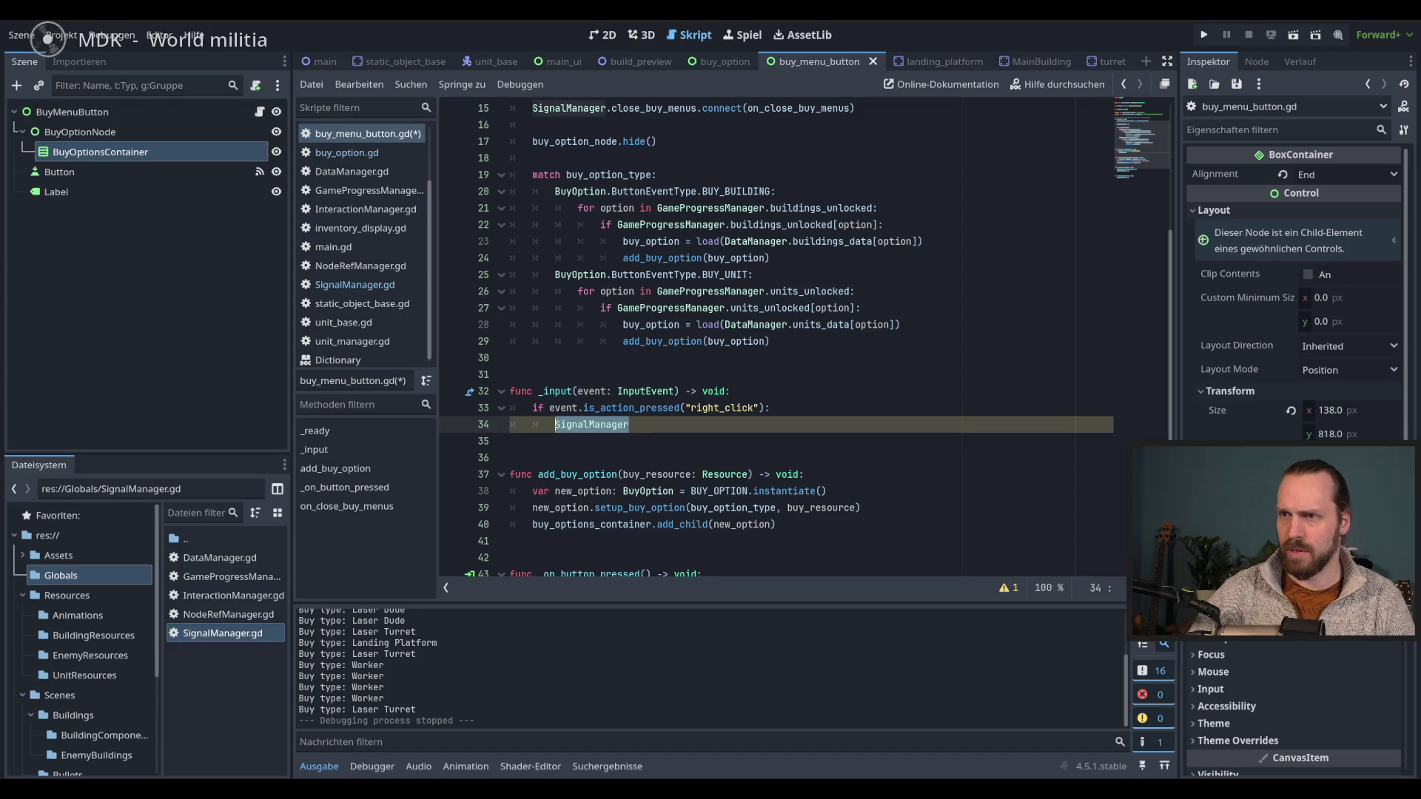
- Replace SignalManager with an on_close_buy_menus() call and save the script
scroll(684, 447, down, 3)
text(on_)
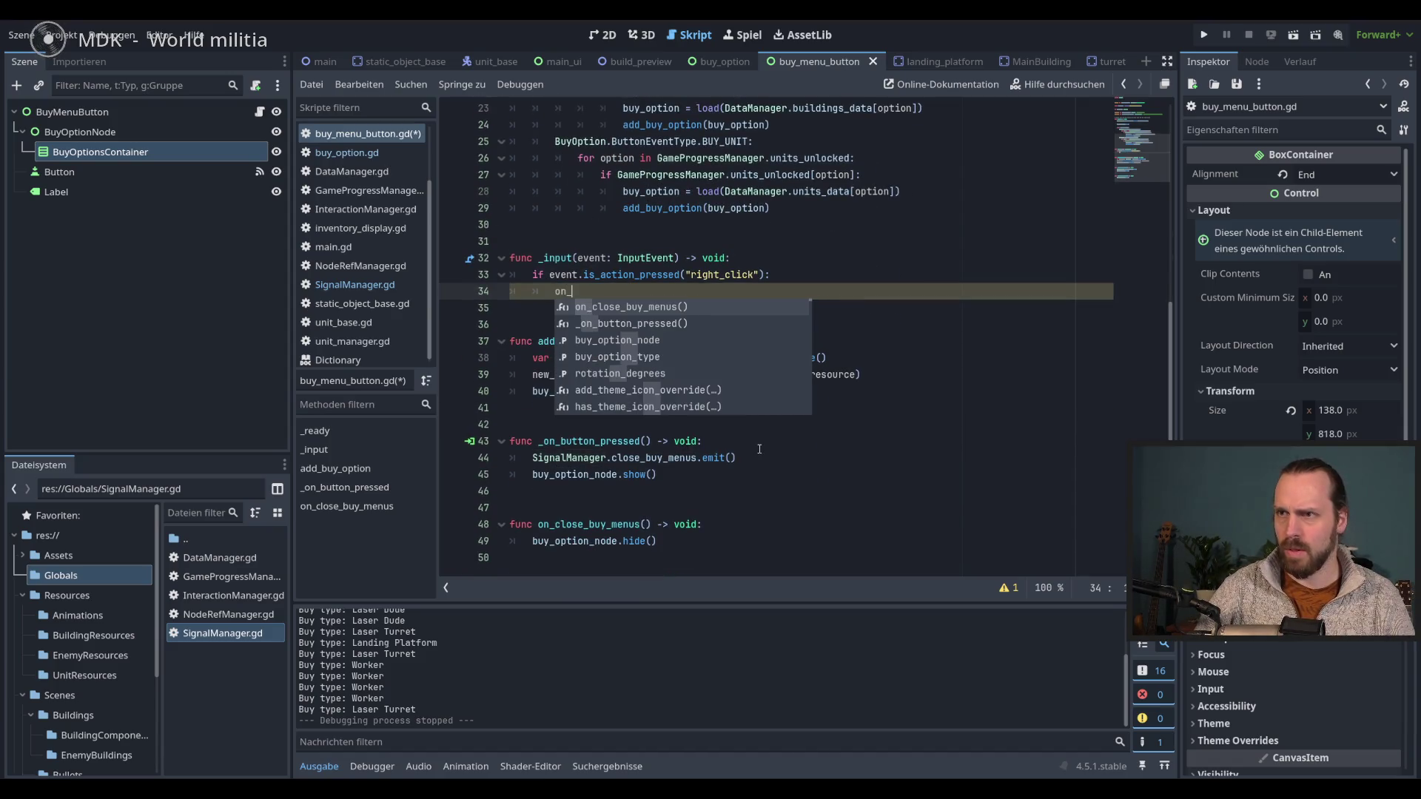
key(Return)
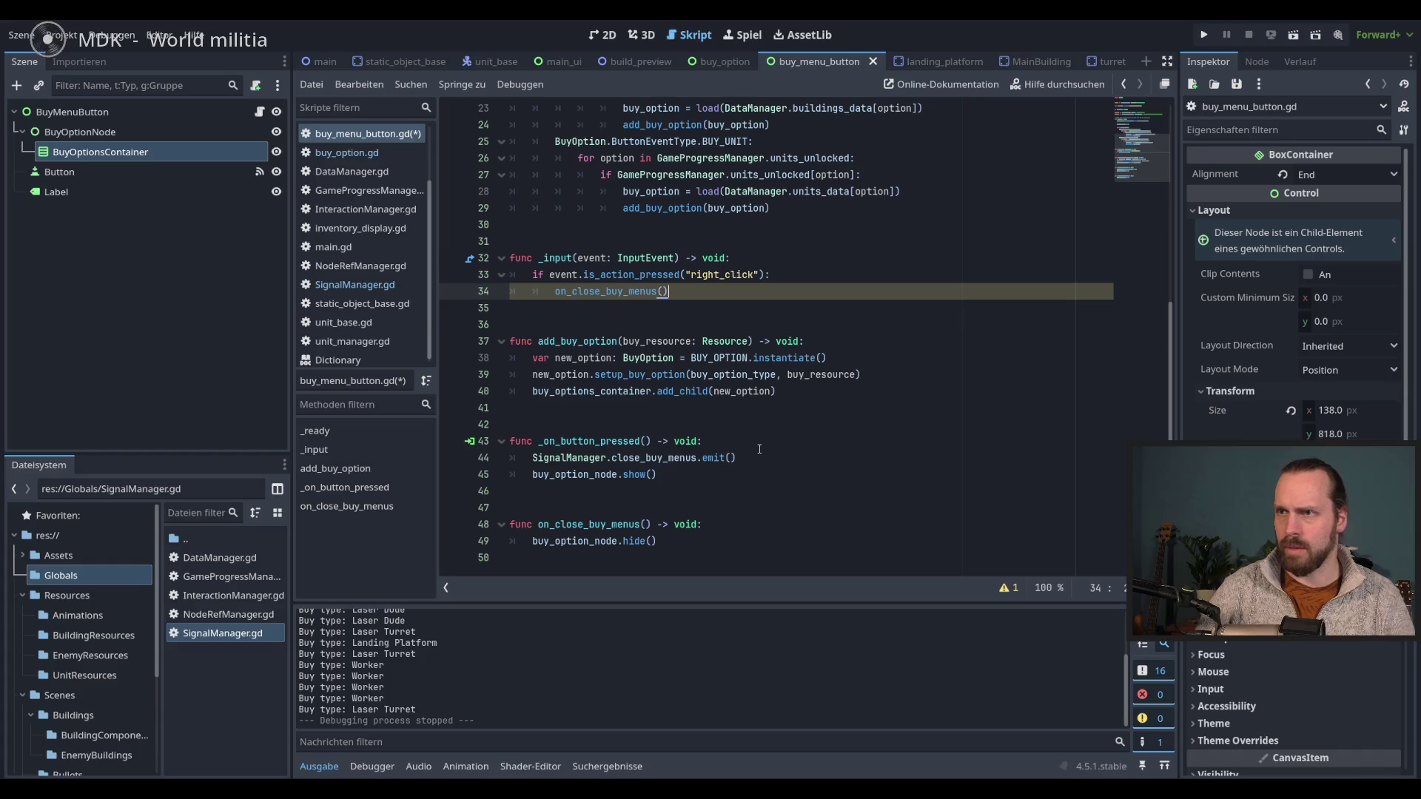
key(ctrl+s)
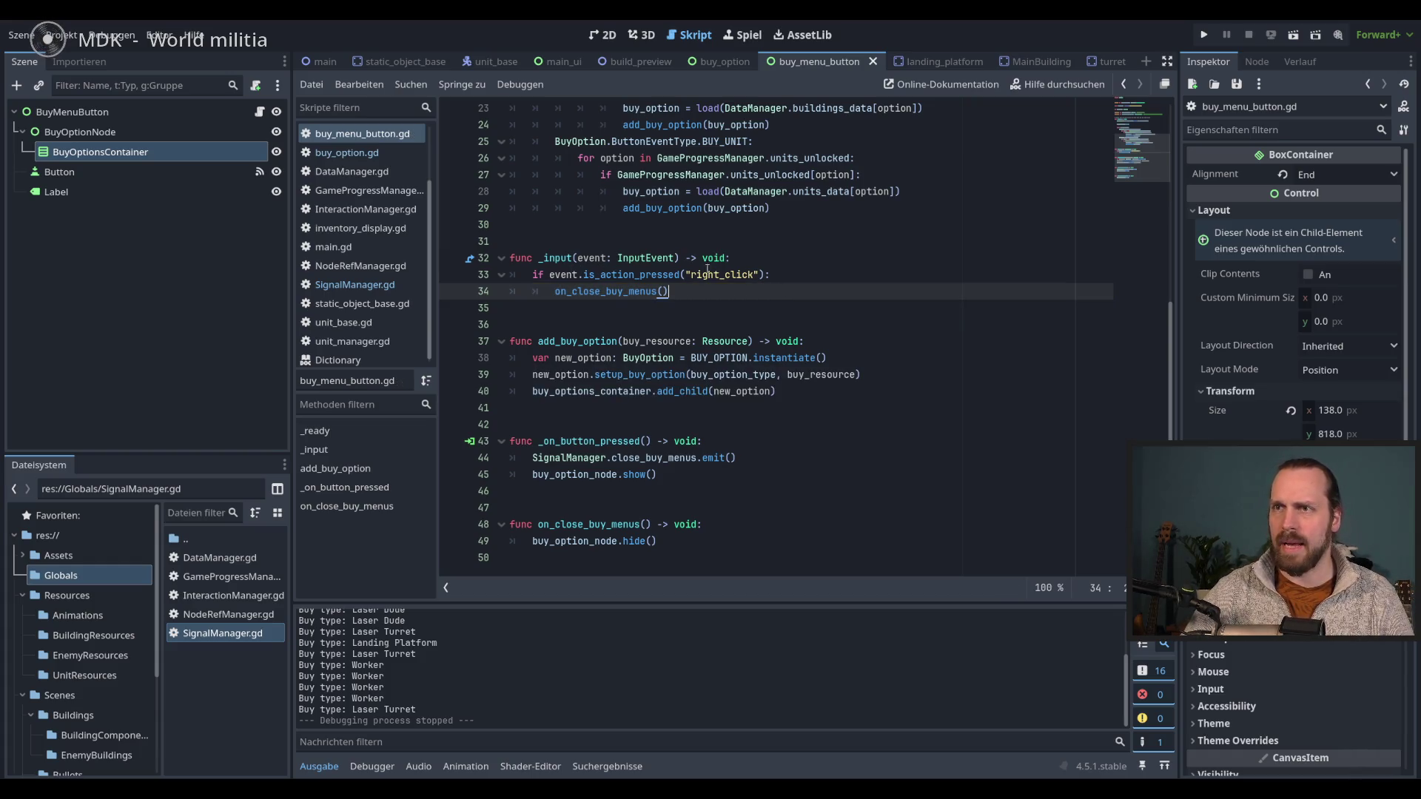
- Prefix the if condition with 'buy_option_node.visible and', save, and run the game with F5
click(551, 274)
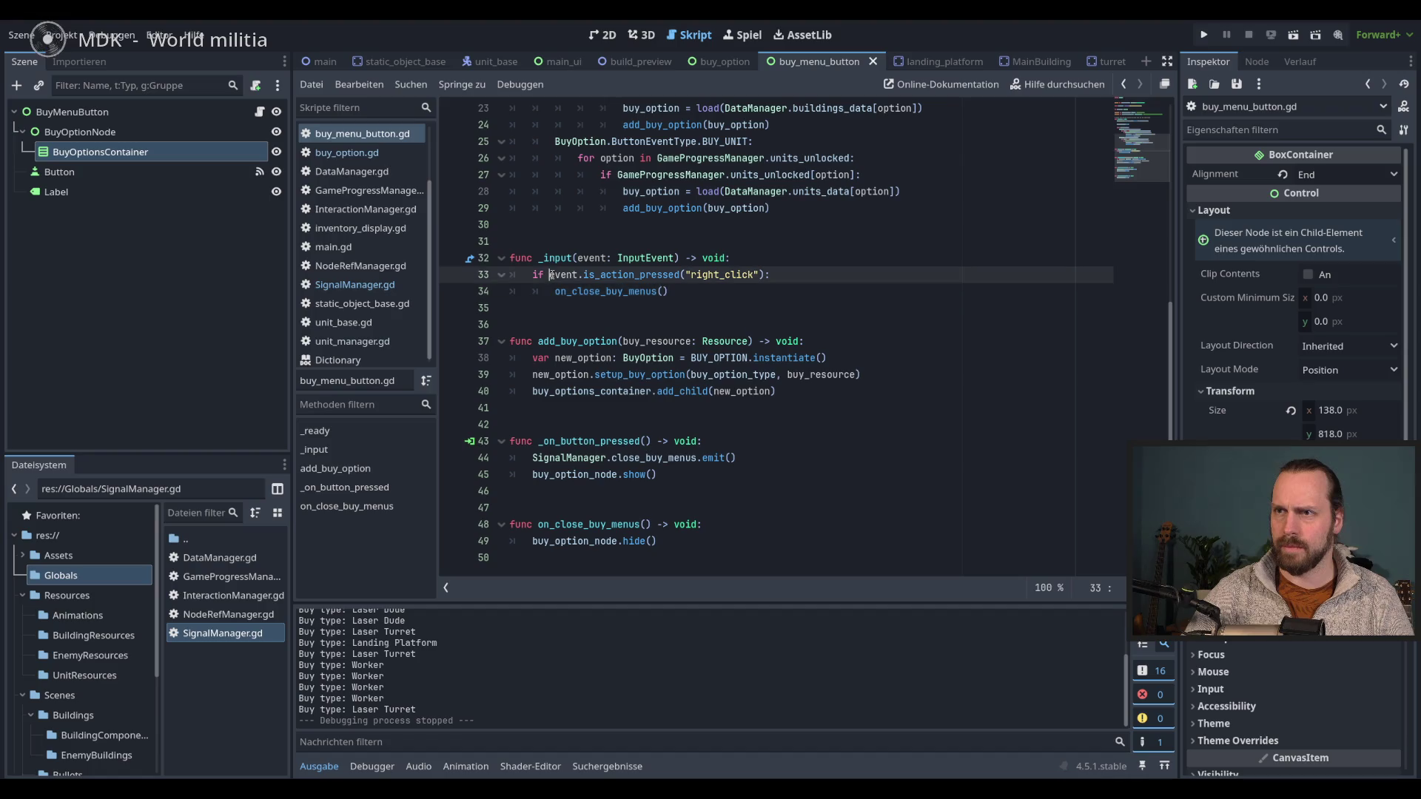
text(buy)
double_click(622, 323)
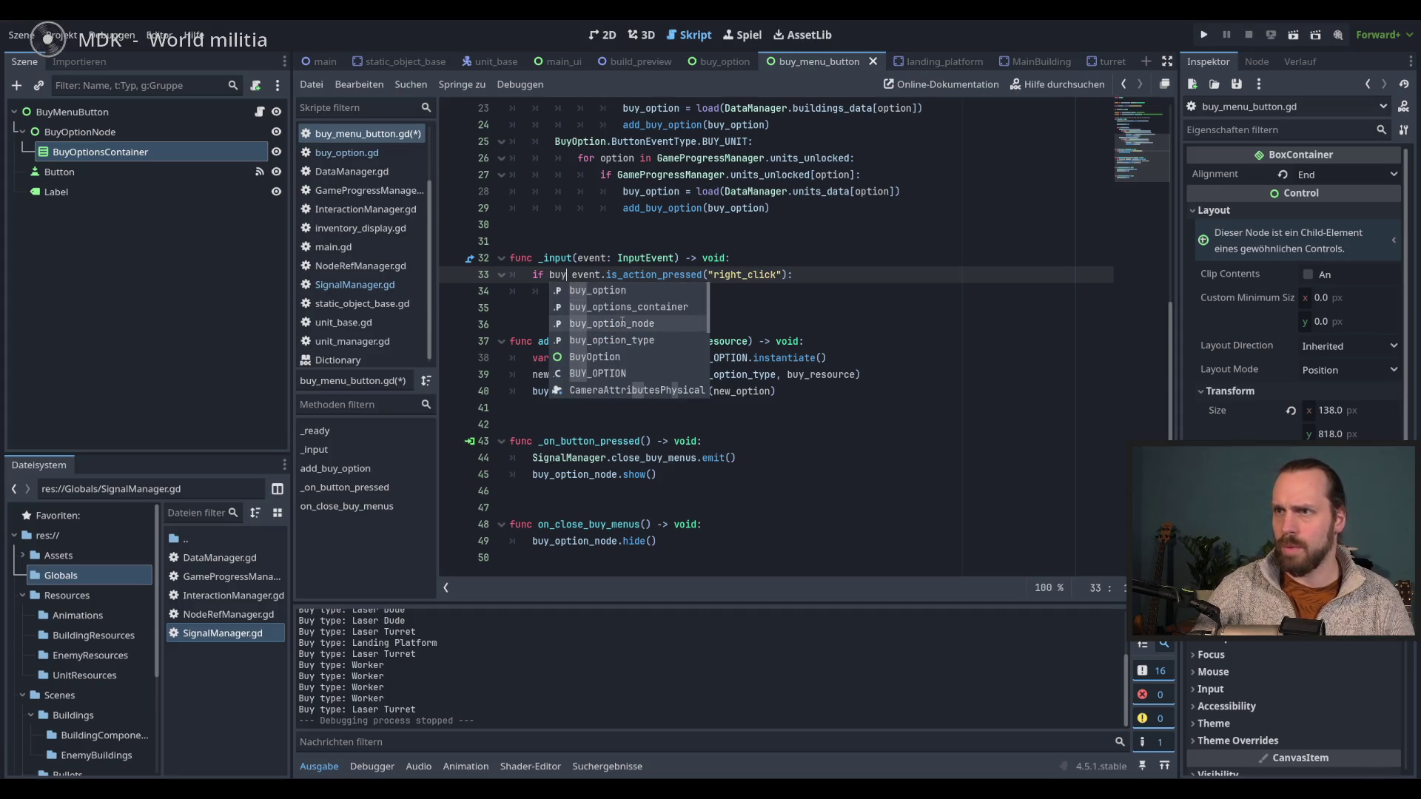
text(.is)
key(BackSpace)
key(BackSpace)
text(visible)
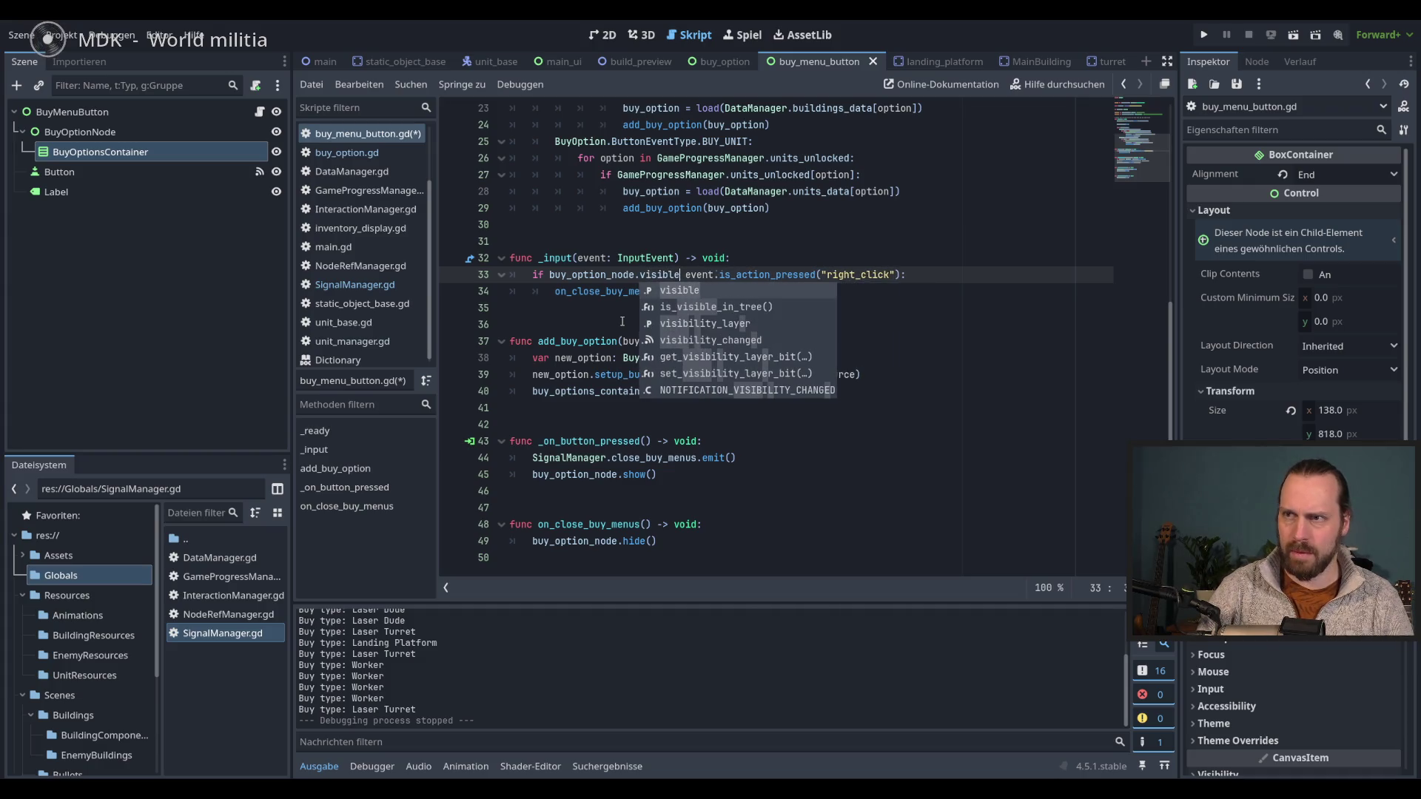
text( and)
key(End)
key(ctrl+s)
key(F5)
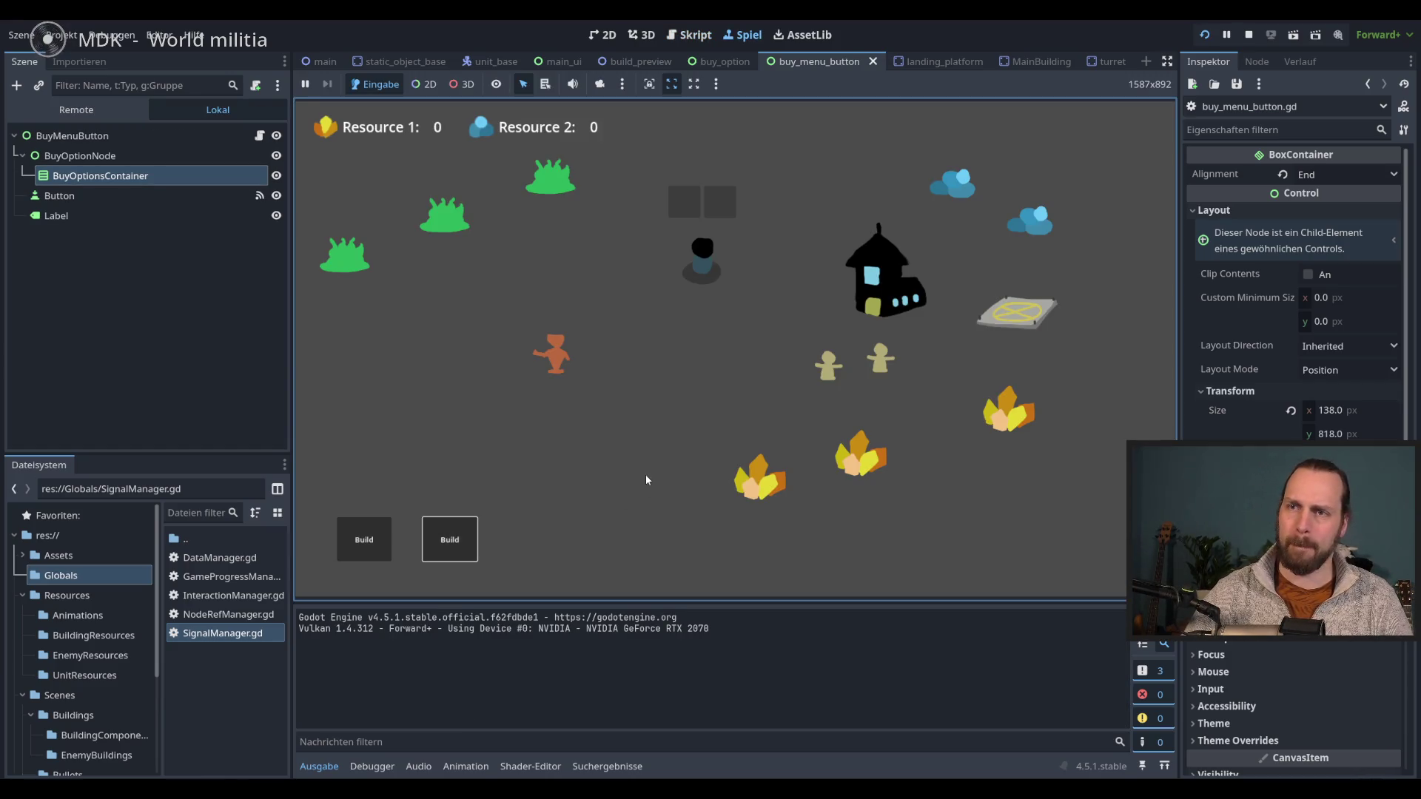
- In the running game, toggle the building buy menu and place a Main Building, then stop
click(363, 540)
click(364, 540)
click(364, 540)
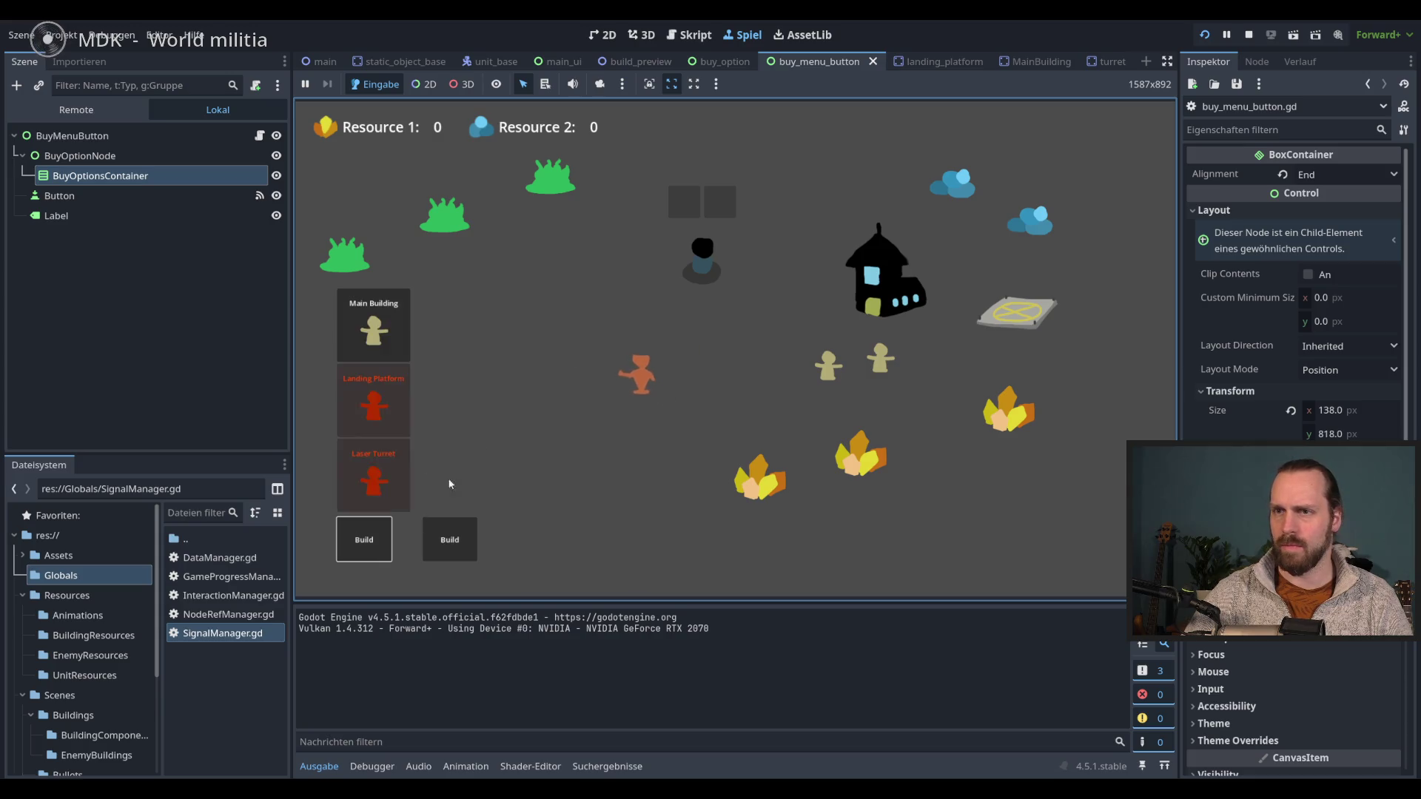
click(374, 326)
click(599, 453)
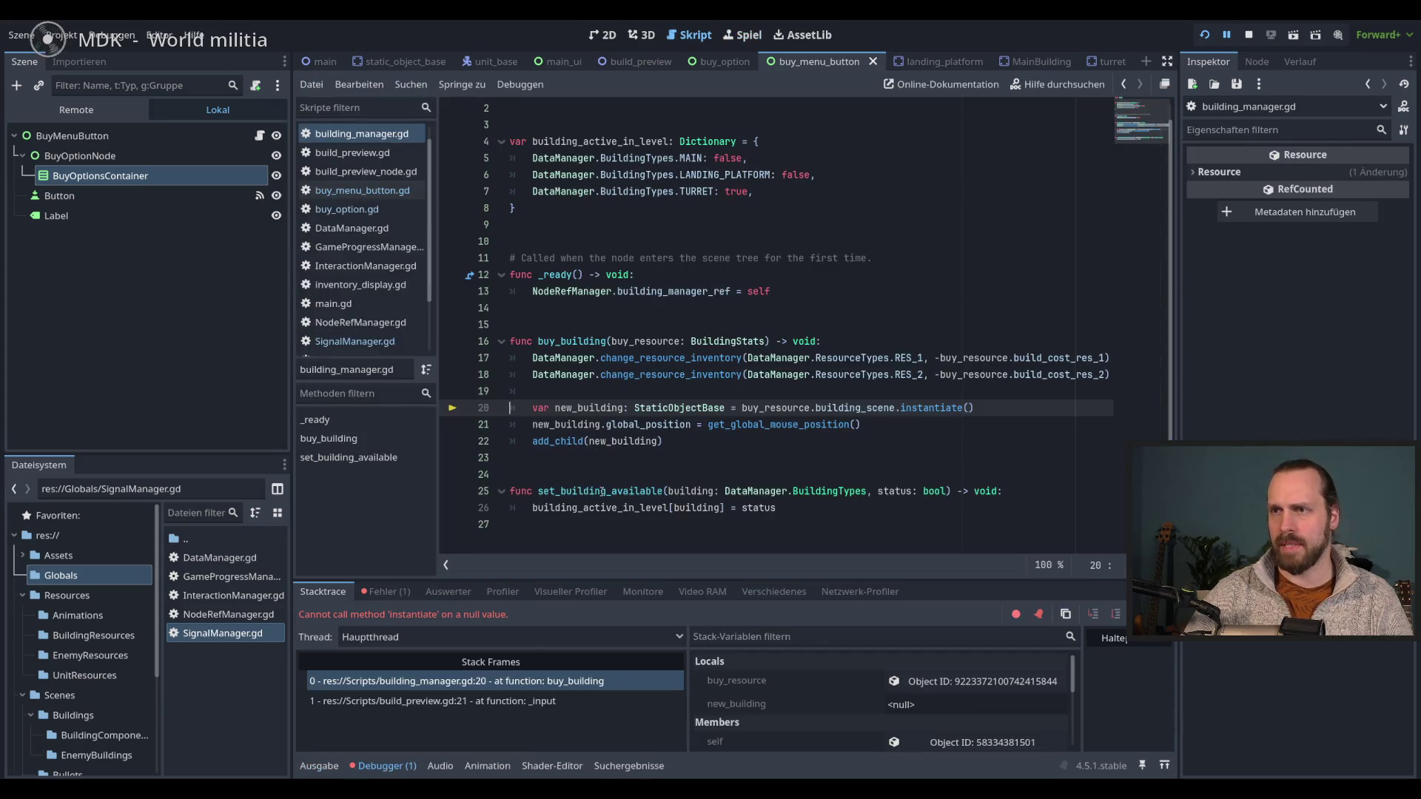
key(F8)
- Inspect the failing line 26 in building_manager.gd, SignalManager's signal declarations and the buy_menu_button script
click(800, 453)
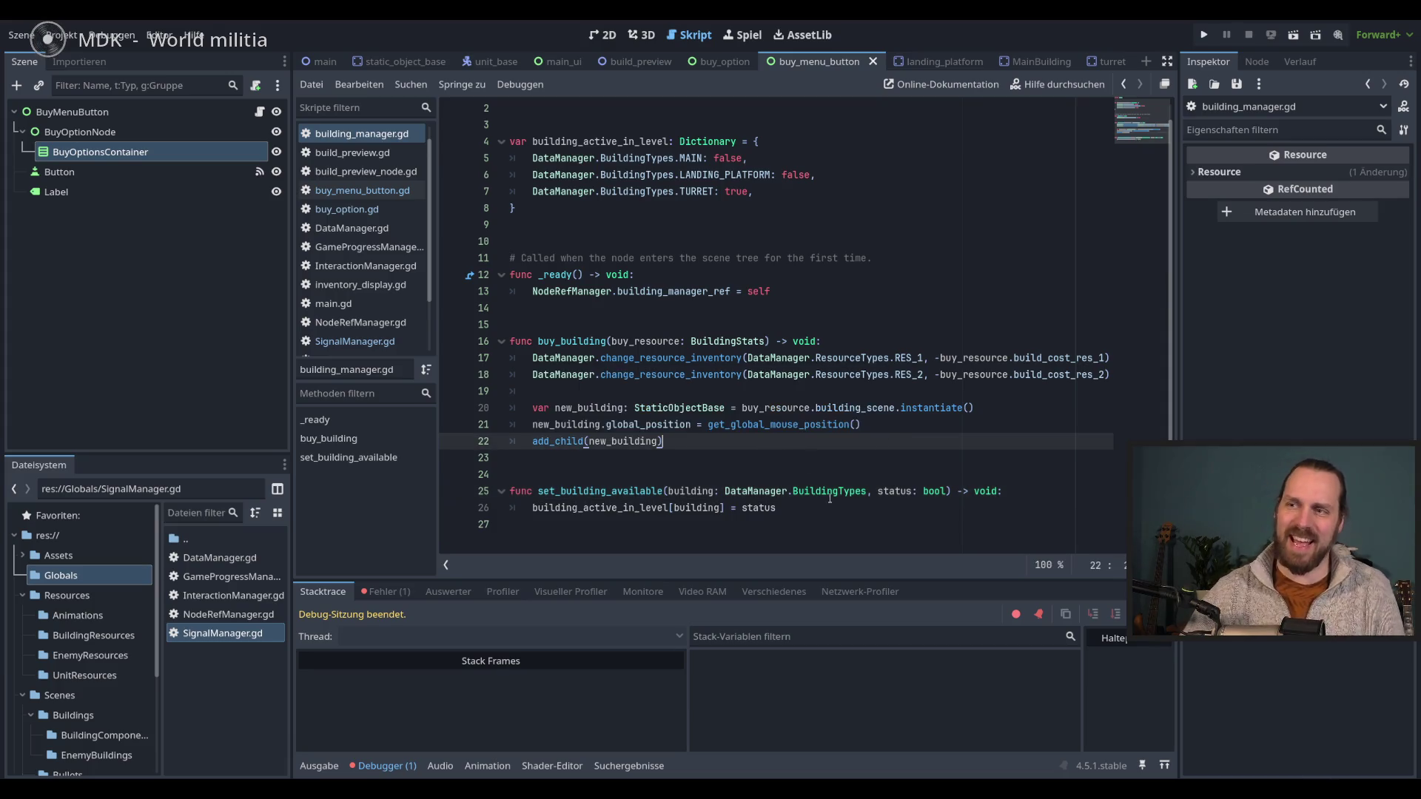
click(859, 508)
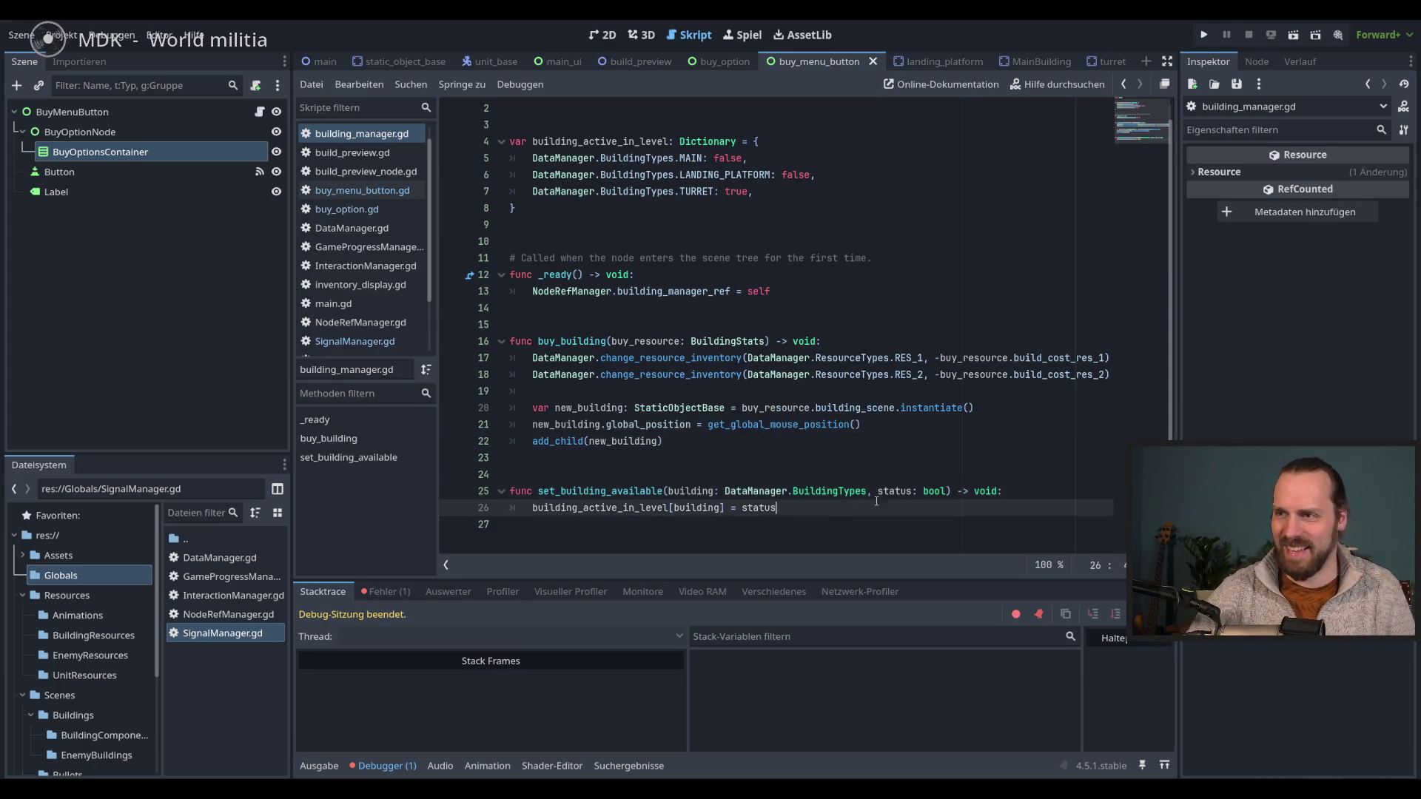
click(351, 209)
click(356, 341)
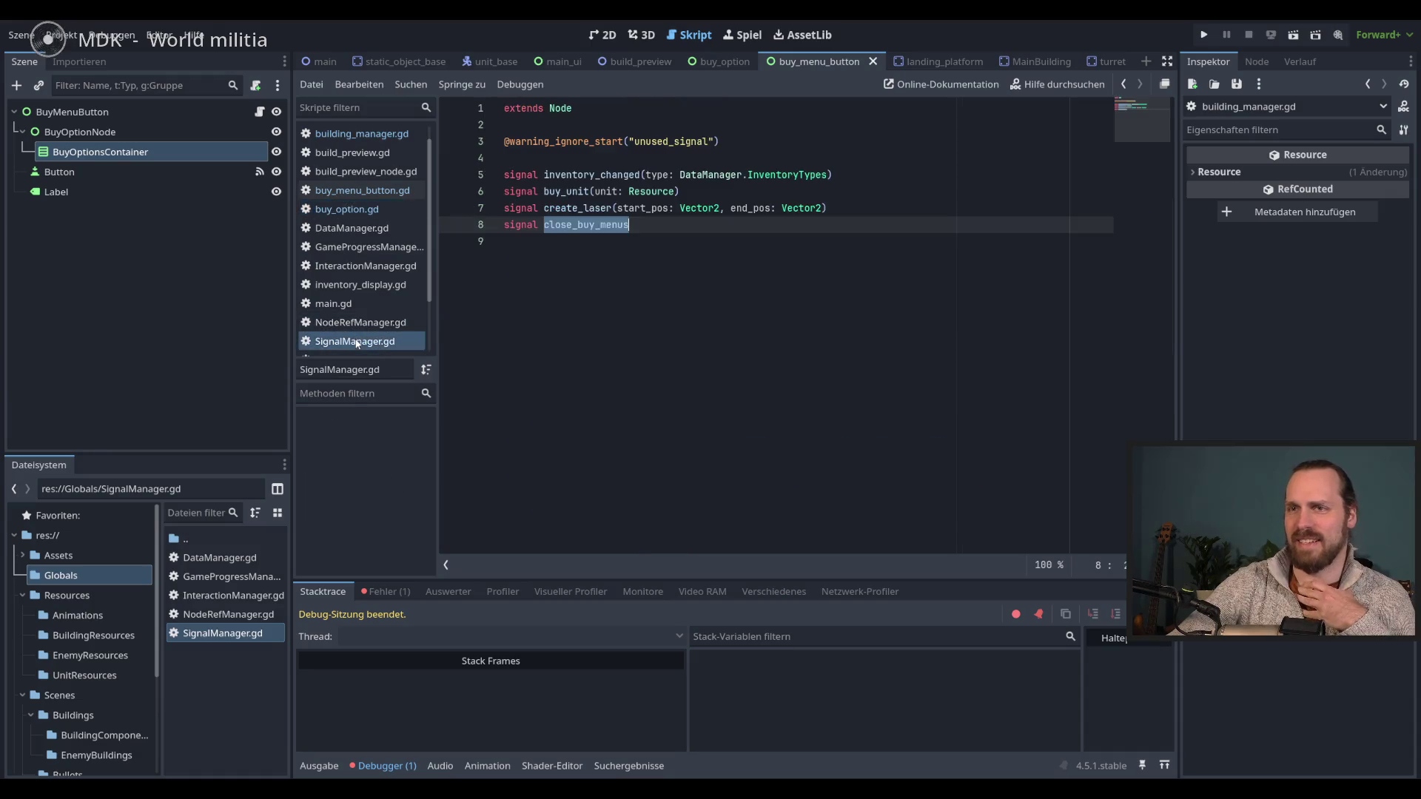
click(346, 210)
click(348, 191)
click(355, 134)
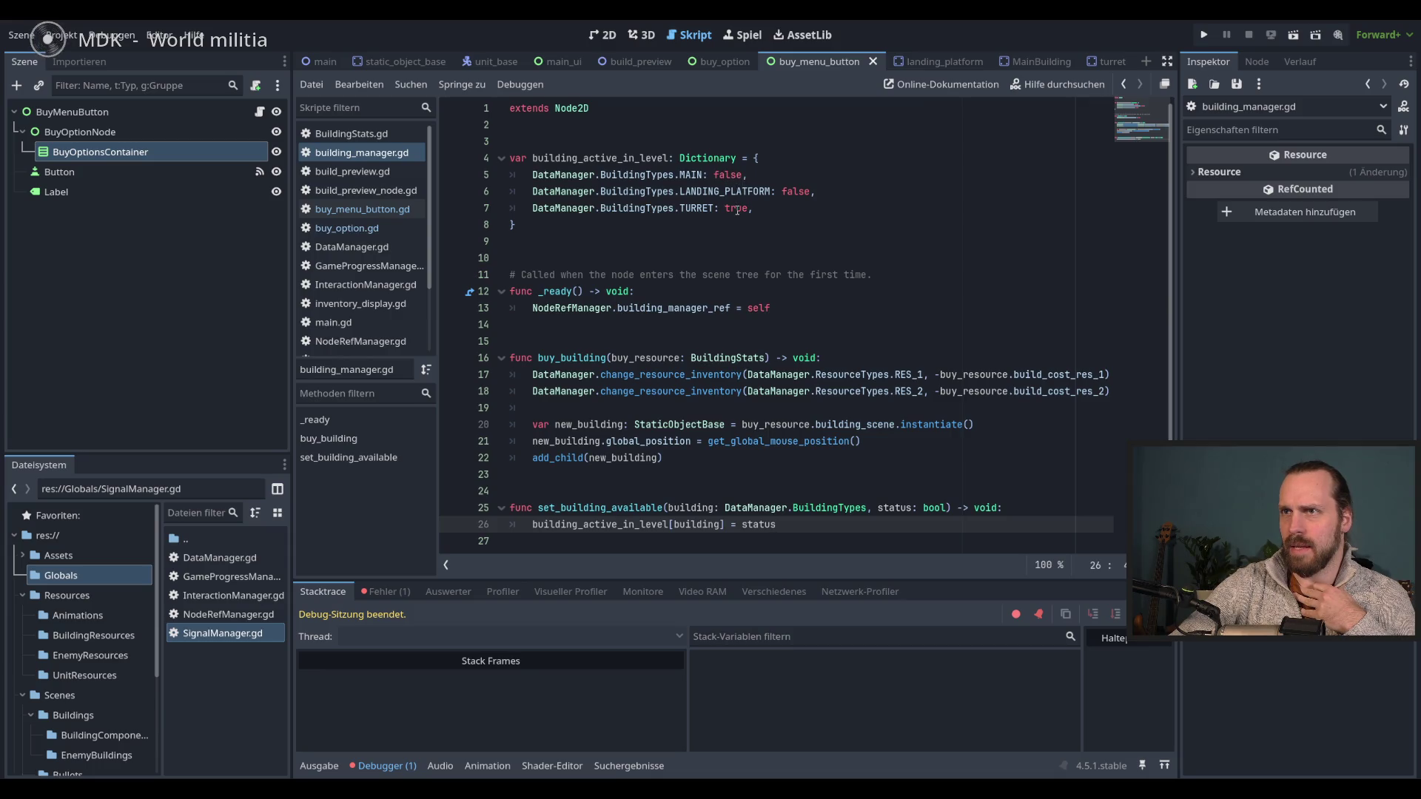
- Search all files for building_active_in_level and jump to its line 26 usage
double_click(592, 158)
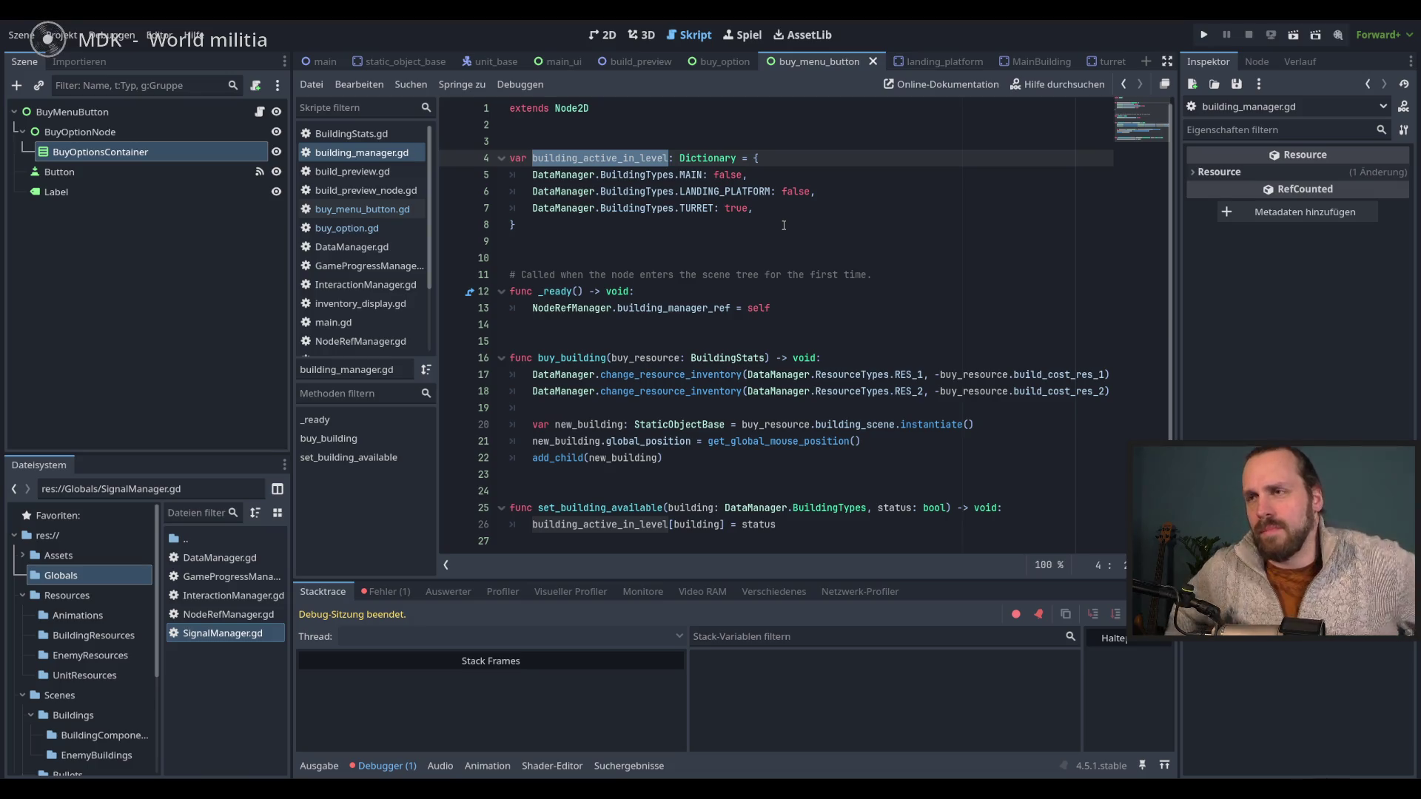
click(703, 191)
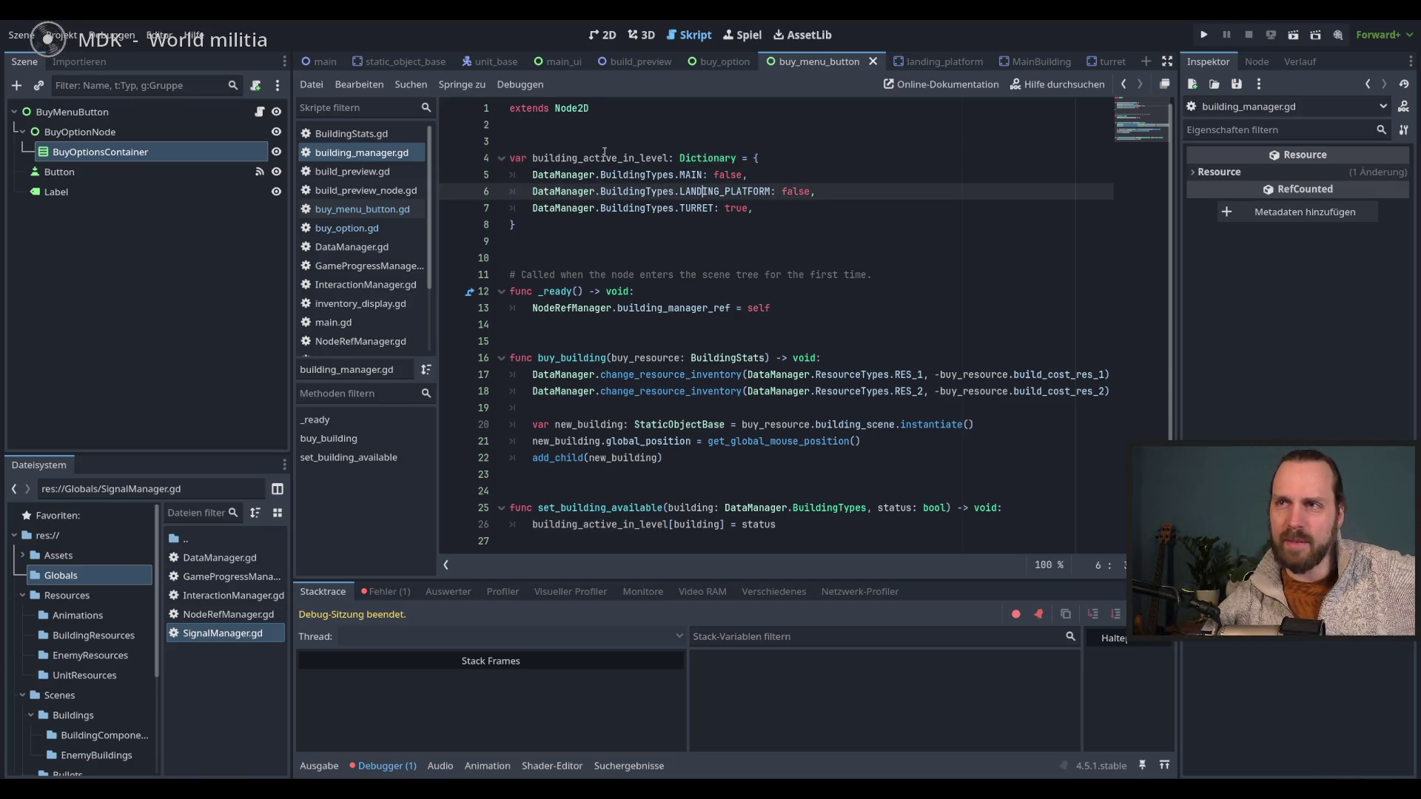
double_click(603, 153)
key(ctrl+shift+f)
click(709, 477)
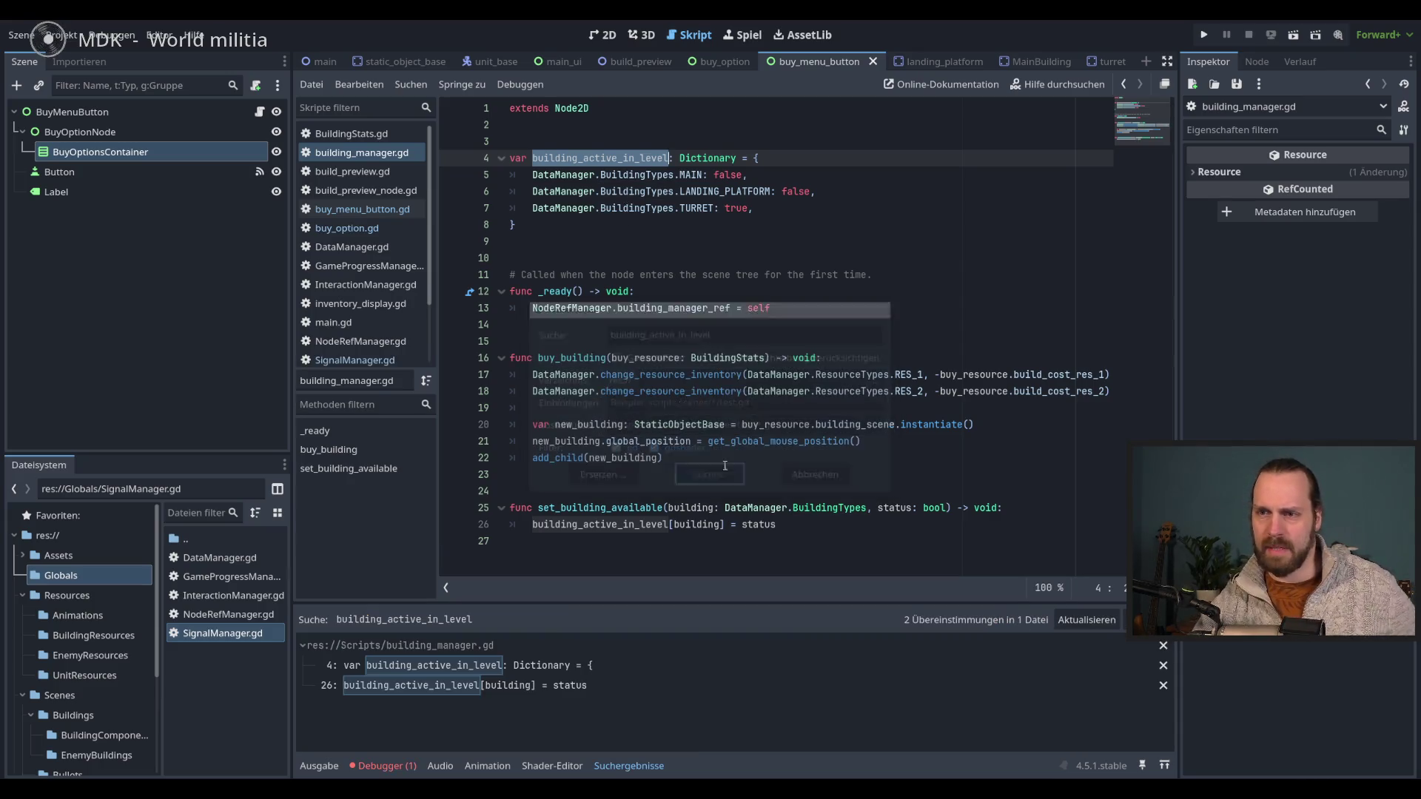
click(568, 686)
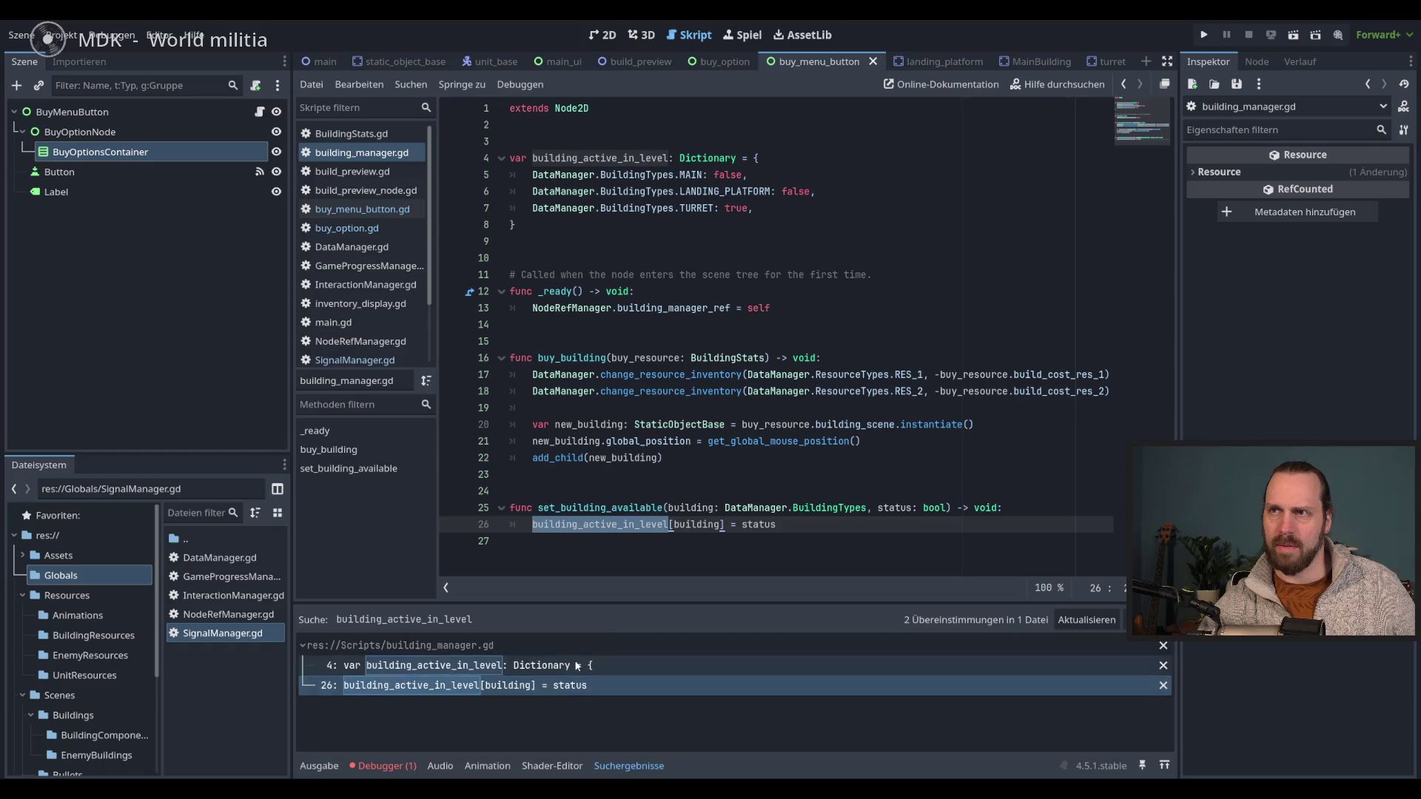
- Check the null-value error and stack trace in the debugger, then run and stop the project
click(382, 766)
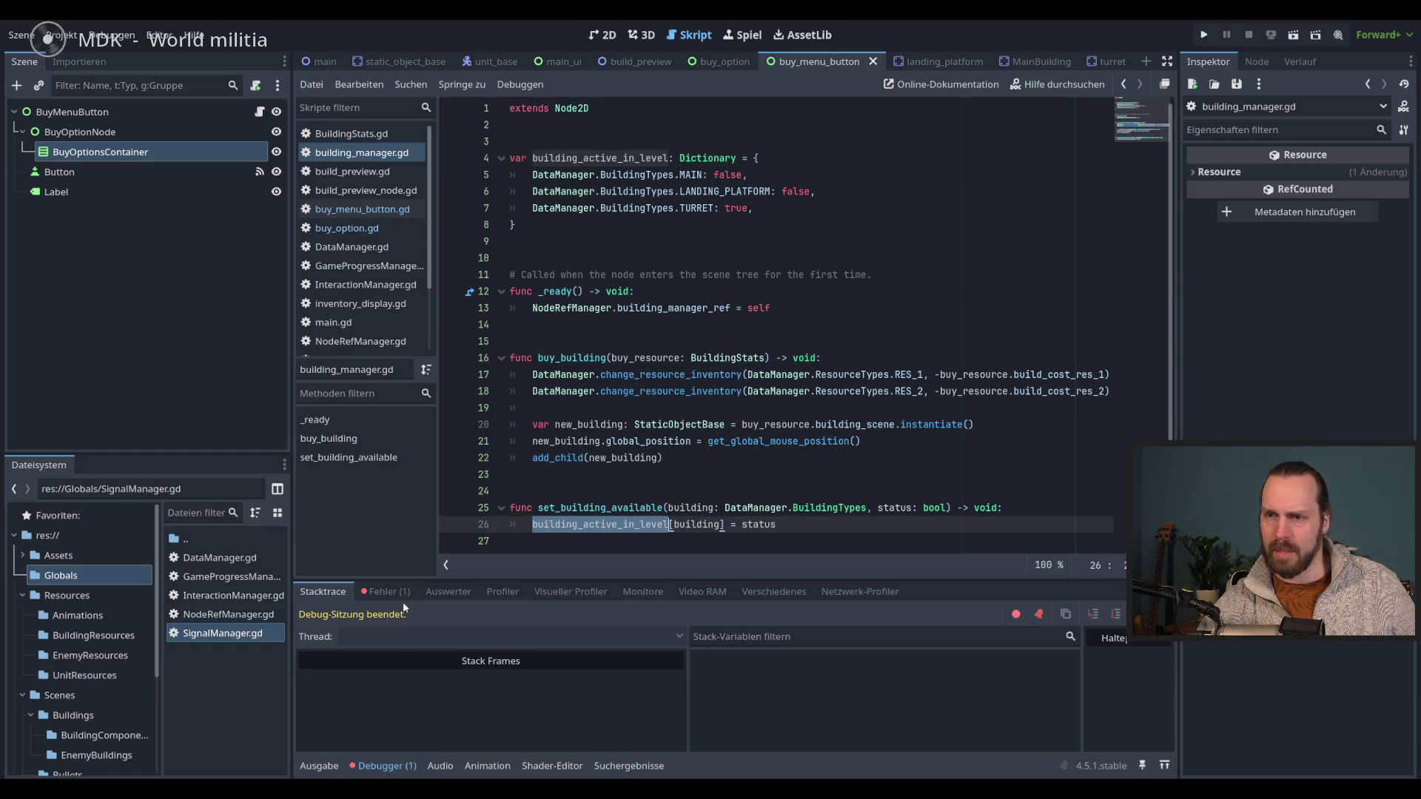
click(375, 593)
click(340, 592)
click(319, 766)
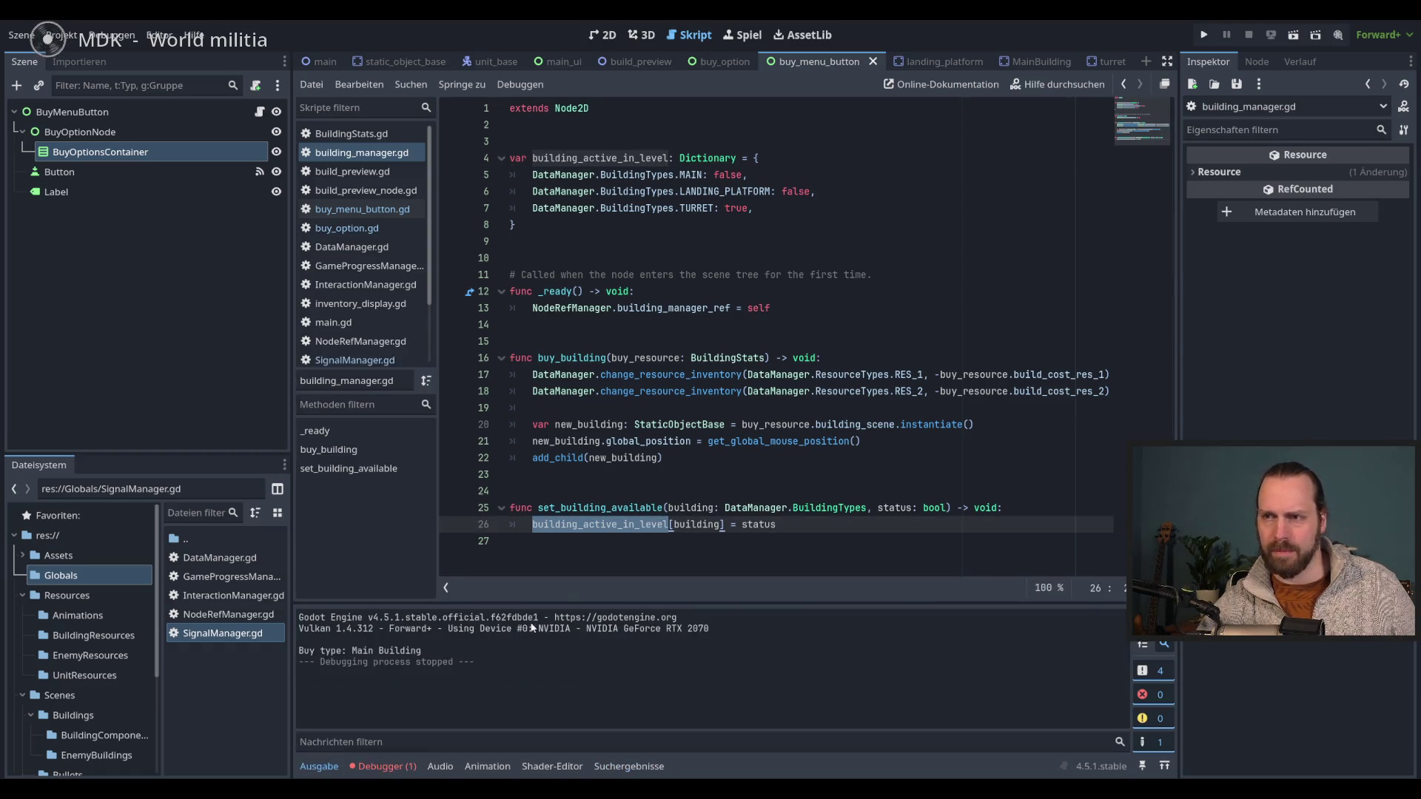
click(777, 459)
click(780, 508)
key(F5)
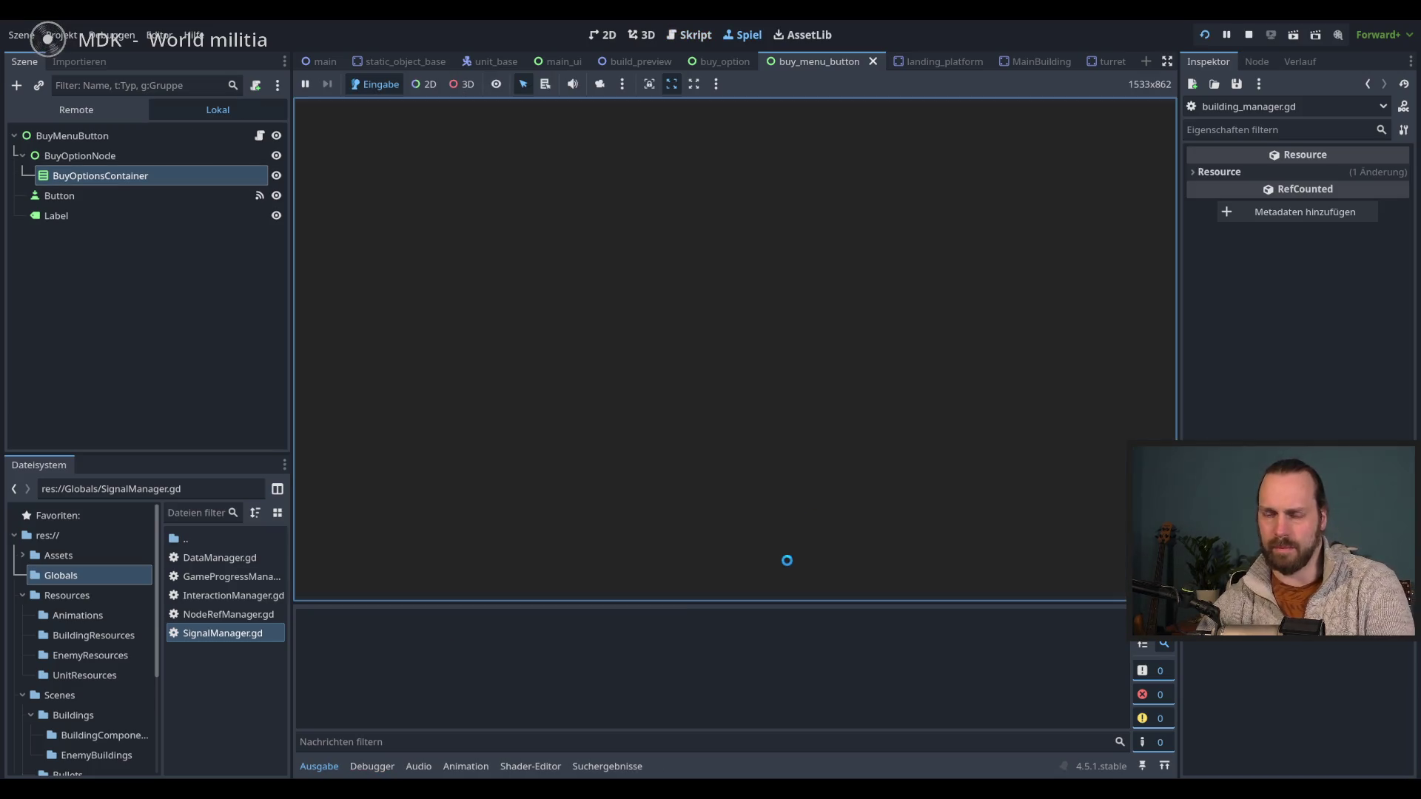
key(F8)
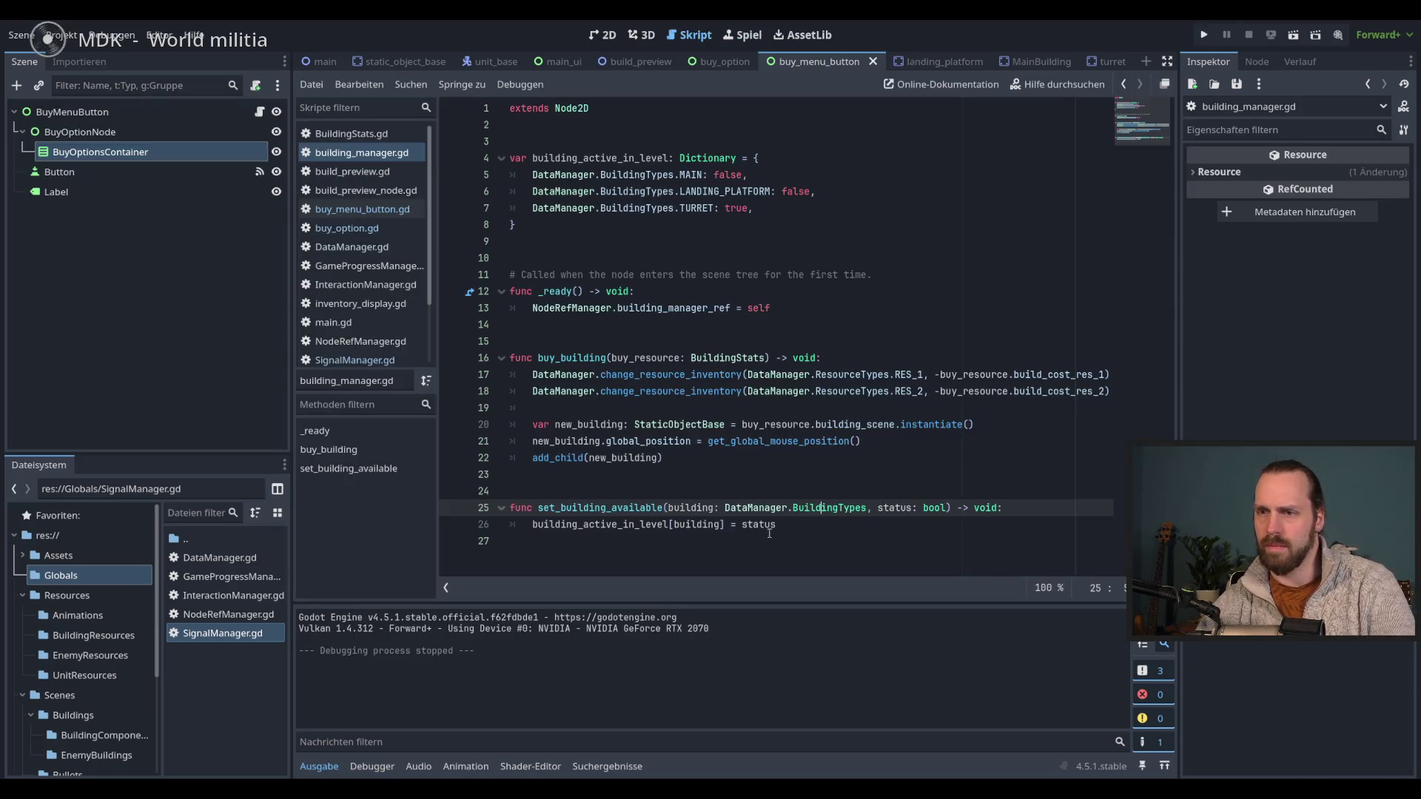
- Review building_active_in_level's MAIN, LANDING_PLATFORM and TURRET entries, then run the game
double_click(594, 157)
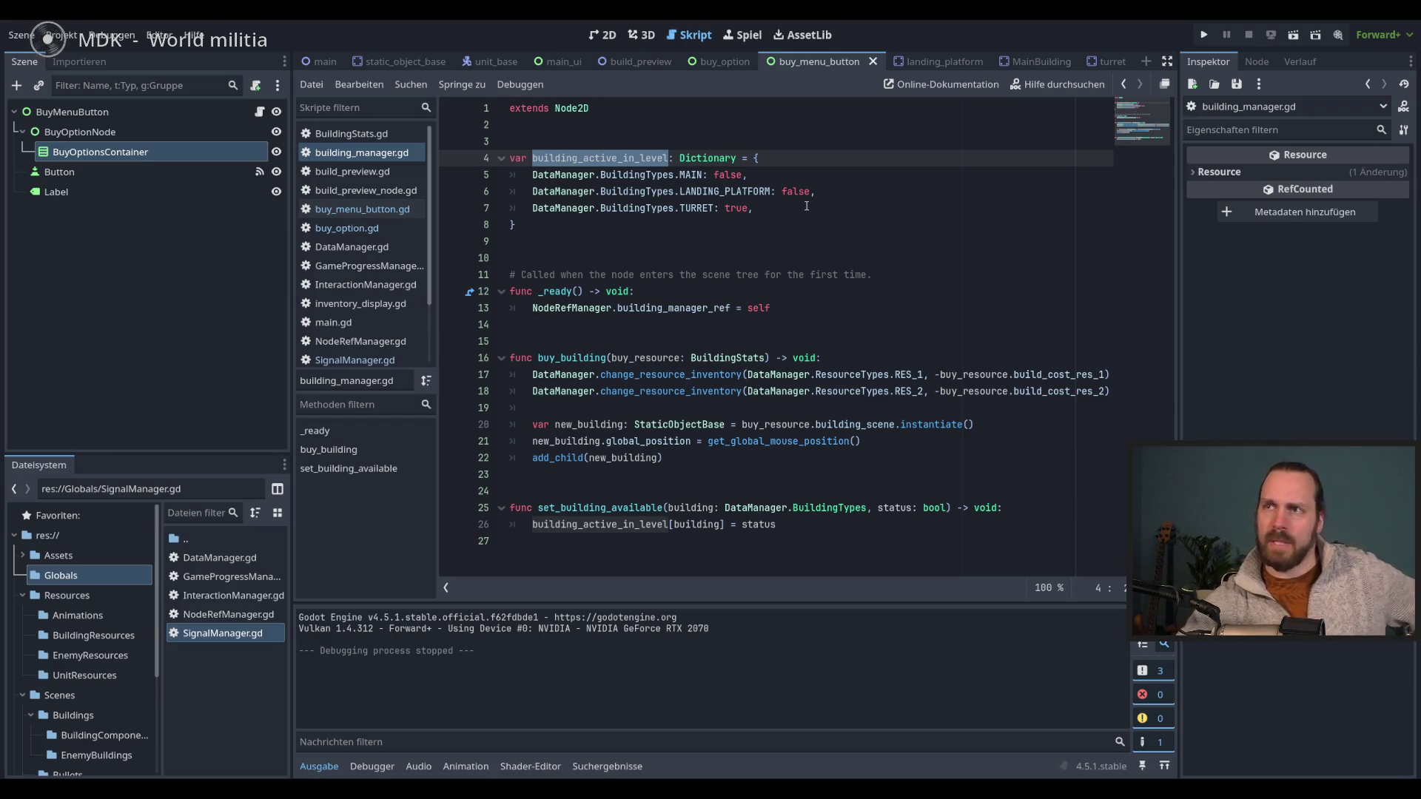
click(842, 196)
click(854, 216)
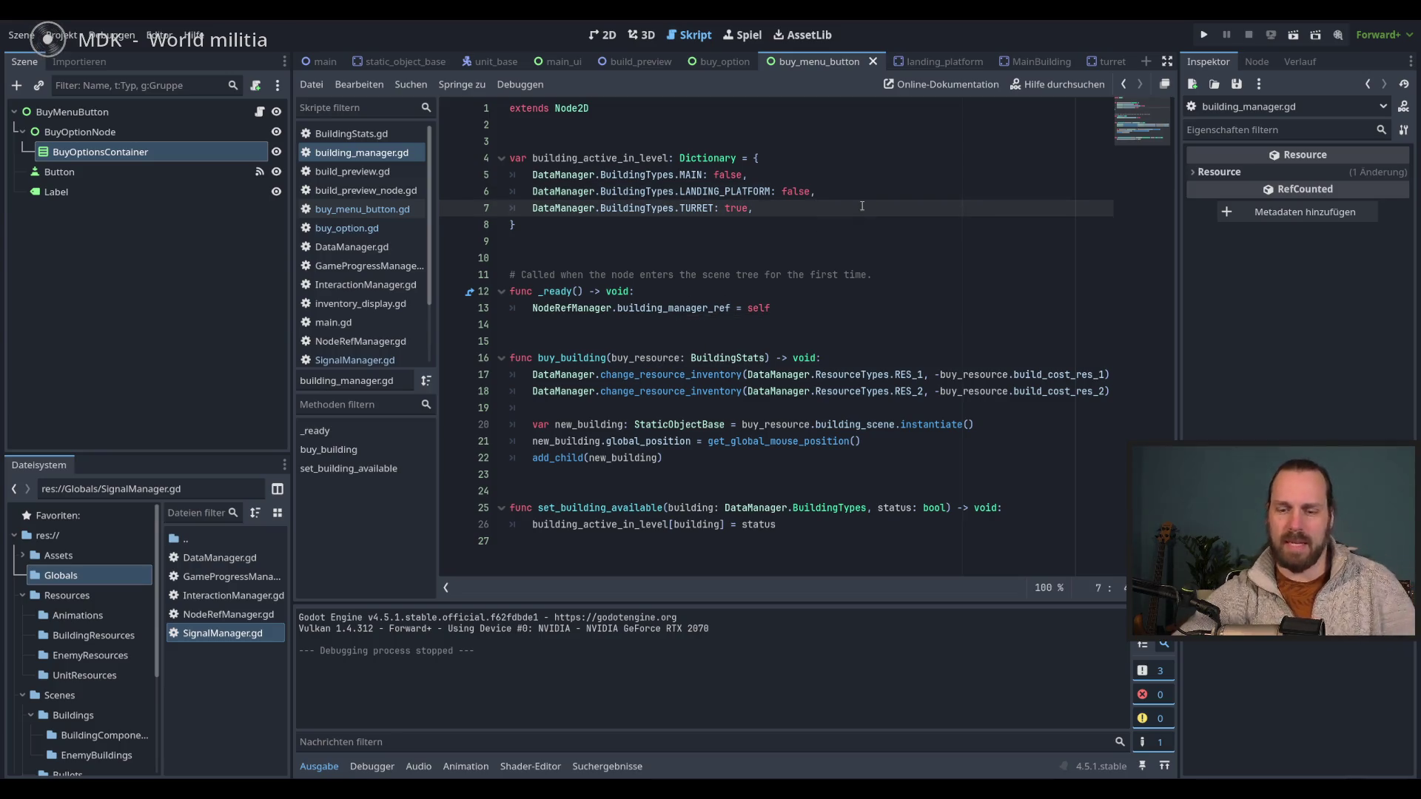
key(F5)
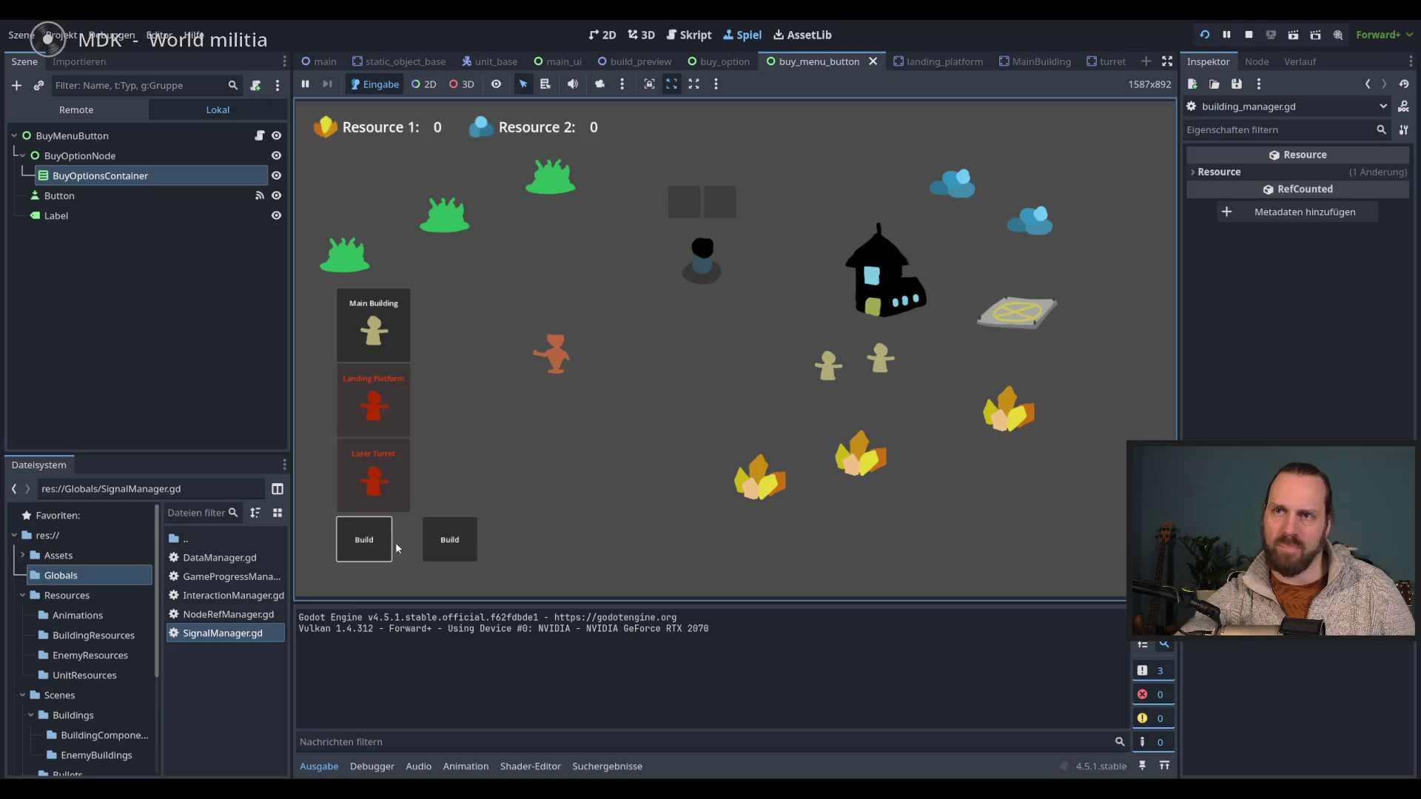
- Open the Worker and Laser Dude menu, then buy and place a Landing Platform
click(475, 550)
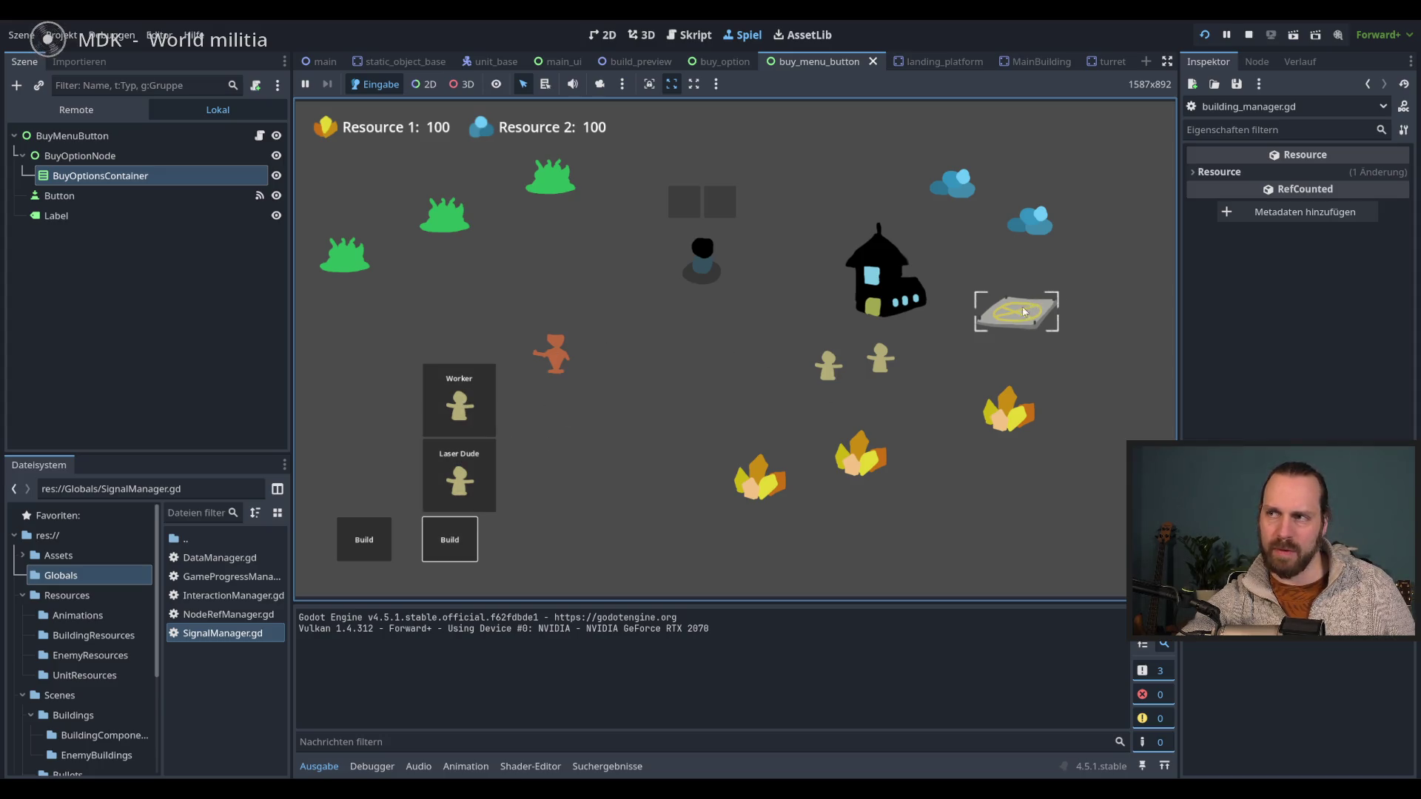
click(376, 545)
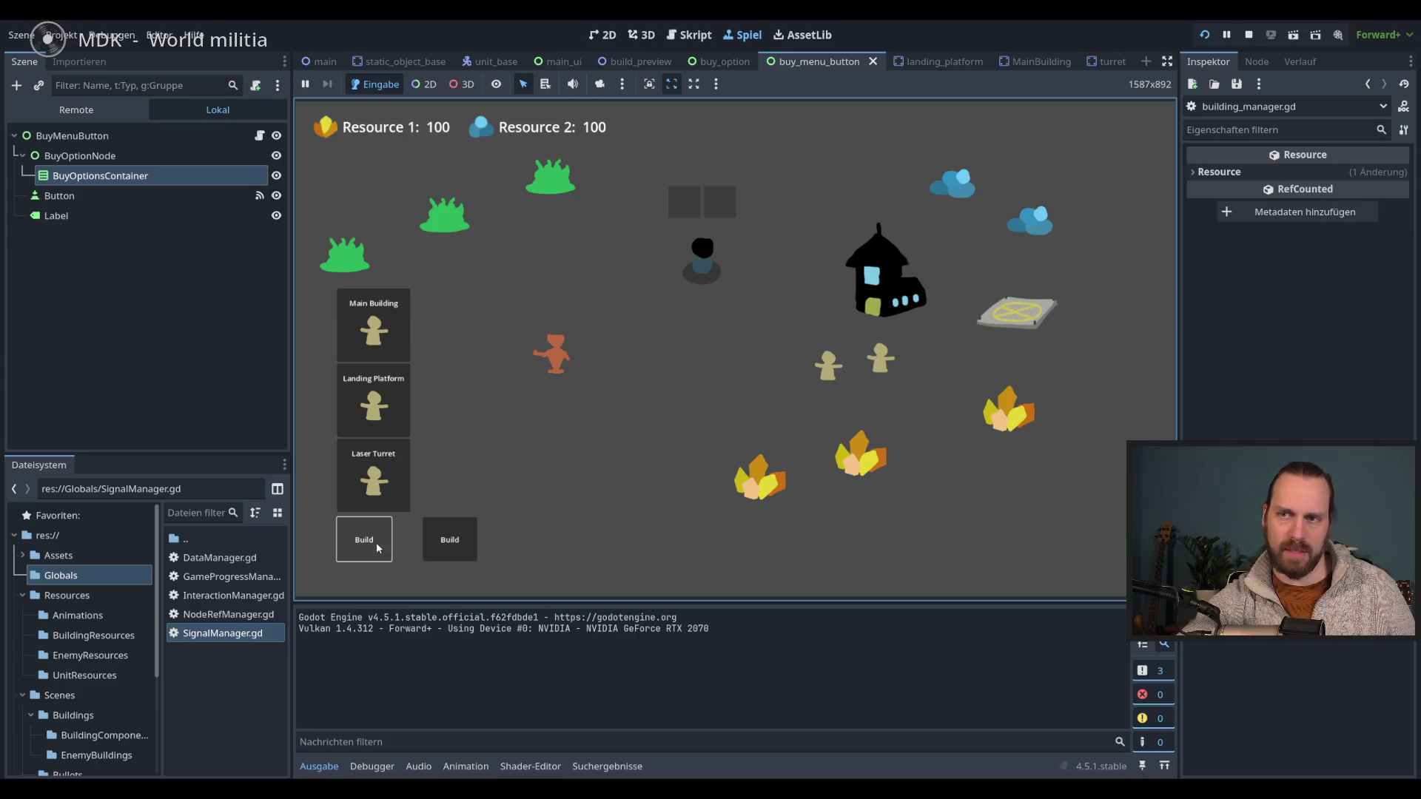
click(399, 402)
click(607, 437)
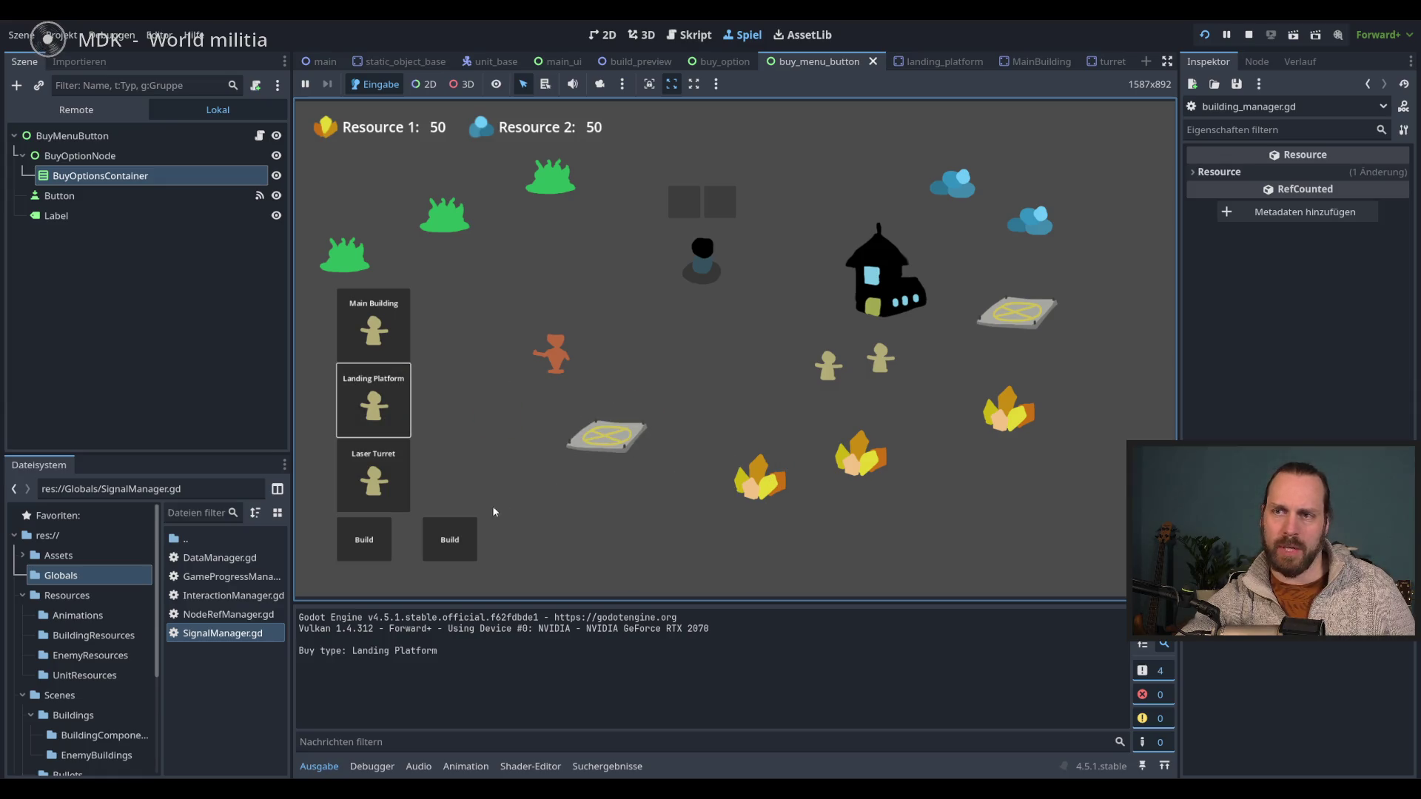
click(463, 536)
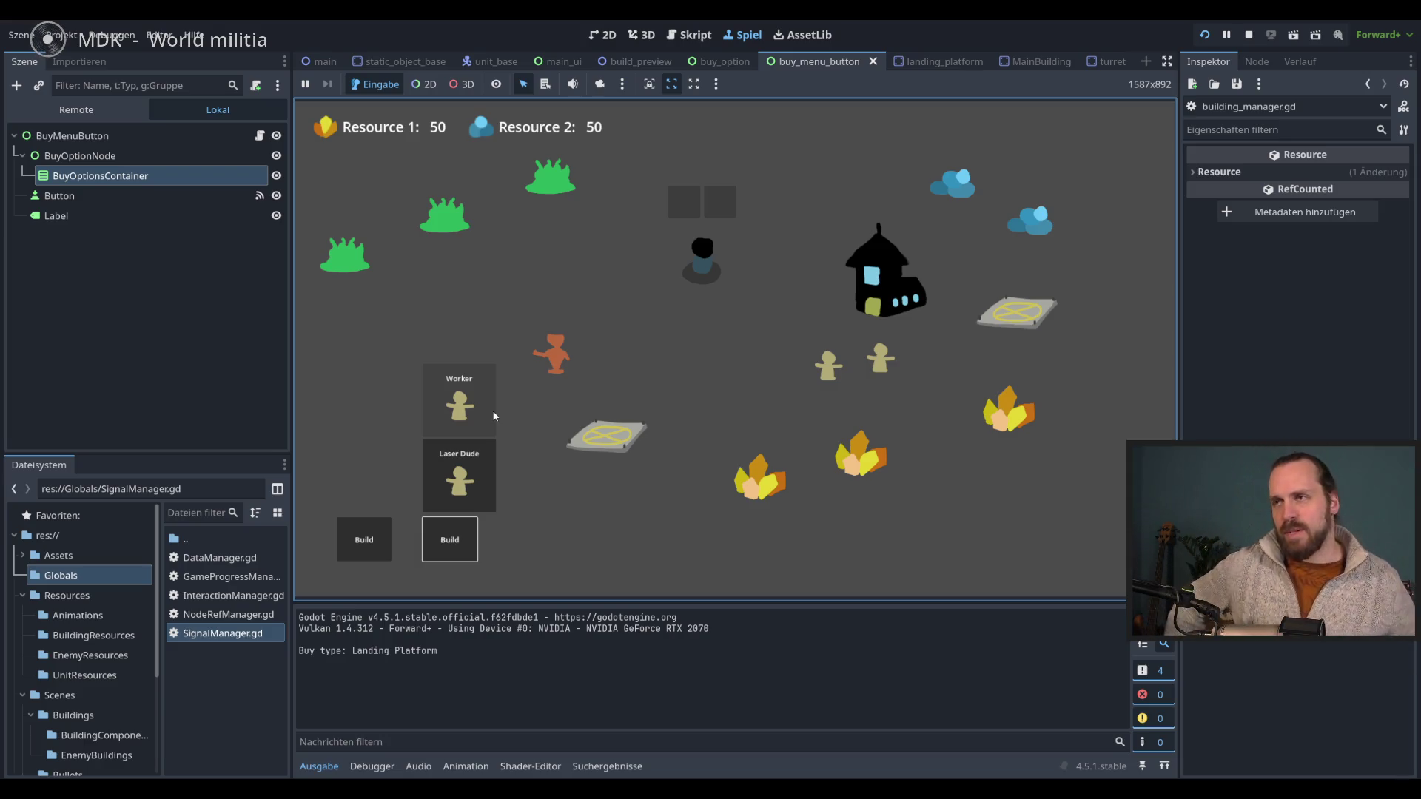
- Switch back and forth repeatedly between the building and unit buy menus
click(378, 529)
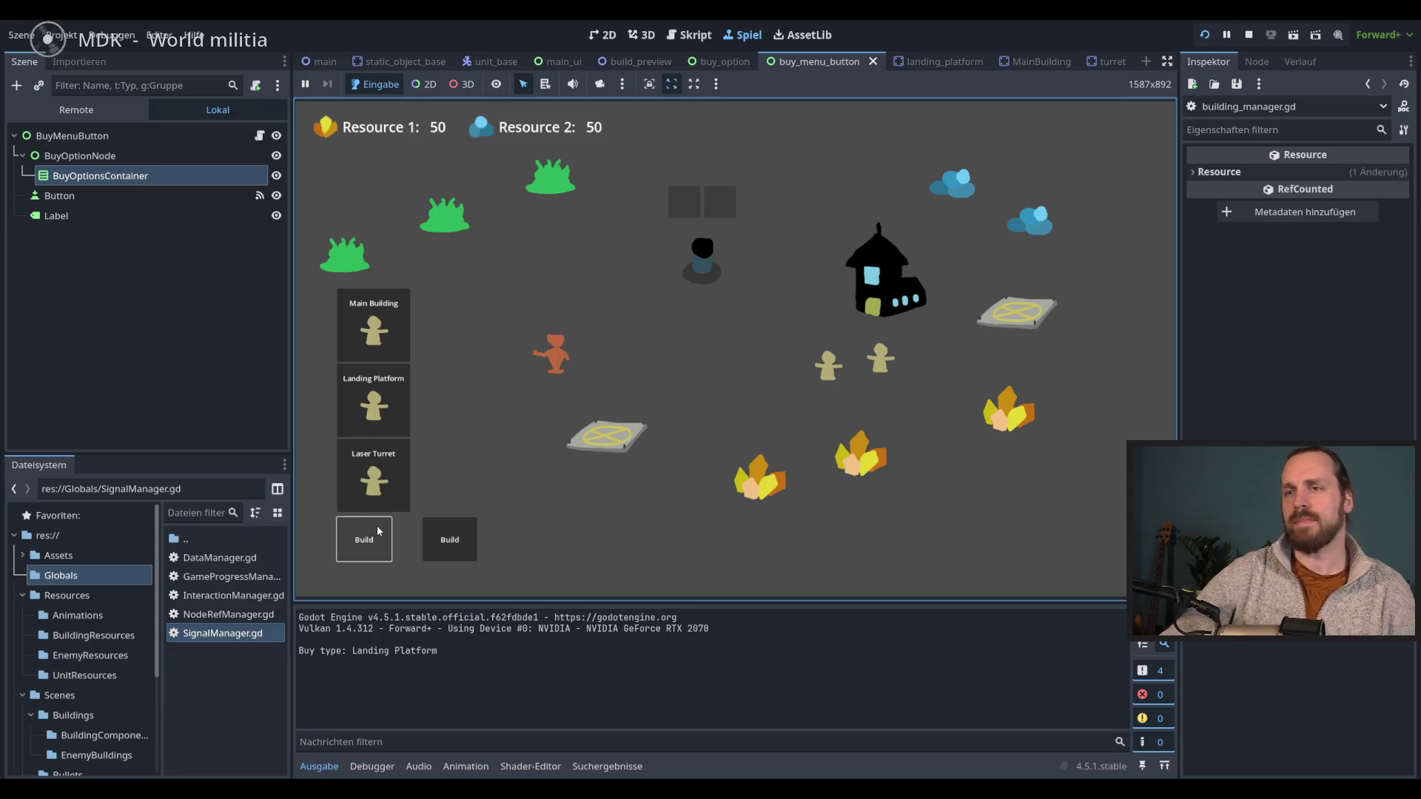
click(449, 539)
click(364, 540)
click(450, 540)
click(364, 540)
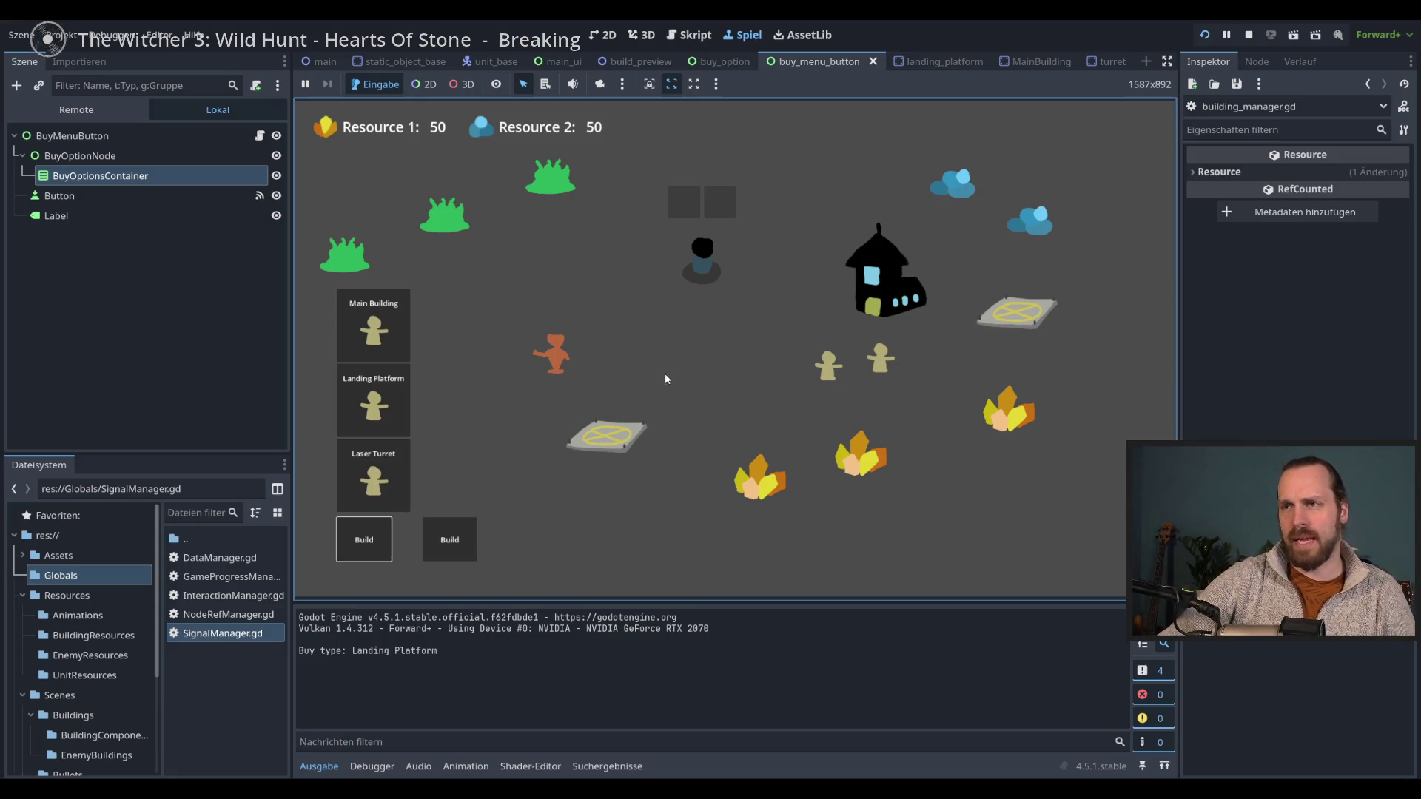
click(452, 542)
click(364, 539)
- Confirm a second click closes each buy menu, then stop the game
click(557, 552)
click(449, 539)
click(364, 540)
click(579, 523)
click(435, 548)
click(559, 528)
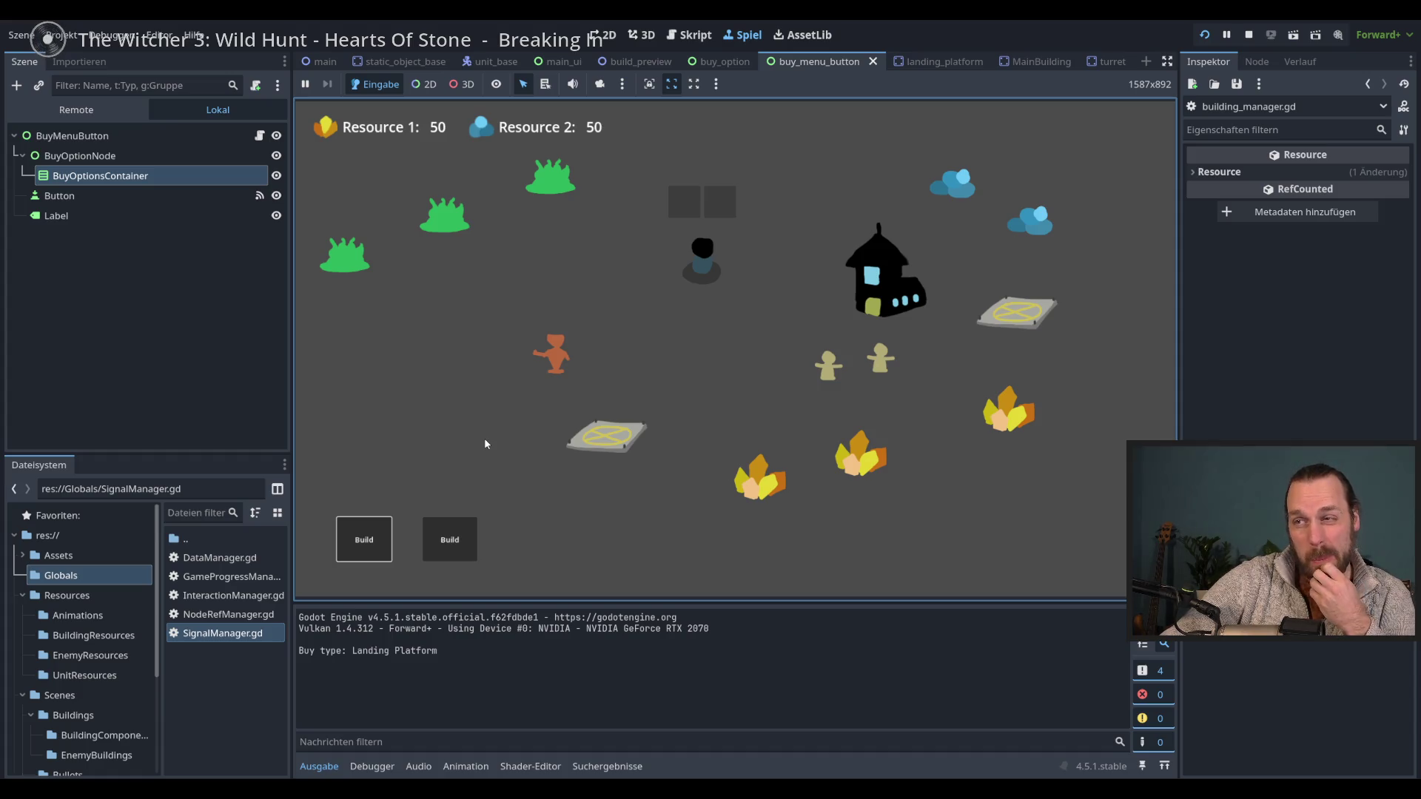
key(F8)
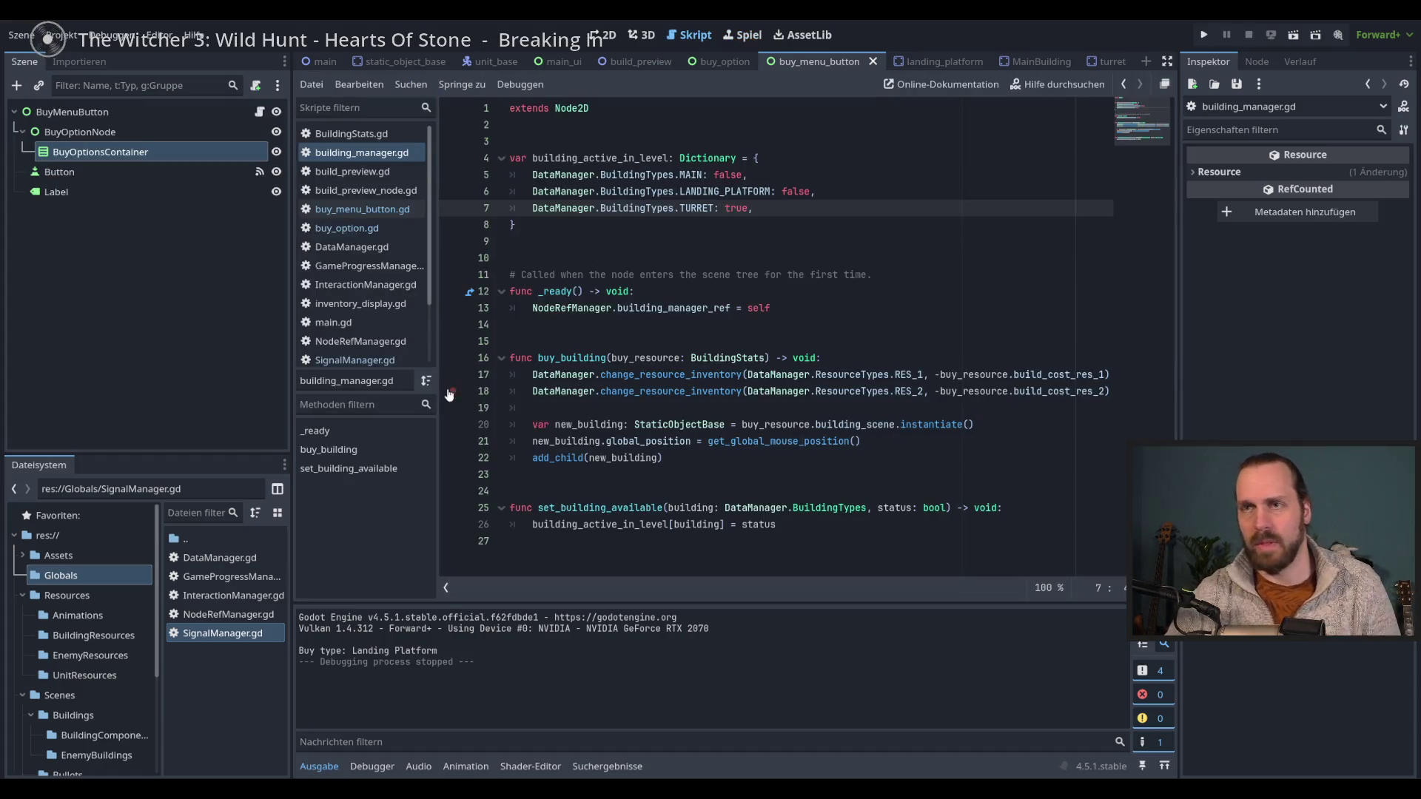
- Review the add_child line in buy_building, around lines 21 and 22
click(949, 457)
key(Up)
key(Down)
key(Up)
key(Down)
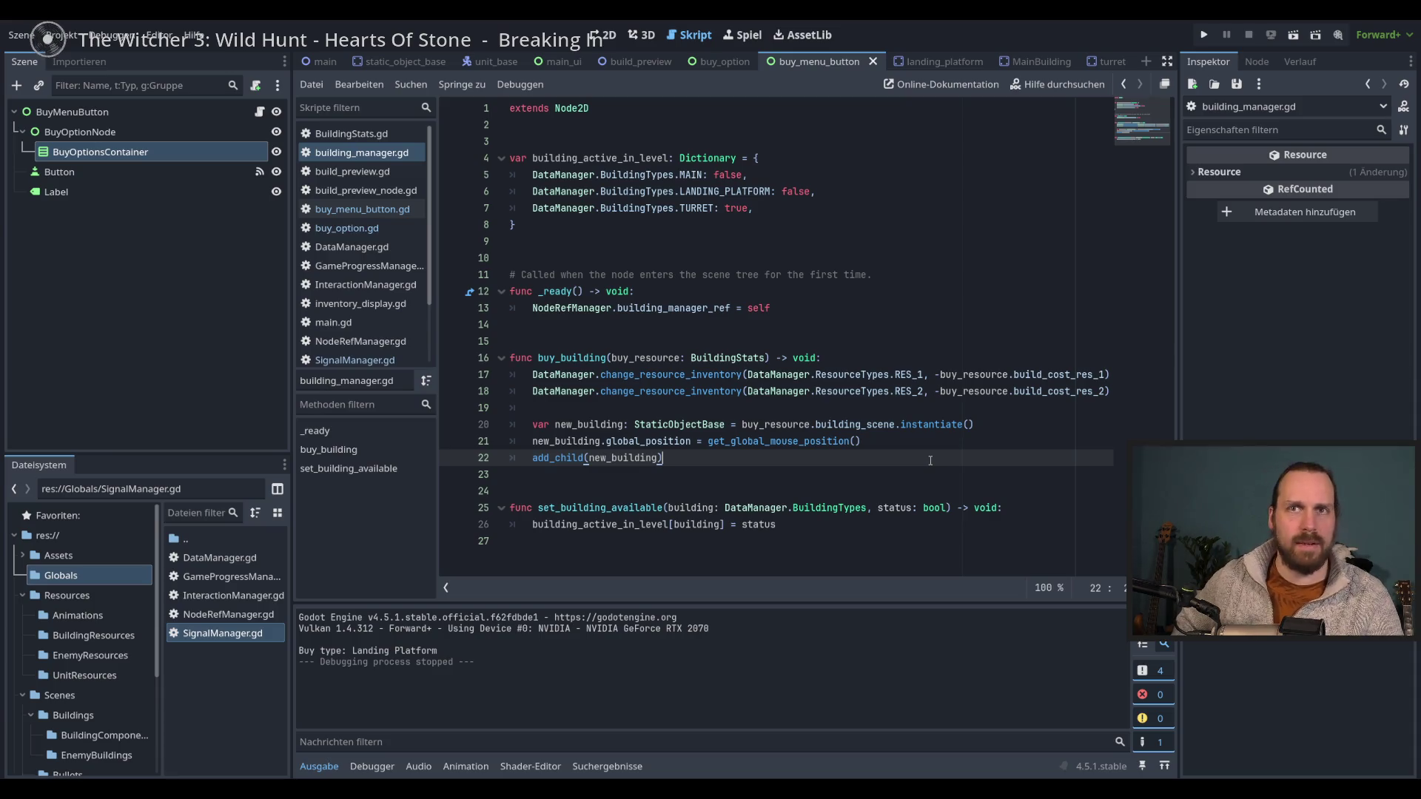
- Relaunch the game, open the building buy menu, and show the Remote scene tree
key(F5)
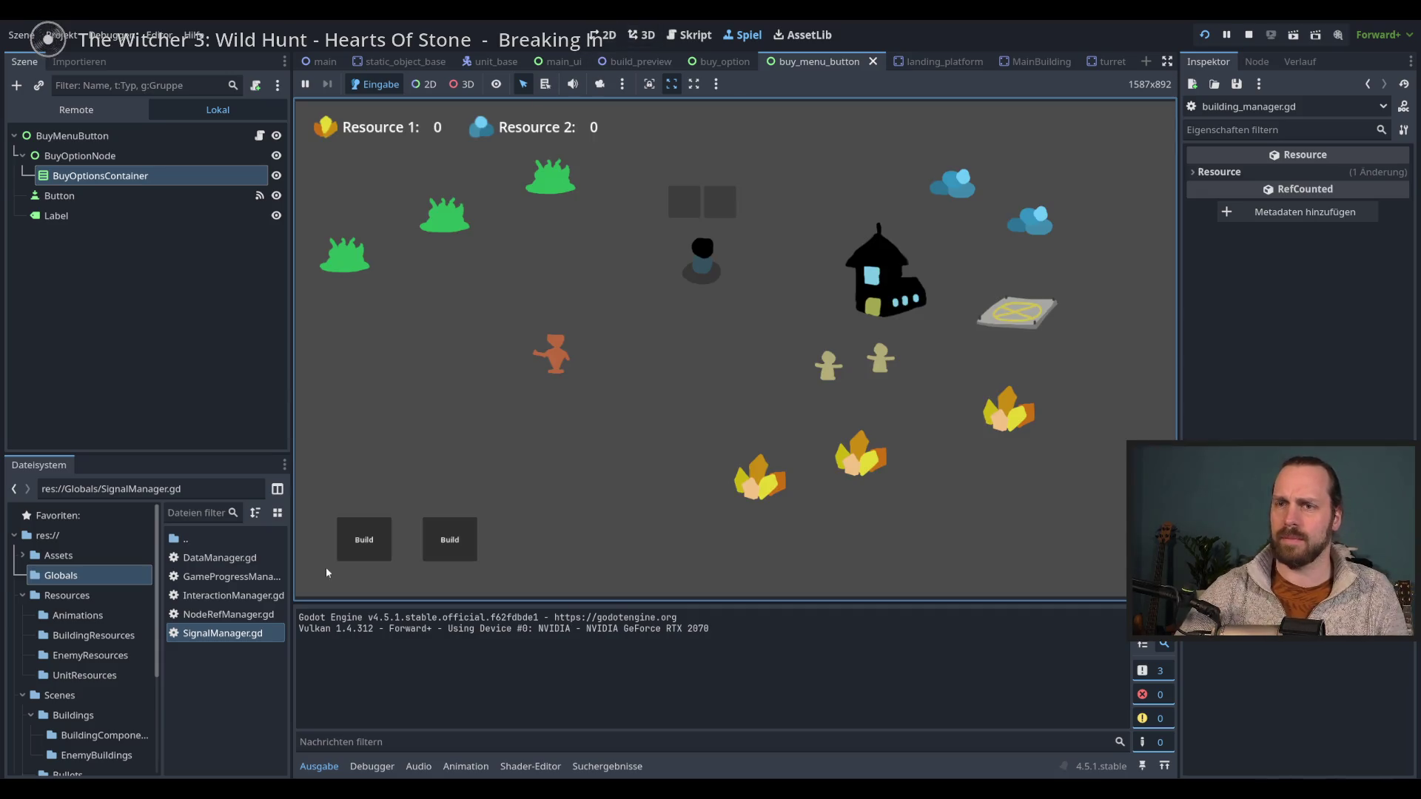
click(364, 539)
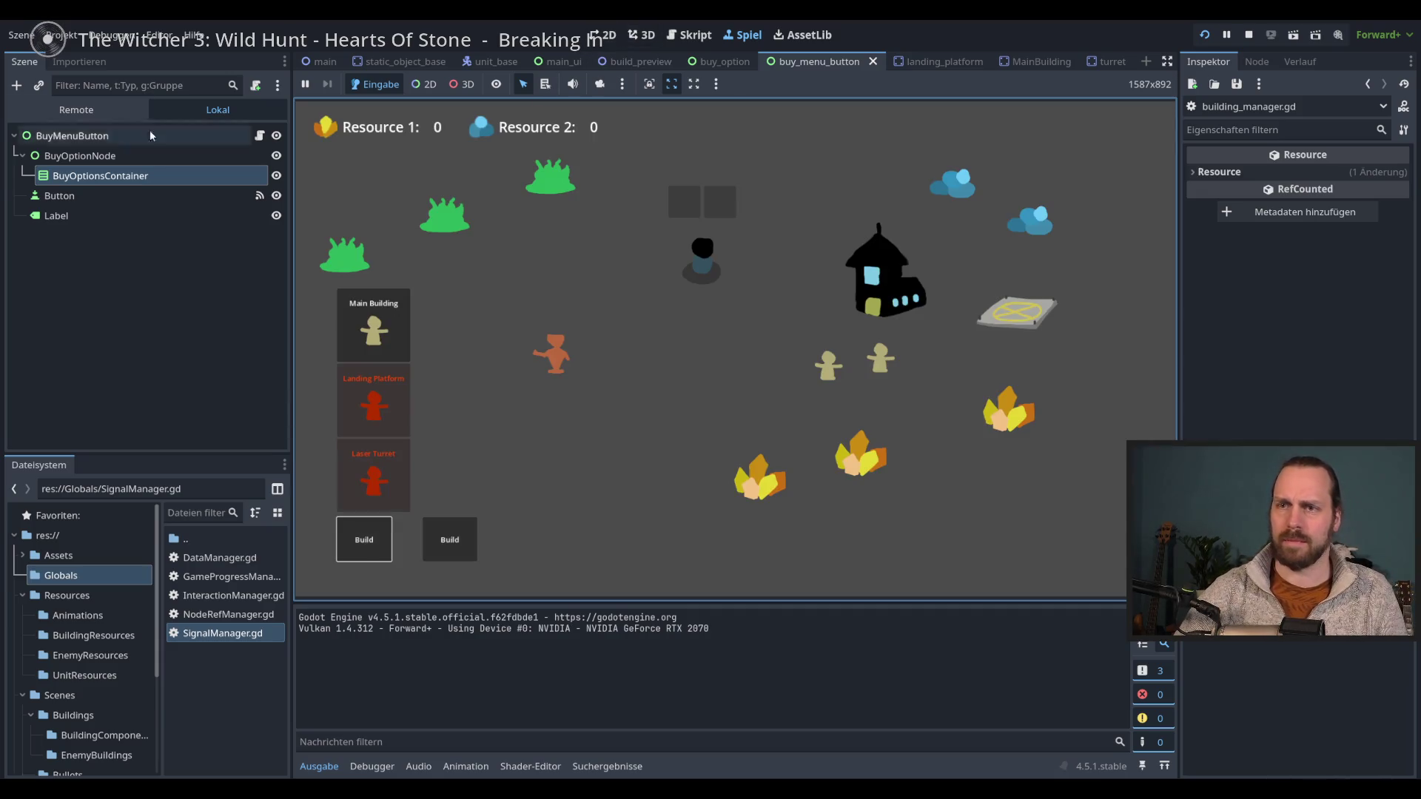
click(76, 109)
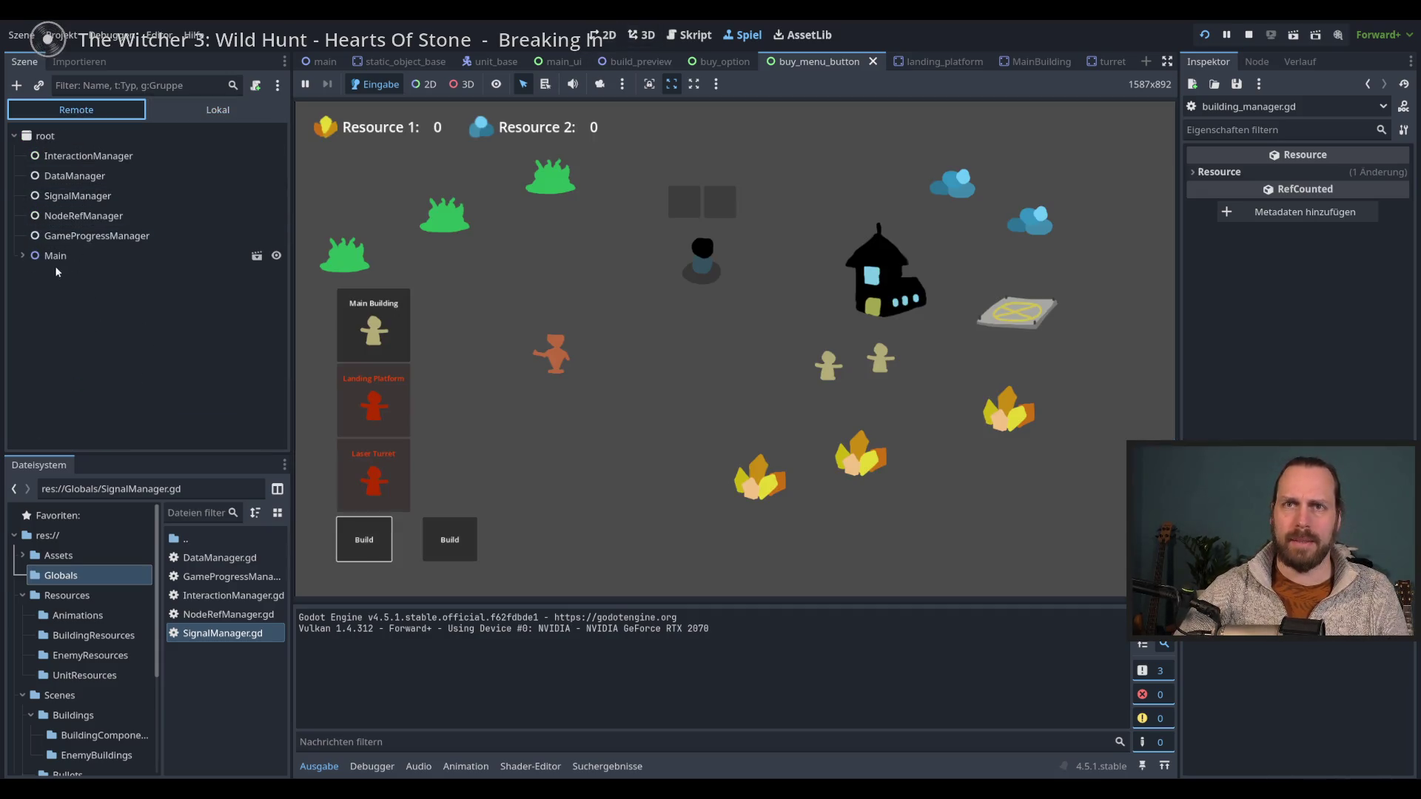
- Expand UiLayer, BuyMenuButton and BuyOptionsContainer in the remote tree to list the generated options
click(23, 256)
click(30, 296)
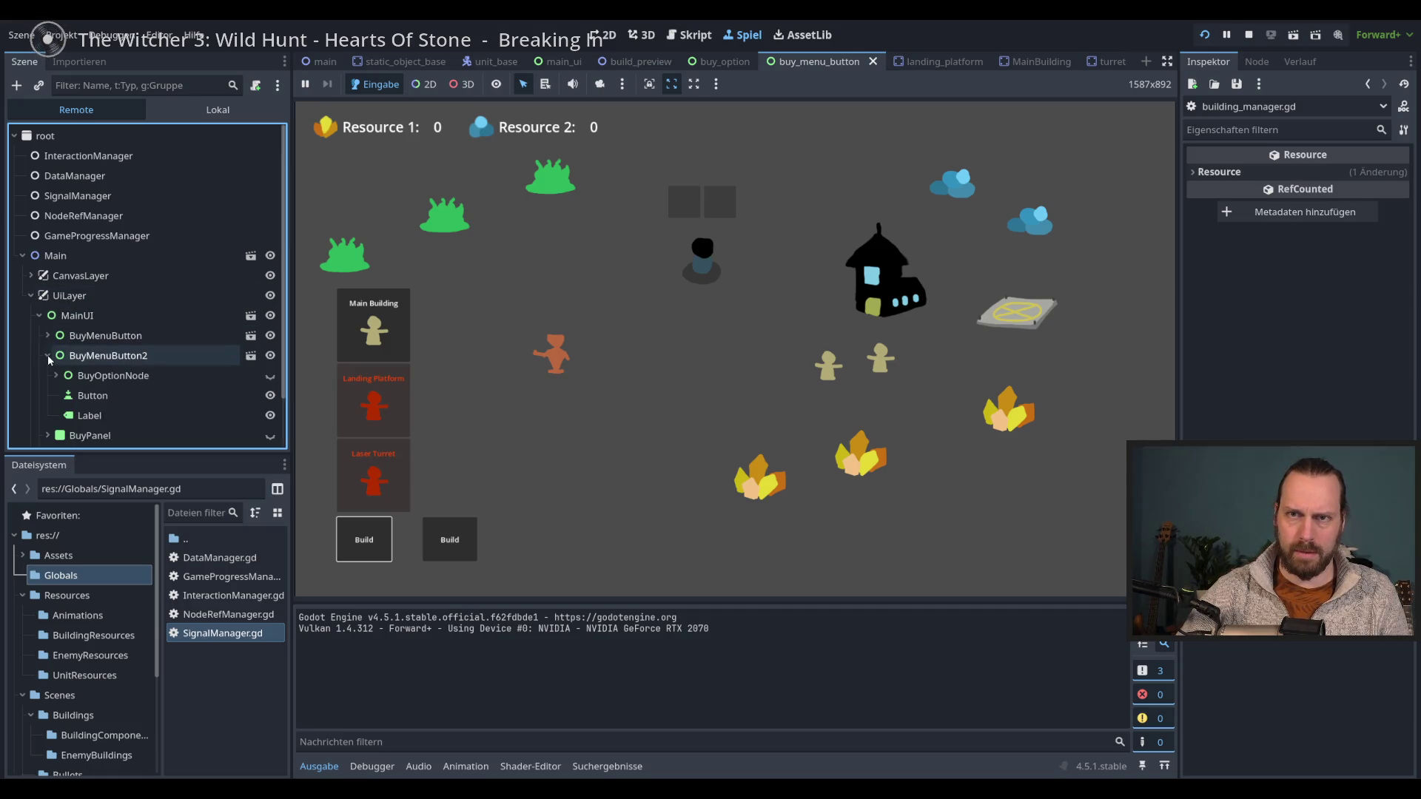
click(52, 337)
click(47, 335)
click(57, 356)
click(65, 375)
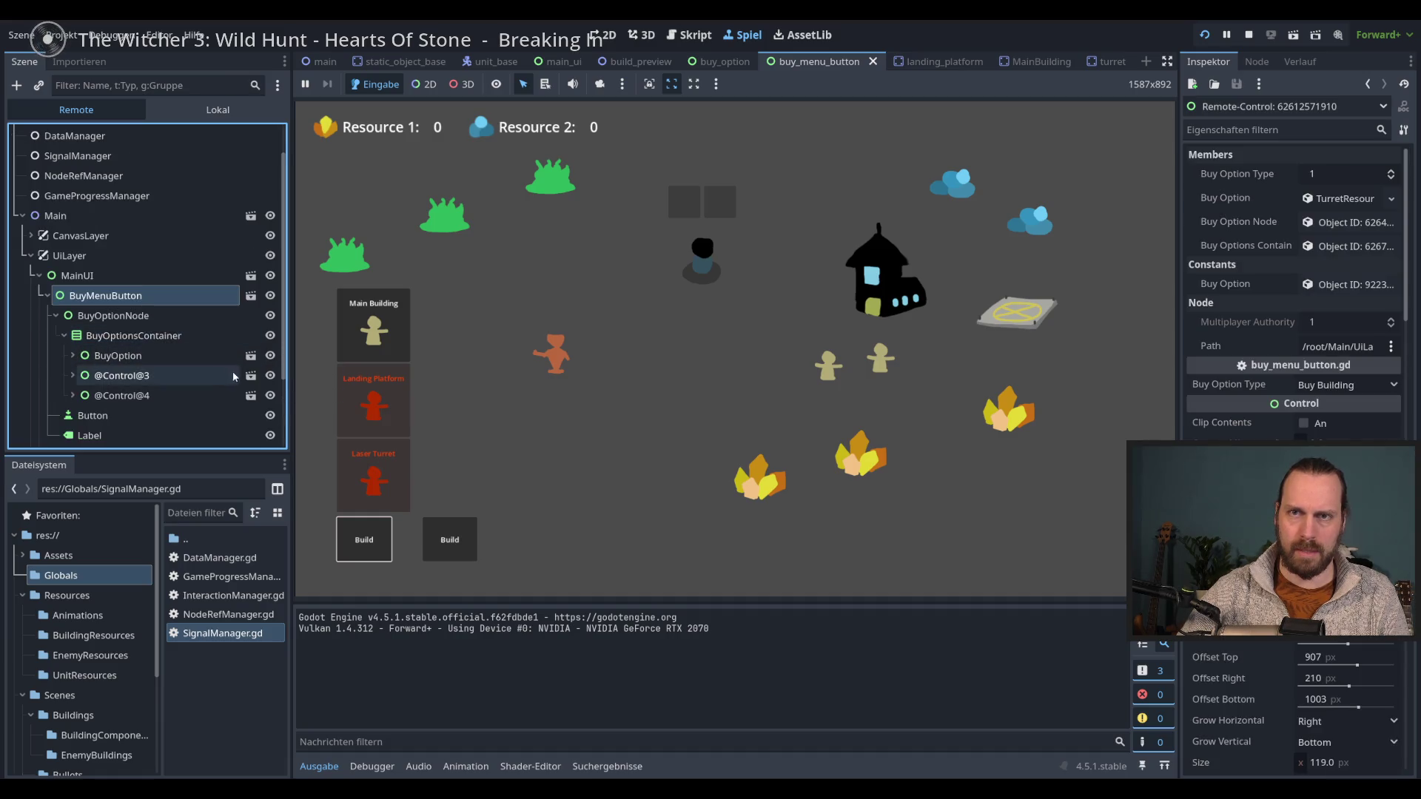
click(273, 376)
click(272, 376)
click(272, 376)
click(272, 376)
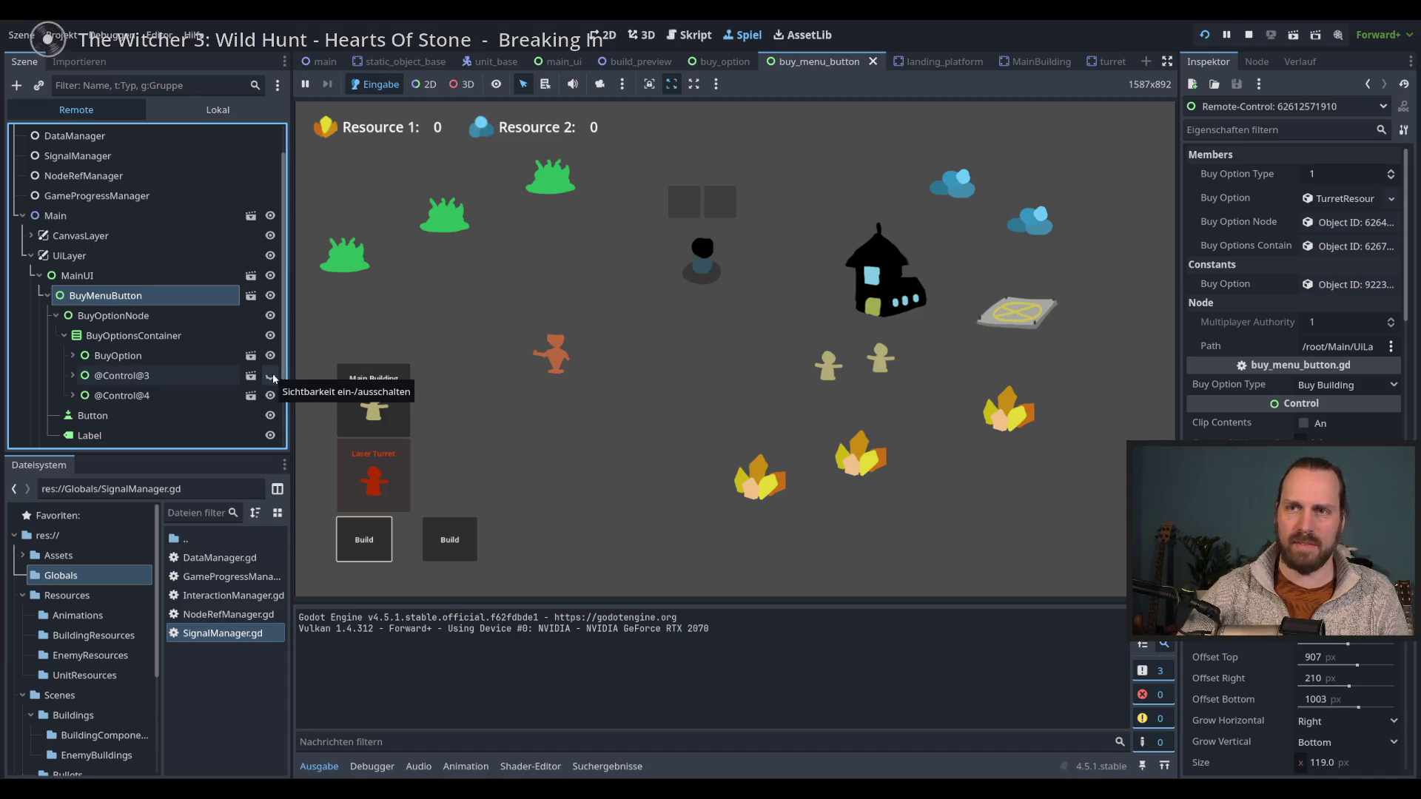
click(273, 375)
click(272, 376)
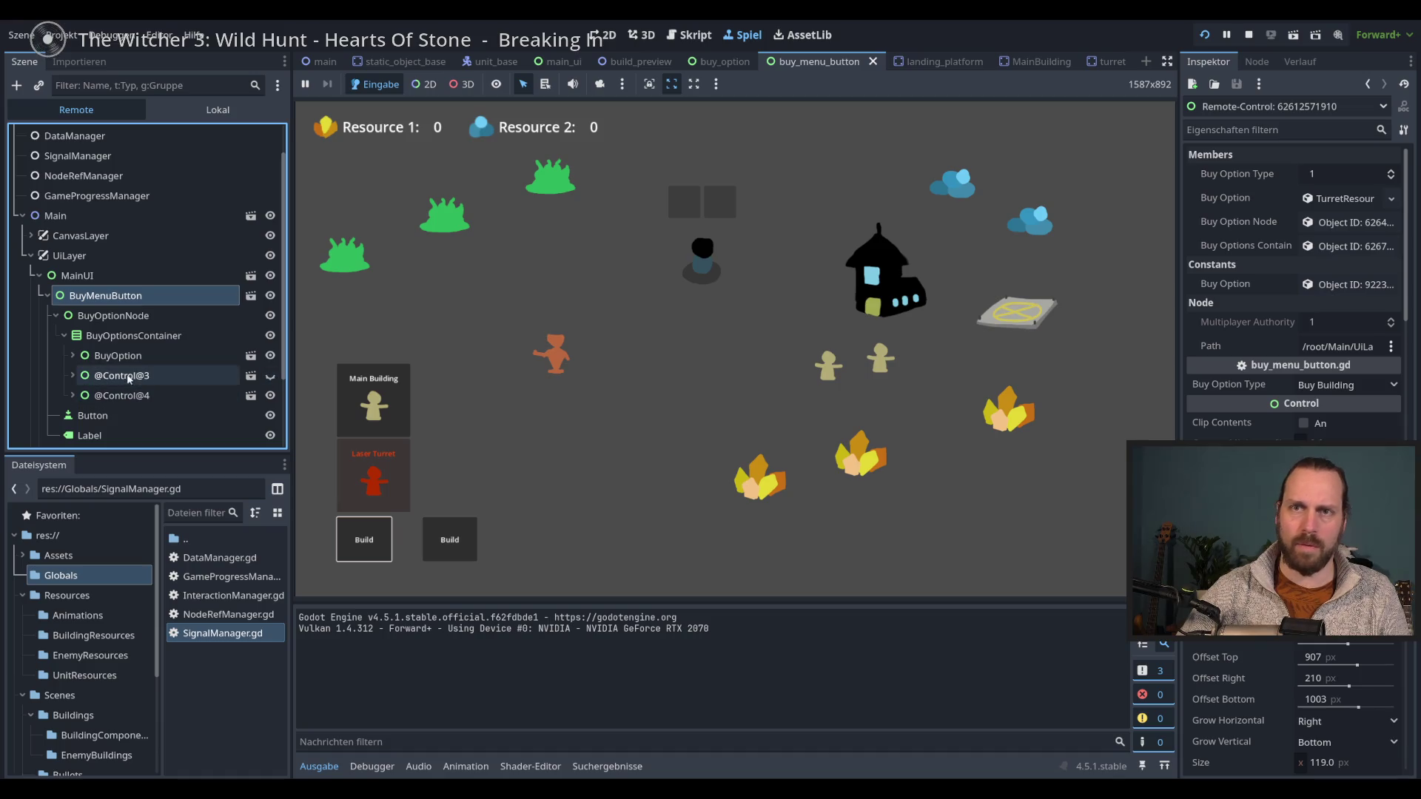
click(271, 375)
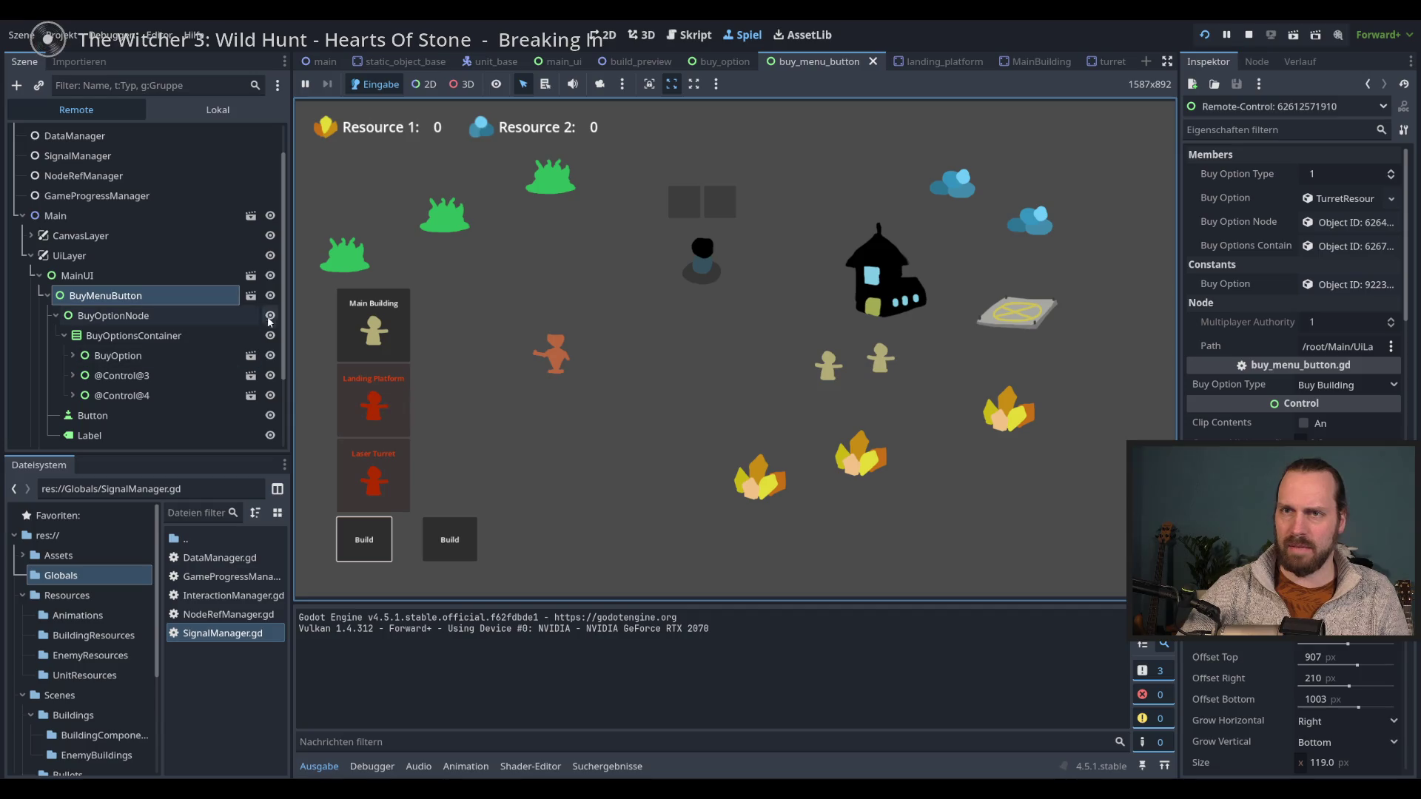
click(271, 378)
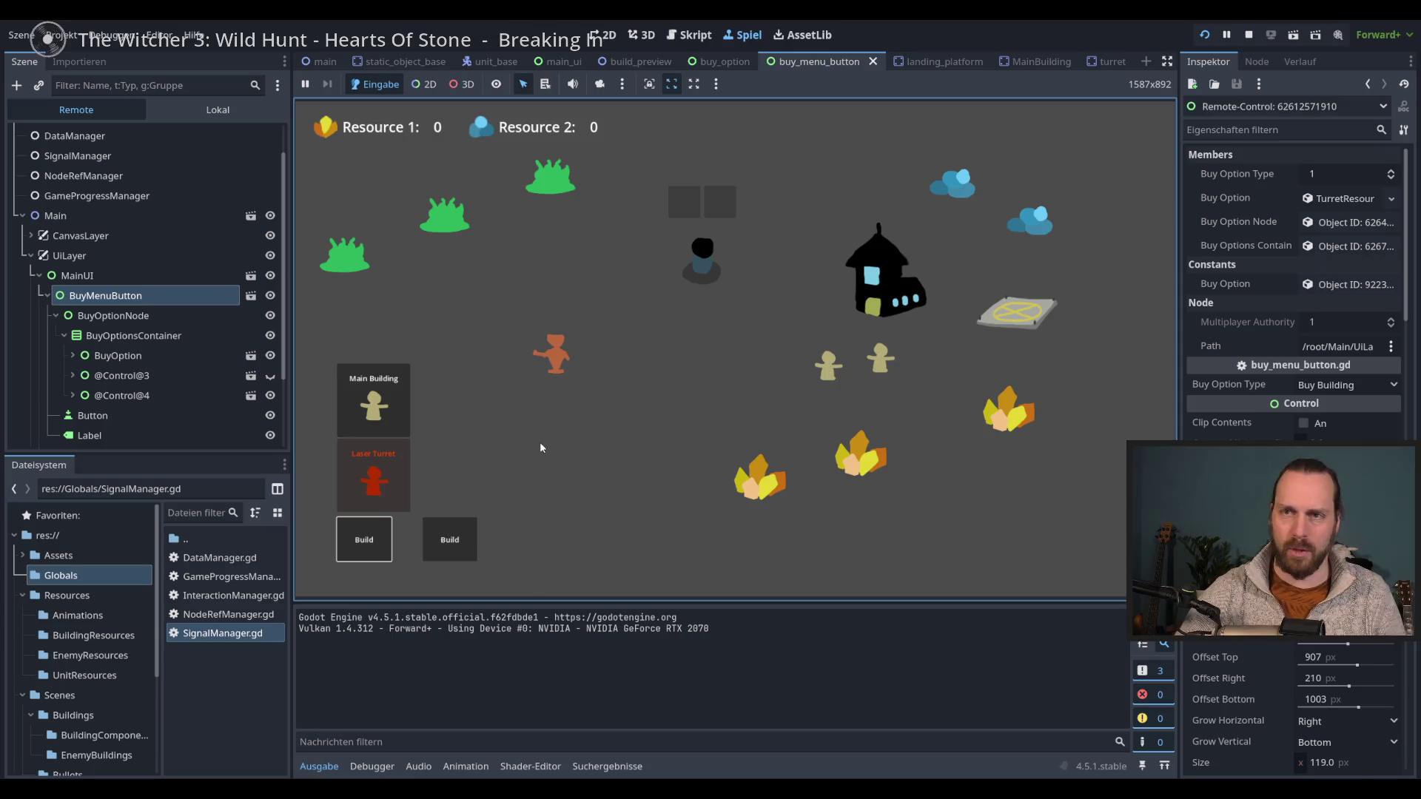
click(271, 375)
click(271, 395)
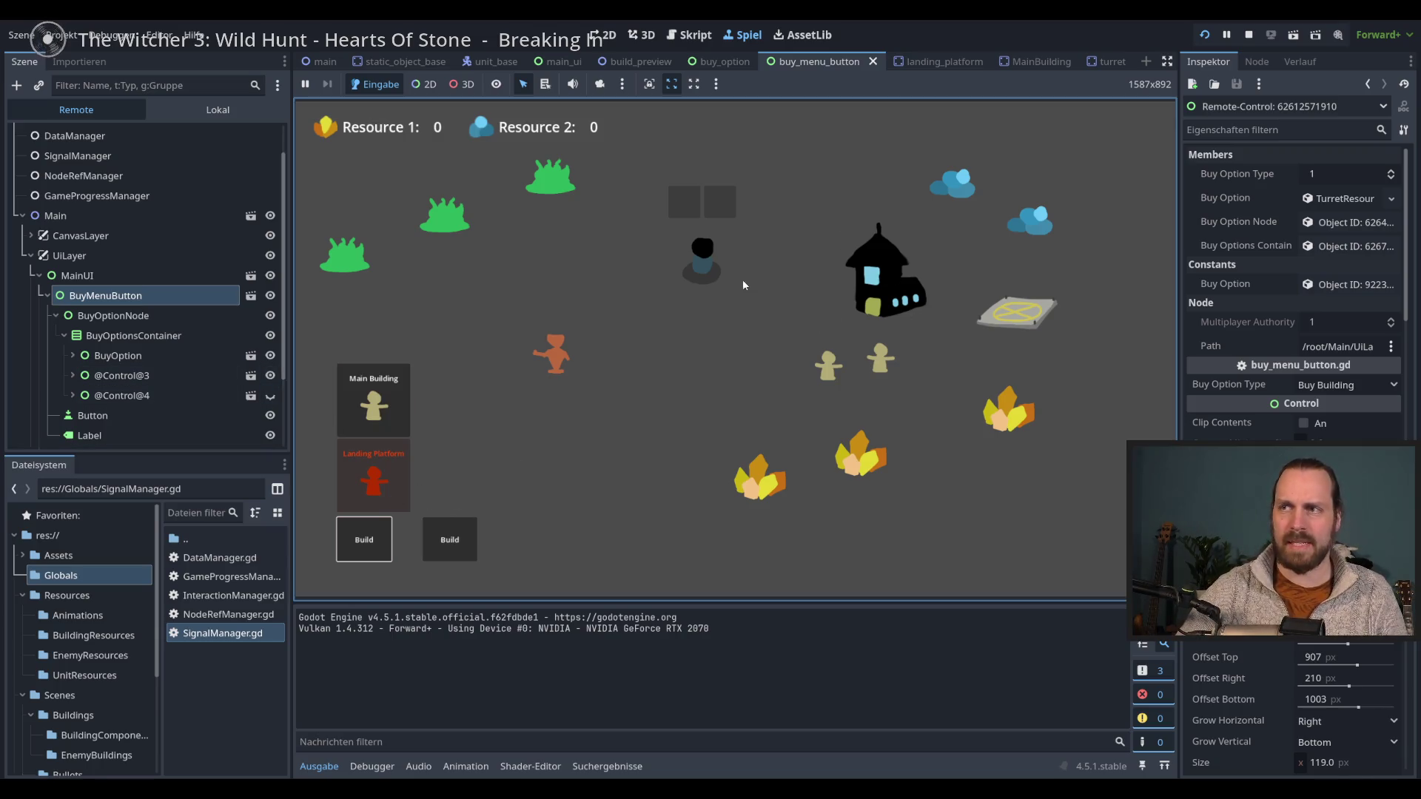
click(270, 397)
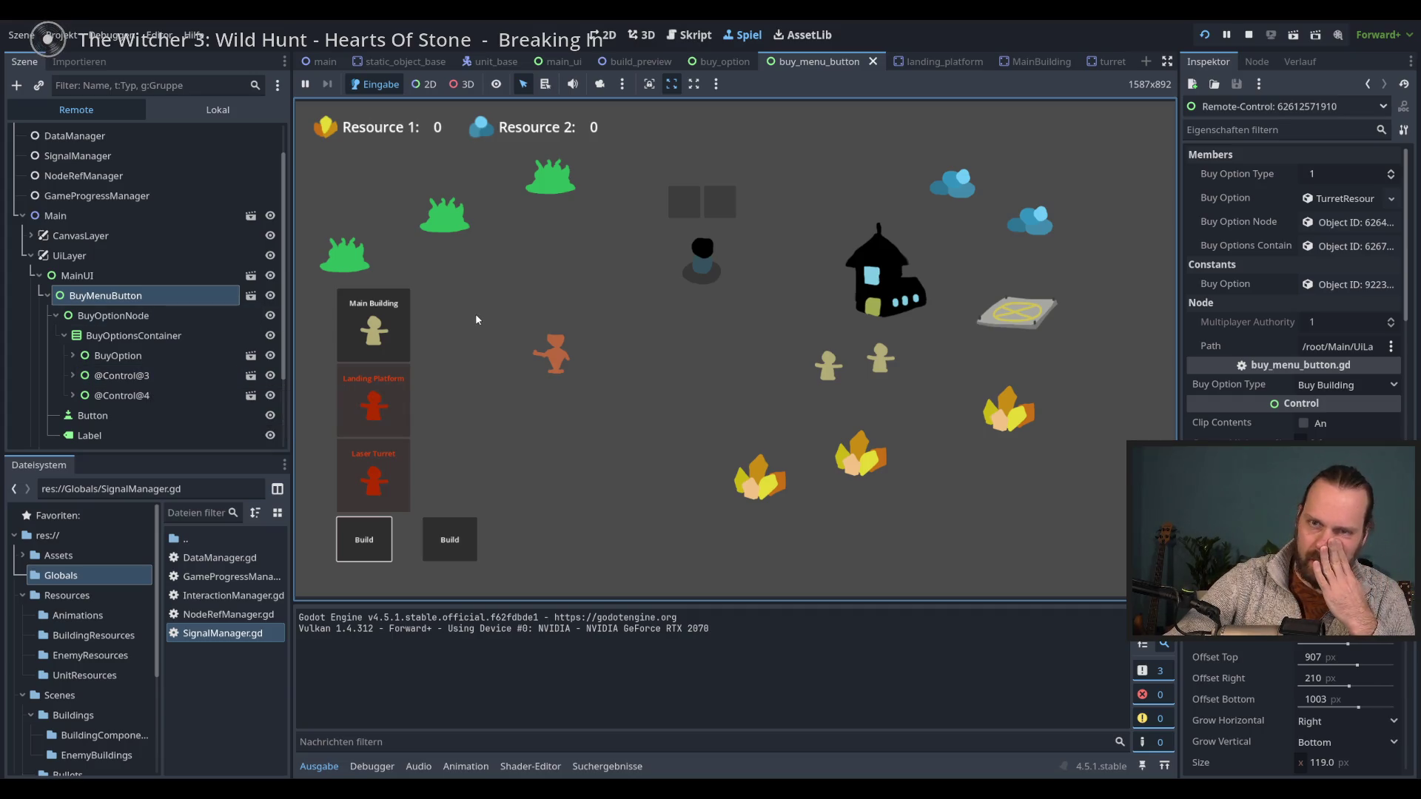
key(F8)
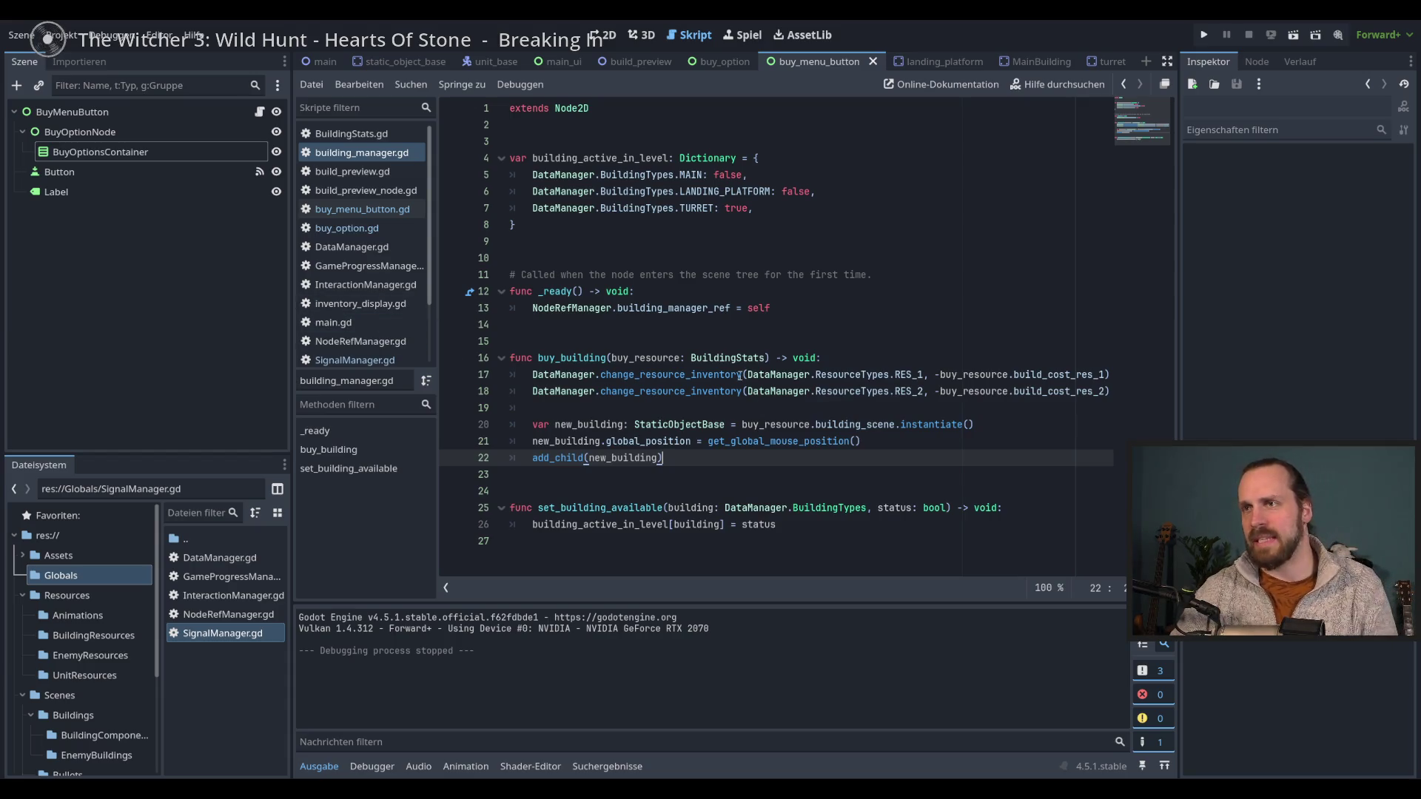
- Open buy_menu_button.gd and review the right-click handler that closes the menus
mouse_move(580, 304)
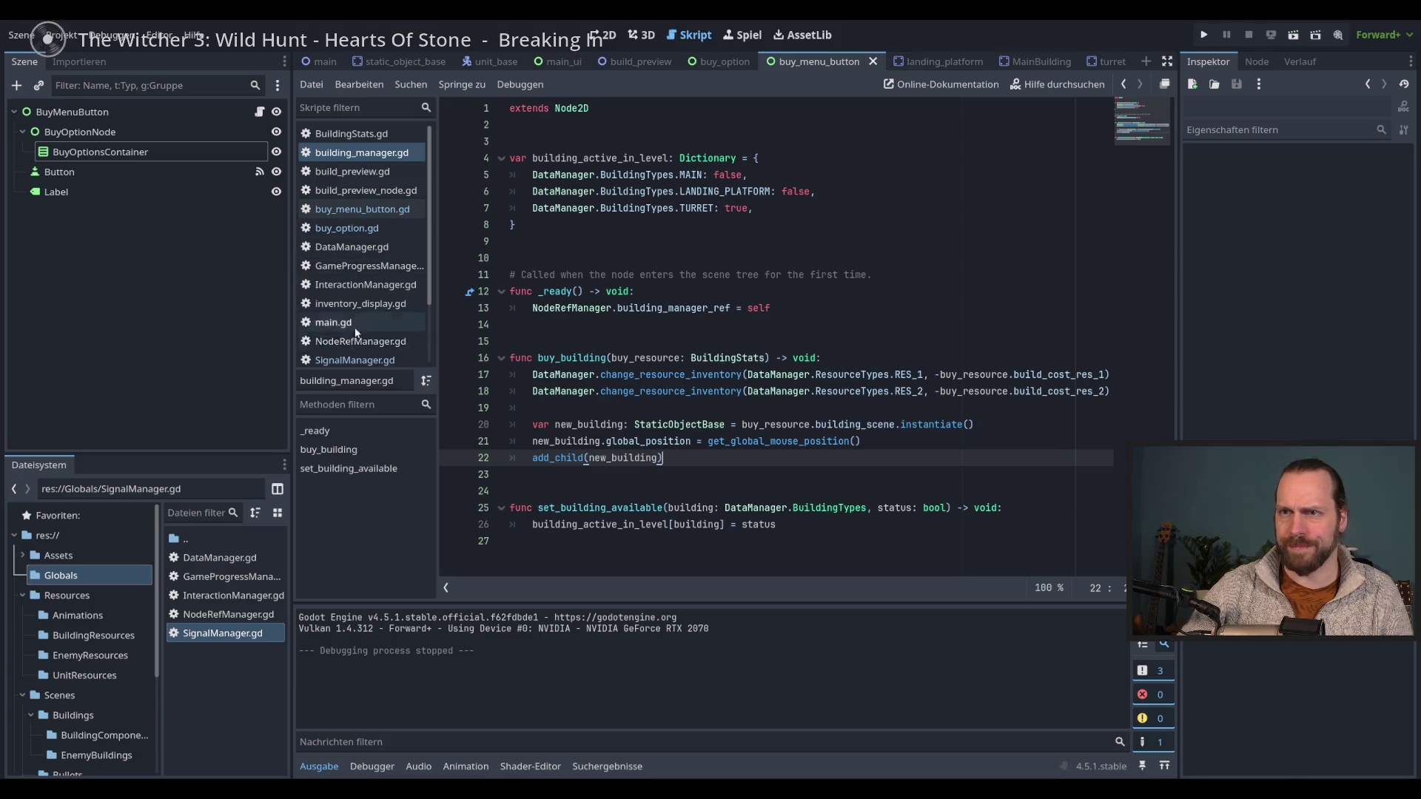
scroll(355, 294, down, 2)
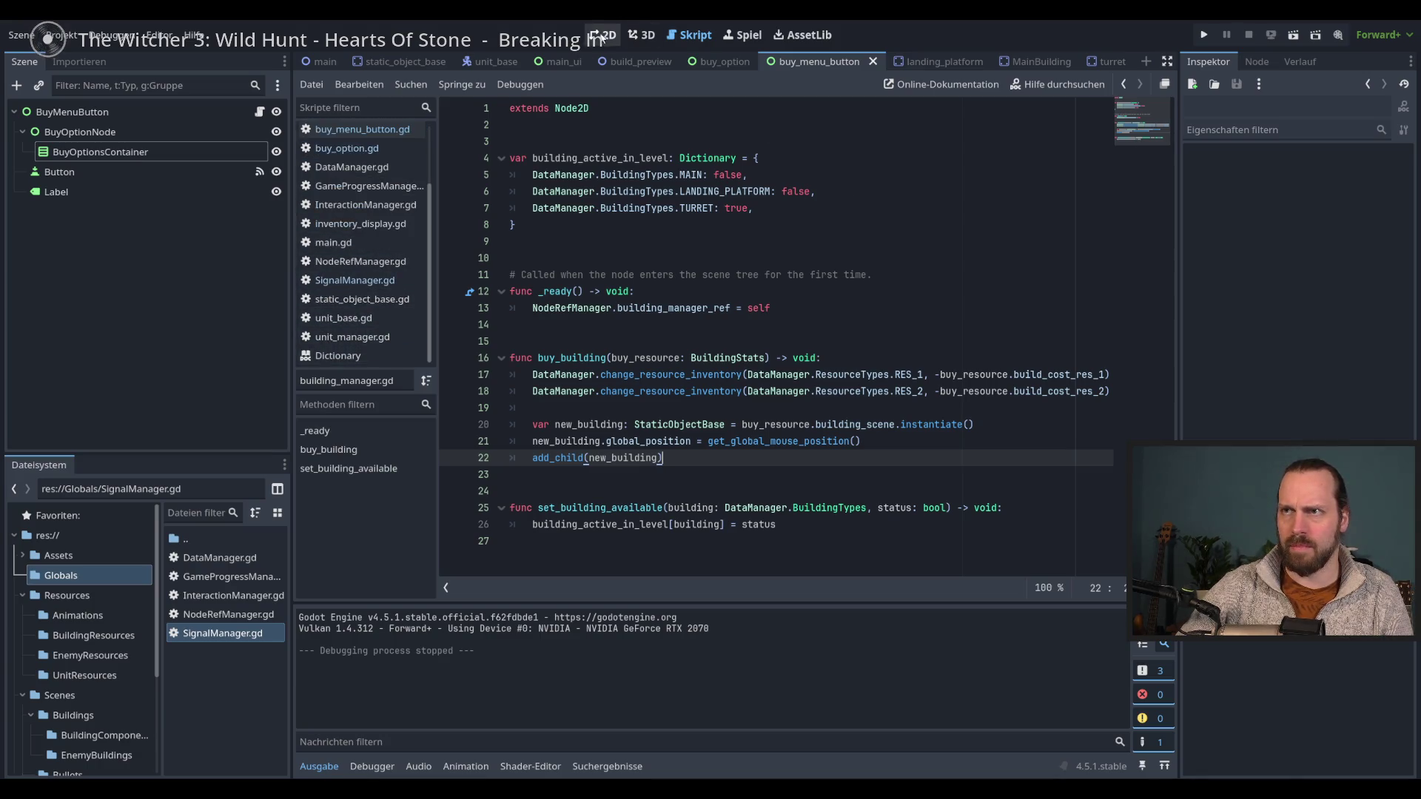
scroll(345, 228, up, 2)
click(362, 209)
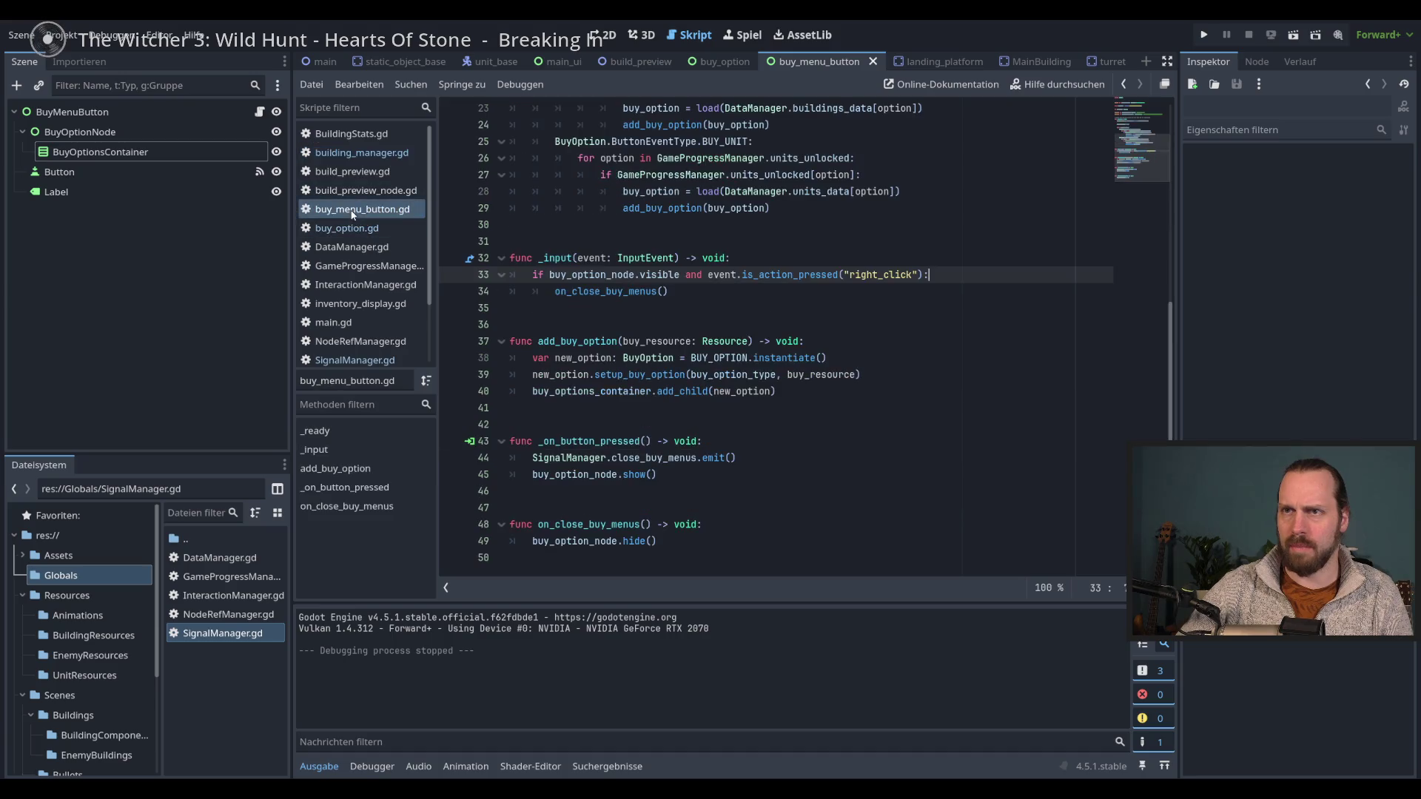
click(962, 308)
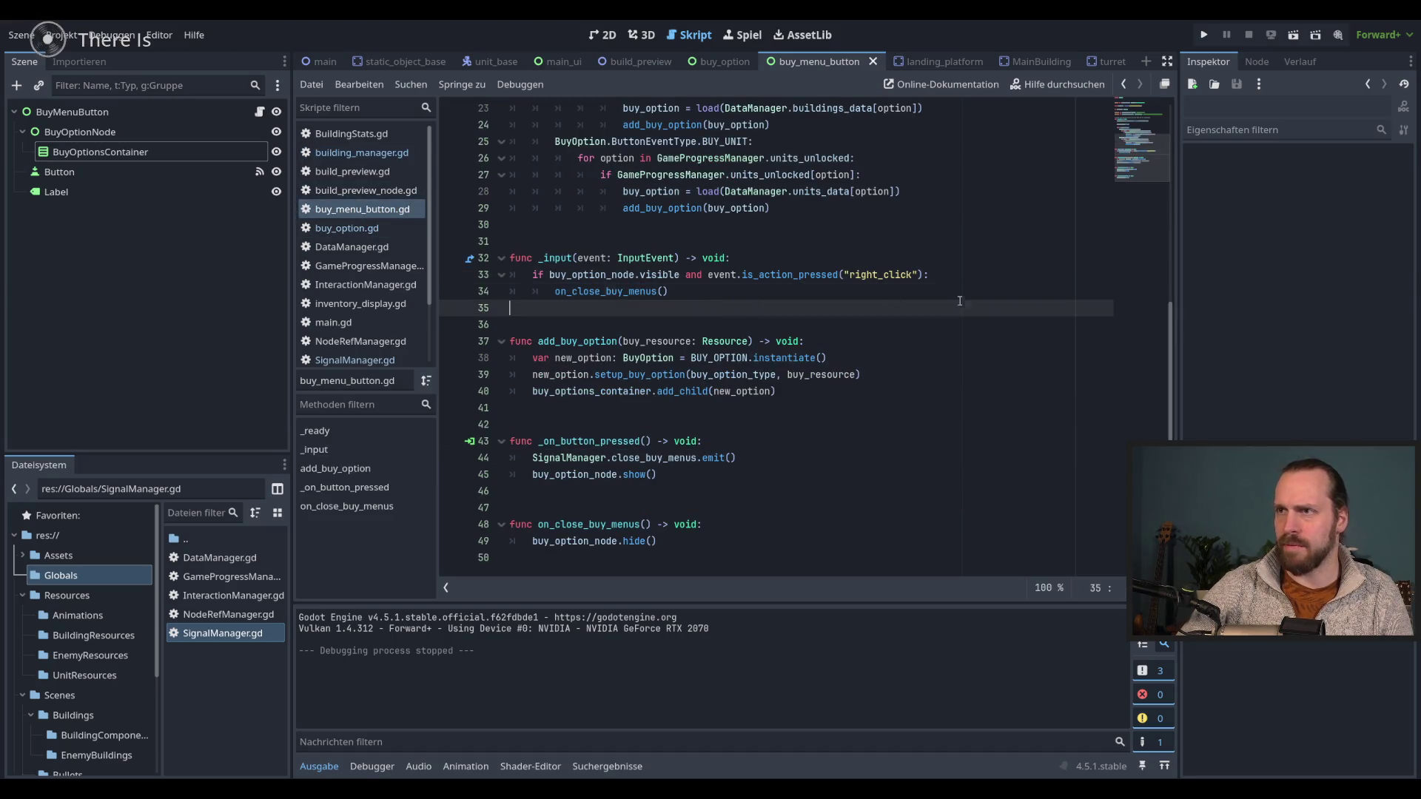
key(Up)
key(Up)
click(967, 292)
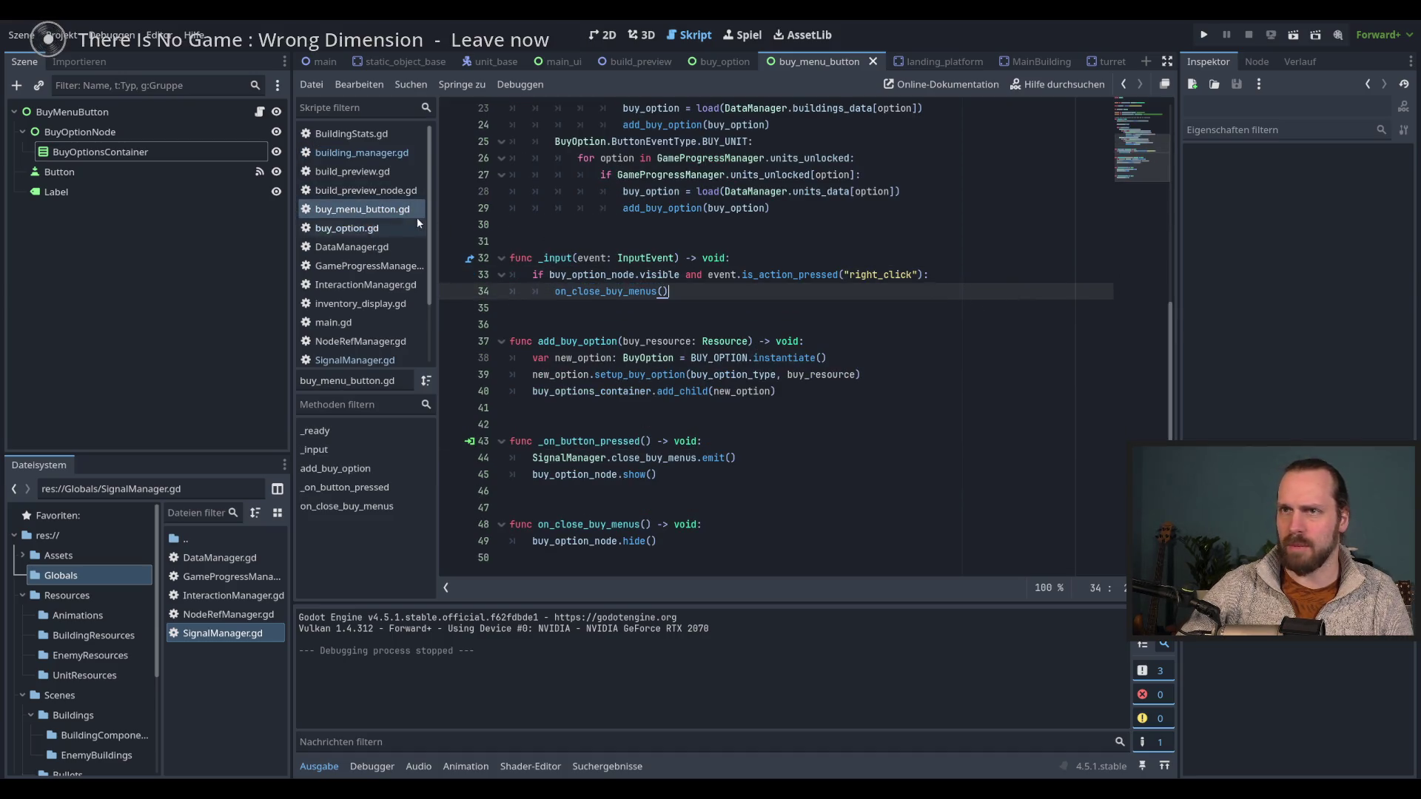
- Glance at buy_option.gd, then review add_buy_option's body and its uses of new_option
click(365, 229)
click(370, 210)
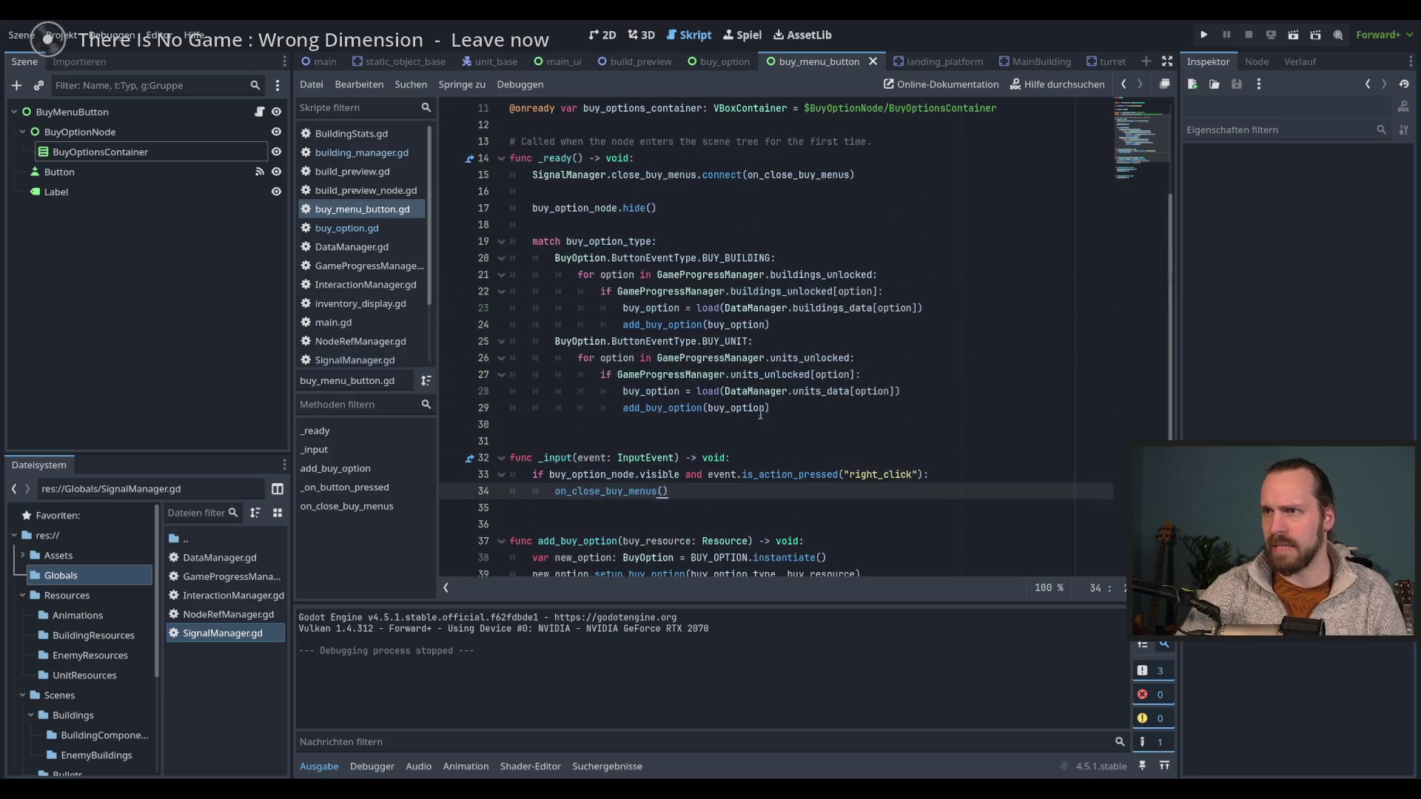
mouse_move(692, 341)
mouse_down()
mouse_move(740, 350)
mouse_move(701, 409)
mouse_up()
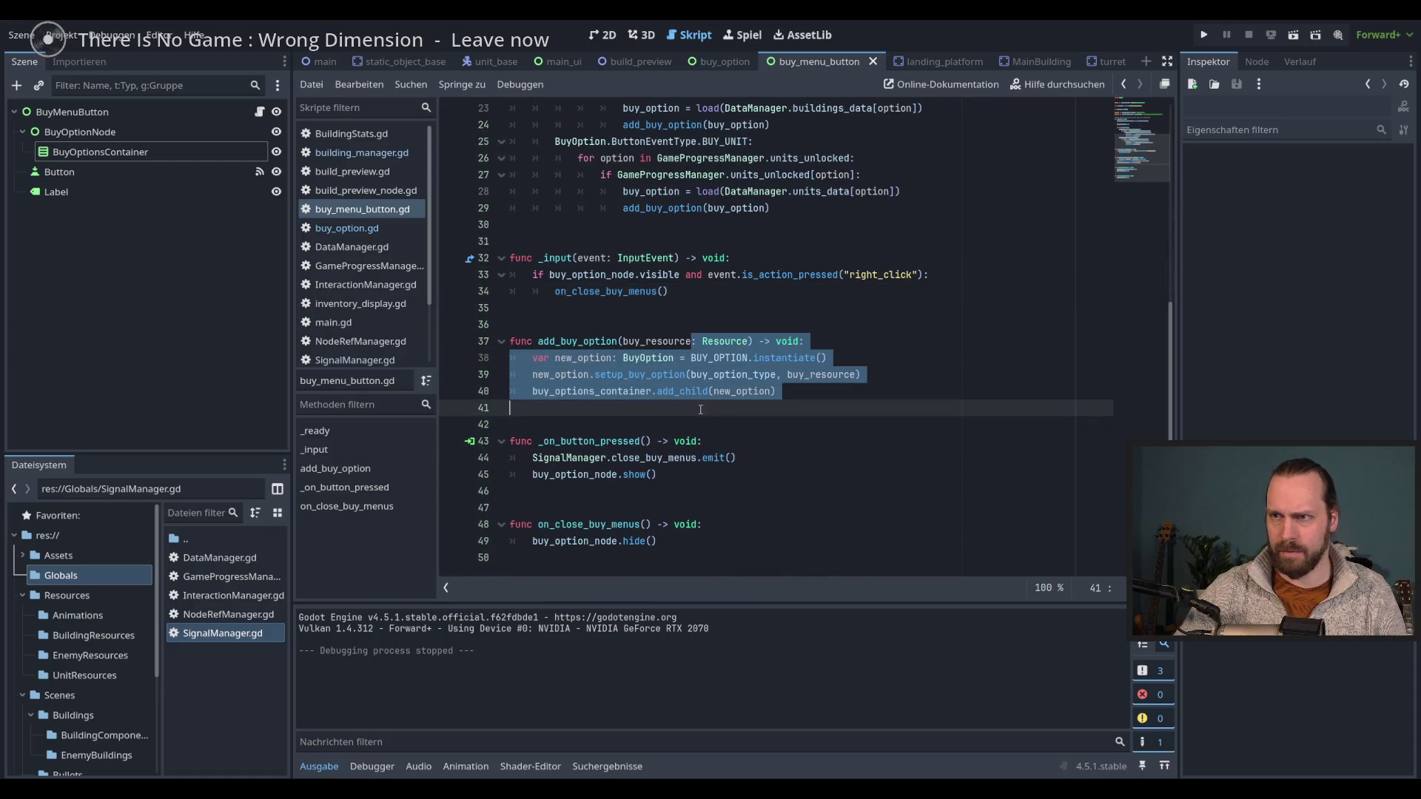
click(828, 389)
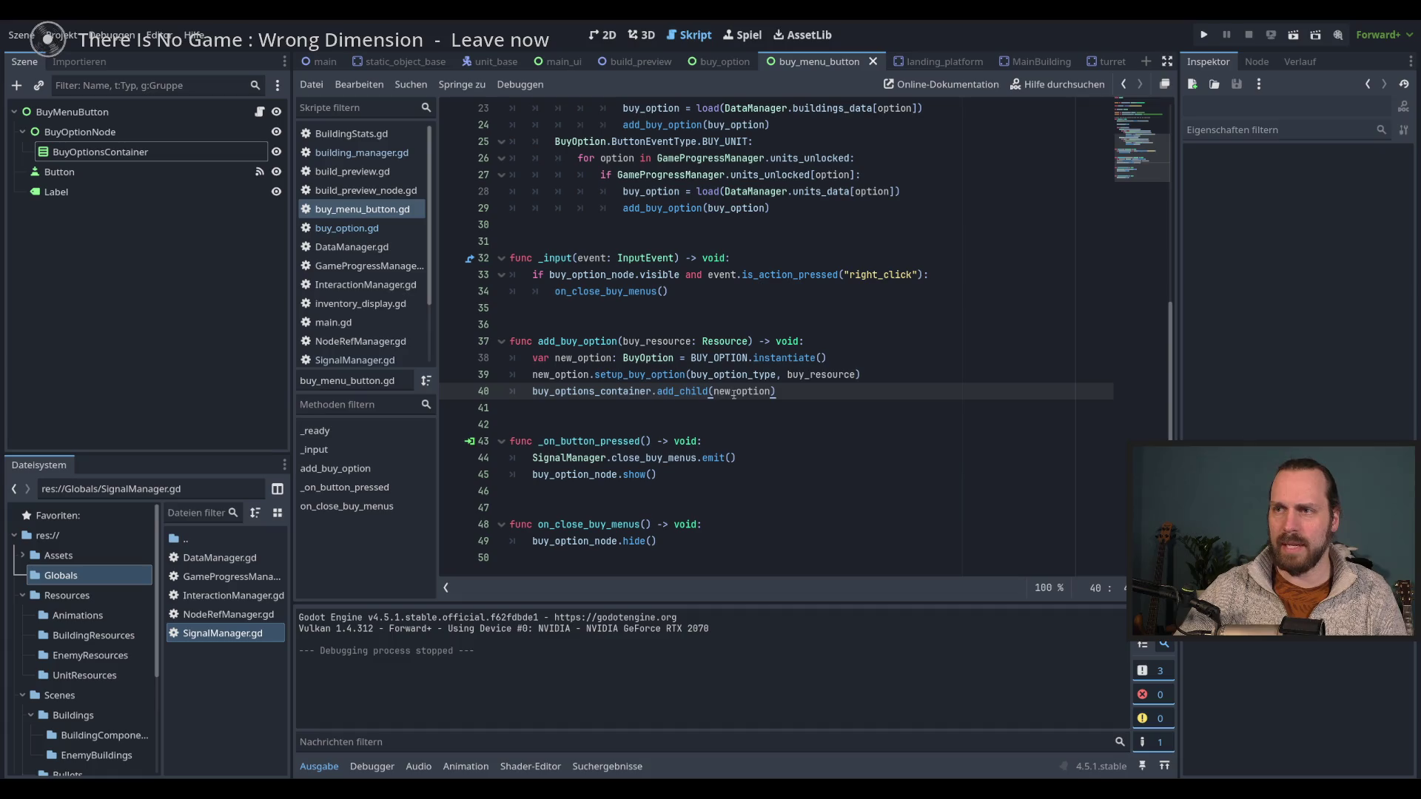
key(Up)
key(Up)
key(Up)
key(Down)
key(Down)
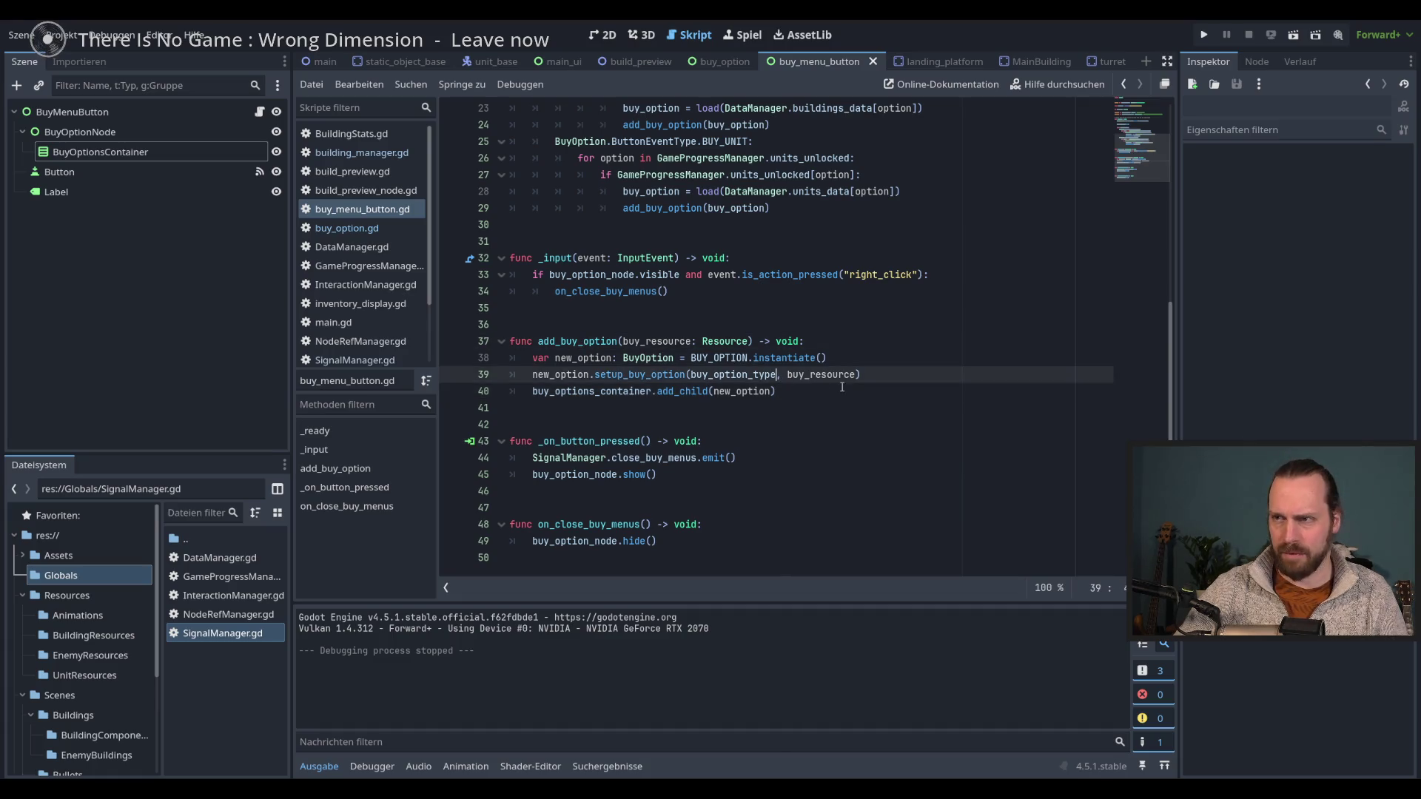
key(Down)
double_click(722, 392)
key(End)
- Review the setup_buy_option call and jump to its definition in buy_option.gd
mouse_move(803, 360)
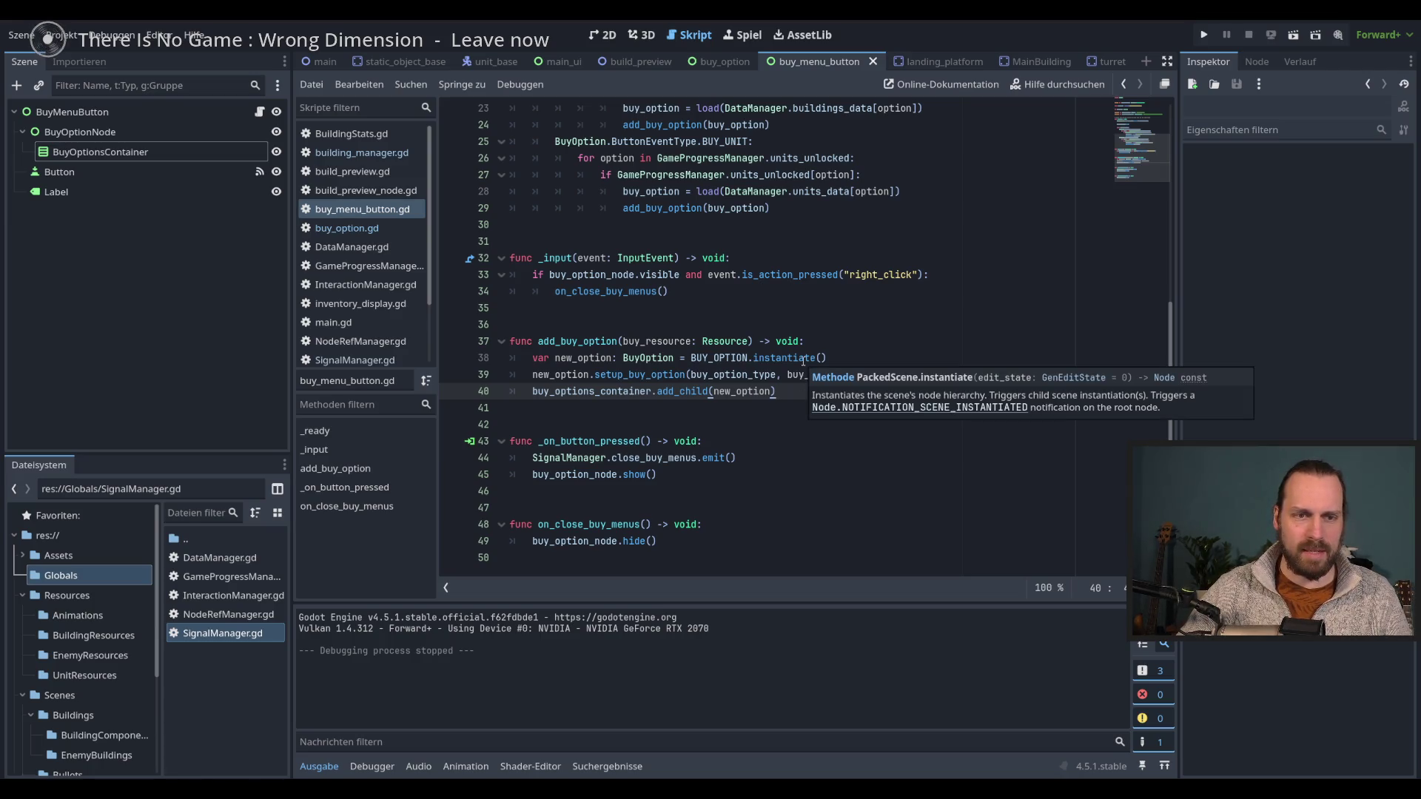
key(Up)
key(Down)
key(Up)
key(Down)
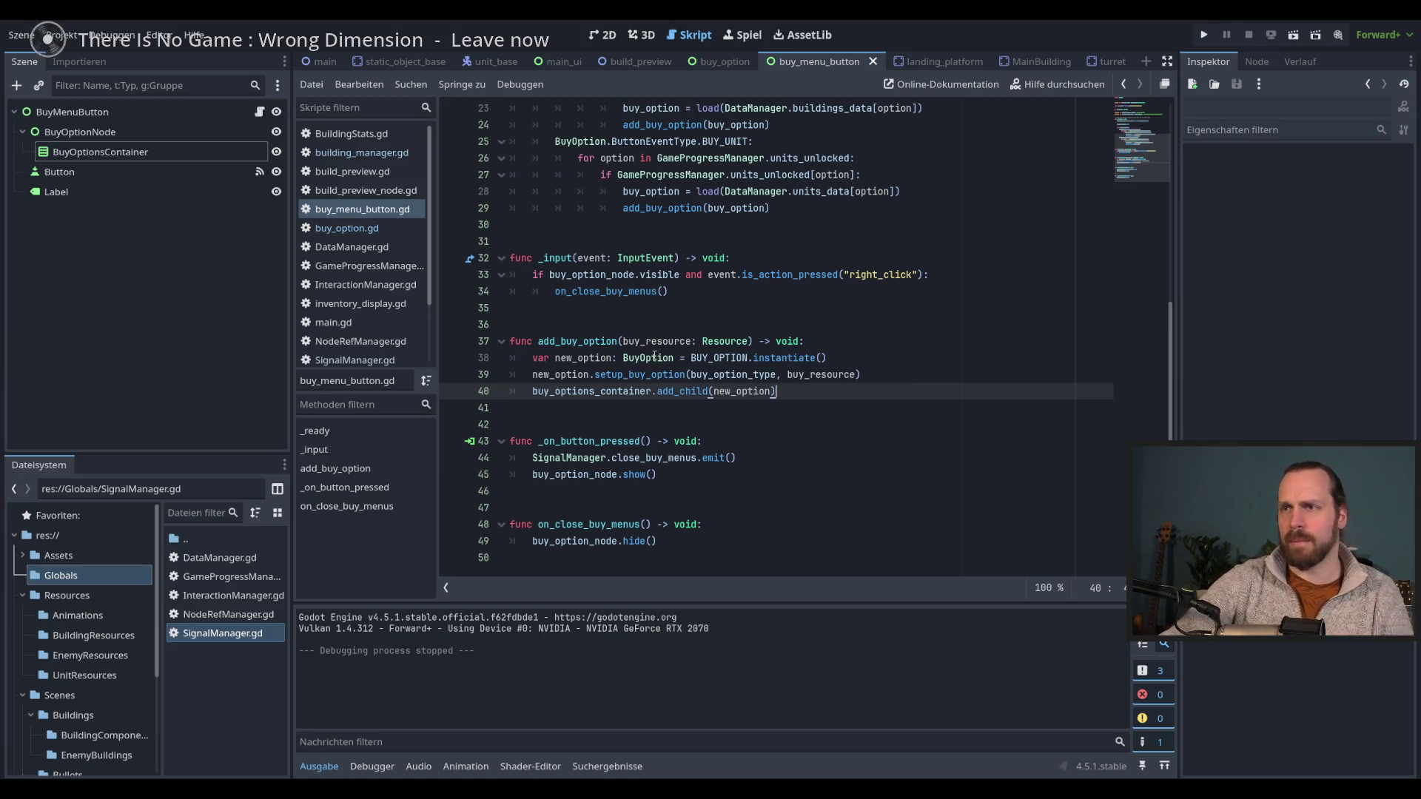
ctrl+click(652, 375)
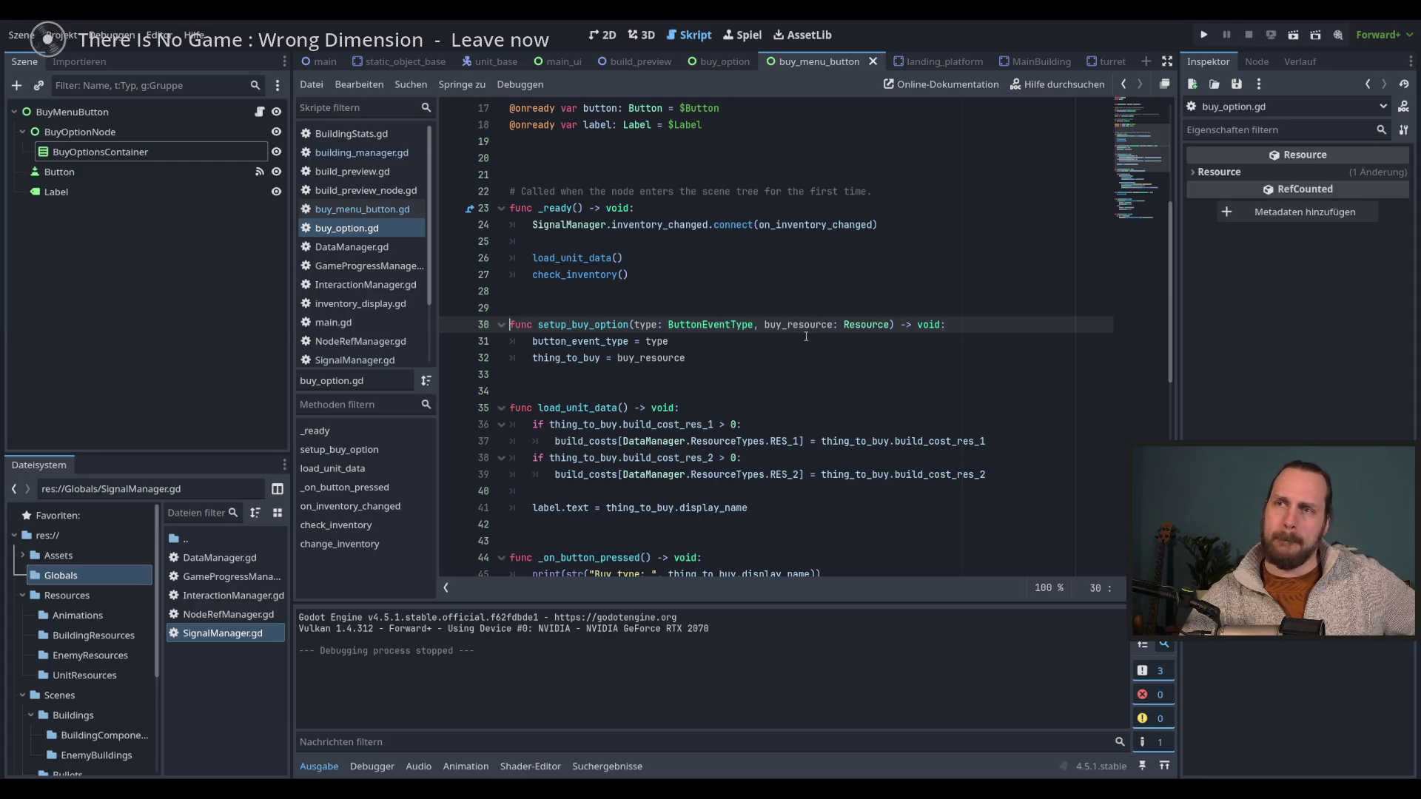
- Compare the load_unit_data call in _ready with the setup_buy_option definition
double_click(575, 326)
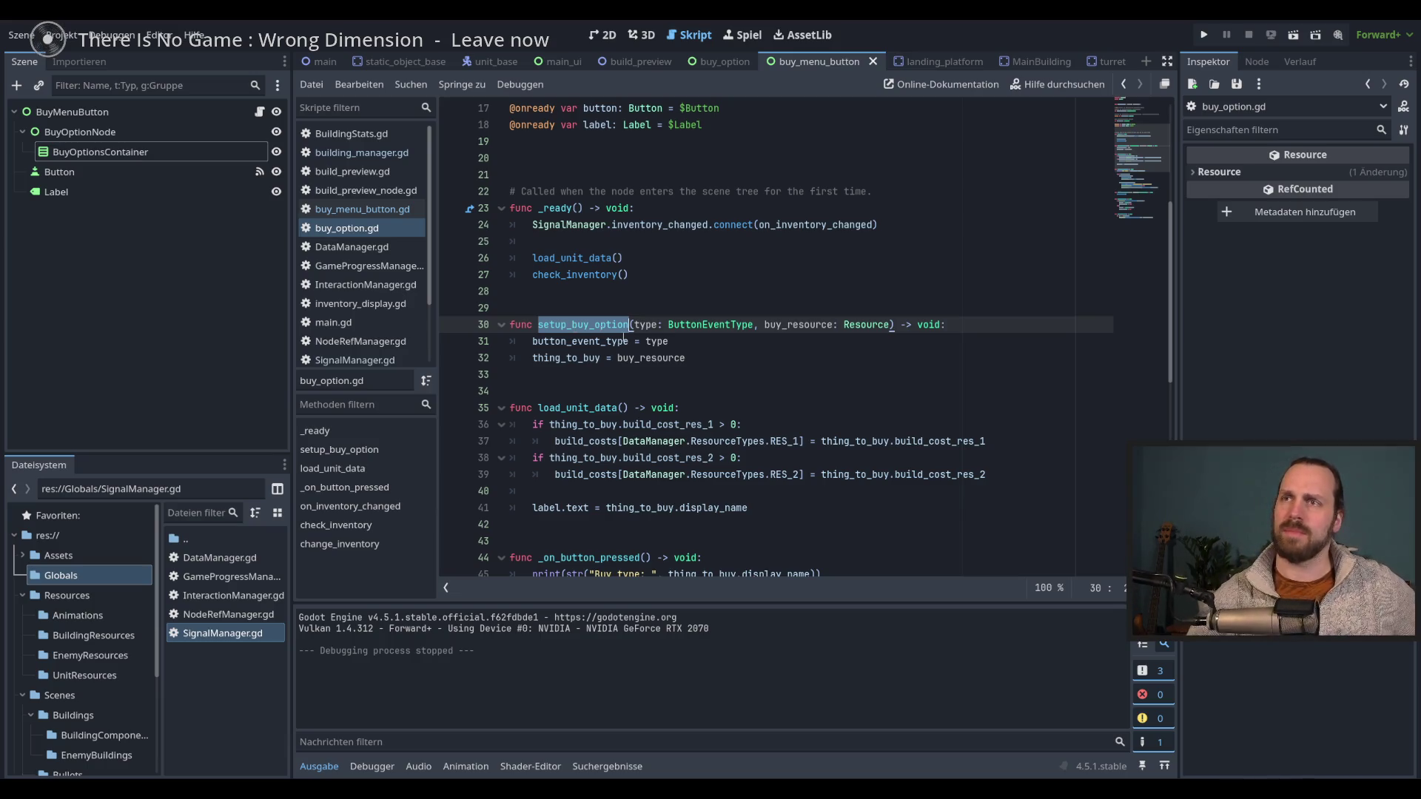
double_click(566, 256)
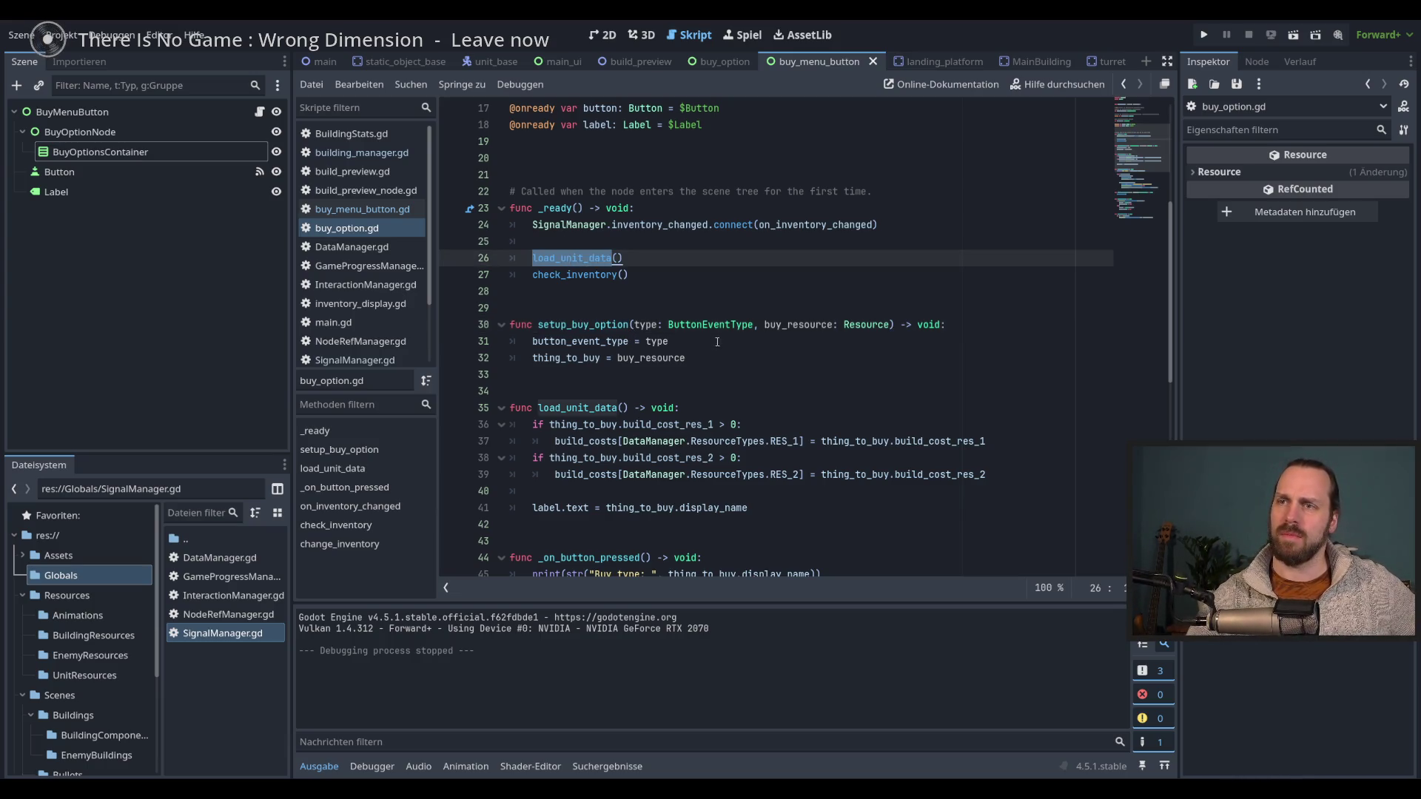
scroll(742, 375, up, 3)
double_click(583, 474)
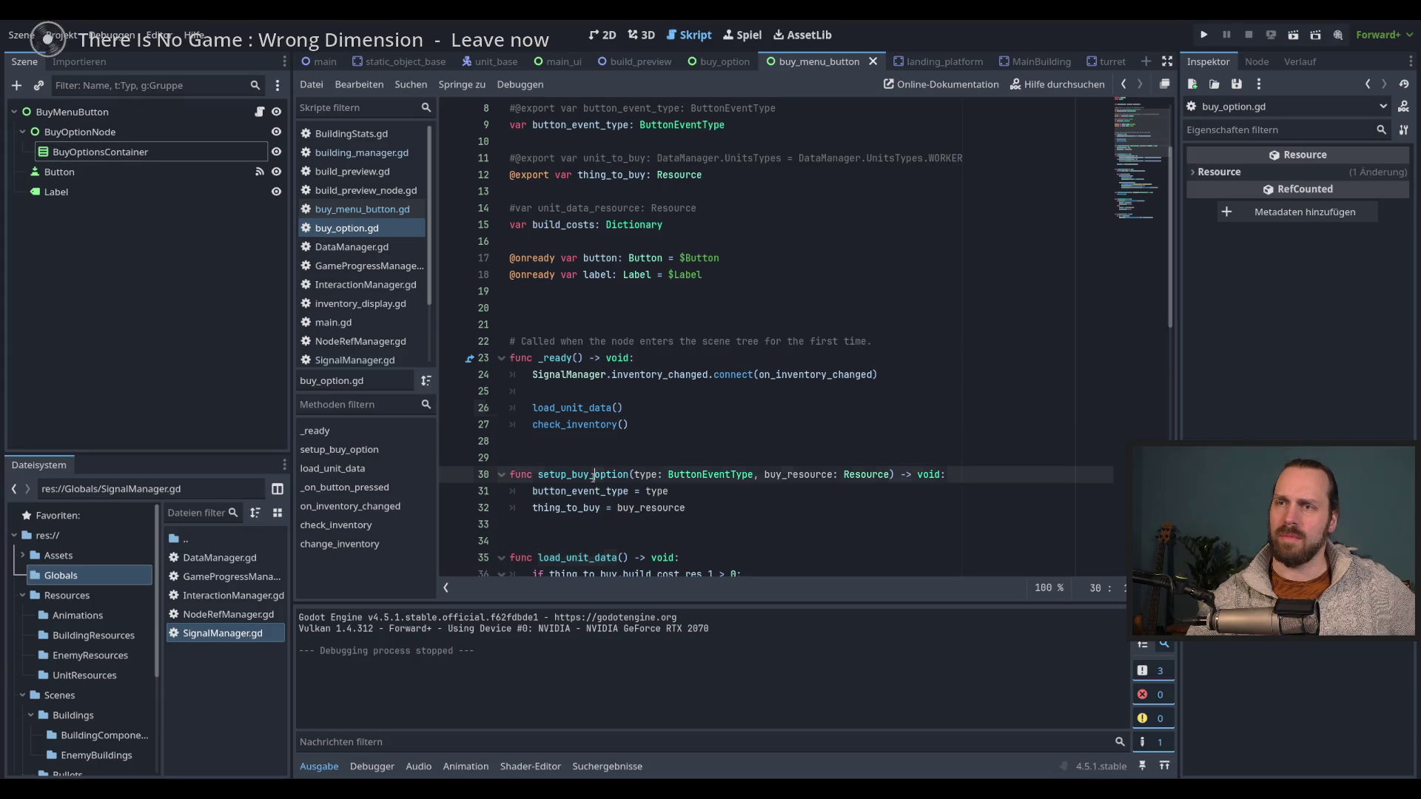
double_click(589, 407)
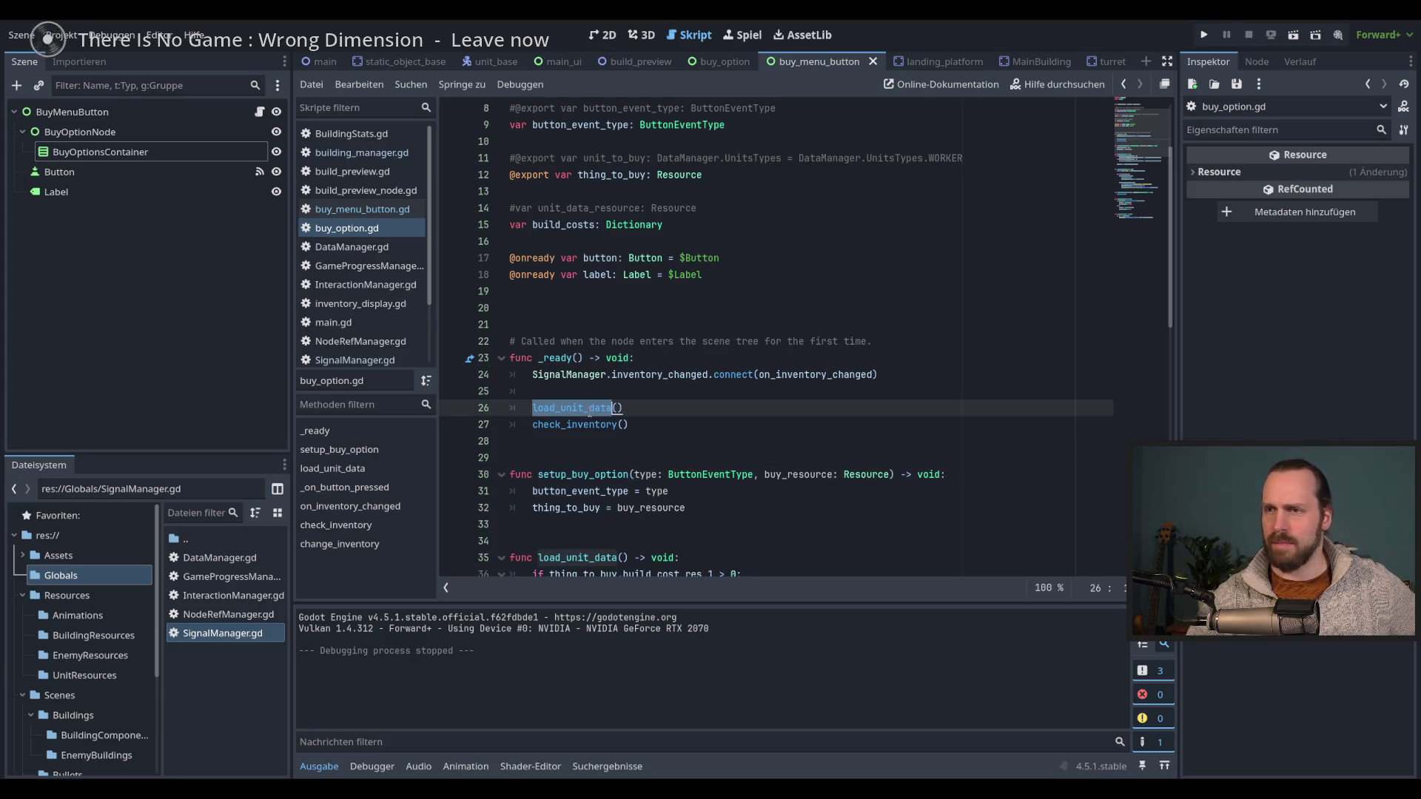
double_click(592, 476)
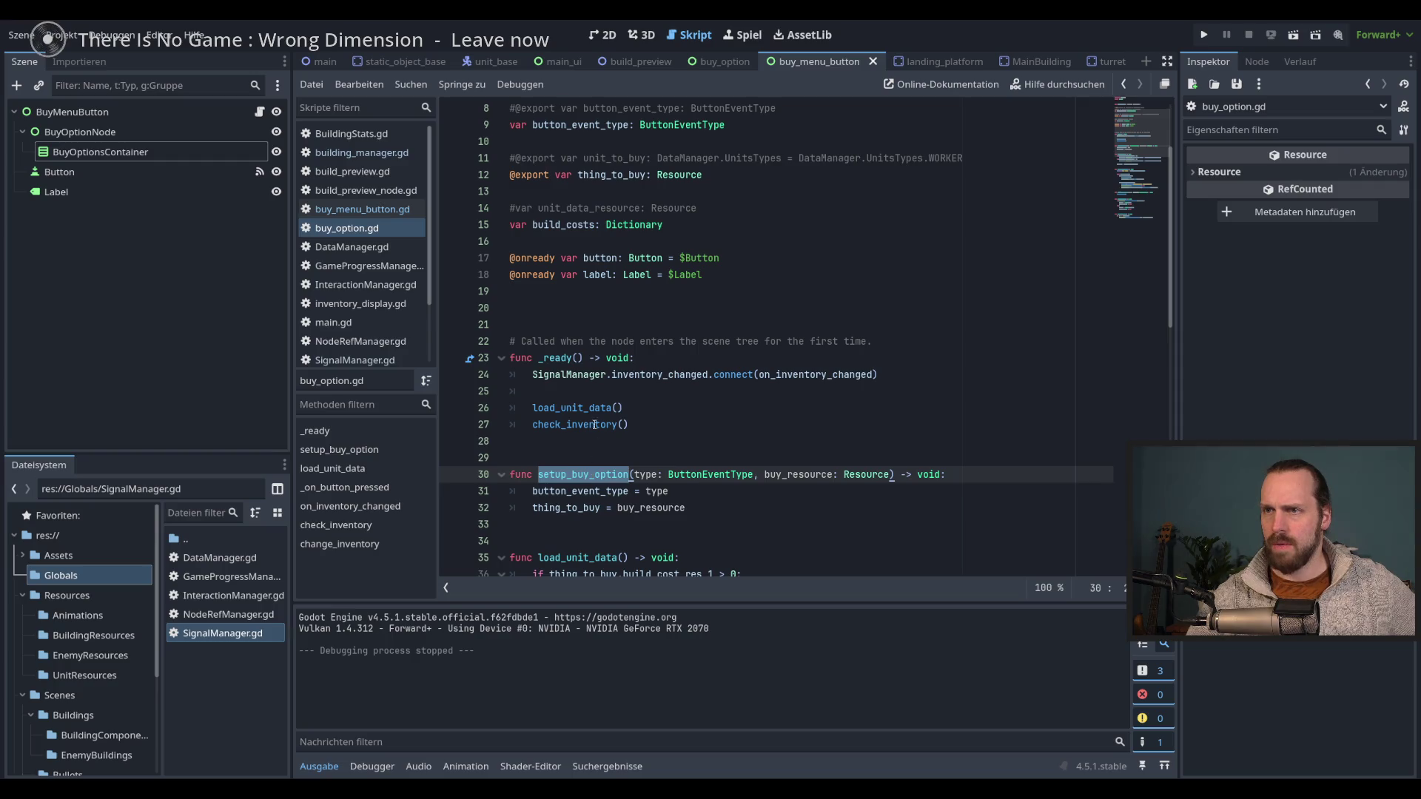
double_click(579, 408)
click(590, 416)
double_click(590, 411)
- Review setup_buy_option's button_event_type and thing_to_buy assignments and add blank lines after them
scroll(603, 466, down, 3)
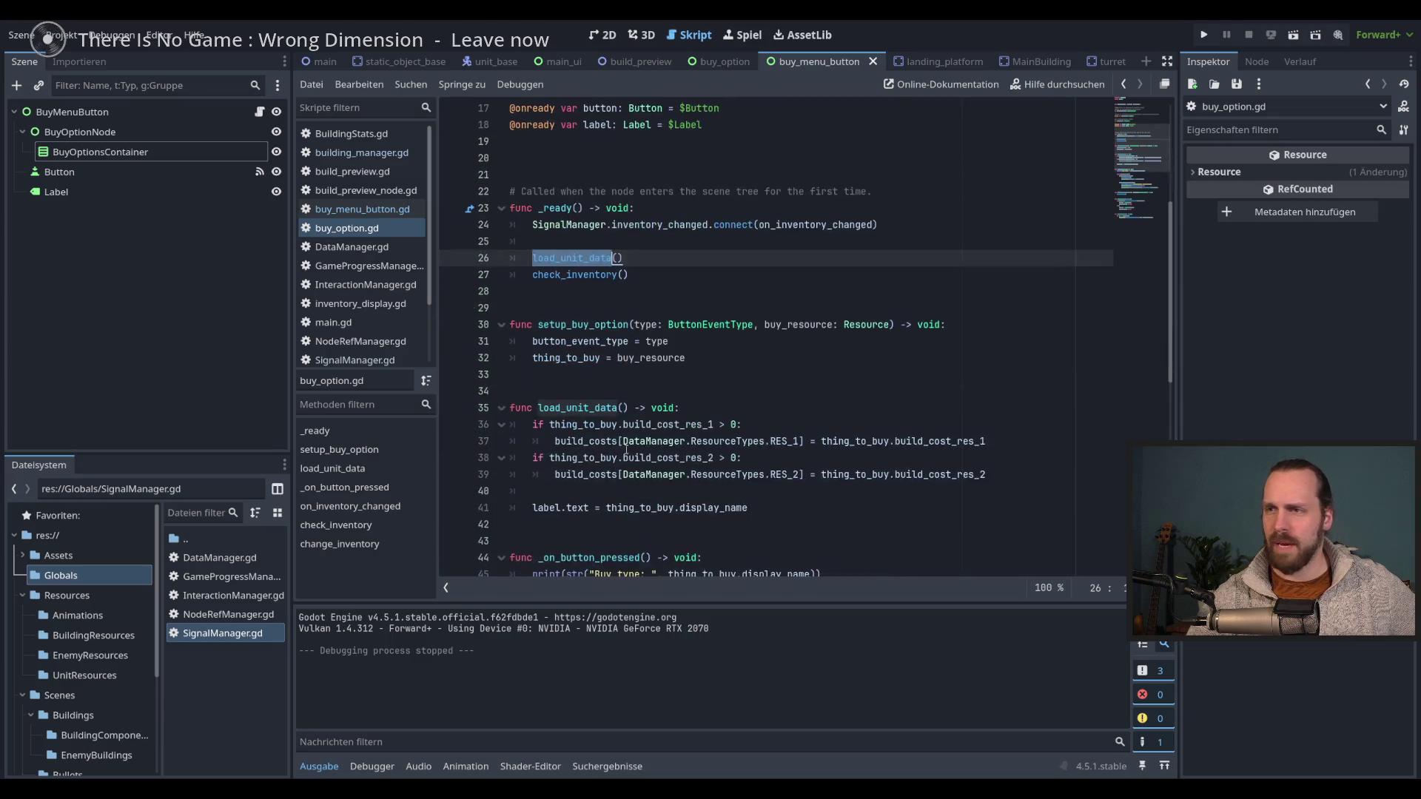
double_click(585, 324)
double_click(581, 341)
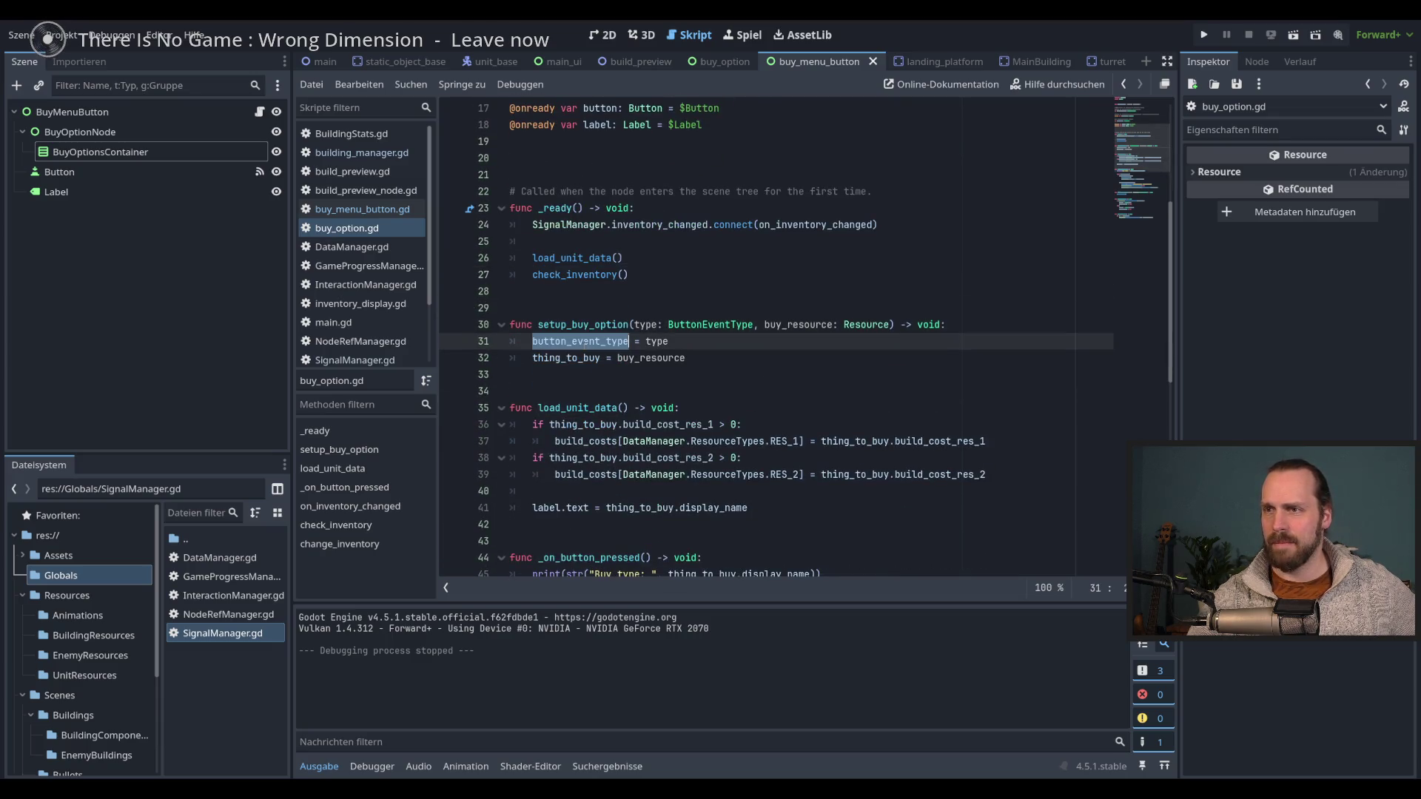
click(571, 359)
double_click(571, 358)
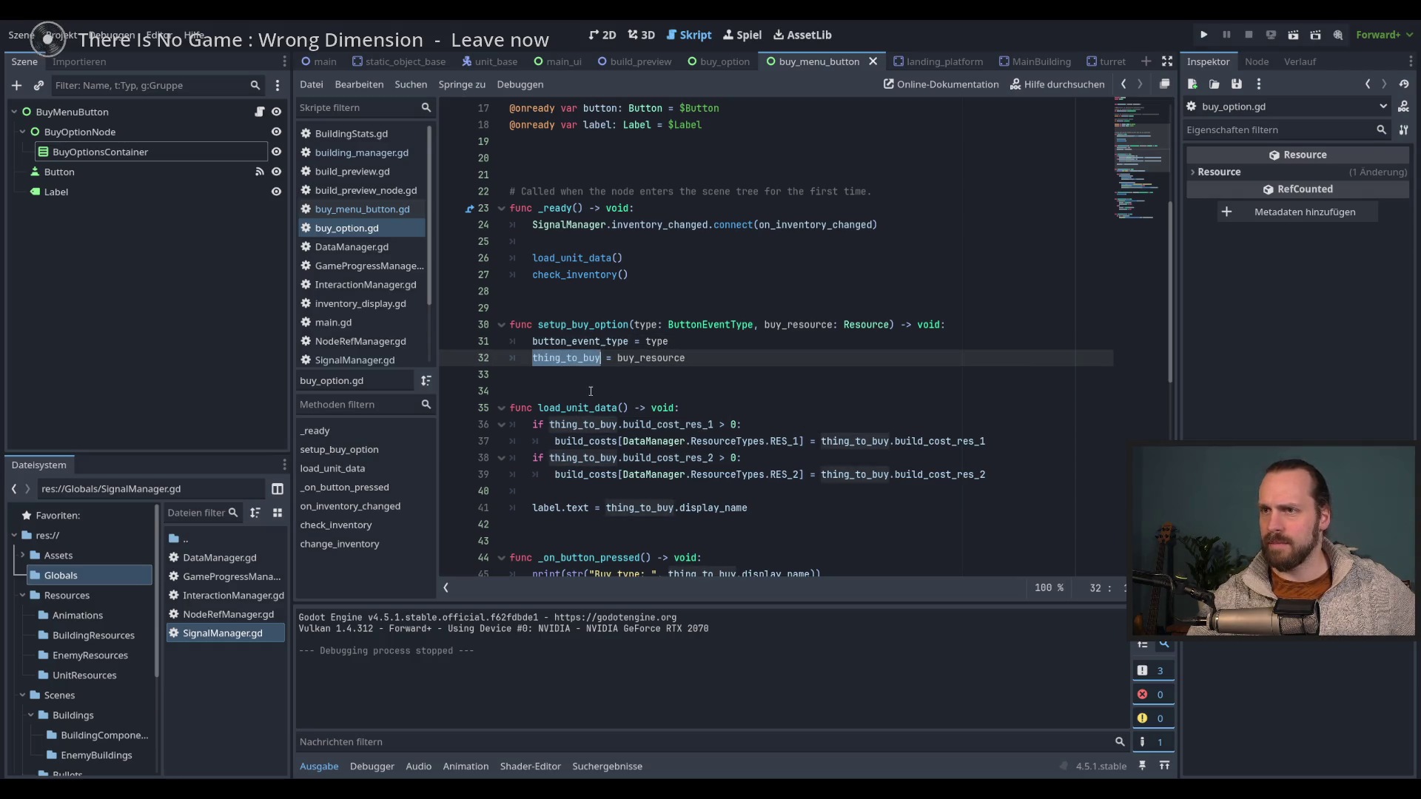
double_click(585, 324)
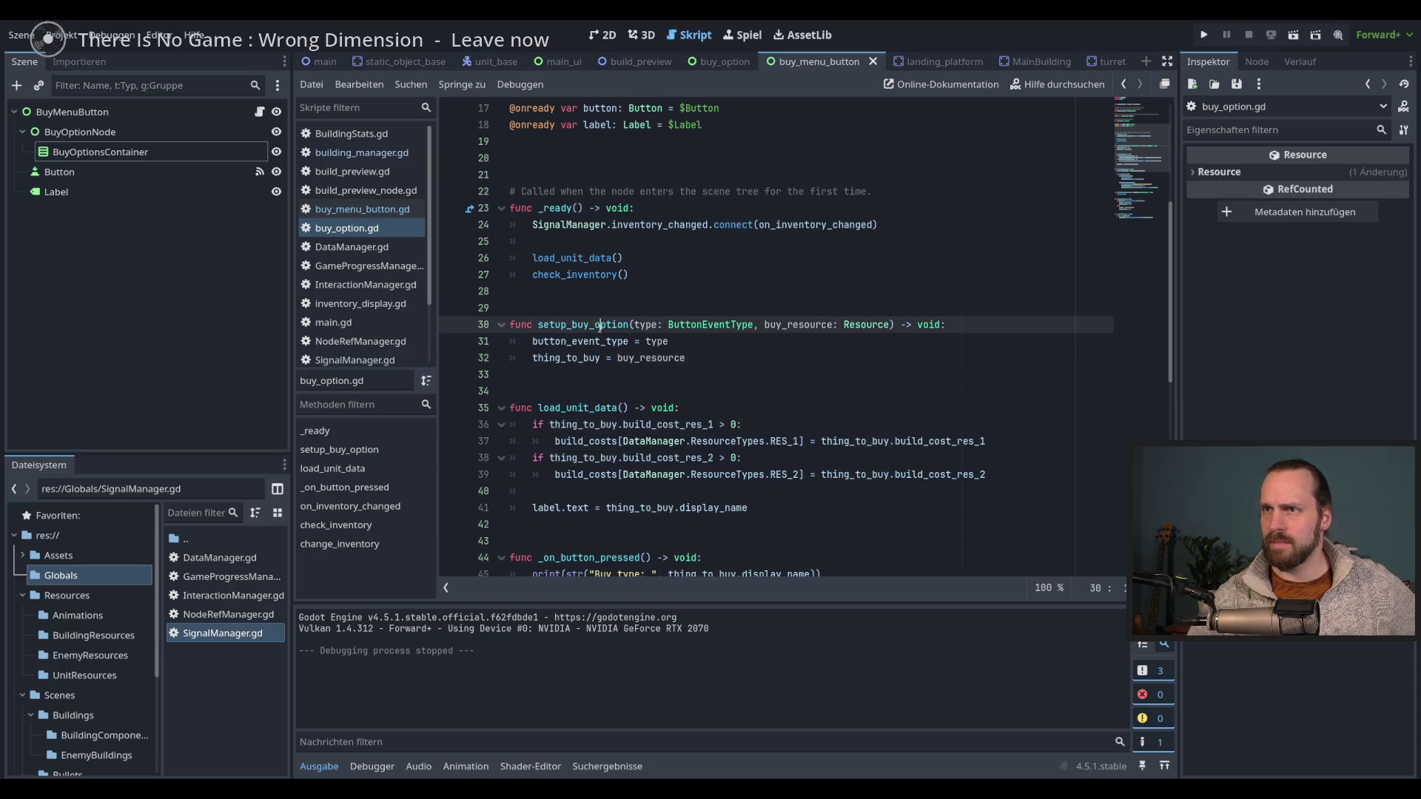
click(703, 357)
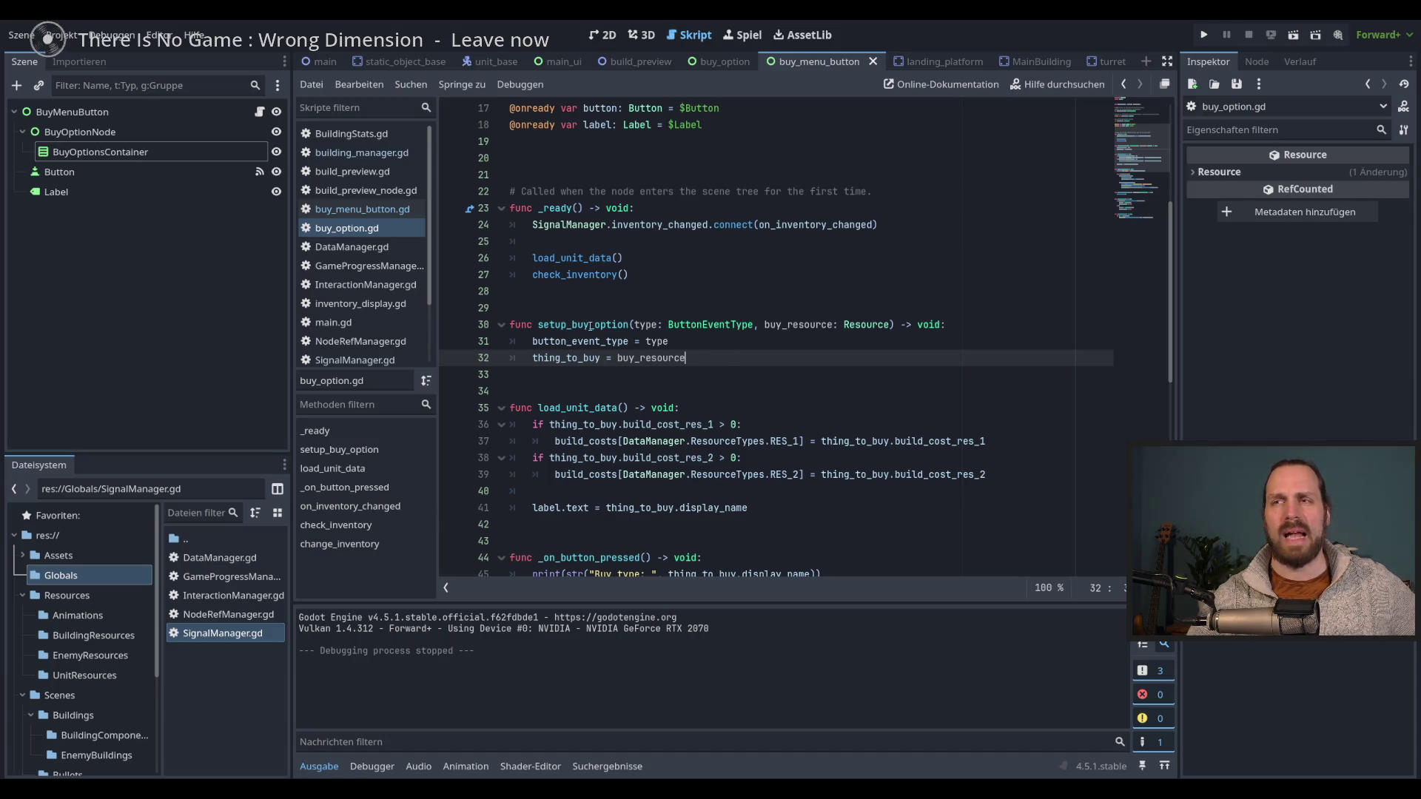
double_click(590, 325)
double_click(577, 258)
double_click(584, 324)
click(704, 374)
click(717, 361)
key(Return)
key(Return)
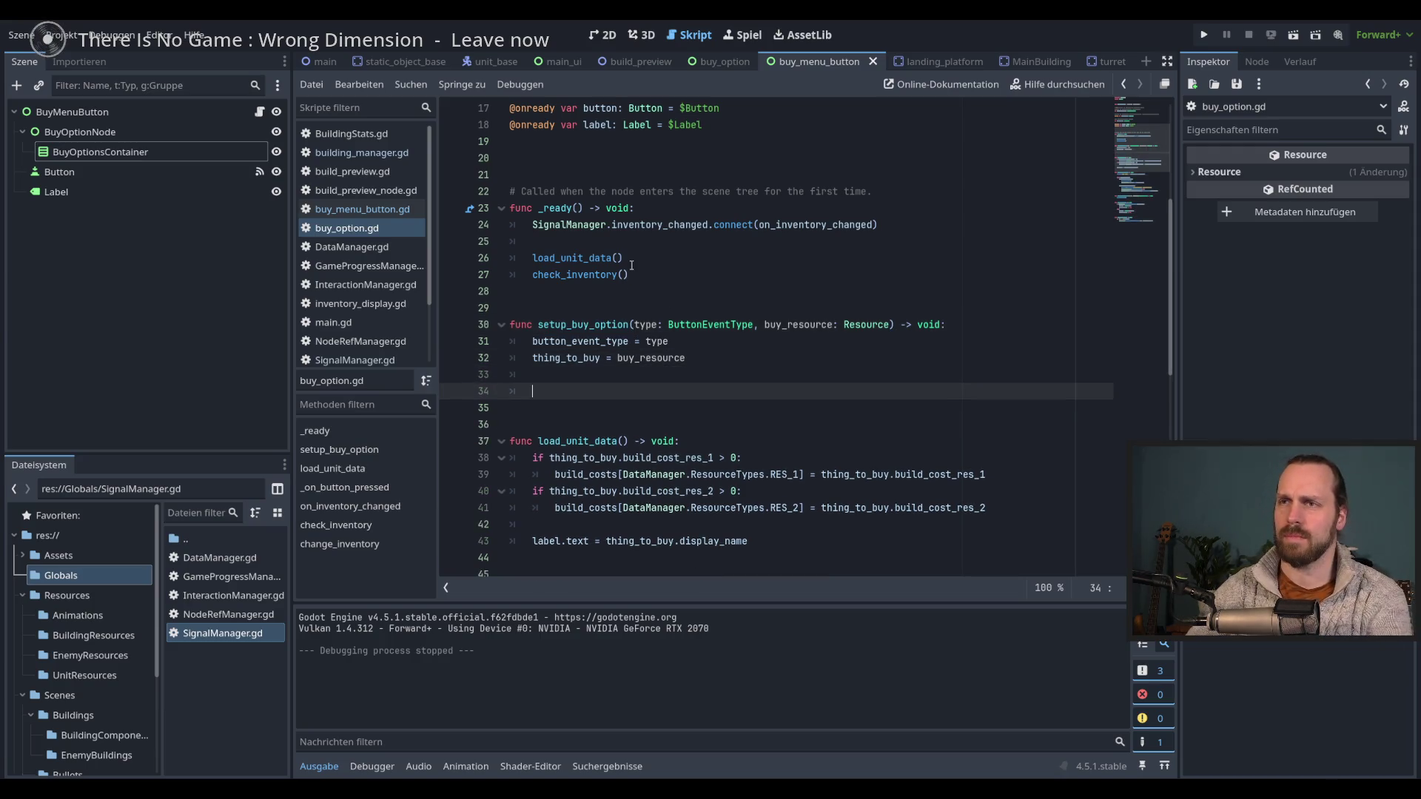
- Select the load_unit_data and check_inventory lines in _ready
double_click(577, 258)
key(shift+Down)
key(shift+End)
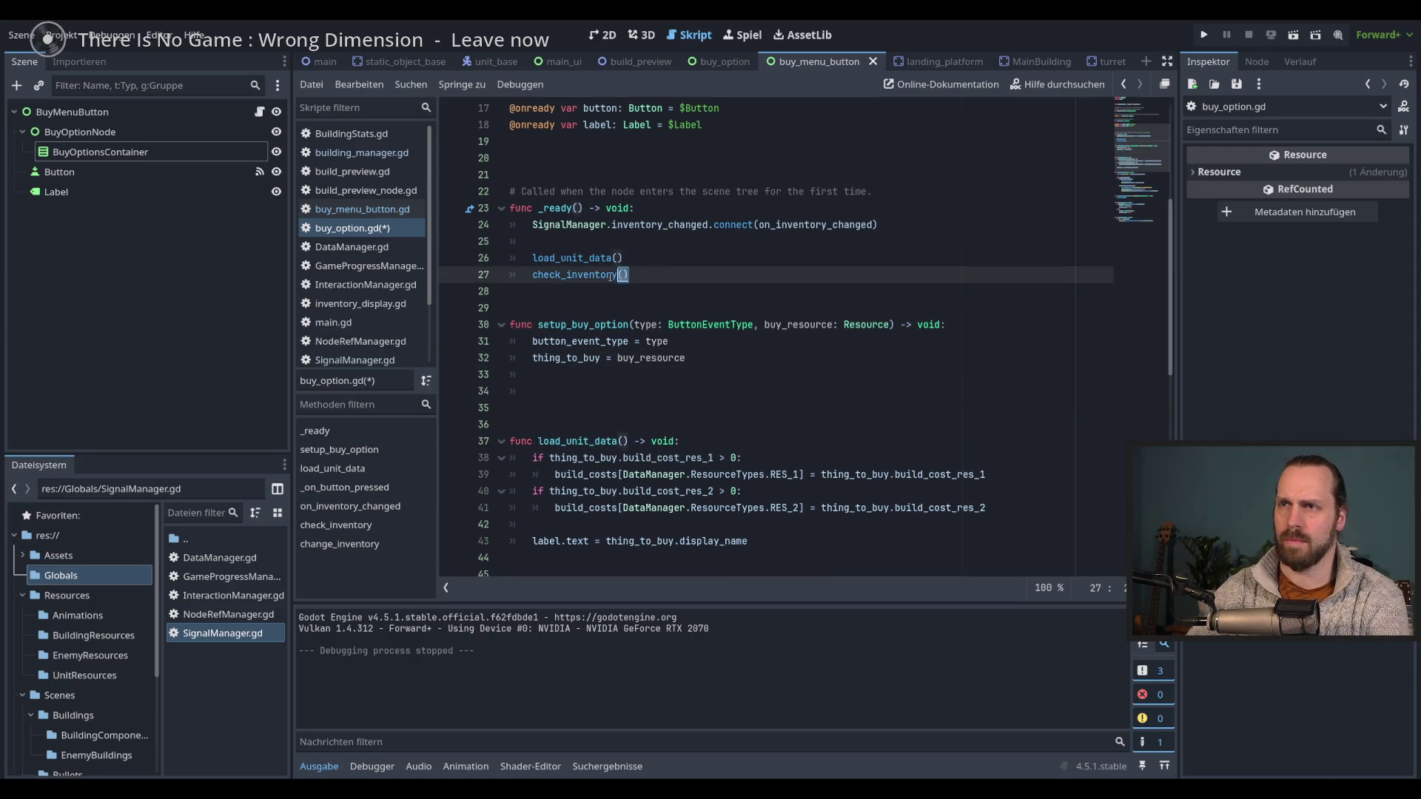
click(584, 275)
double_click(566, 275)
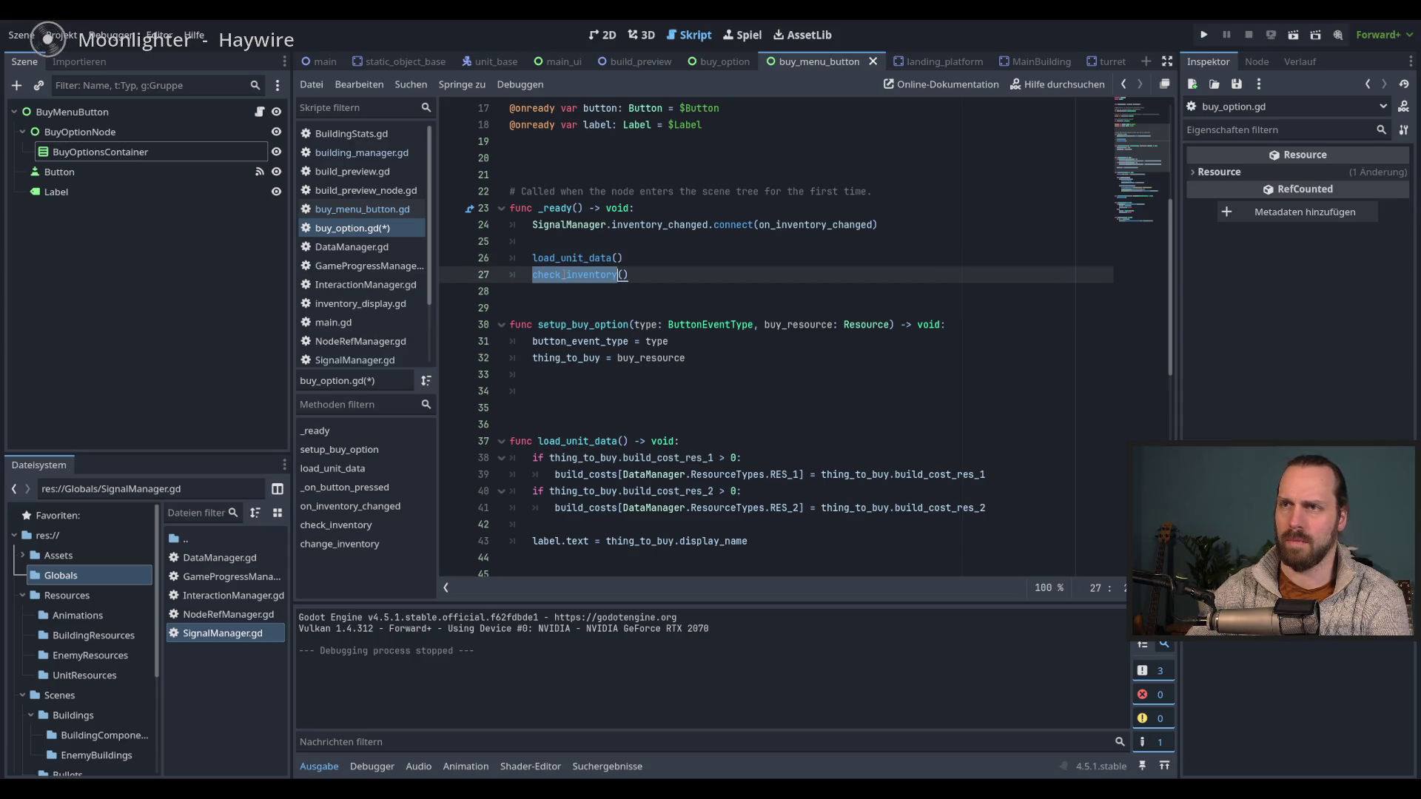
scroll(633, 358, down, 10)
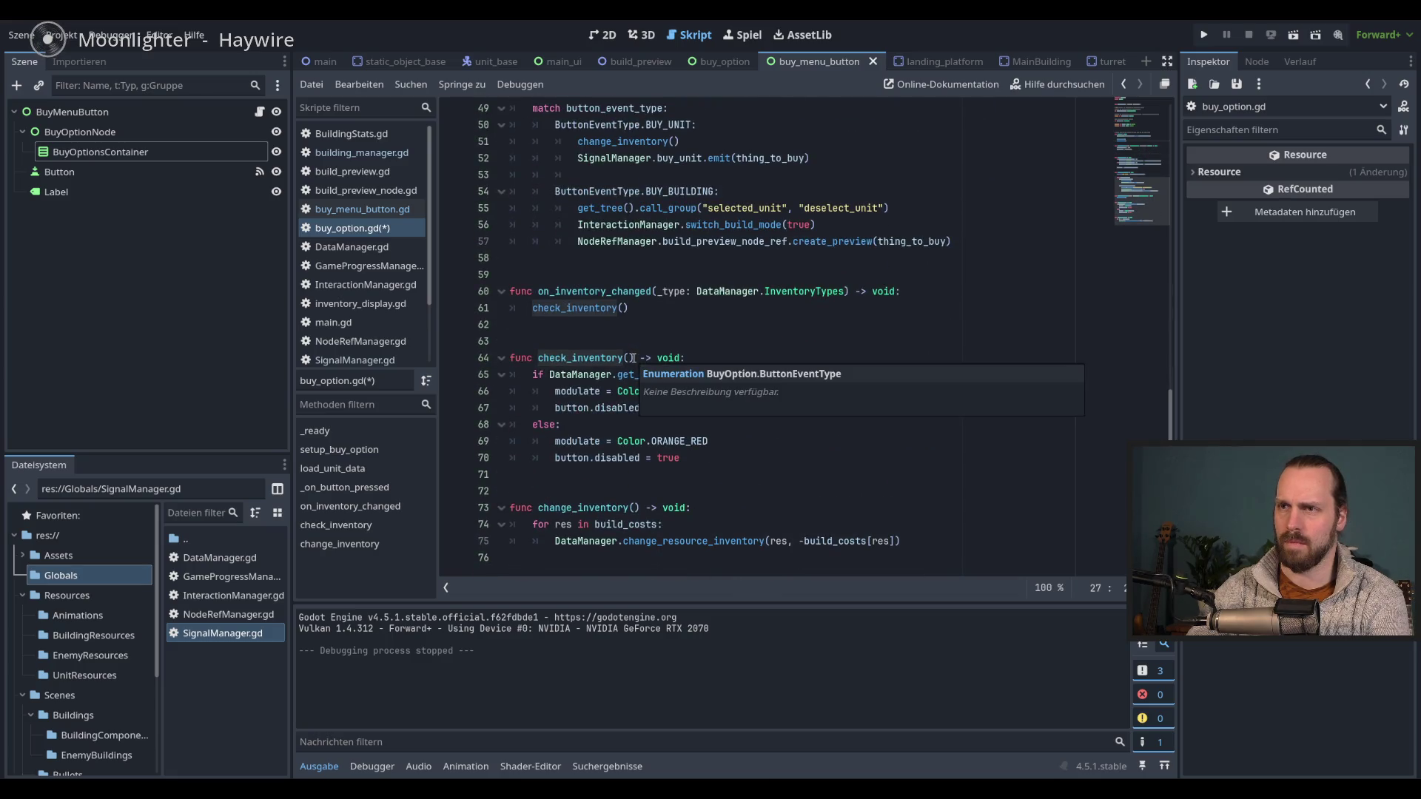
scroll(649, 410, up, 10)
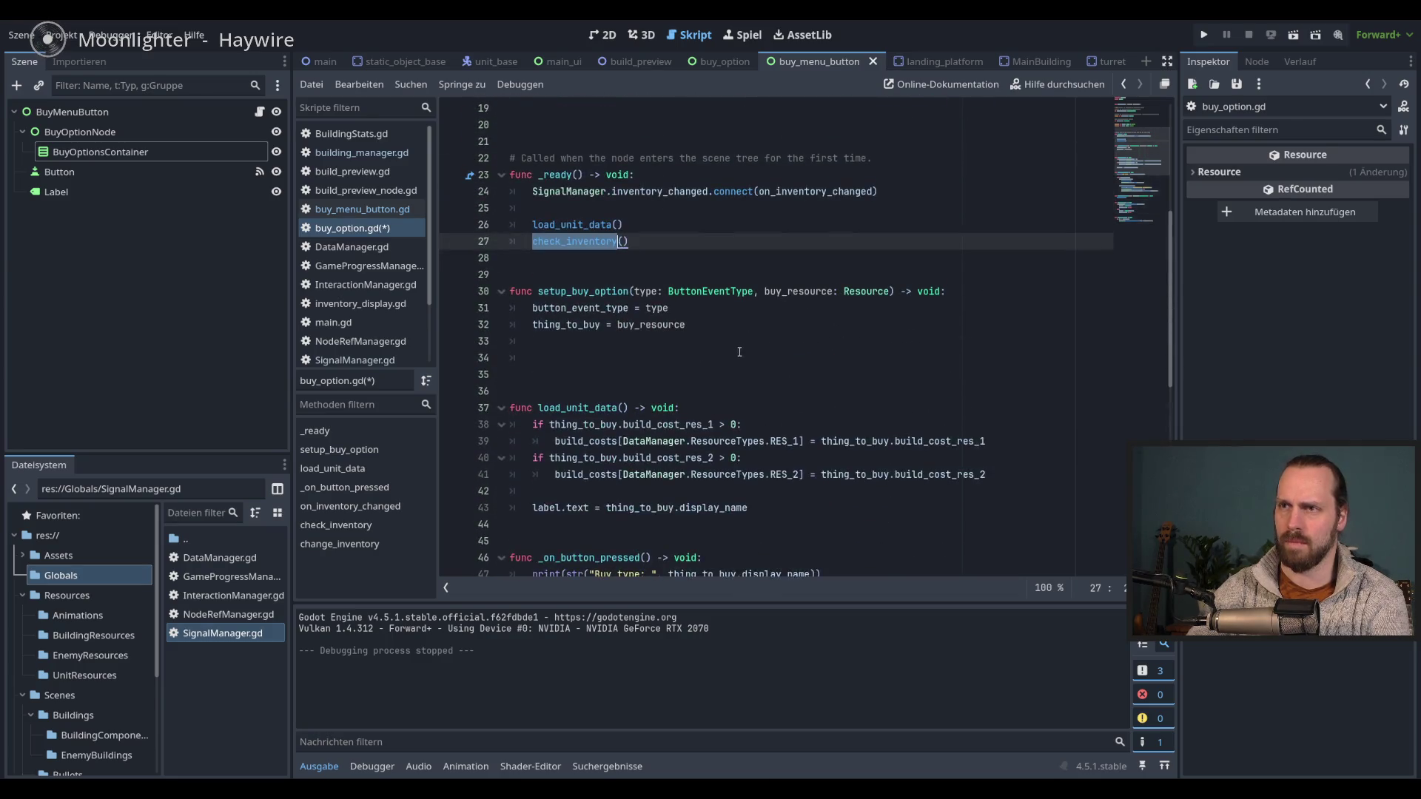
- Move load_unit_data() and check_inventory() into setup_buy_option, remove leftover blank lines, and run the scene
mouse_move(629, 241)
mouse_down()
mouse_move(544, 225)
mouse_move(563, 363)
mouse_move(535, 342)
mouse_up()
click(583, 236)
key(BackSpace)
key(BackSpace)
key(Delete)
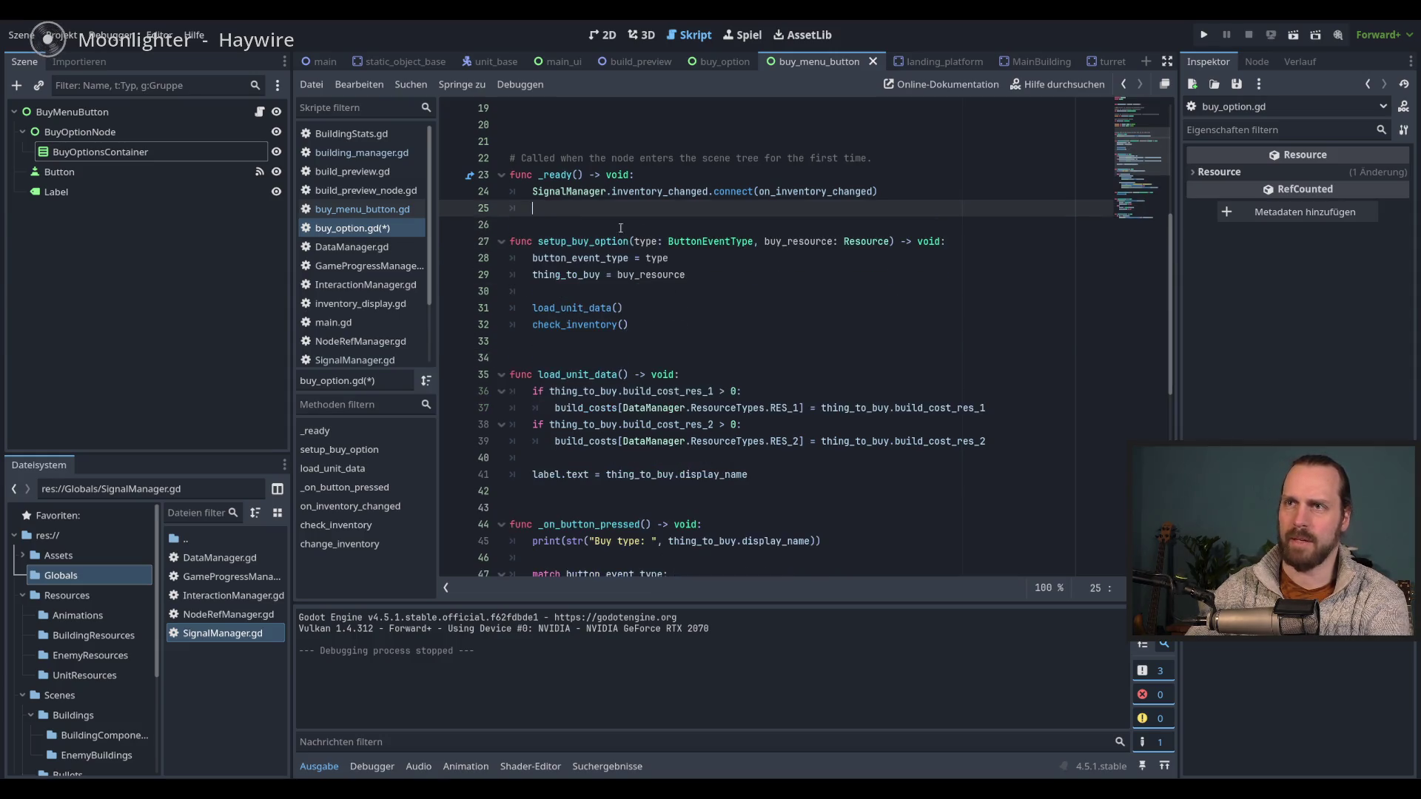
key(F6)
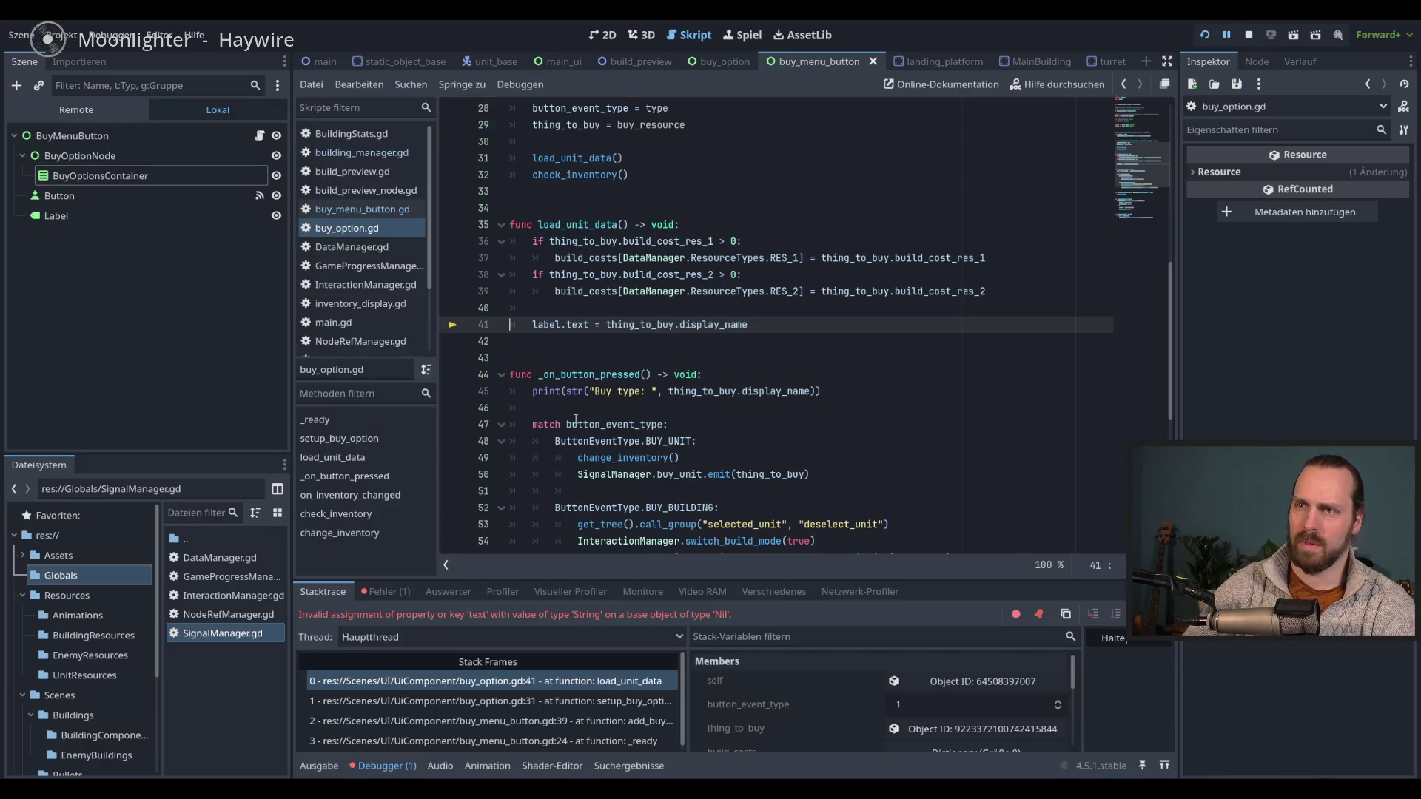
- Inspect thing_to_buy in the paused debugger, stop the session, and return to the load_unit_data call
mouse_move(724, 392)
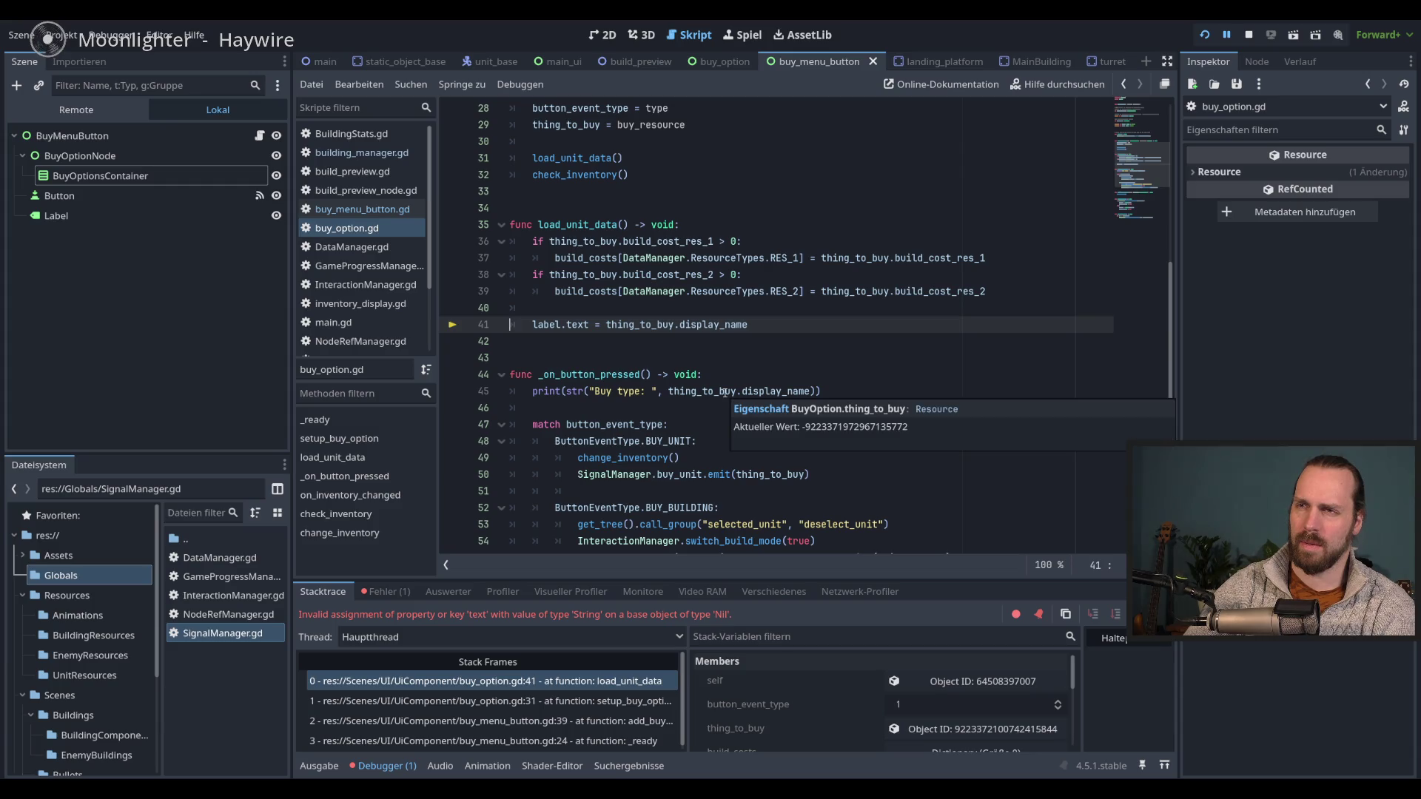
scroll(722, 393, up, 4)
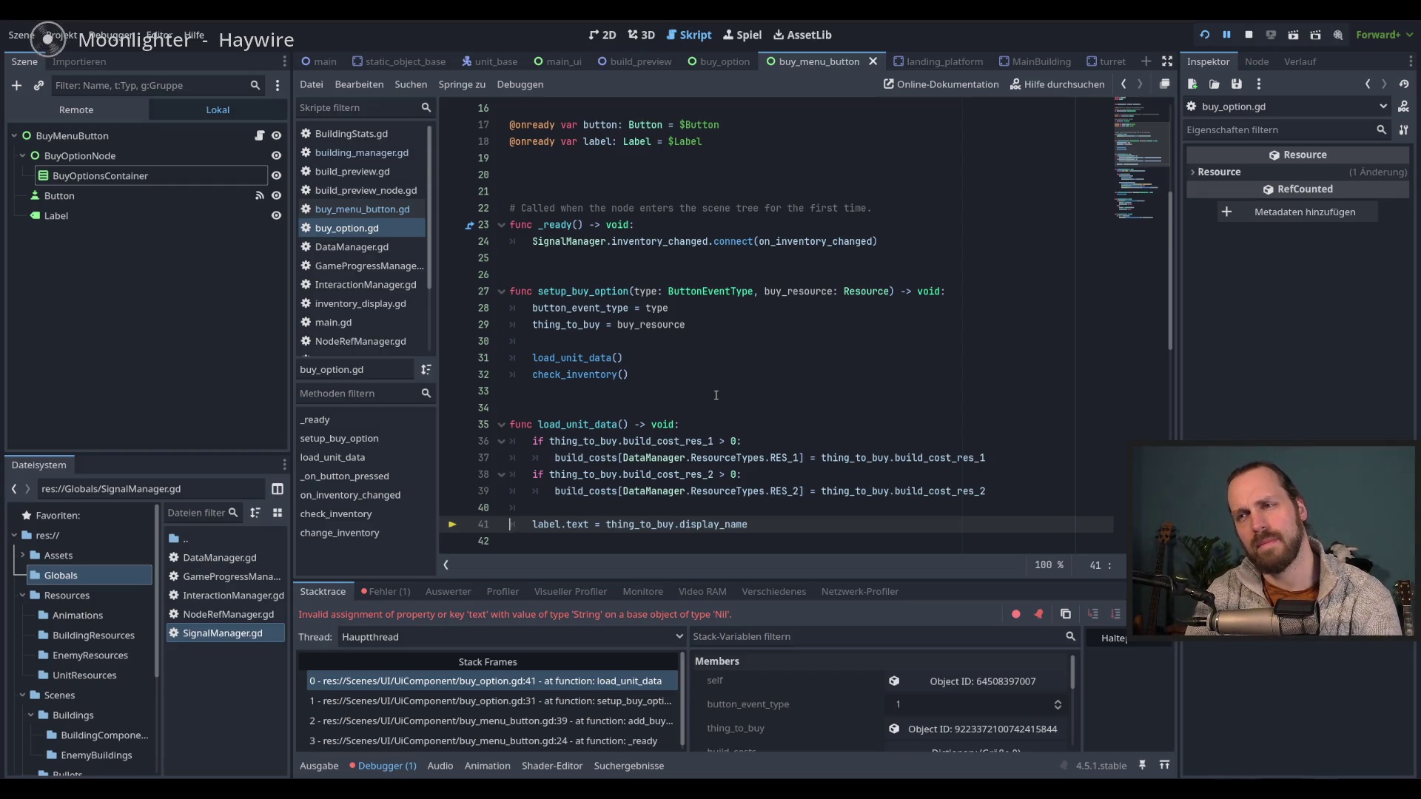
key(F8)
click(662, 341)
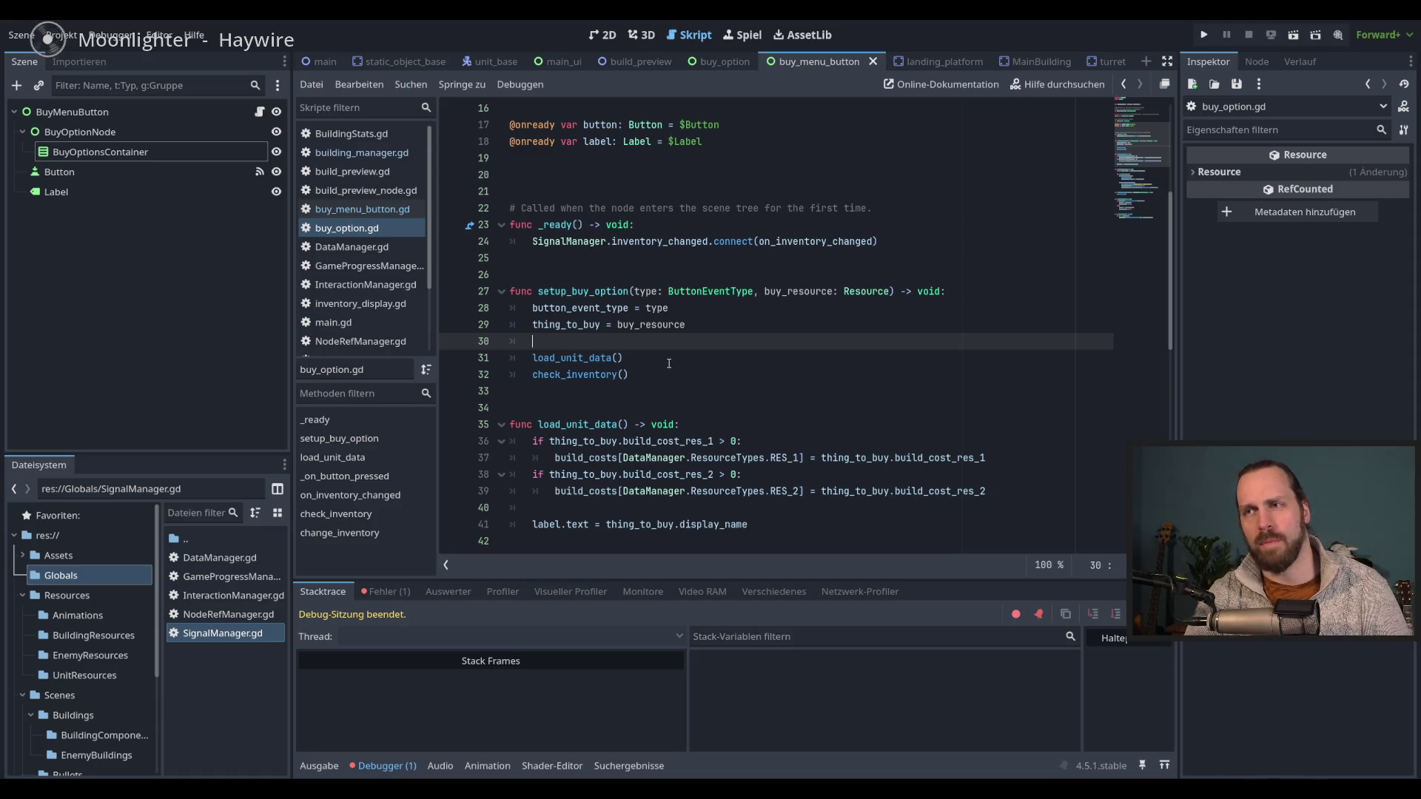
click(668, 363)
- Move the load_unit_data() and check_inventory() calls from setup_buy_option back into _ready and remove the leftover blank line
key(ctrl+x)
click(533, 258)
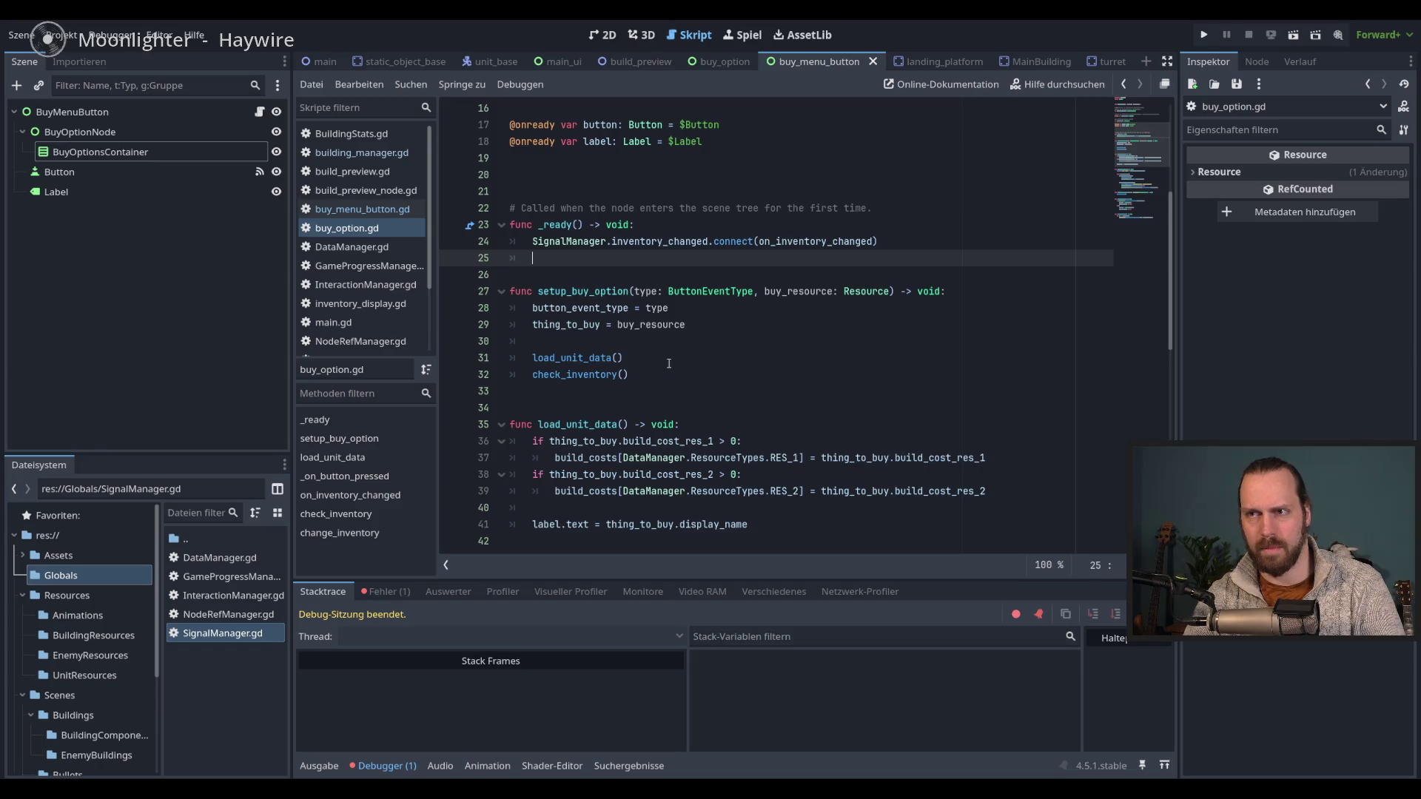
key(ctrl+v)
click(731, 341)
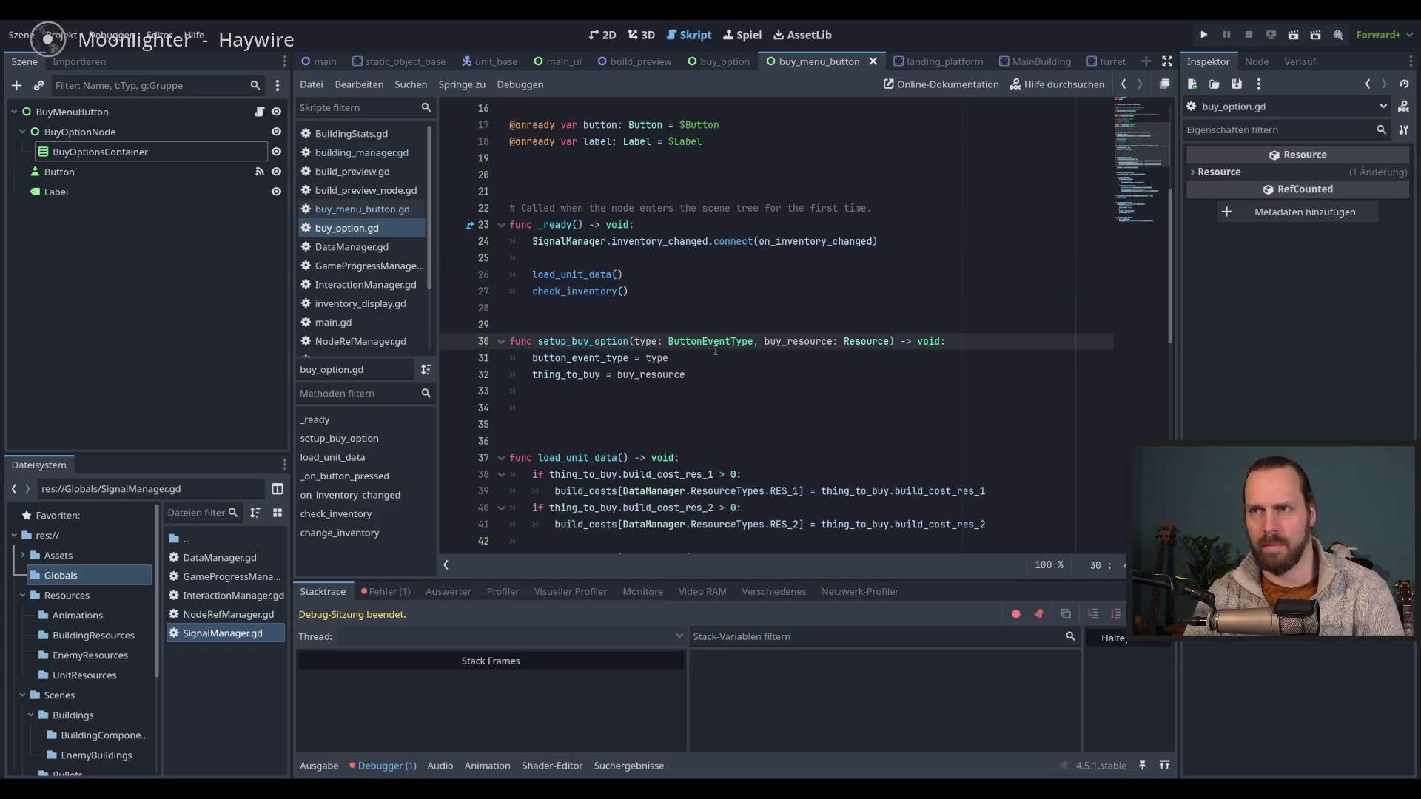
click(679, 405)
key(BackSpace)
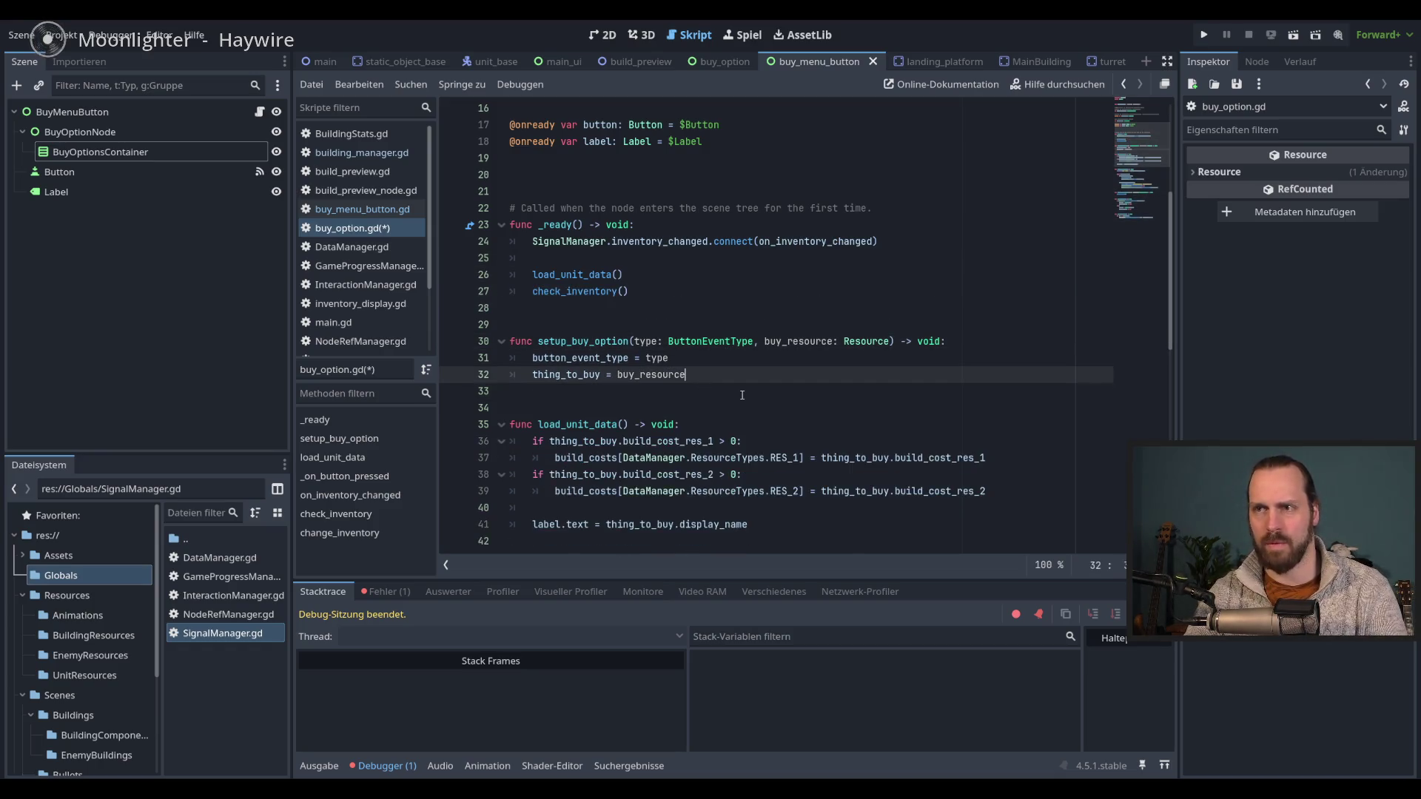
- Test-run the game, open both build menus to see Main Building, Landing Platform and Laser Turret, then stop
key(F5)
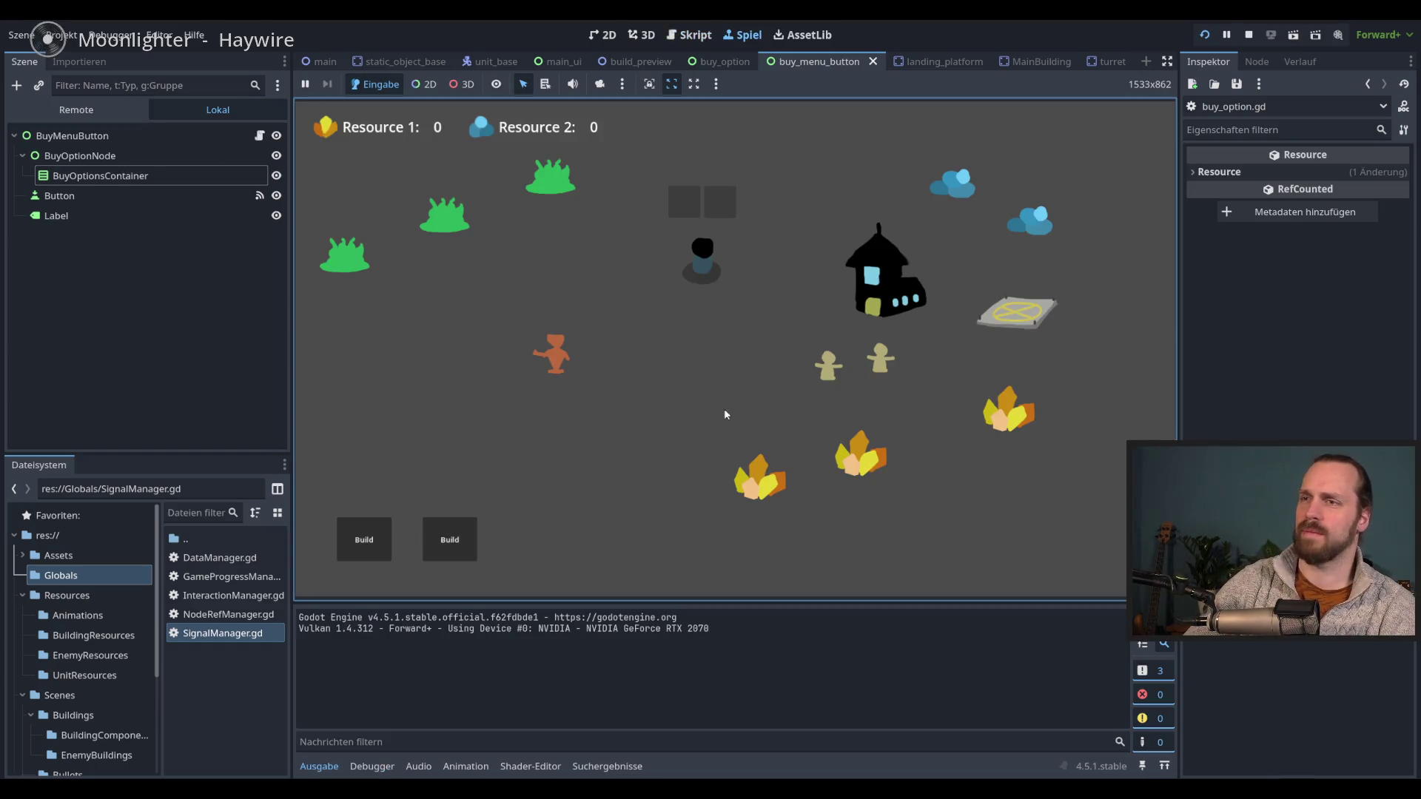
click(444, 537)
click(363, 539)
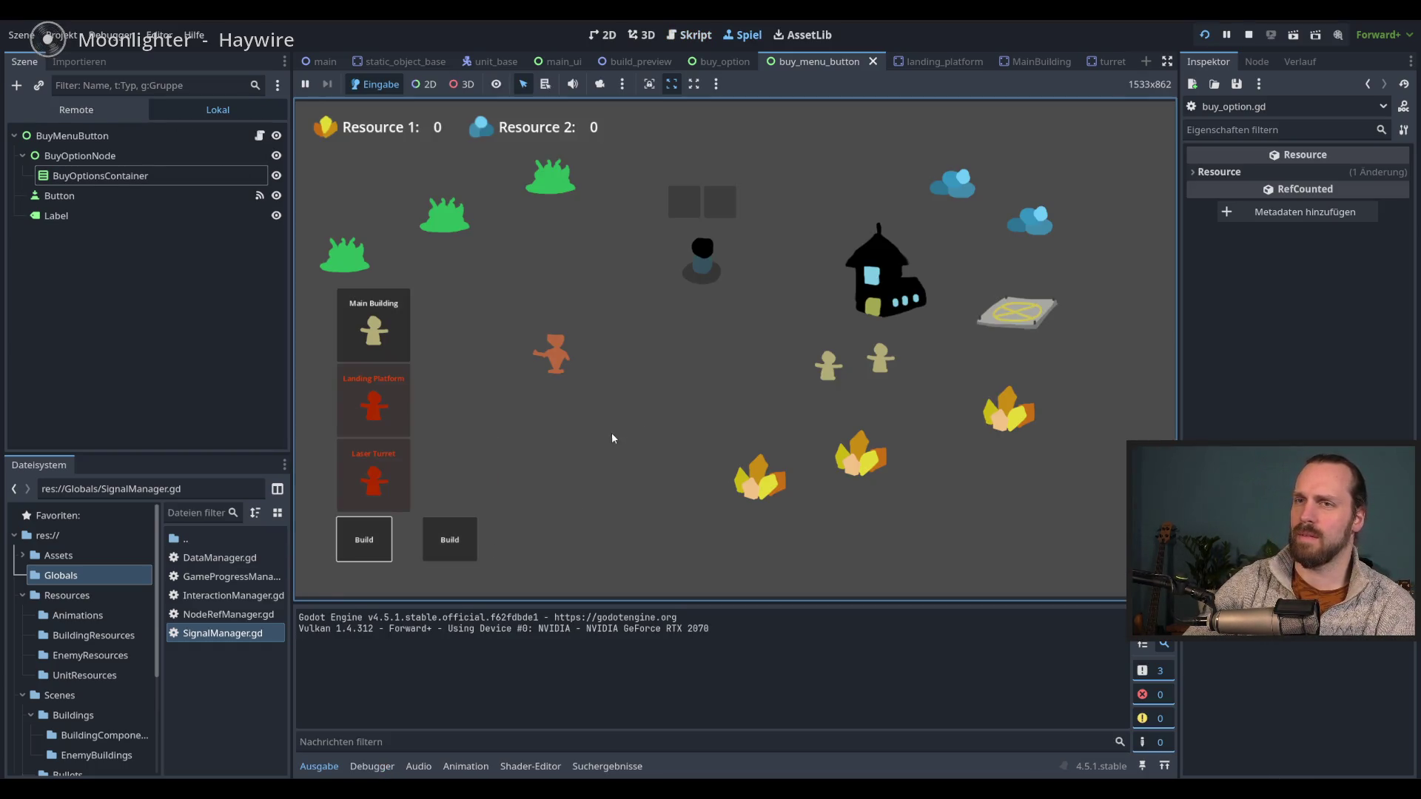
key(F8)
click(739, 365)
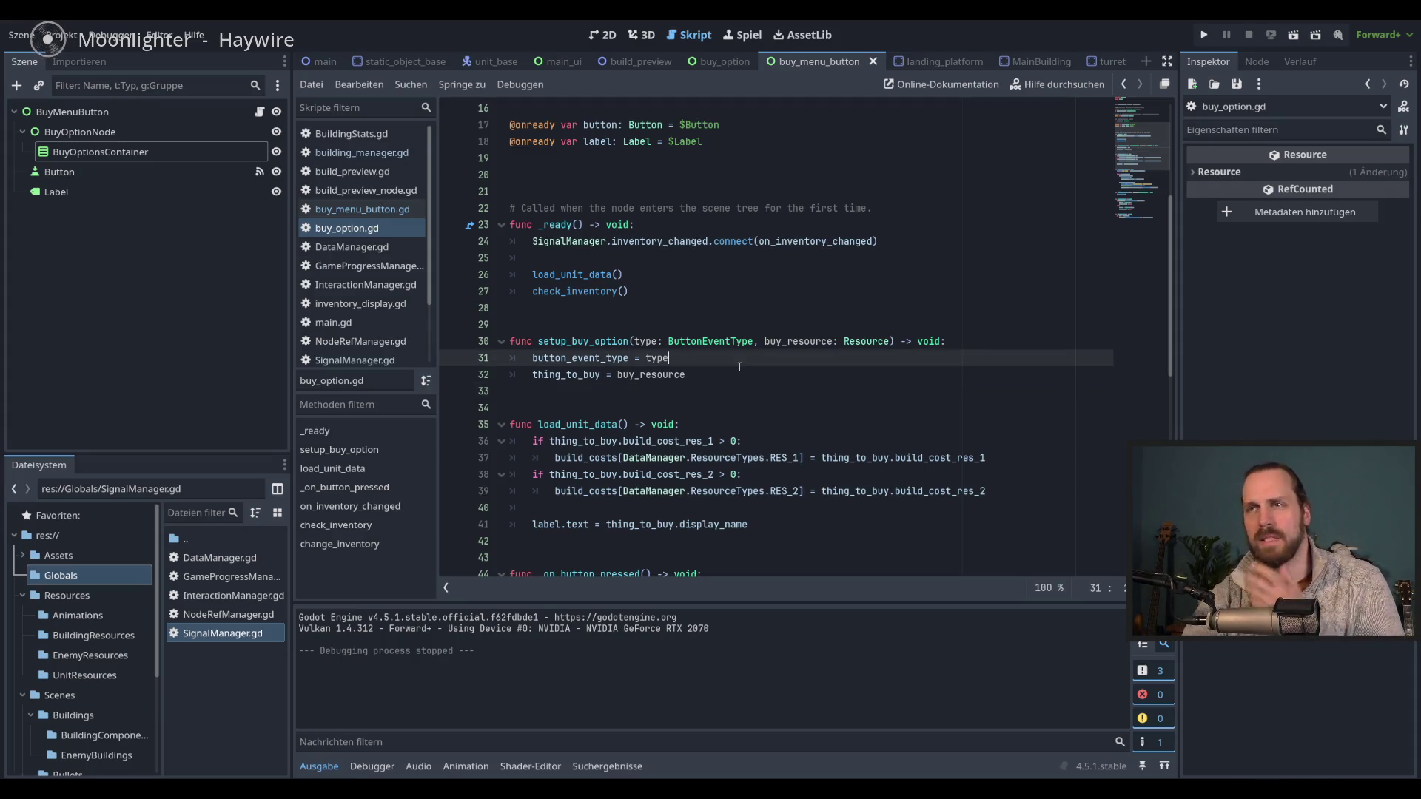
- Trace where thing_to_buy and buy_resource are used in buy_option.gd, including inside load_unit_data
double_click(564, 375)
scroll(611, 422, up, 4)
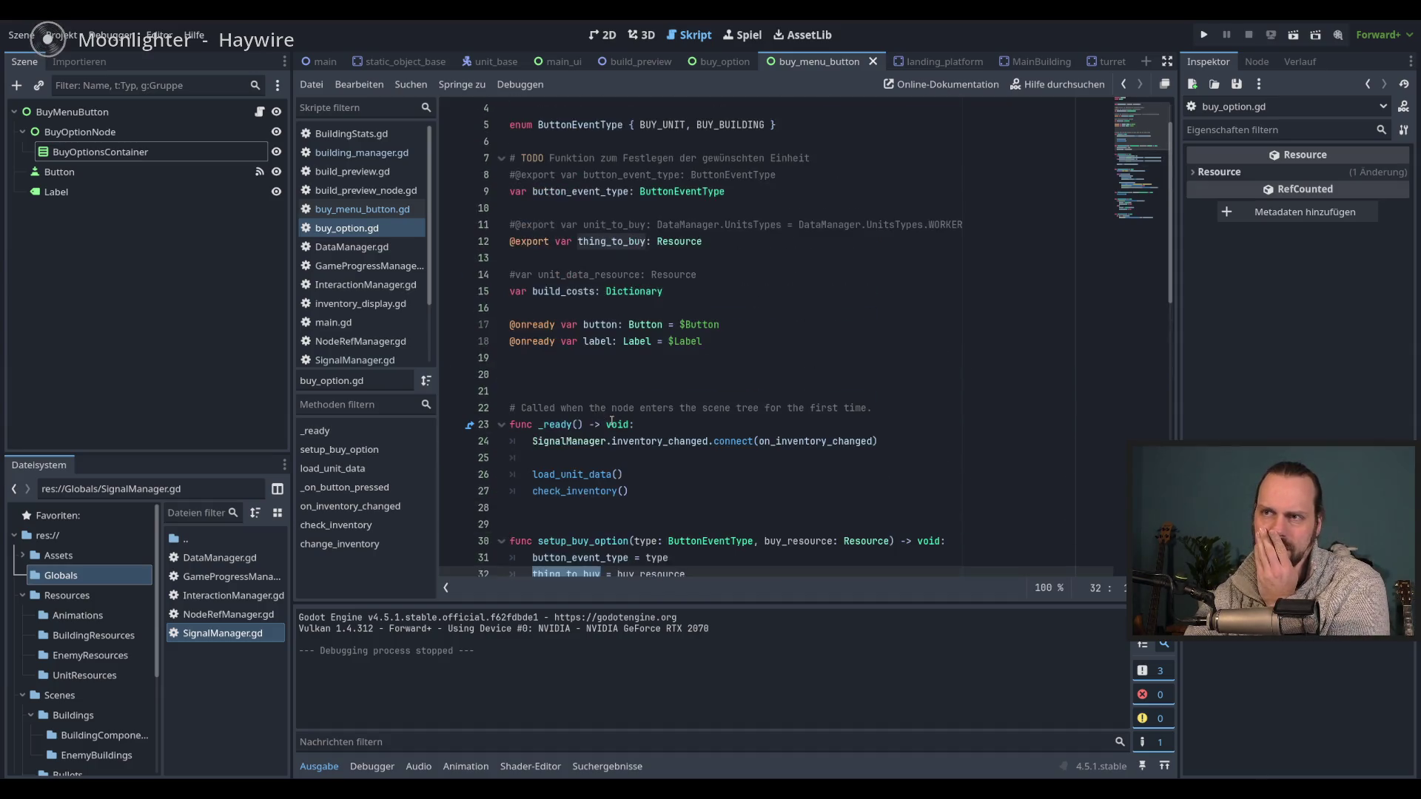
scroll(734, 379, down, 4)
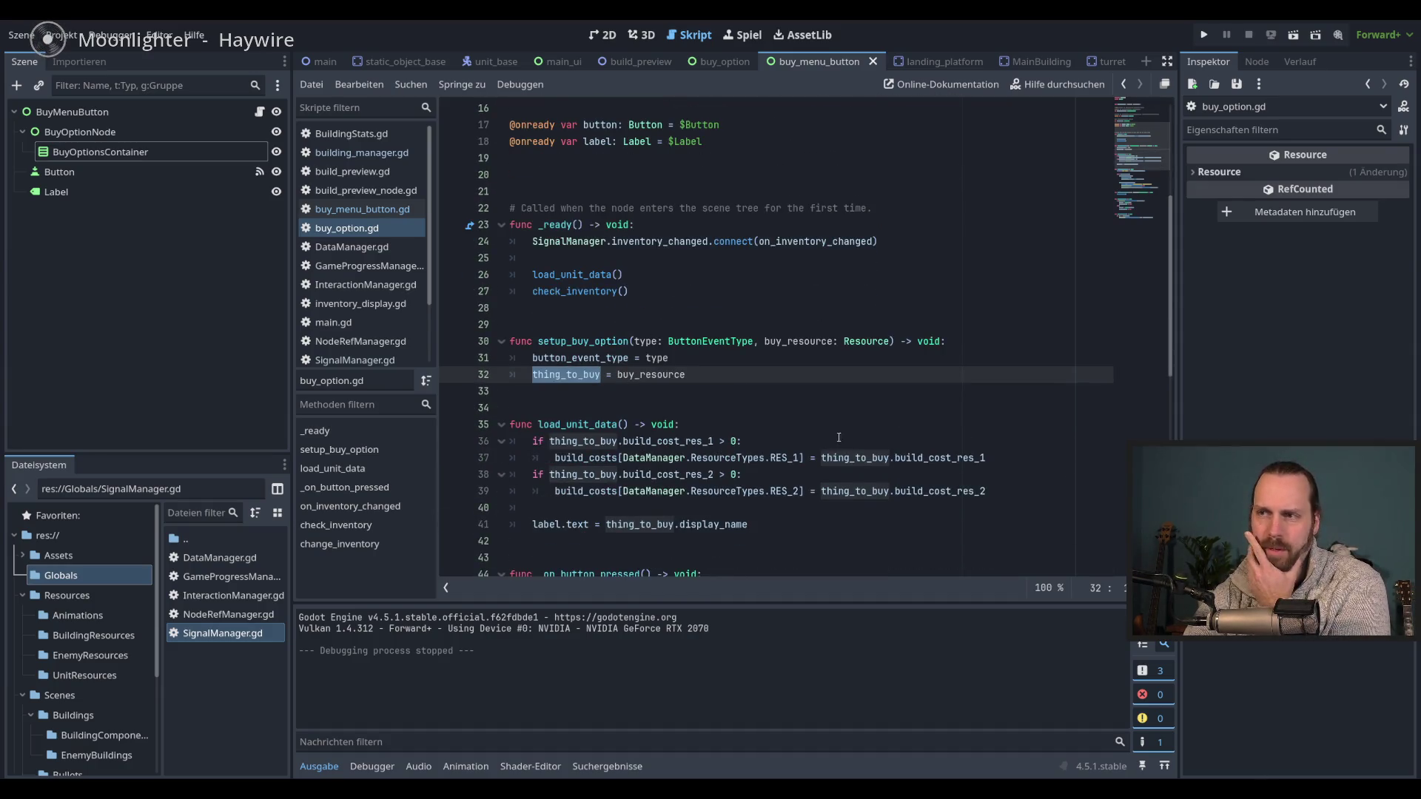
double_click(853, 458)
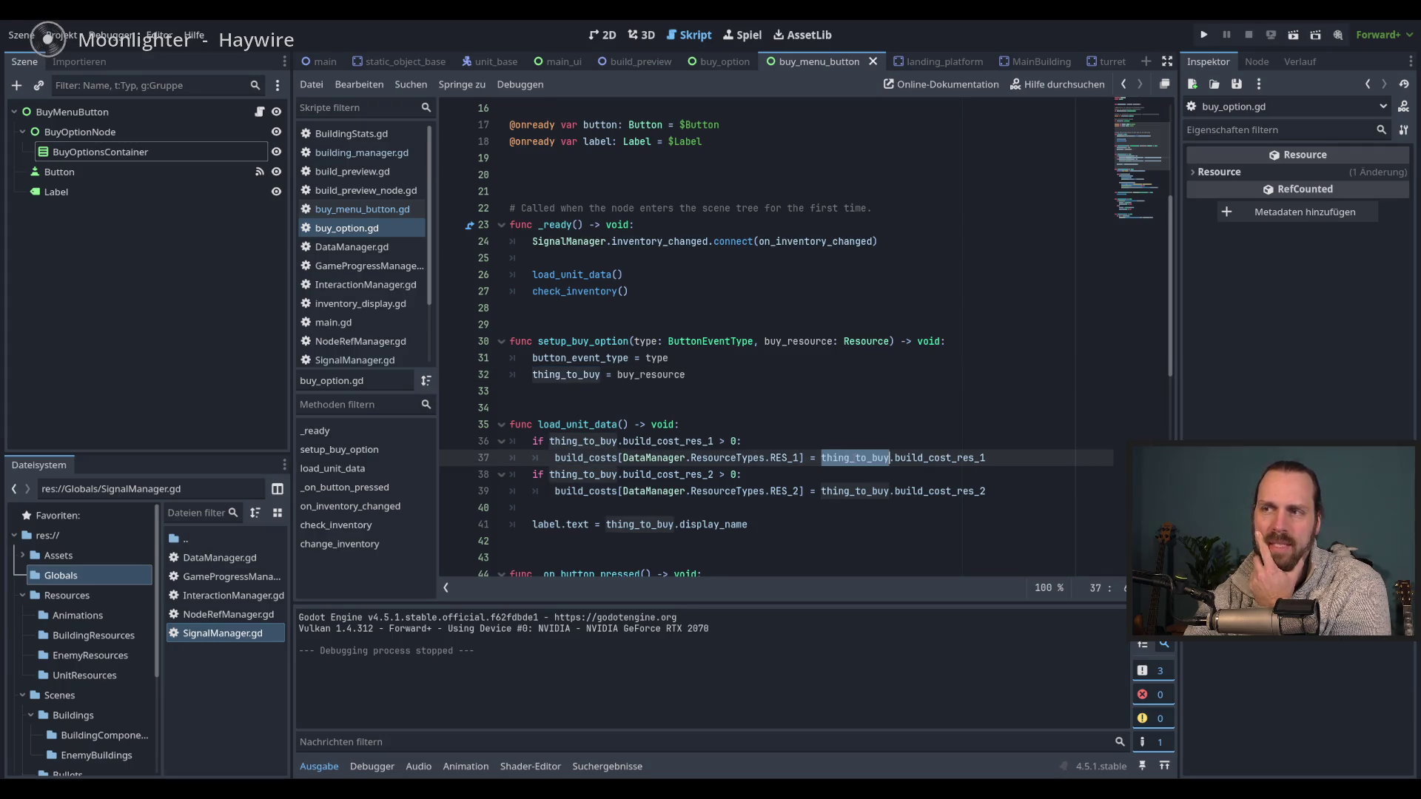
double_click(635, 377)
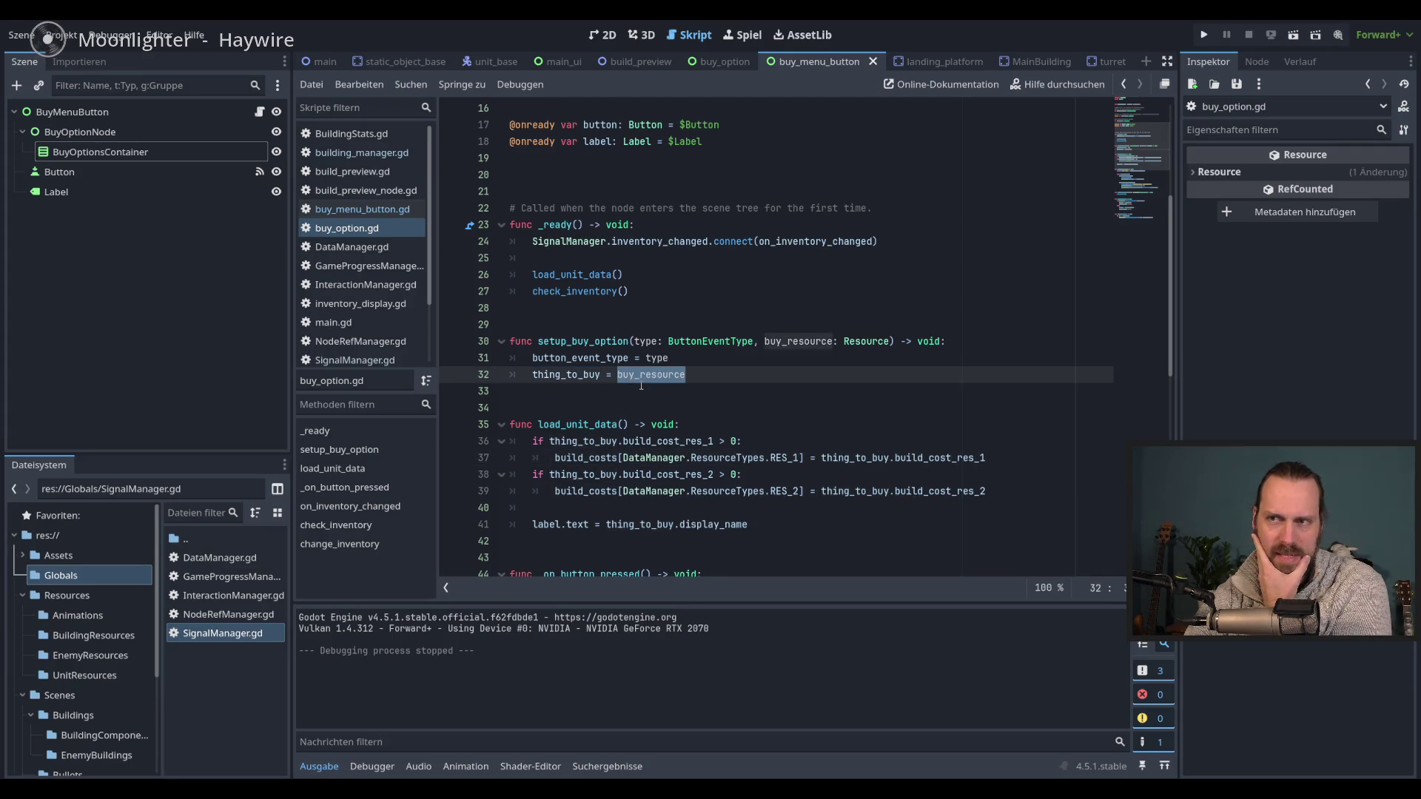
scroll(641, 386, up, 5)
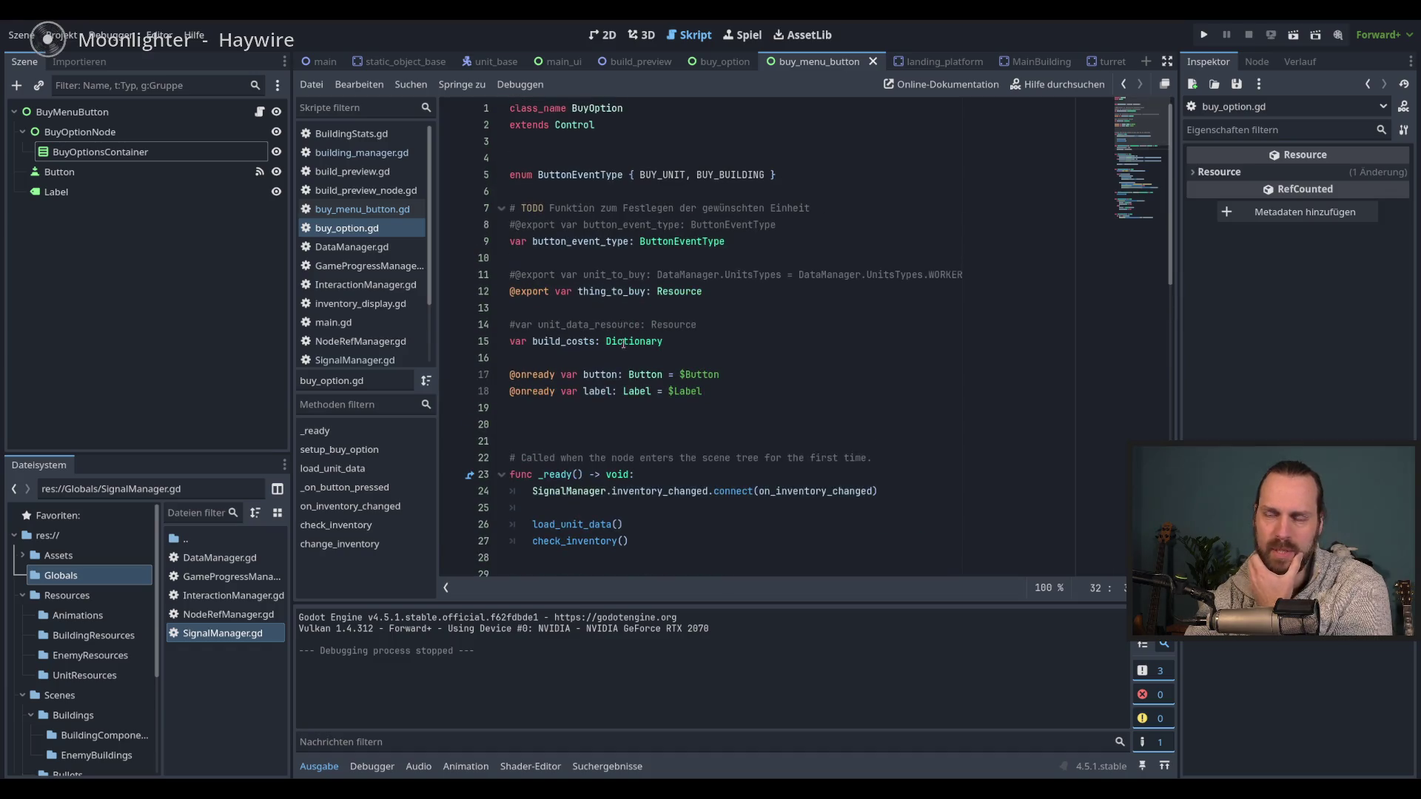
scroll(624, 344, down, 6)
click(766, 323)
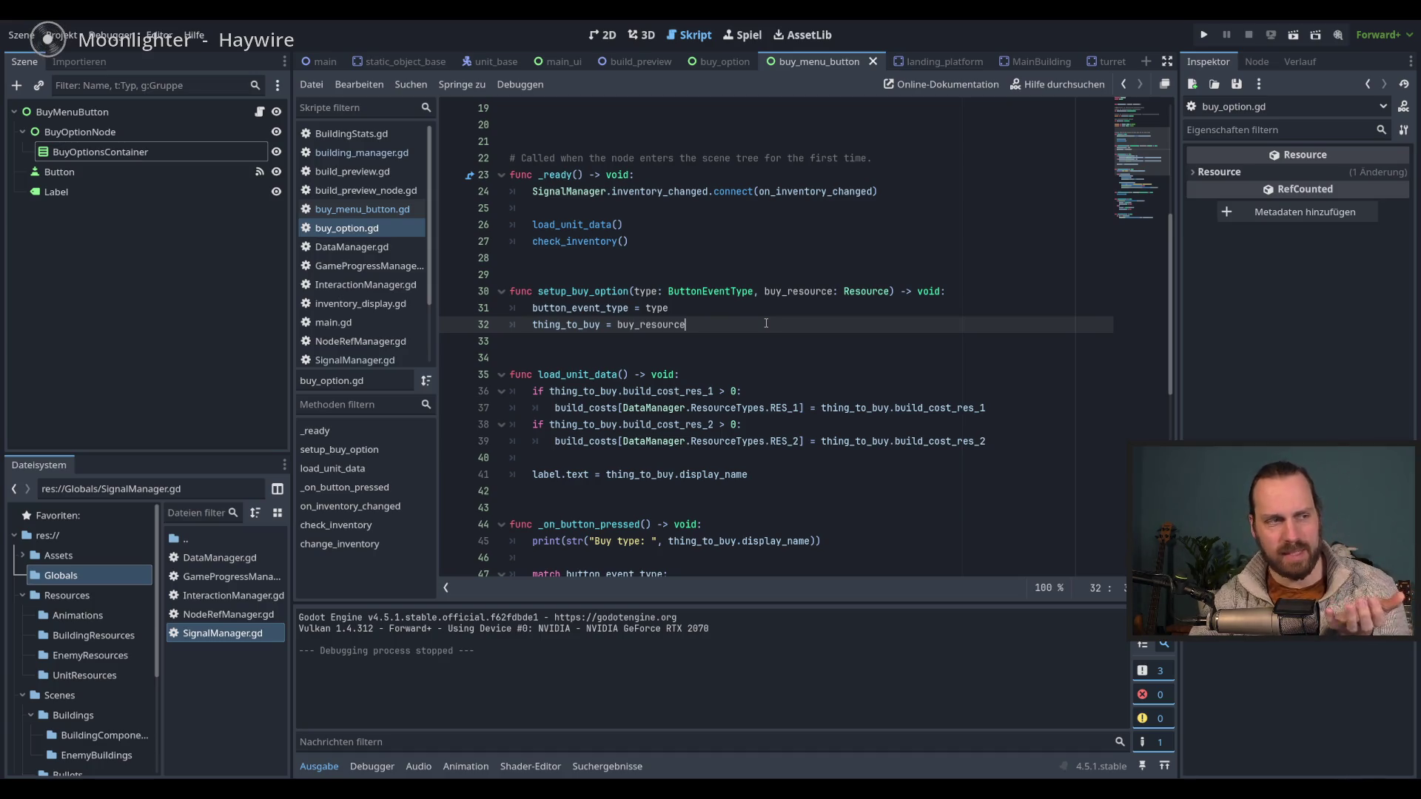
- Review the check_inventory call in _ready, then inspect add_buy_option's BUY_OPTION instantiation in buy_menu_button.gd
scroll(807, 340, up, 2)
click(784, 345)
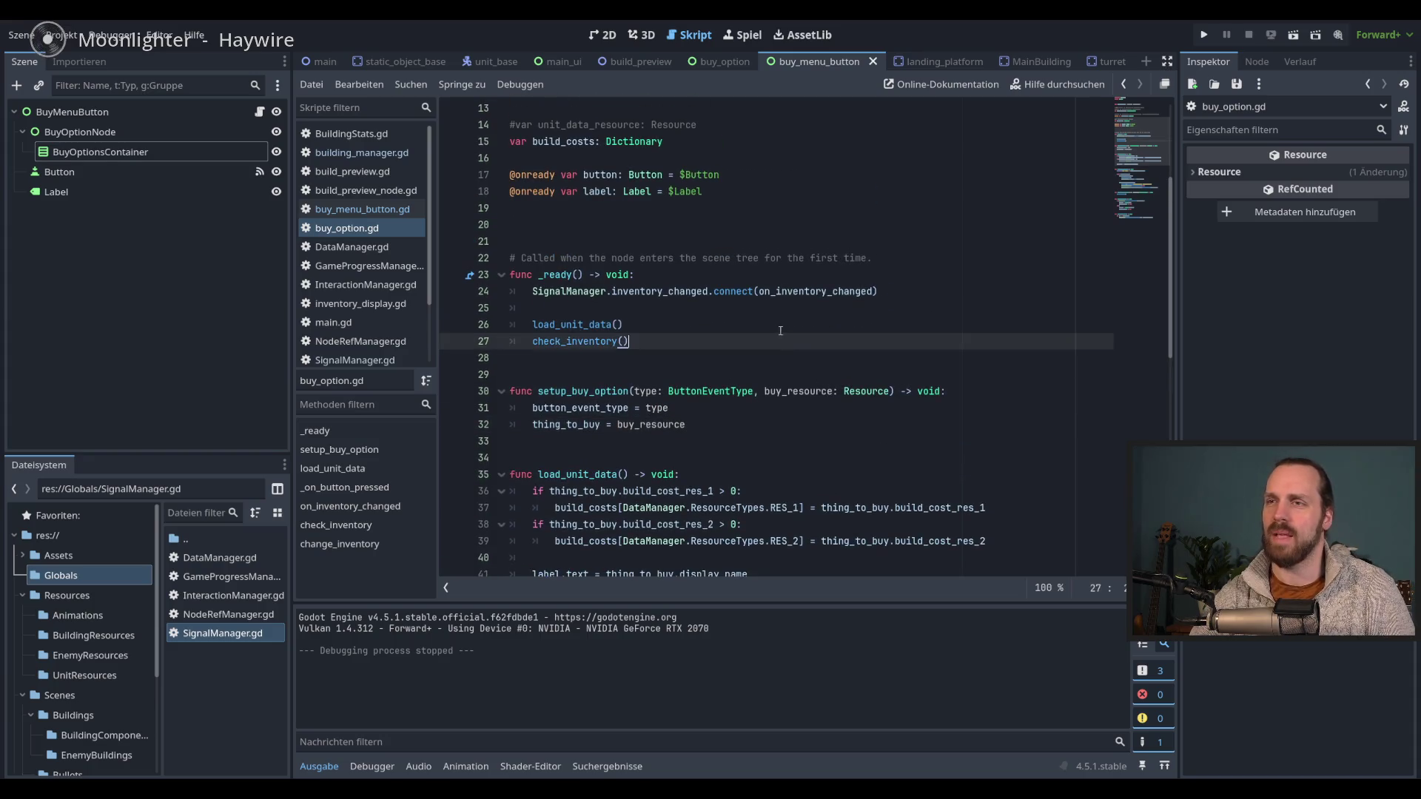
drag(688, 424, 740, 524)
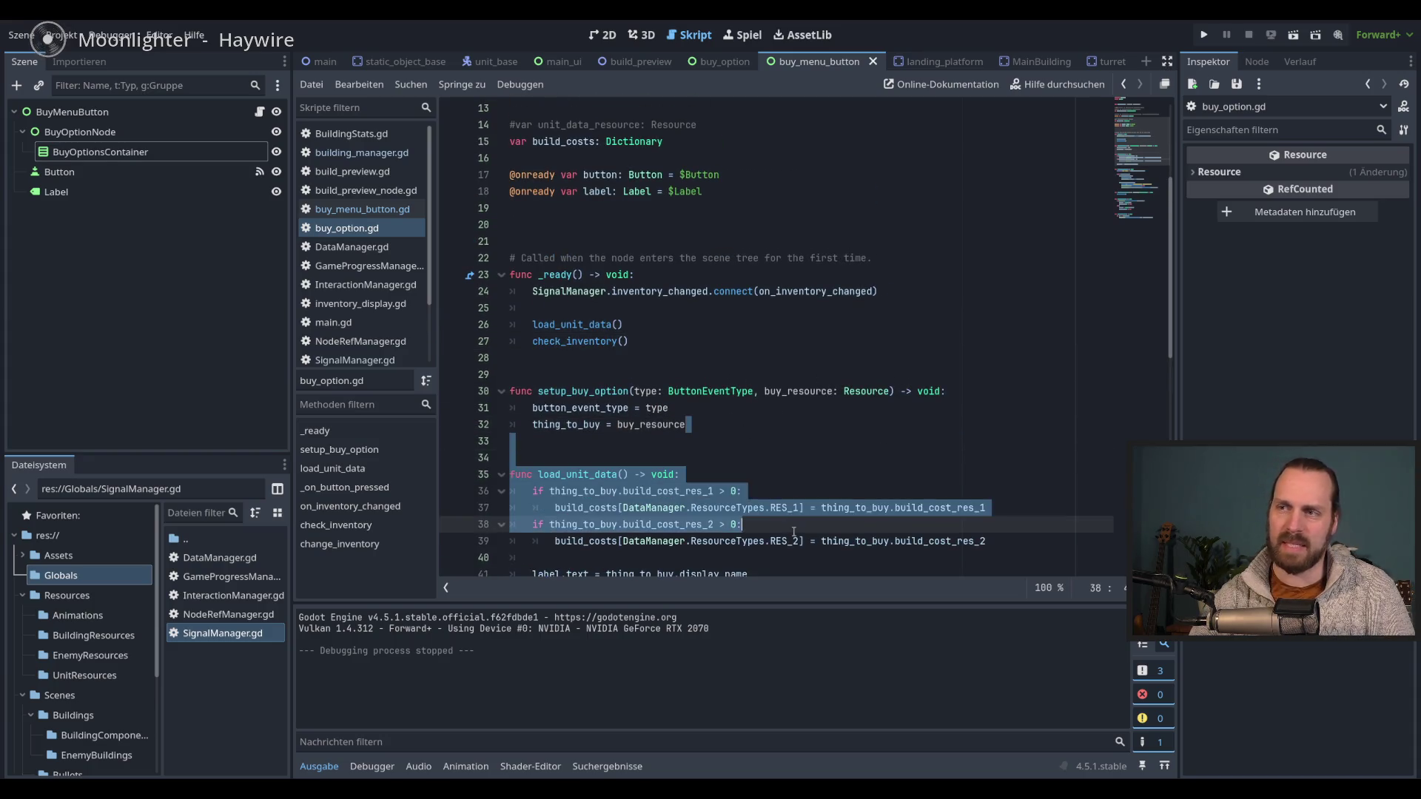
click(814, 508)
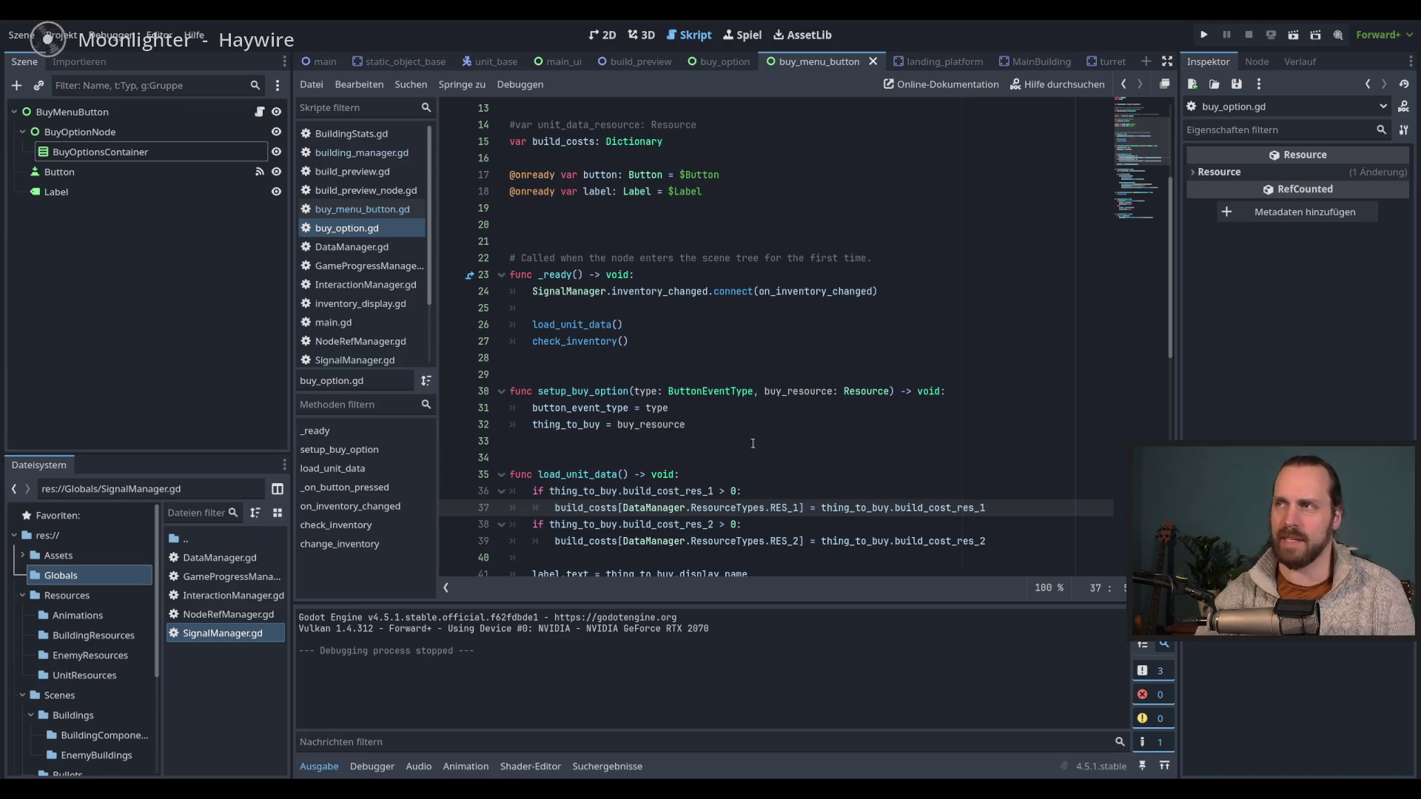
key(alt+Left)
key(alt+Left)
key(alt+Left)
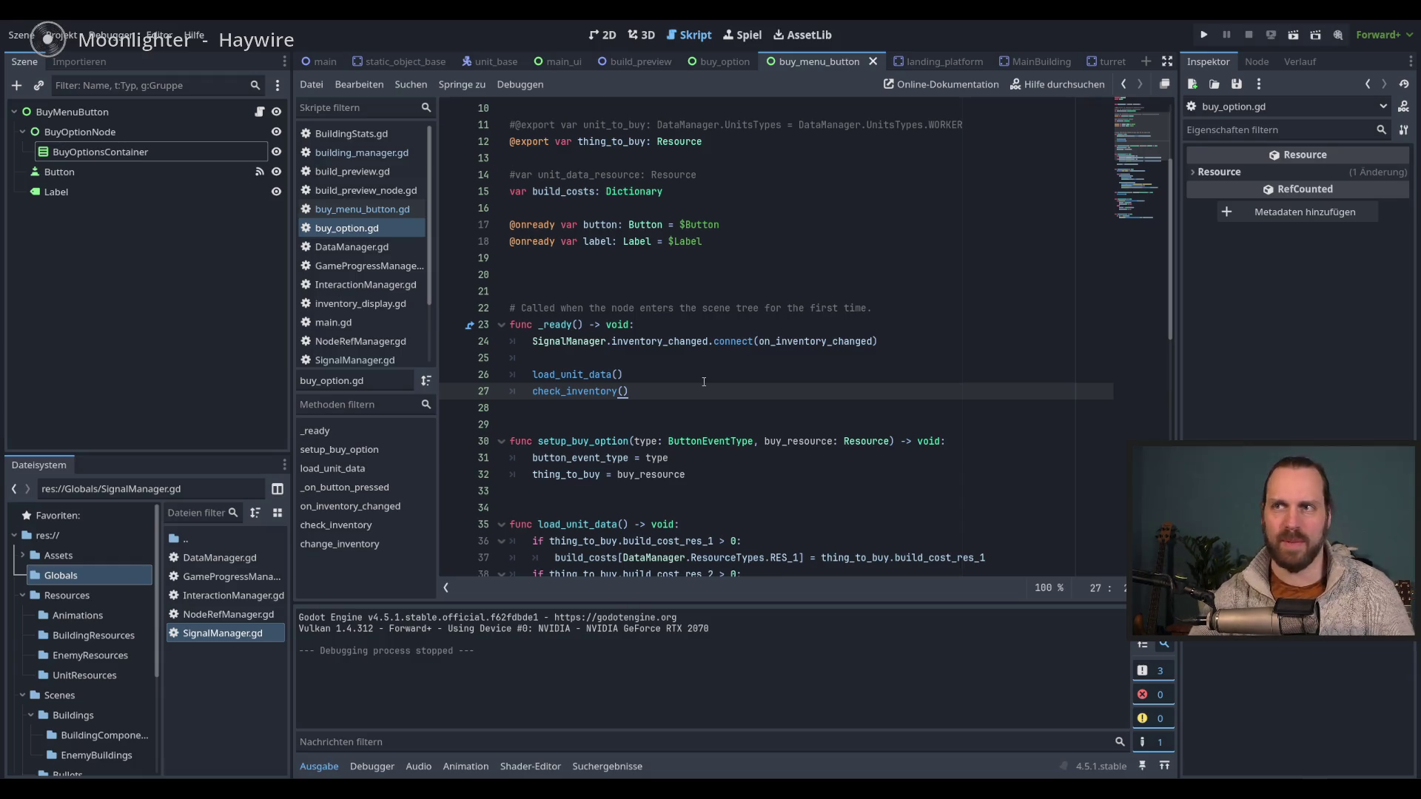
click(376, 209)
click(877, 361)
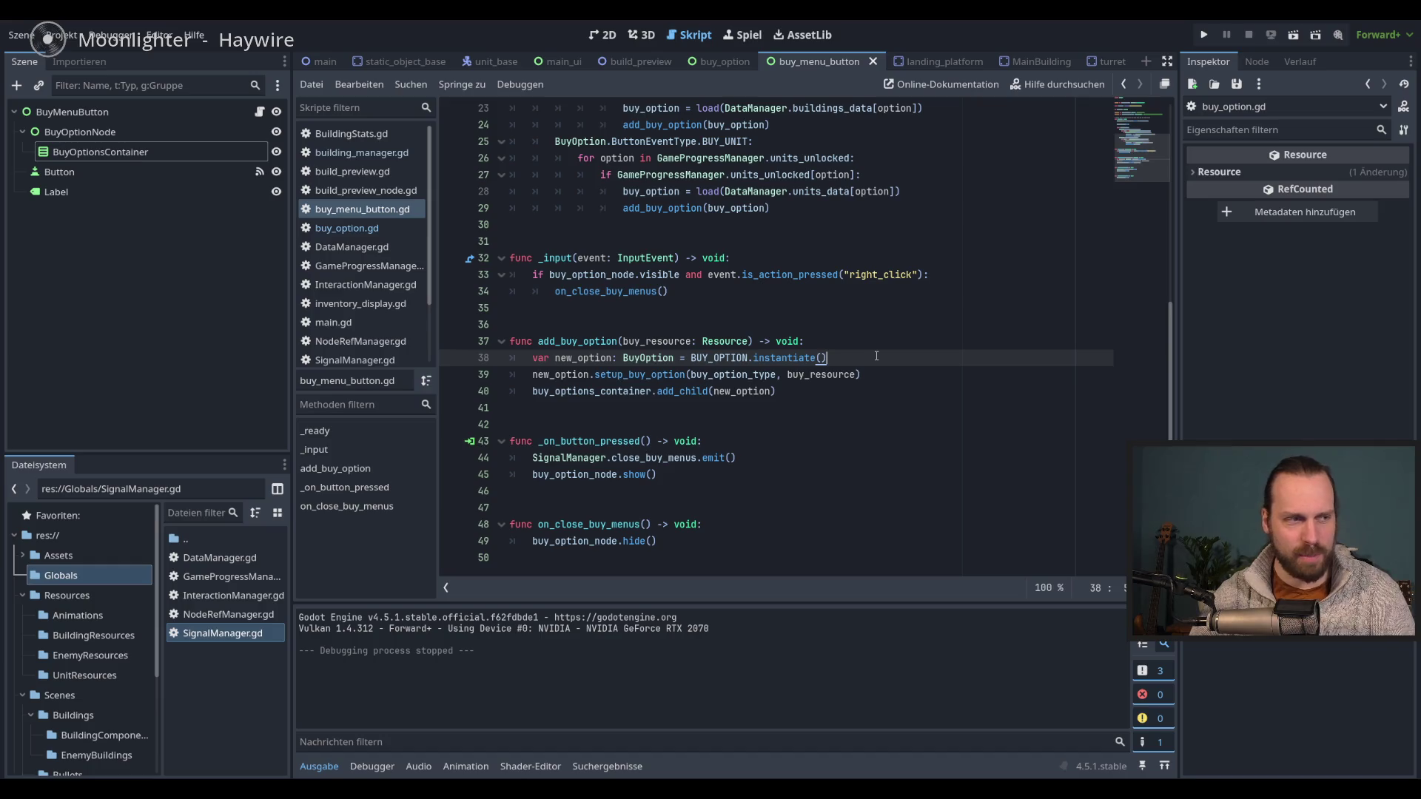
- Inspect the setup_buy_option call, its arguments and the add_child line in add_buy_option
click(875, 375)
click(873, 391)
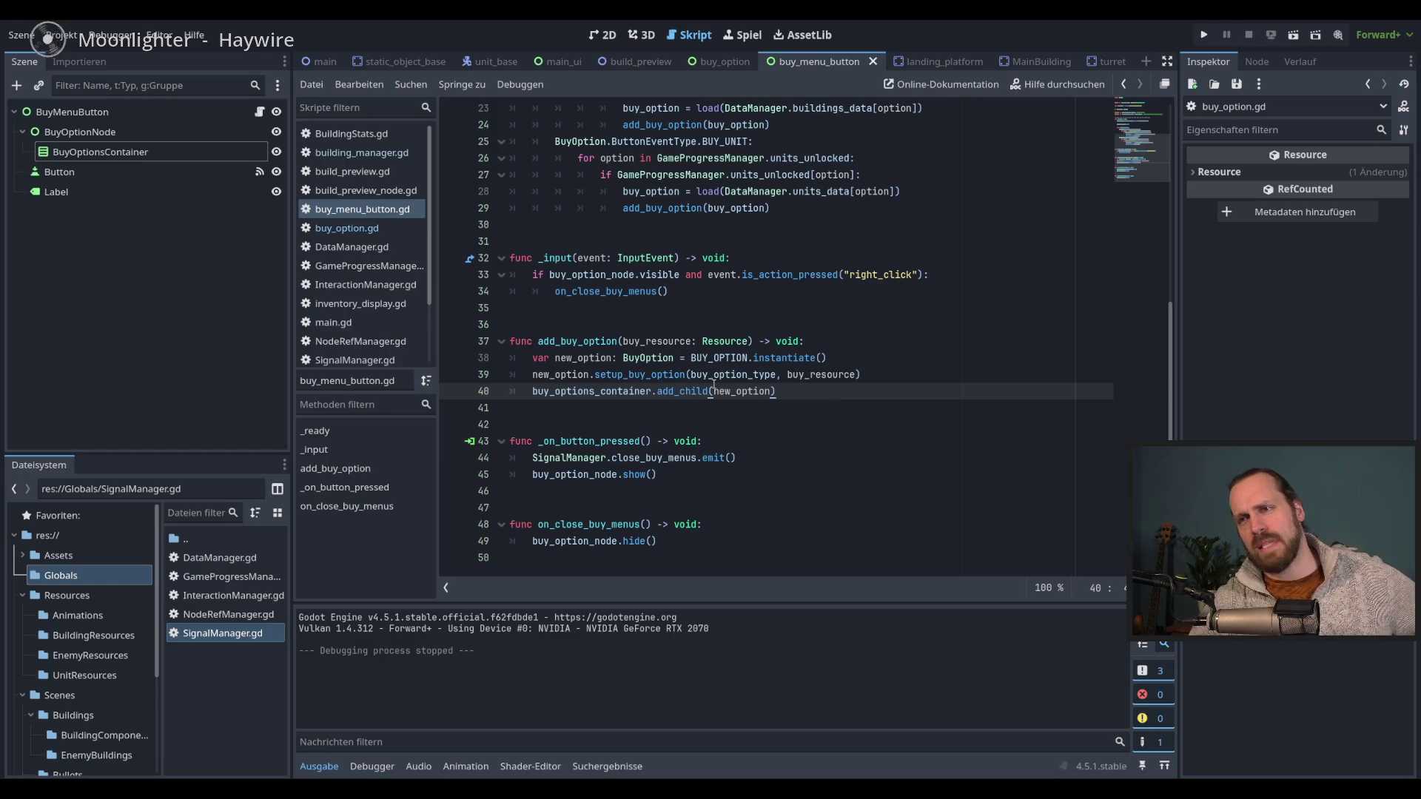
click(754, 374)
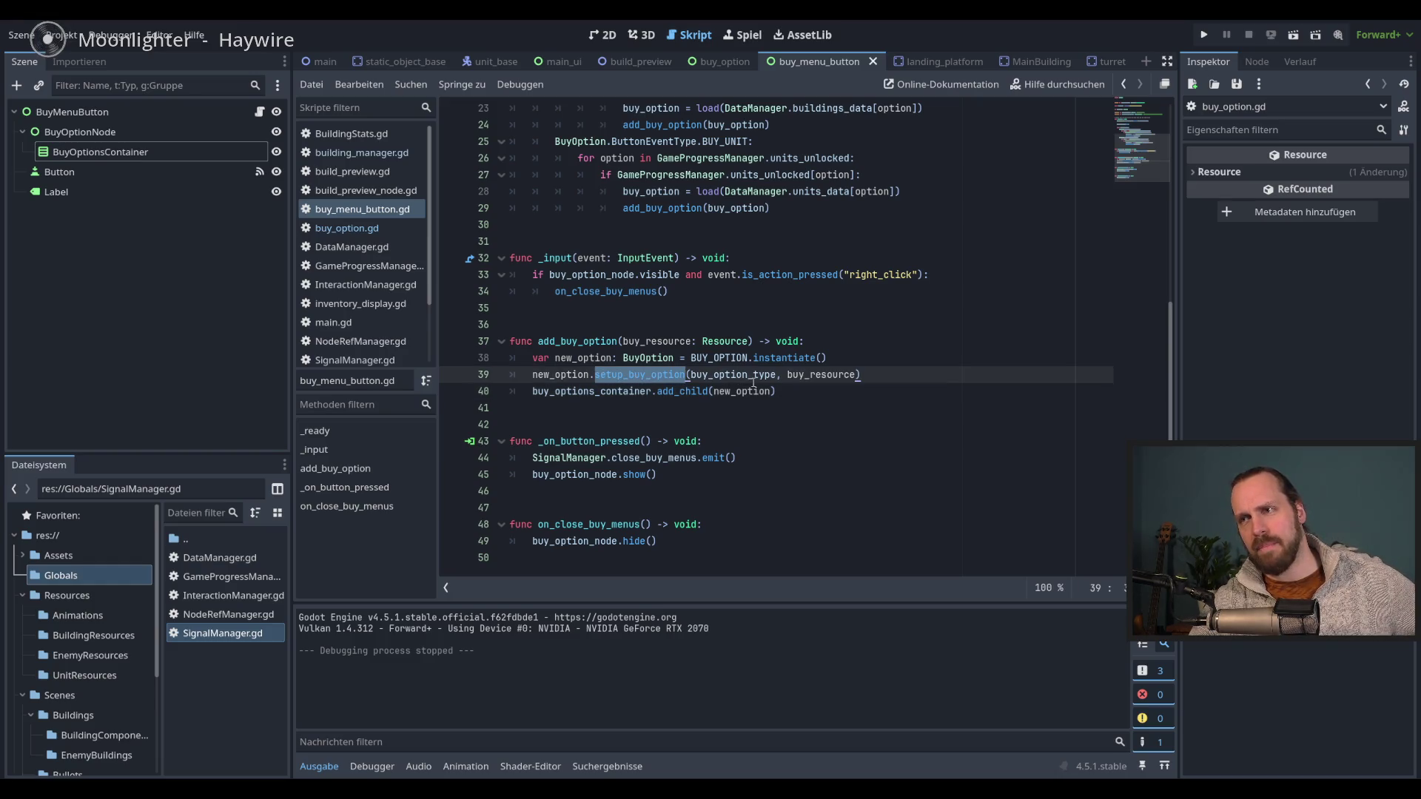
double_click(669, 375)
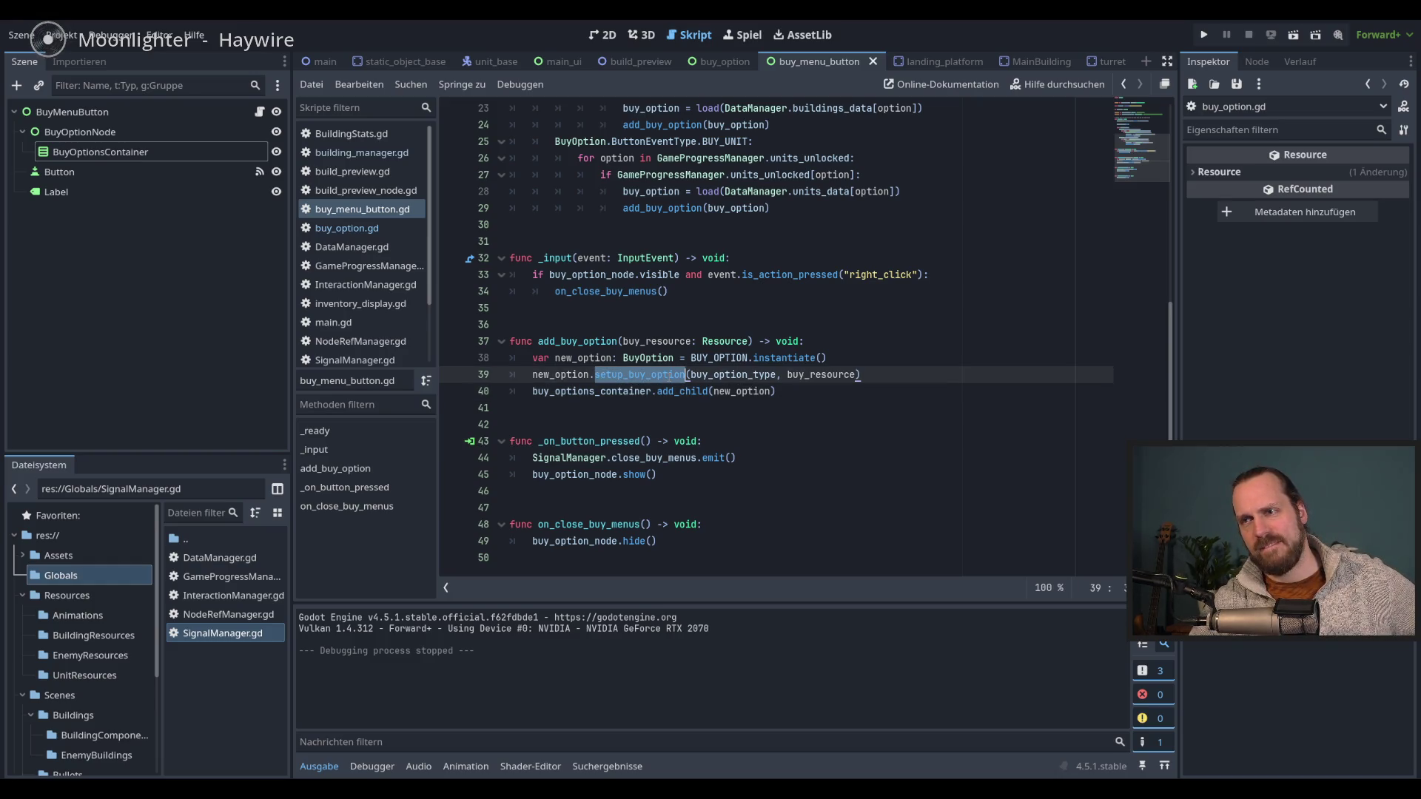
click(831, 406)
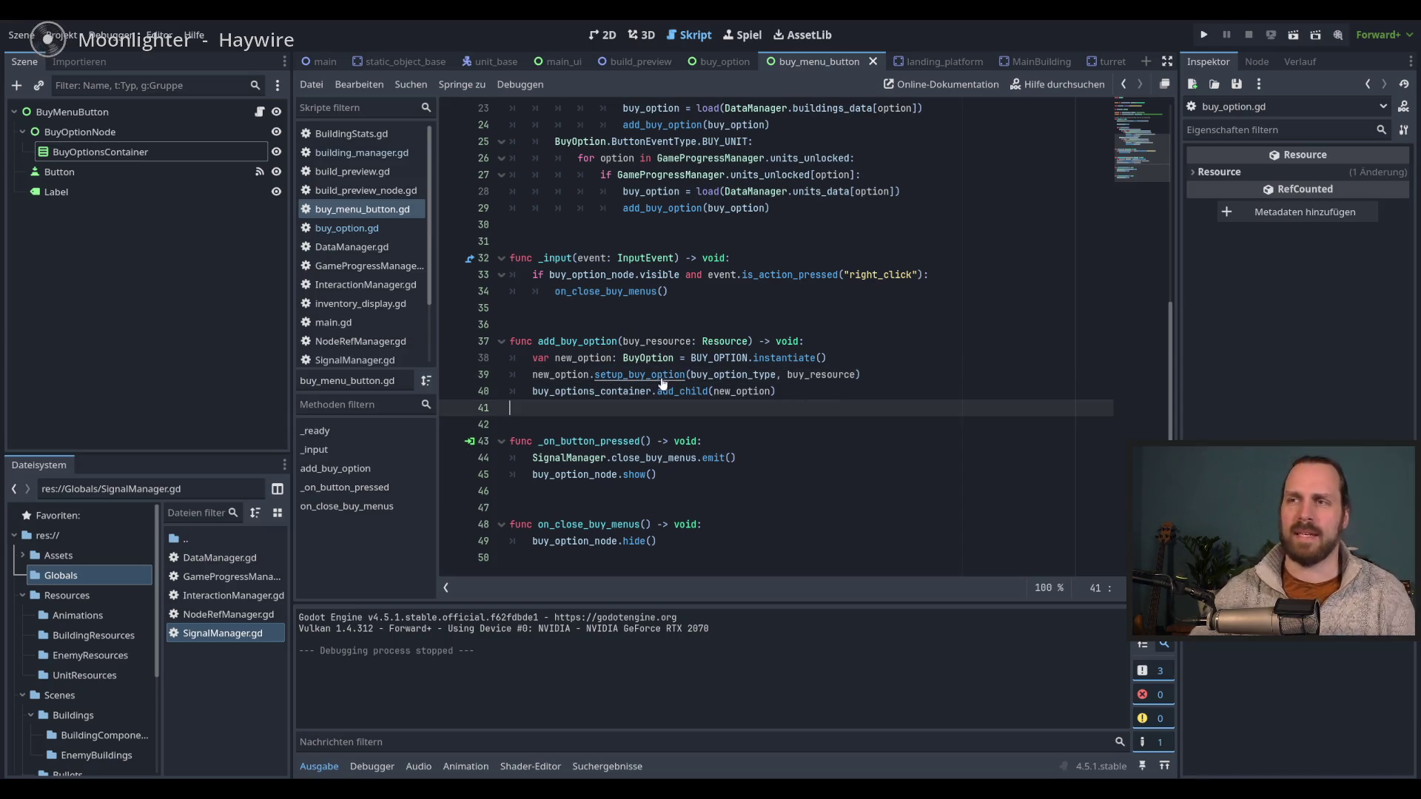
- Jump to setup_buy_option in buy_option.gd and add an empty line after the thing_to_buy assignment
ctrl+click(663, 376)
click(774, 376)
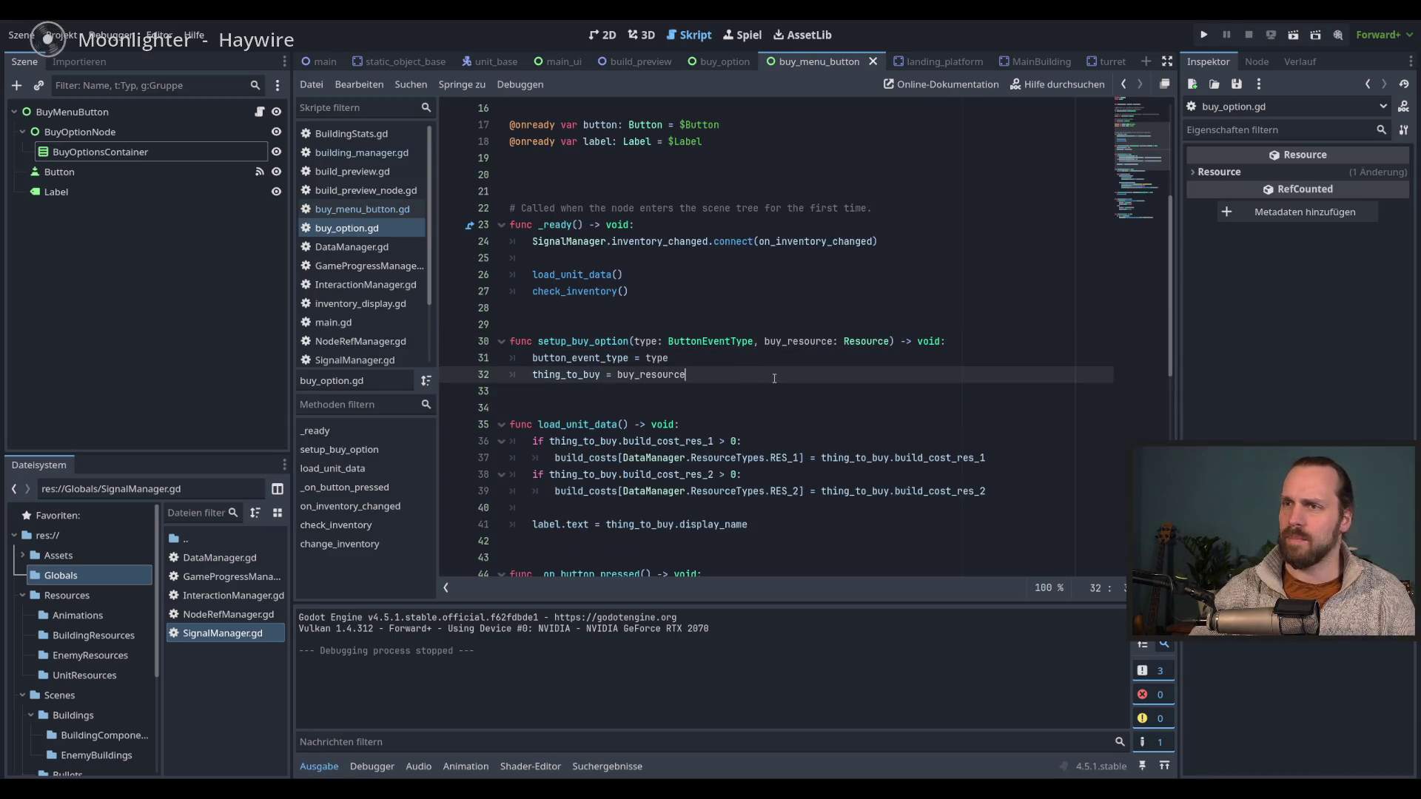
scroll(774, 378, down, 2)
key(Return)
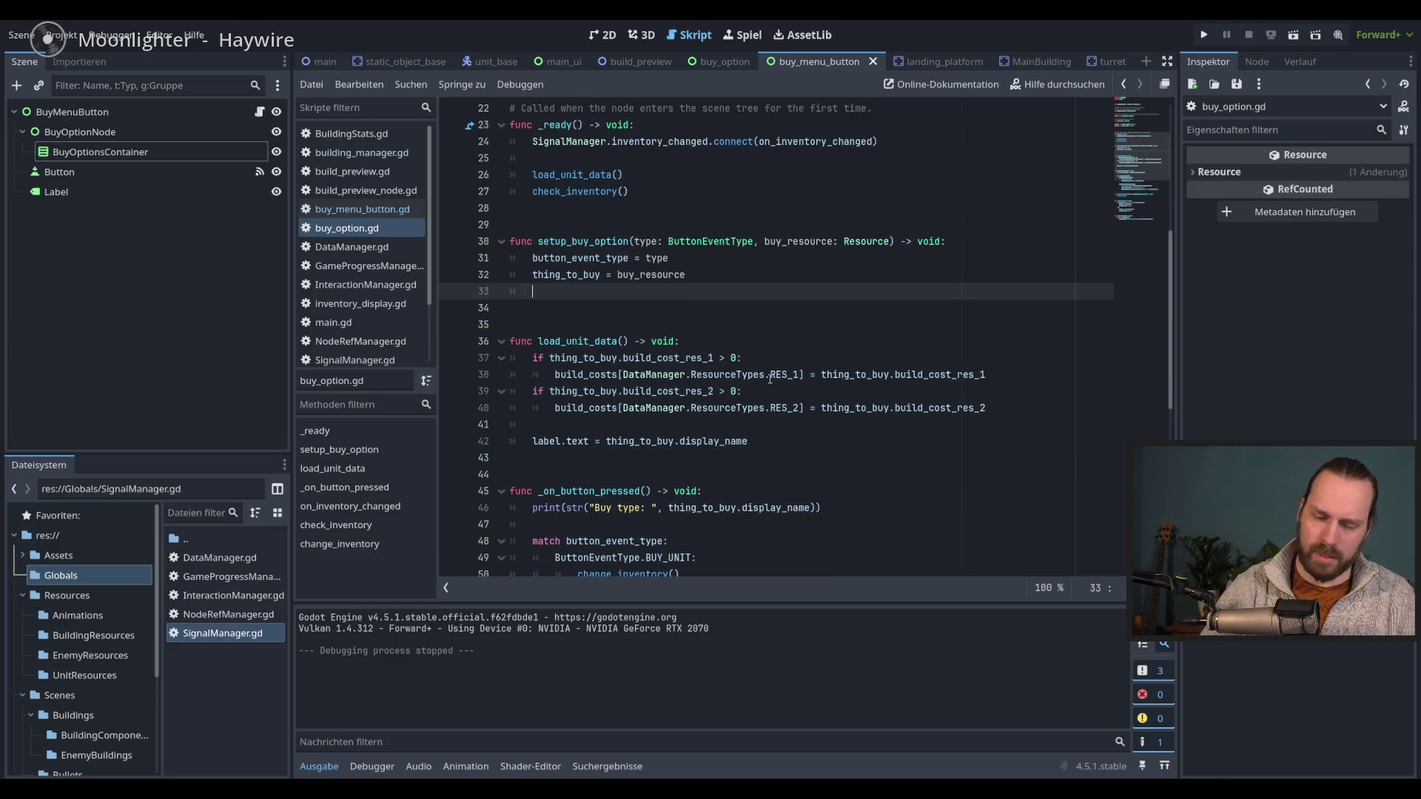
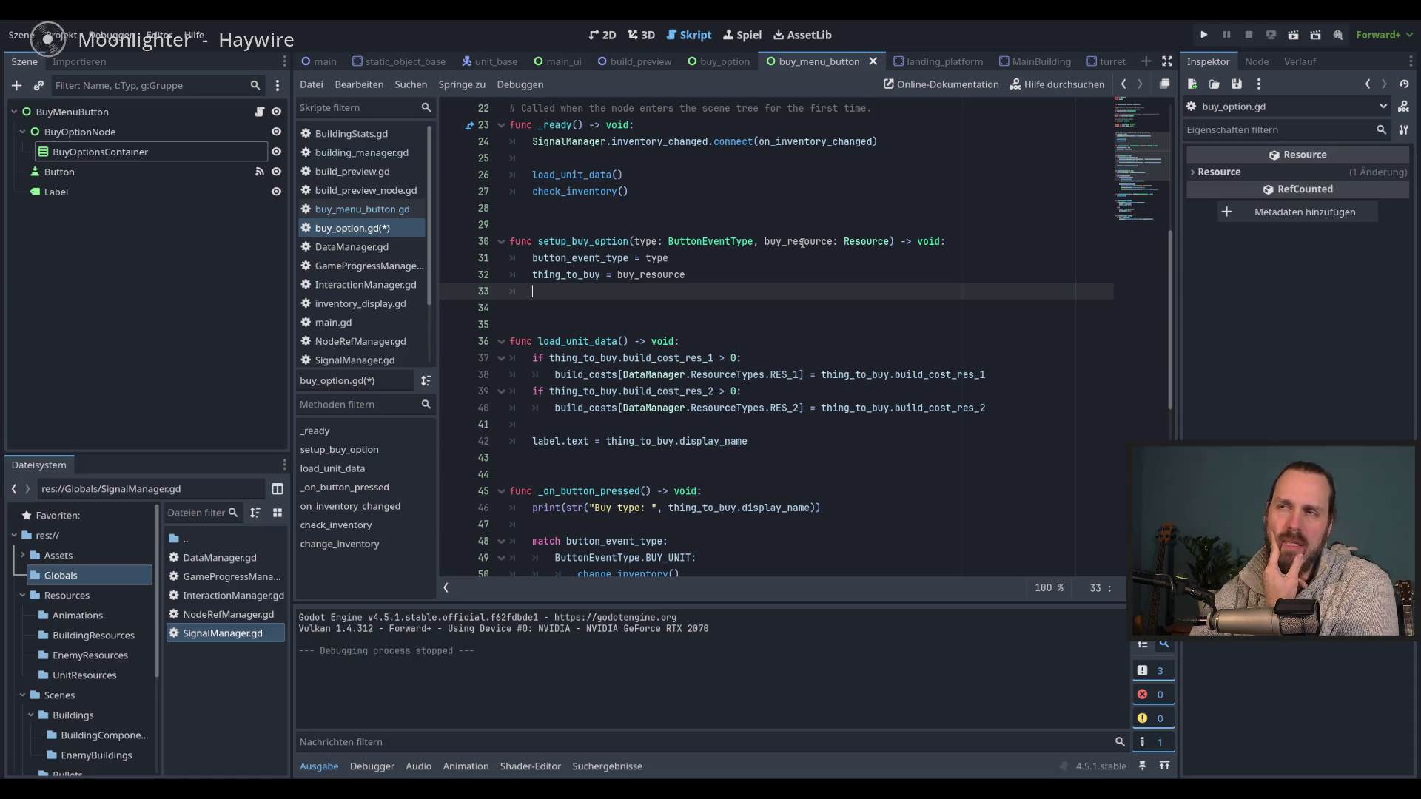
- Launch the game and open the Build unit and building option lists
double_click(868, 242)
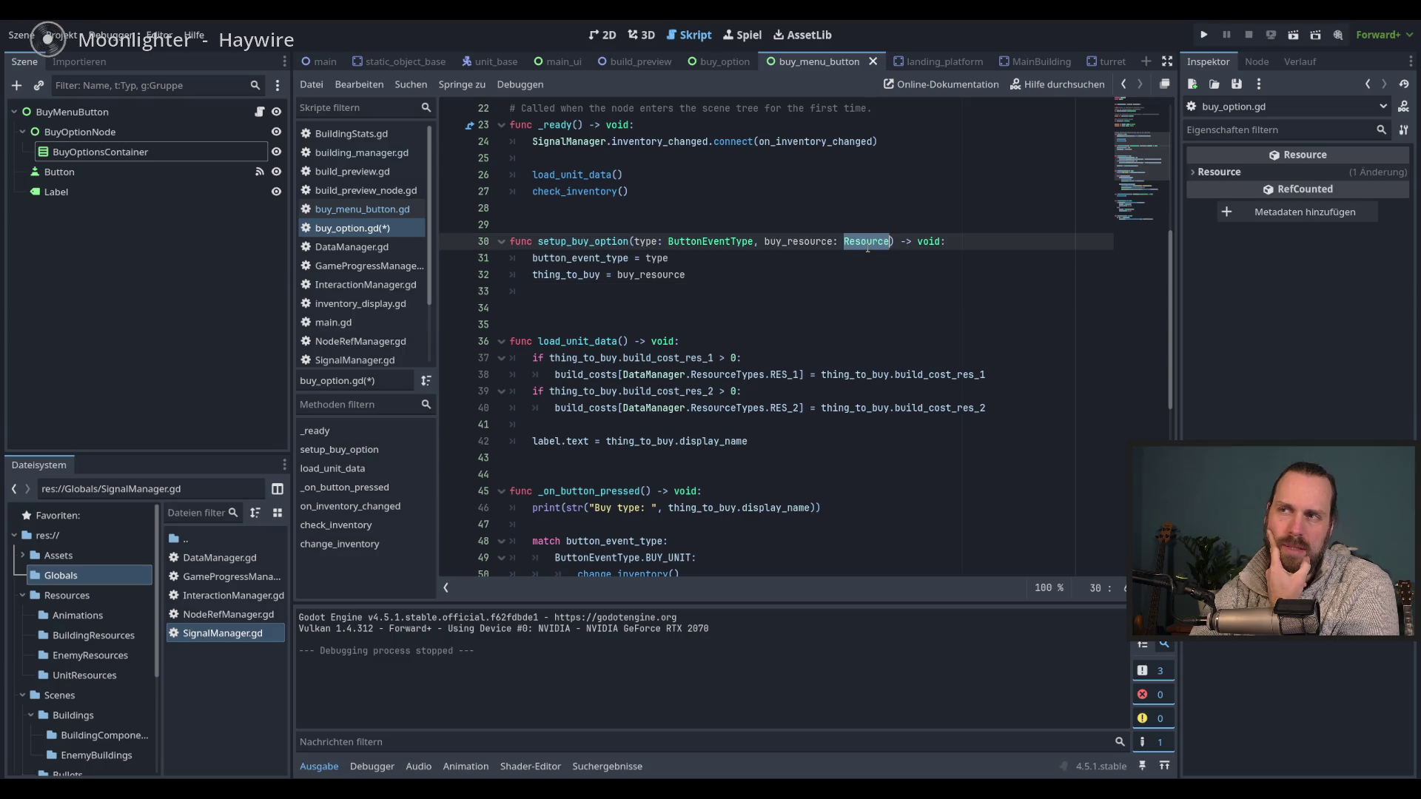
click(661, 293)
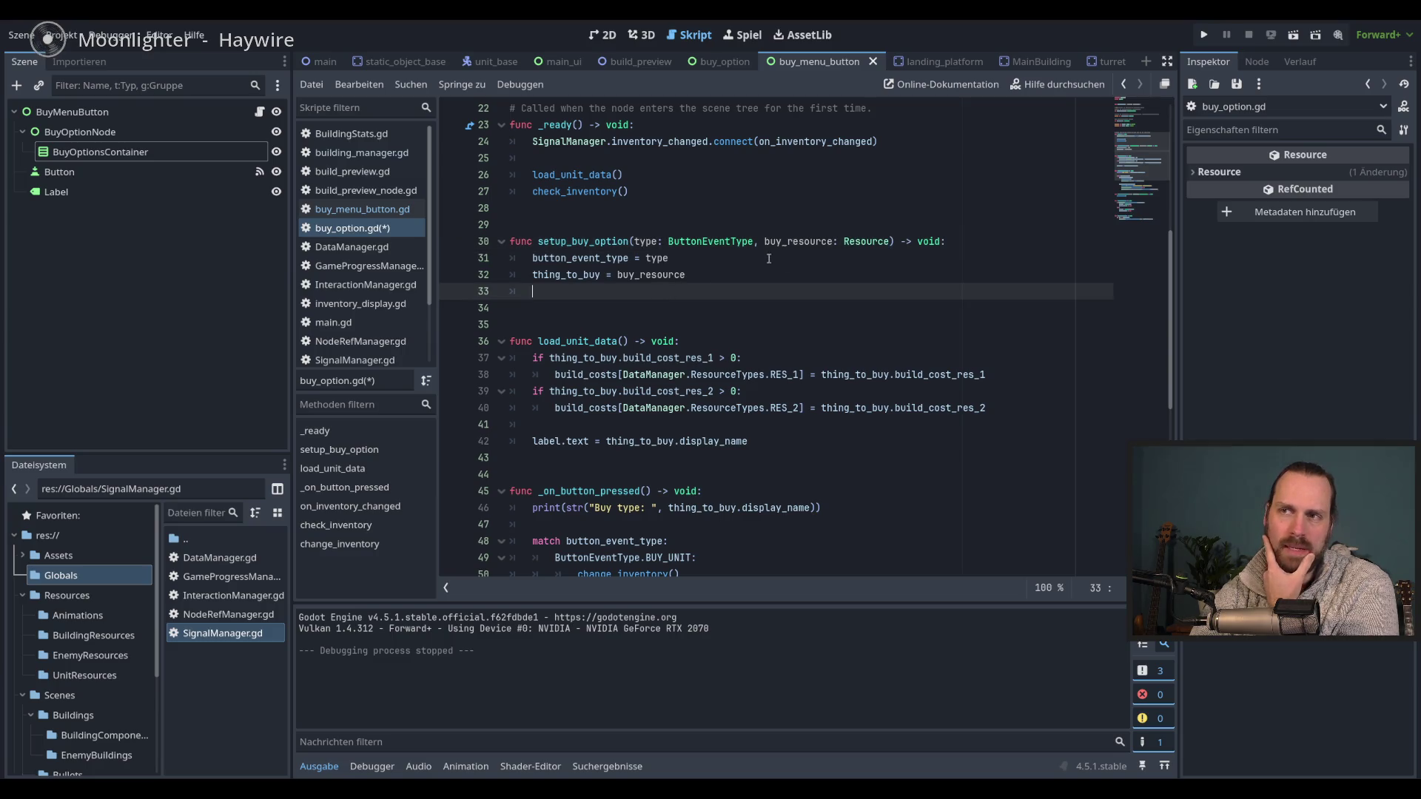
key(F5)
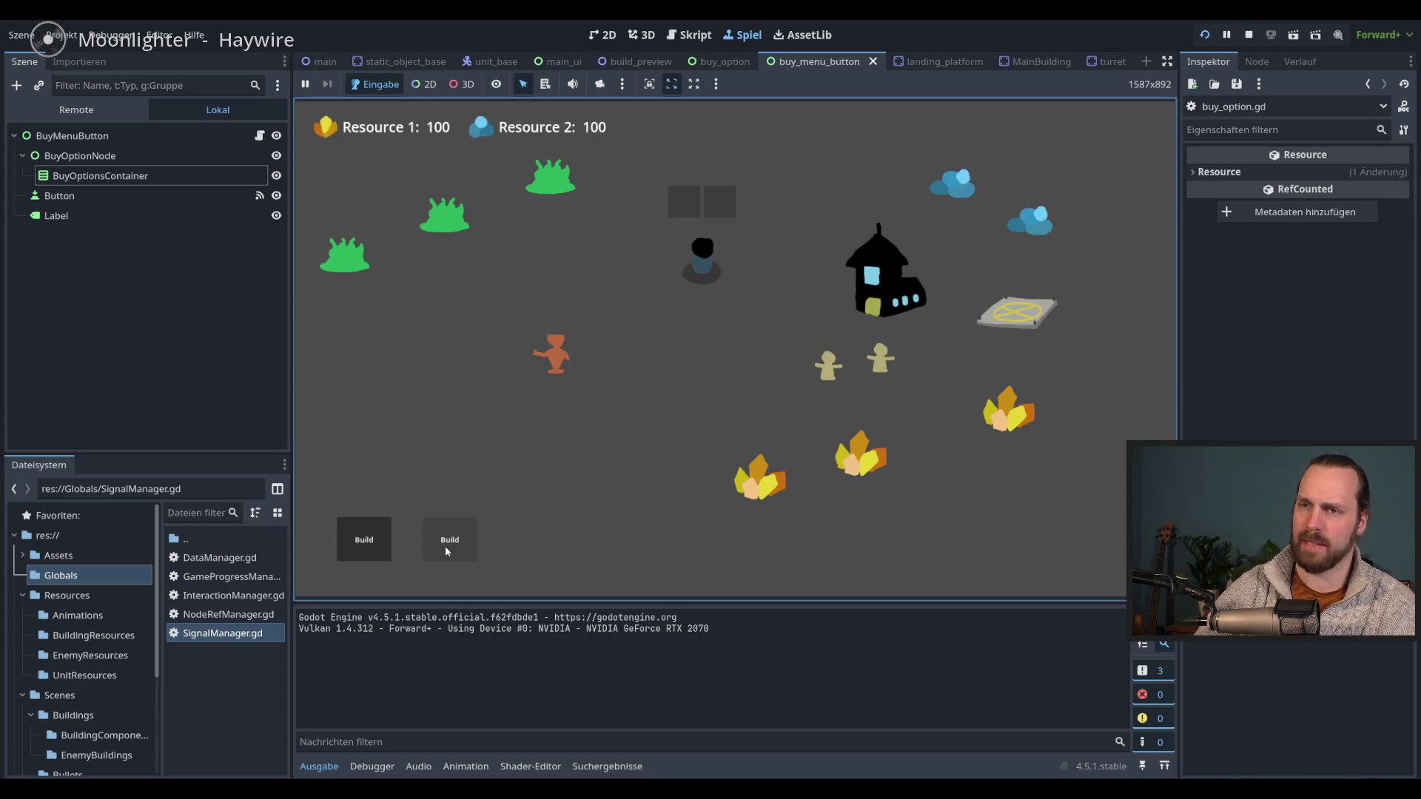
click(364, 540)
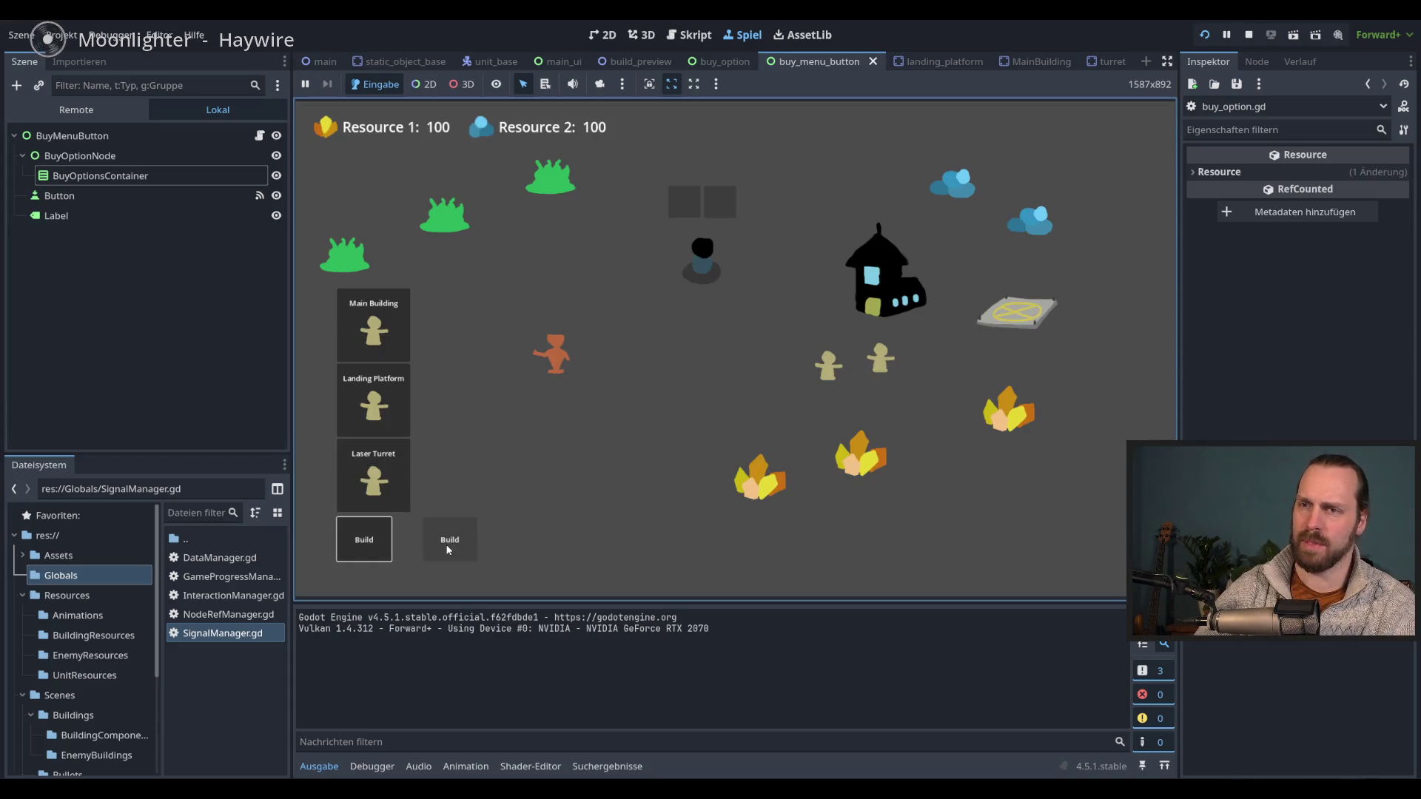
click(450, 540)
click(349, 541)
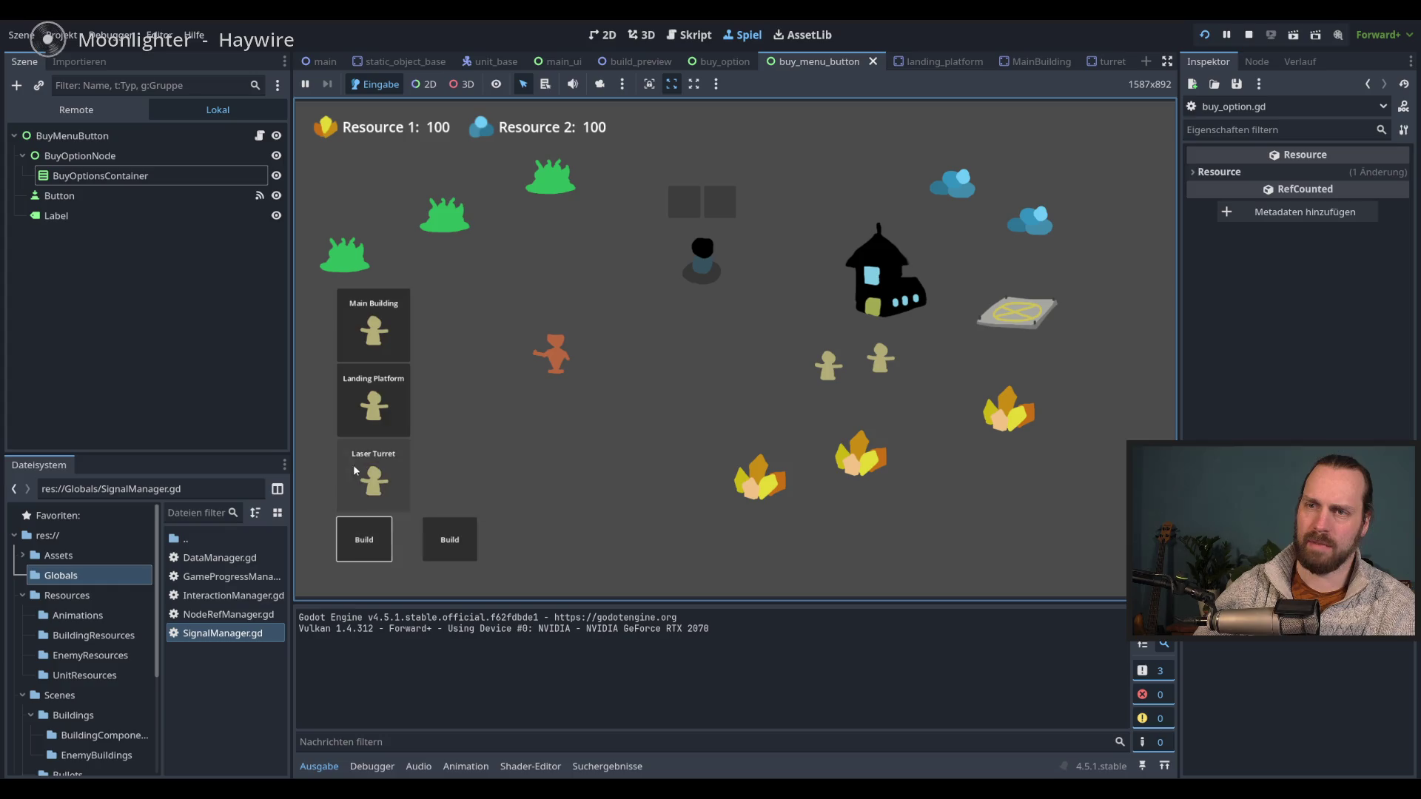
click(453, 525)
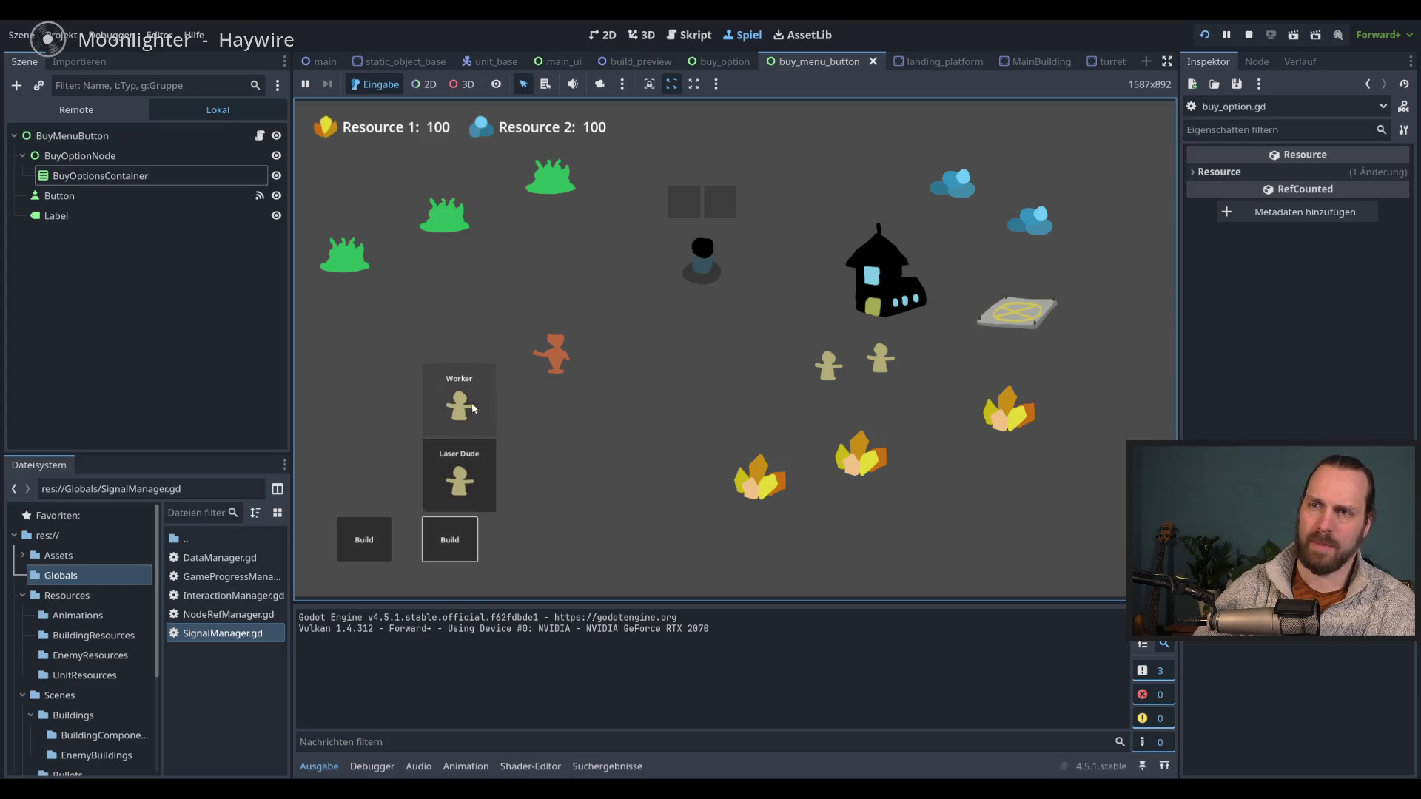
- Buy a Laser Dude, place a Laser Turret and a Landing Platform, then stop the game
click(468, 494)
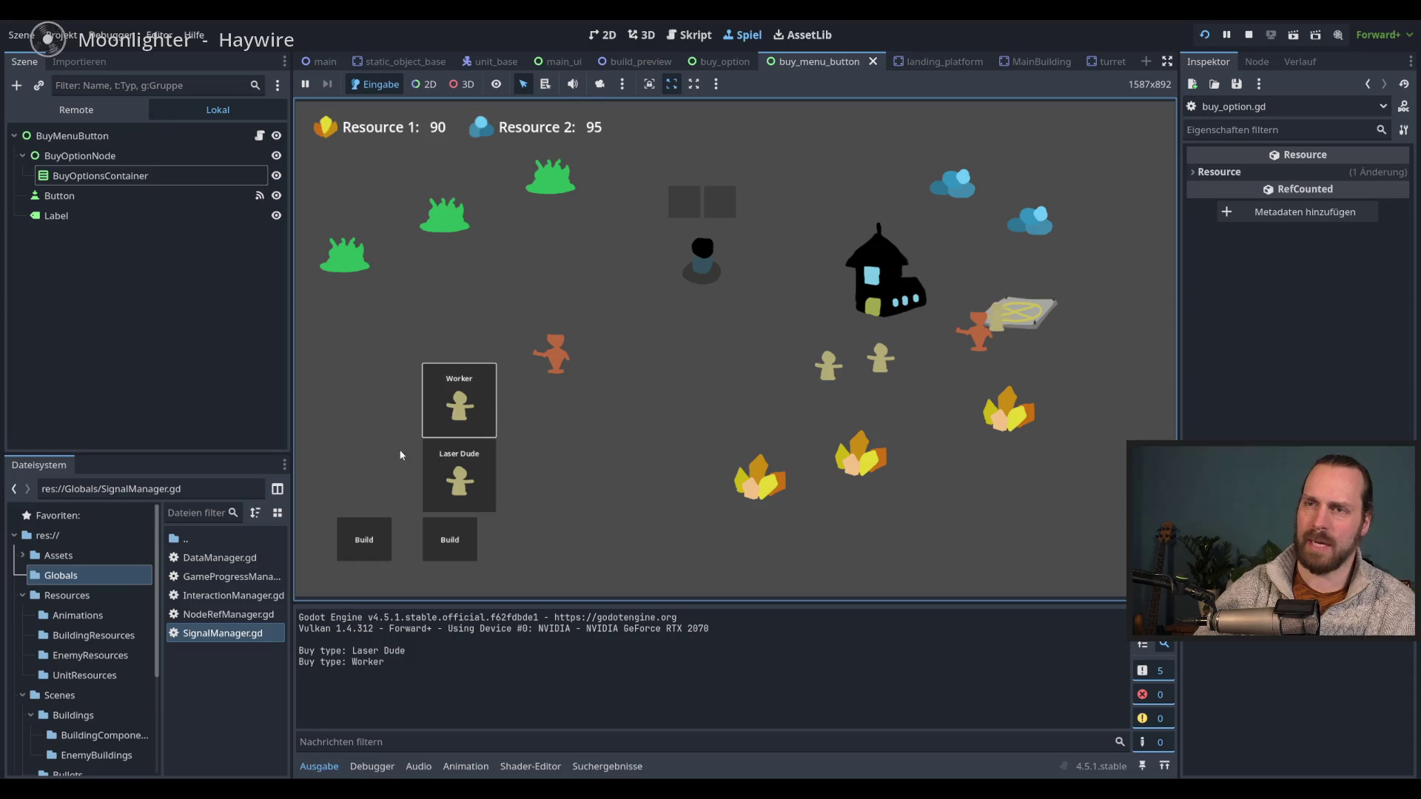
click(364, 539)
click(374, 475)
click(608, 438)
click(374, 399)
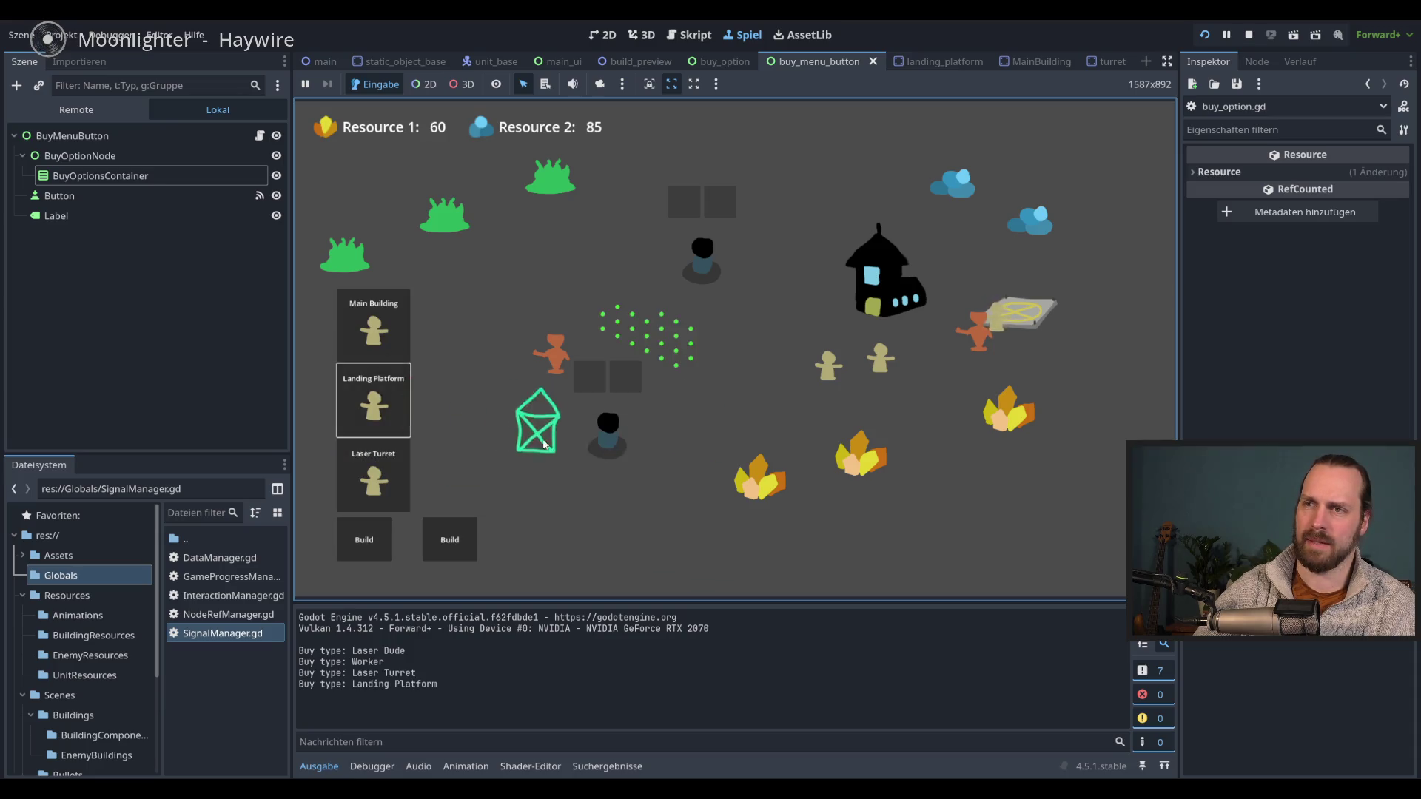
click(542, 433)
key(F8)
drag(783, 241, 890, 244)
drag(764, 241, 889, 248)
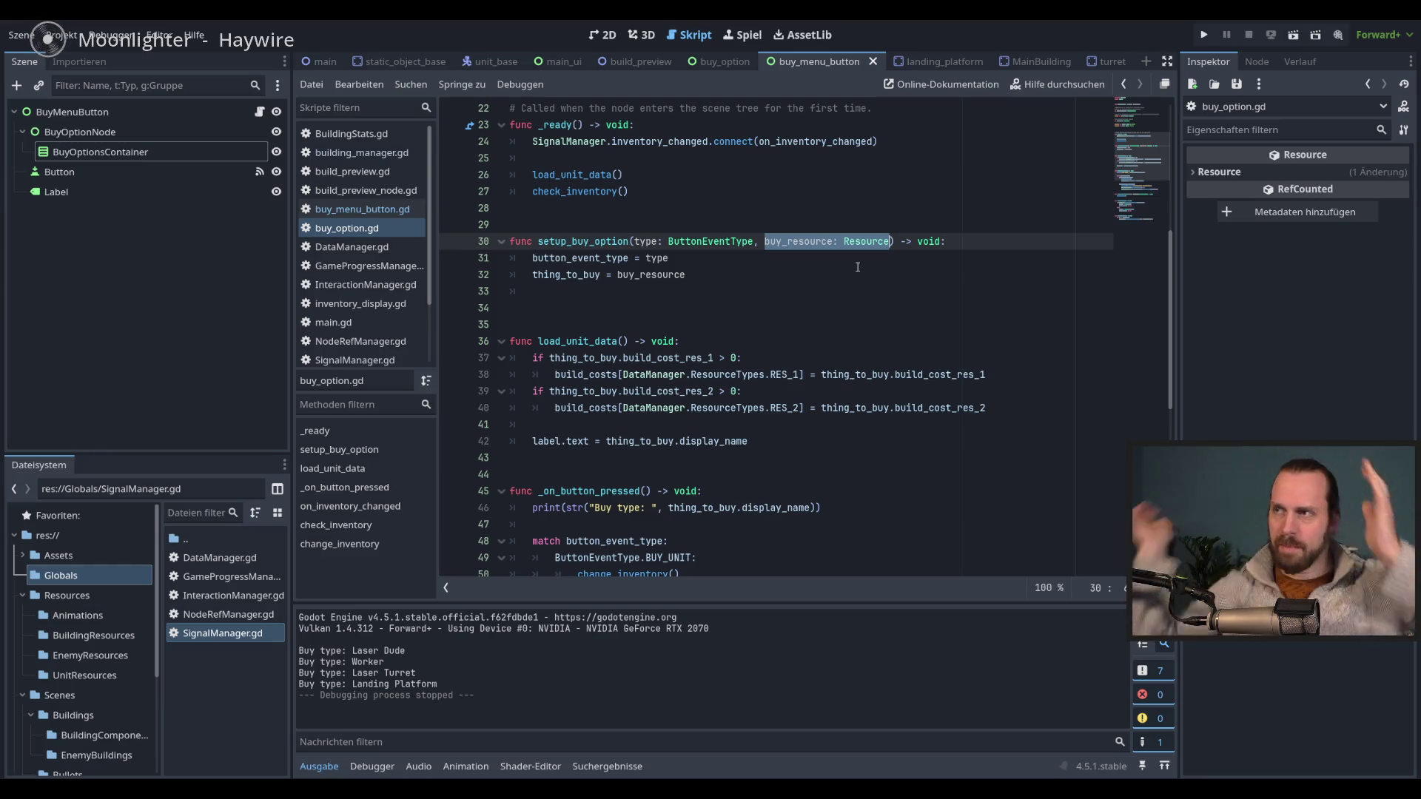
scroll(715, 400, up, 3)
double_click(715, 398)
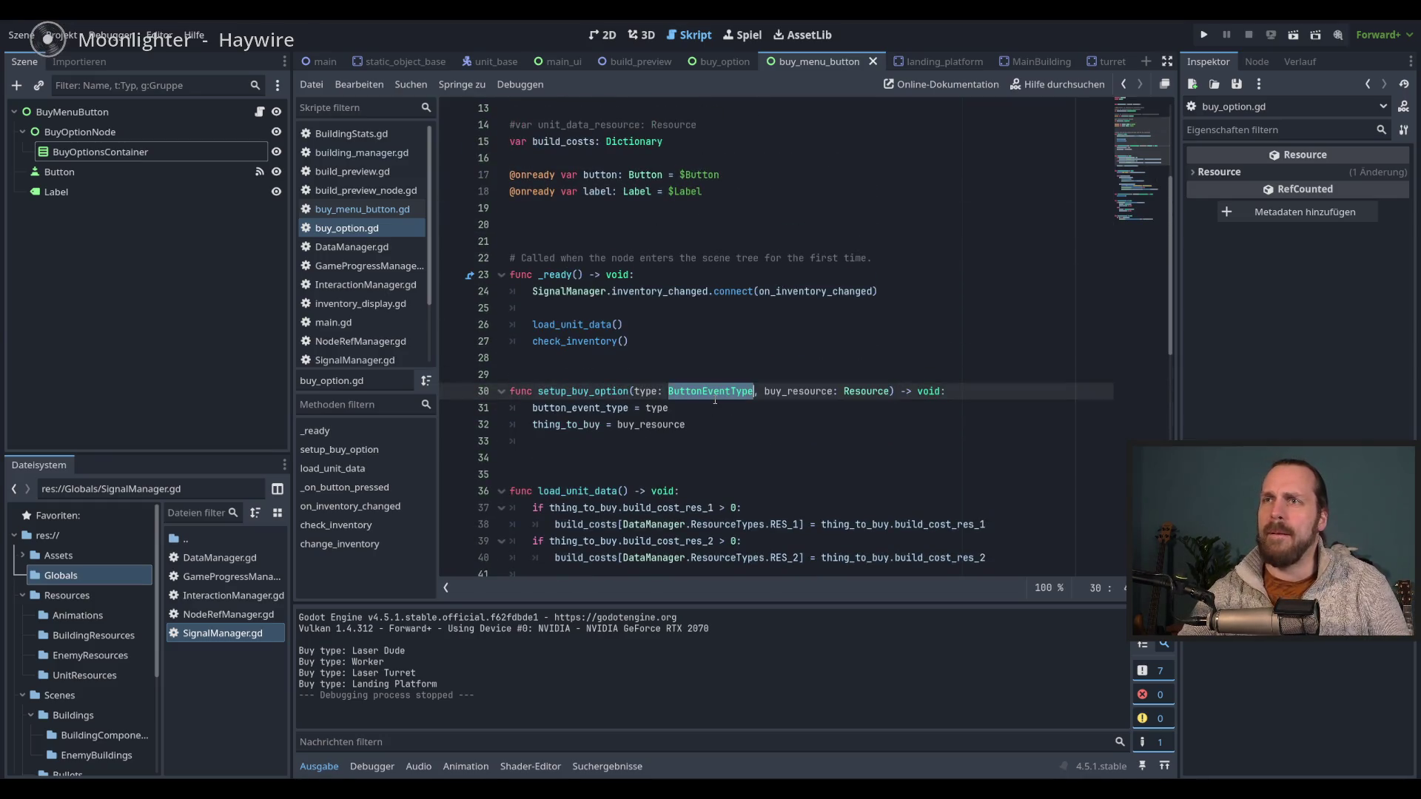
scroll(714, 398, up, 3)
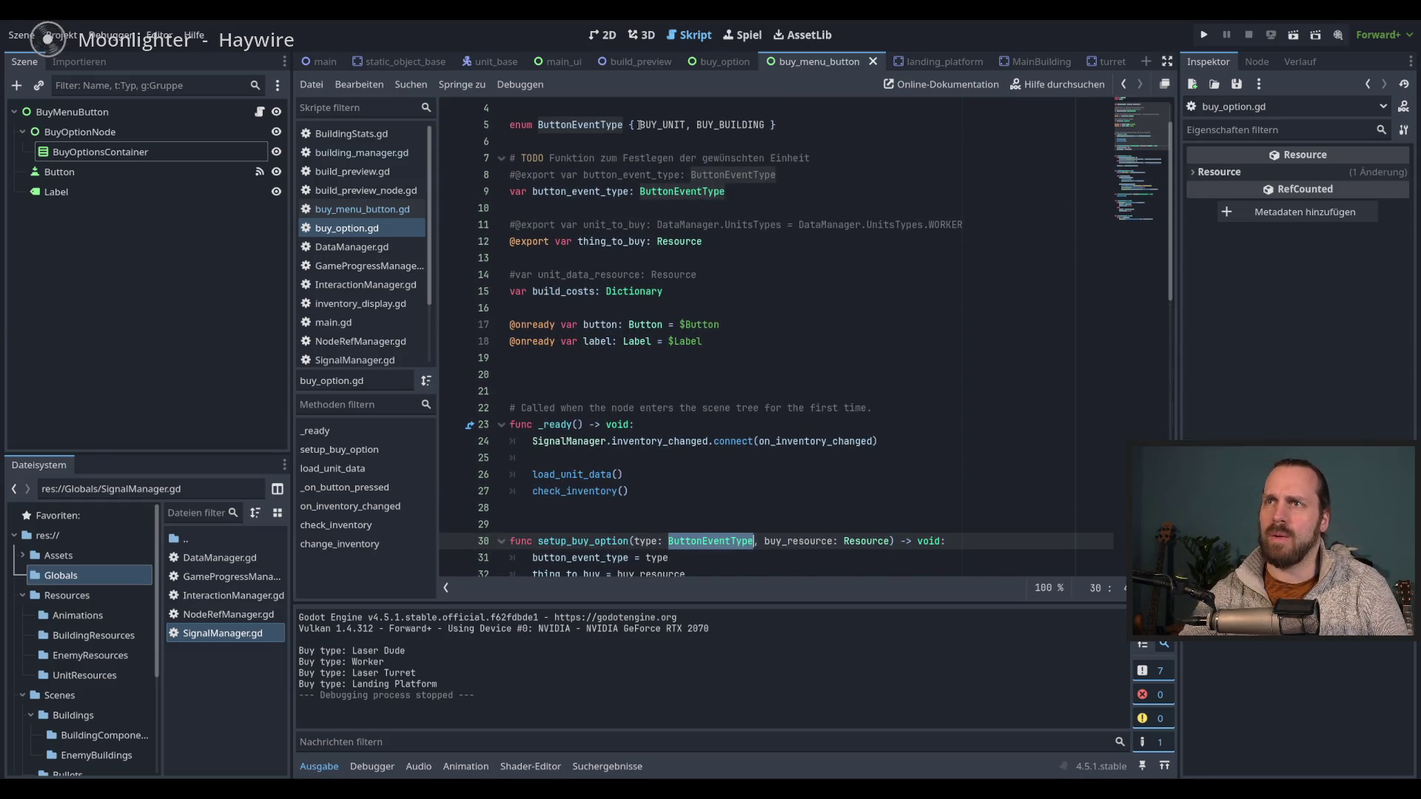
scroll(729, 132, down, 3)
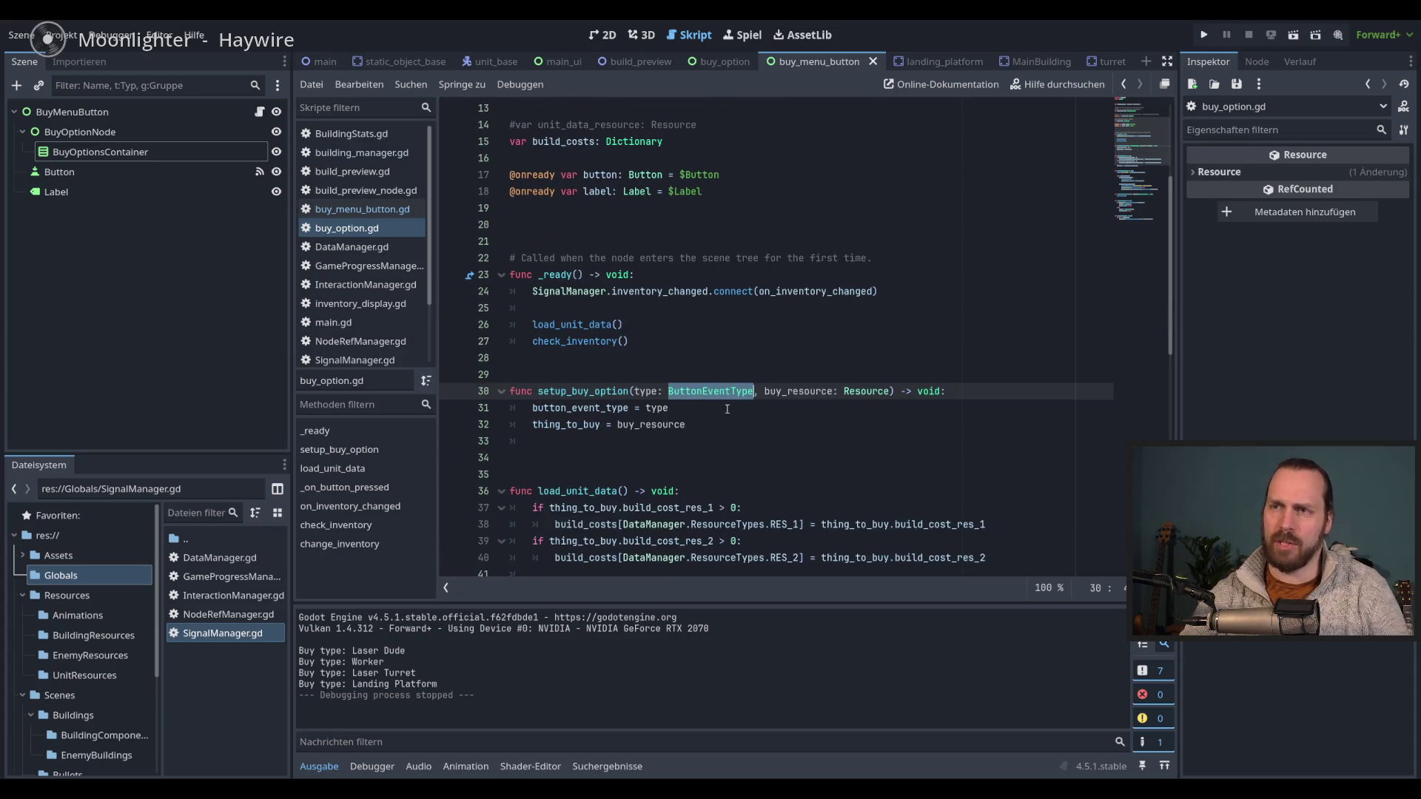
double_click(579, 408)
scroll(574, 418, down, 7)
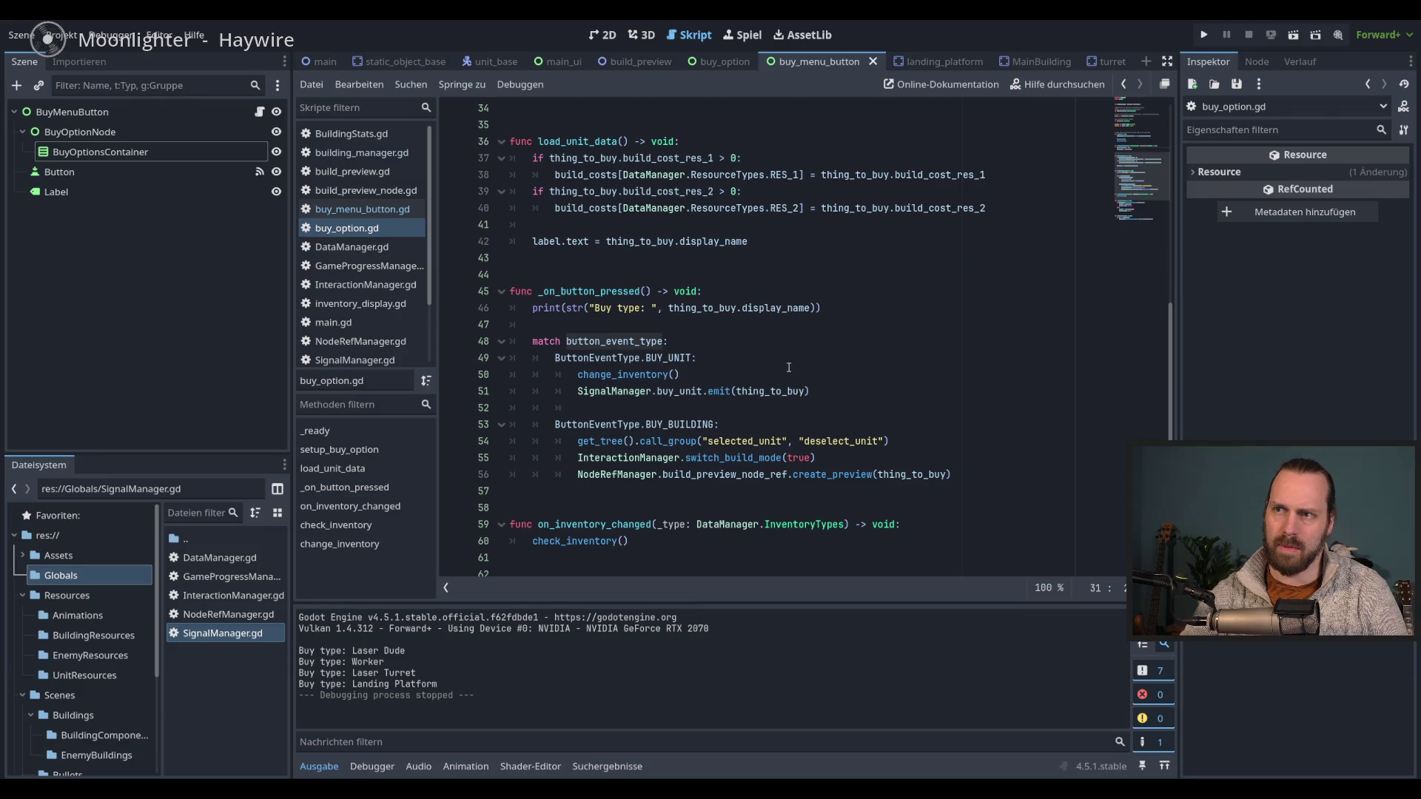
scroll(785, 373, up, 4)
scroll(766, 319, up, 1)
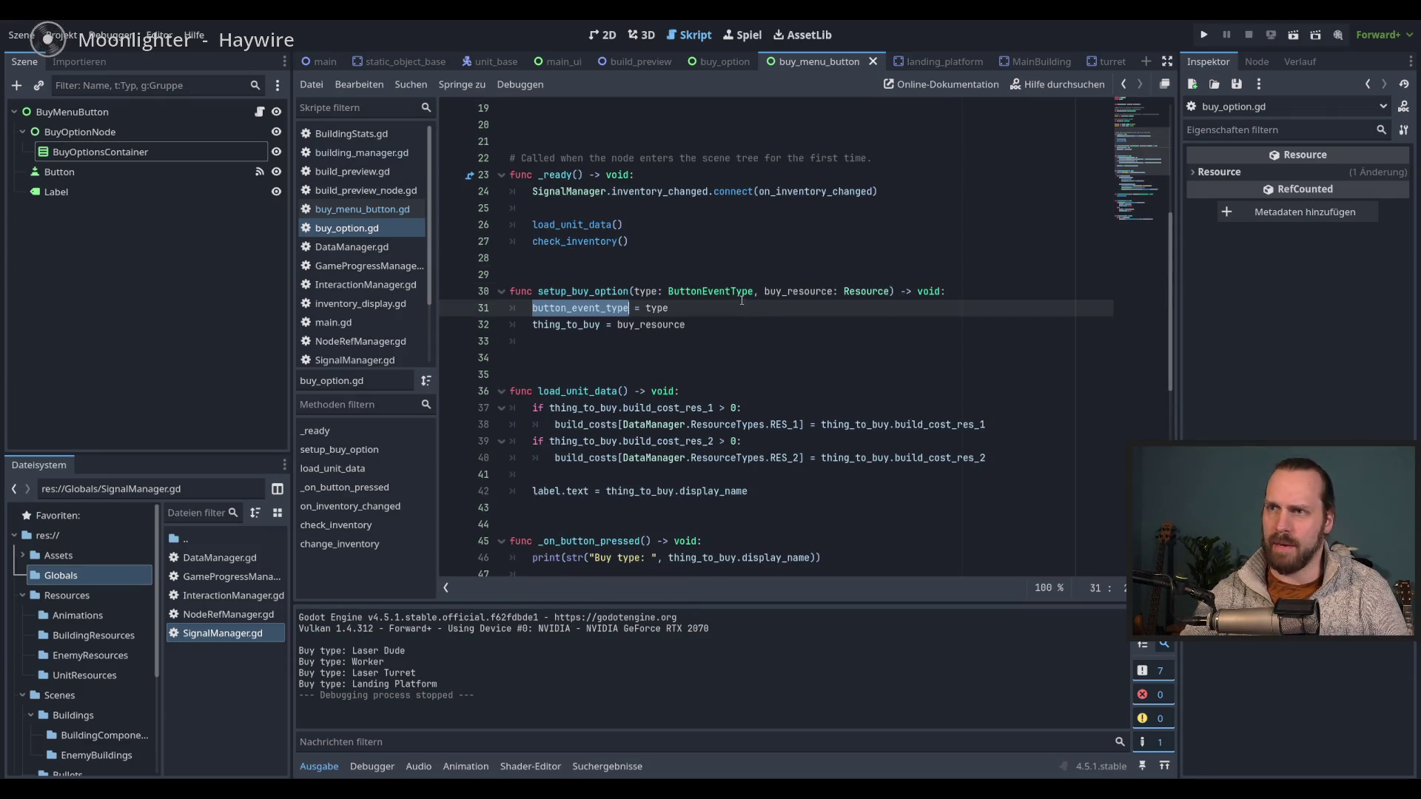
key(Up)
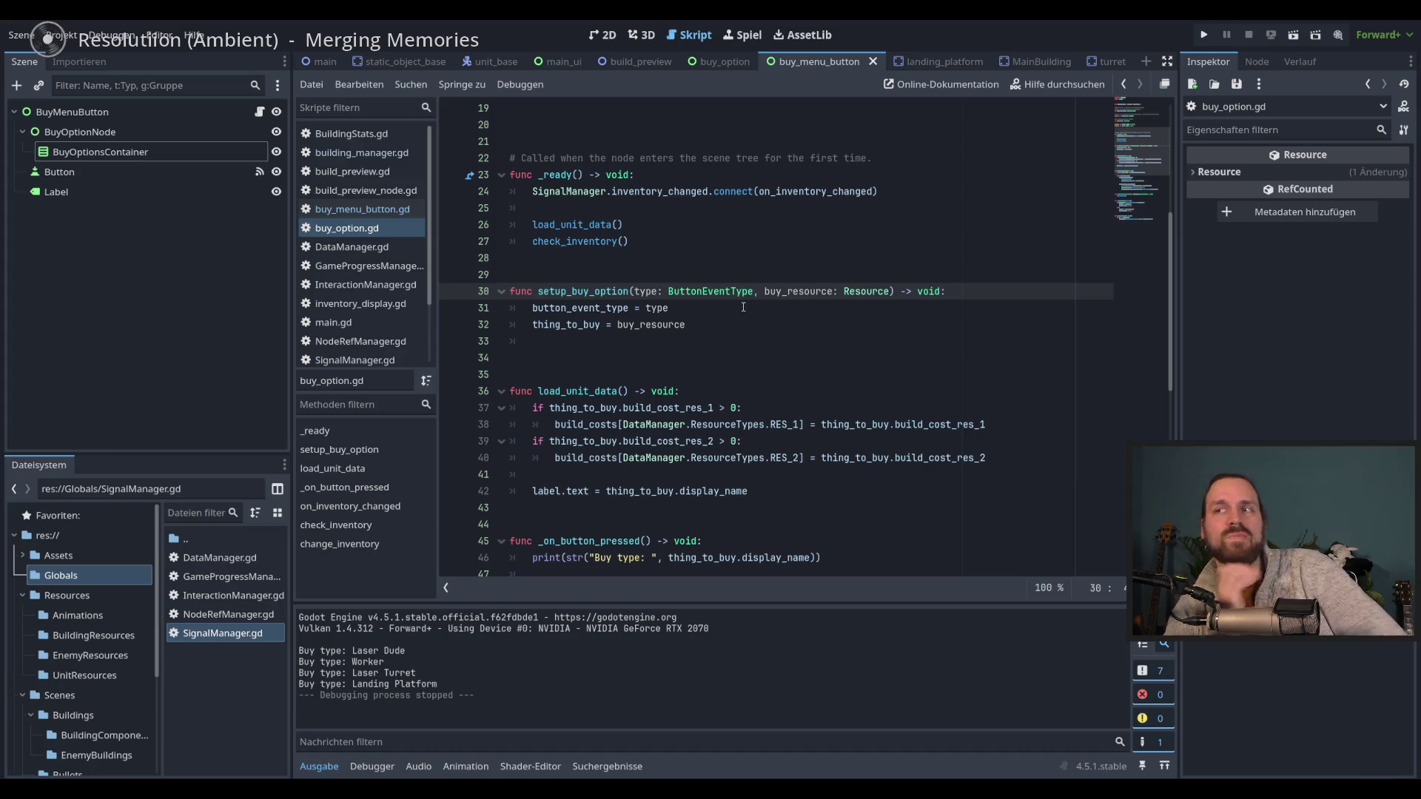
click(371, 154)
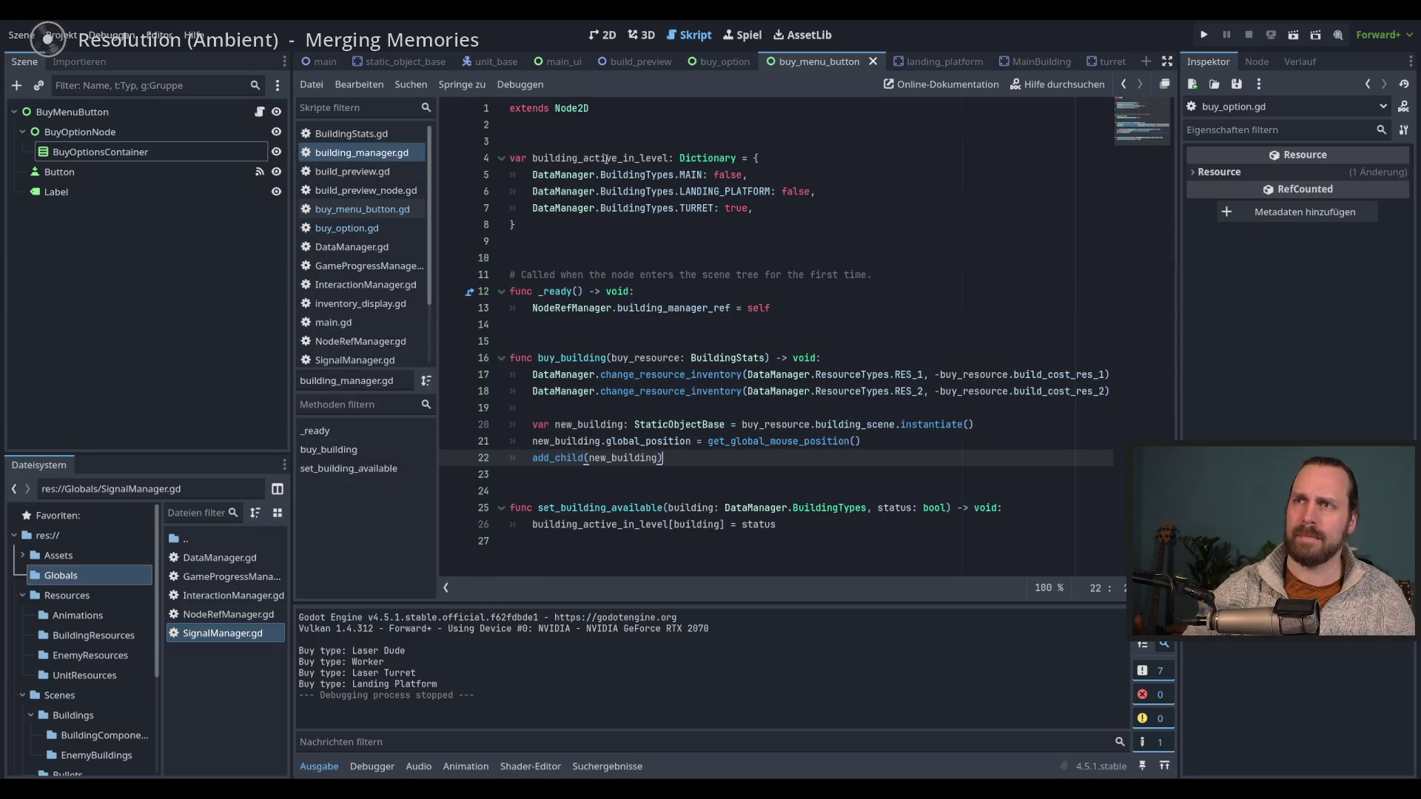
- Review the building_active_in_level dictionary entries in building_manager.gd
drag(606, 159, 618, 208)
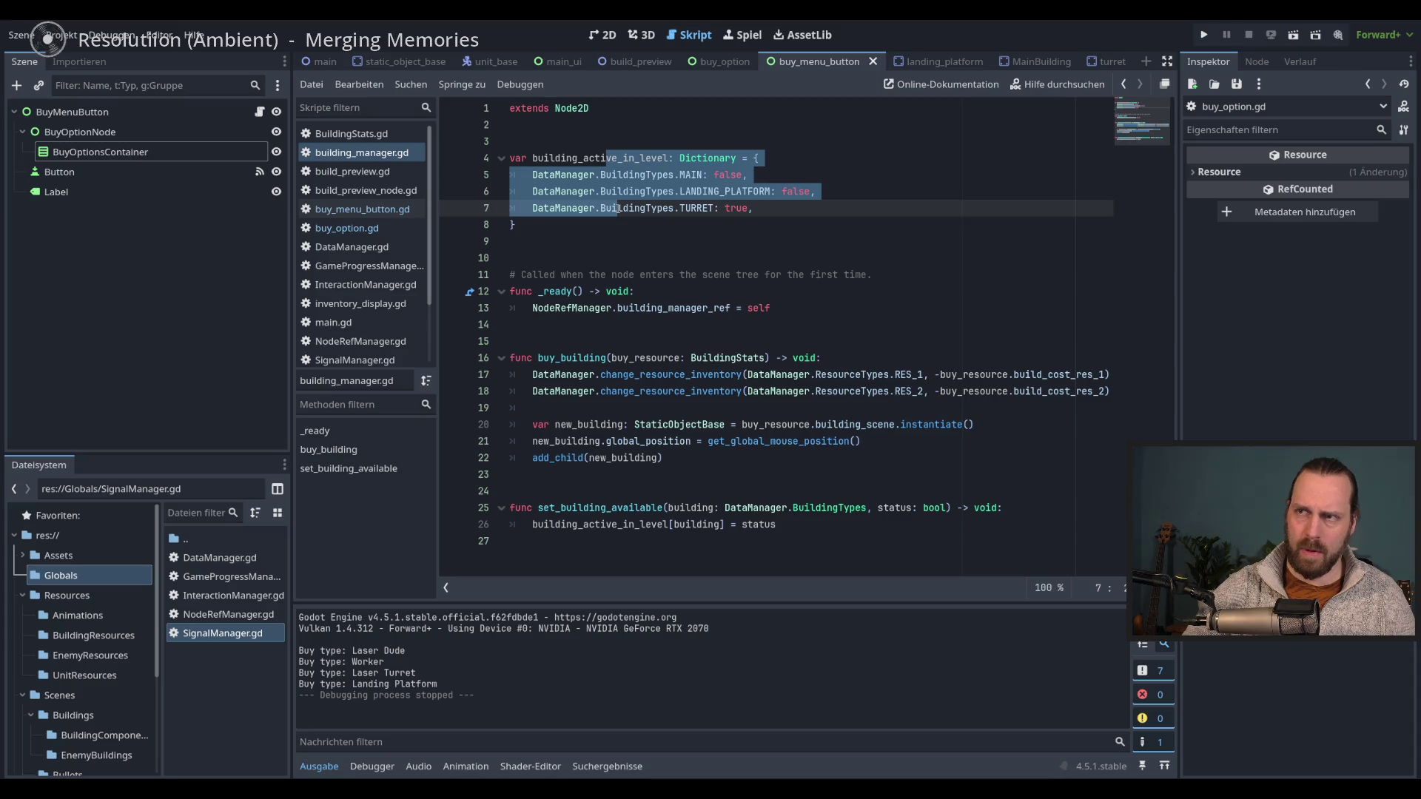
click(692, 209)
drag(605, 159, 692, 209)
click(692, 209)
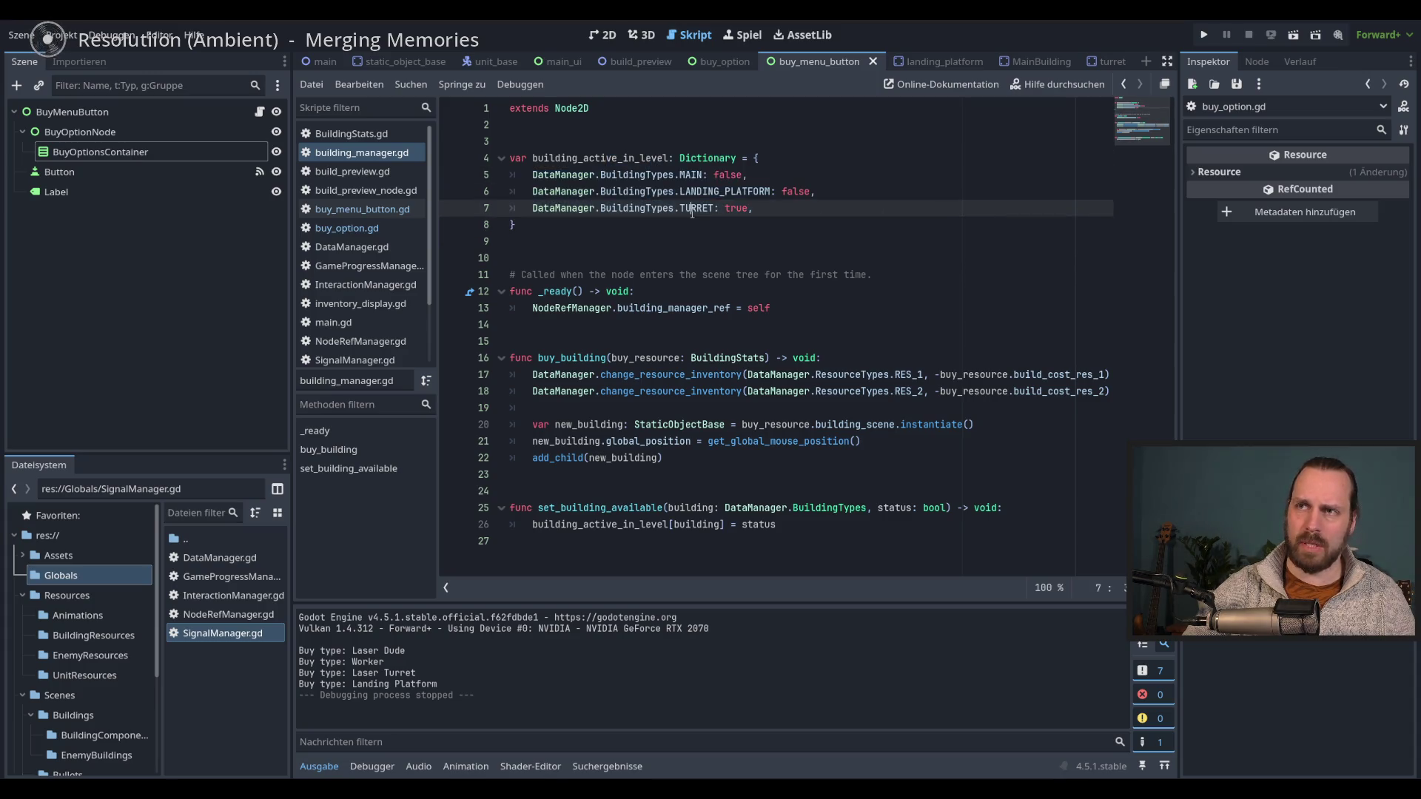
double_click(649, 173)
click(771, 198)
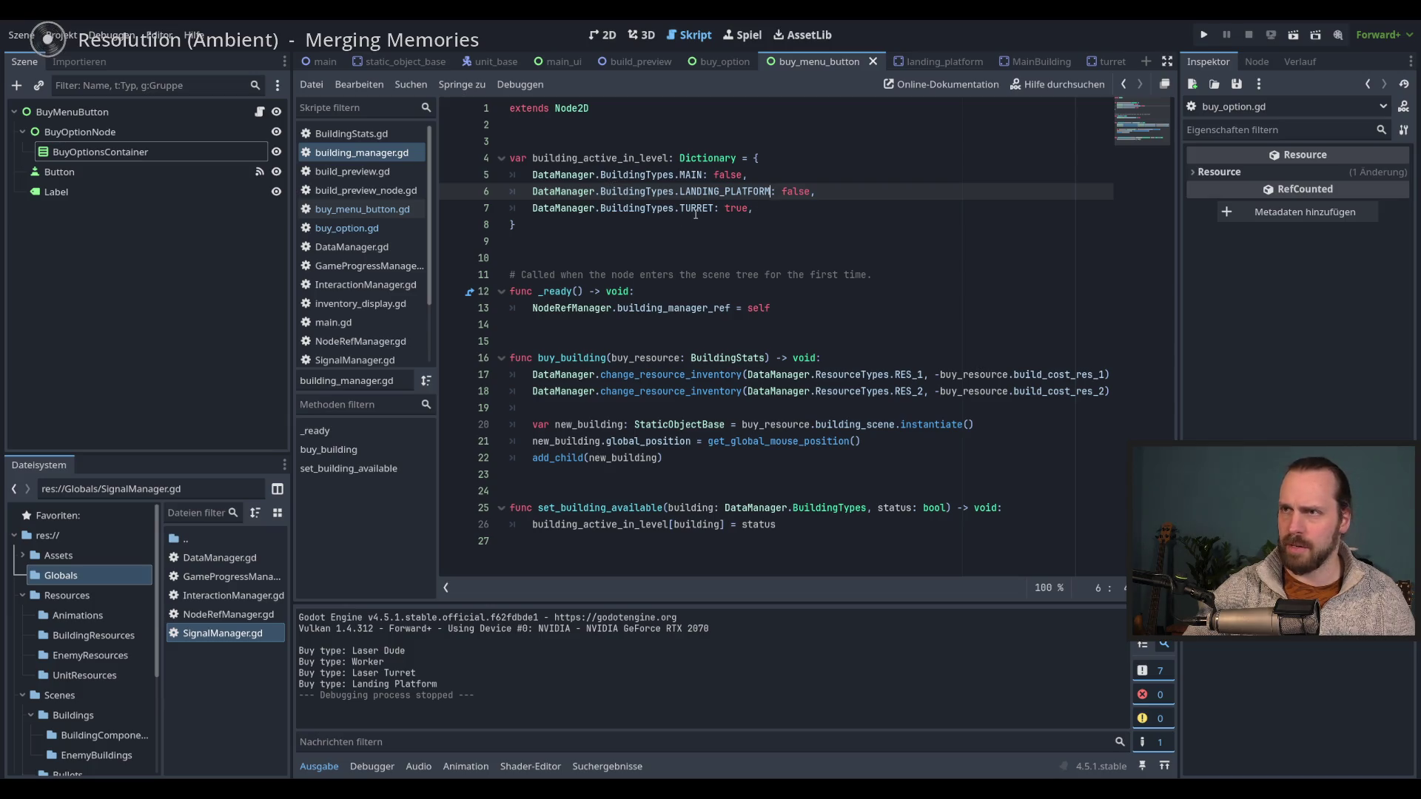
- Highlight building_active_in_level's uses, then return to setup_buy_option in buy_option.gd
drag(578, 157, 608, 202)
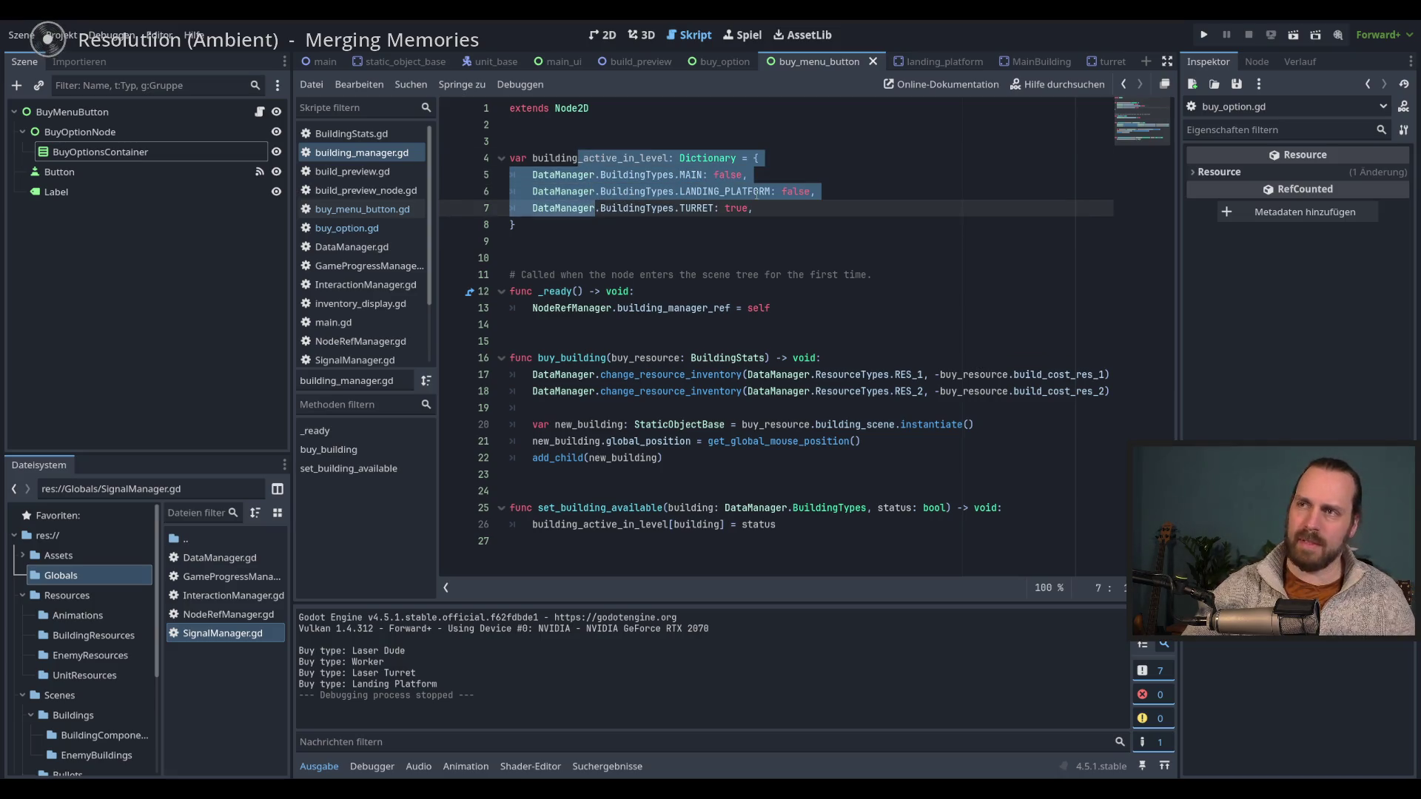
click(840, 195)
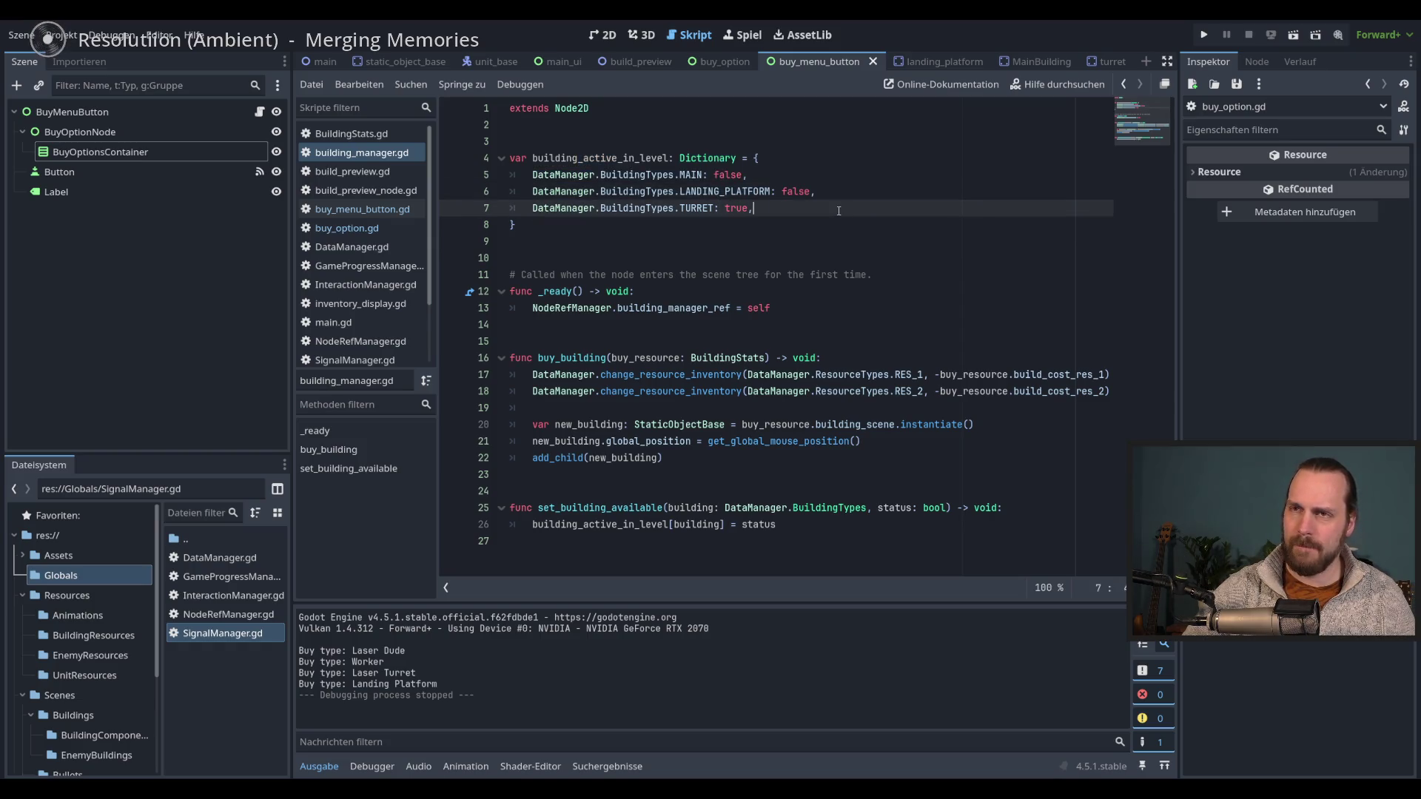
double_click(600, 158)
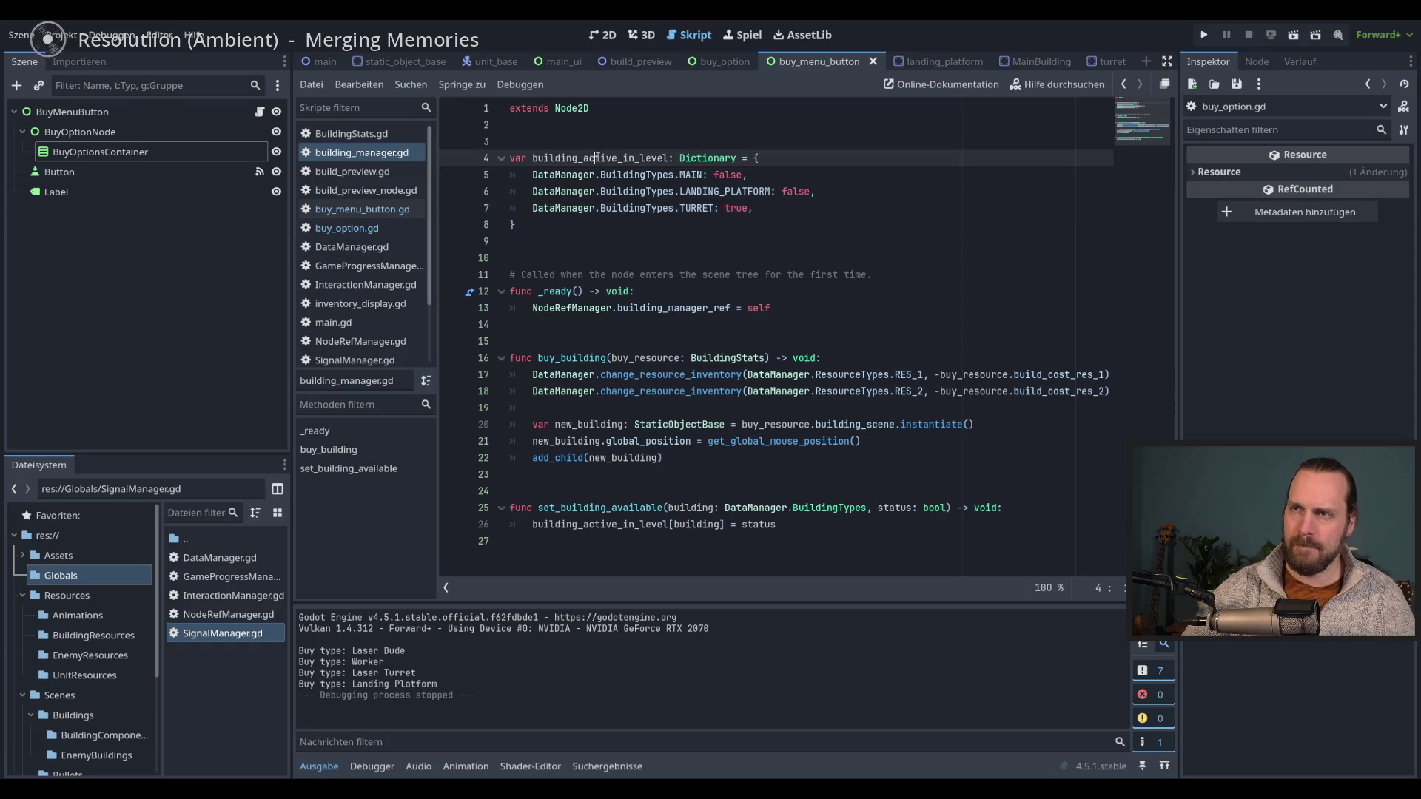
click(356, 228)
key(Down)
key(Down)
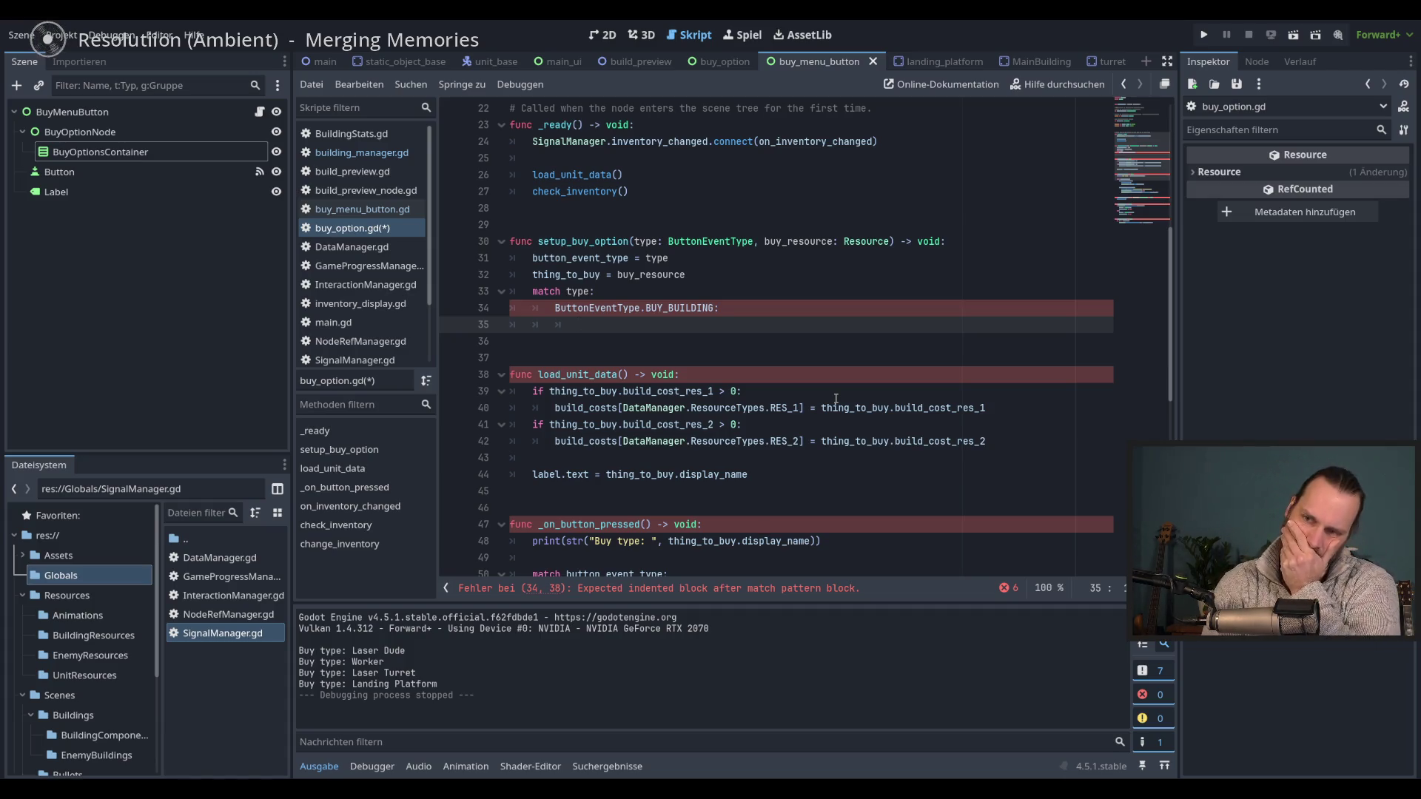
- Delete the unfinished match block in setup_buy_option and save buy_option.gd
scroll(836, 399, down, 5)
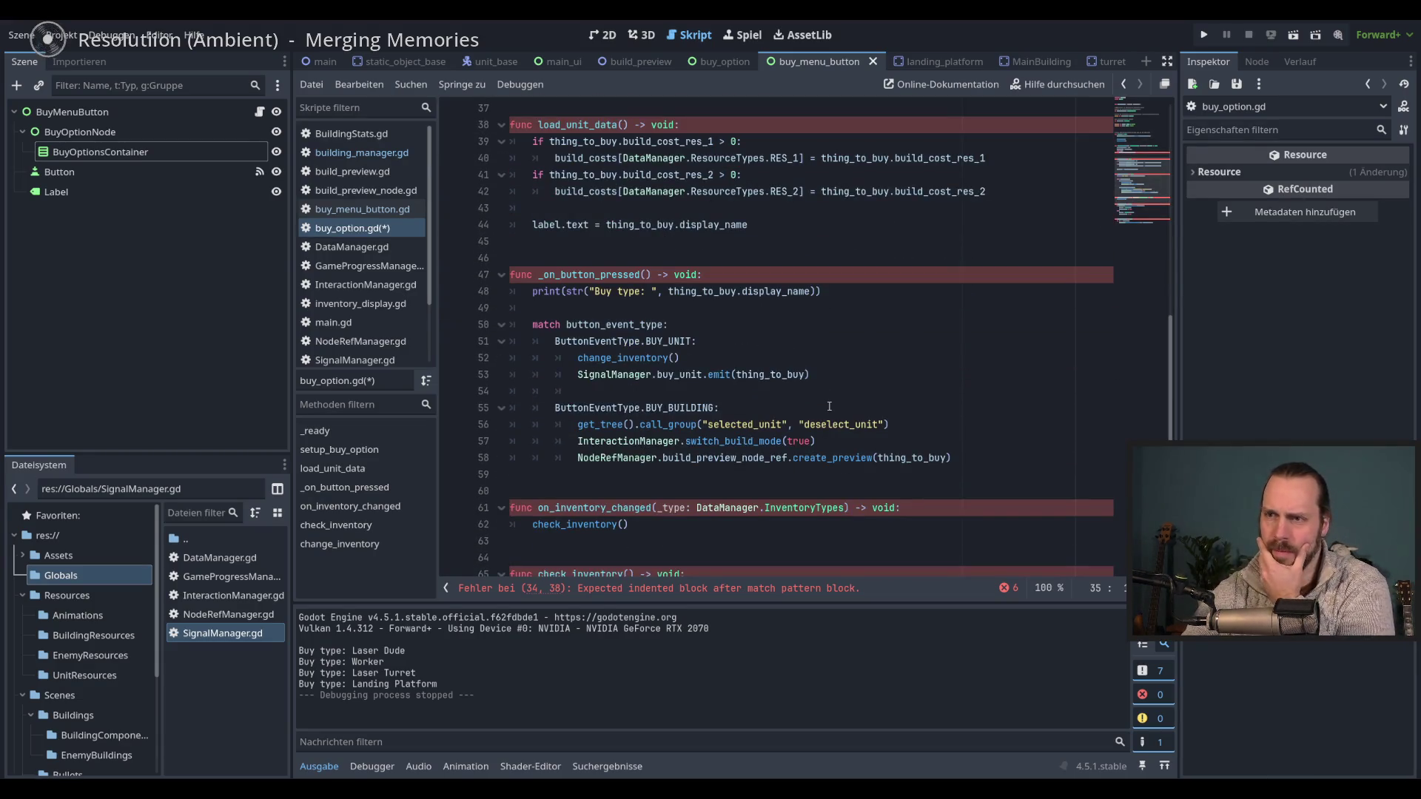
scroll(830, 406, down, 3)
scroll(569, 375, up, 6)
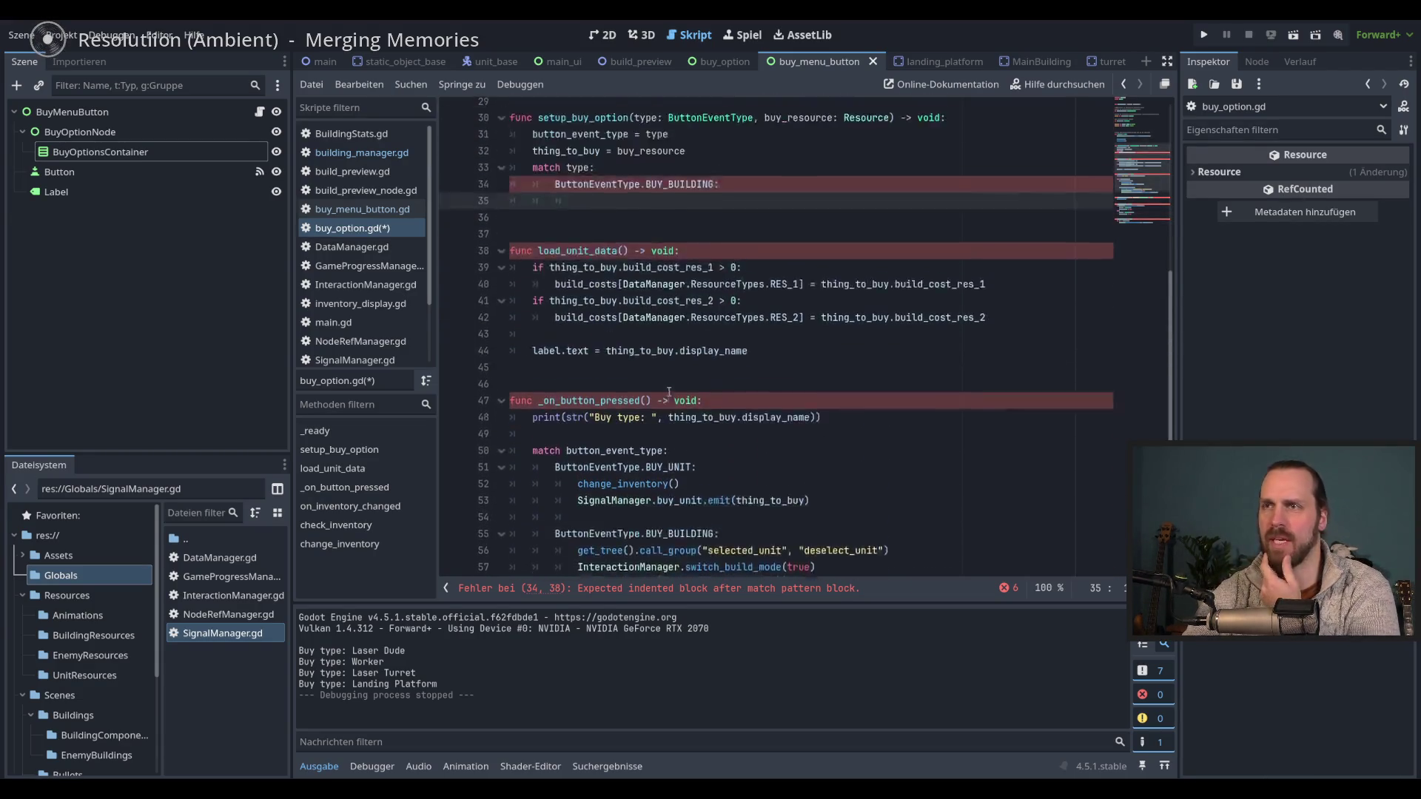
scroll(672, 390, up, 2)
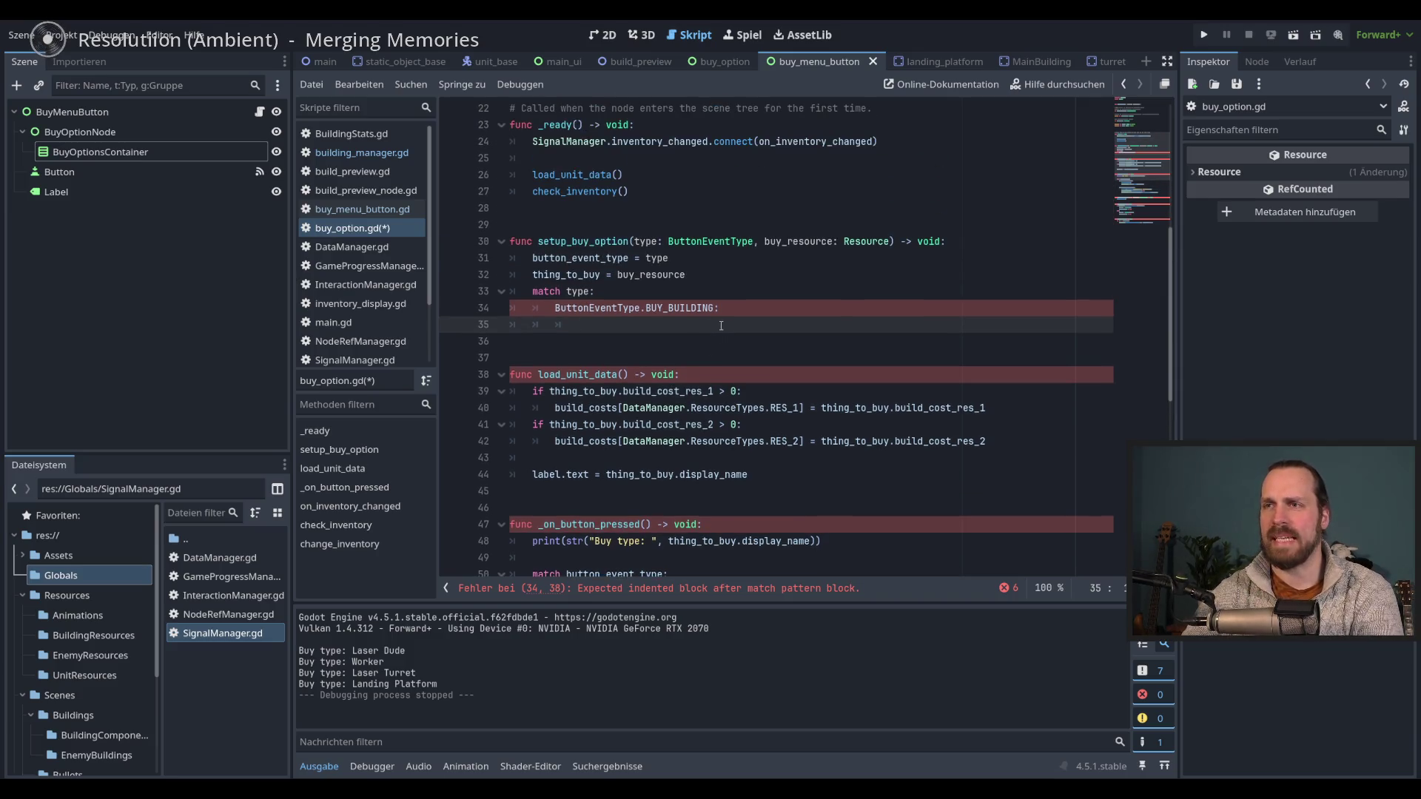
drag(733, 324, 745, 281)
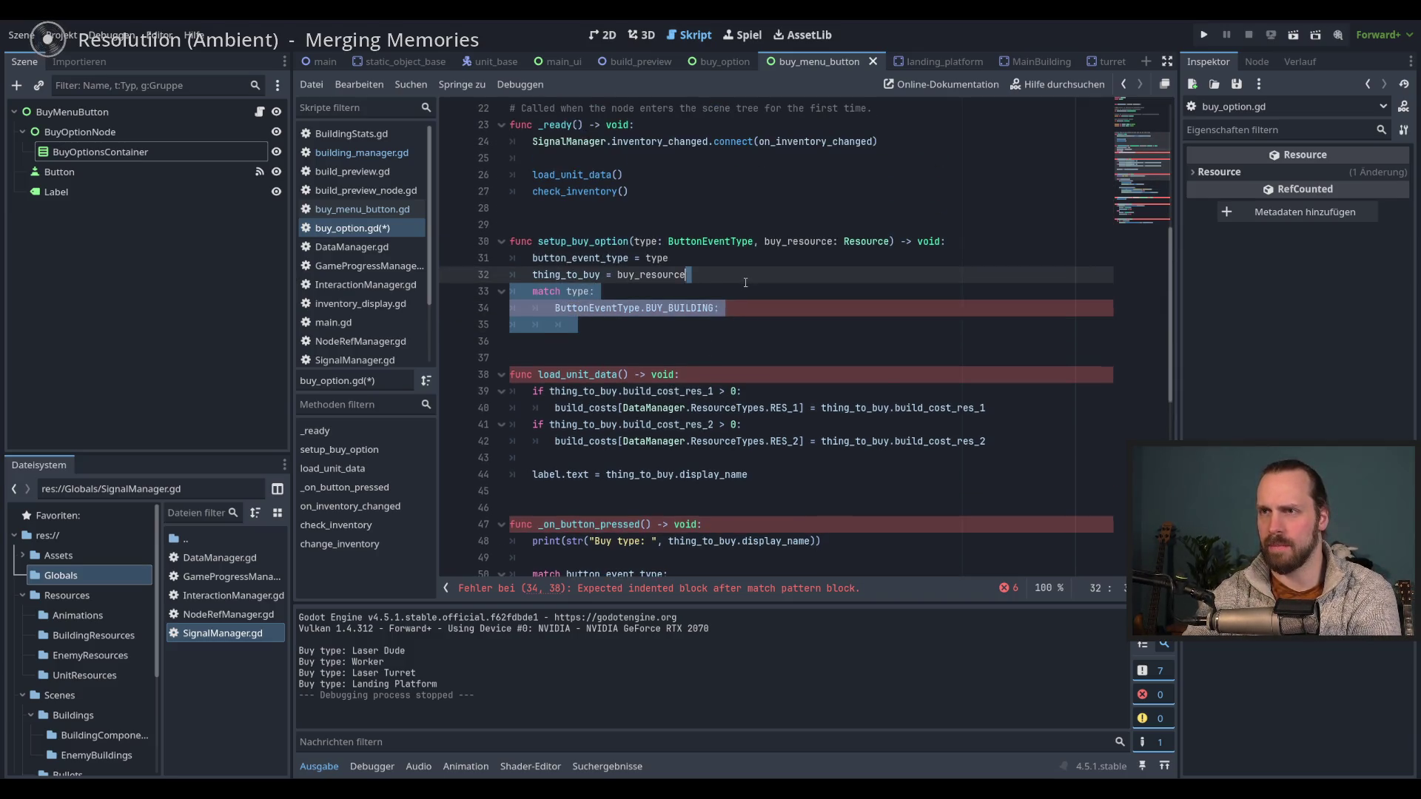
key(BackSpace)
key(ctrl+s)
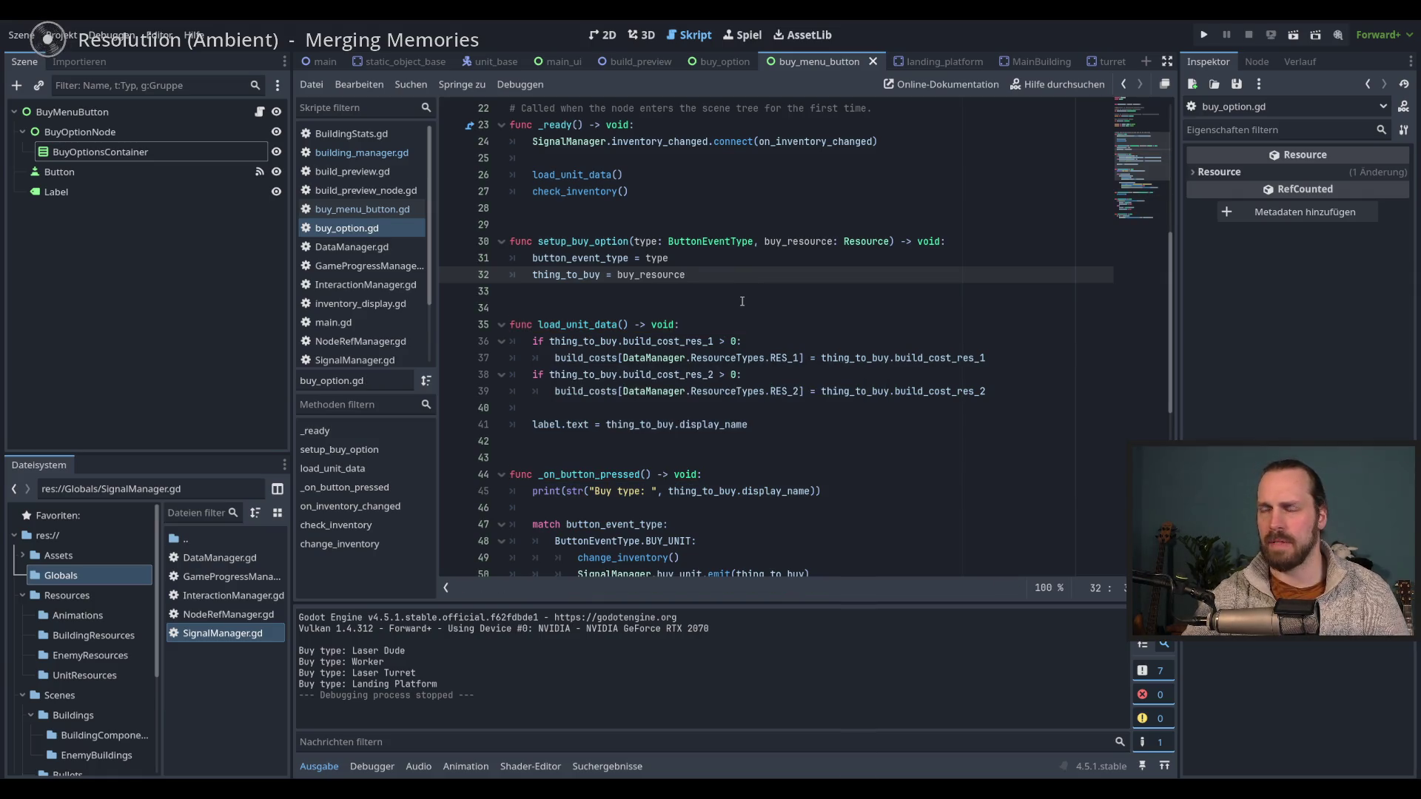
scroll(699, 245, down, 8)
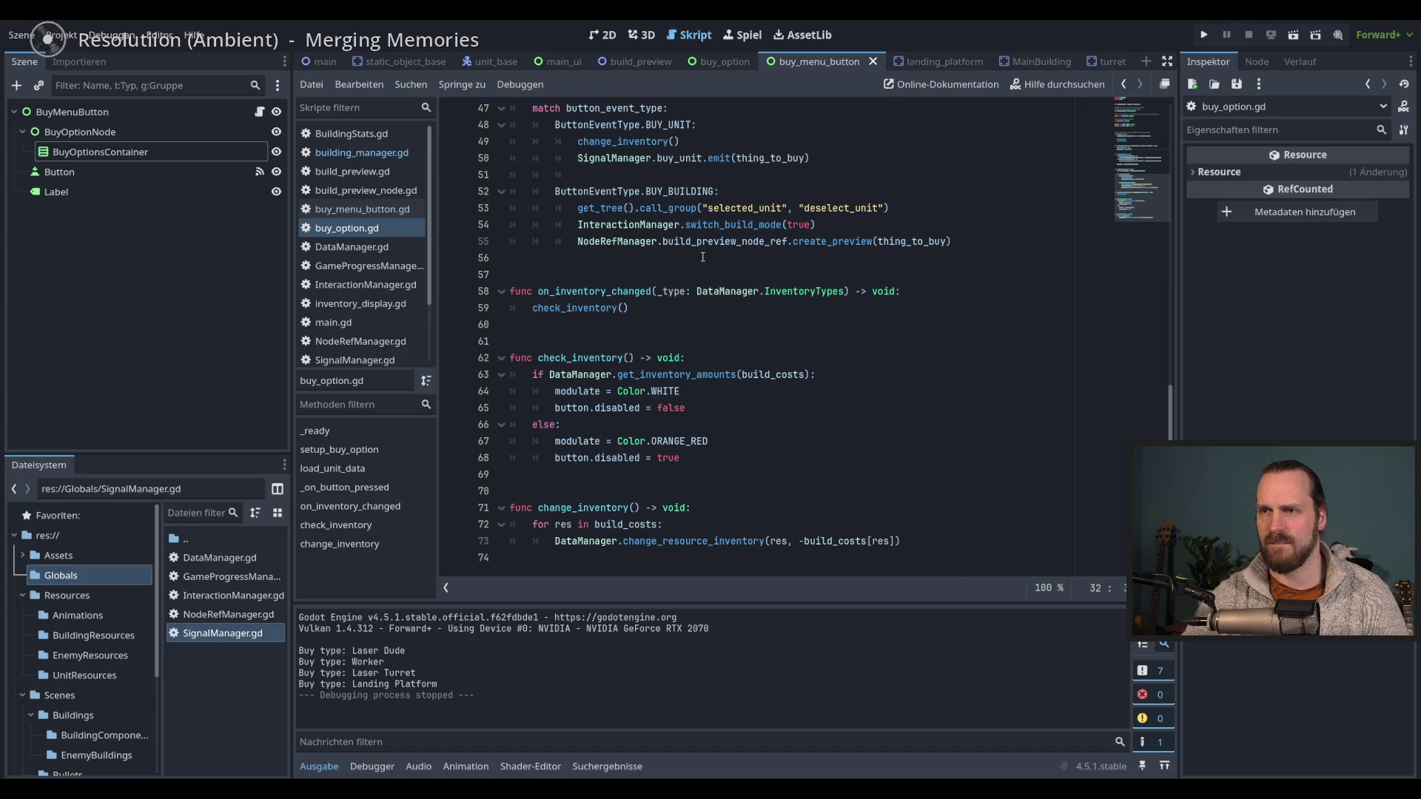
double_click(687, 376)
click(776, 374)
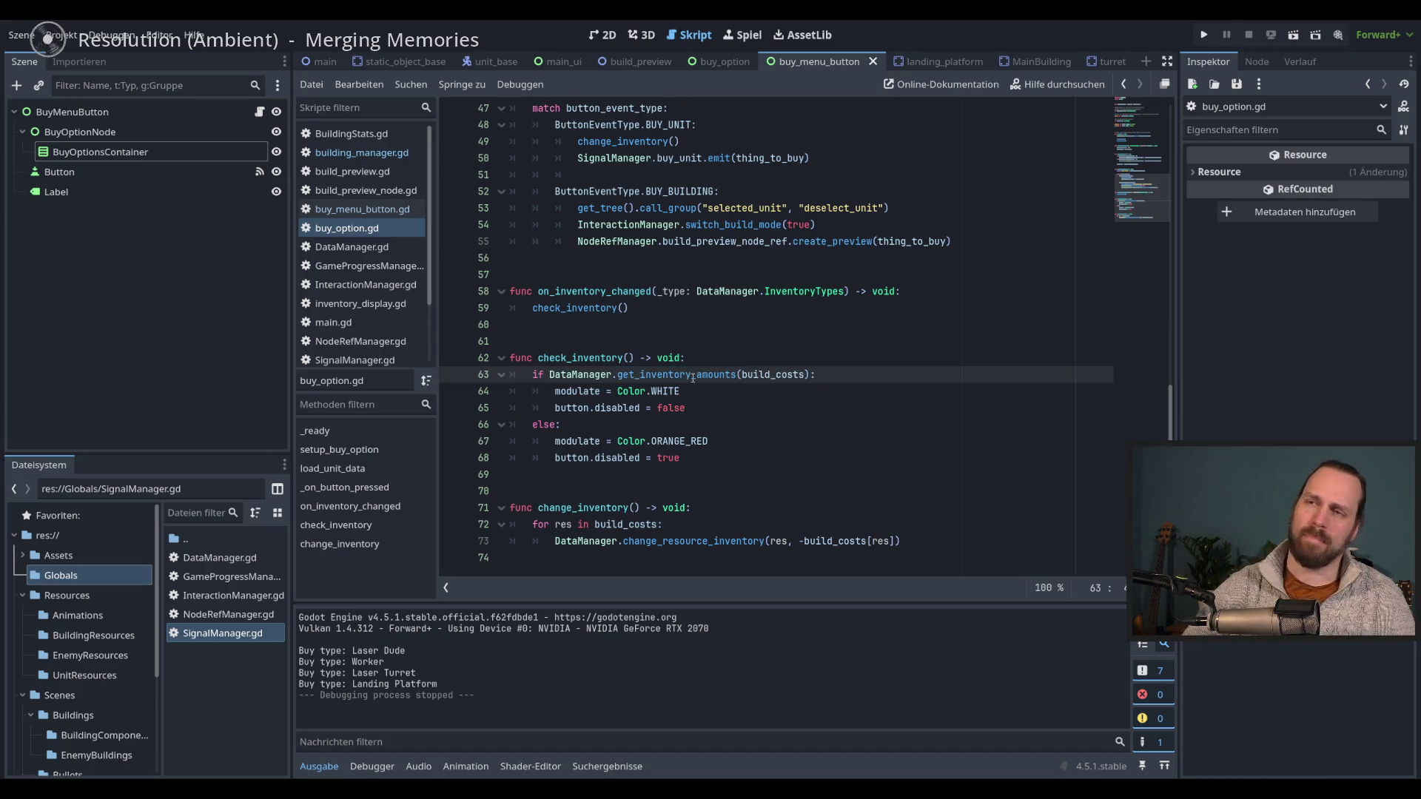
ctrl+click(693, 376)
key(alt+Left)
key(alt+Right)
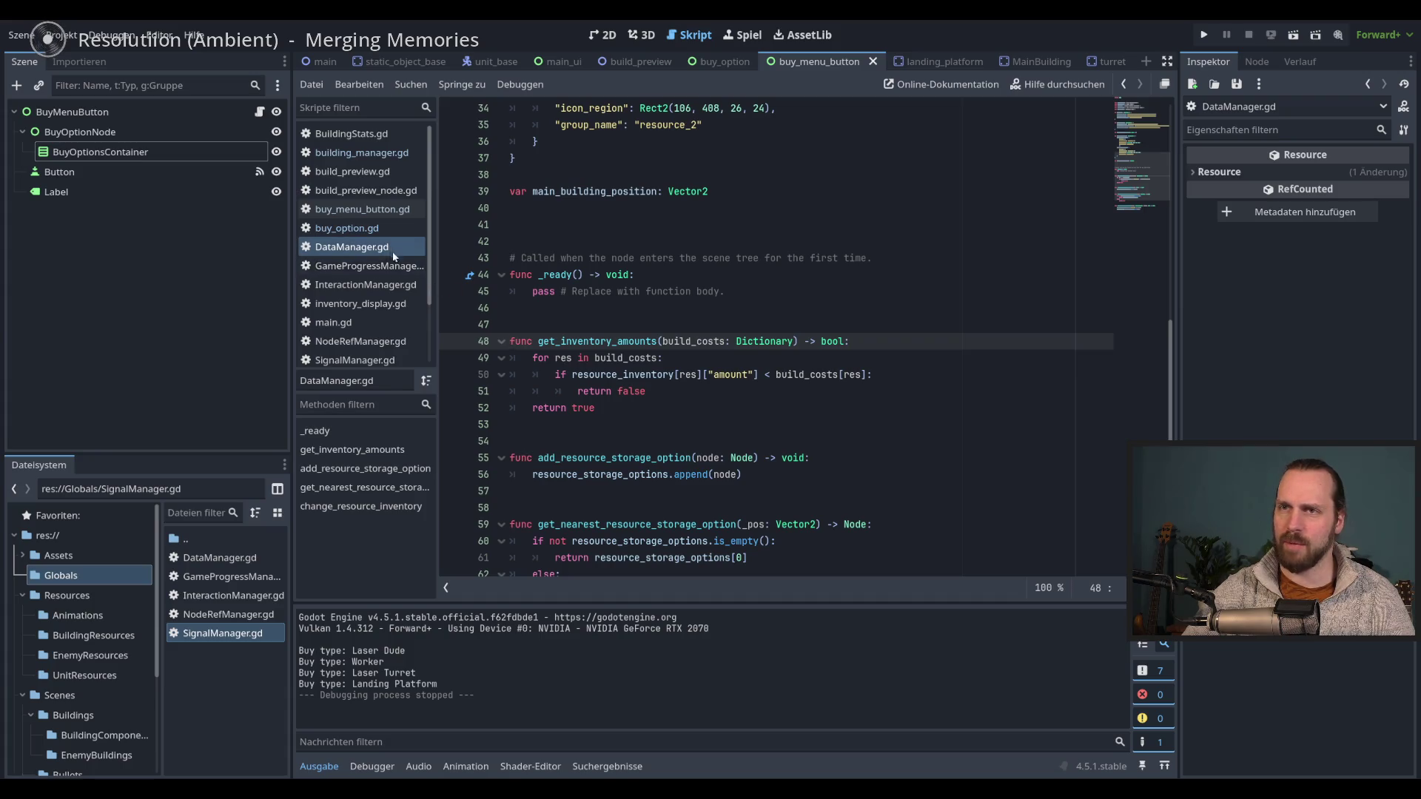
key(alt+Left)
key(alt+Left)
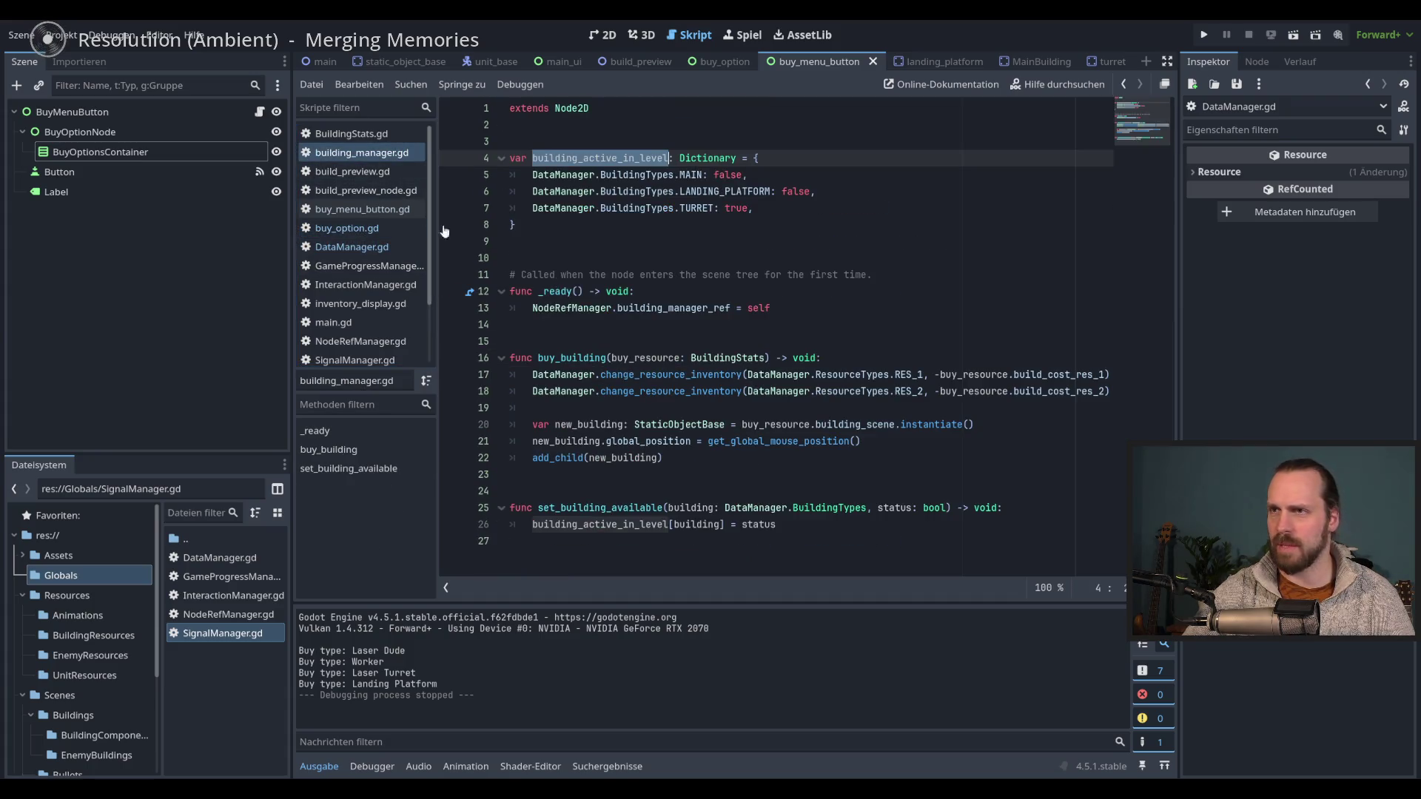
click(359, 230)
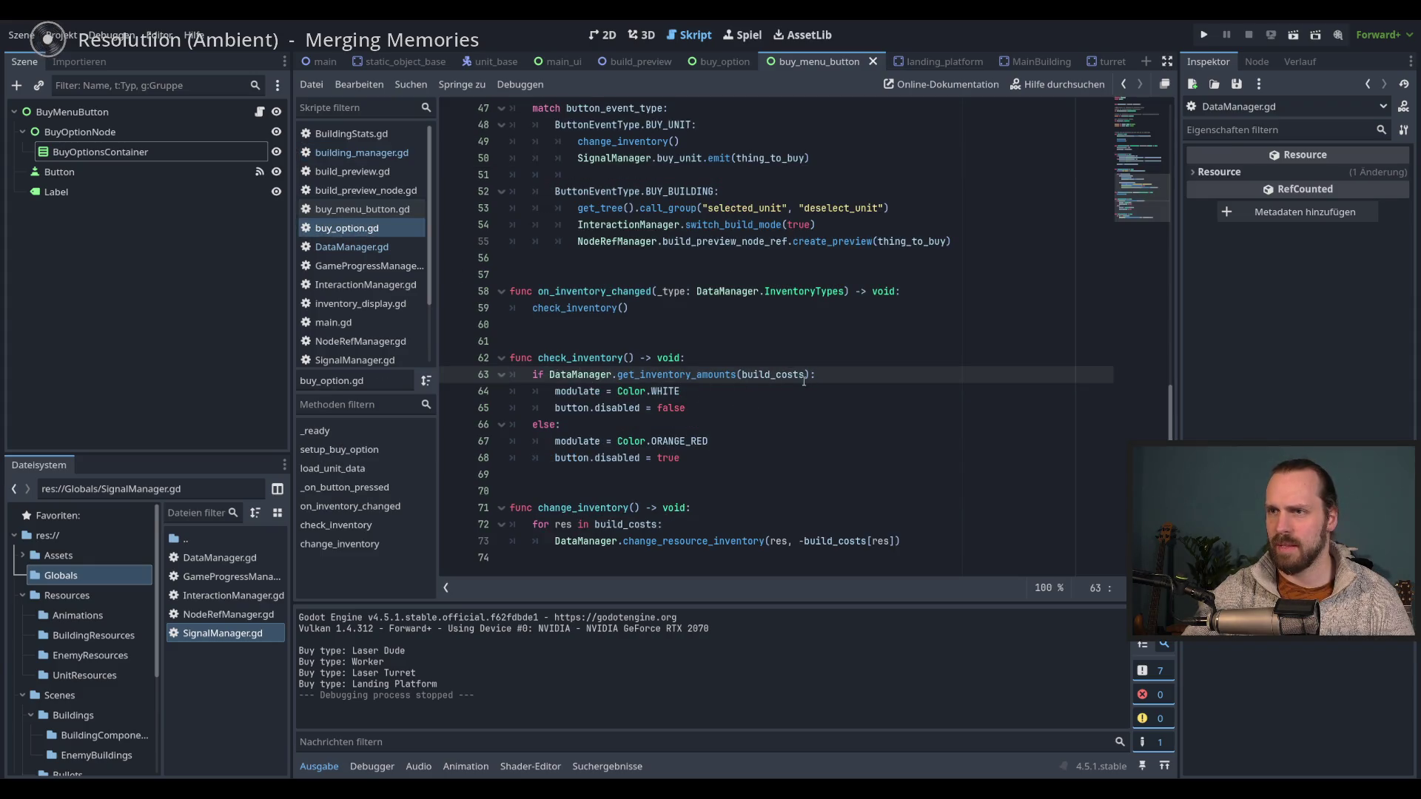
click(755, 459)
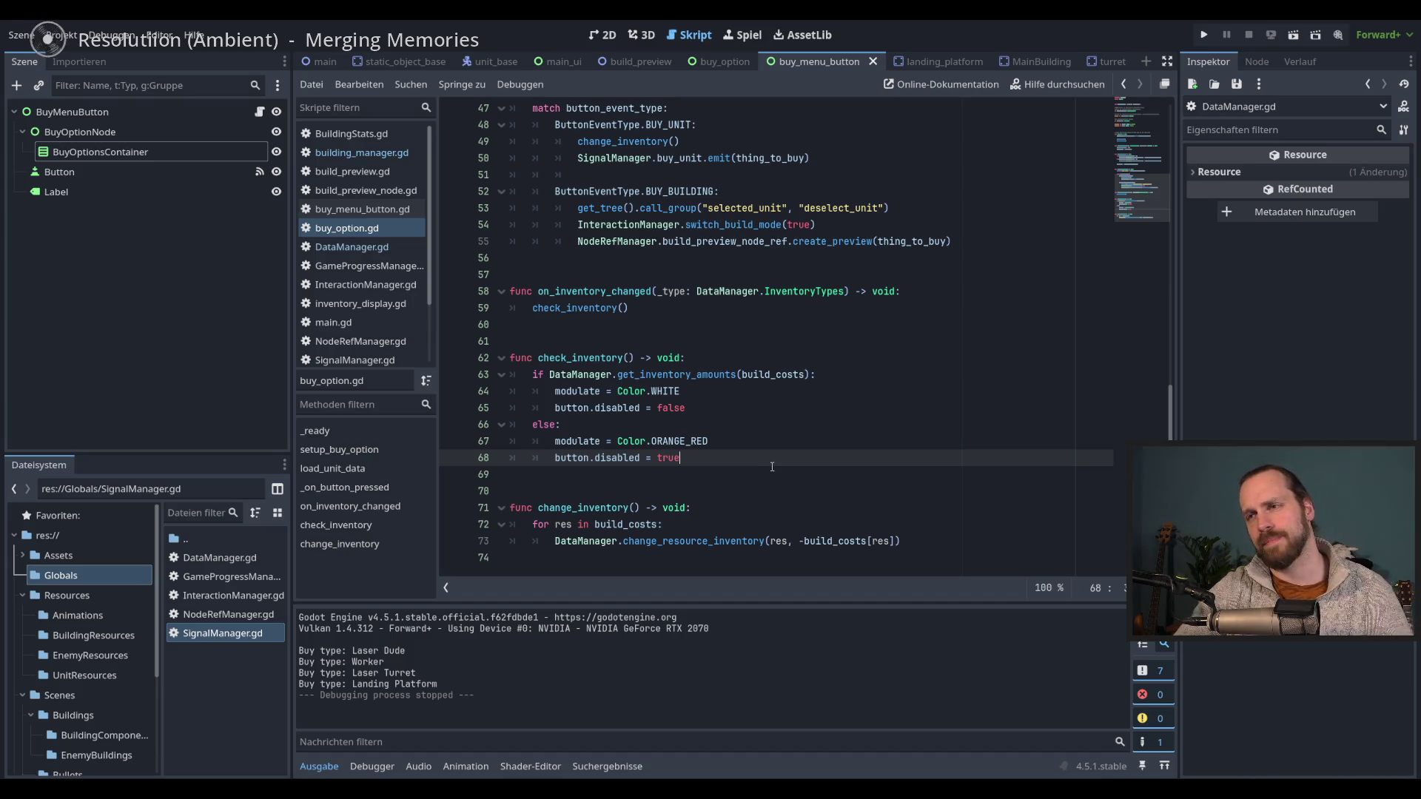
click(761, 446)
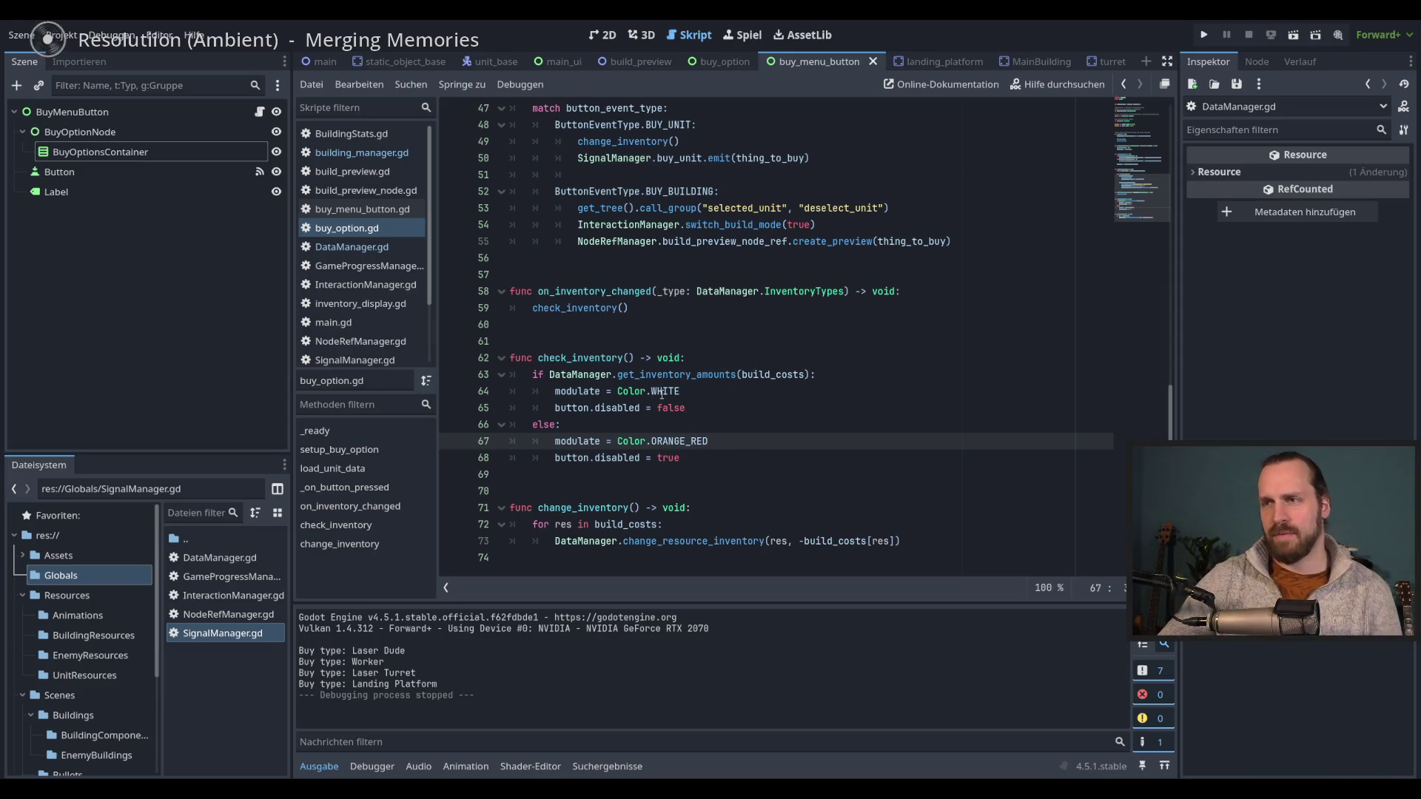
- Review the code on lines 63–68 of buy_option.gd
click(729, 458)
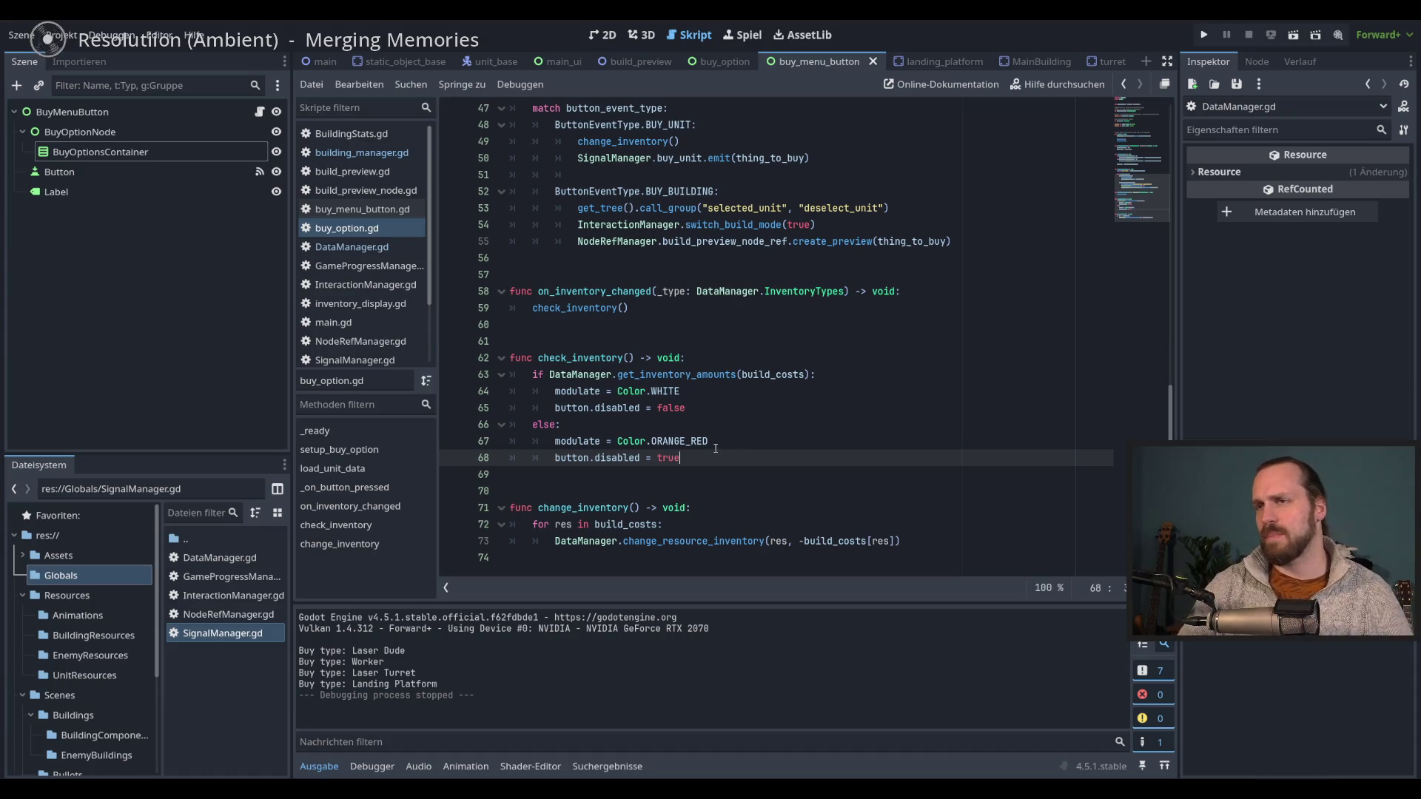
scroll(716, 449, up, 10)
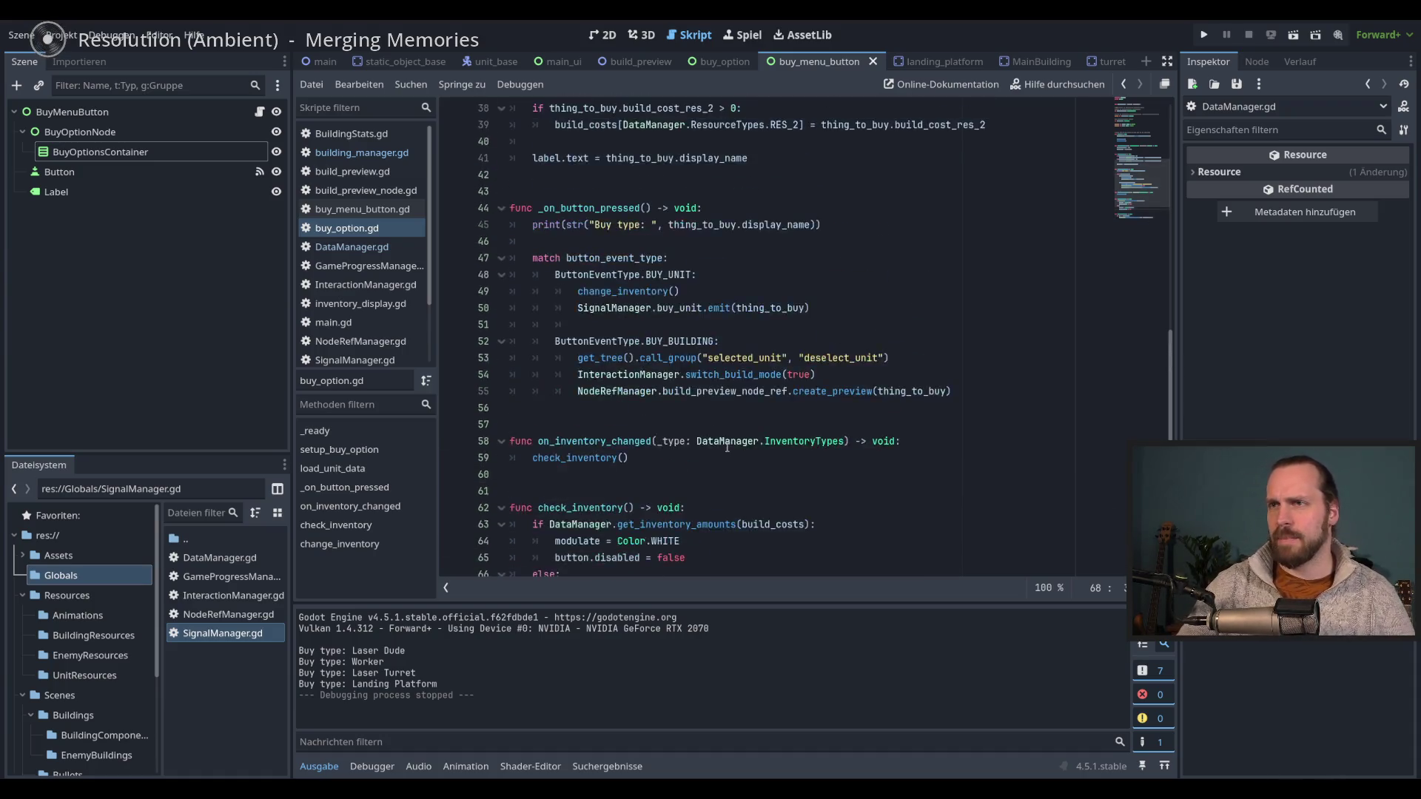
scroll(712, 427, down, 10)
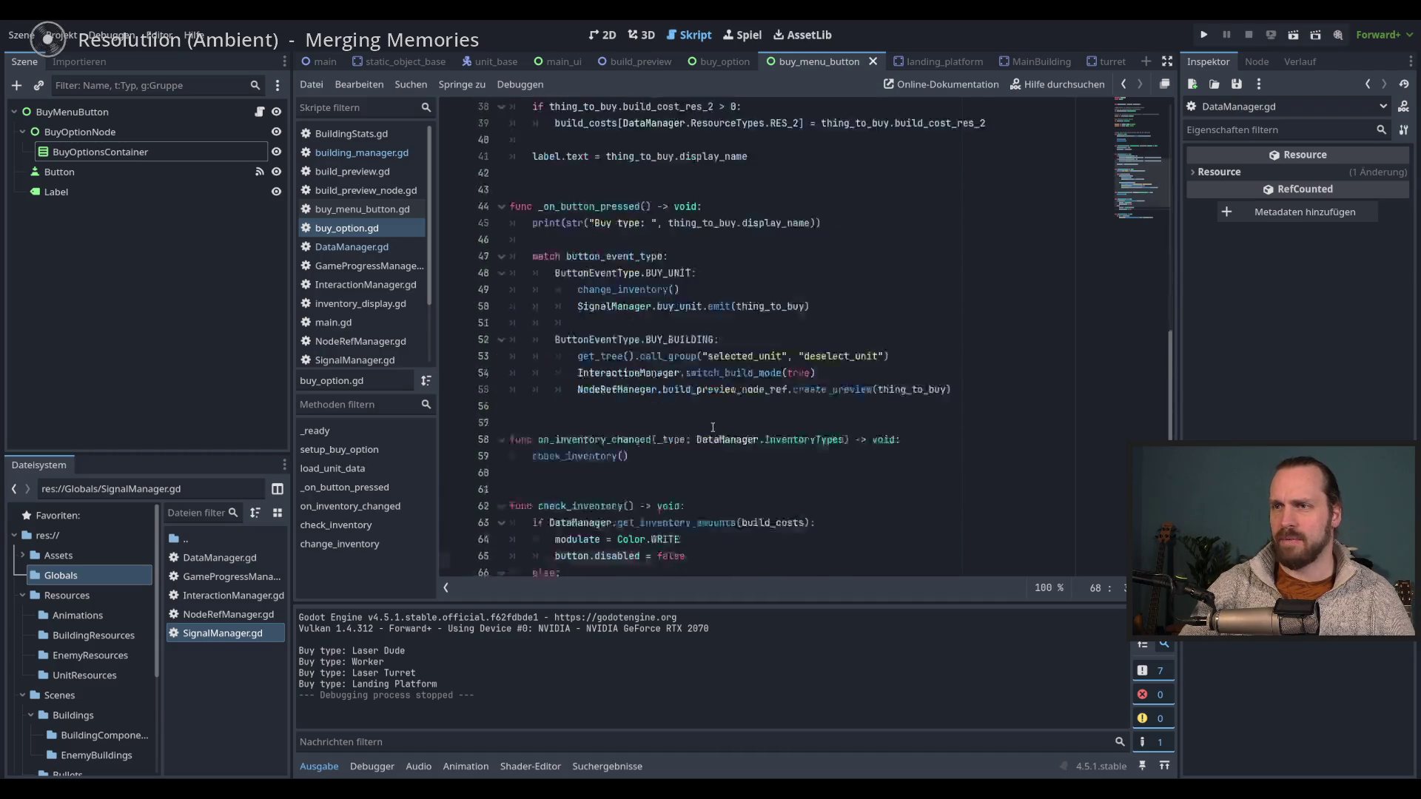
click(774, 440)
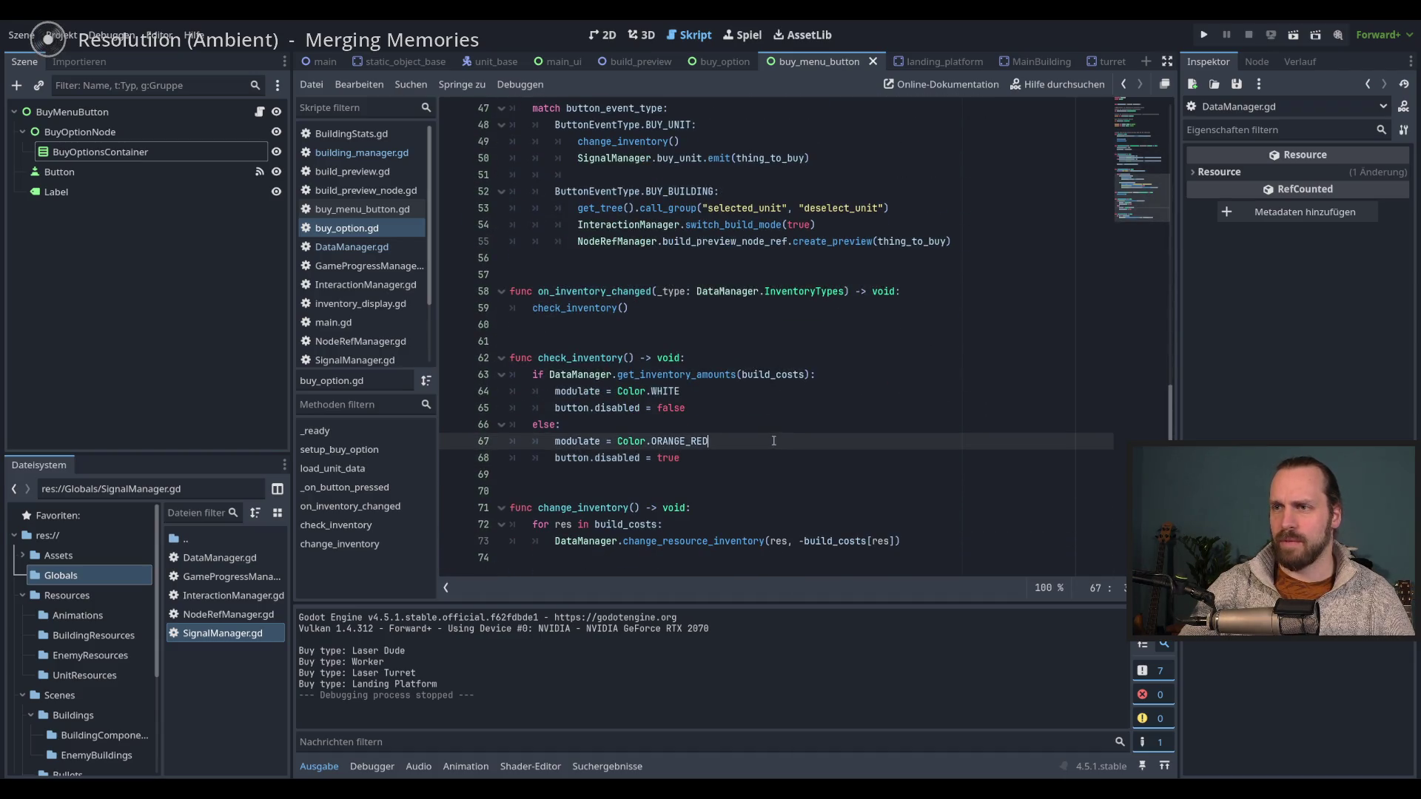
click(829, 358)
click(858, 376)
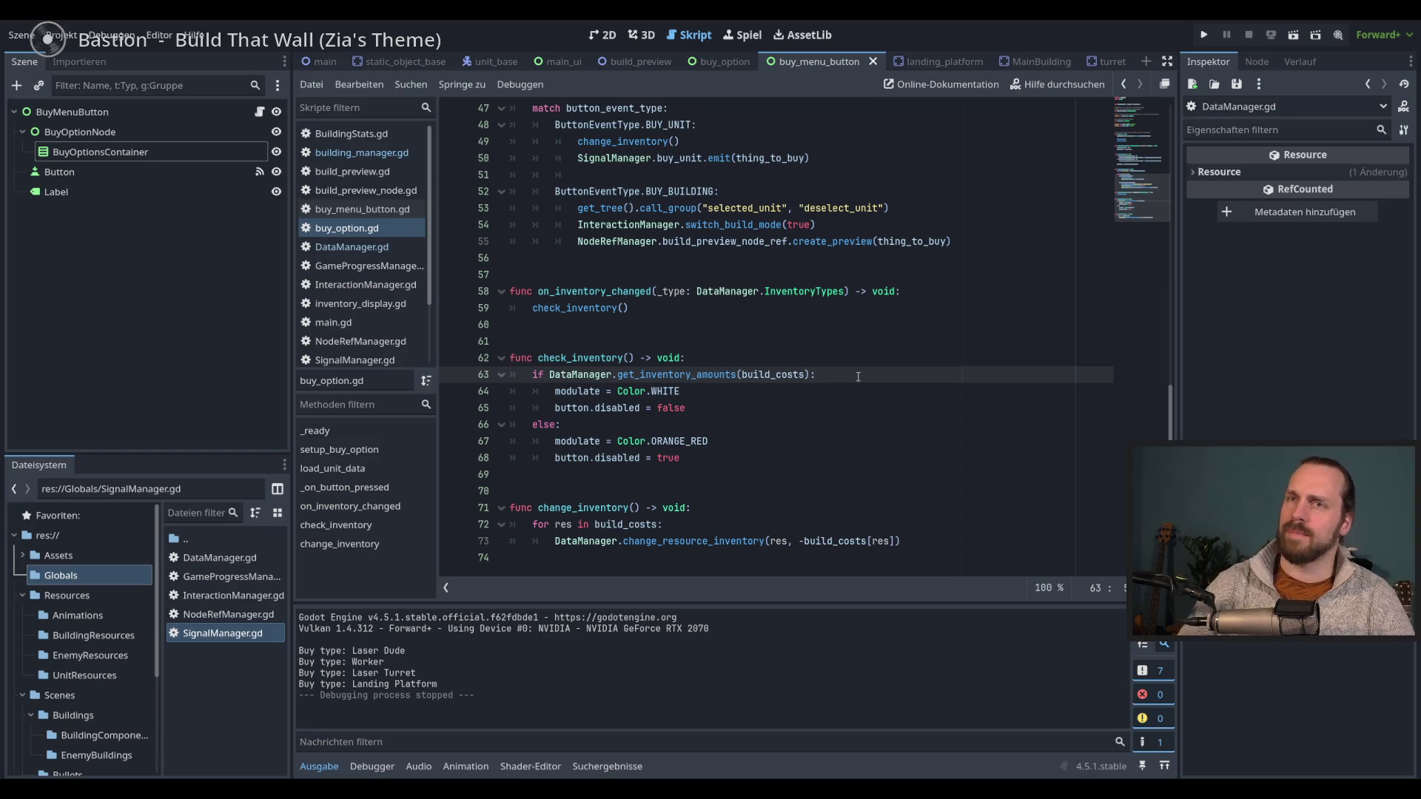
scroll(858, 376, up, 8)
scroll(828, 398, down, 7)
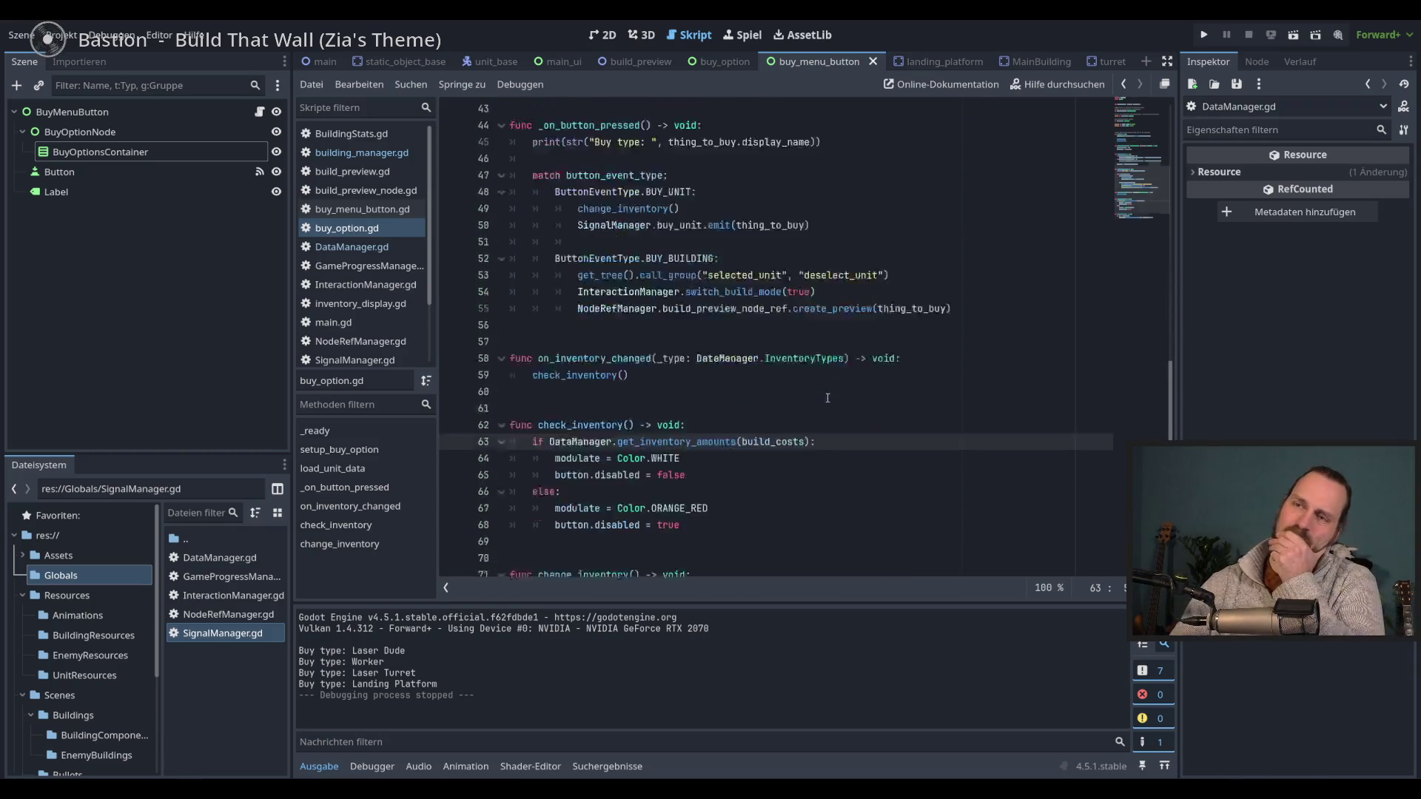
scroll(828, 398, down, 2)
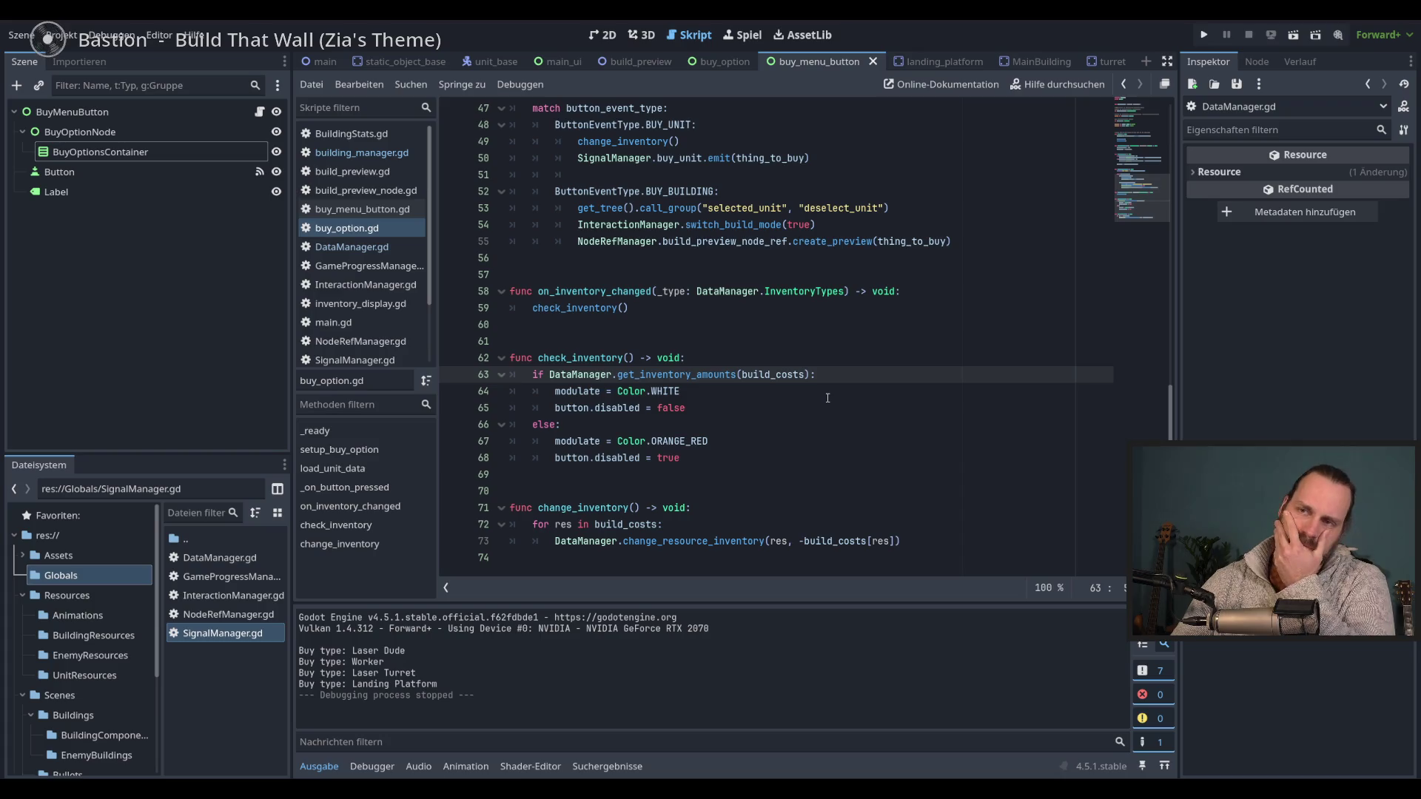
- Check the check_inventory call in _ready, then run the project
double_click(579, 308)
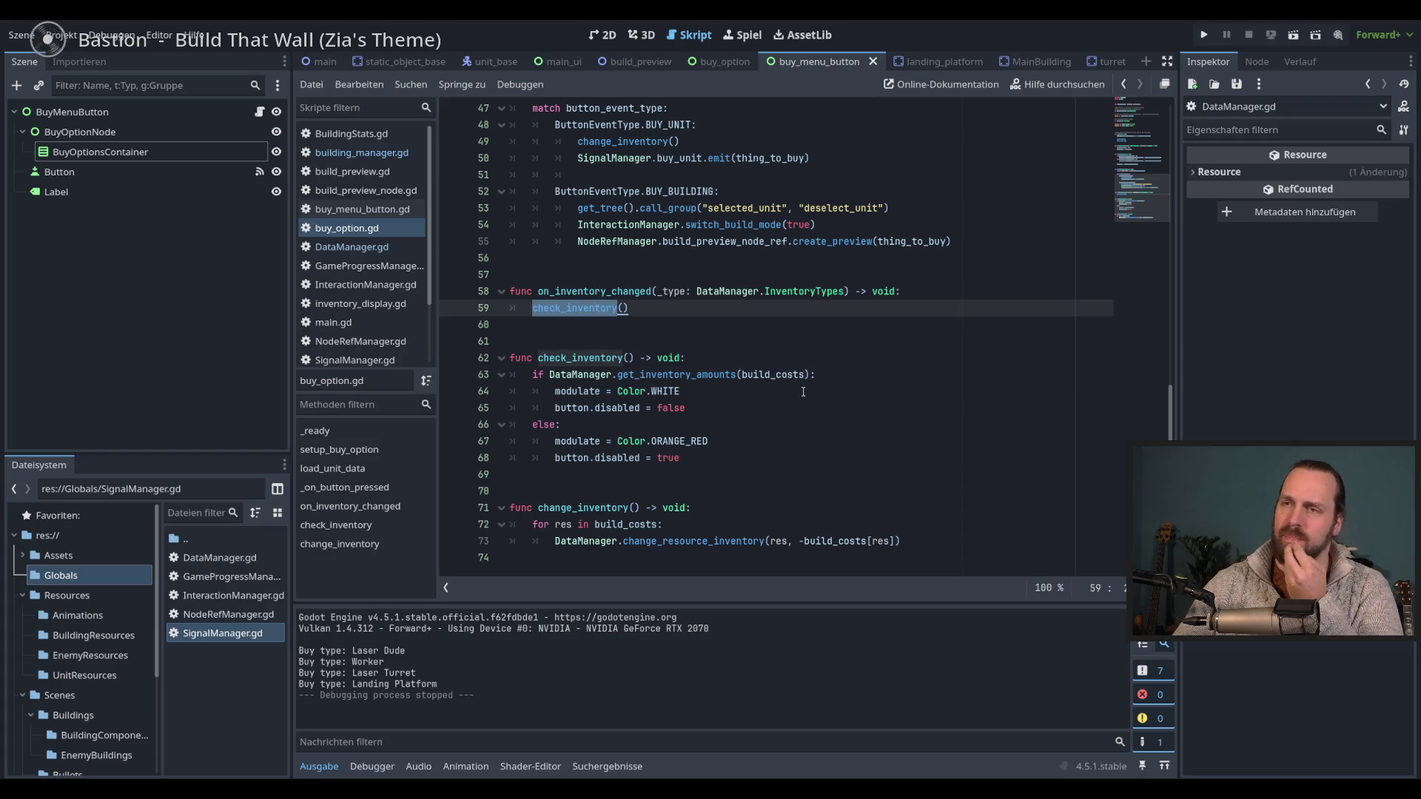
click(846, 381)
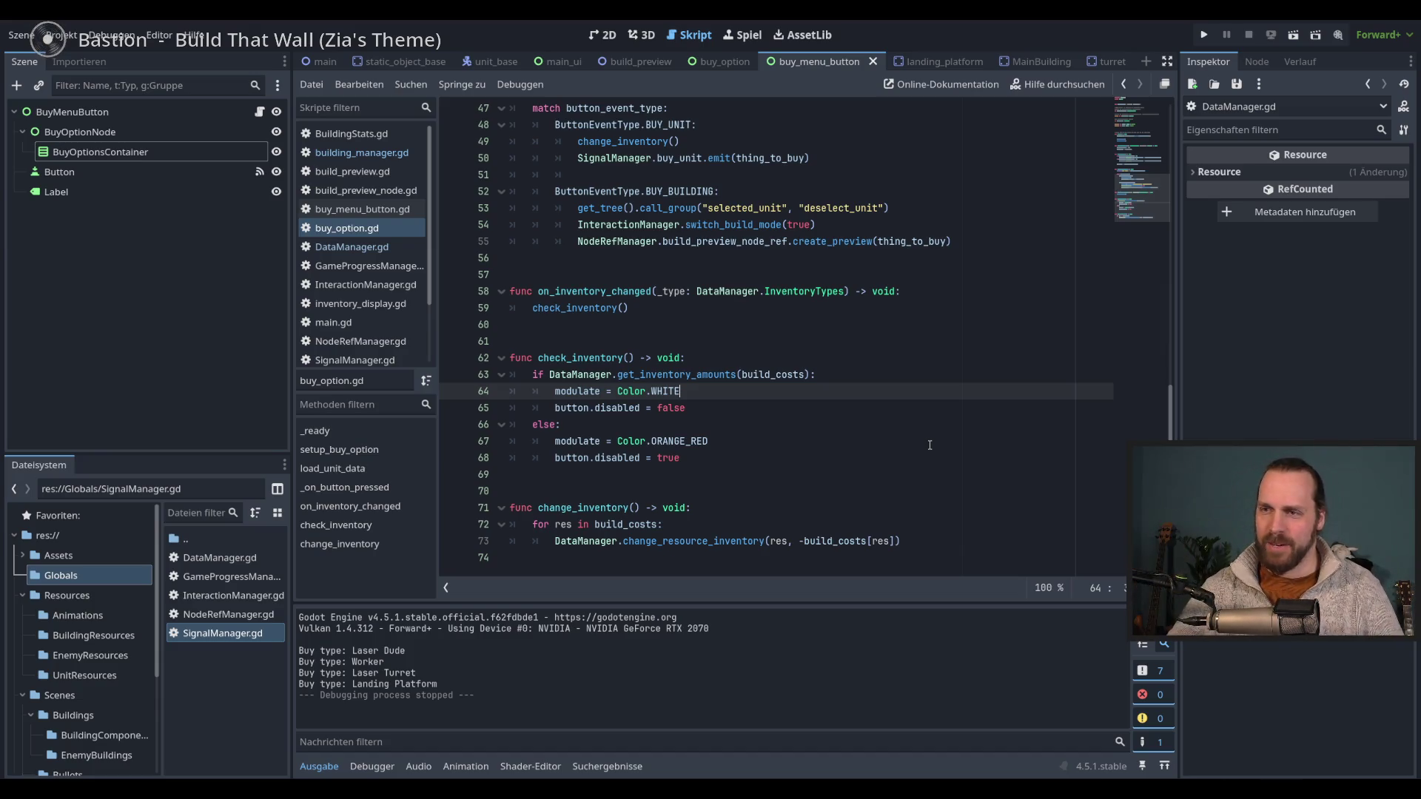
scroll(916, 423, up, 10)
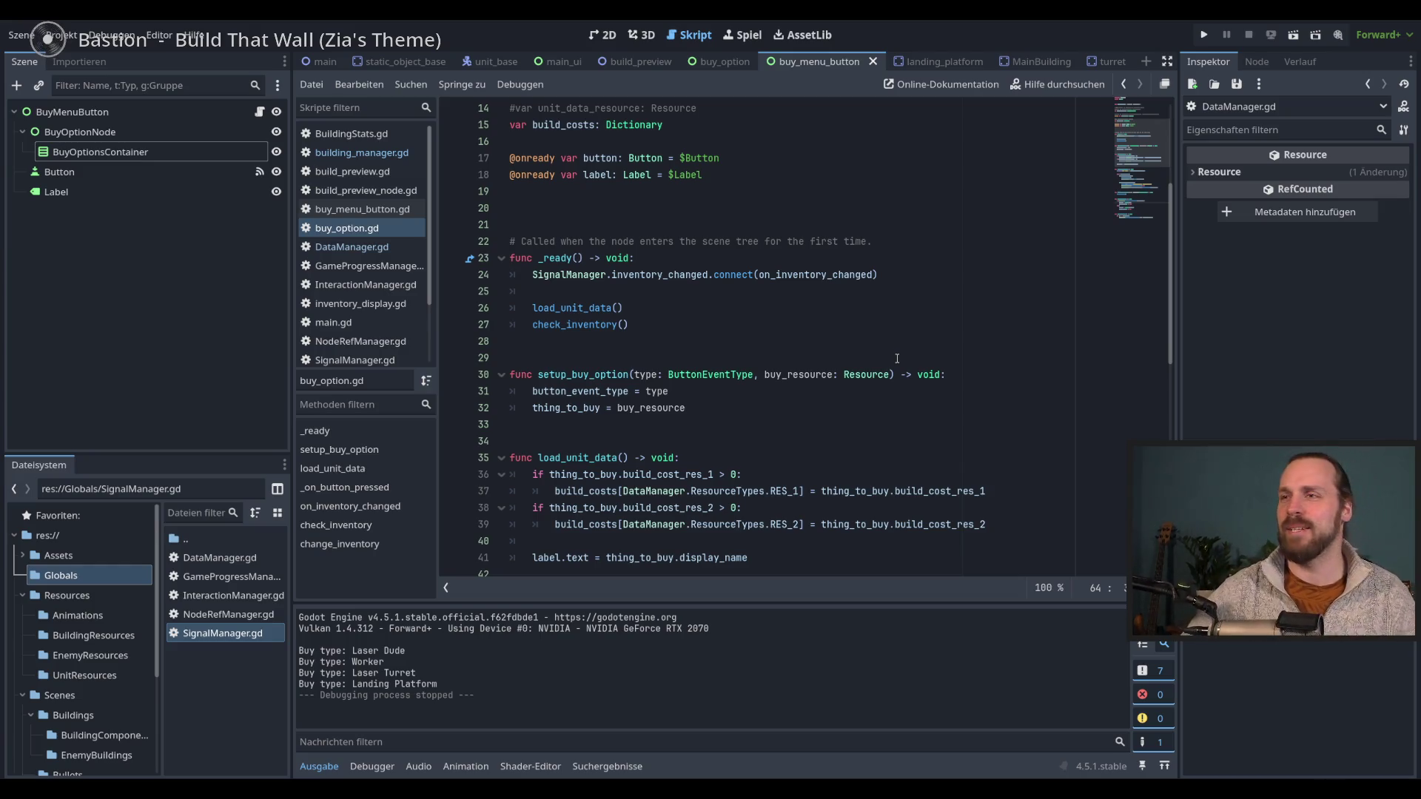
click(902, 330)
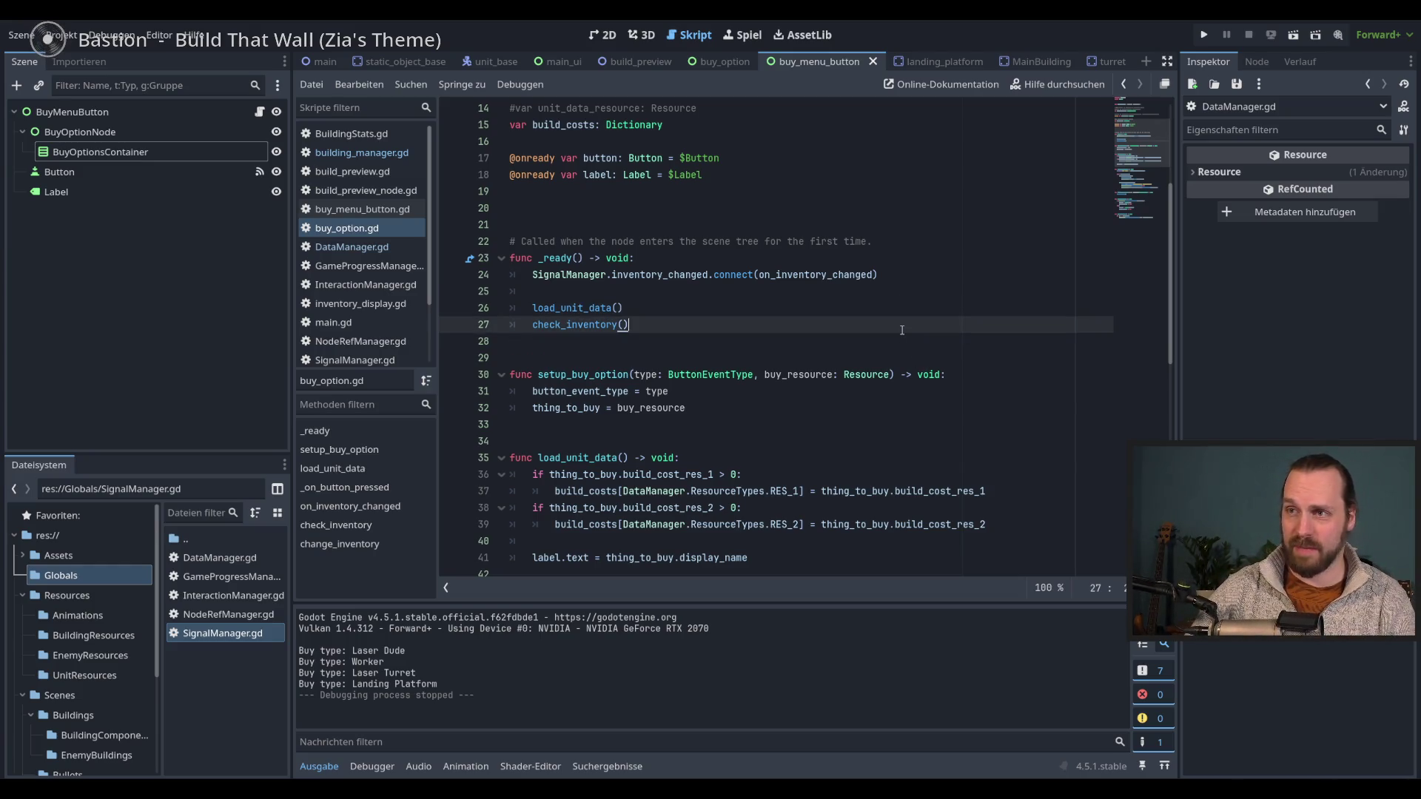
click(933, 412)
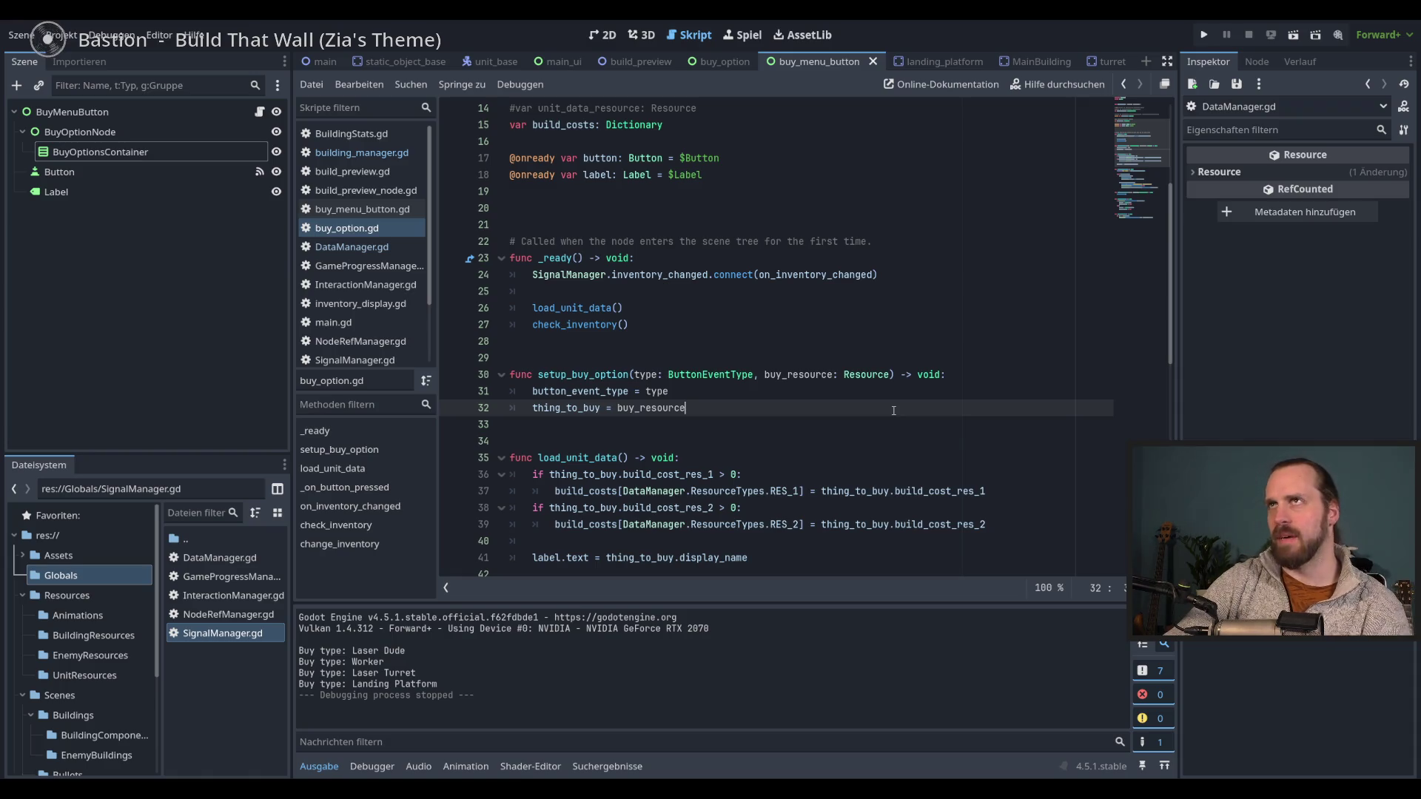
key(F5)
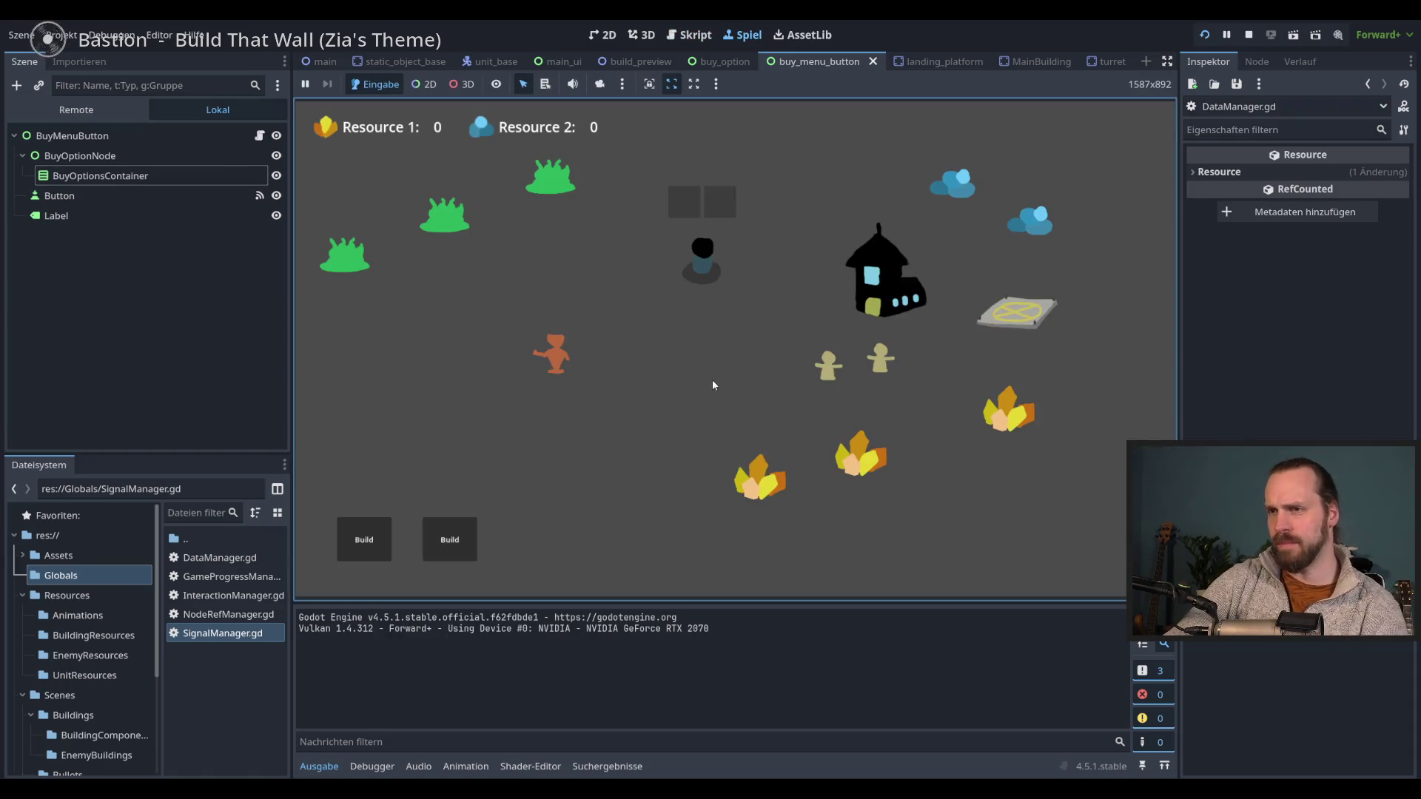
- Buy a Worker, a Laser Dude, a Laser Turret and a Landing Platform from the build menus
click(364, 539)
click(450, 539)
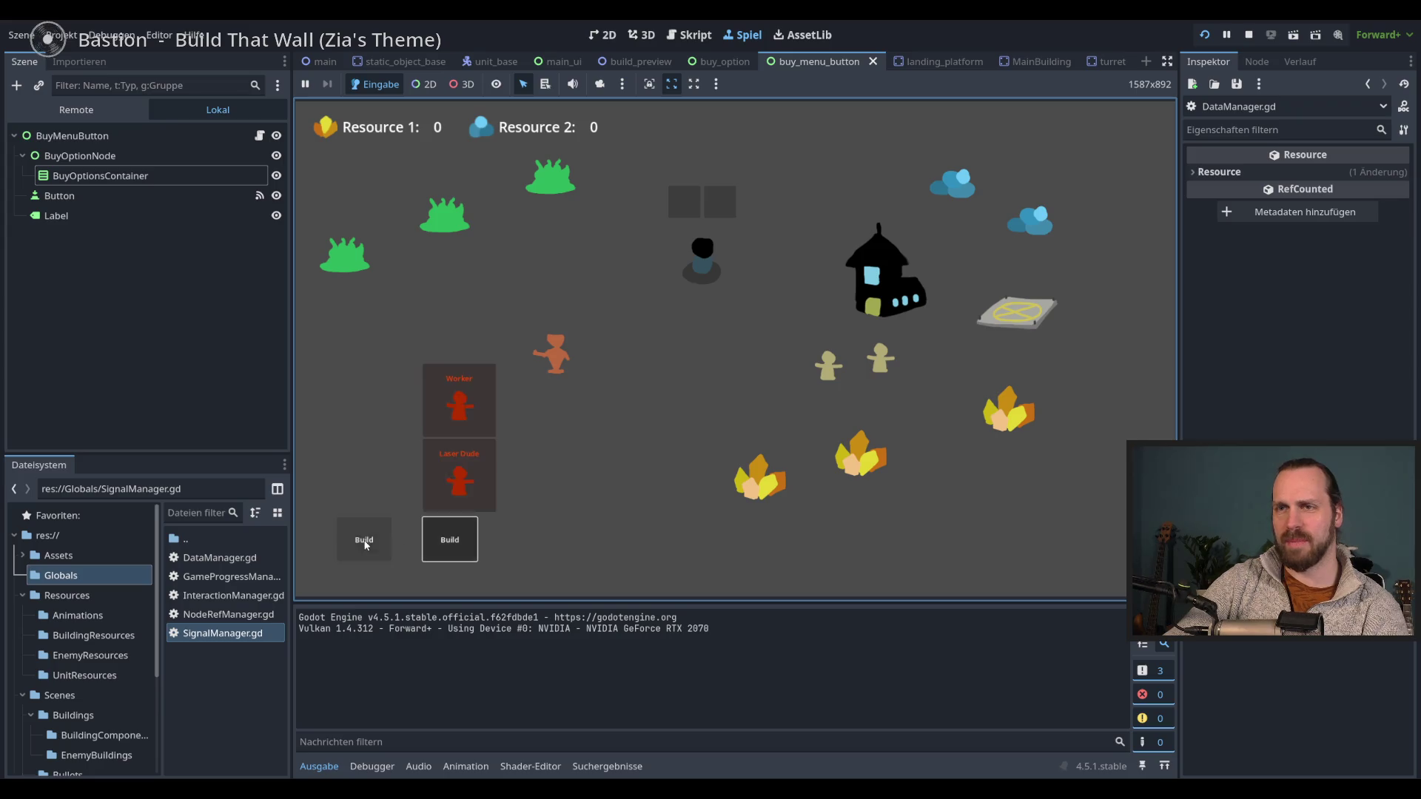
click(364, 539)
click(450, 539)
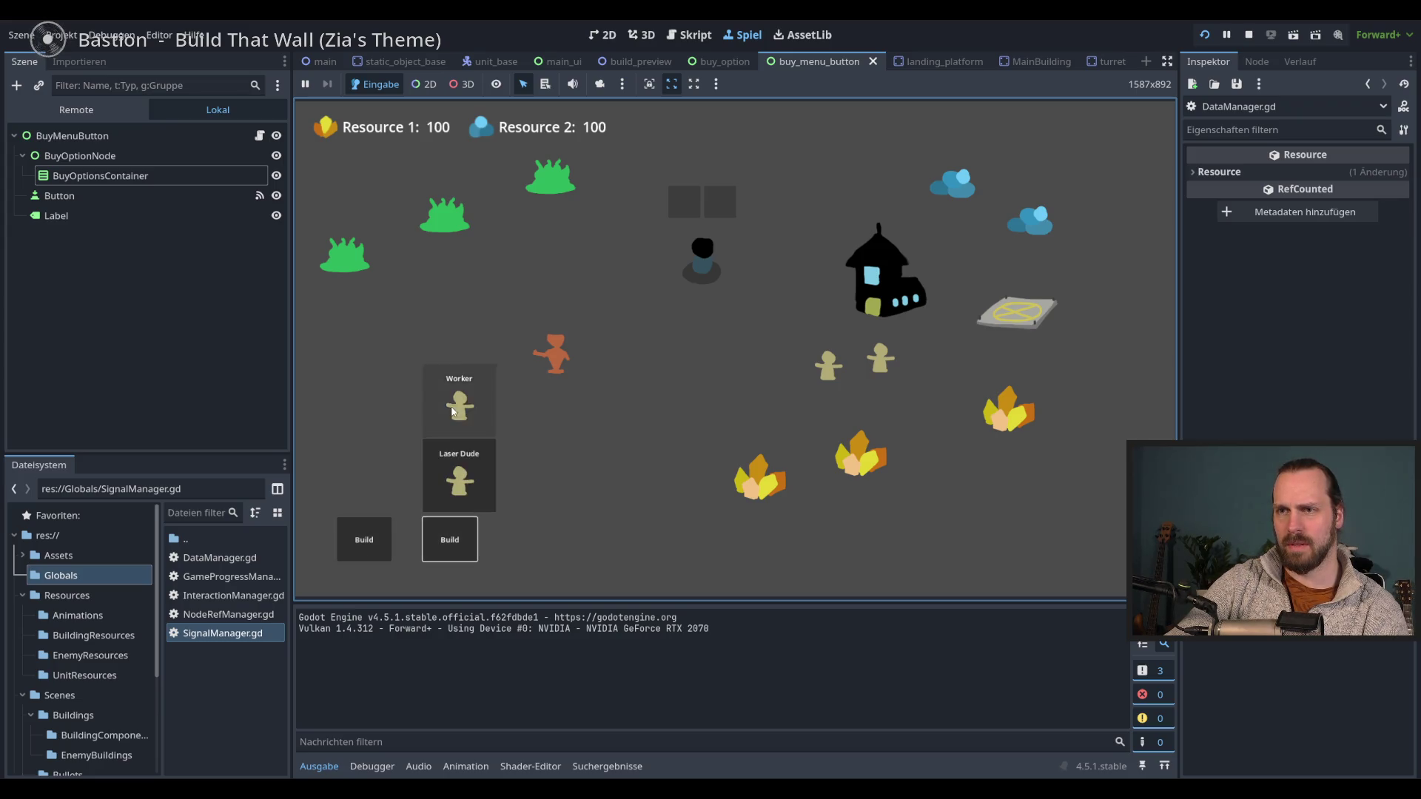
click(454, 411)
click(459, 490)
click(364, 540)
click(373, 481)
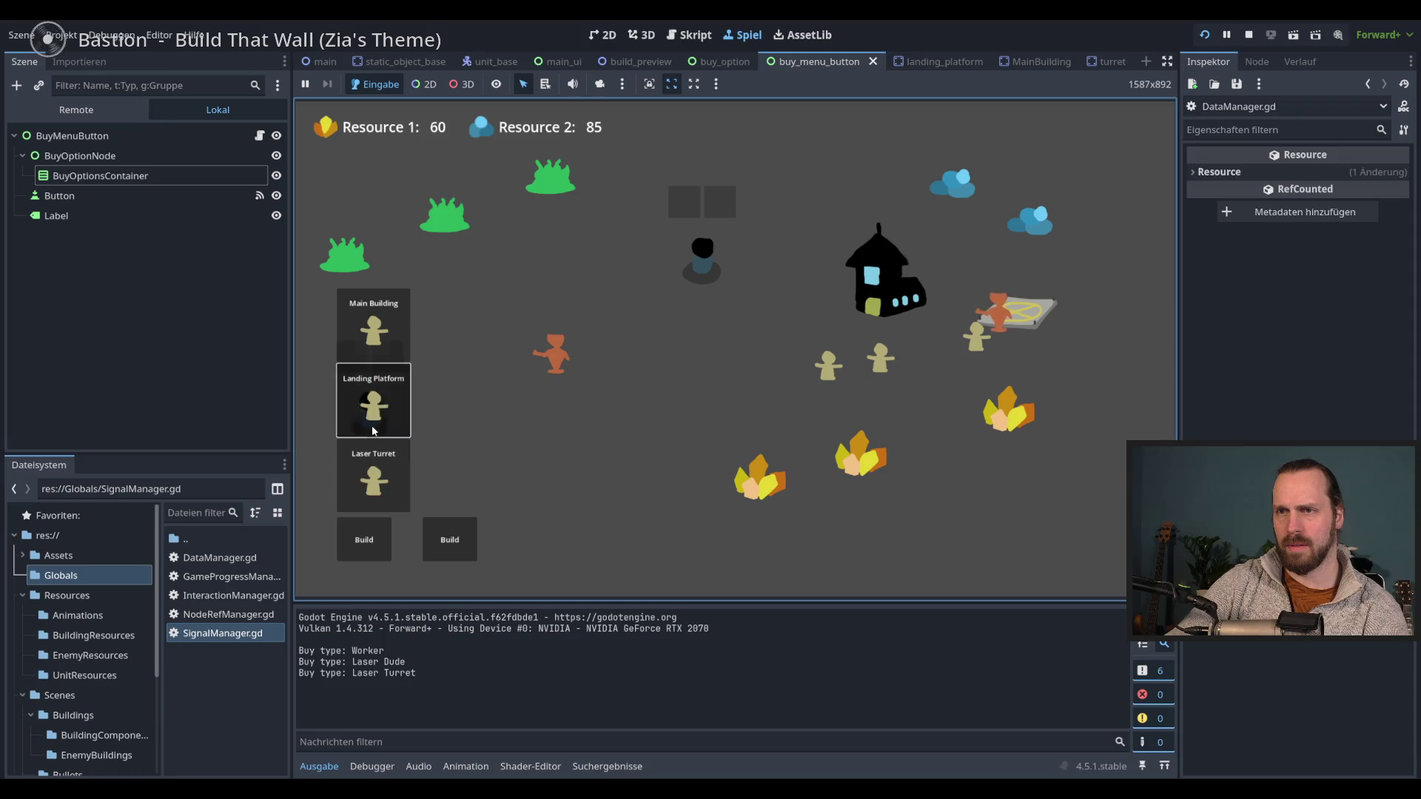
click(373, 431)
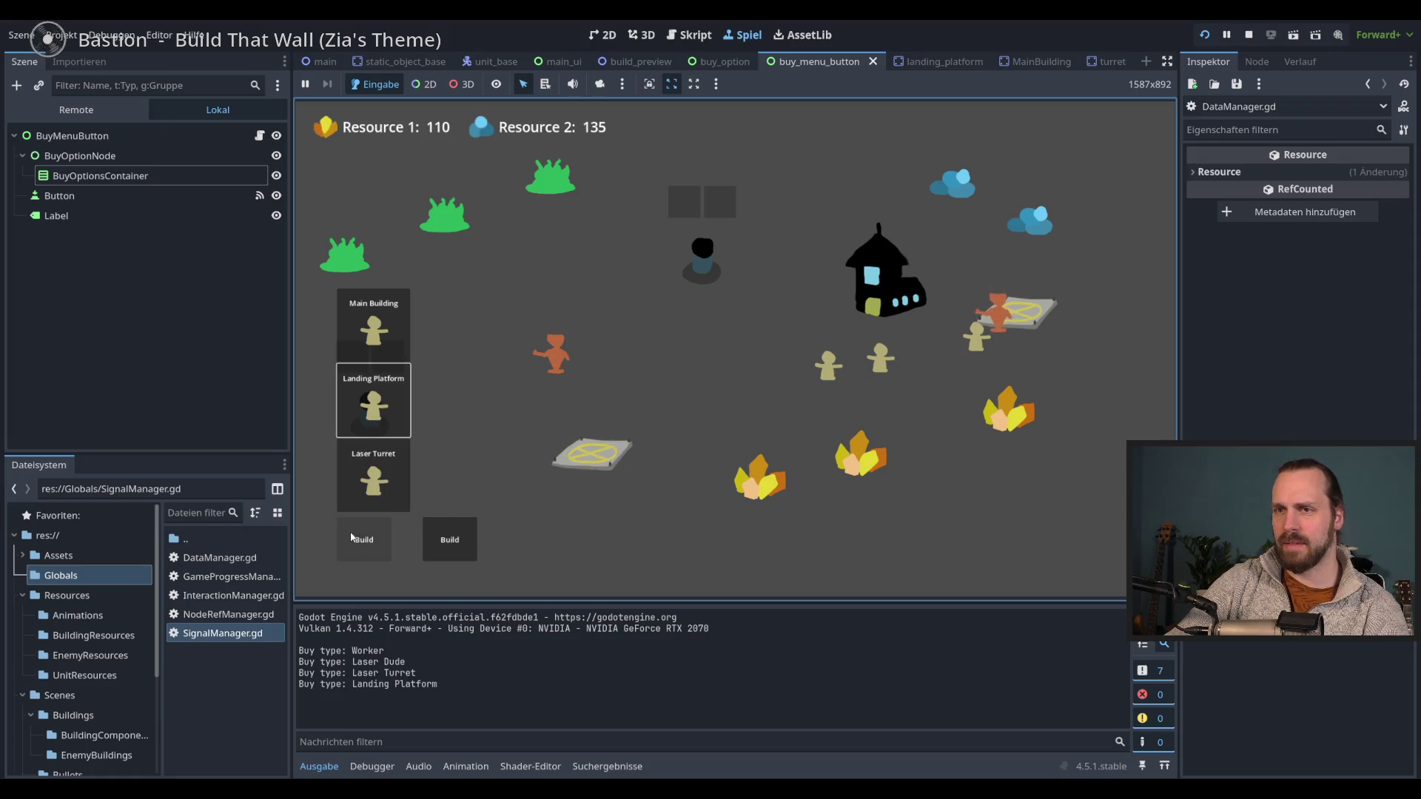
- Place a Landing Platform and several Laser Turrets on the map, then stop the game
click(374, 481)
click(374, 407)
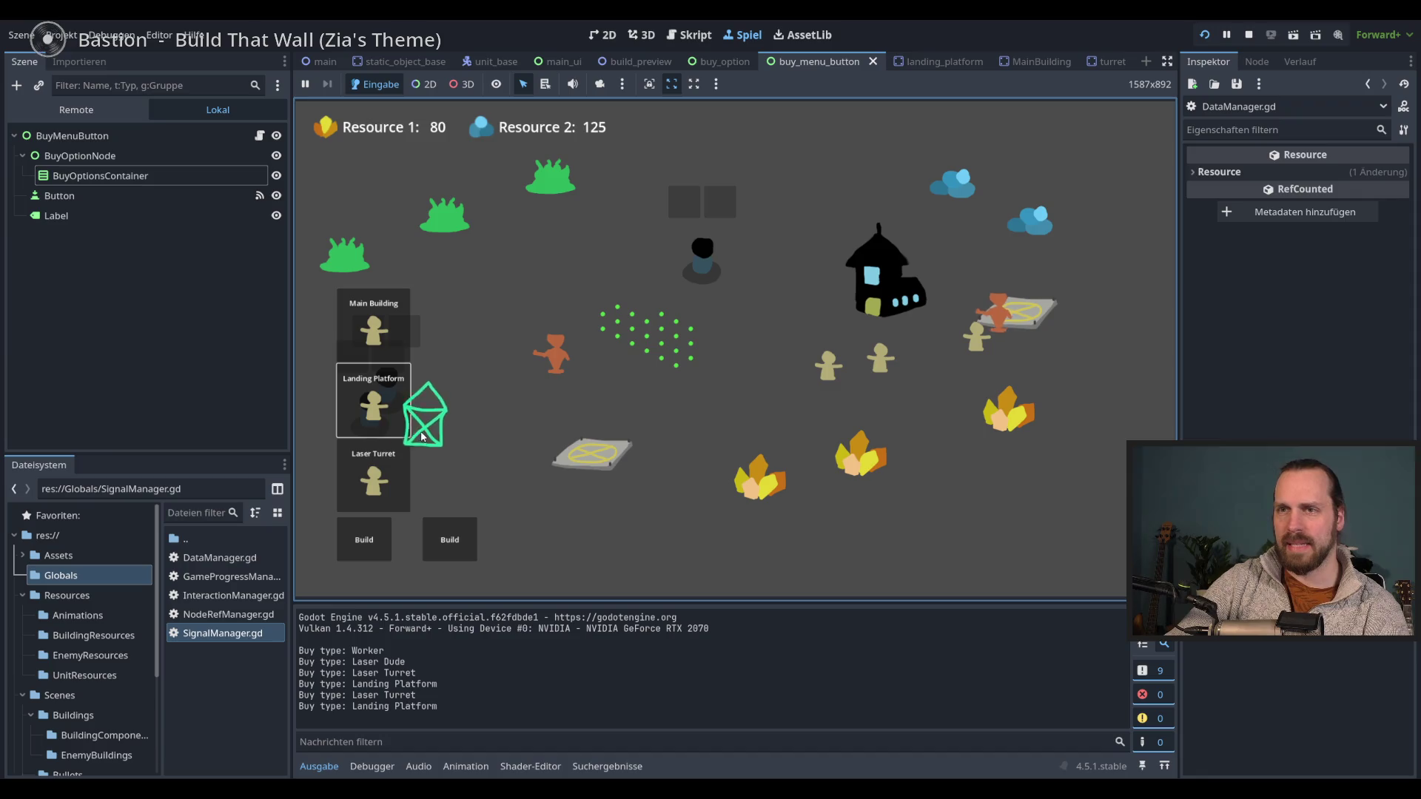
click(411, 438)
click(373, 443)
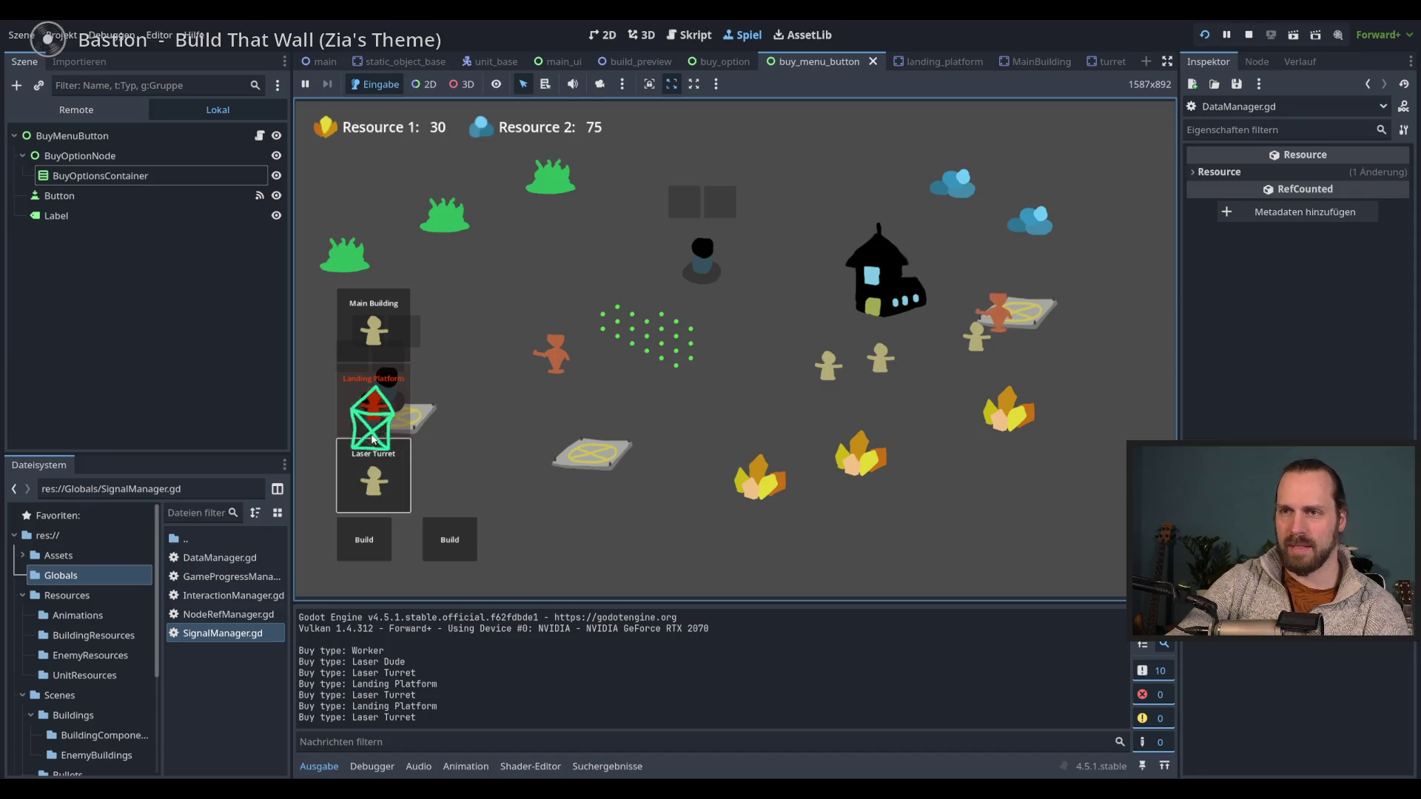
click(379, 448)
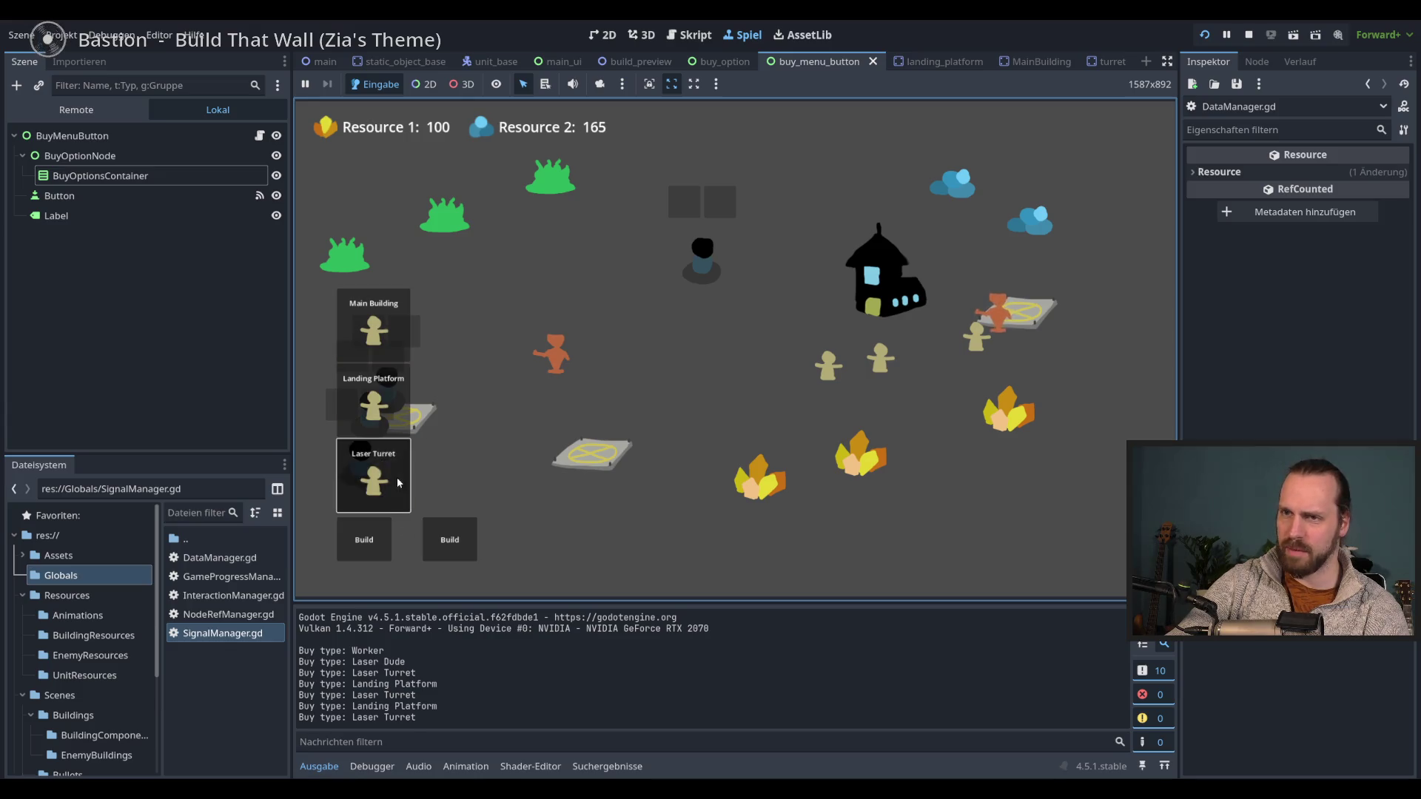
click(398, 482)
click(405, 486)
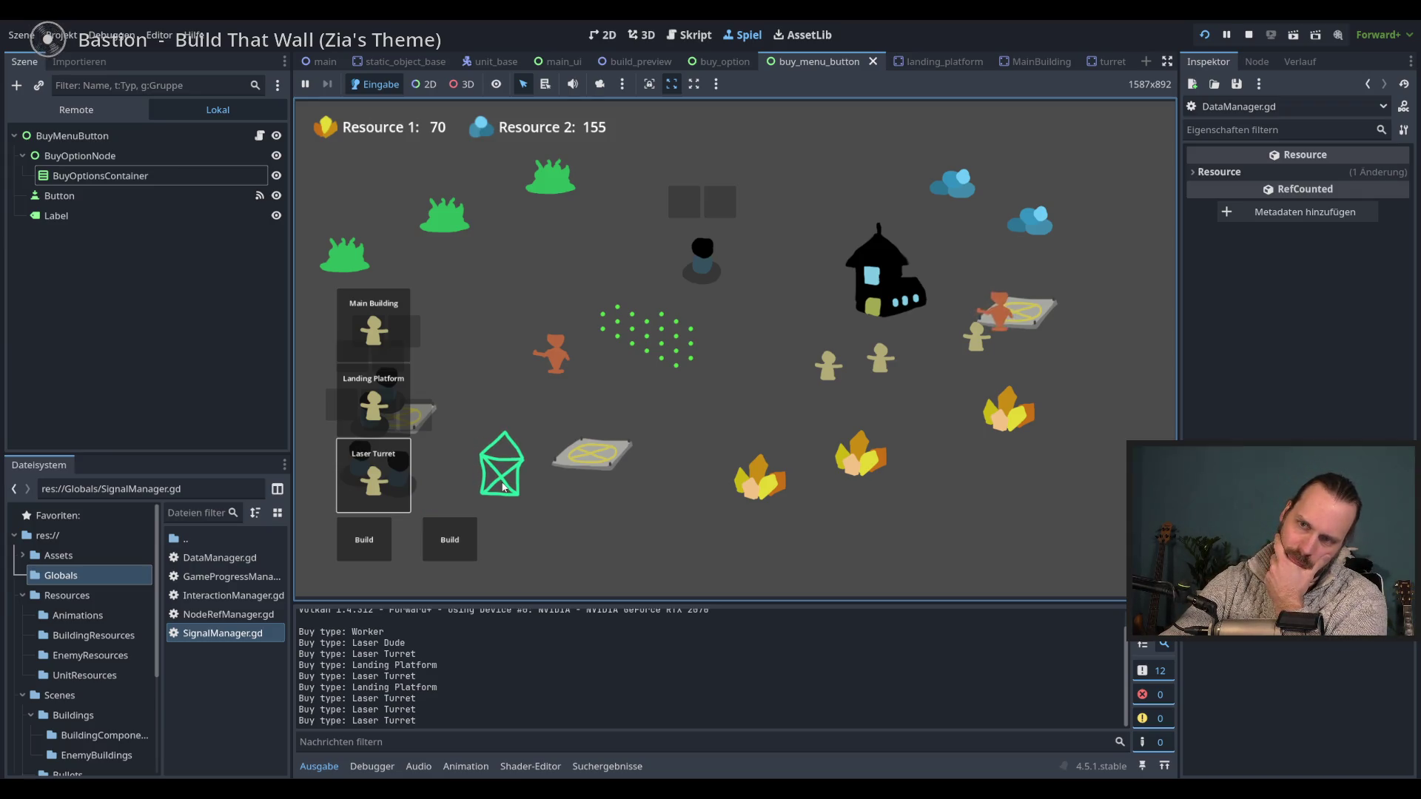
click(465, 532)
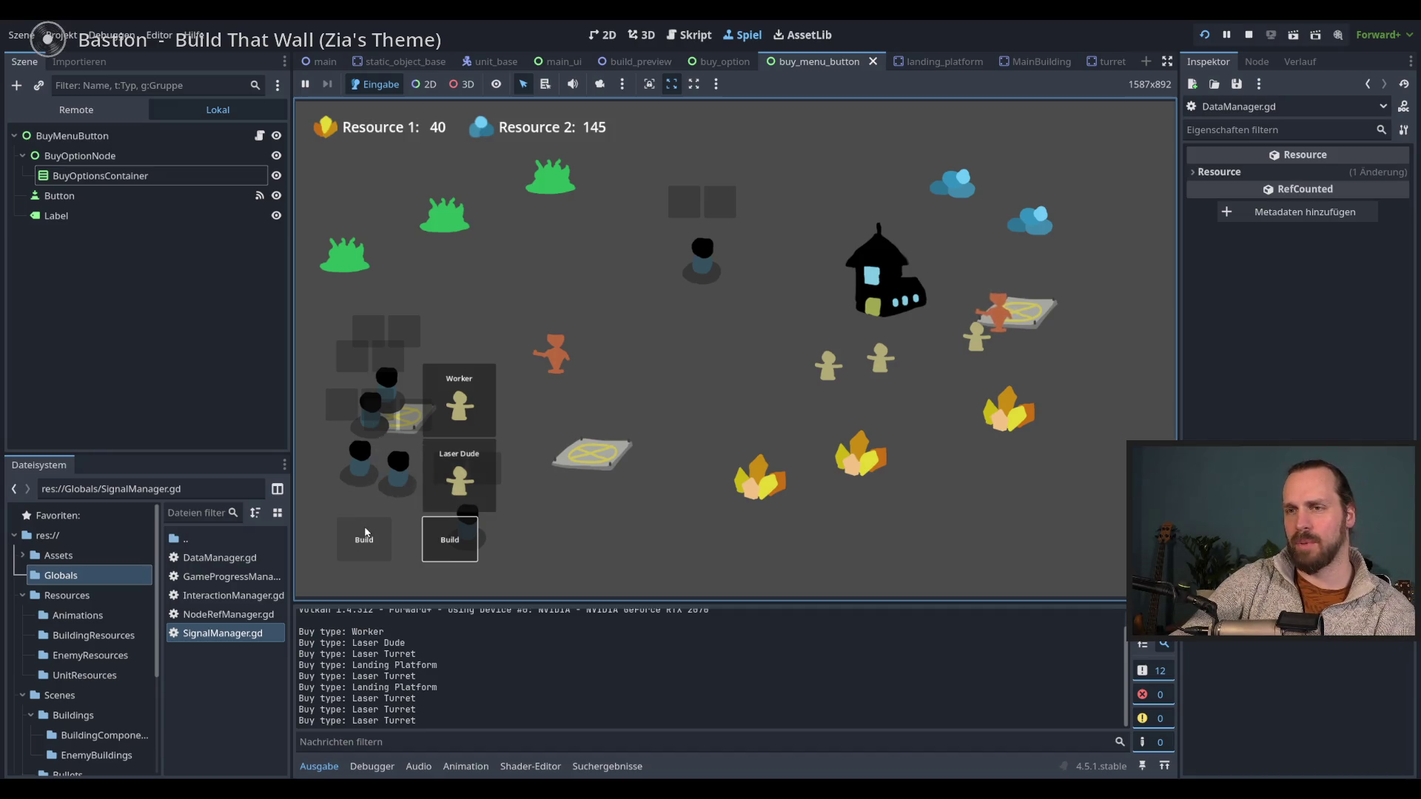
mouse_move(364, 540)
click(374, 478)
key(F8)
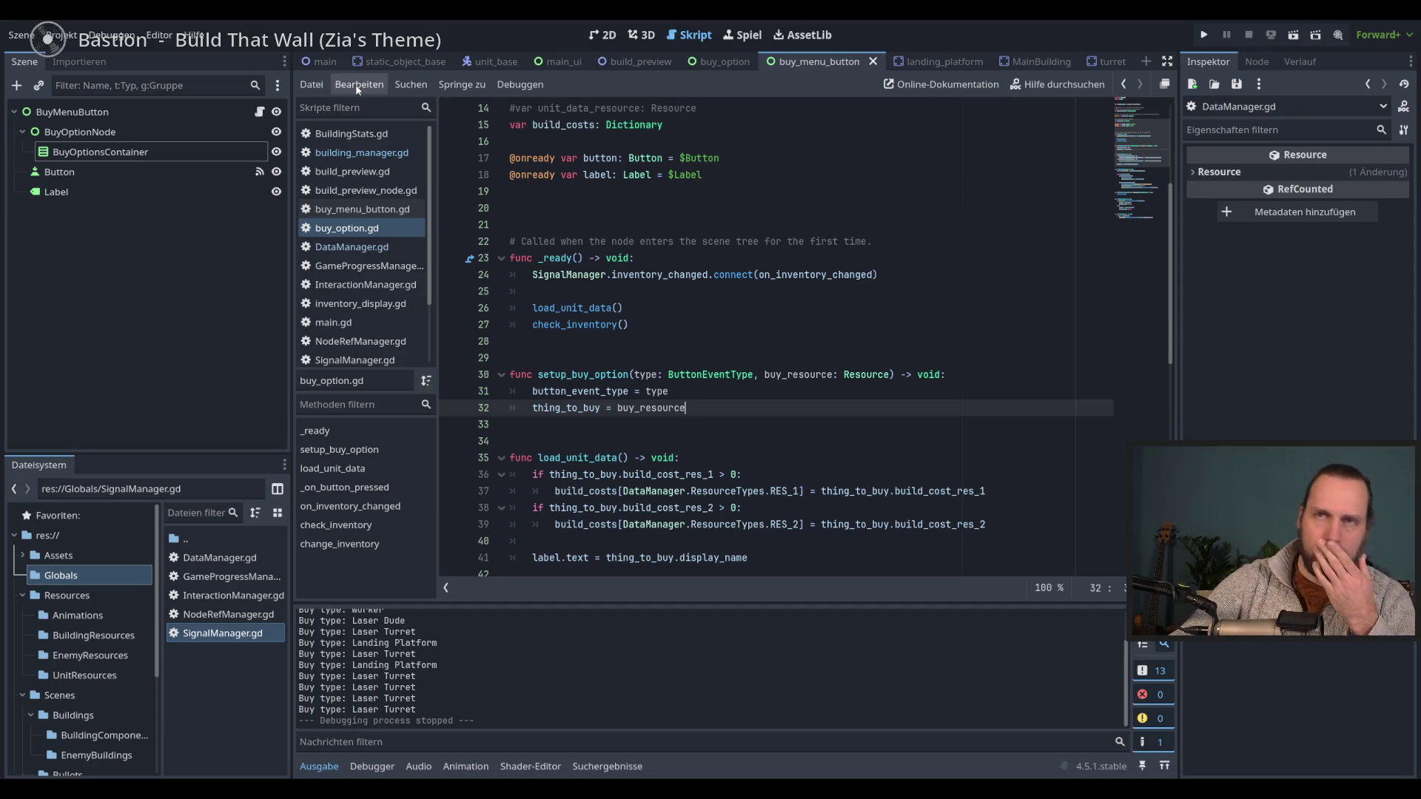
- Move BuildPreviewNode above MainUI under UiLayer in the main scene
click(337, 62)
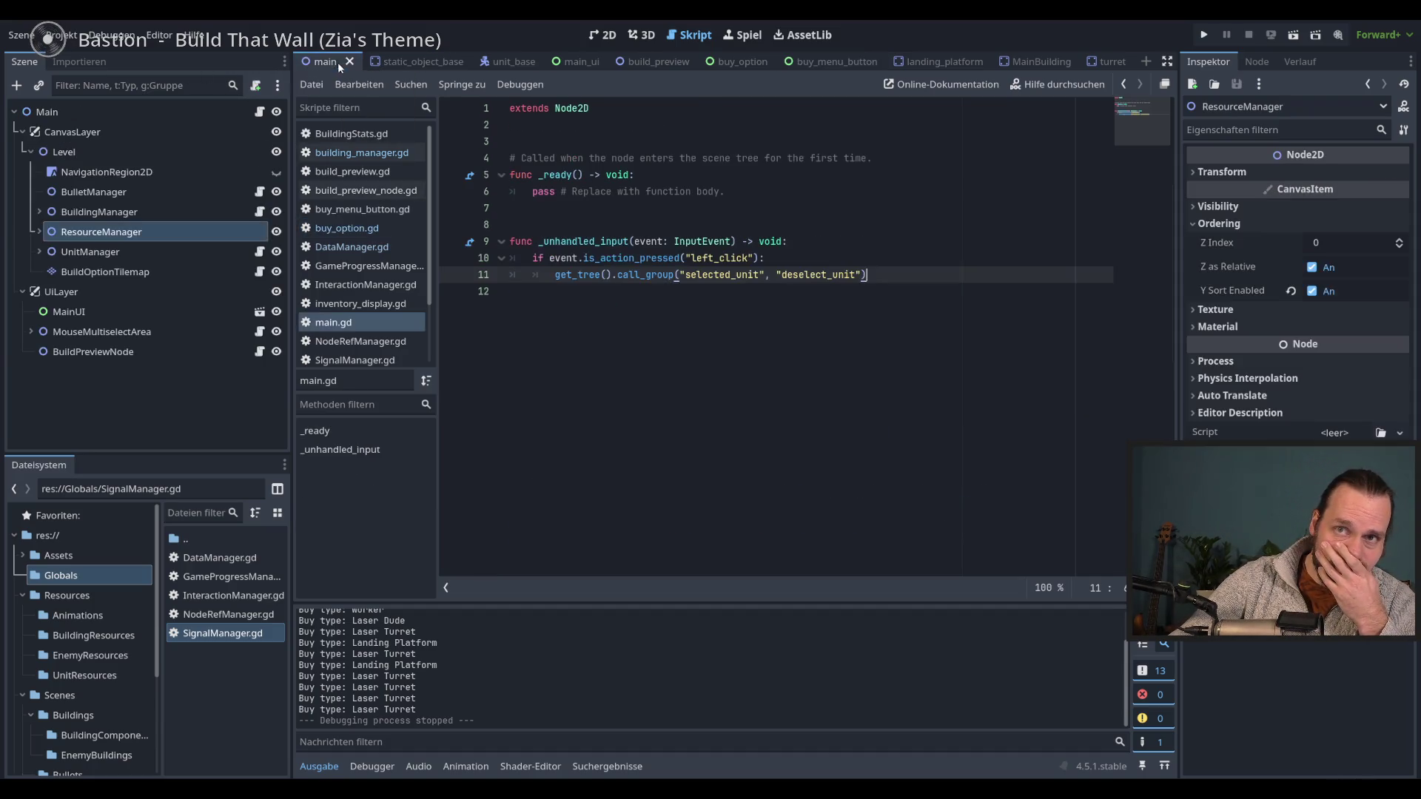
click(77, 353)
drag(77, 353, 74, 306)
click(646, 338)
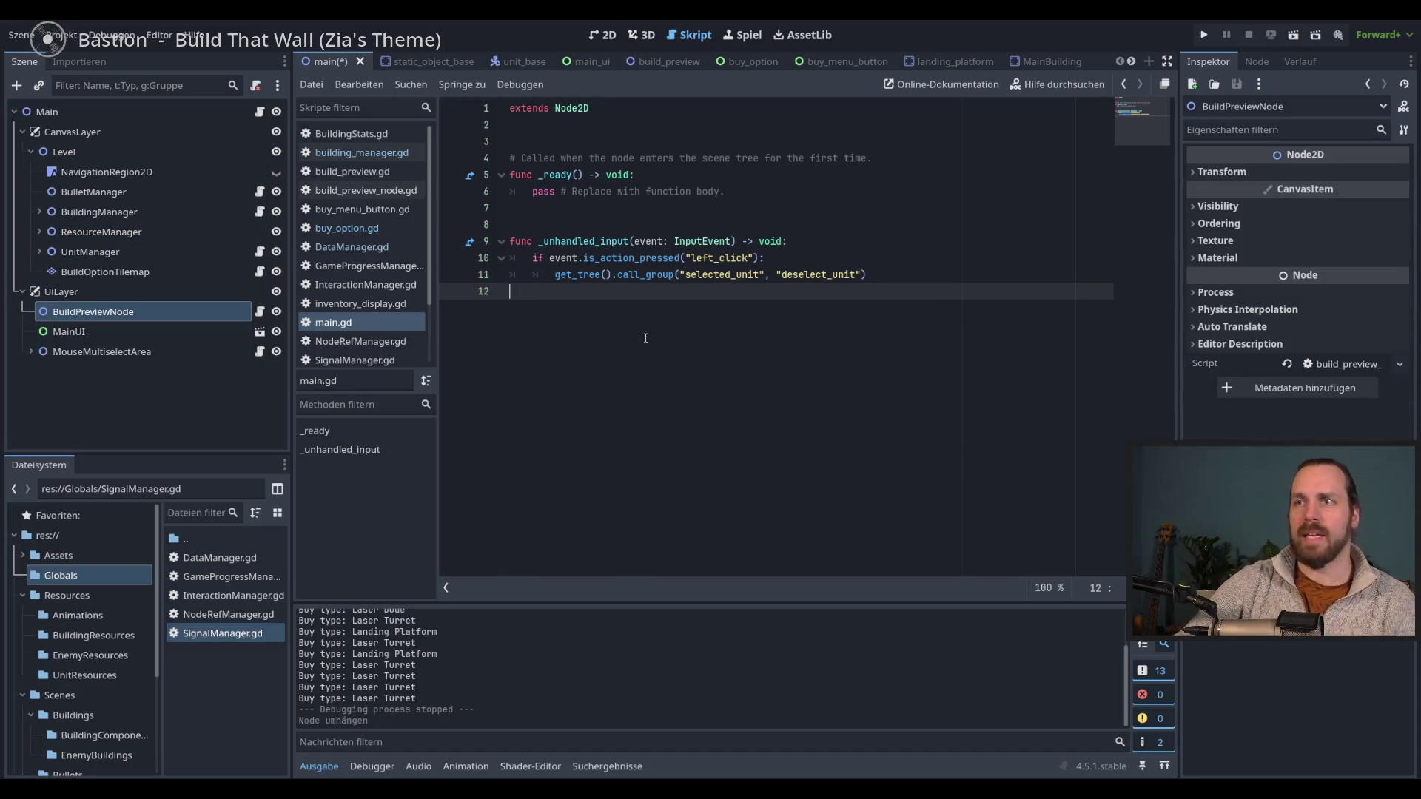
- Run the game and buy Landing Platforms repeatedly until they become unaffordable
key(F5)
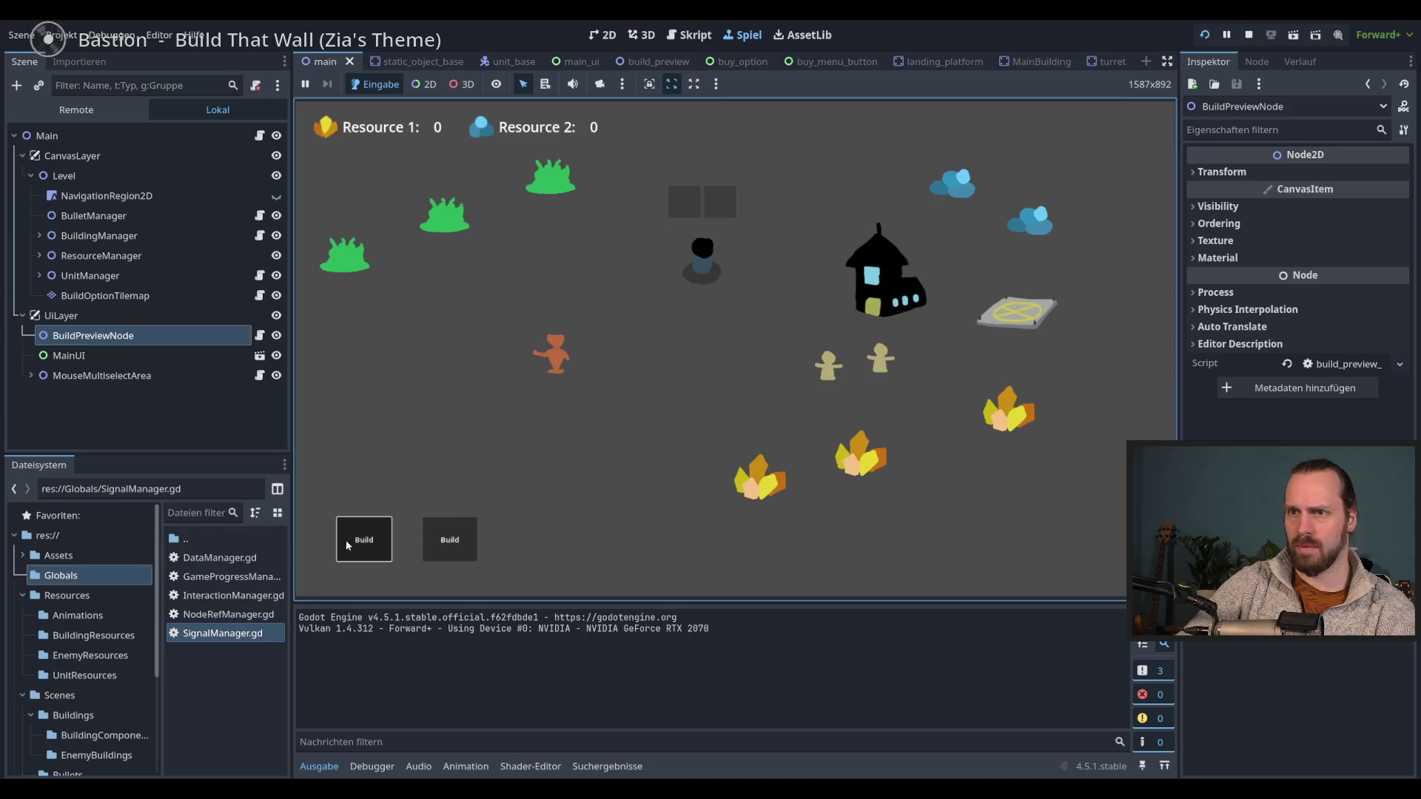
click(347, 545)
click(373, 474)
click(376, 420)
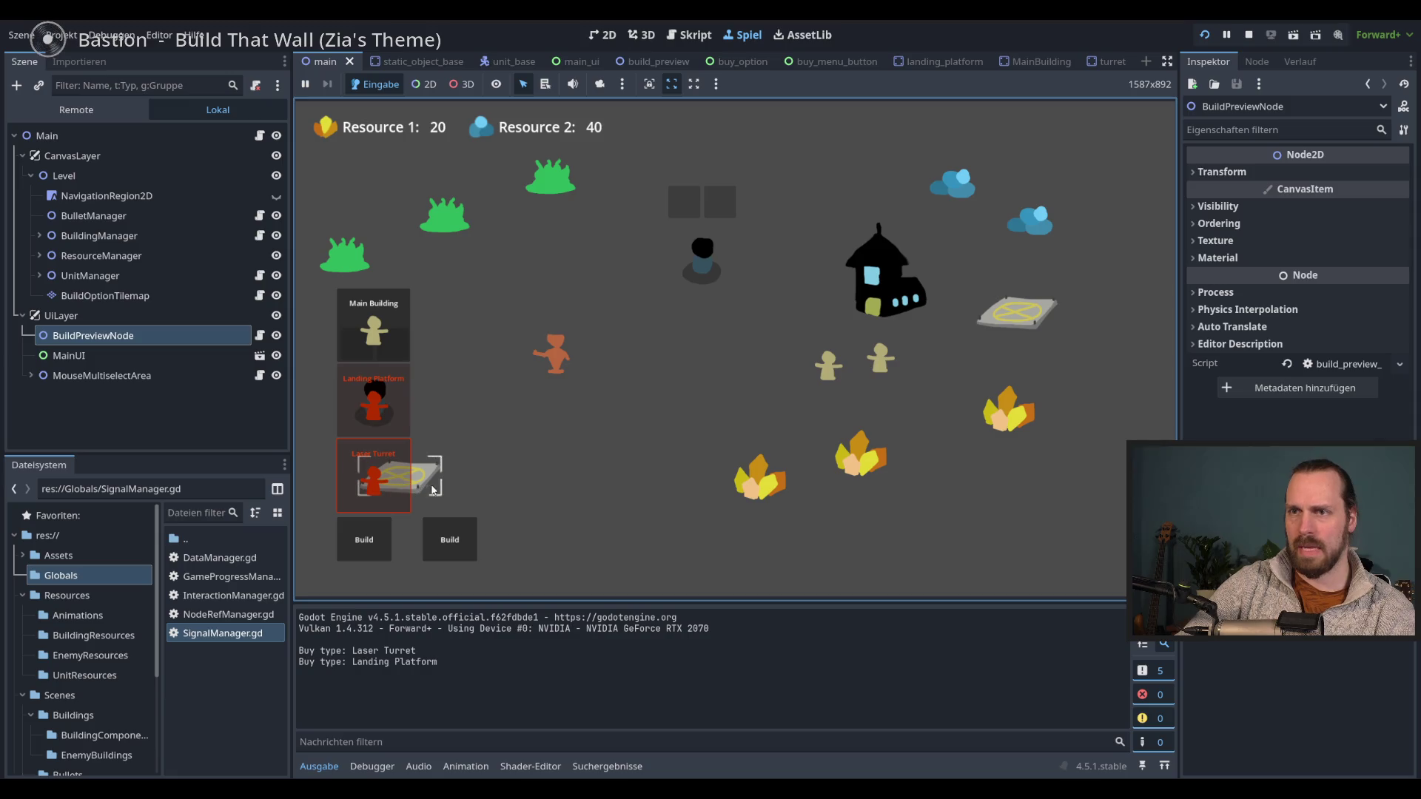
click(377, 466)
click(383, 423)
click(383, 423)
click(379, 414)
click(379, 415)
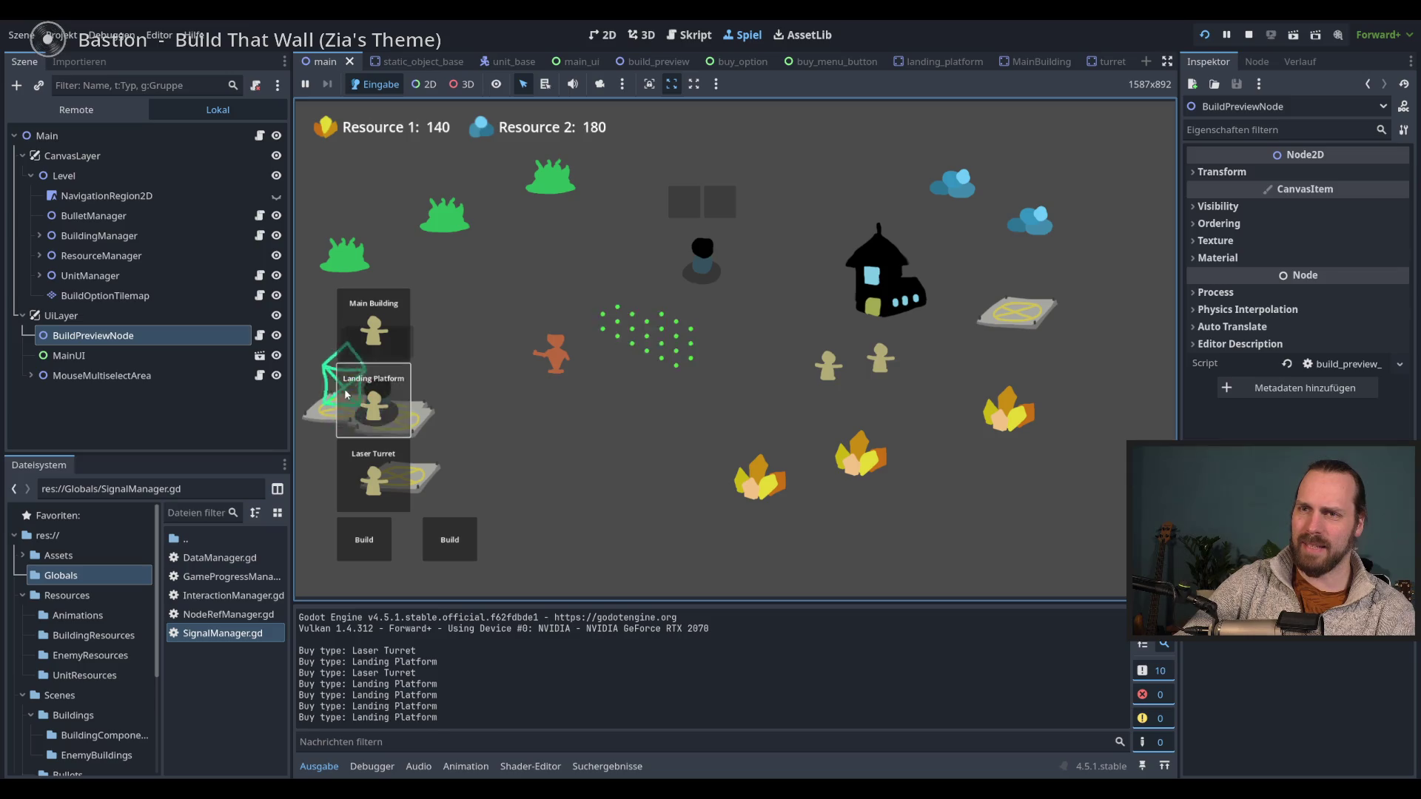
click(392, 412)
click(392, 411)
click(398, 413)
click(368, 387)
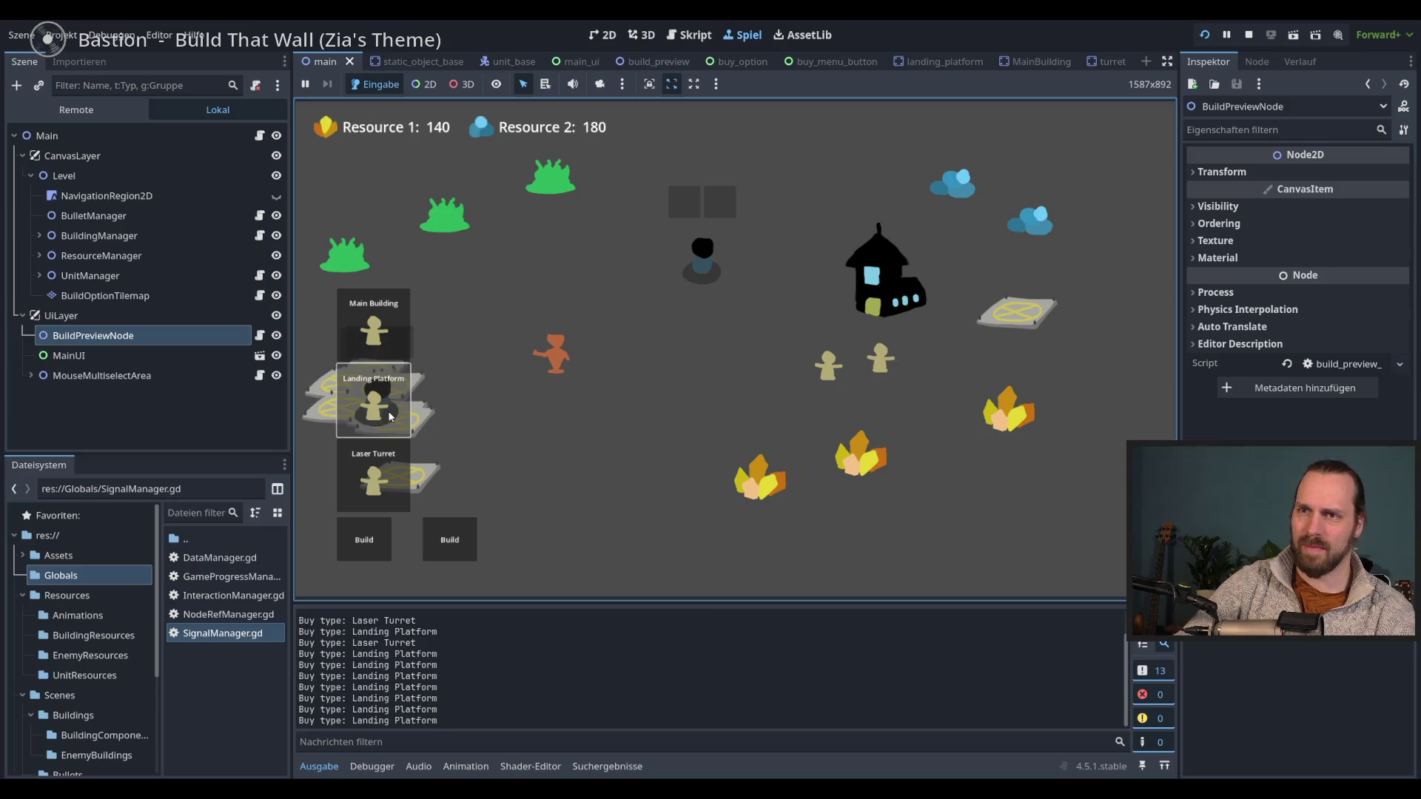
double_click(379, 403)
click(378, 404)
double_click(374, 404)
- Buy several Laser Turrets, then stop the game
click(374, 468)
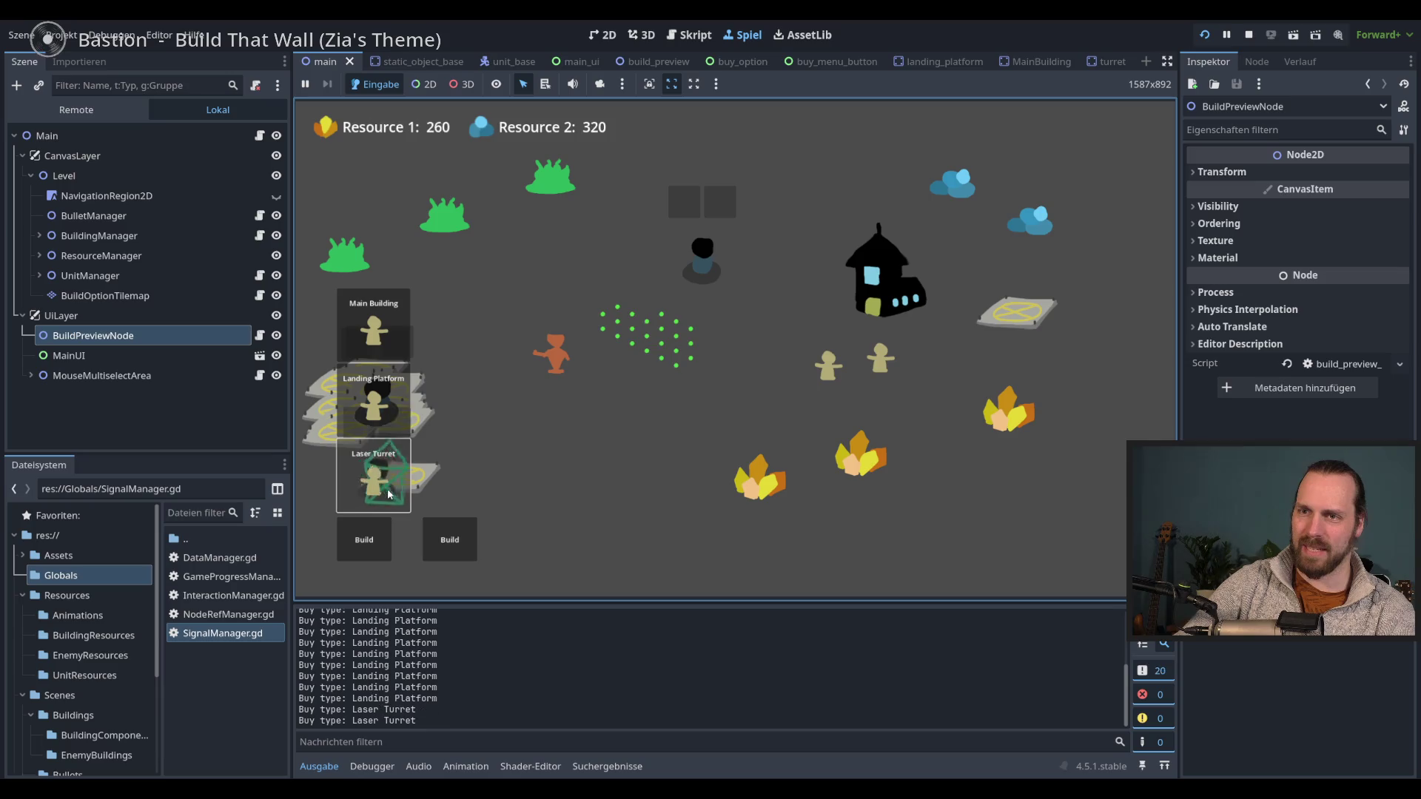
double_click(356, 488)
double_click(351, 497)
double_click(355, 488)
click(355, 488)
click(374, 477)
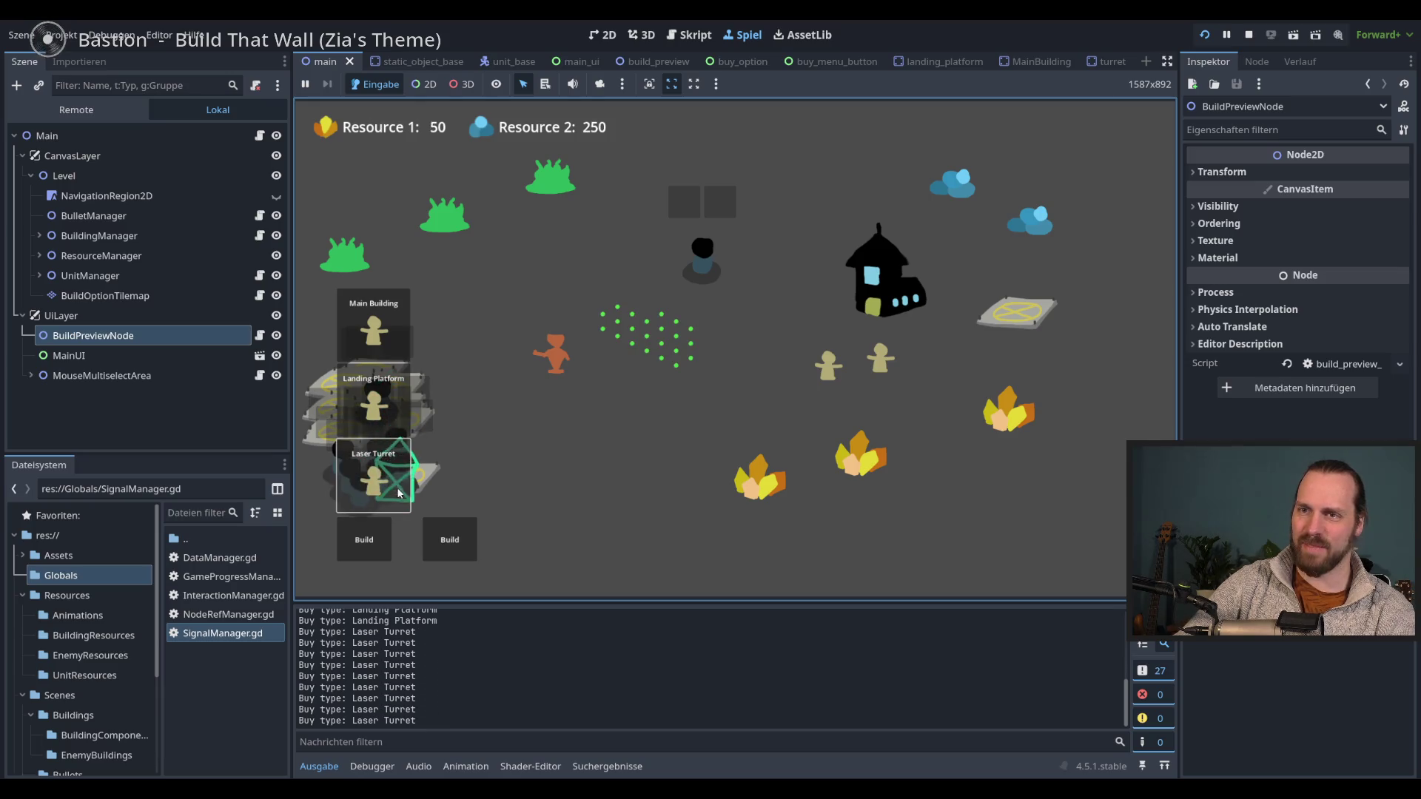
key(F8)
- Open the build_preview_node.gd script and run the project again
click(203, 312)
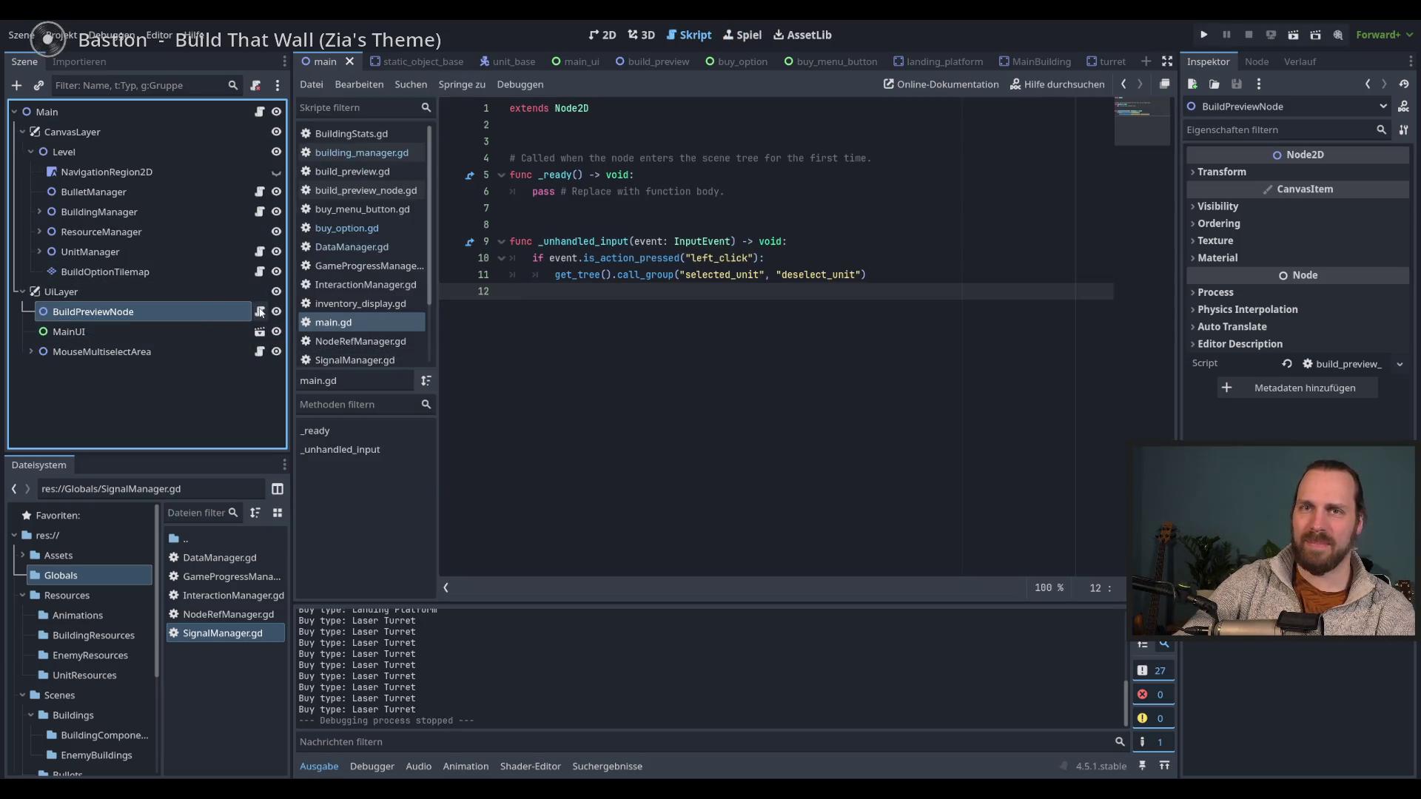
click(260, 312)
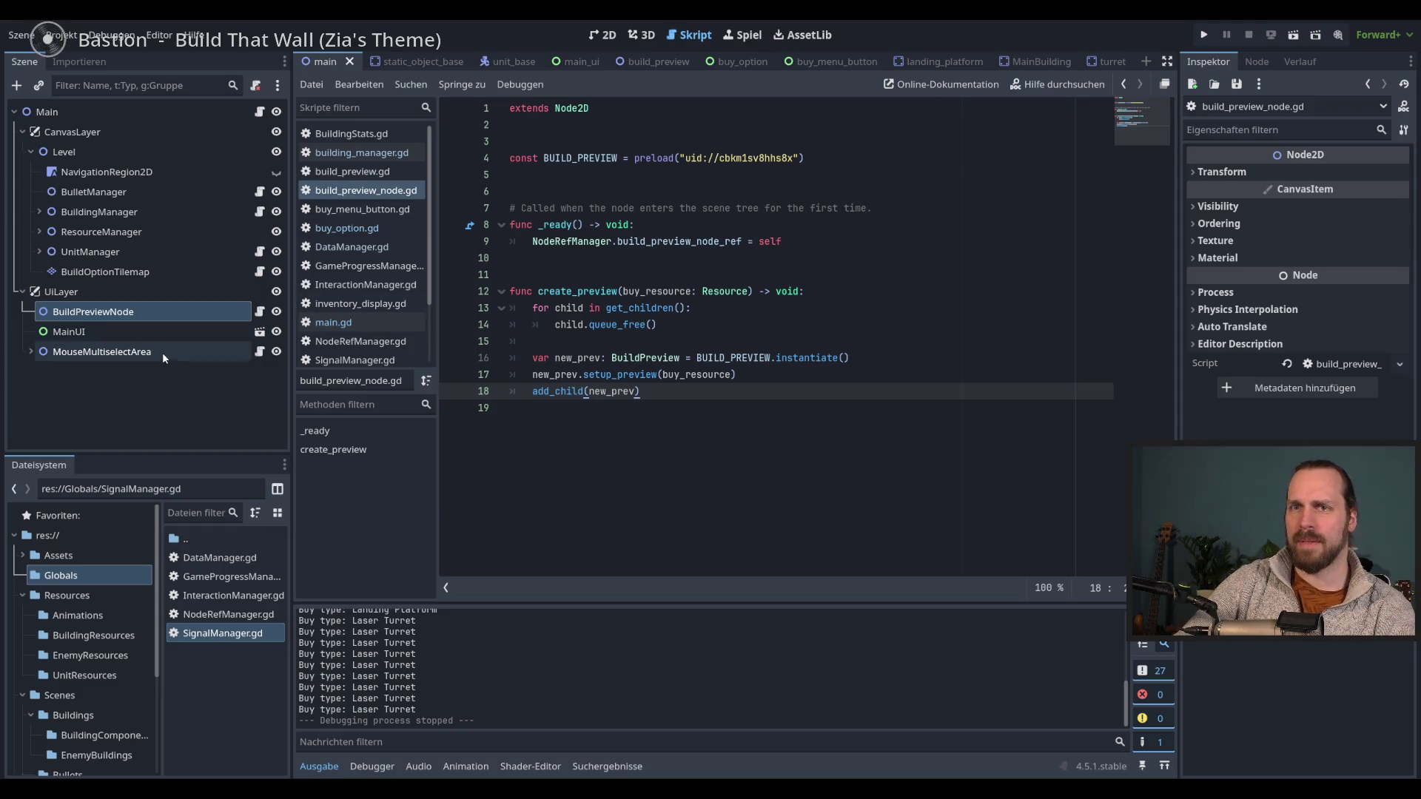
key(F5)
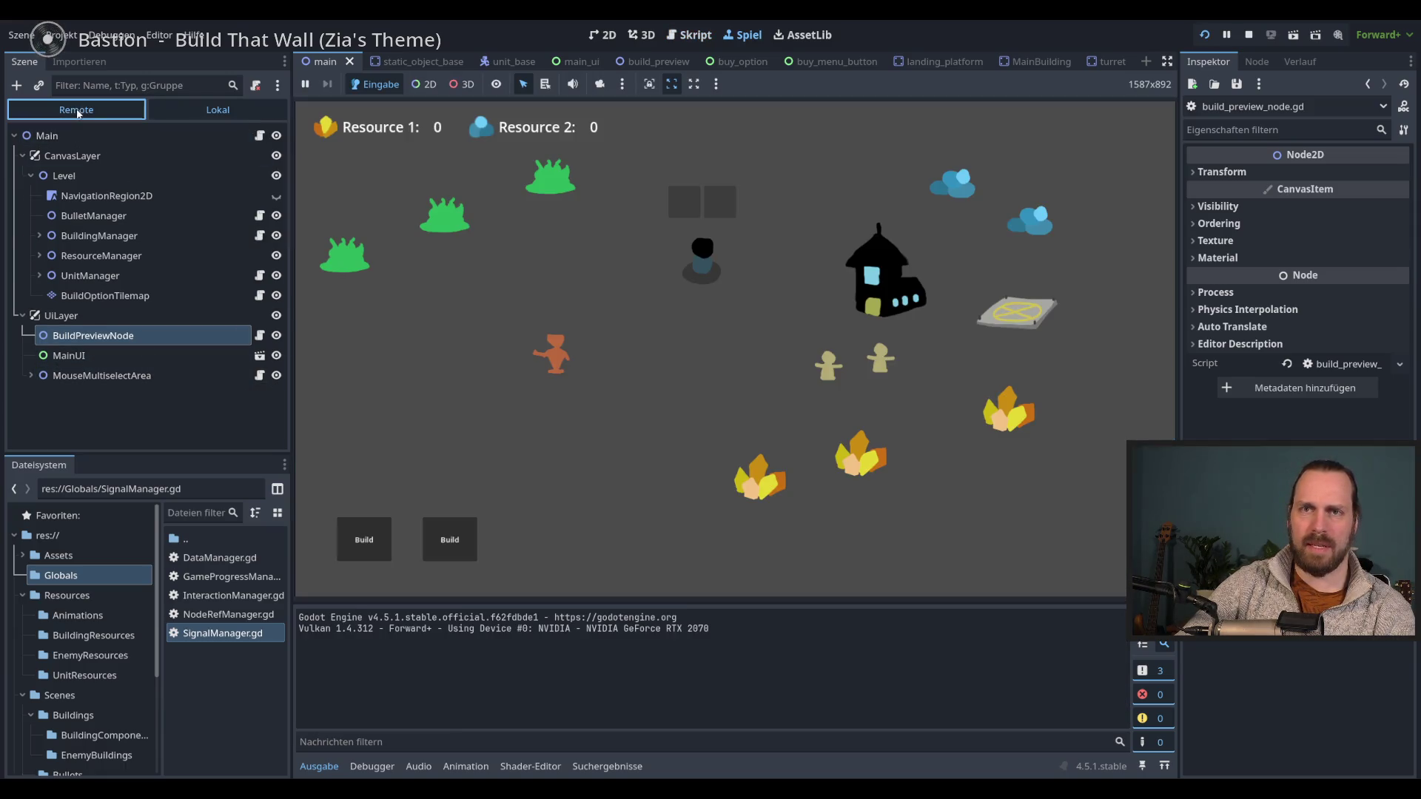
click(67, 110)
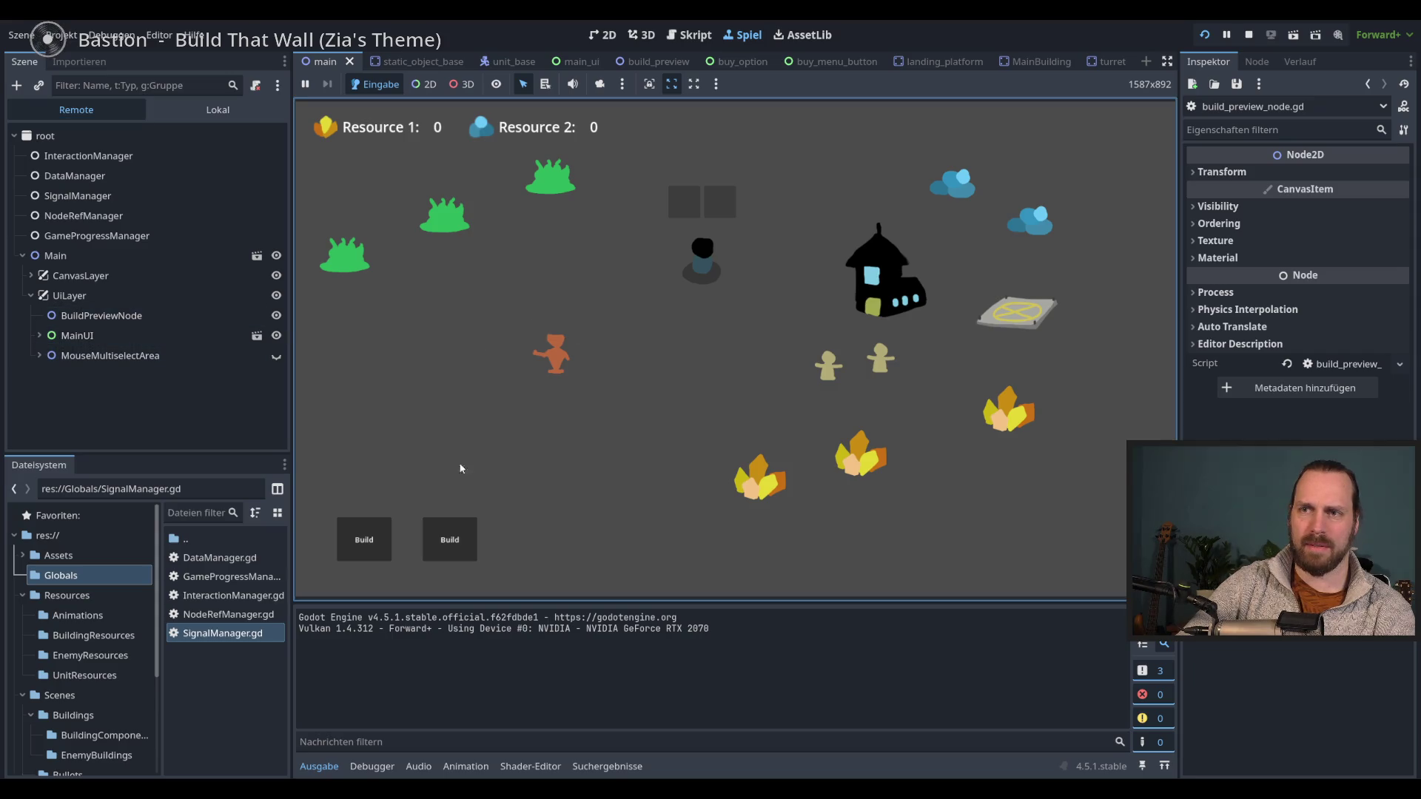
click(364, 540)
click(450, 540)
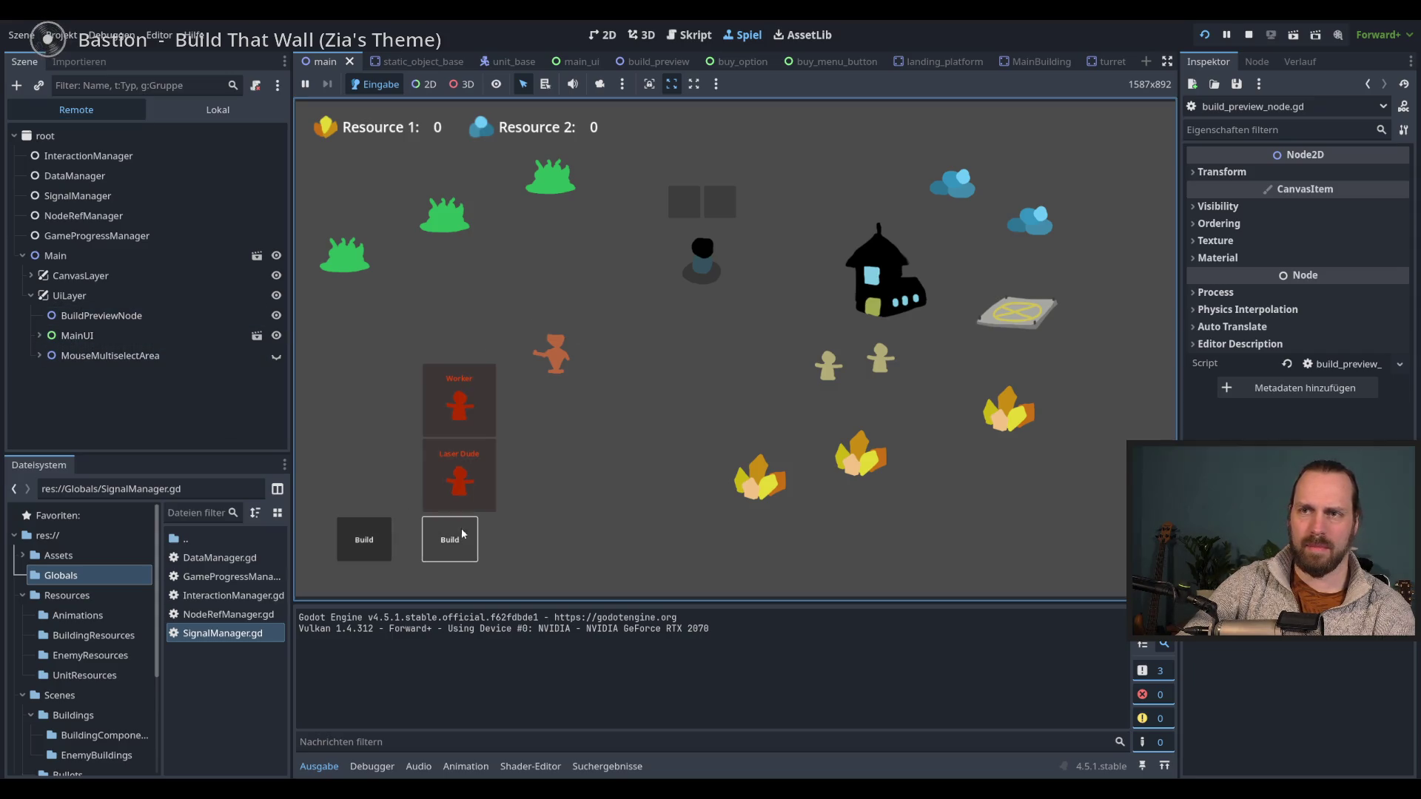
click(364, 540)
click(373, 475)
click(97, 336)
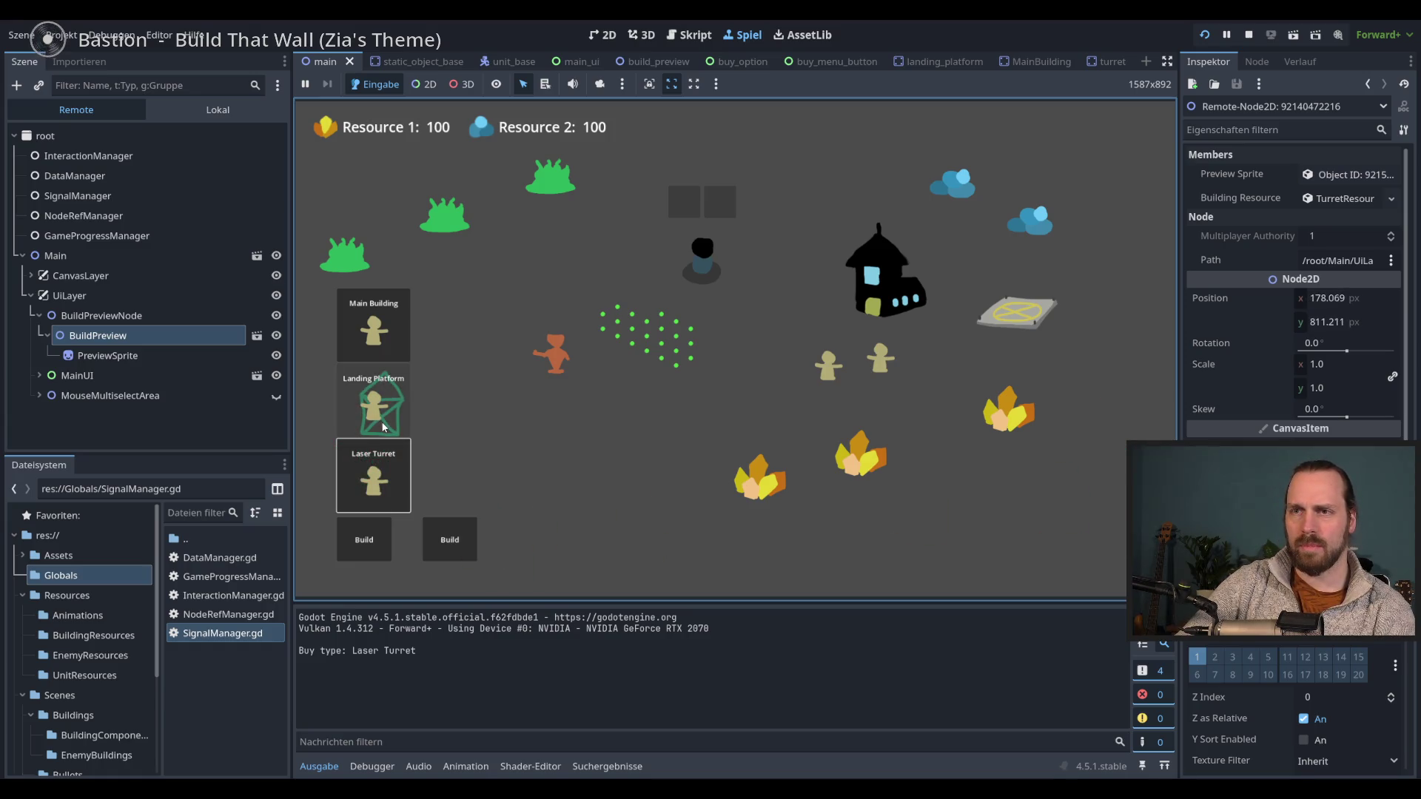
key(F8)
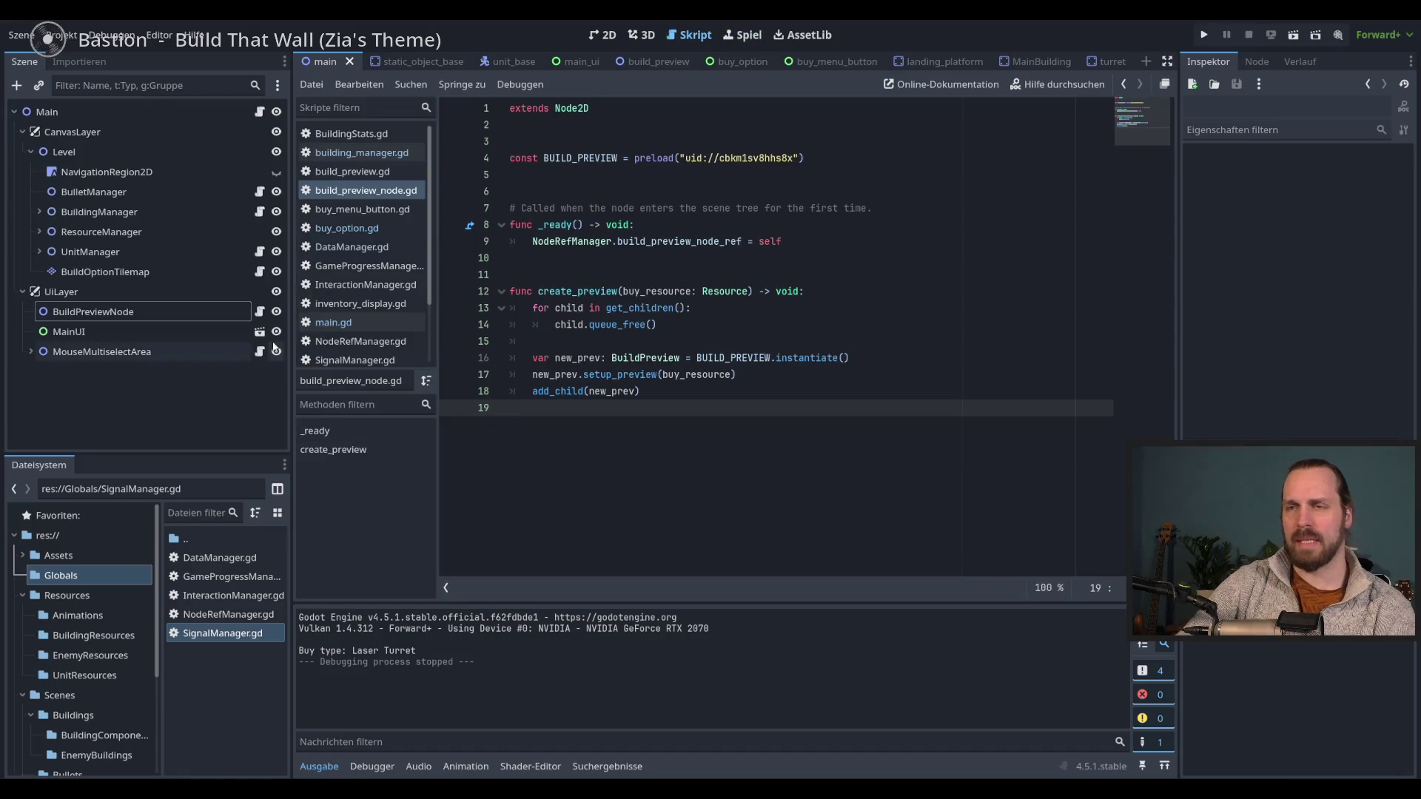
- Inspect BuyOption's Mouse Filter setting in the buy_option scene
click(577, 61)
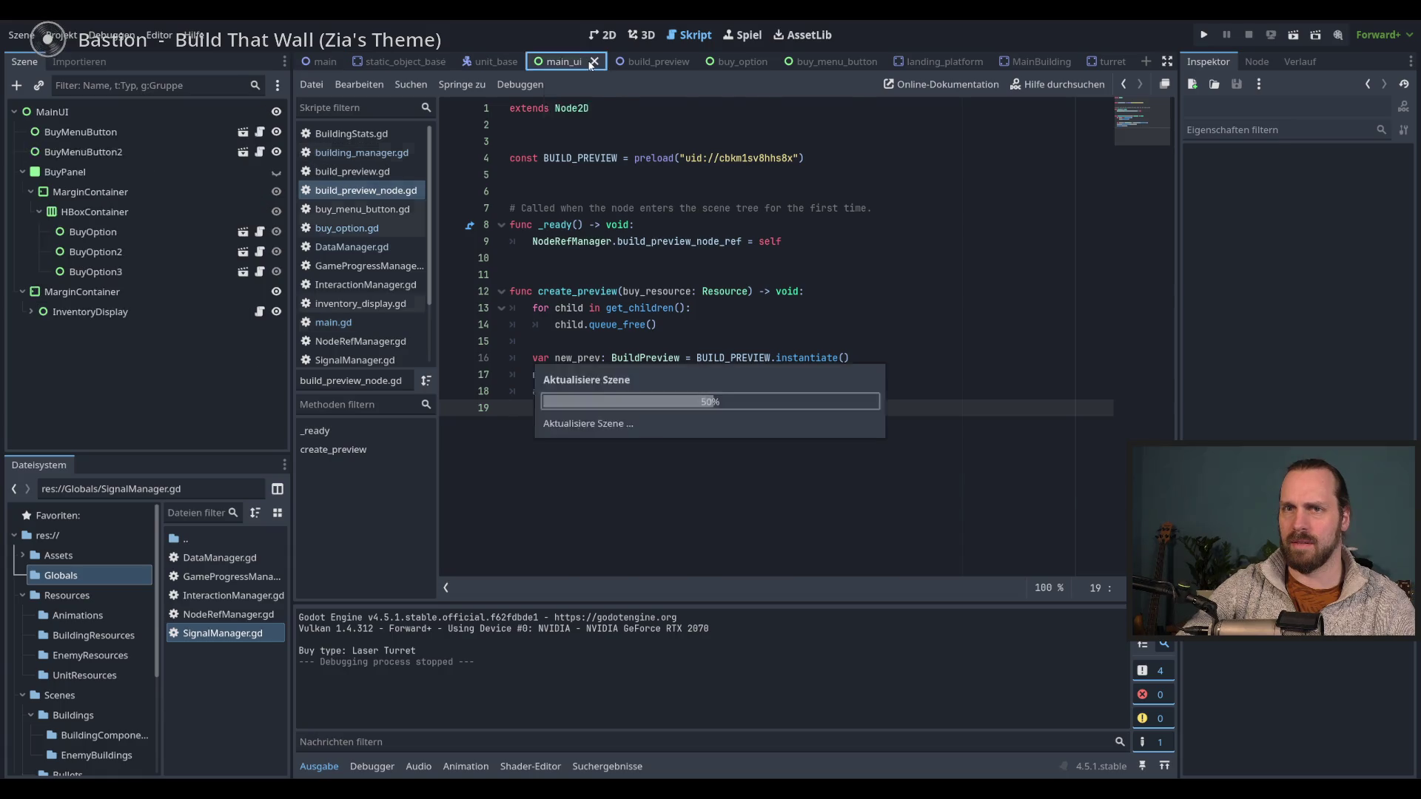
click(737, 61)
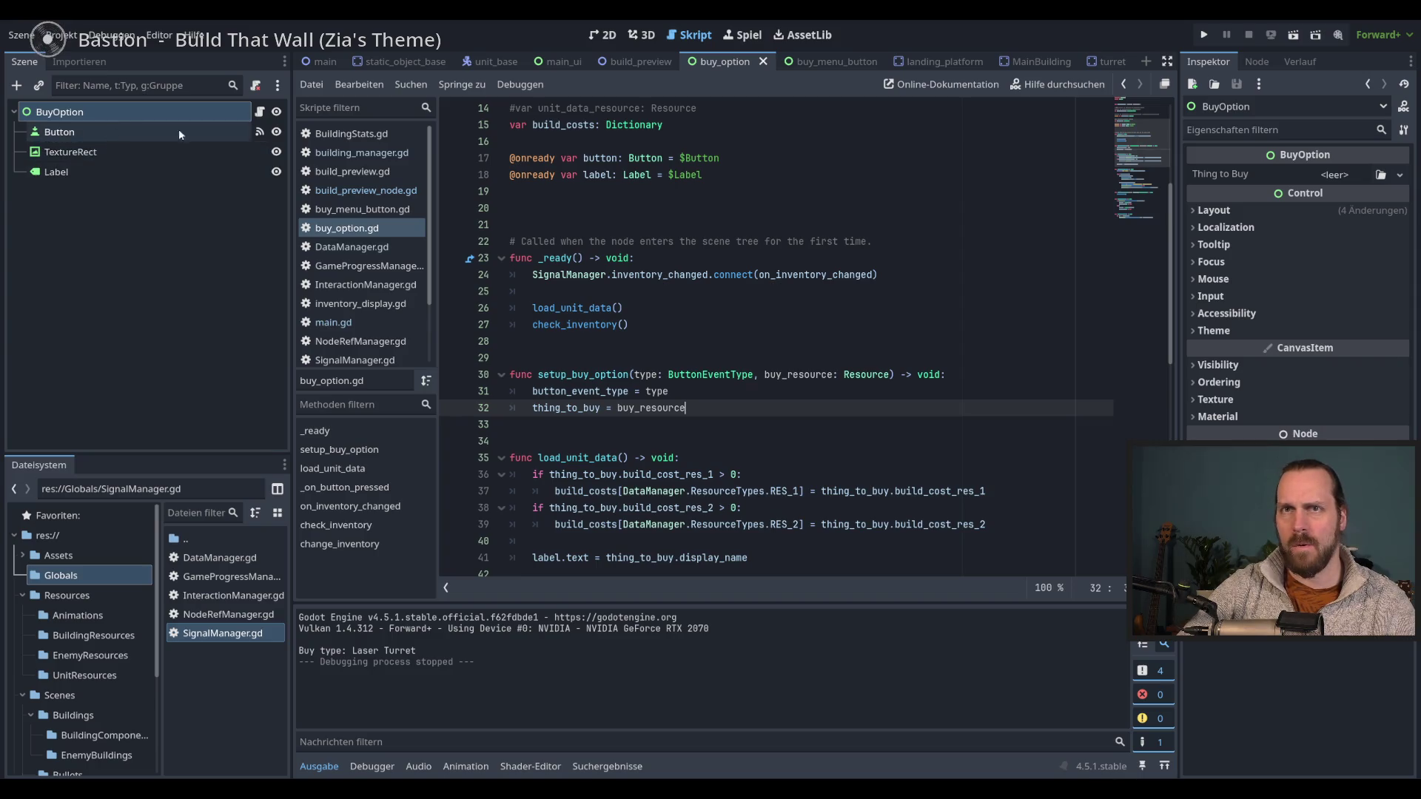
click(1194, 296)
click(1194, 296)
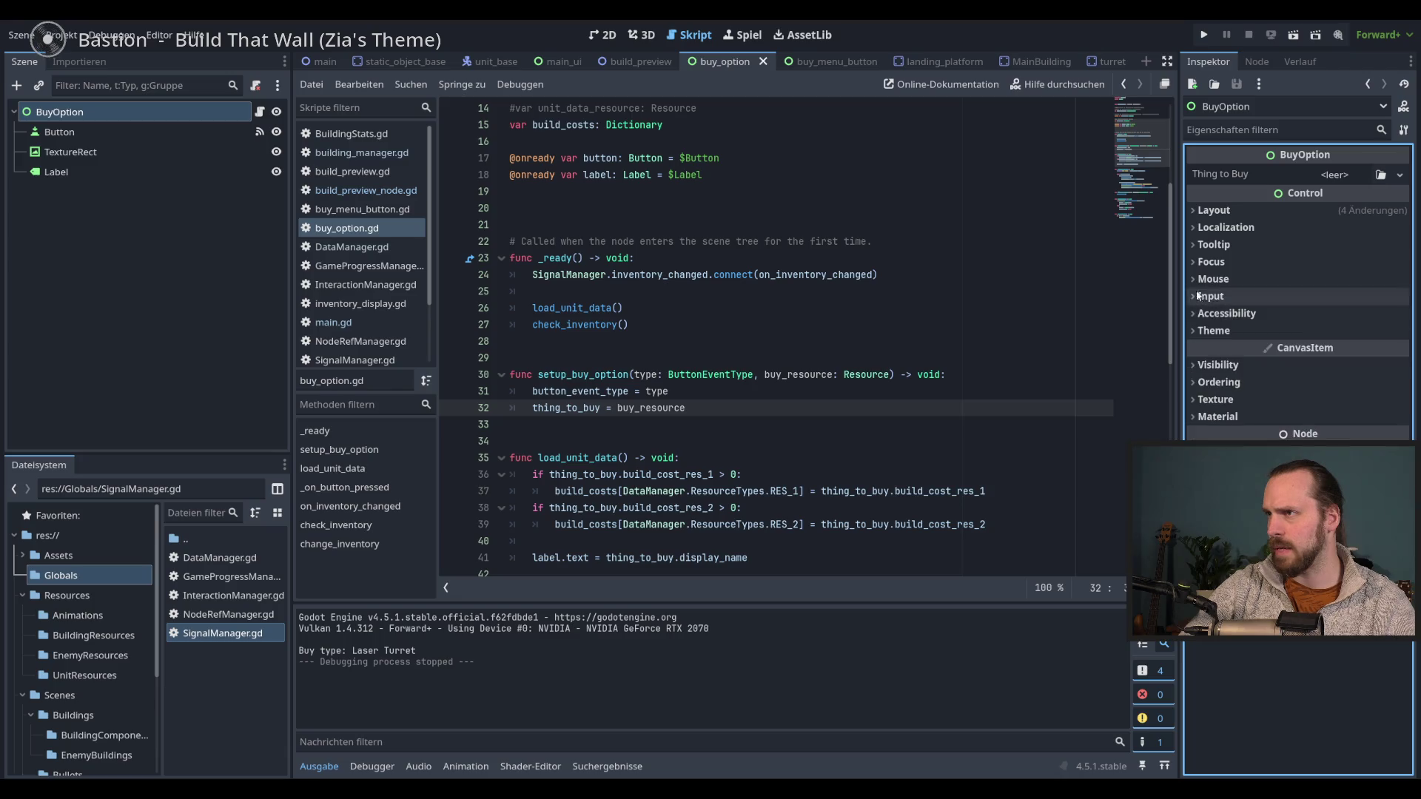
click(1197, 279)
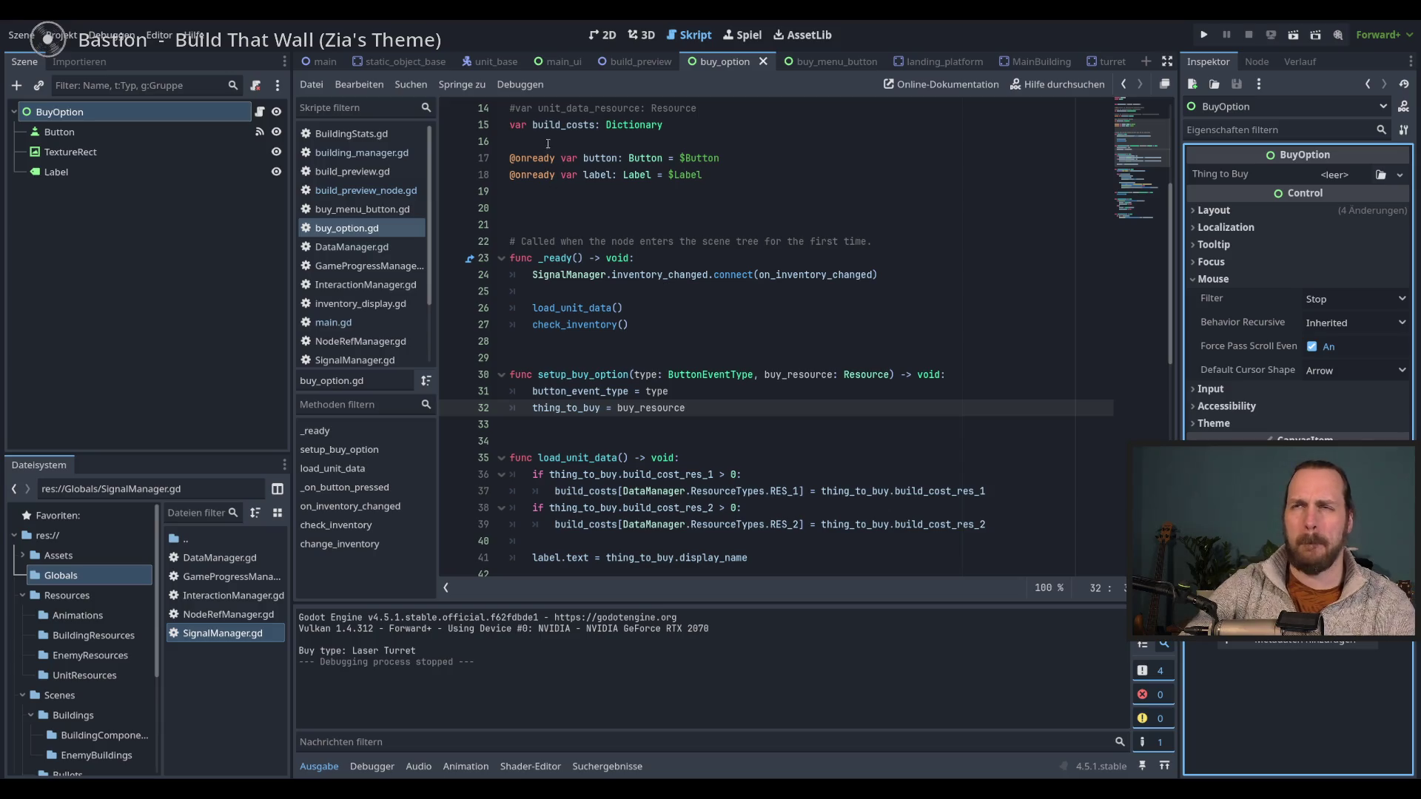
- Select MainUI in main_ui, then show the main scene in the 2D editor
click(564, 61)
click(72, 111)
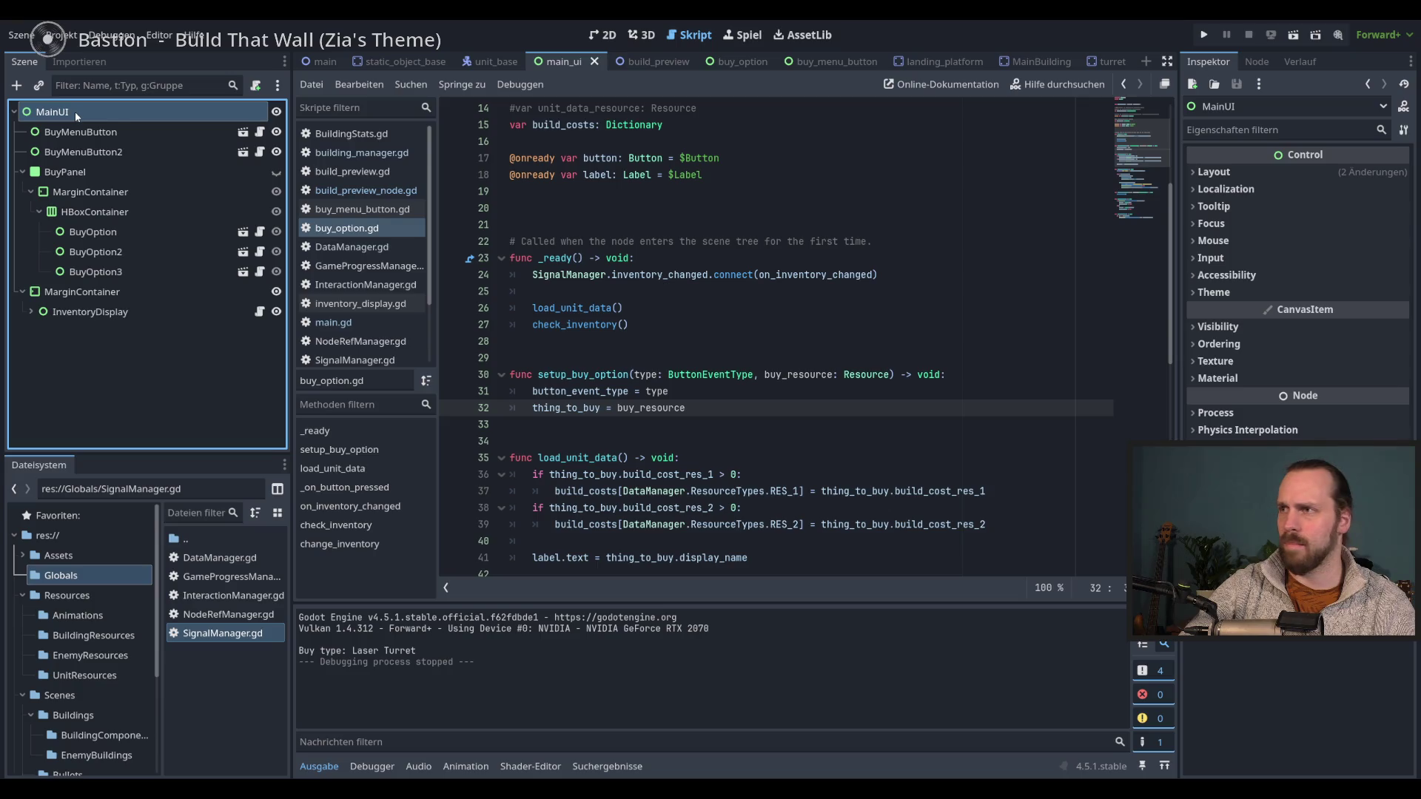
click(615, 43)
click(325, 61)
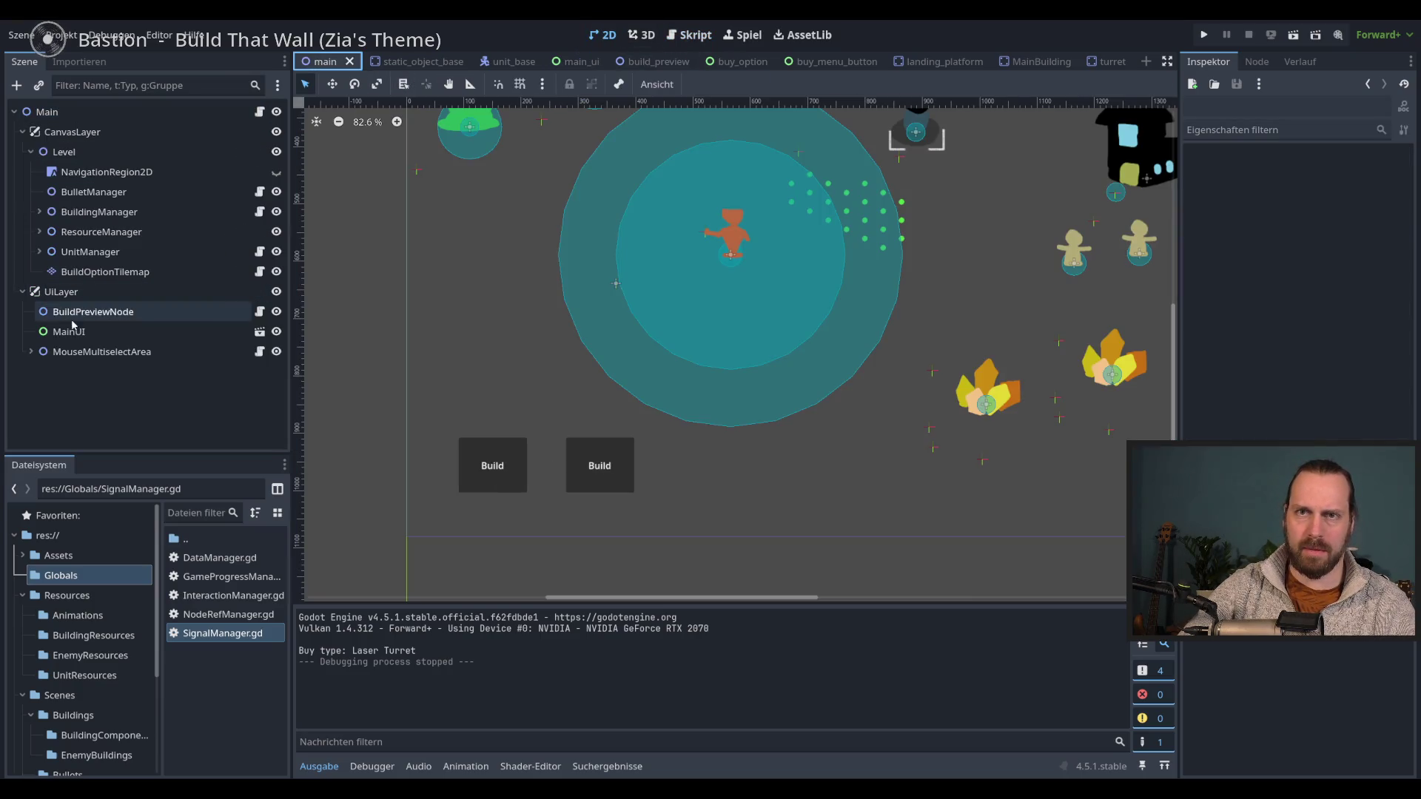
- Set MainUI's mouse filter to Pass and test buying a Landing Platform in-game
click(70, 331)
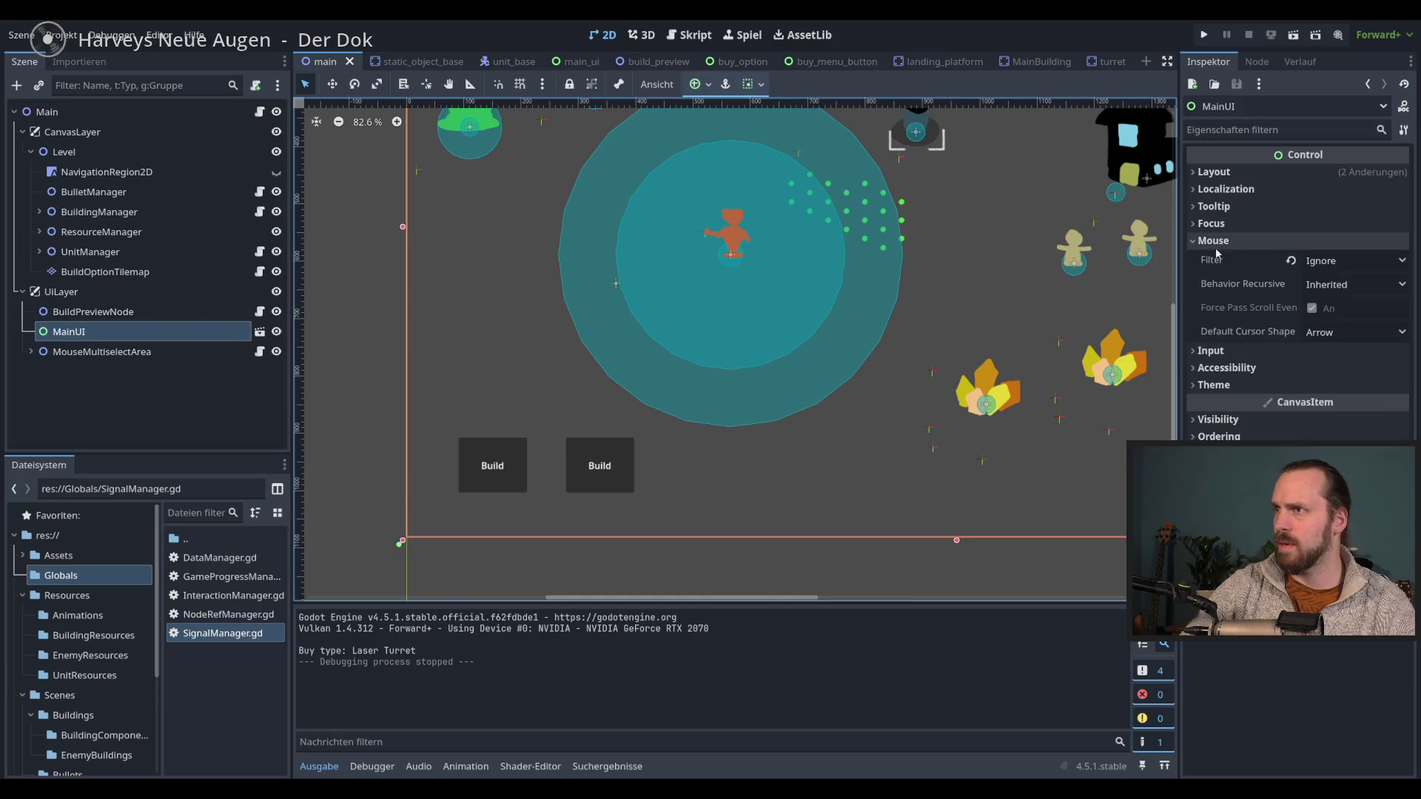
click(1324, 262)
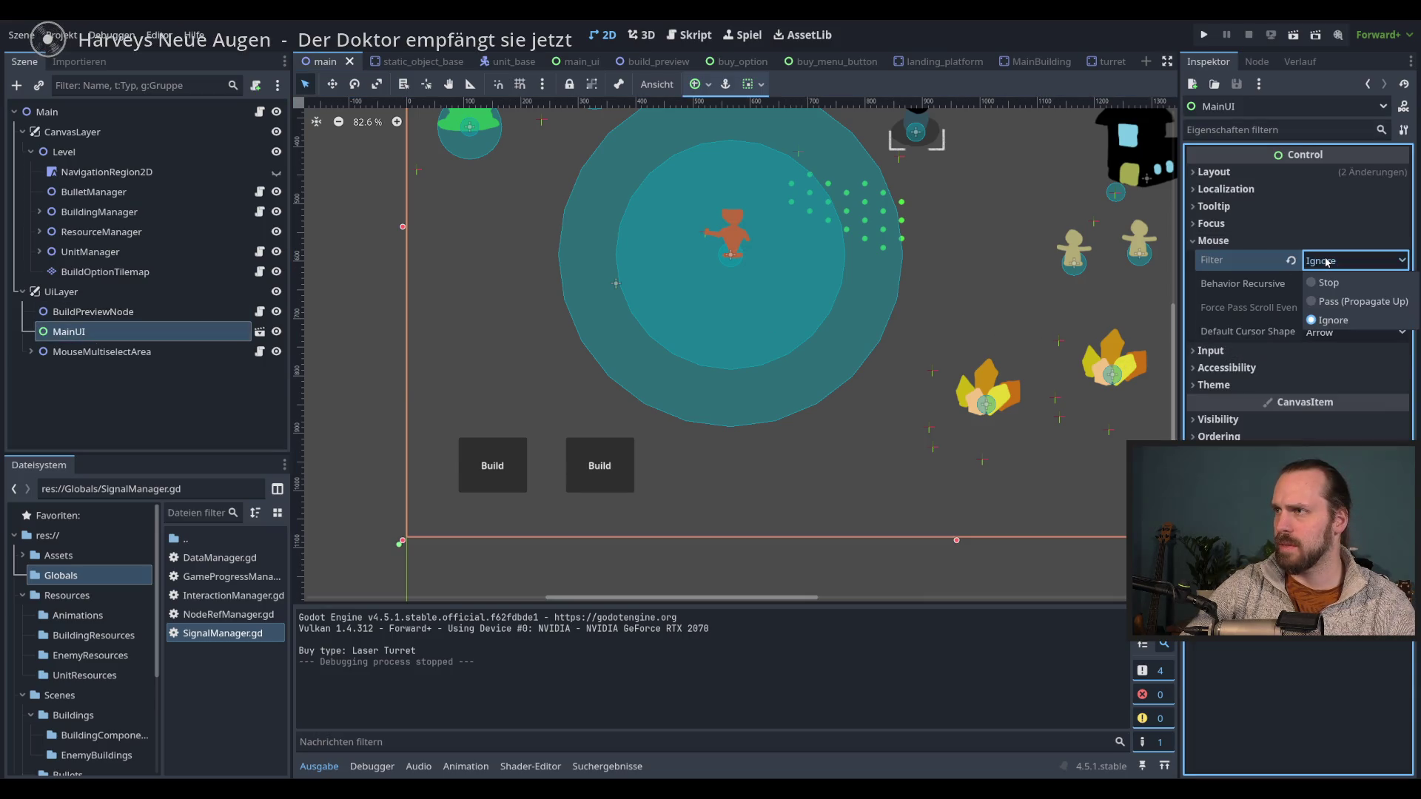
click(1354, 301)
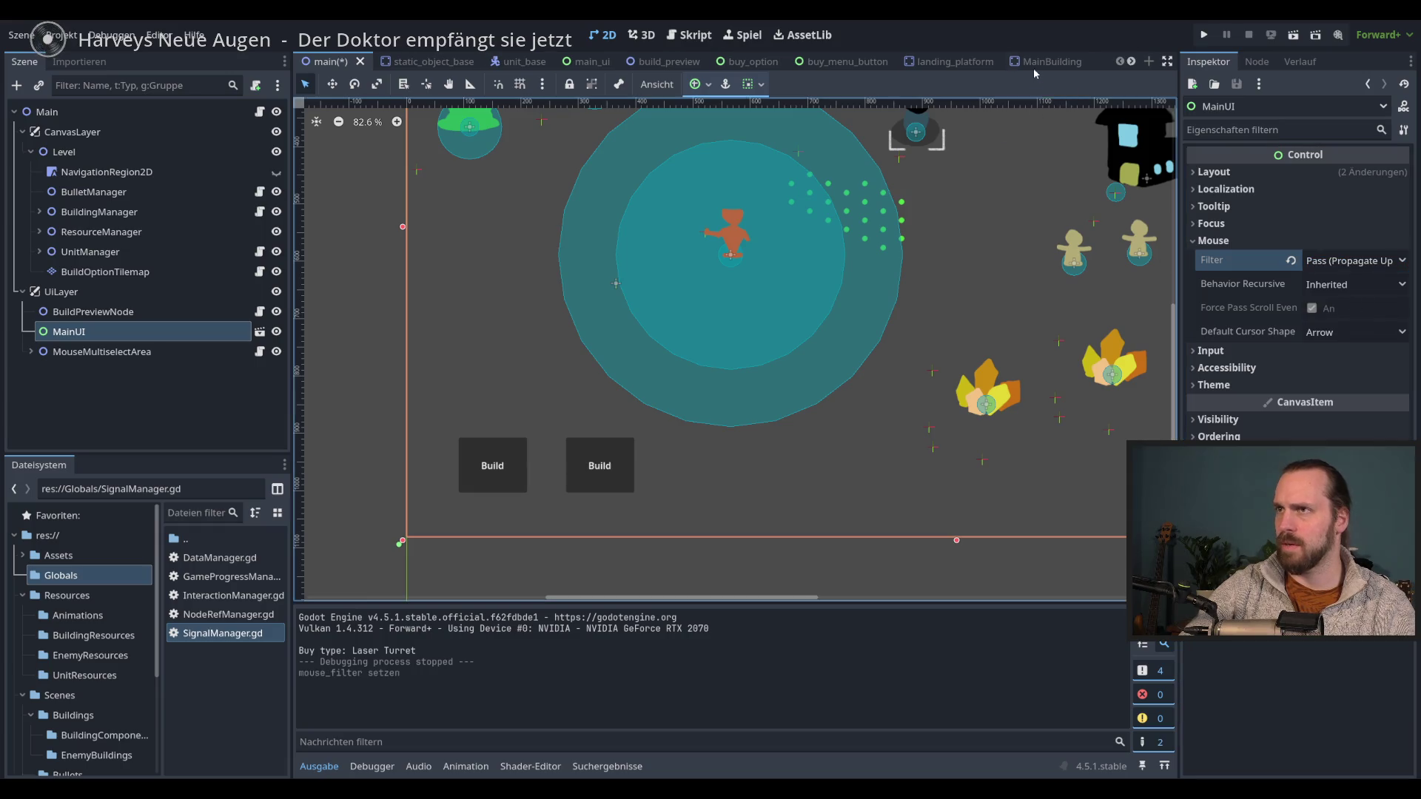
key(F5)
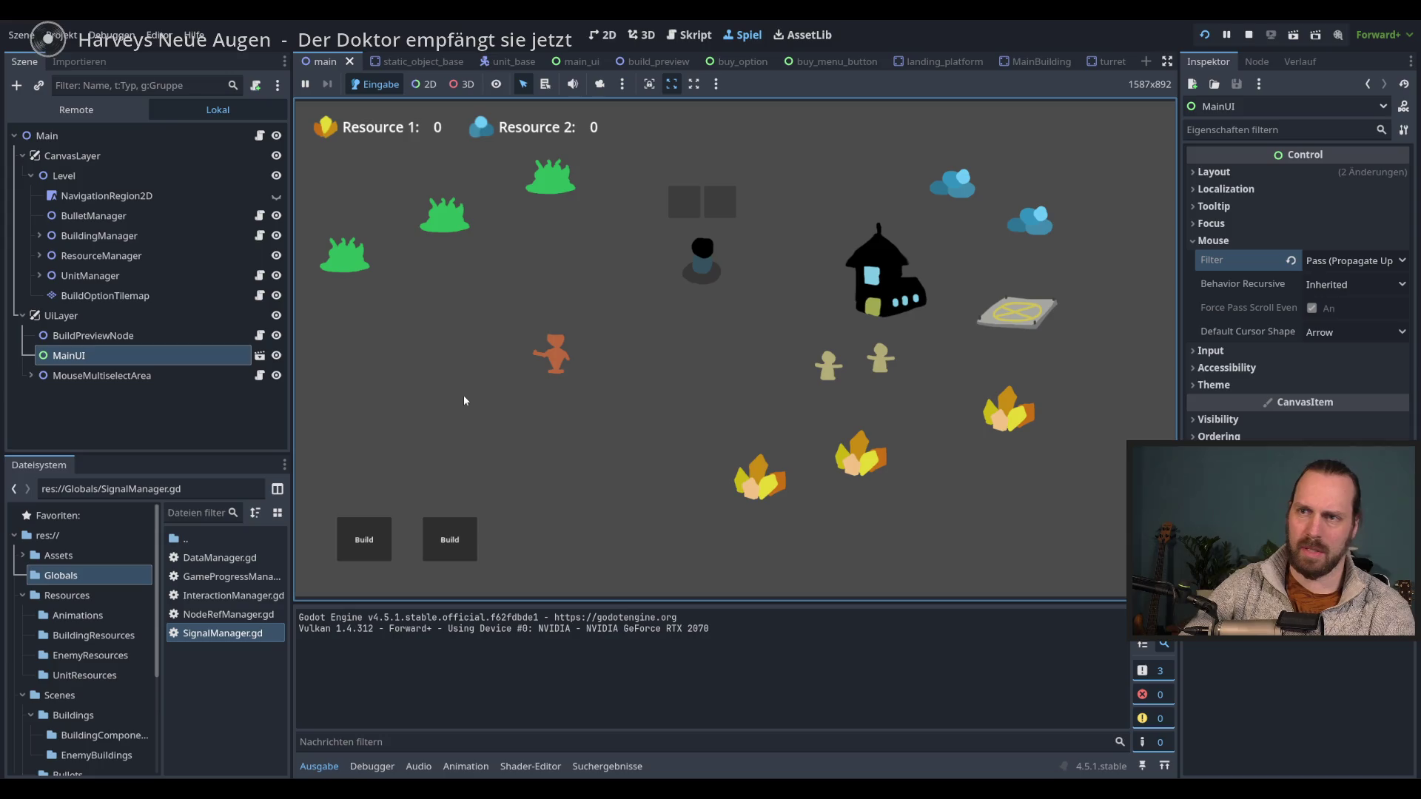
click(364, 540)
click(372, 481)
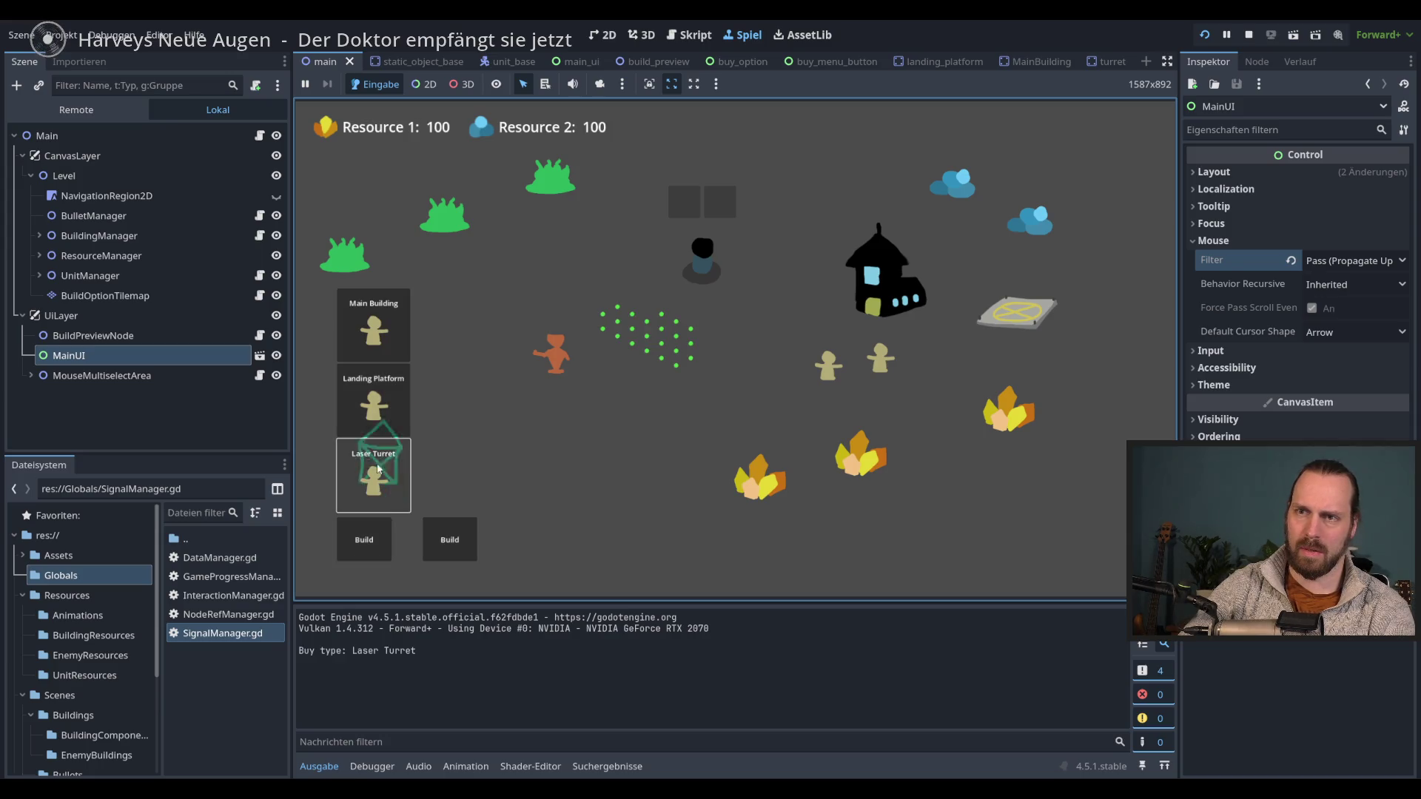
click(372, 421)
click(368, 449)
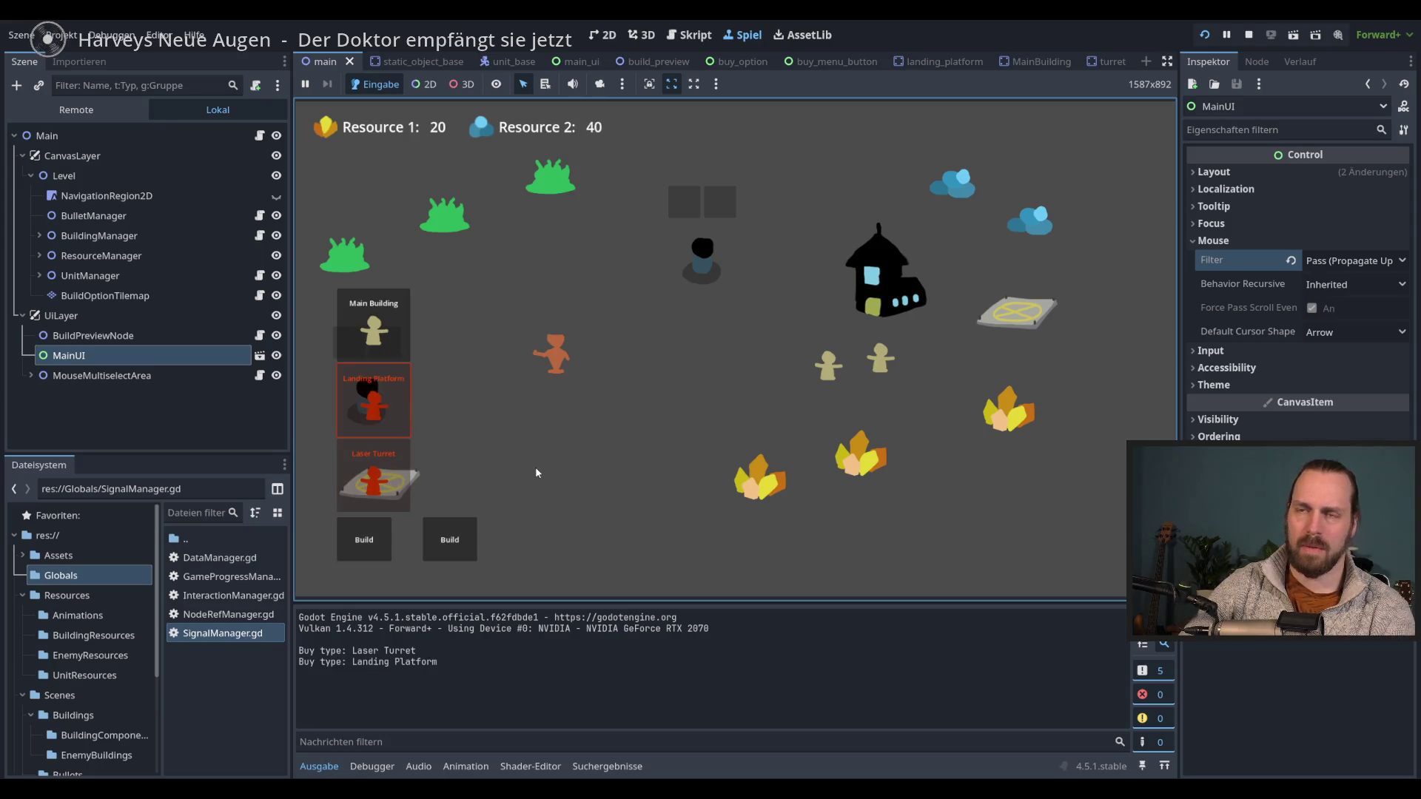
key(F8)
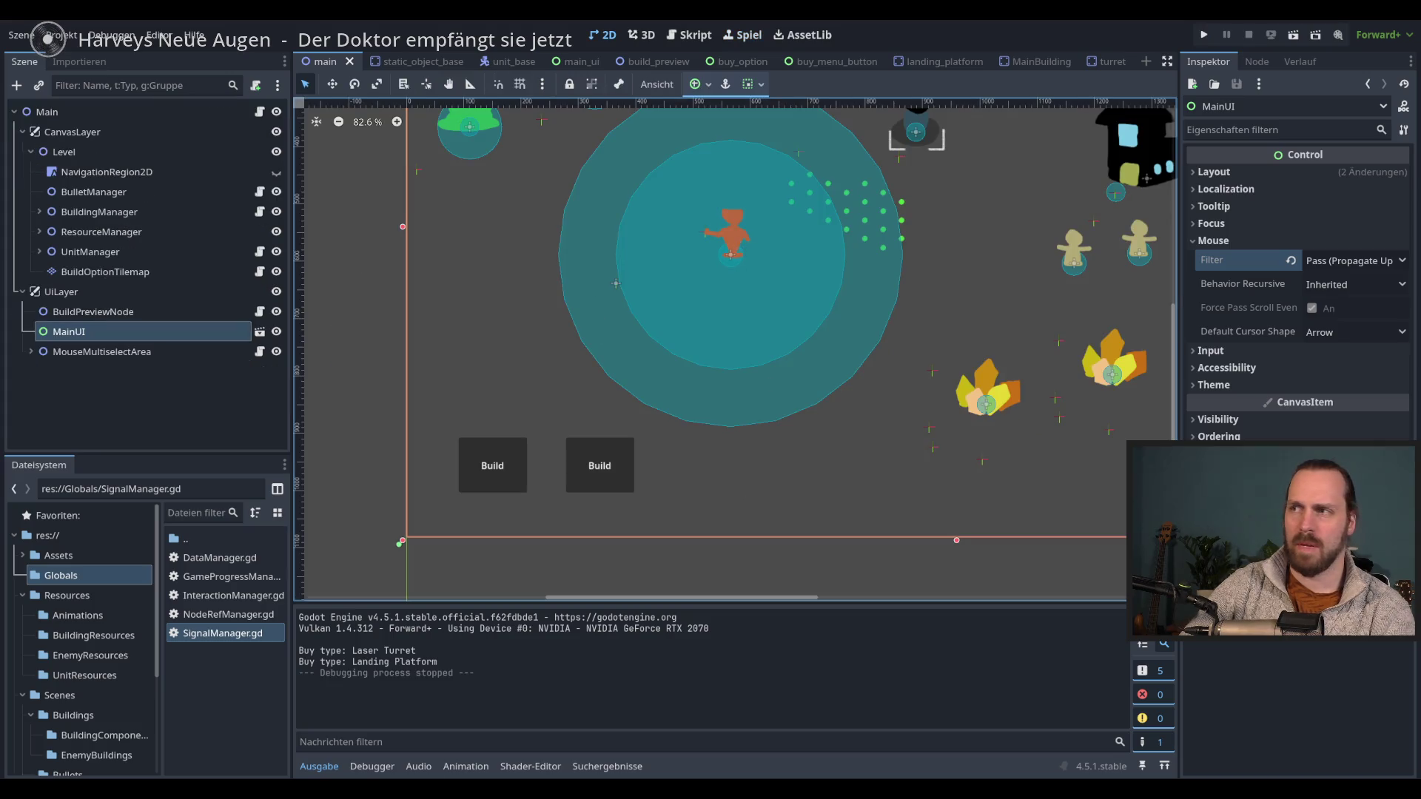
- Set MainUI's mouse filter back to Ignore and save the main scene
click(1355, 260)
click(1332, 319)
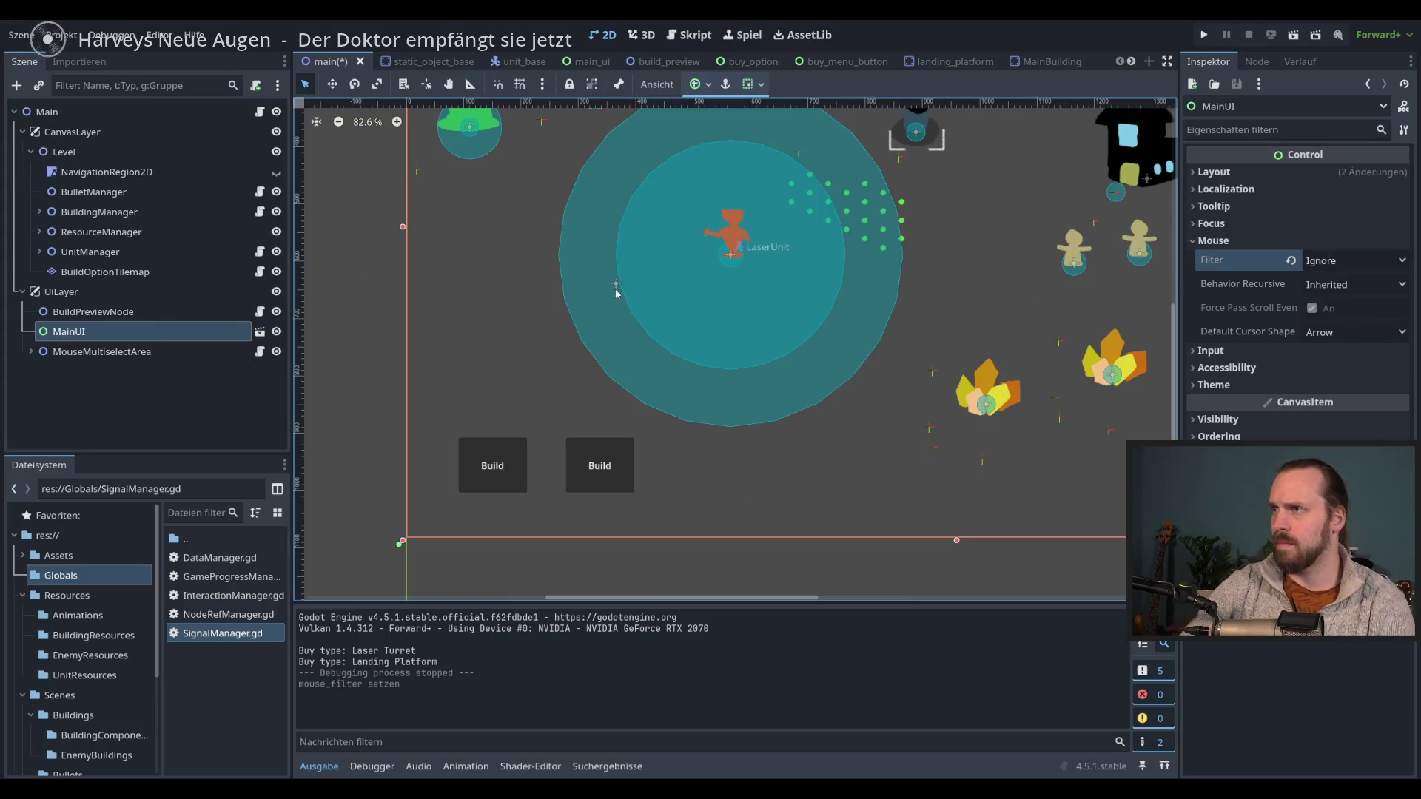
key(ctrl+s)
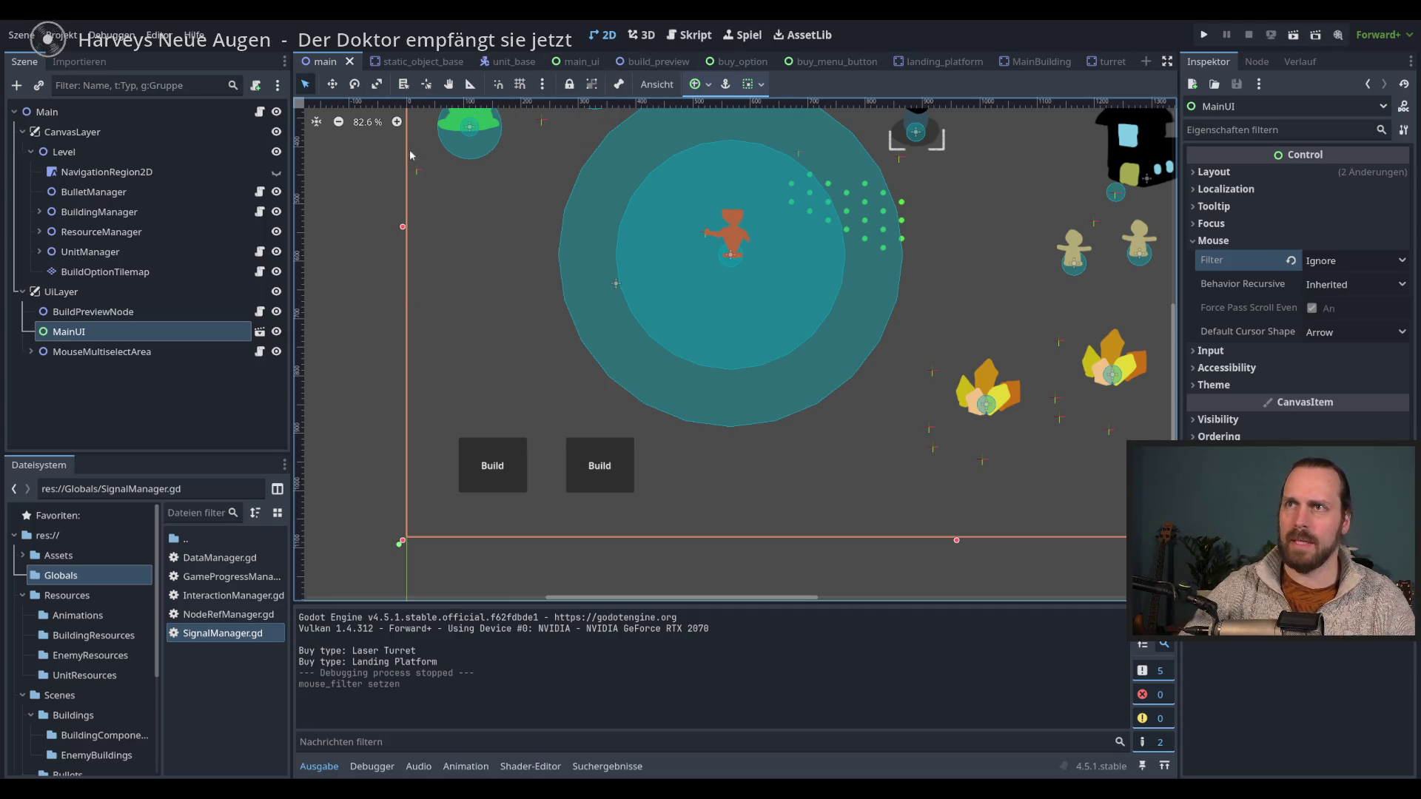
- Open the buy_option scene and inspect the TextureRect and Button node properties
click(737, 63)
click(90, 111)
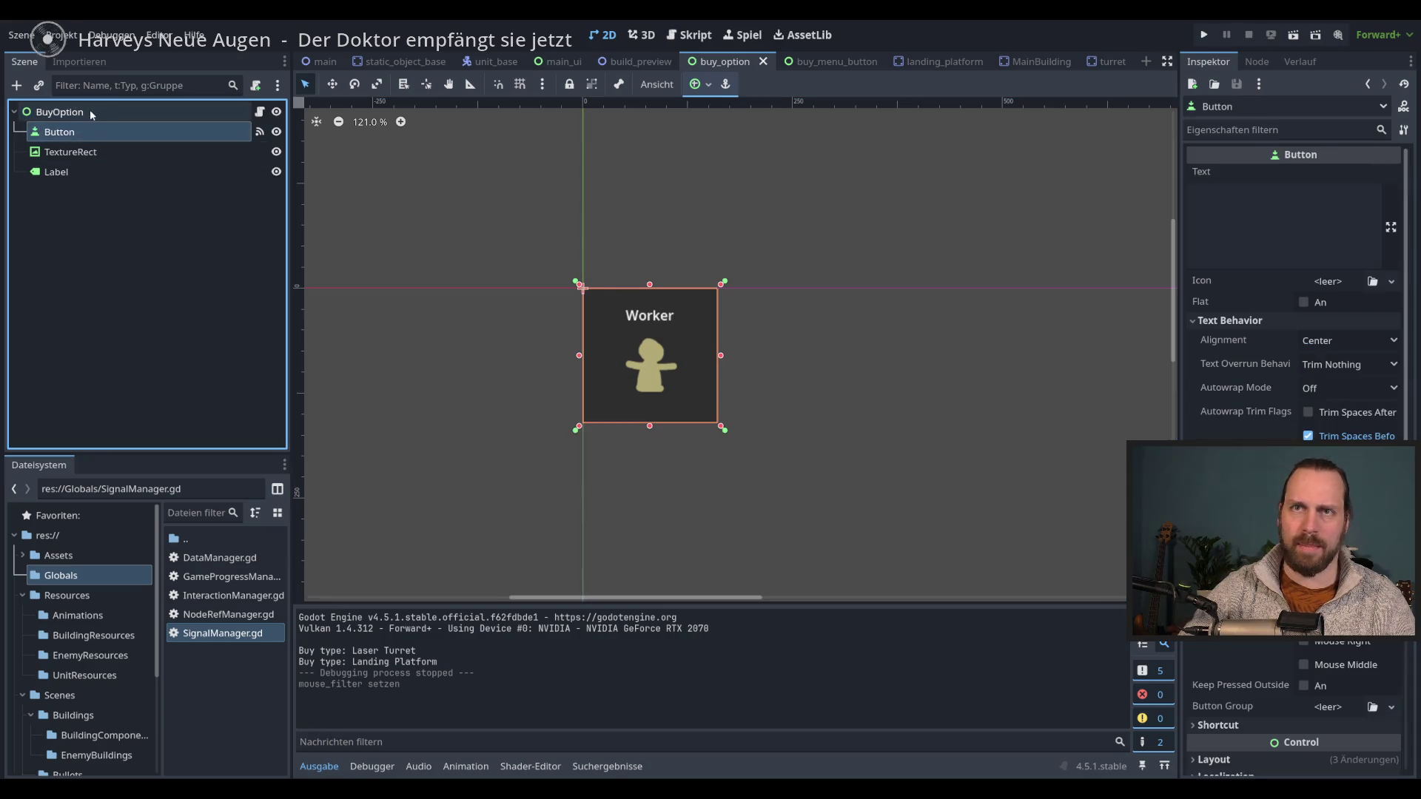
click(98, 134)
click(92, 152)
click(91, 132)
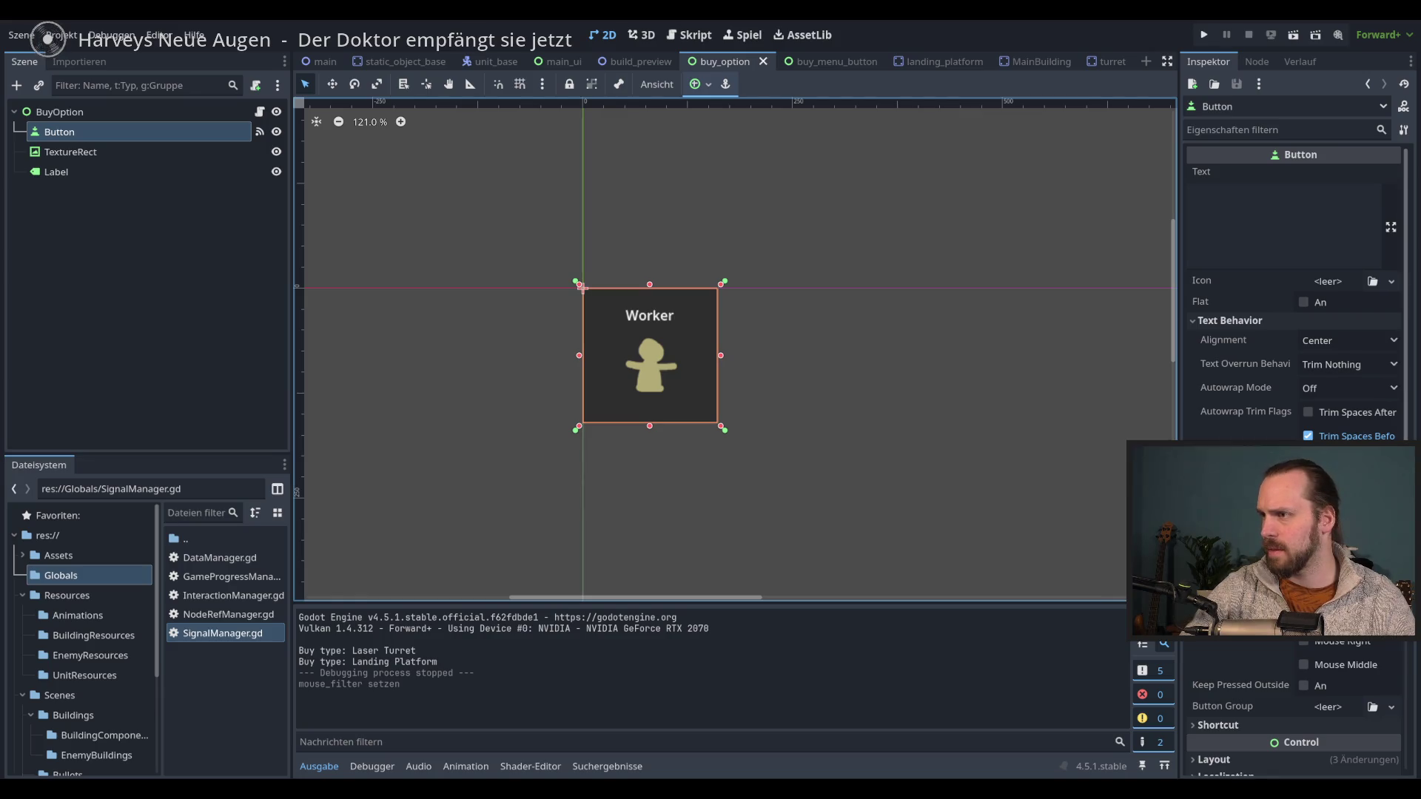
scroll(1238, 400, down, 5)
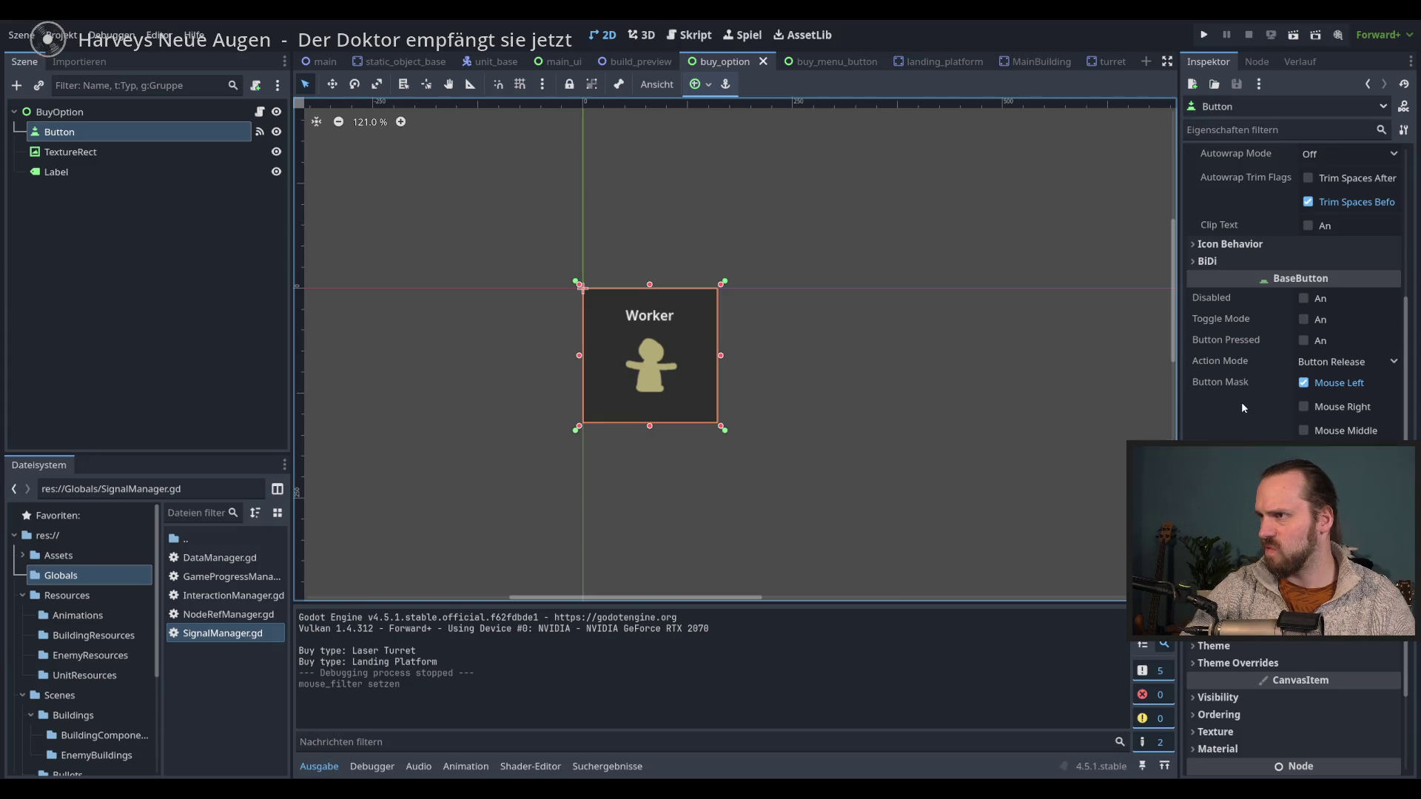
click(133, 151)
click(132, 135)
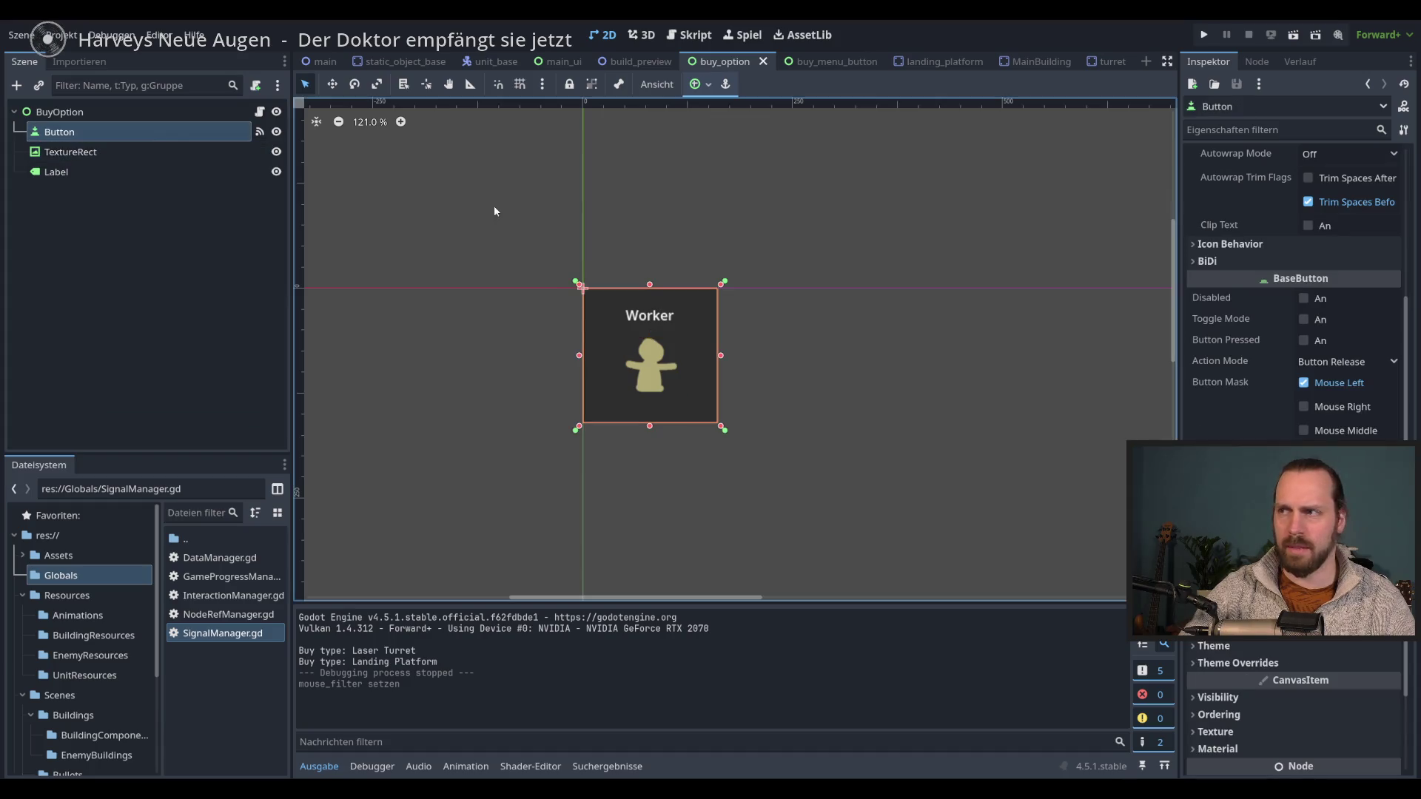
click(120, 114)
click(125, 132)
click(130, 113)
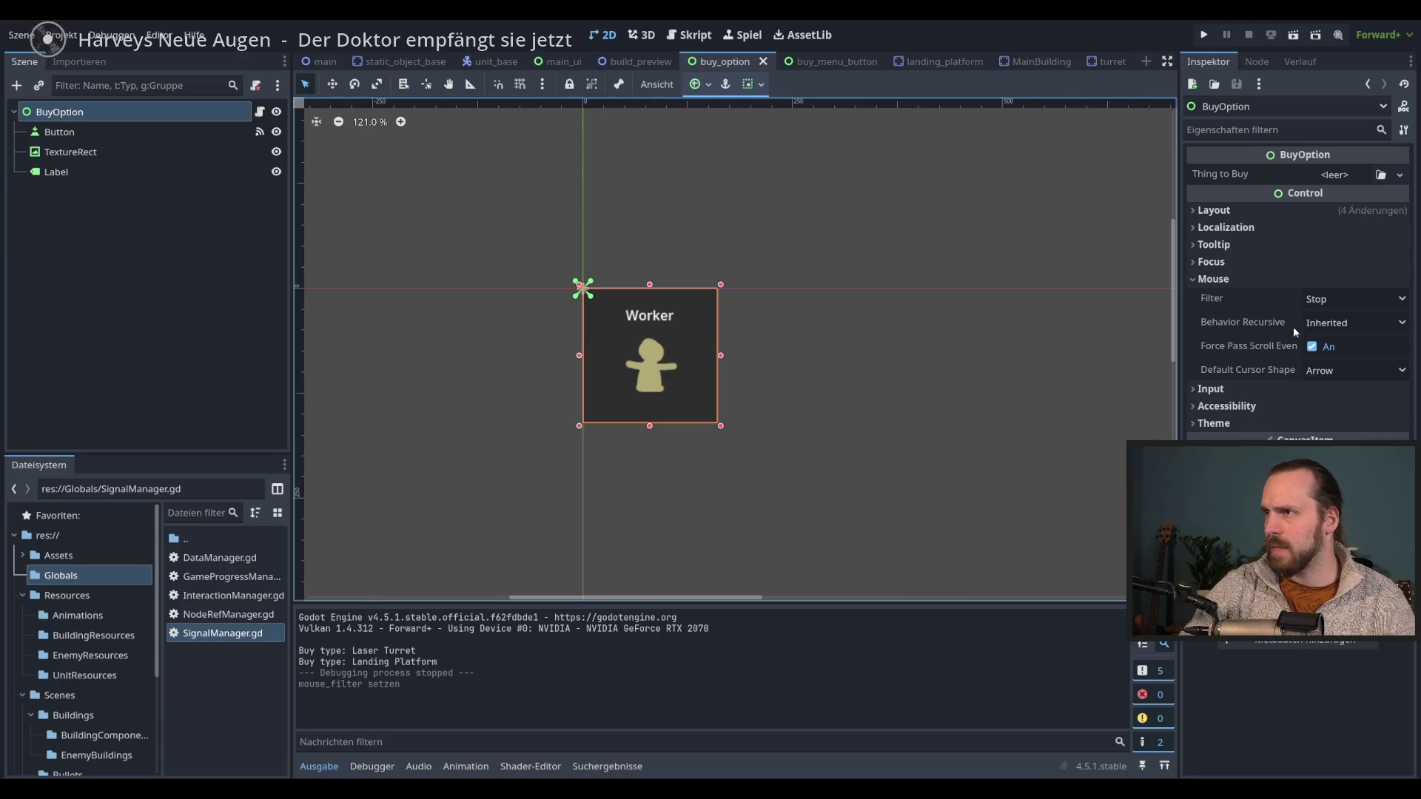
click(1332, 299)
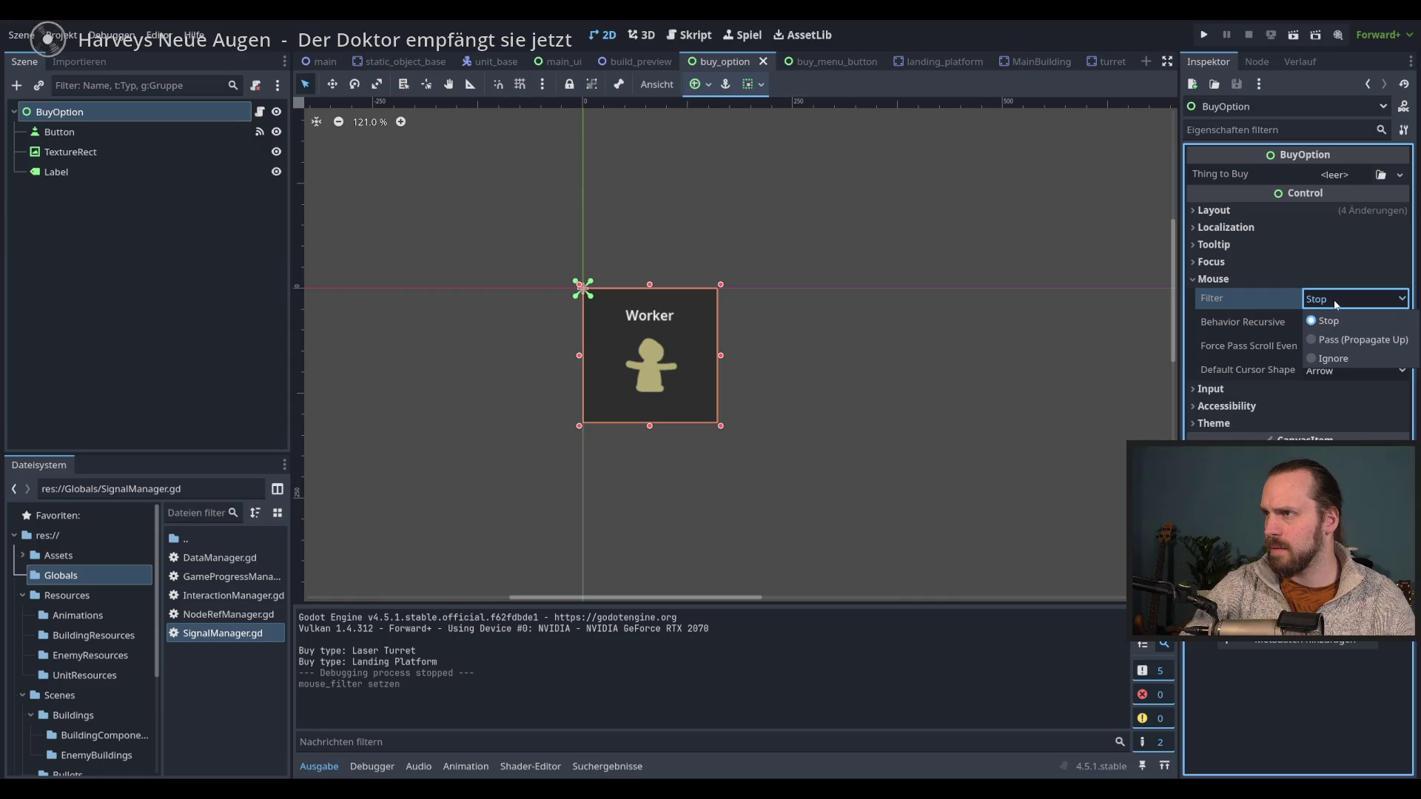
click(1334, 300)
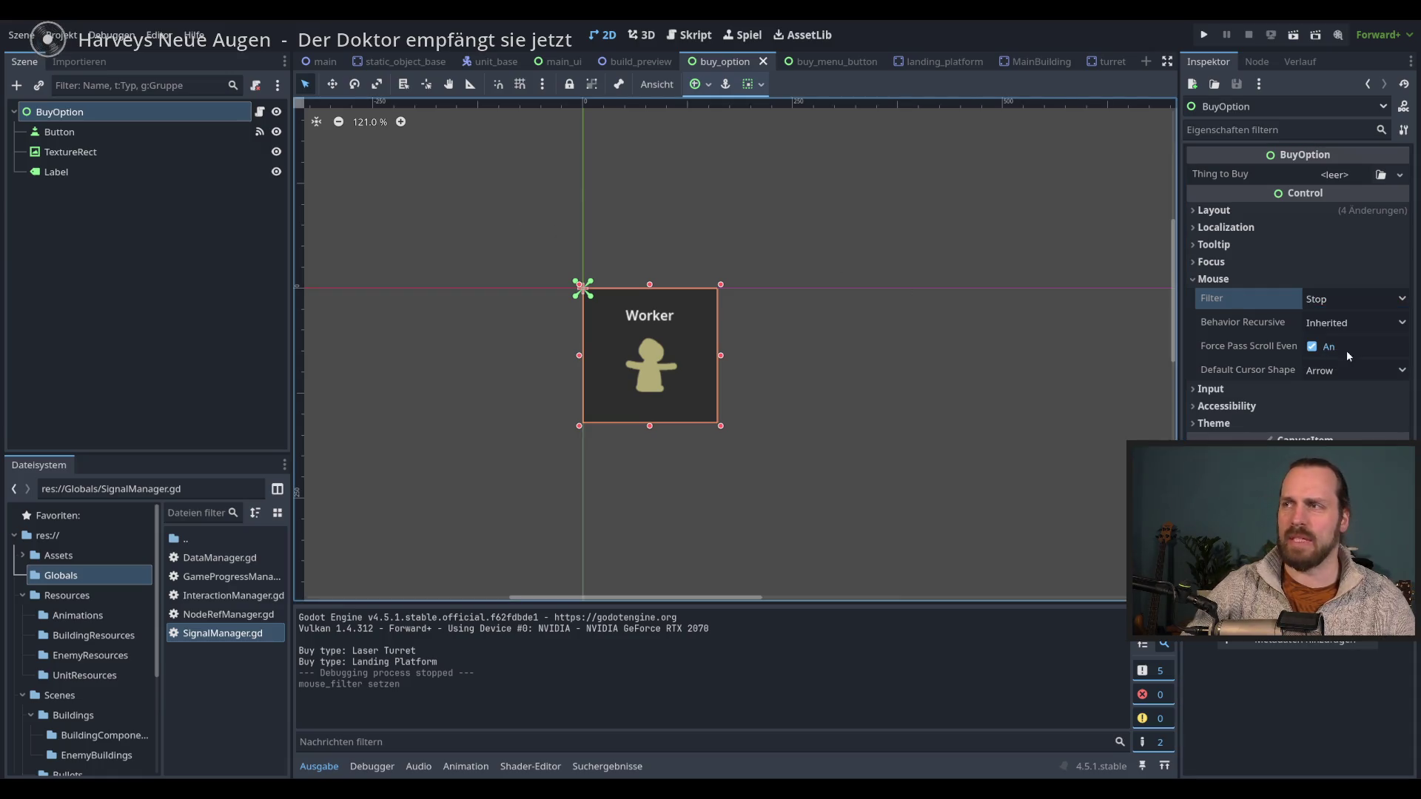
click(1347, 296)
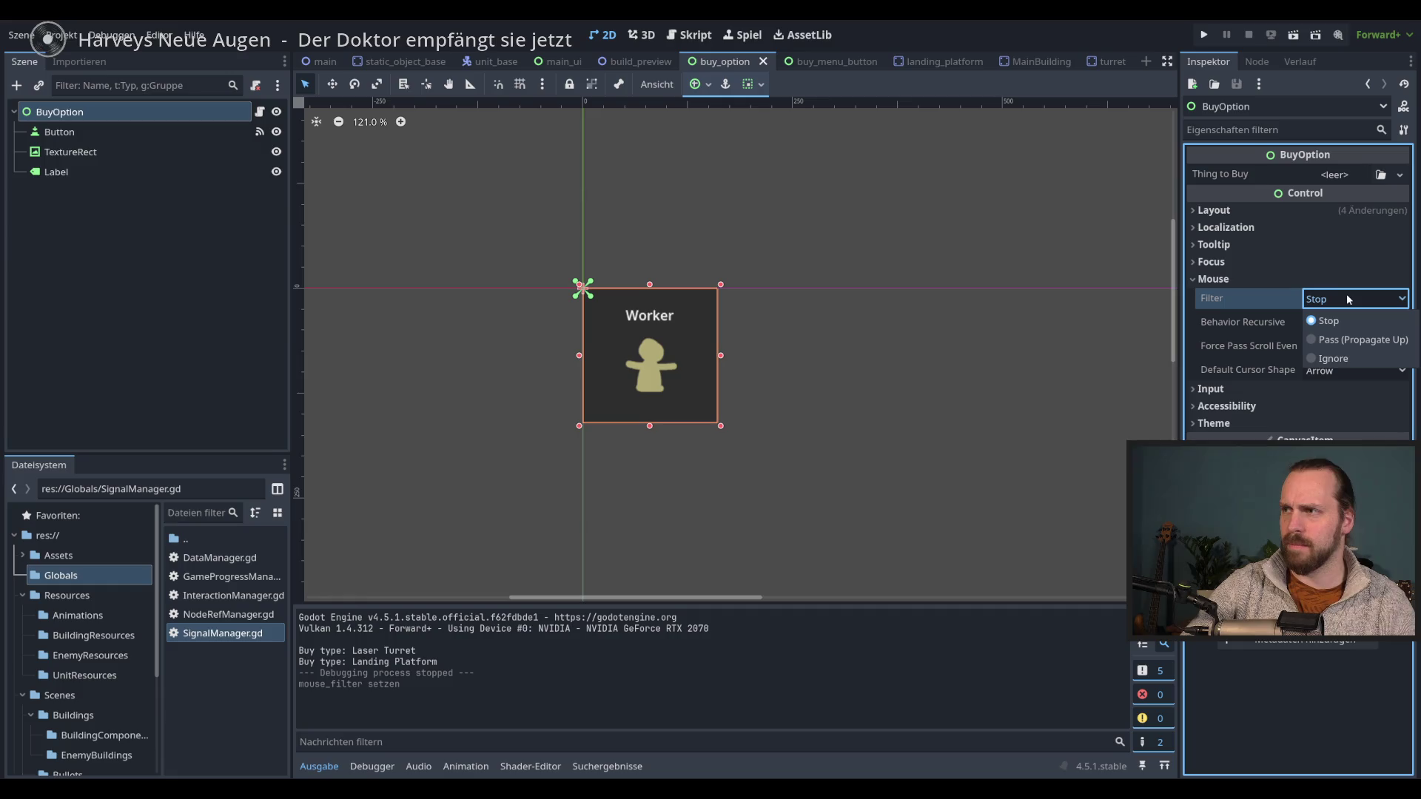
click(1347, 294)
click(1336, 325)
click(1336, 326)
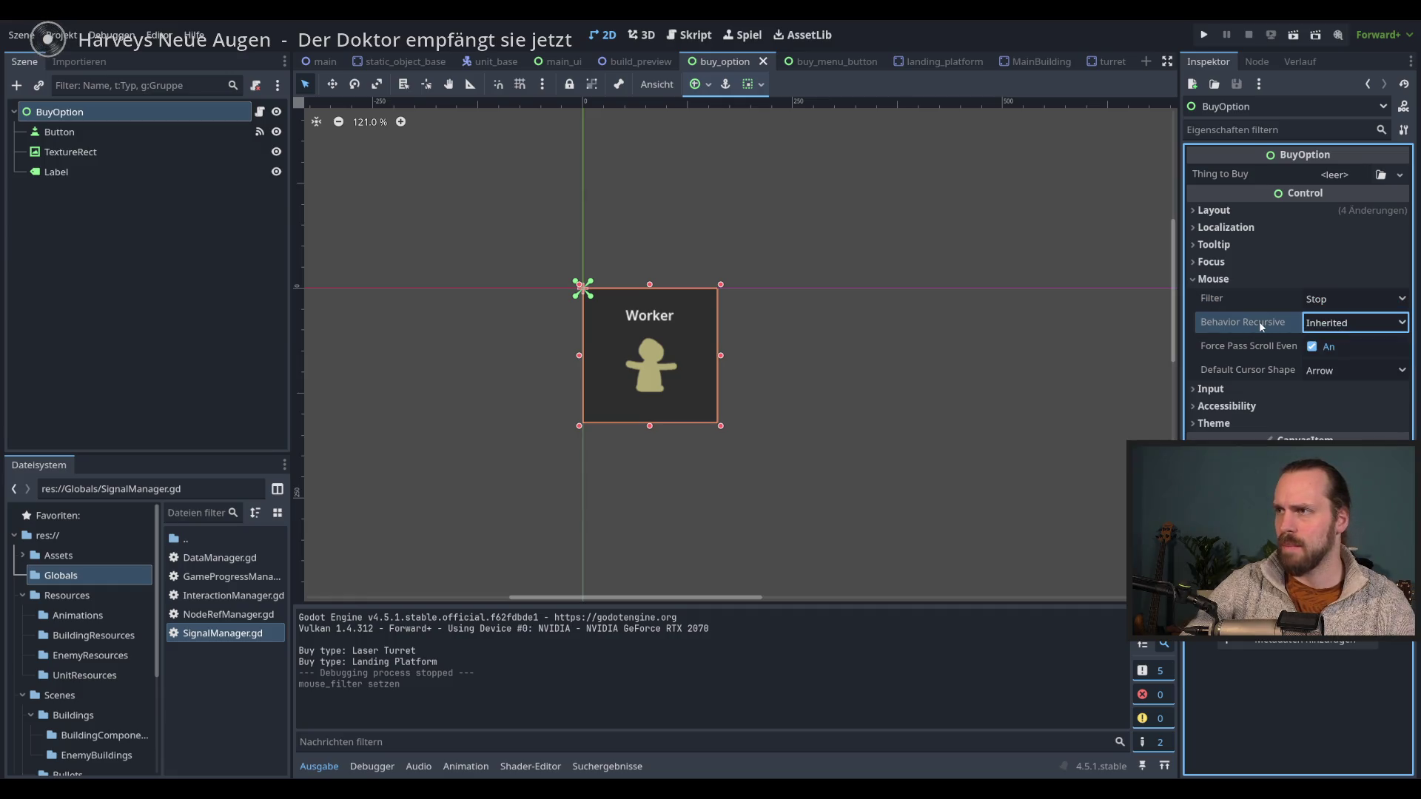
mouse_move(1262, 326)
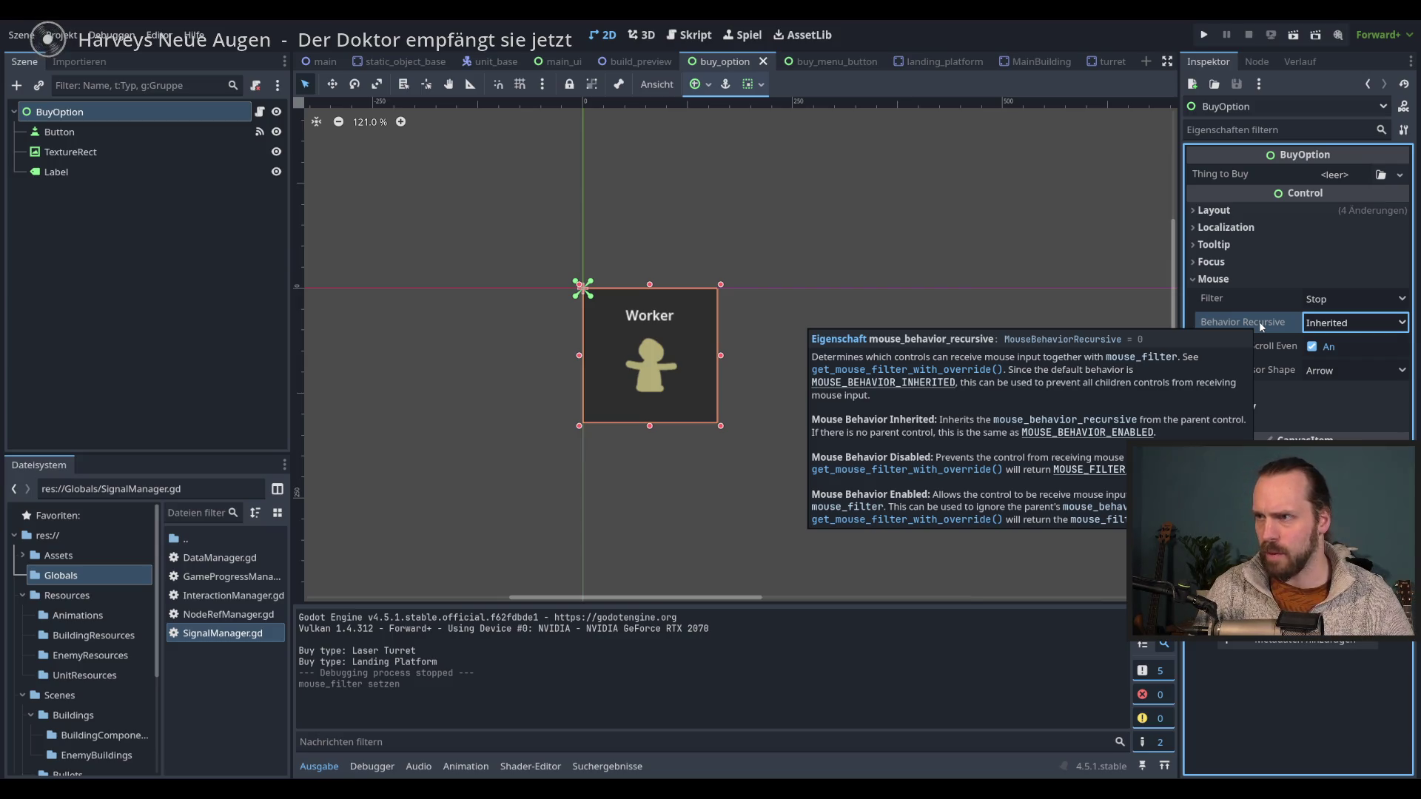
click(1354, 323)
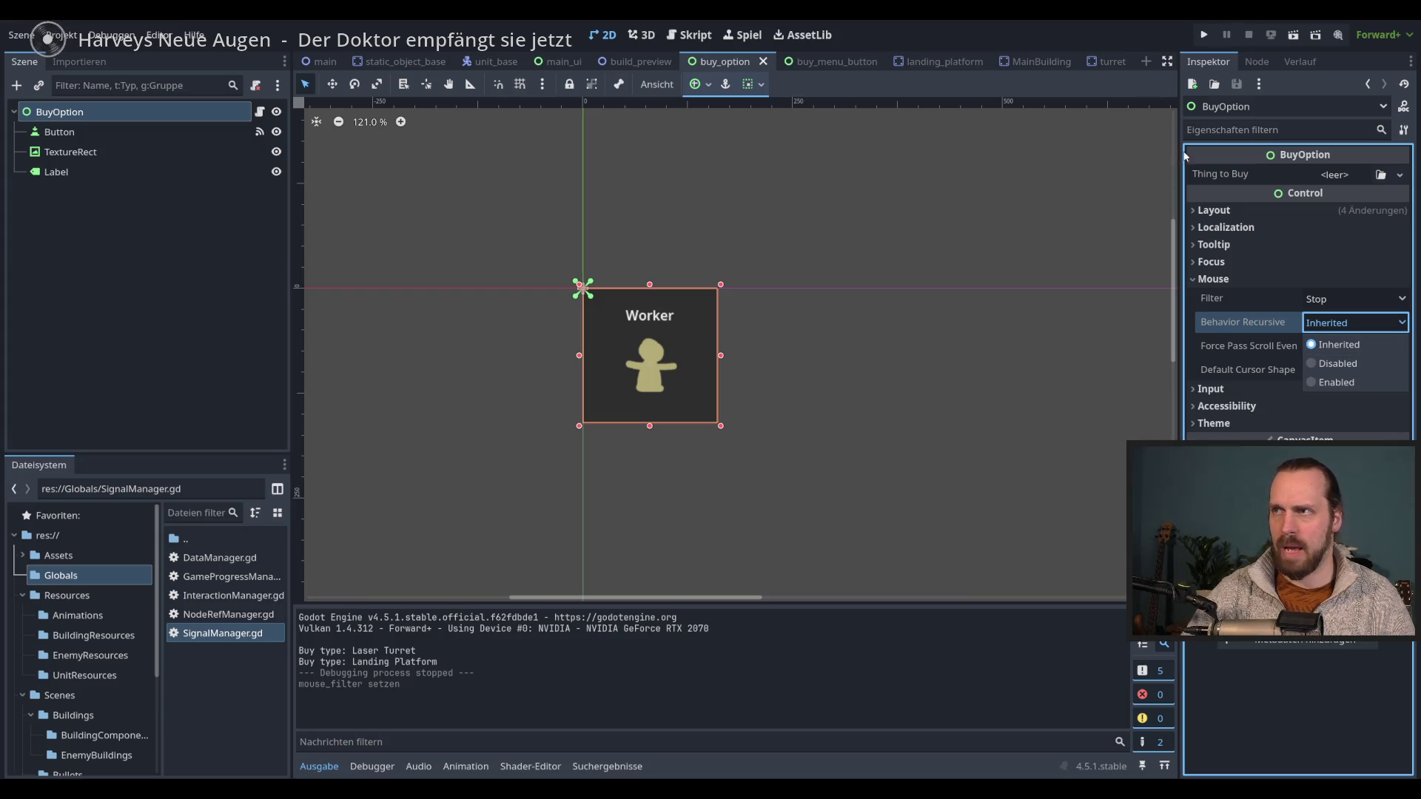
click(1336, 345)
click(1138, 351)
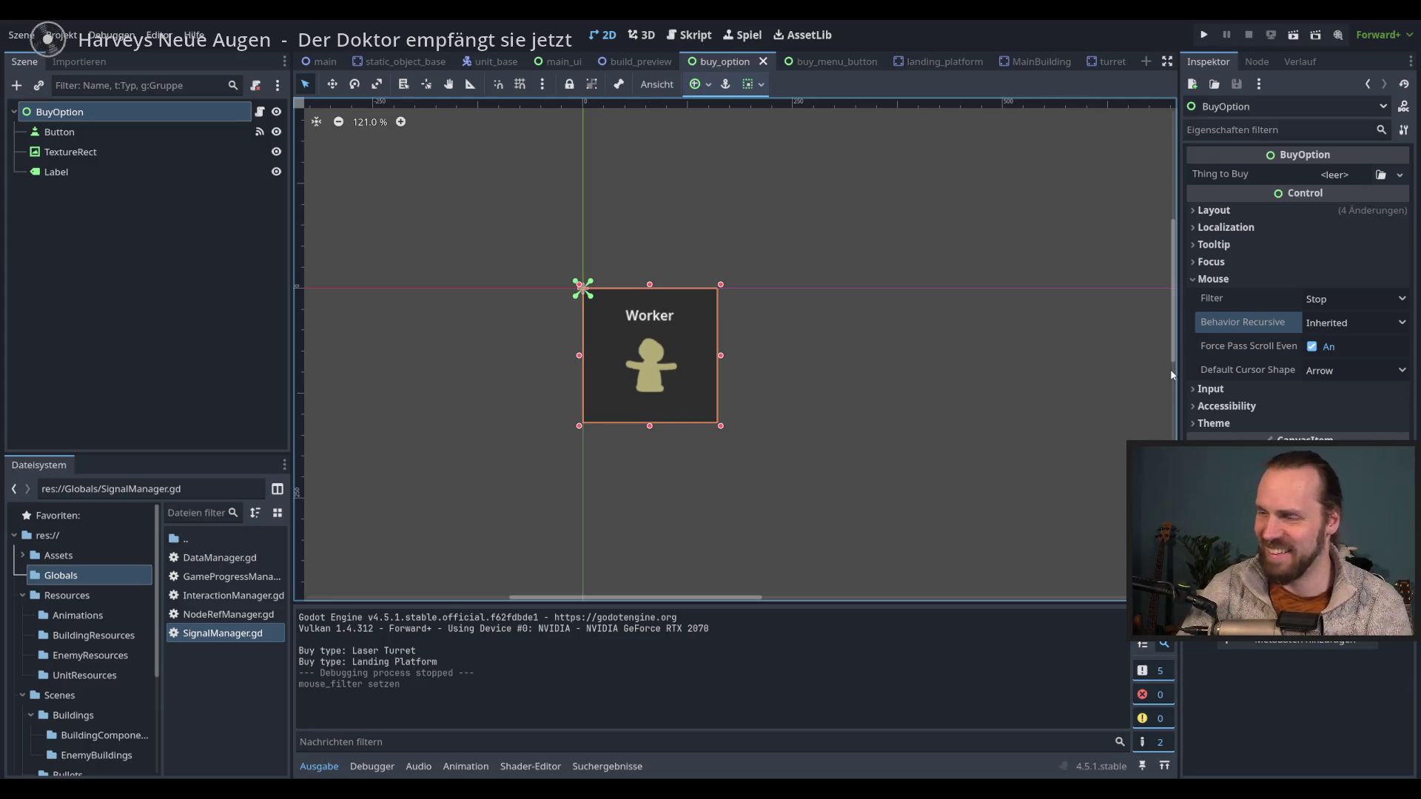
click(109, 134)
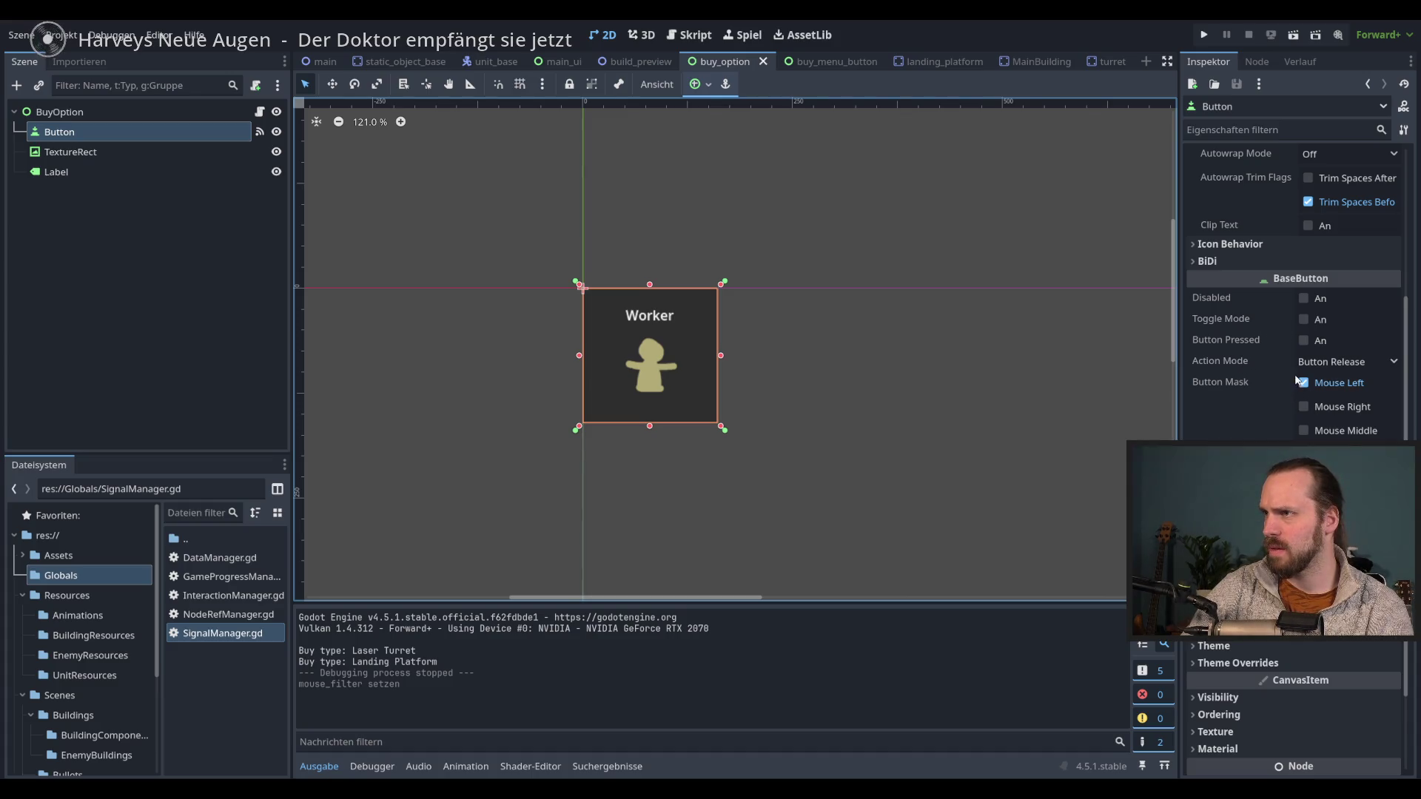
scroll(1275, 312, up, 4)
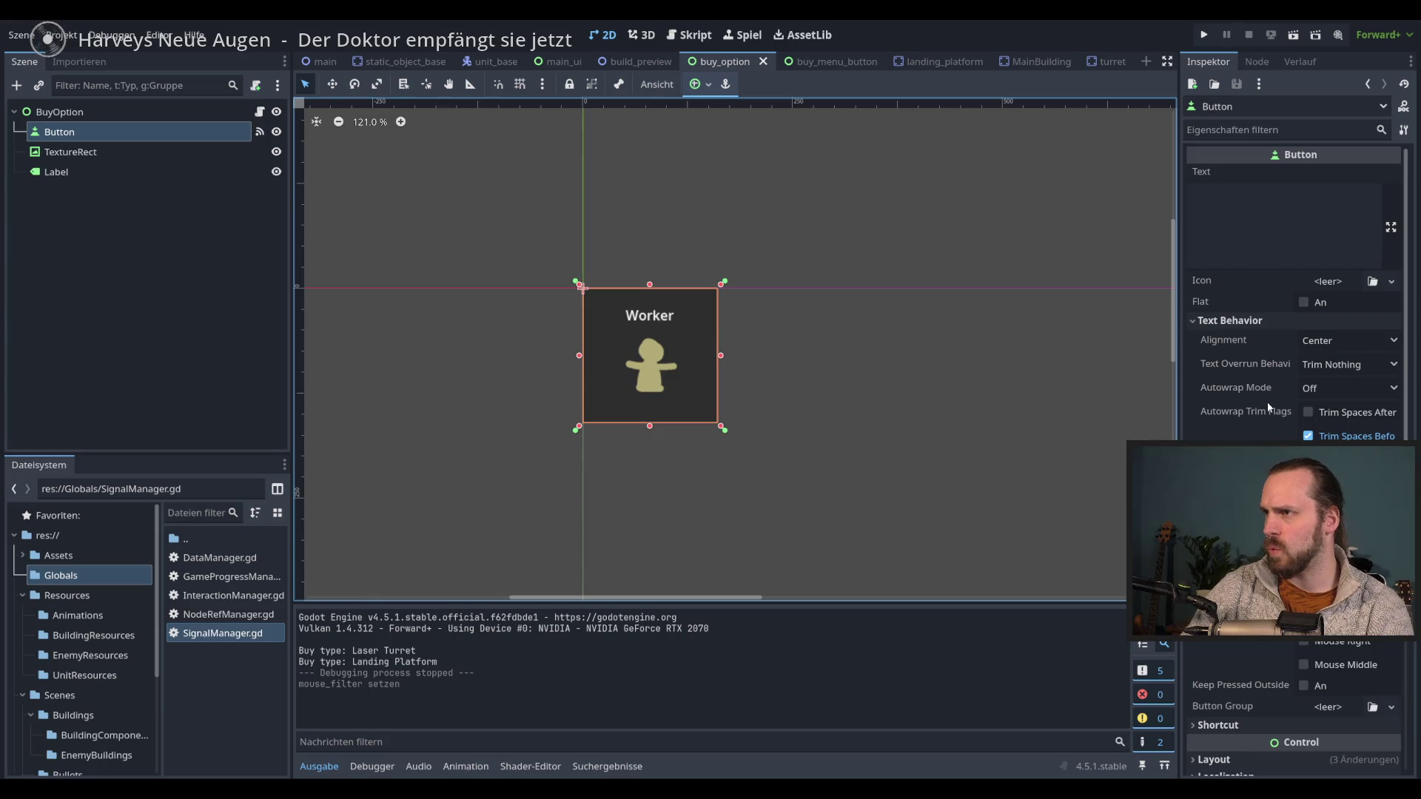
scroll(1258, 400, down, 5)
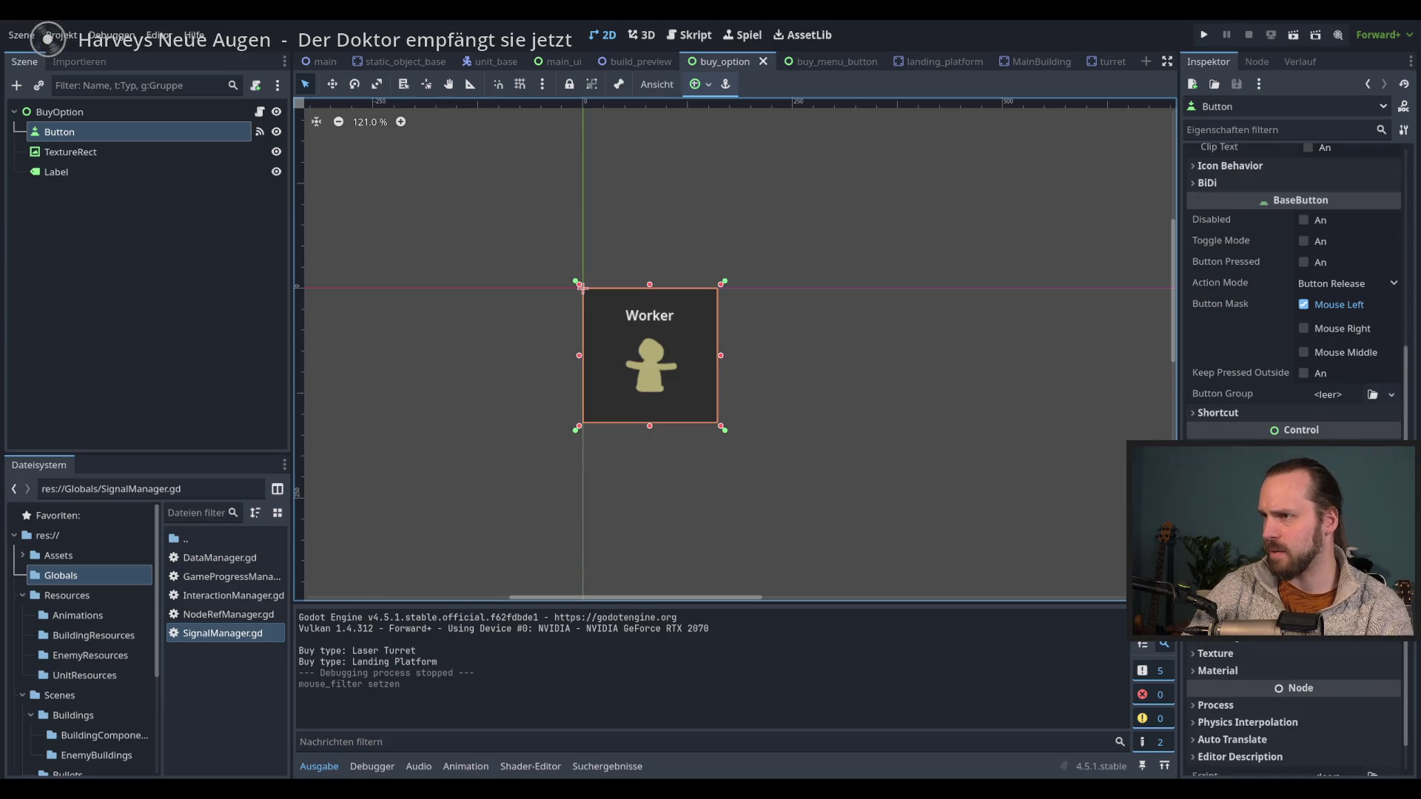
click(1253, 407)
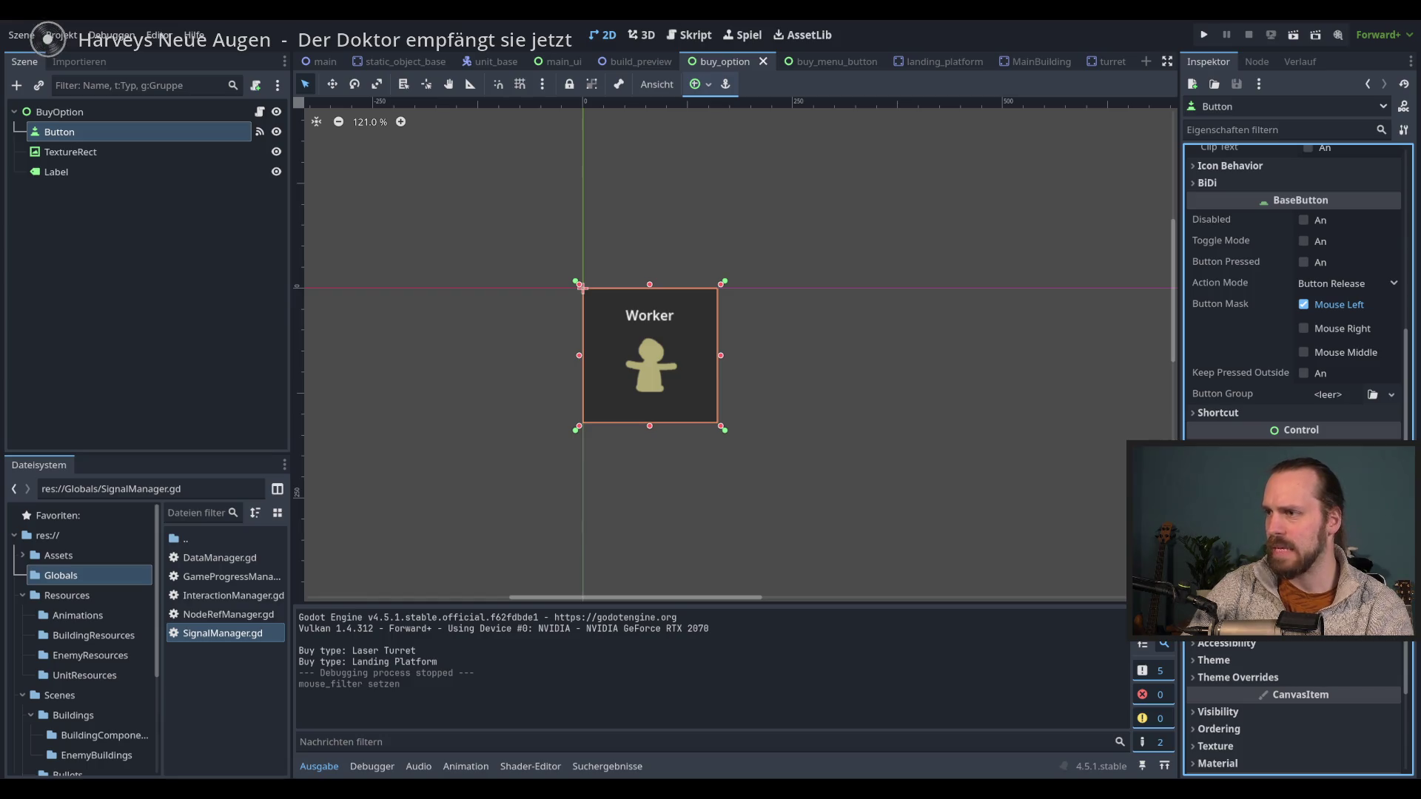
click(1204, 34)
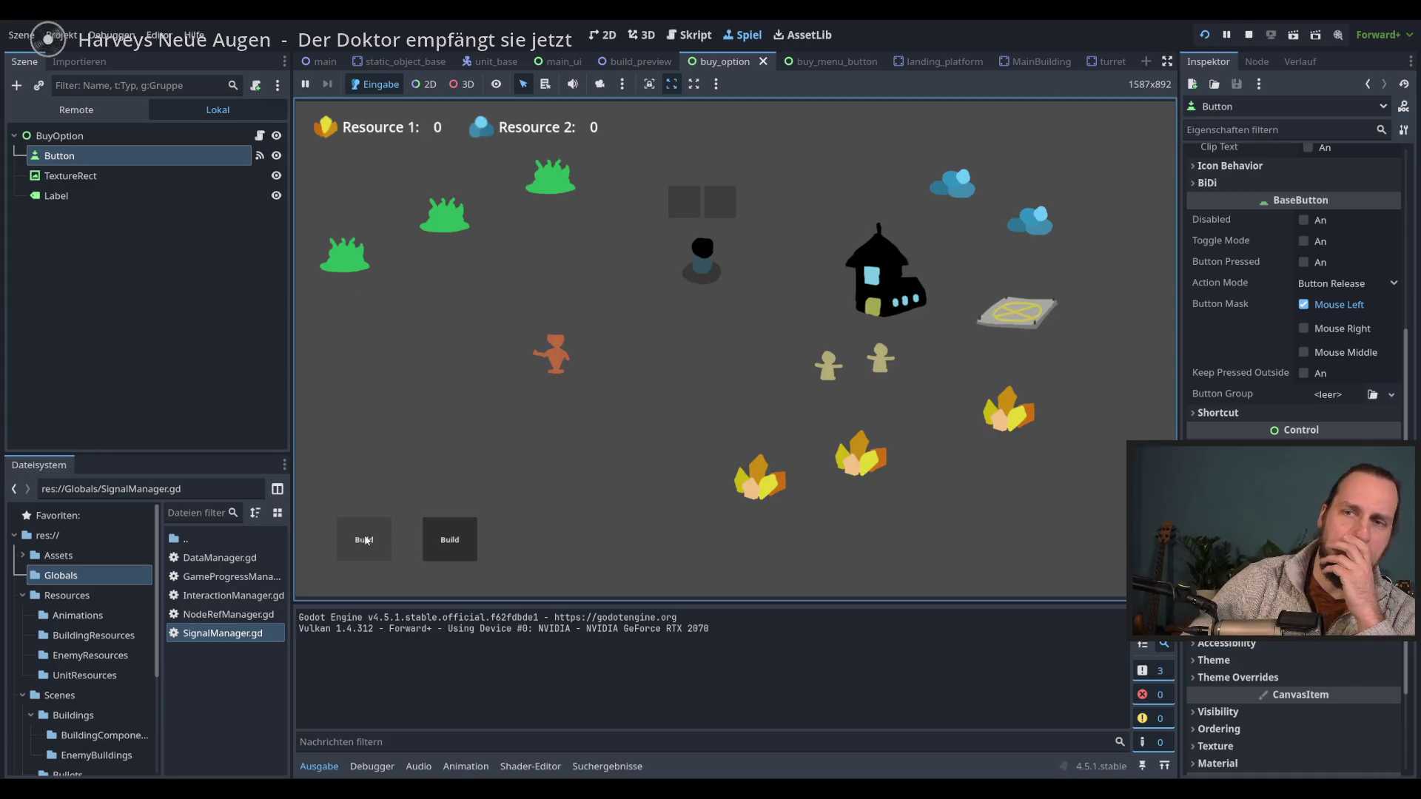
- Choose Main Building from the in-game Build menu and place it in the level
click(364, 541)
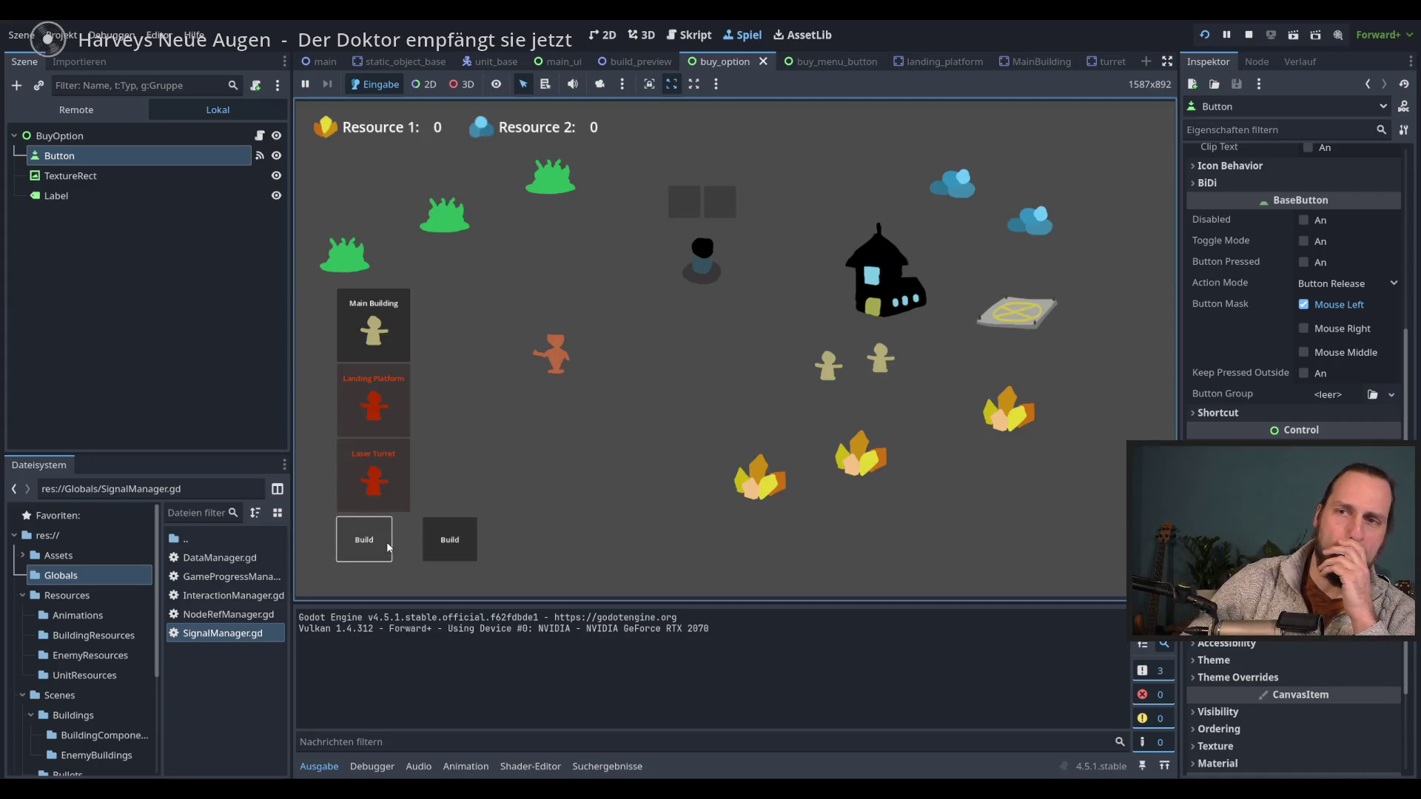
click(373, 325)
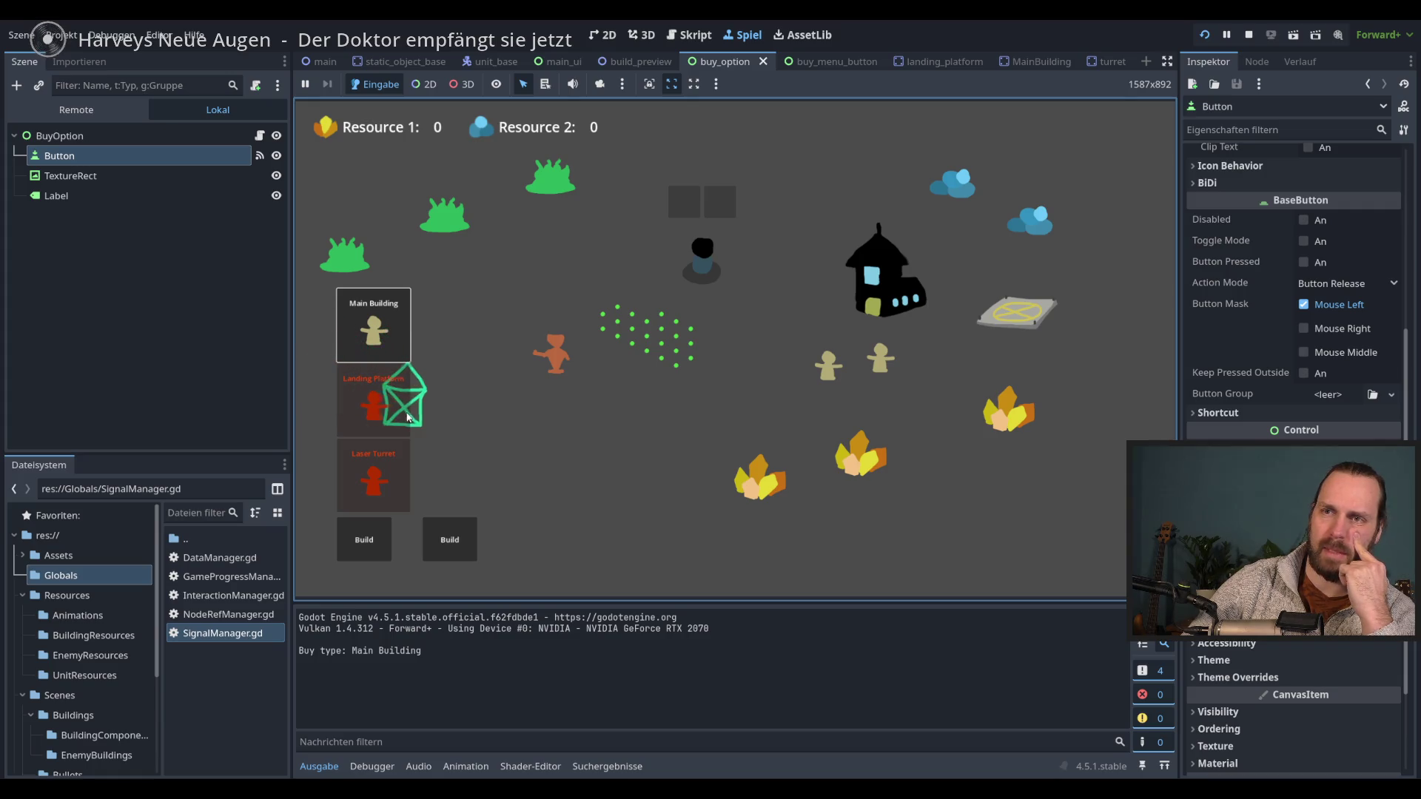
click(380, 407)
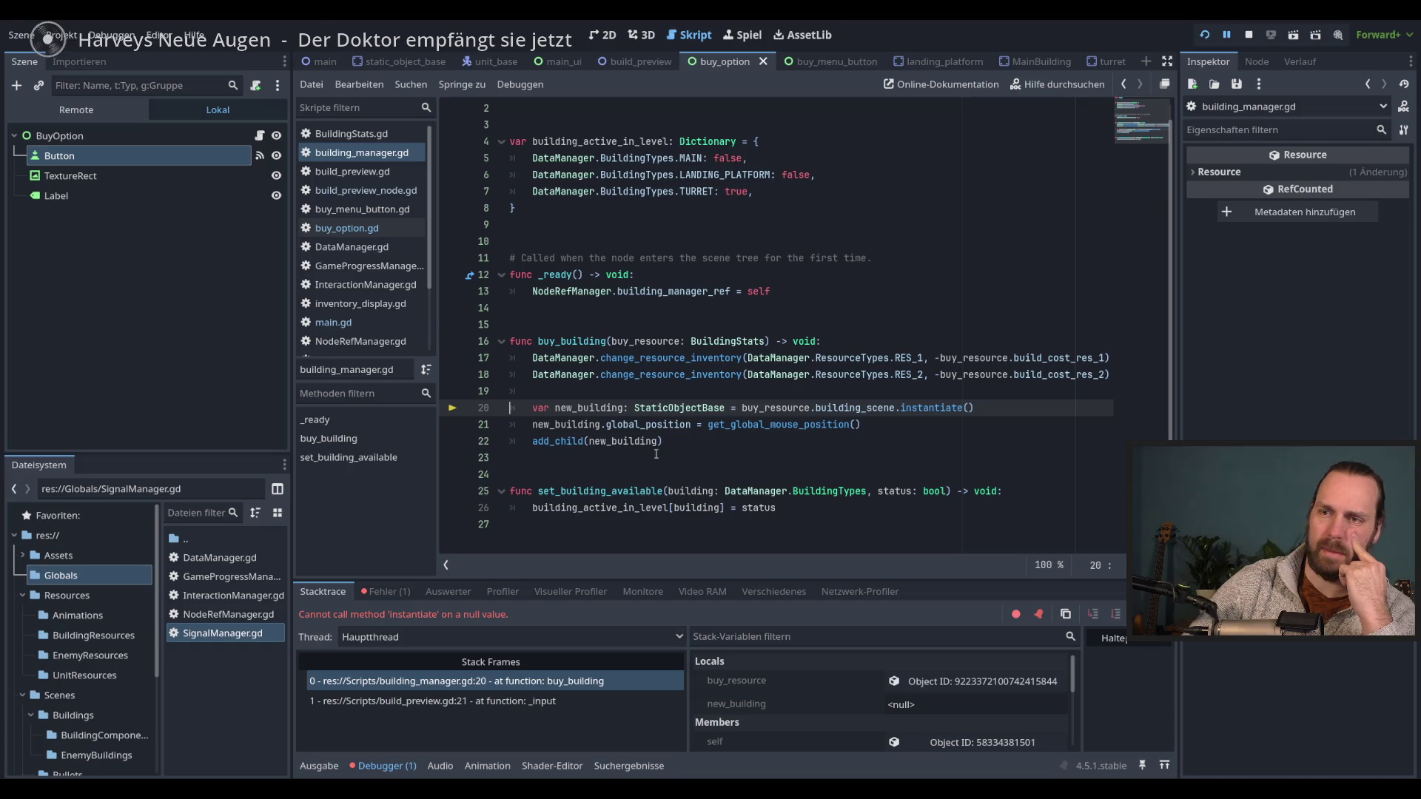
- End the halted debug session and run the game again
click(726, 438)
key(F8)
key(F5)
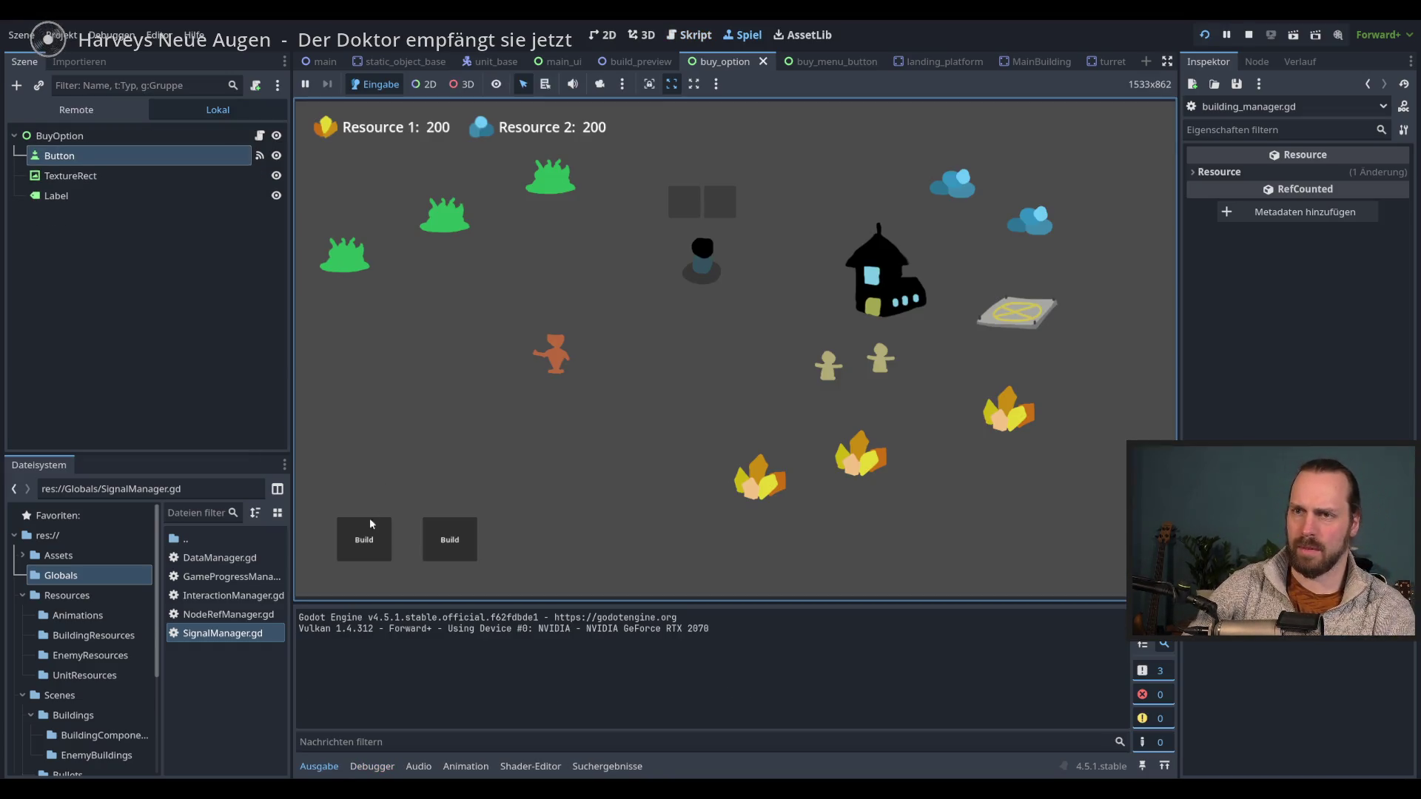
- Buy and place a Landing Platform and several Laser Turrets, then stop the game
click(367, 534)
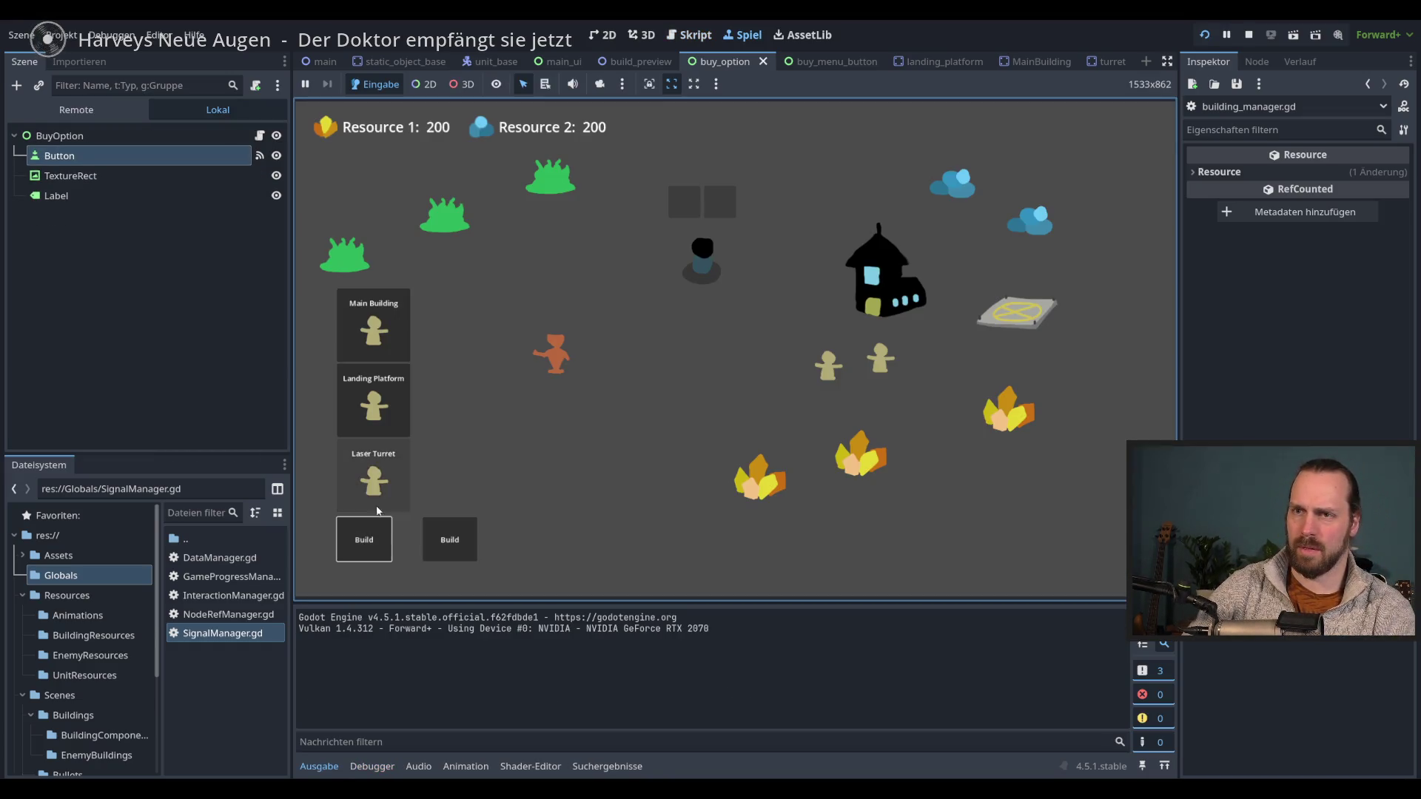
click(377, 412)
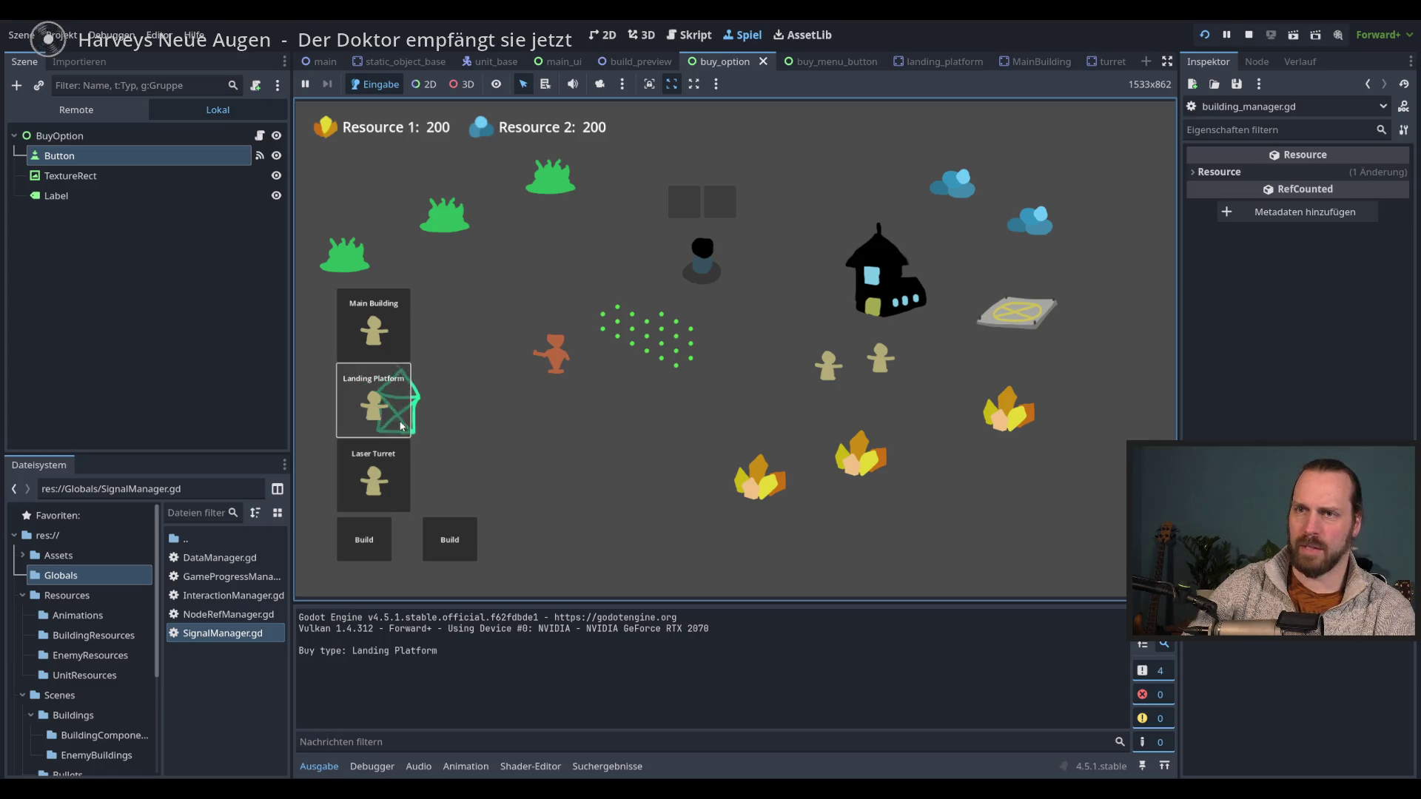
click(407, 464)
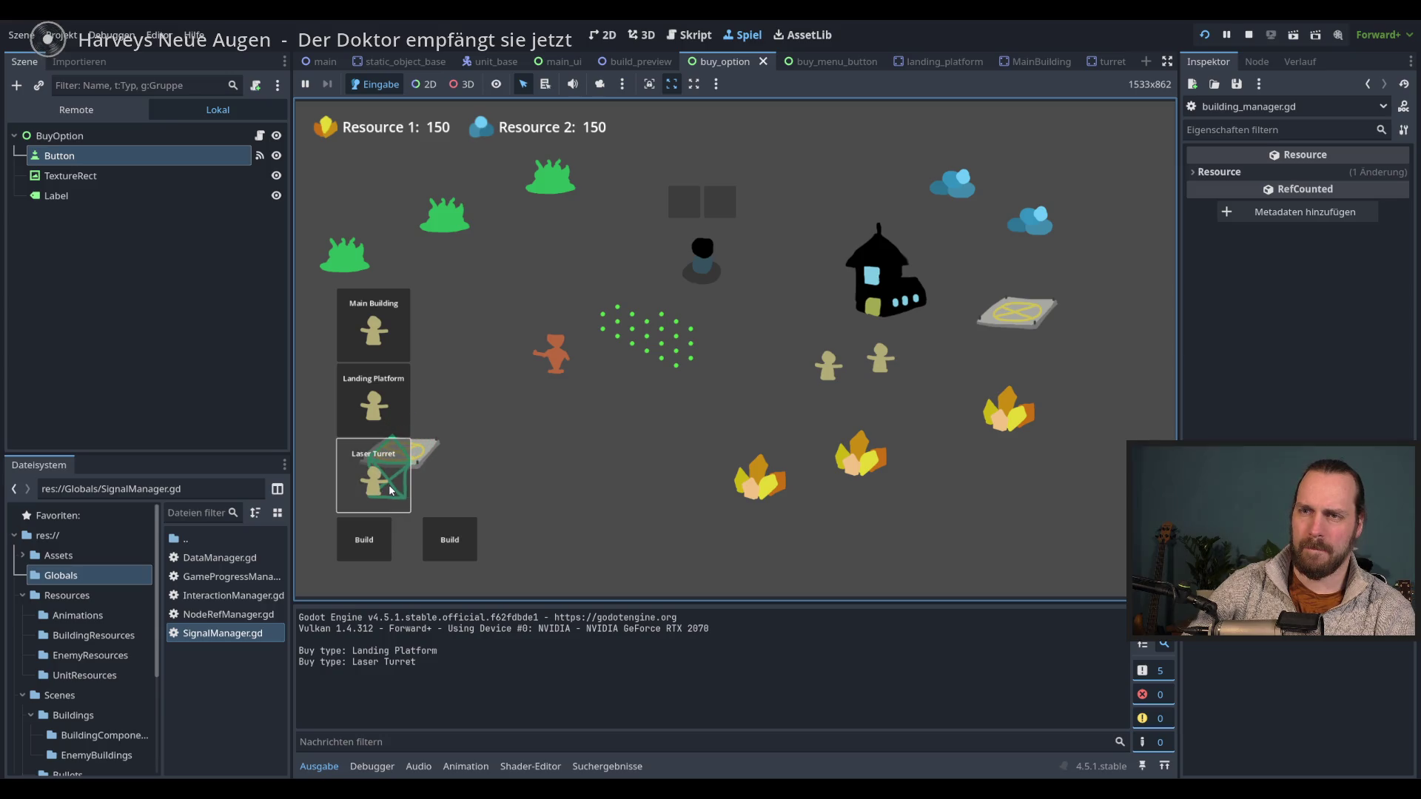
click(391, 490)
click(392, 485)
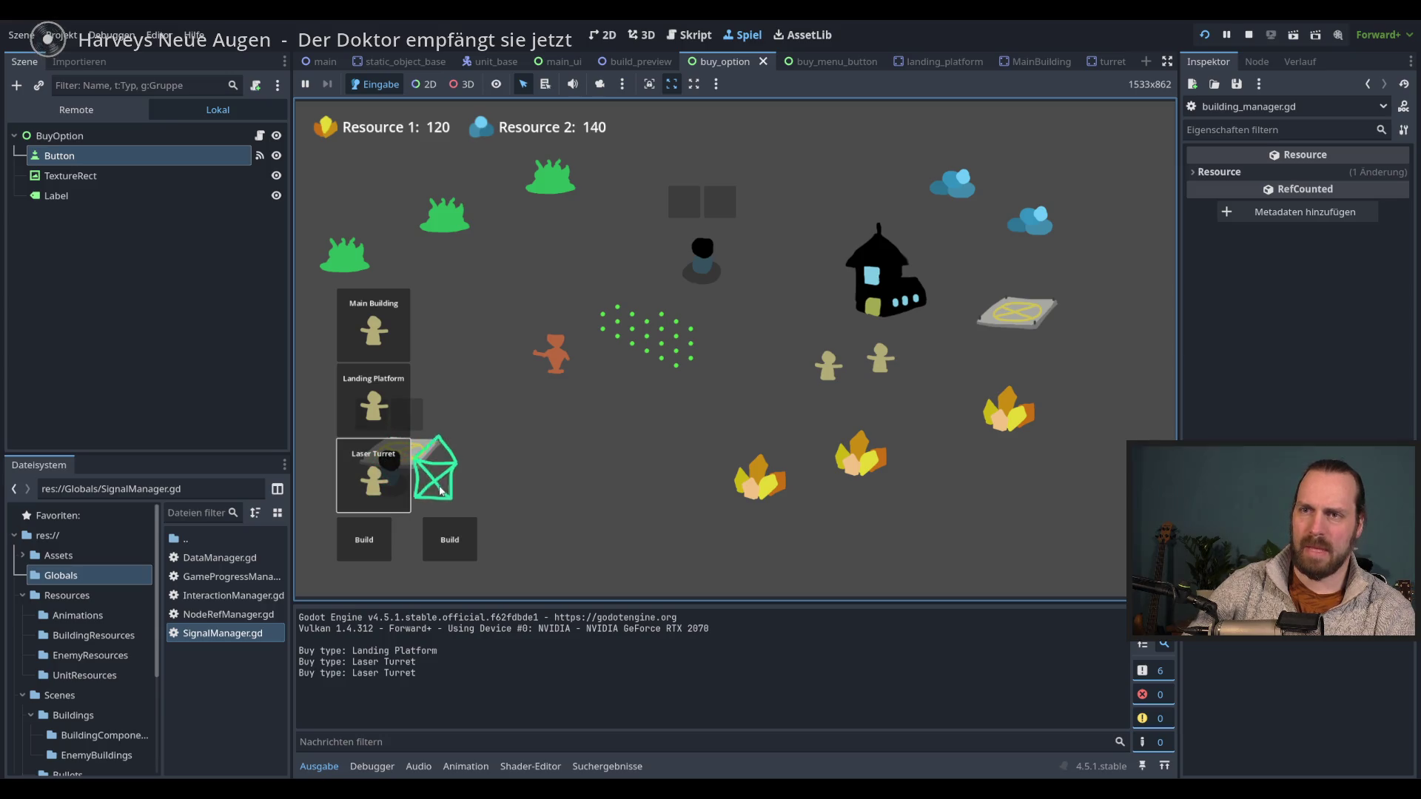
click(383, 419)
click(383, 419)
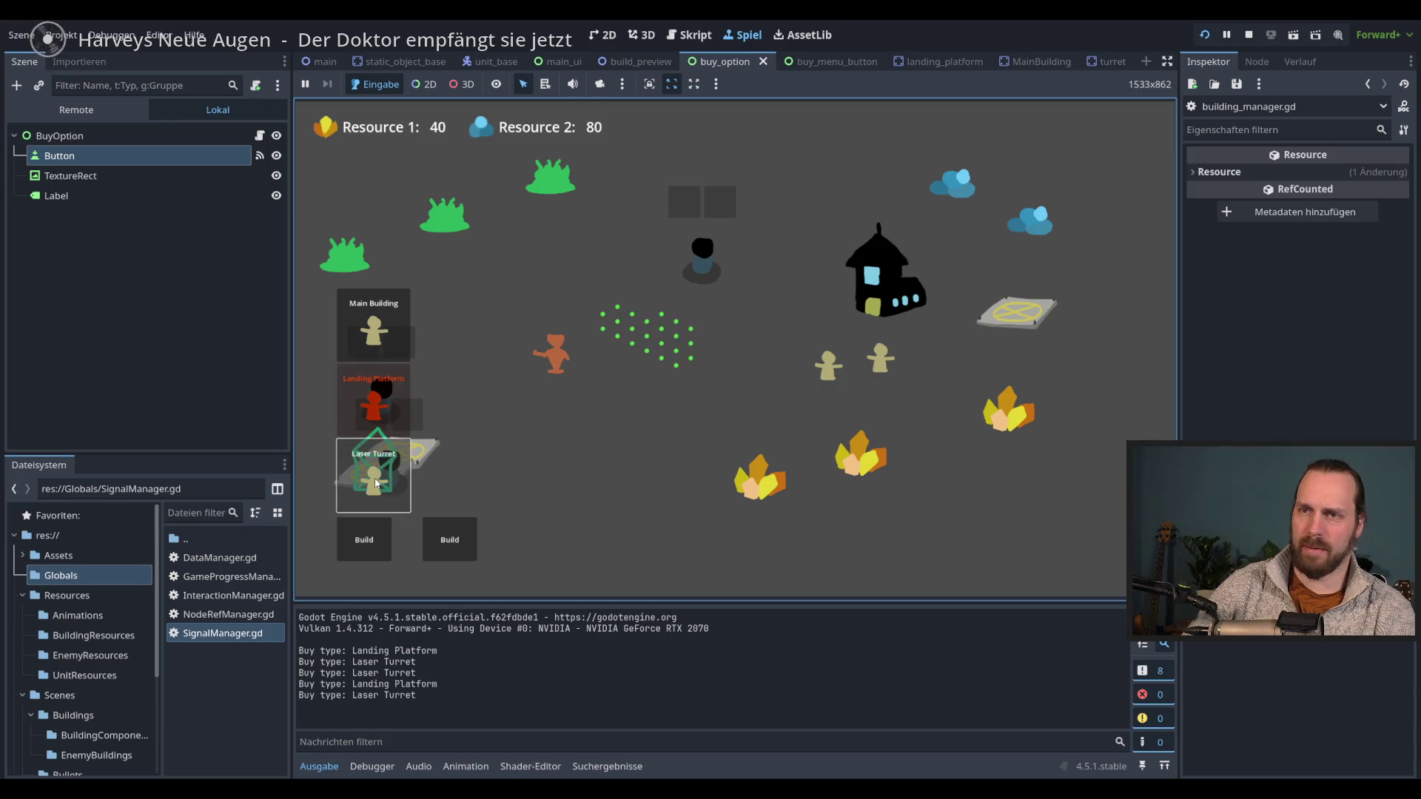
click(407, 444)
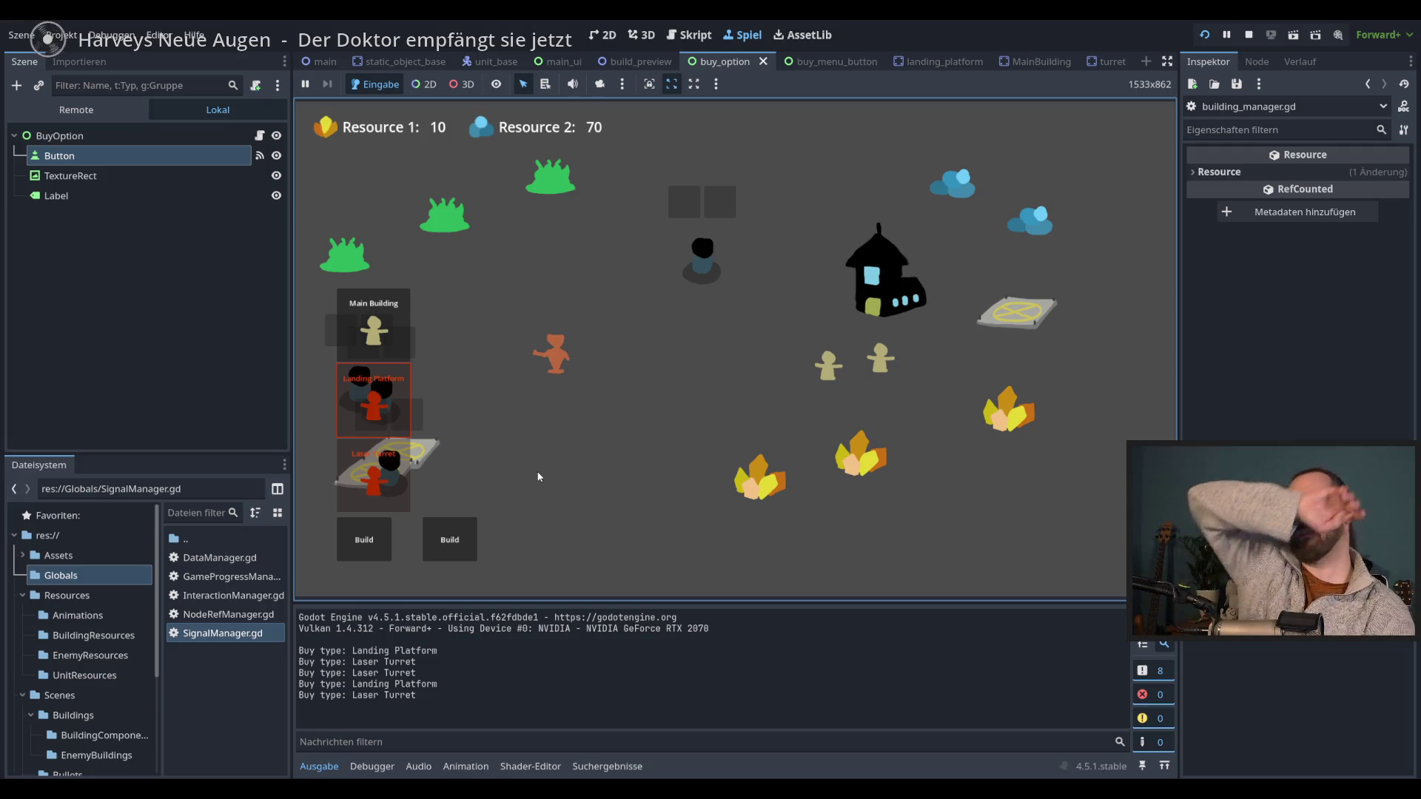
key(F8)
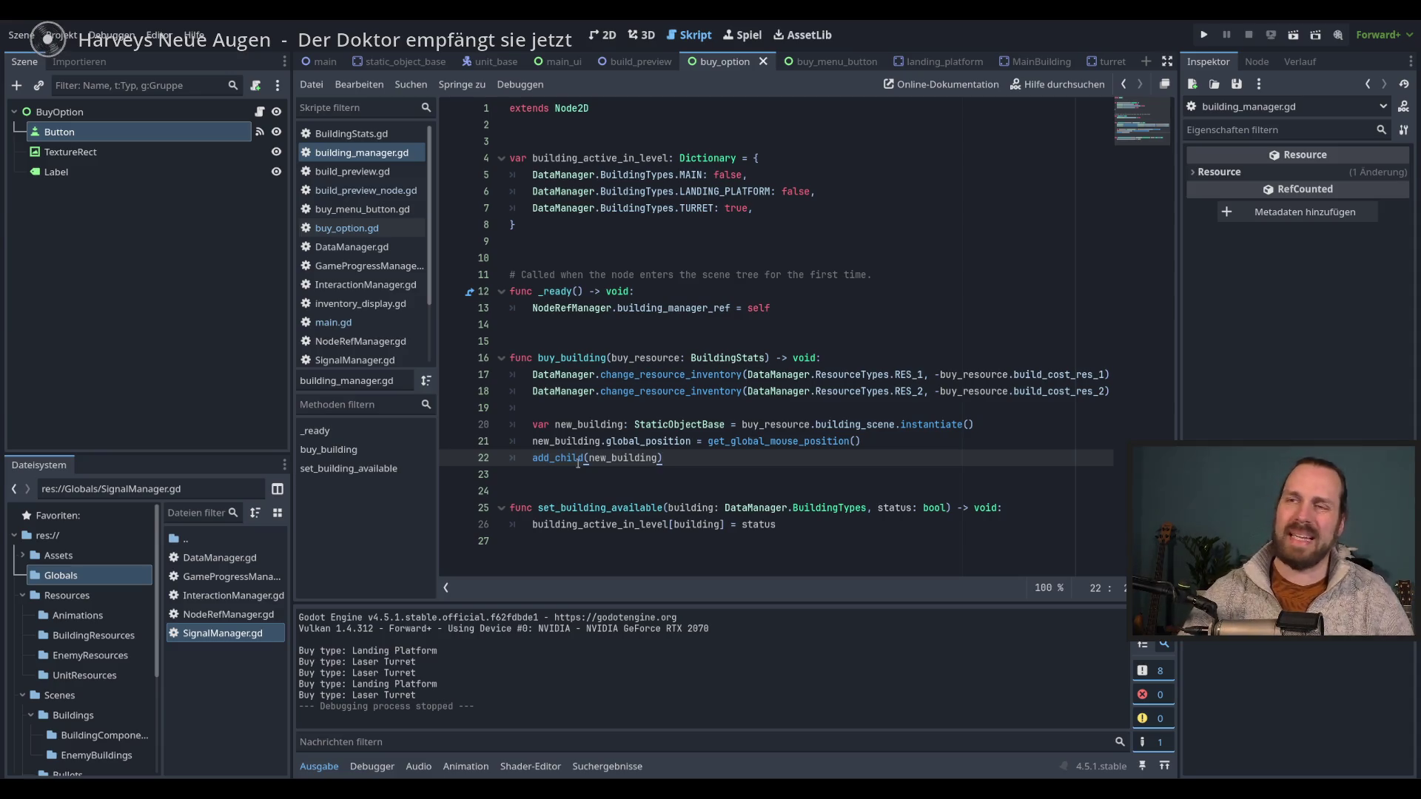
- Open the build_preview.gd script from the script list
mouse_move(579, 460)
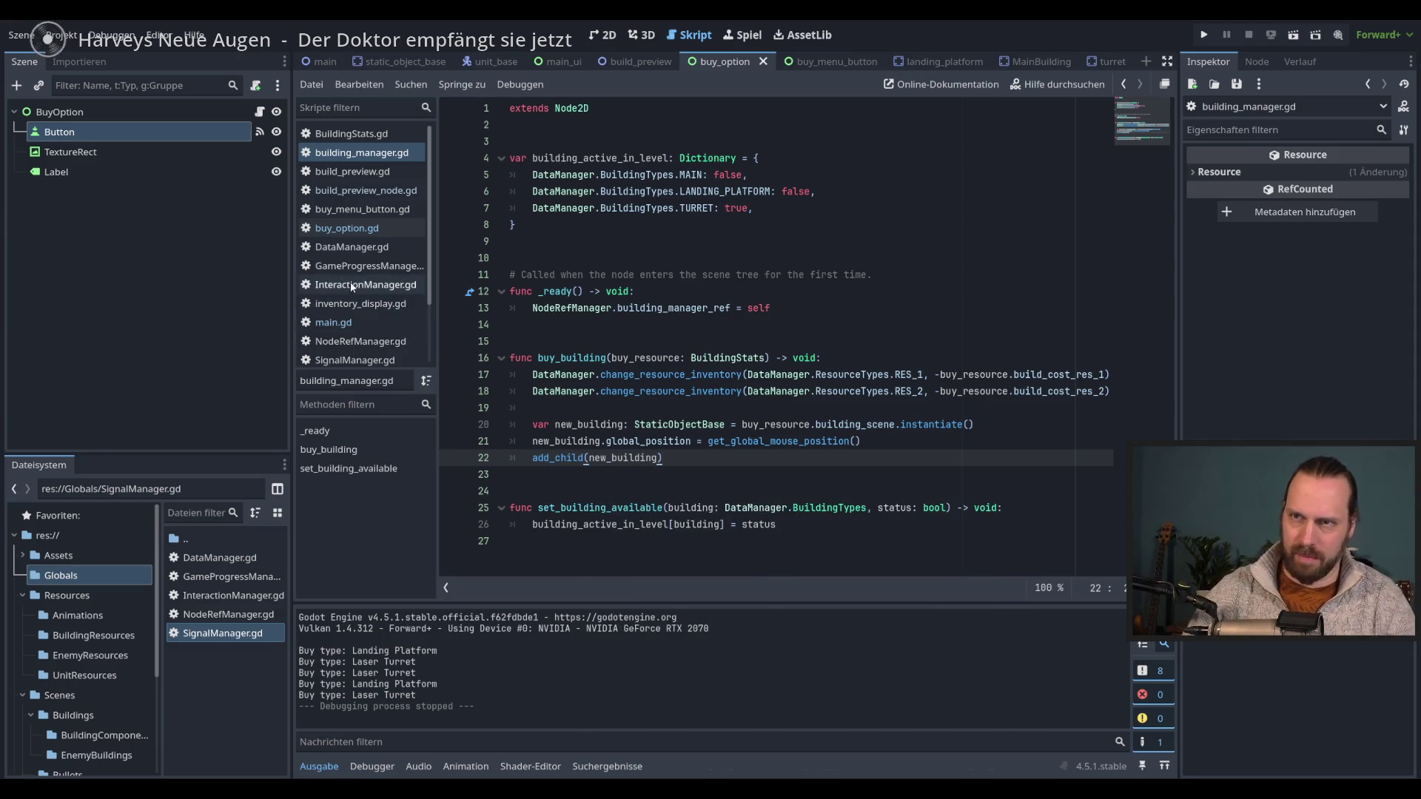
click(357, 194)
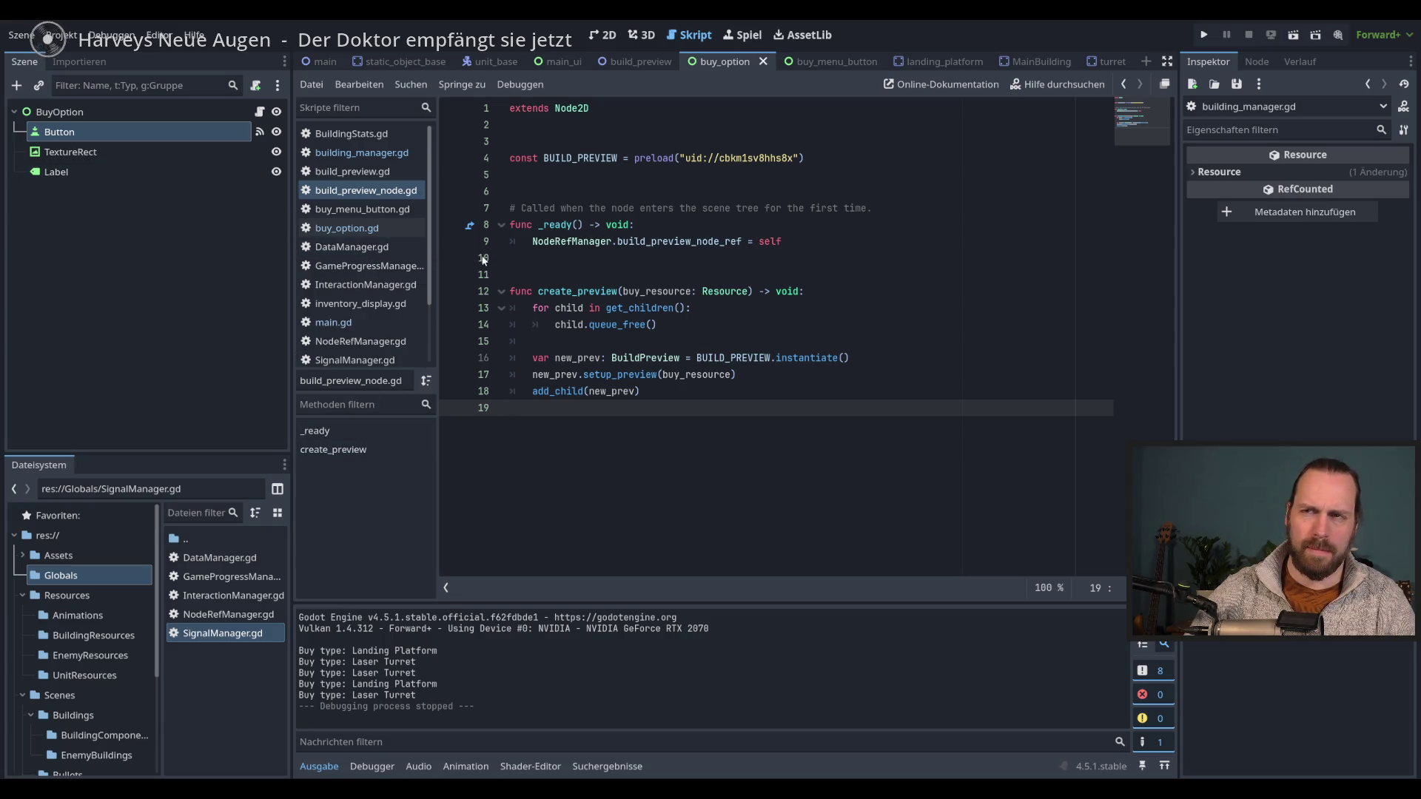
click(350, 171)
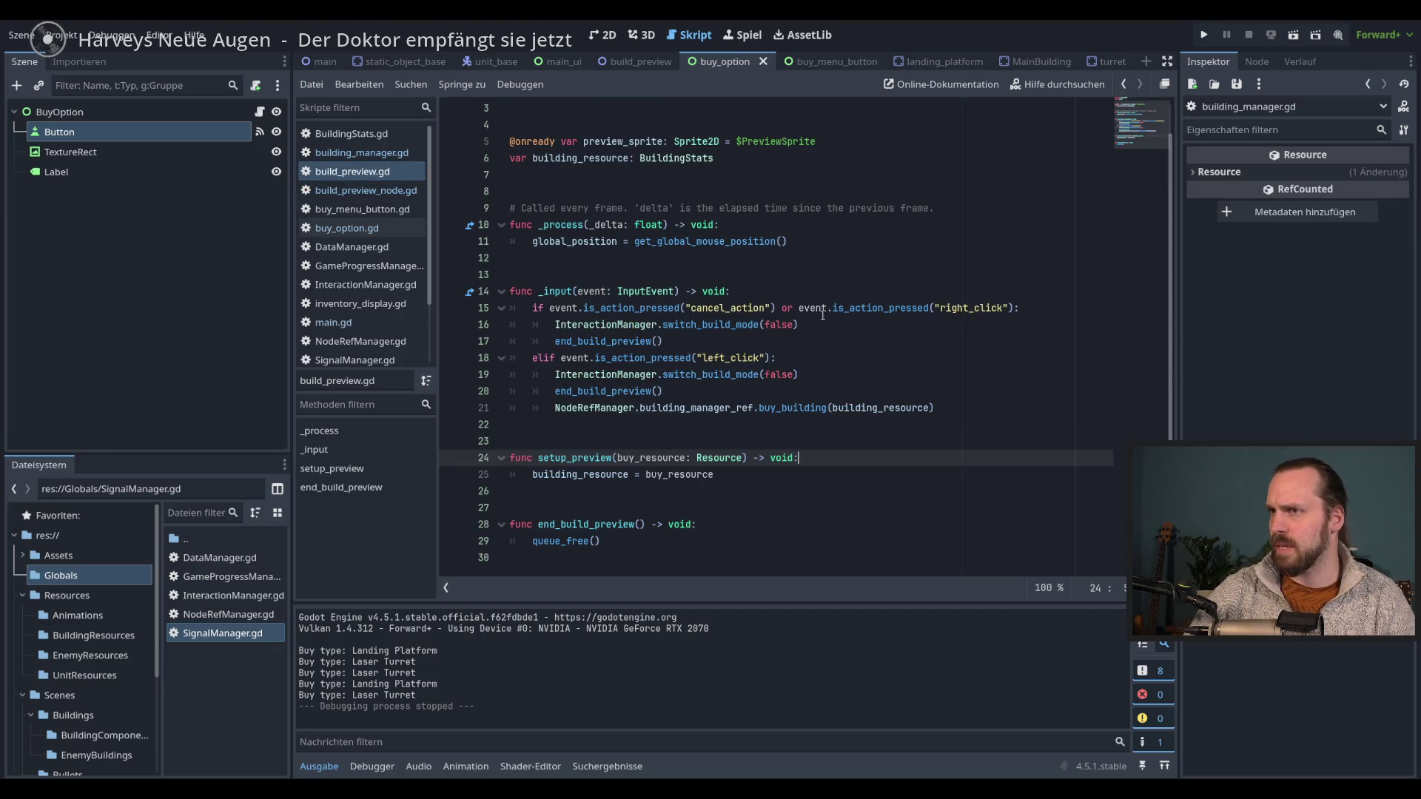
- Rename _input to _unhandled_input on line 14, delete the duplicate signature, and run the game with F5
double_click(559, 292)
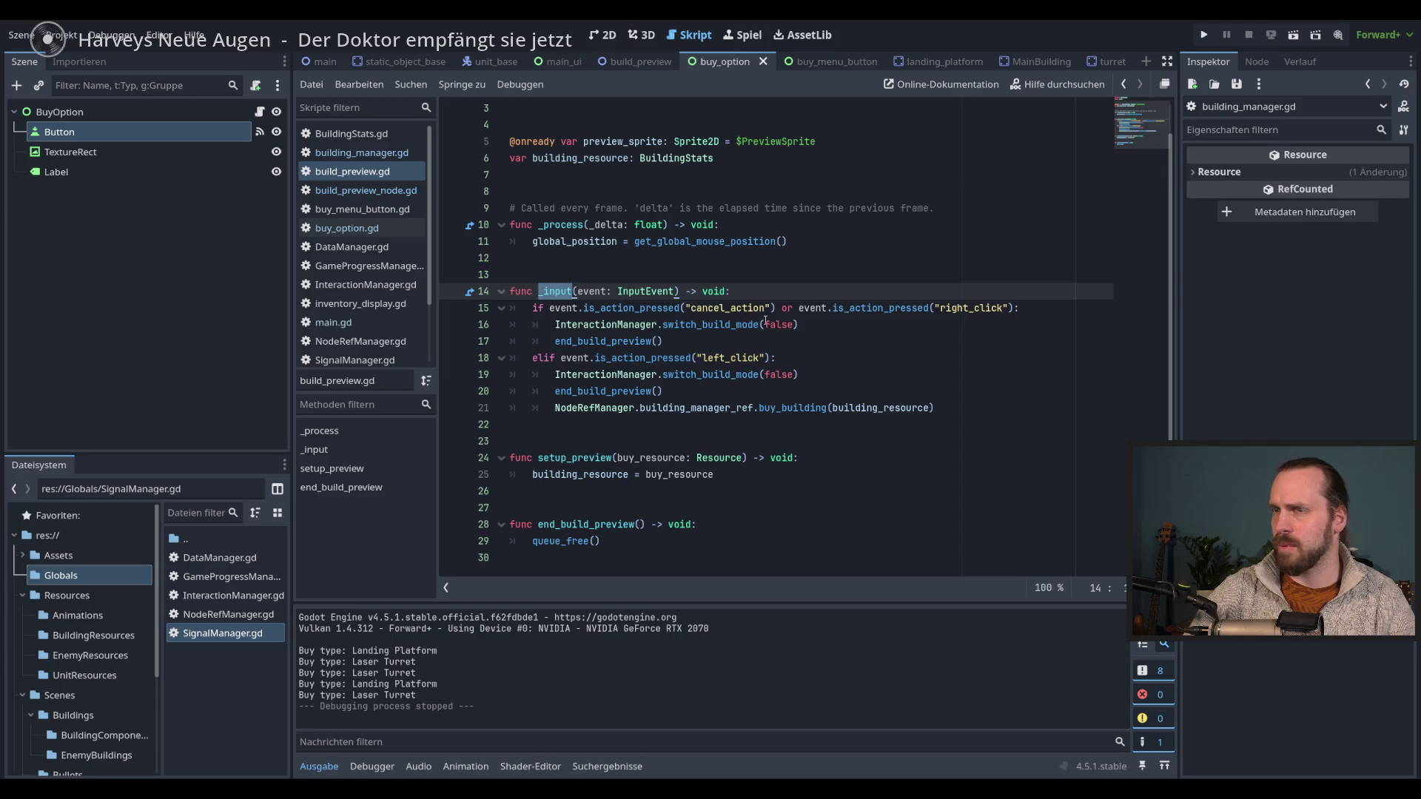
text(_unhandled)
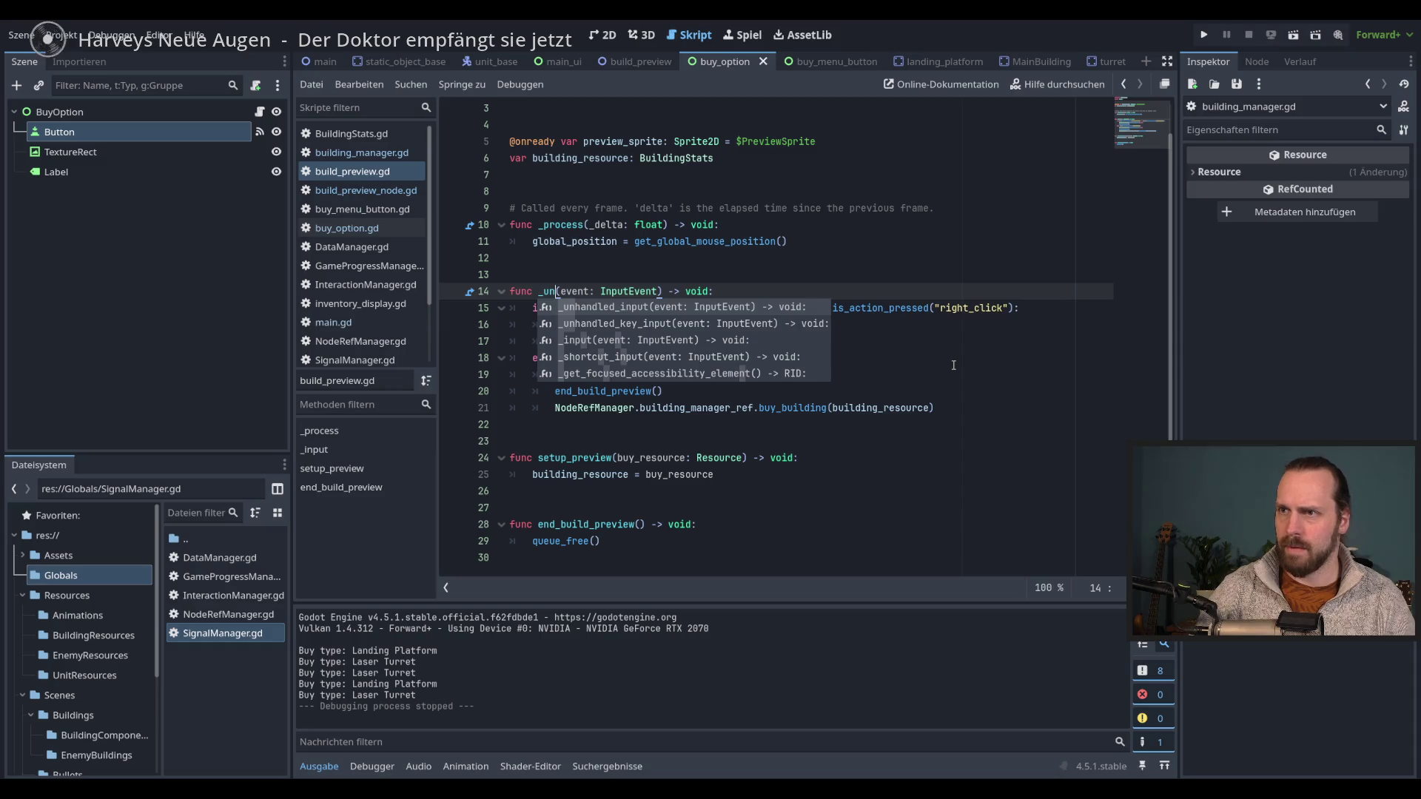
key(Return)
key(shift+End)
key(Delete)
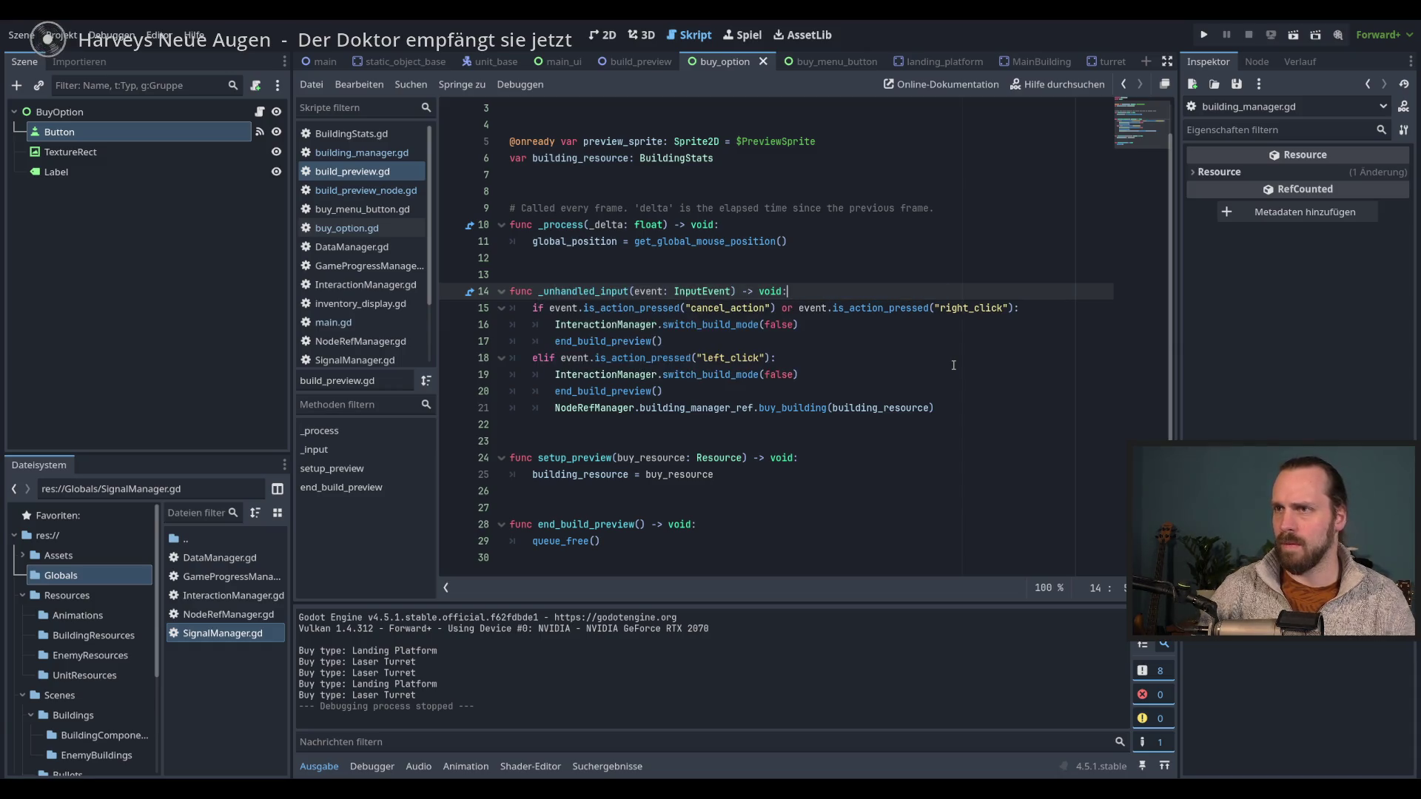
key(F5)
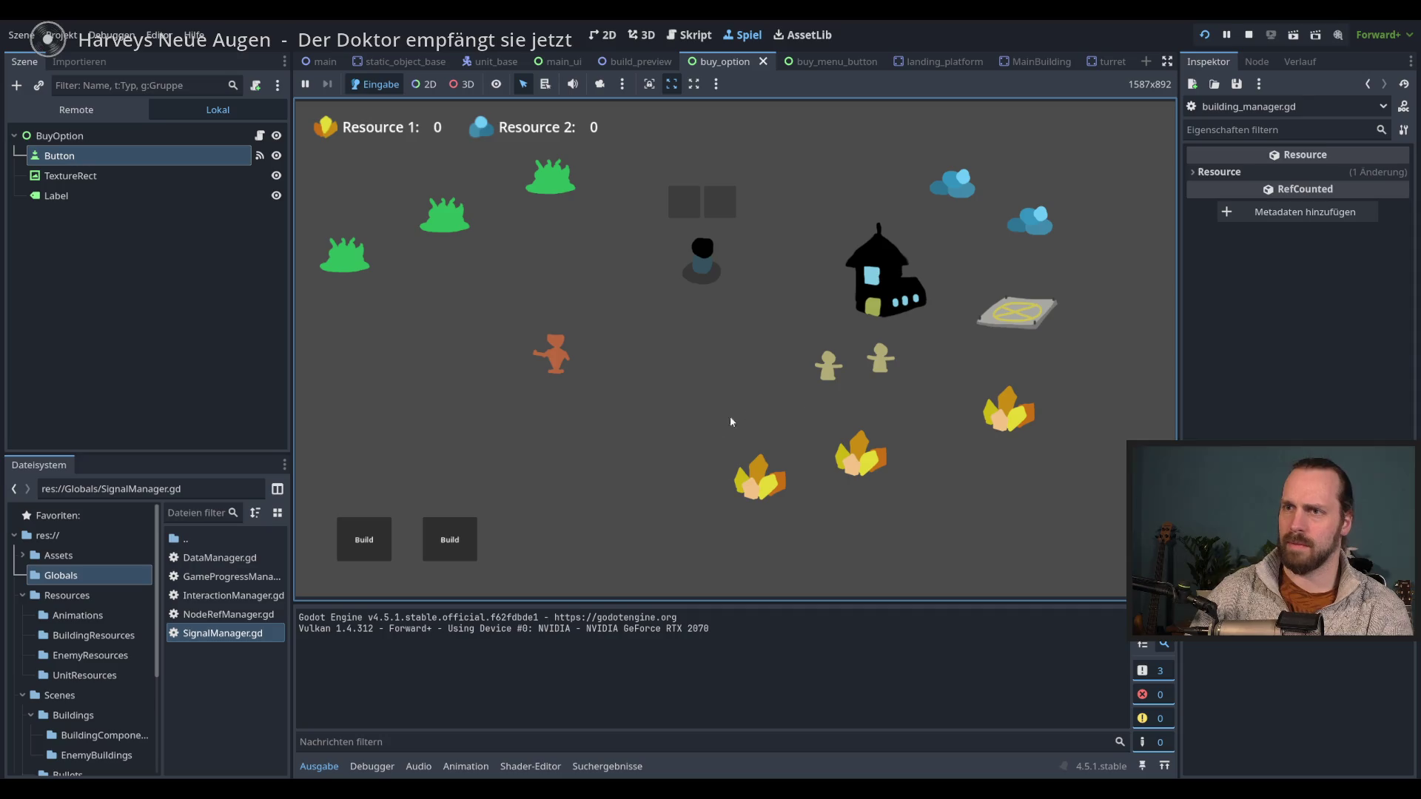
- Place three Landing Platforms on the map from the building buy menu
click(364, 539)
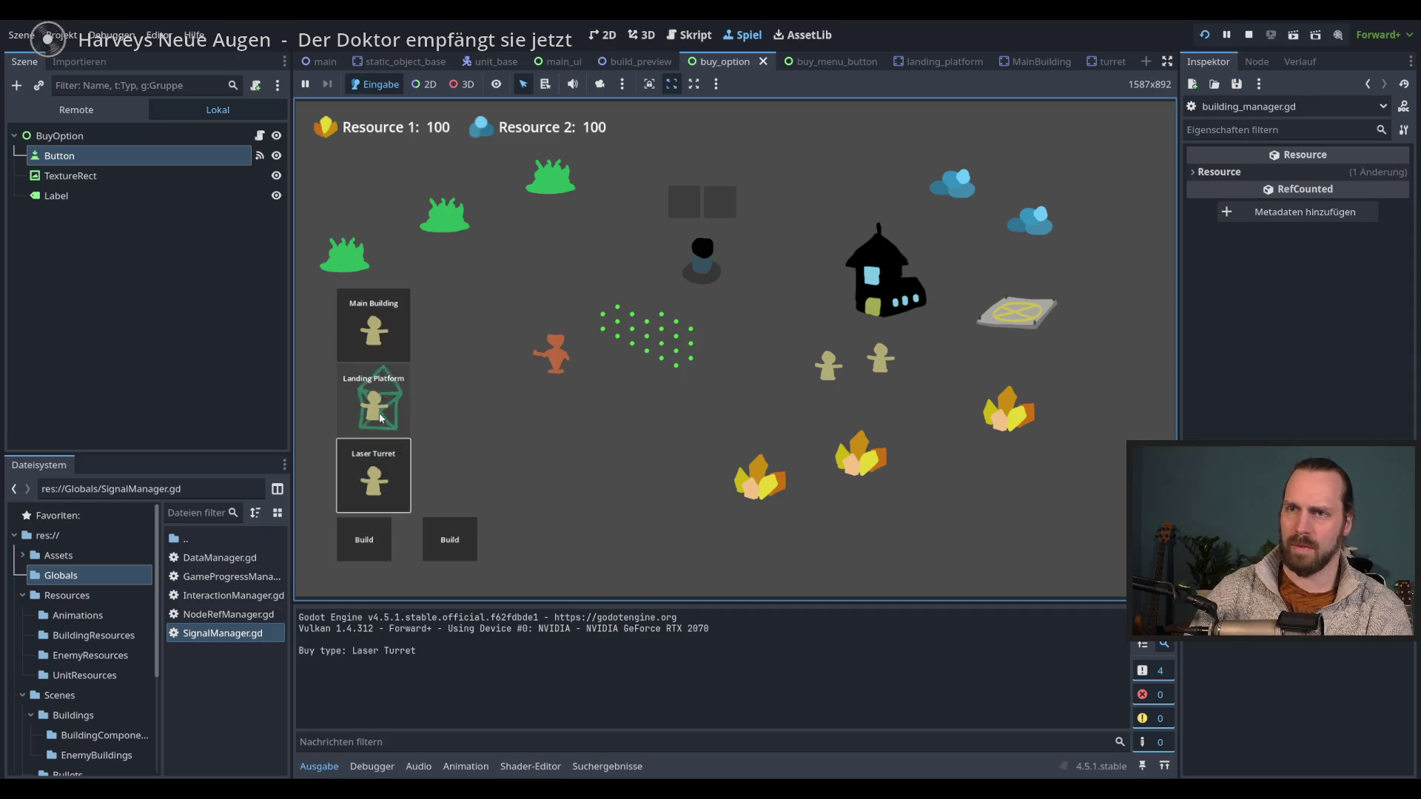
click(391, 483)
click(377, 414)
click(377, 477)
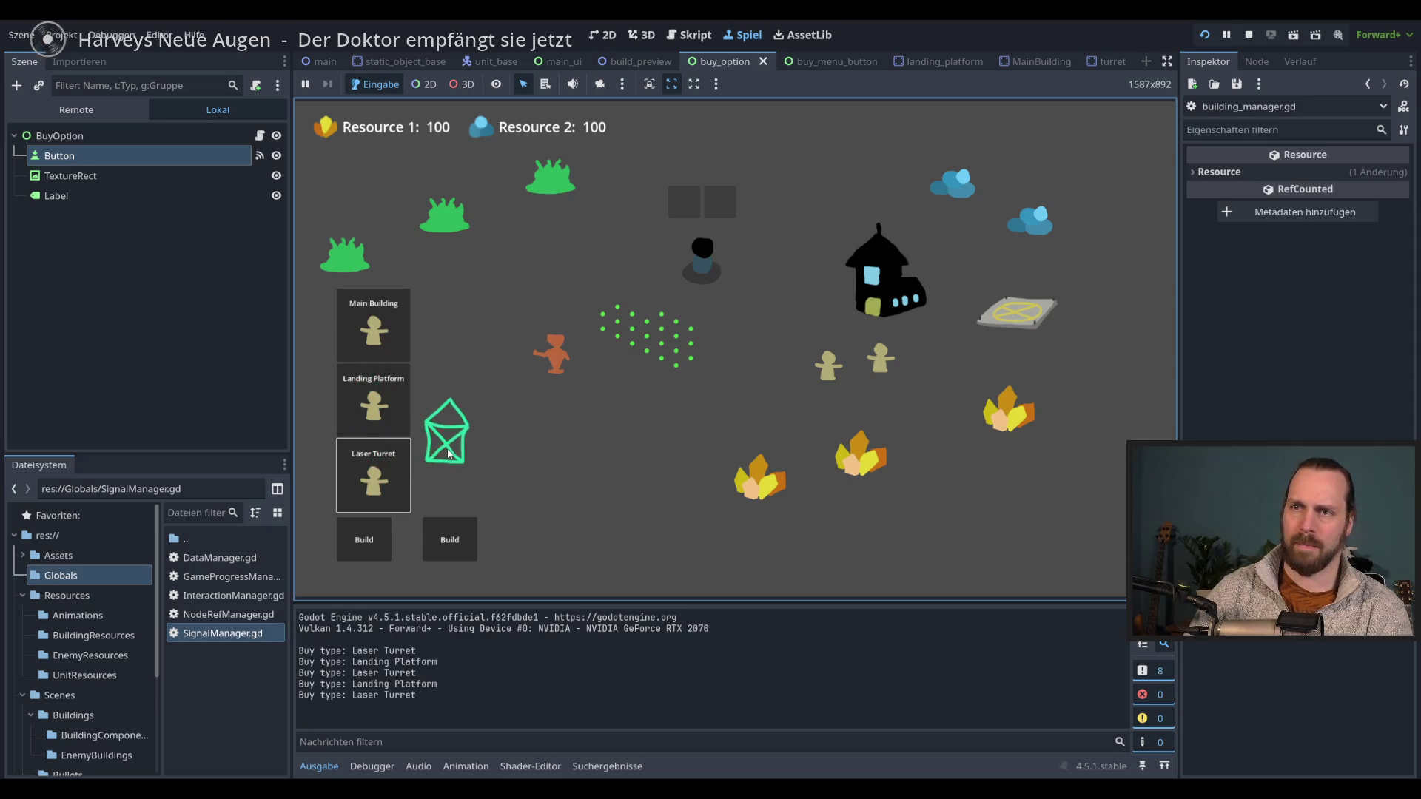
click(447, 437)
click(374, 403)
click(574, 442)
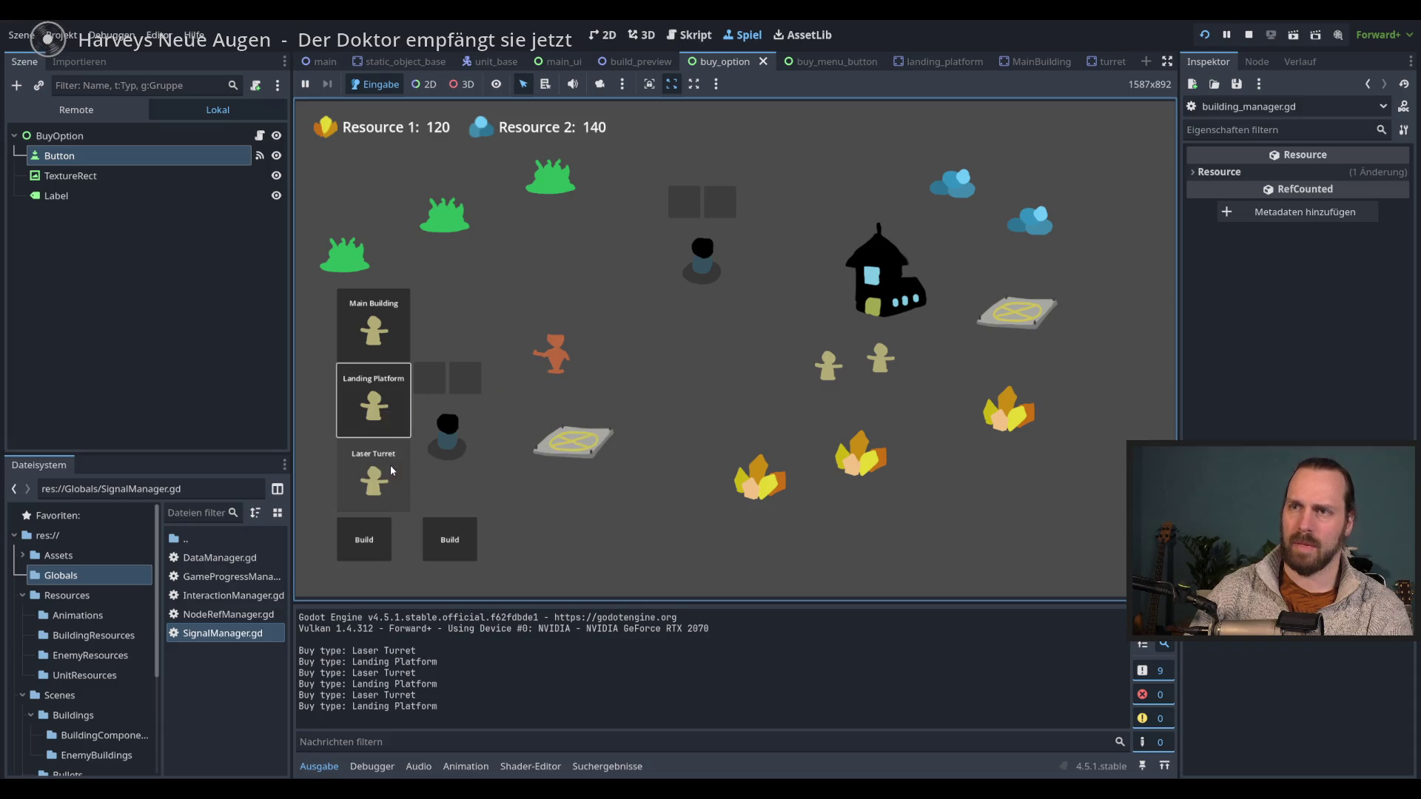
click(377, 403)
click(631, 411)
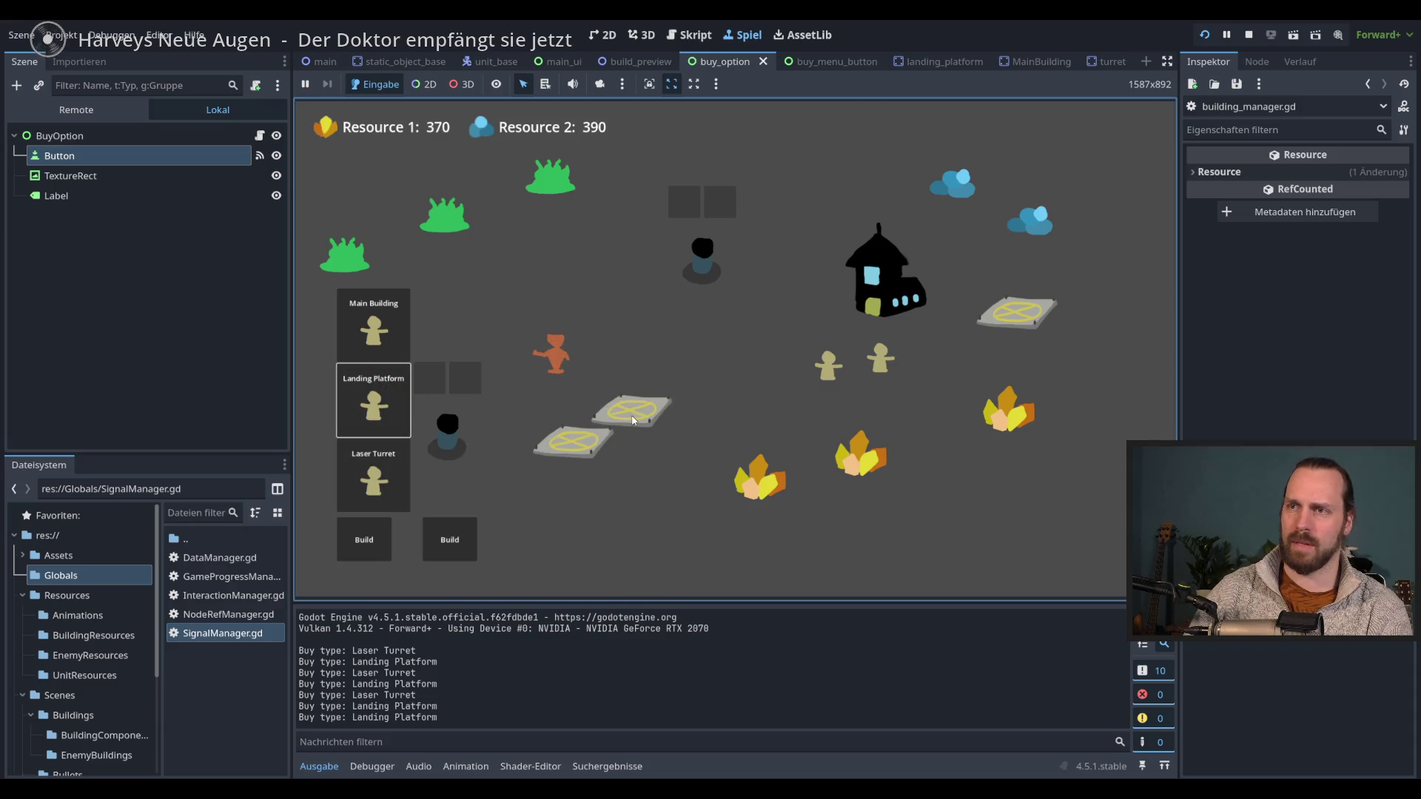
click(381, 407)
click(553, 372)
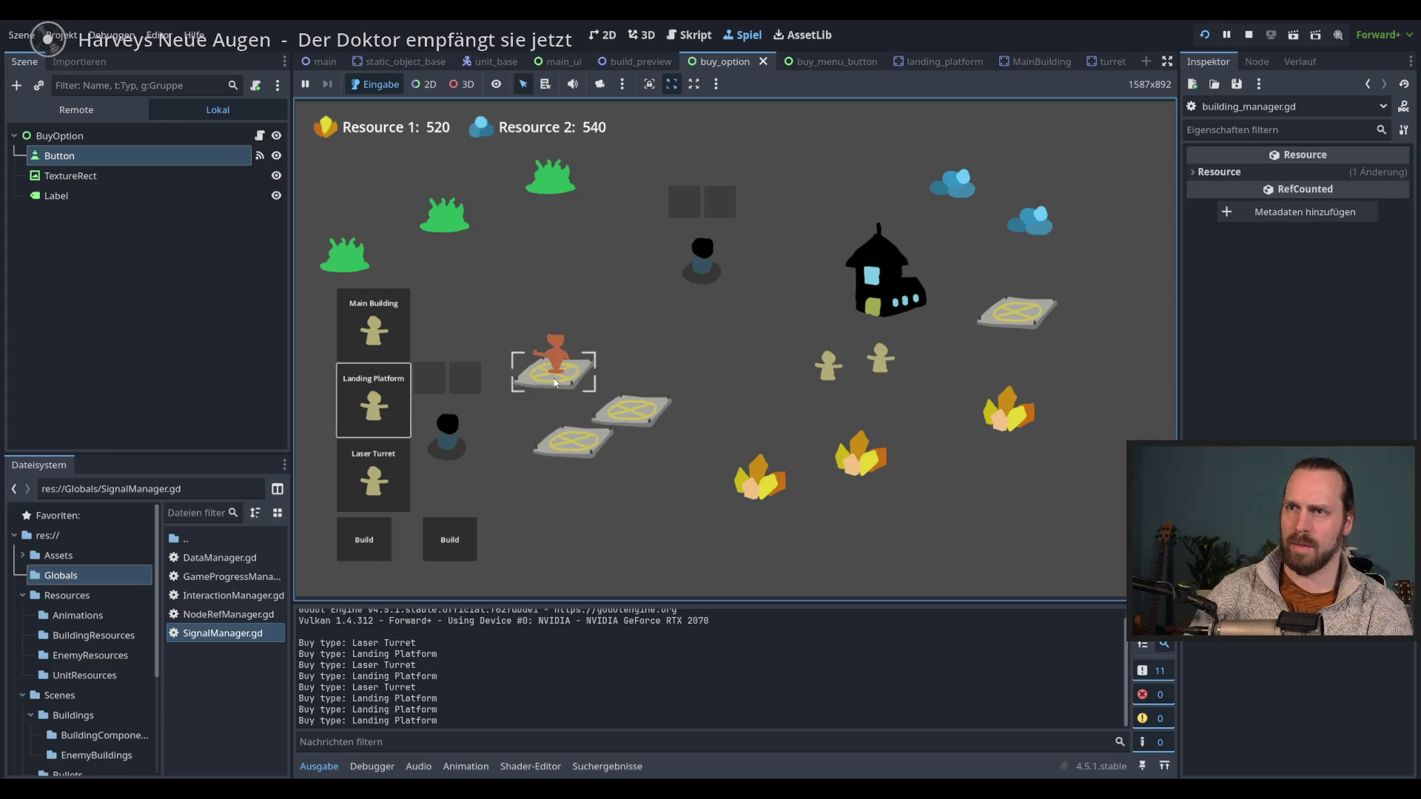
- Place two Laser Turrets from the menu and four Landing Platforms using hotkey 2
click(374, 474)
click(561, 346)
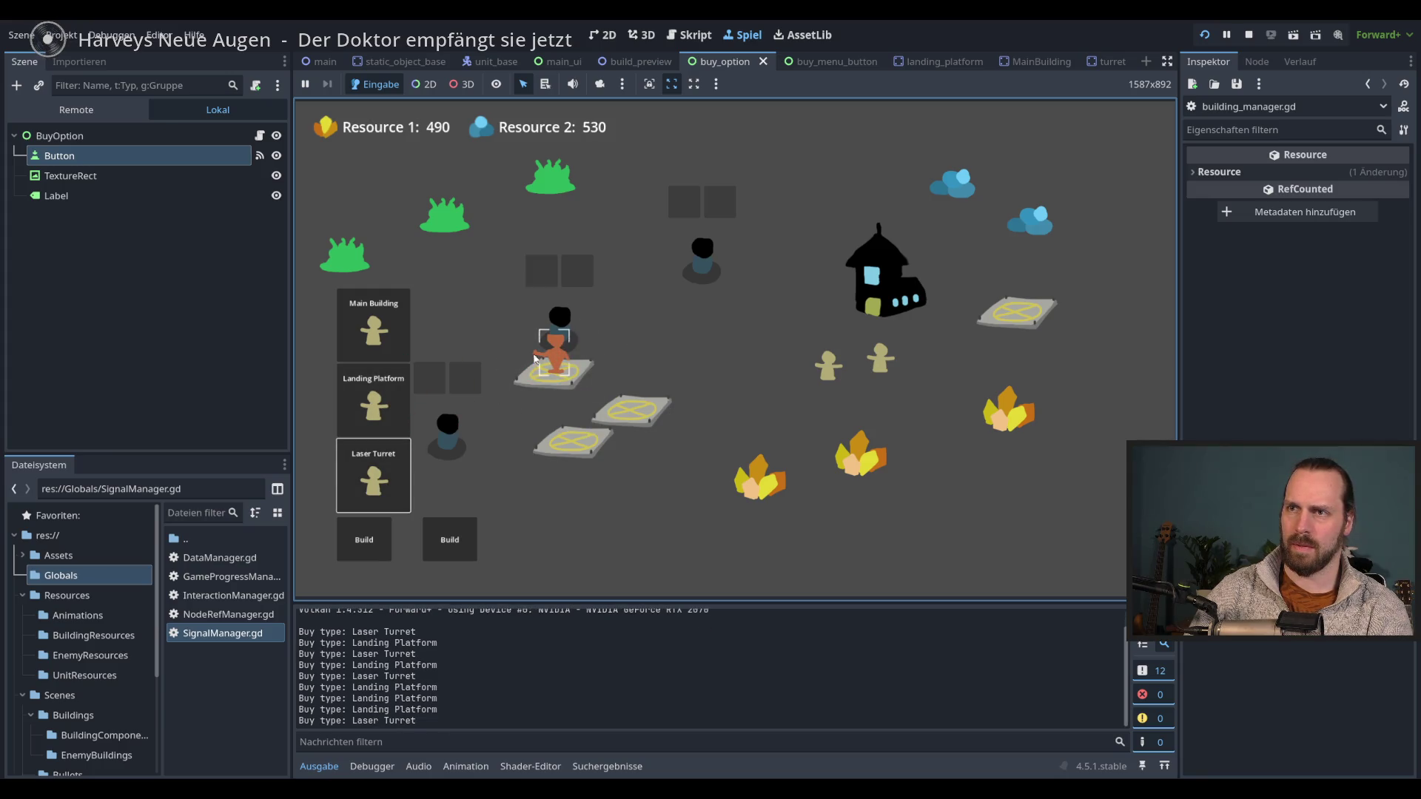
click(374, 474)
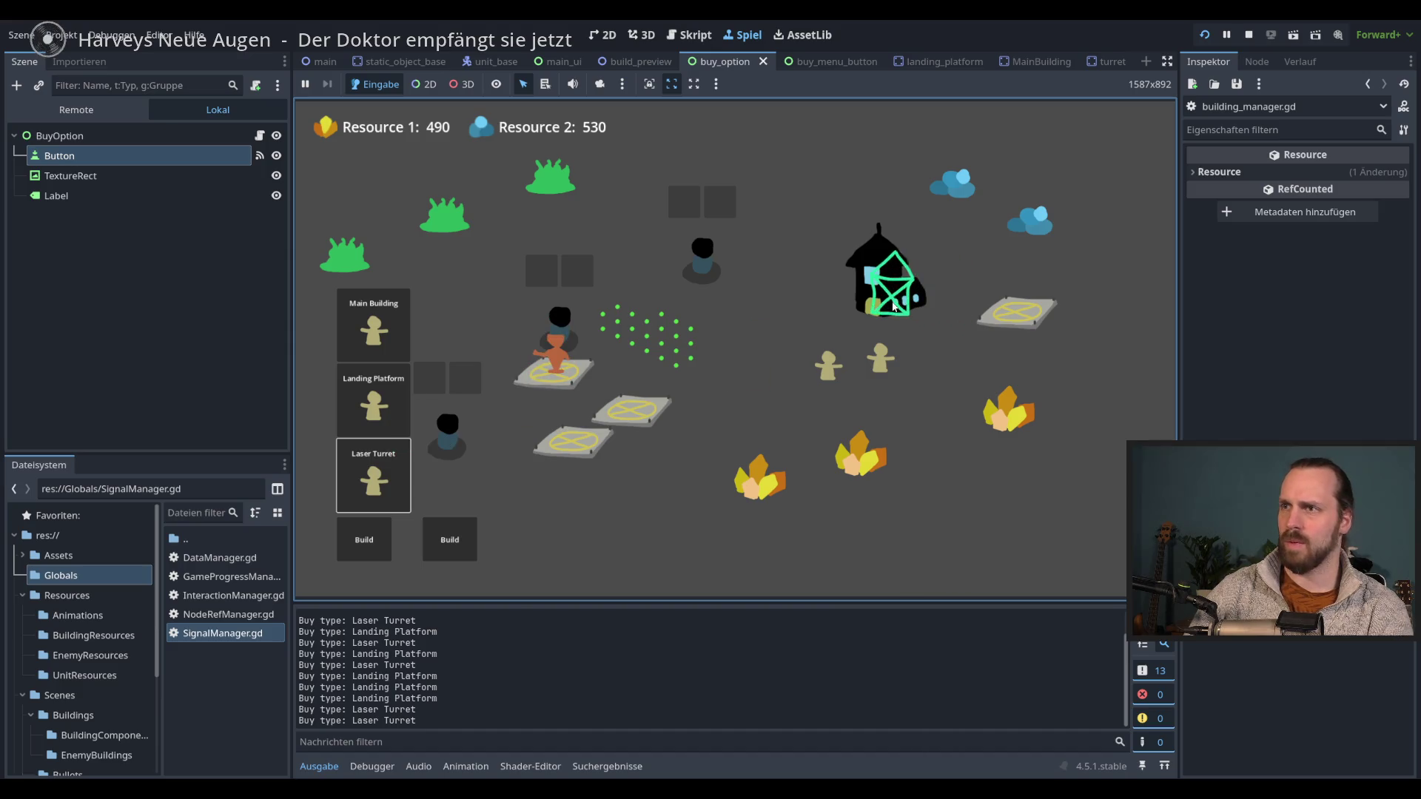
click(860, 310)
key(2)
click(895, 300)
key(2)
click(931, 302)
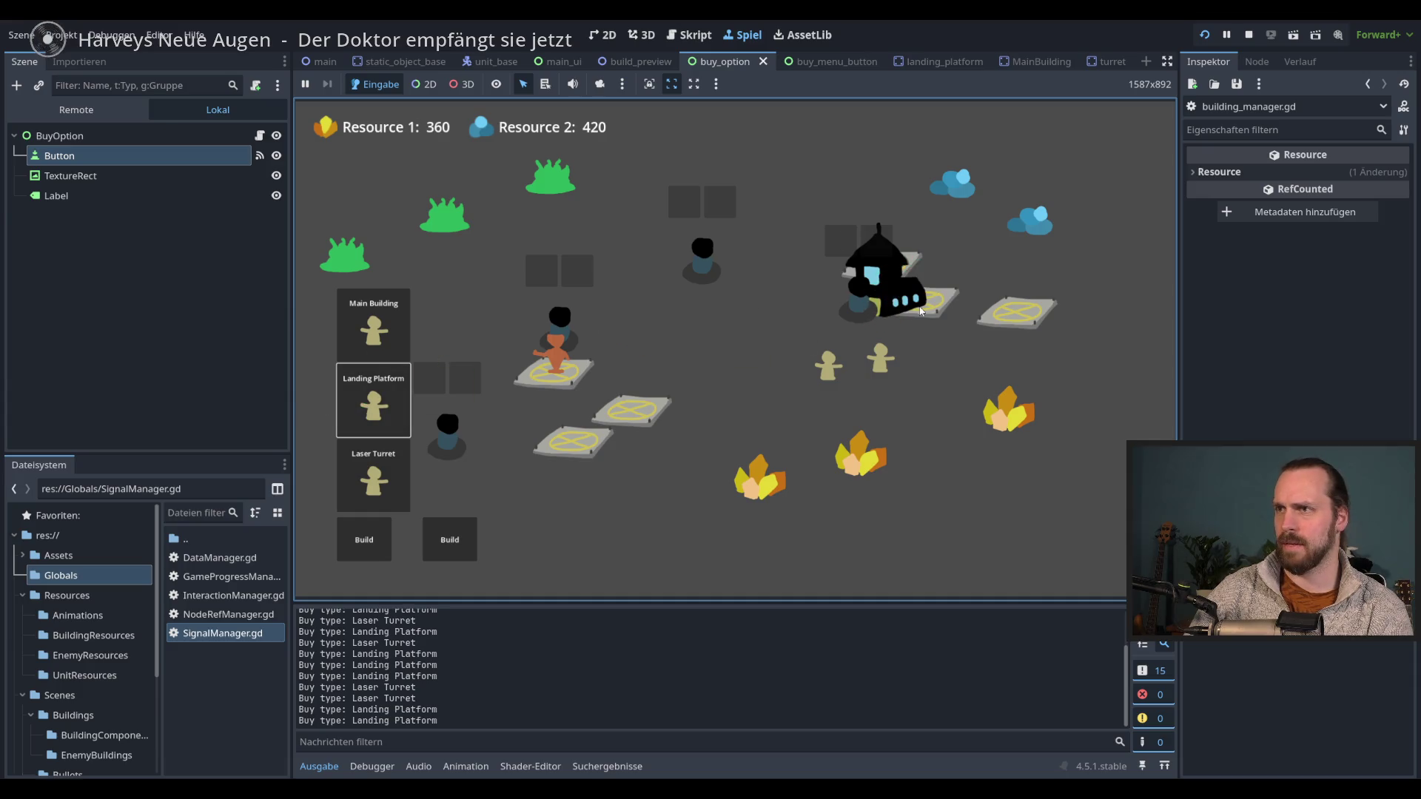
key(2)
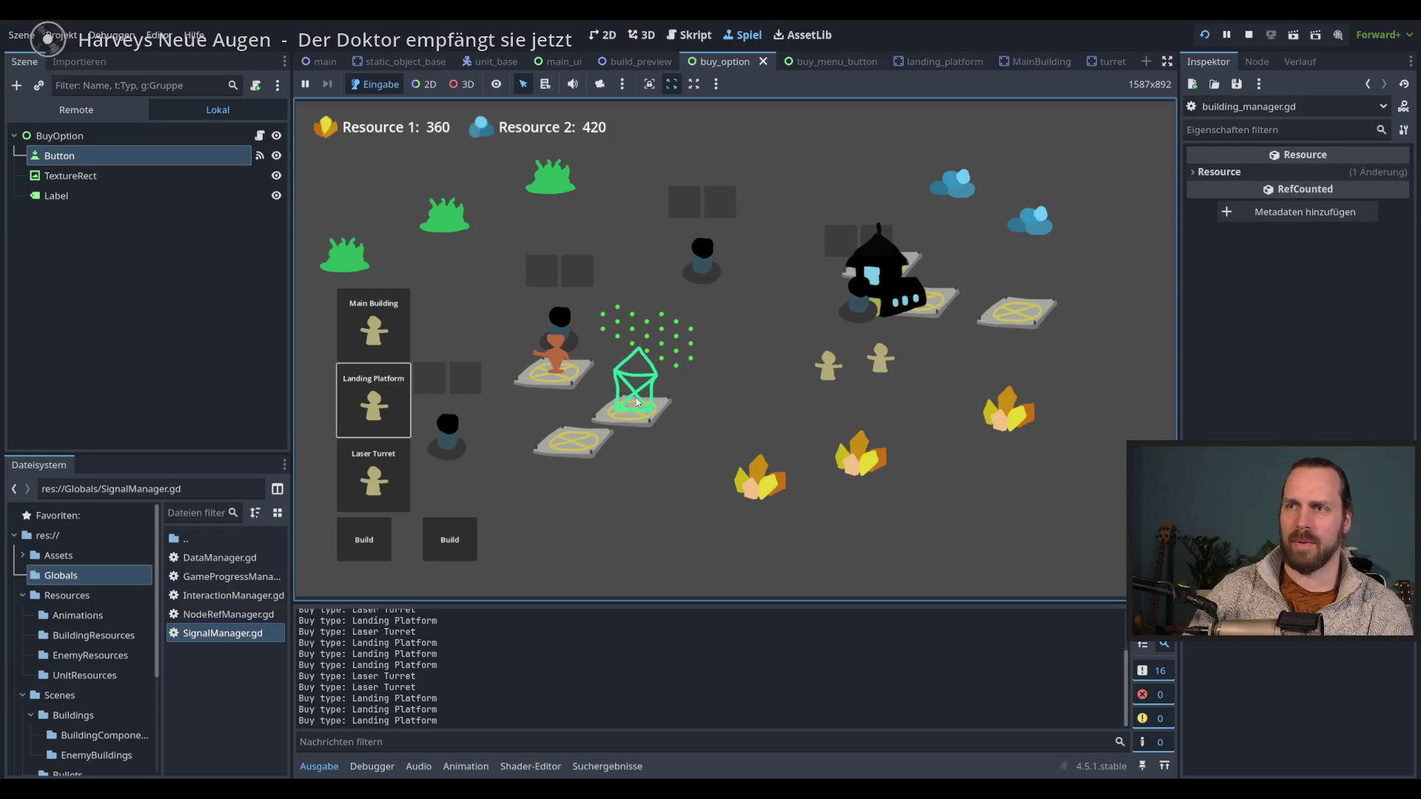
click(644, 386)
key(2)
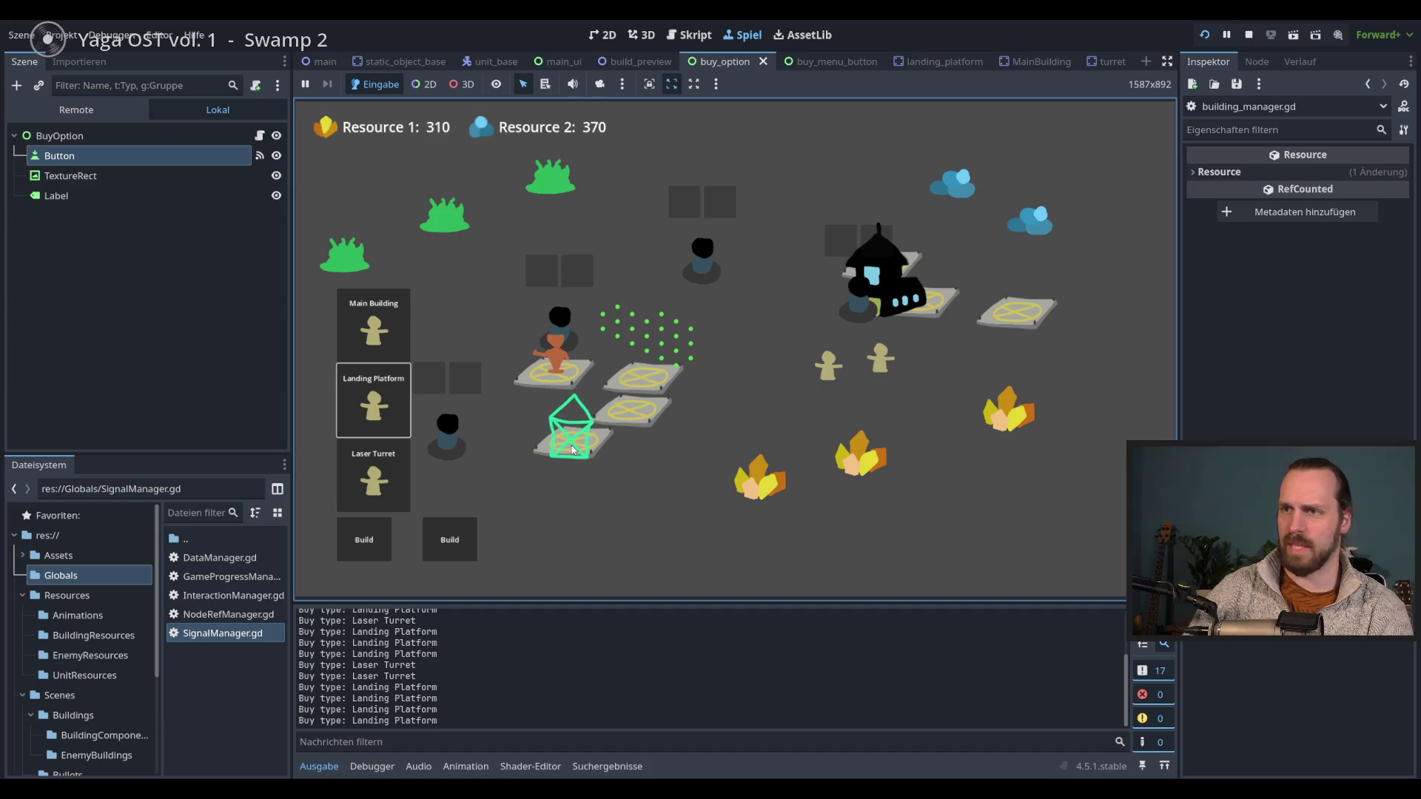
click(749, 470)
- Build two Laser Turrets with hotkey 3 and one more Landing Platform
key(3)
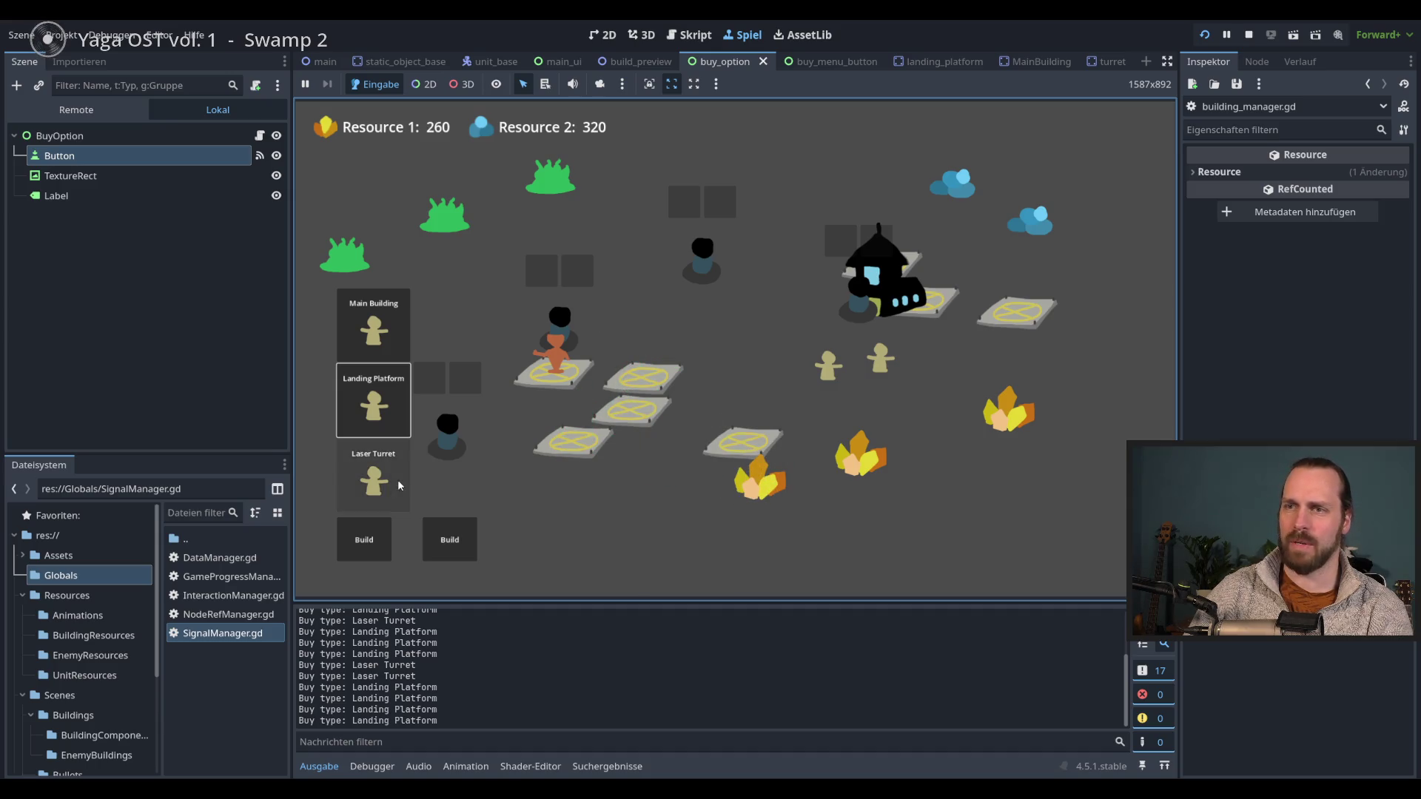
click(862, 479)
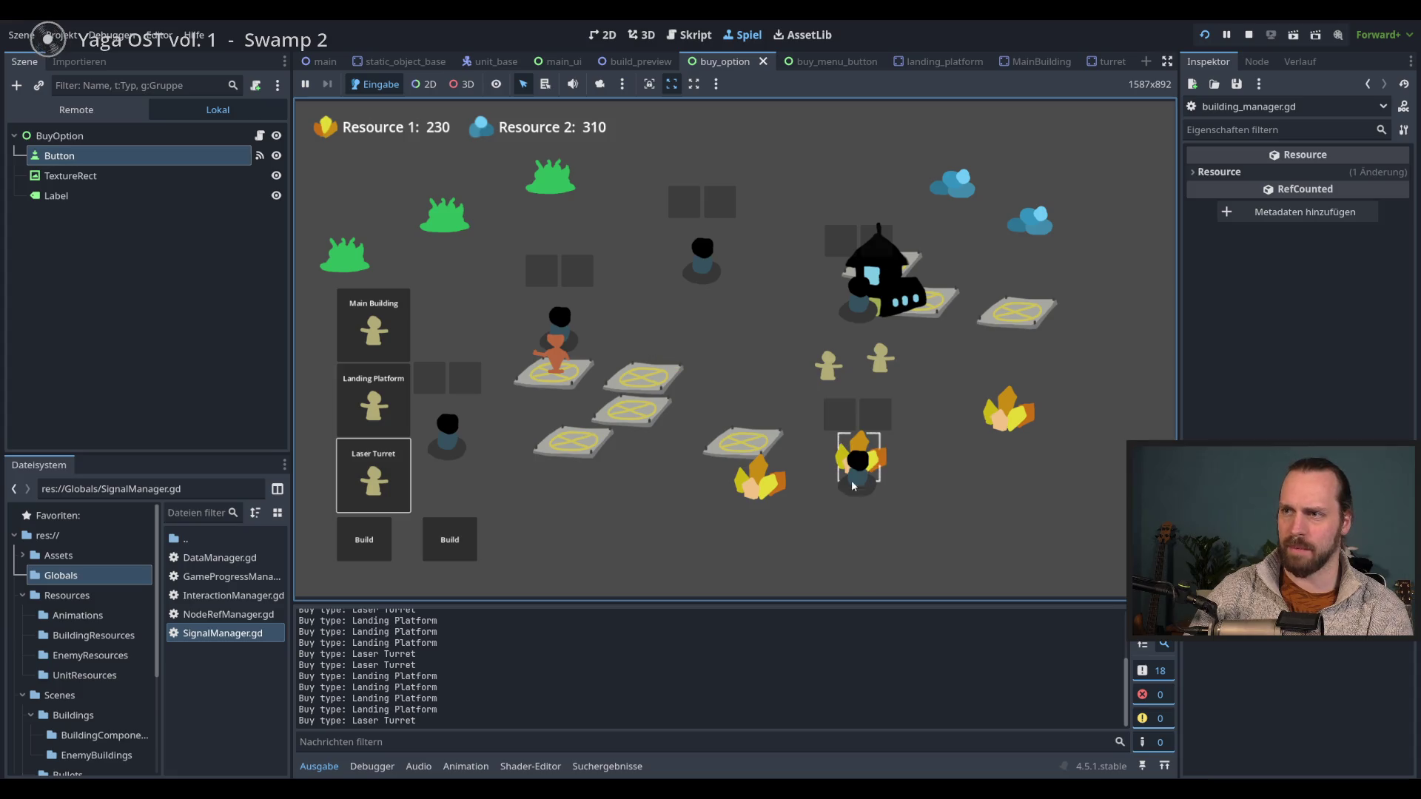
key(3)
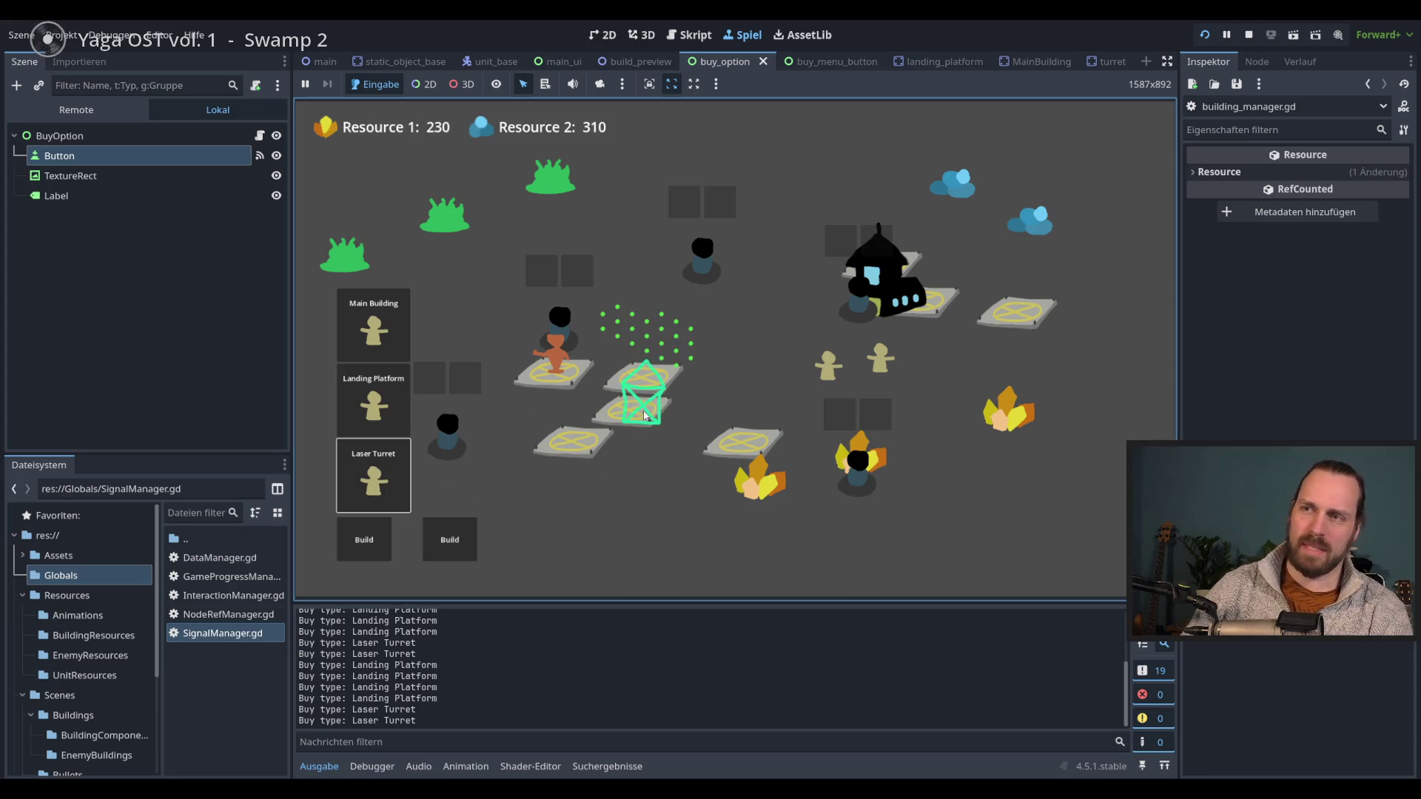
click(607, 363)
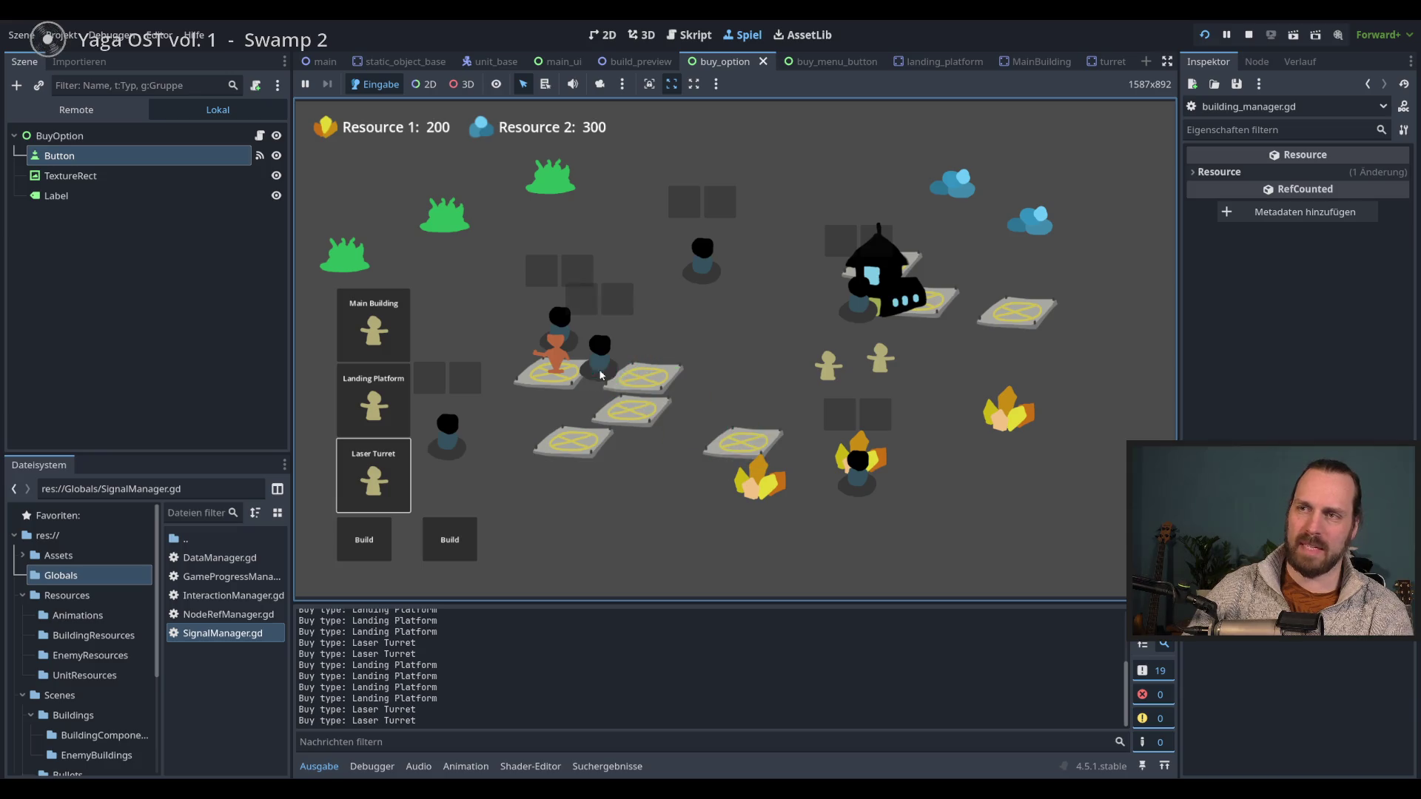
click(379, 422)
click(653, 358)
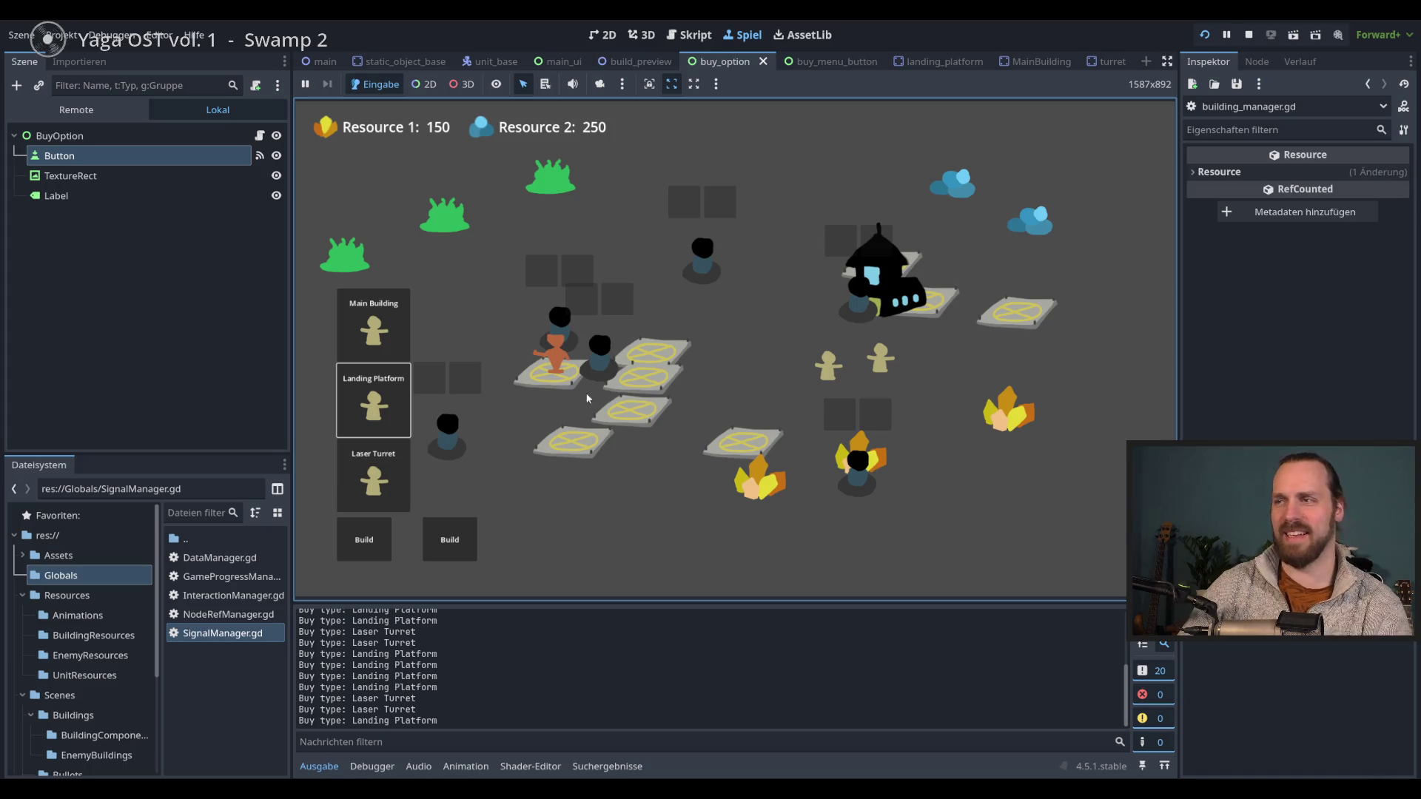
- Switch between Main Building, Landing Platform and Laser Turret options to check which stays active
click(375, 343)
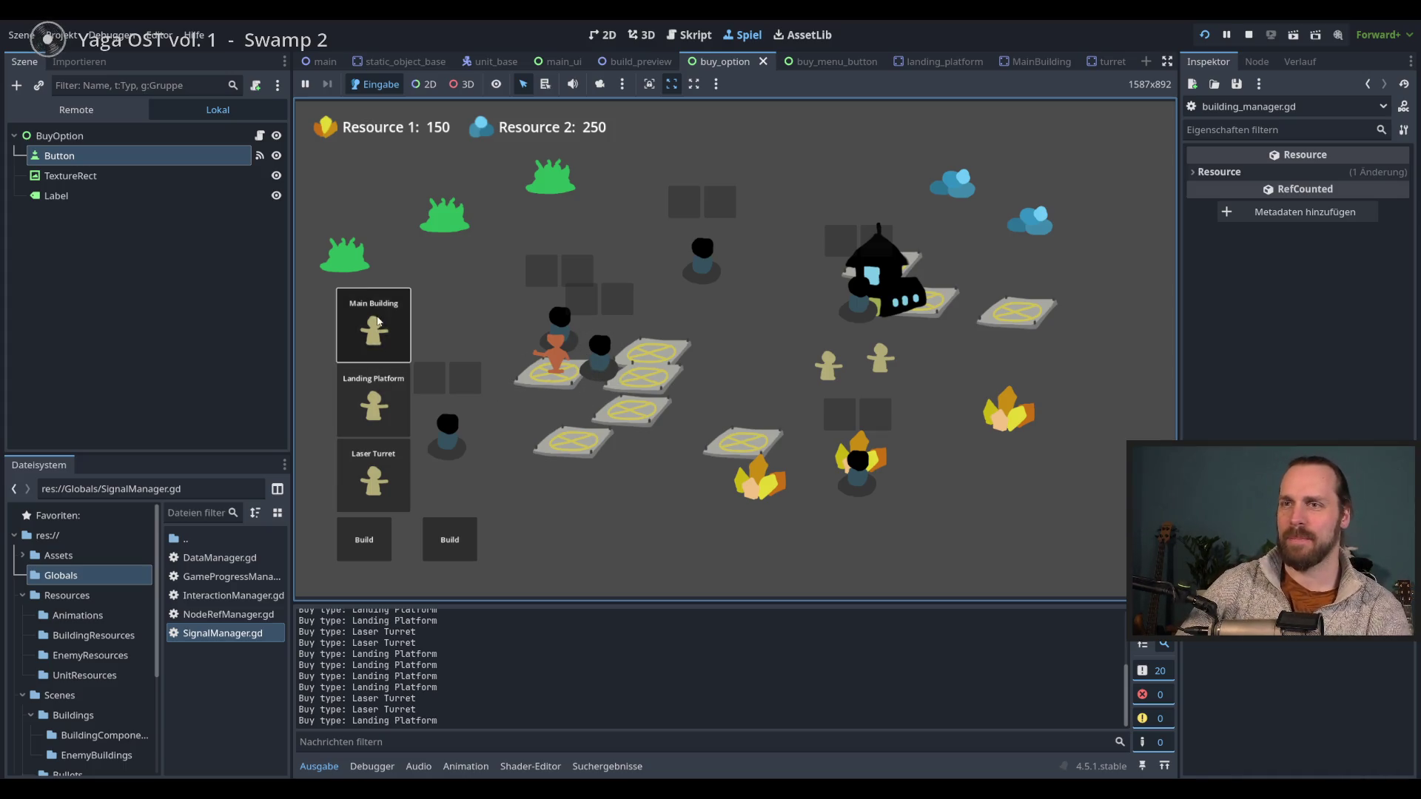
click(390, 550)
click(373, 380)
click(365, 539)
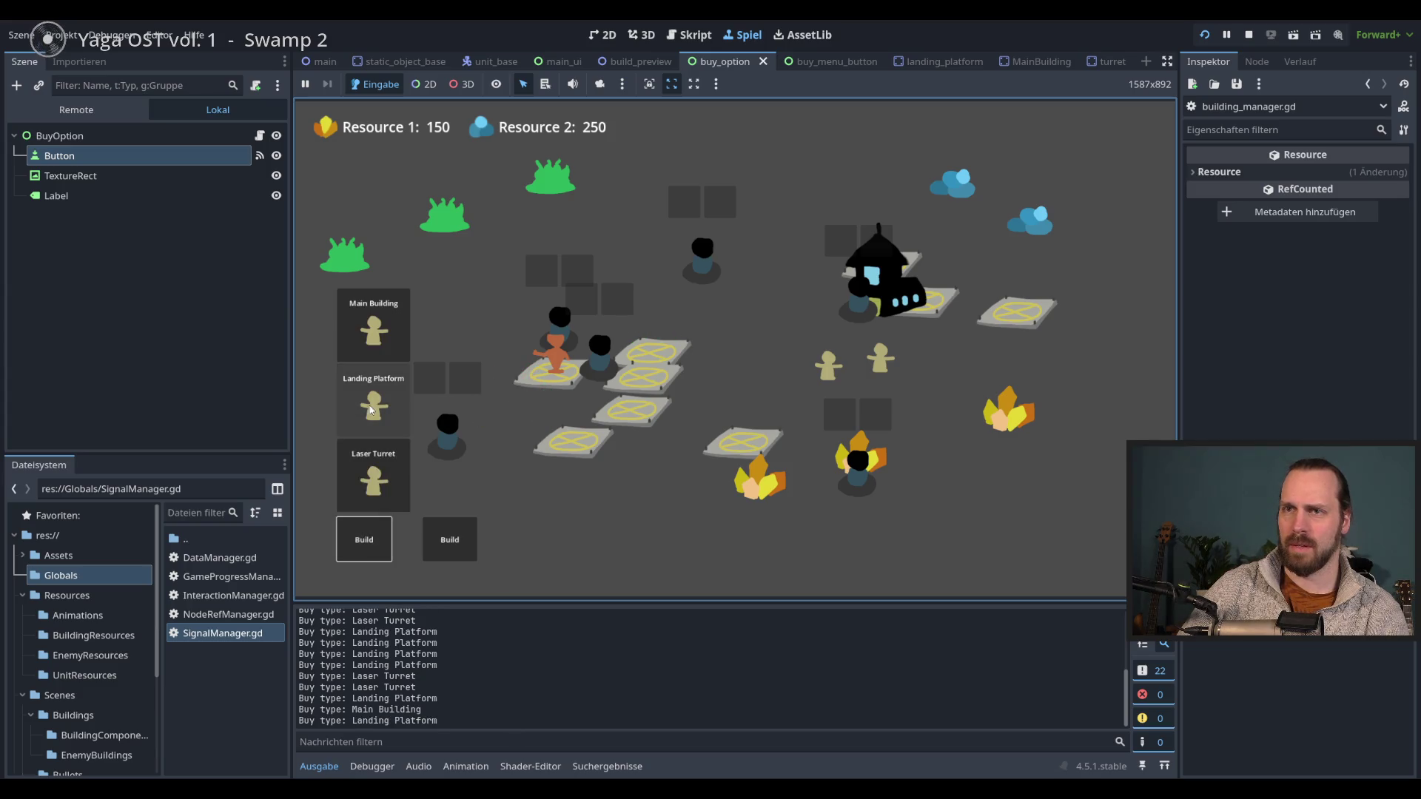
click(374, 329)
click(364, 540)
click(374, 330)
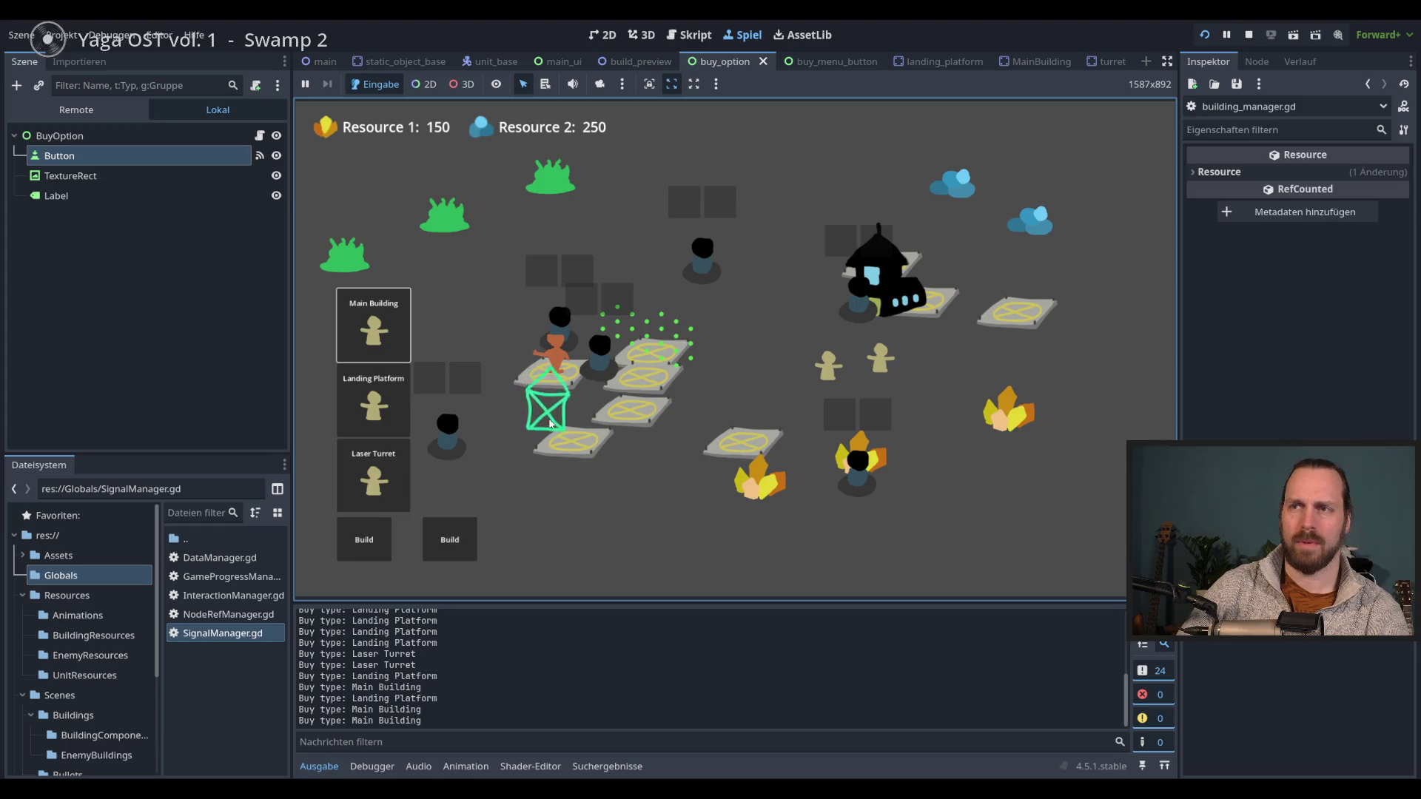
click(374, 400)
click(364, 539)
click(374, 473)
click(374, 329)
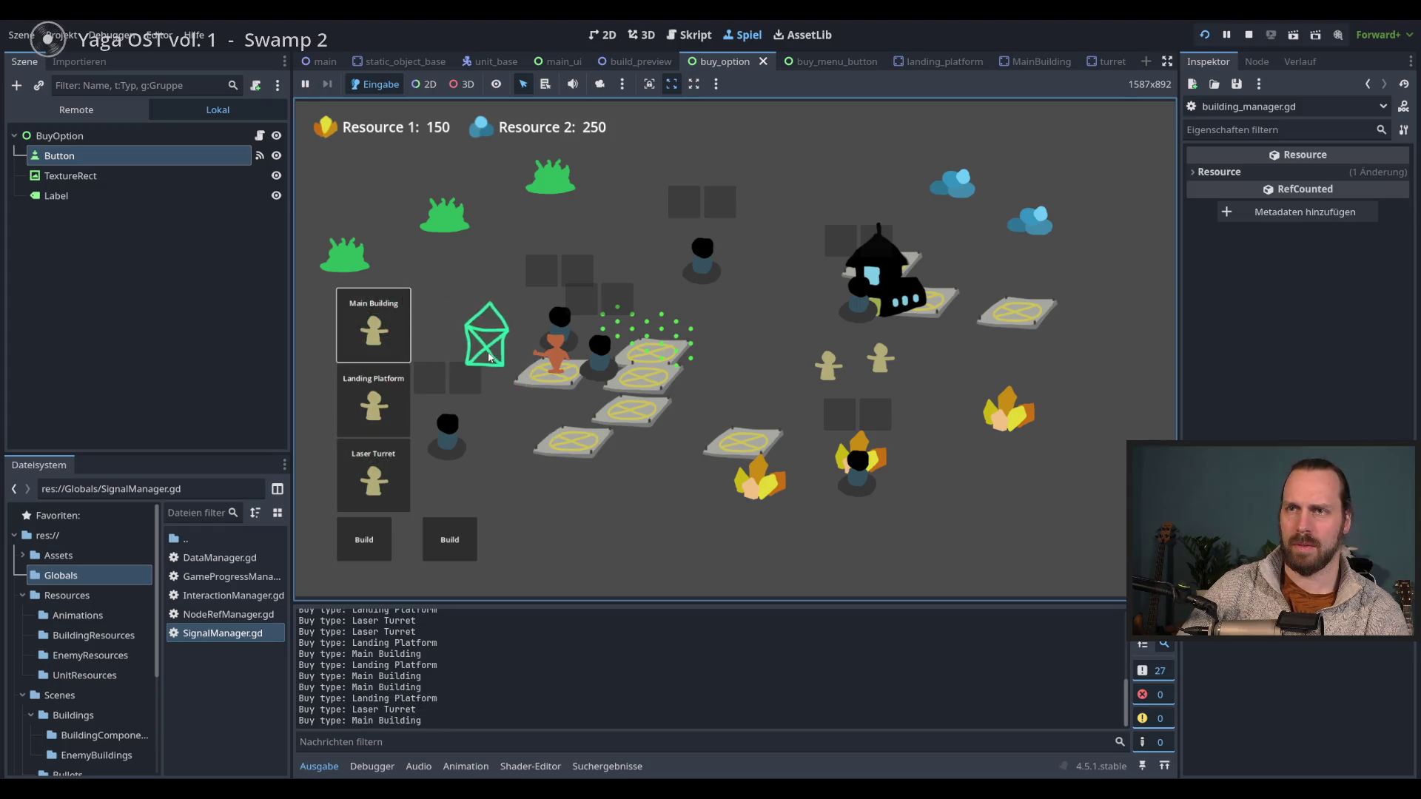
click(364, 540)
click(374, 400)
click(514, 486)
click(364, 540)
click(374, 474)
click(474, 490)
- Buy a Laser Dude and a Worker, then place a Landing Platform and a Laser Turret
click(461, 541)
click(459, 477)
click(459, 403)
click(378, 550)
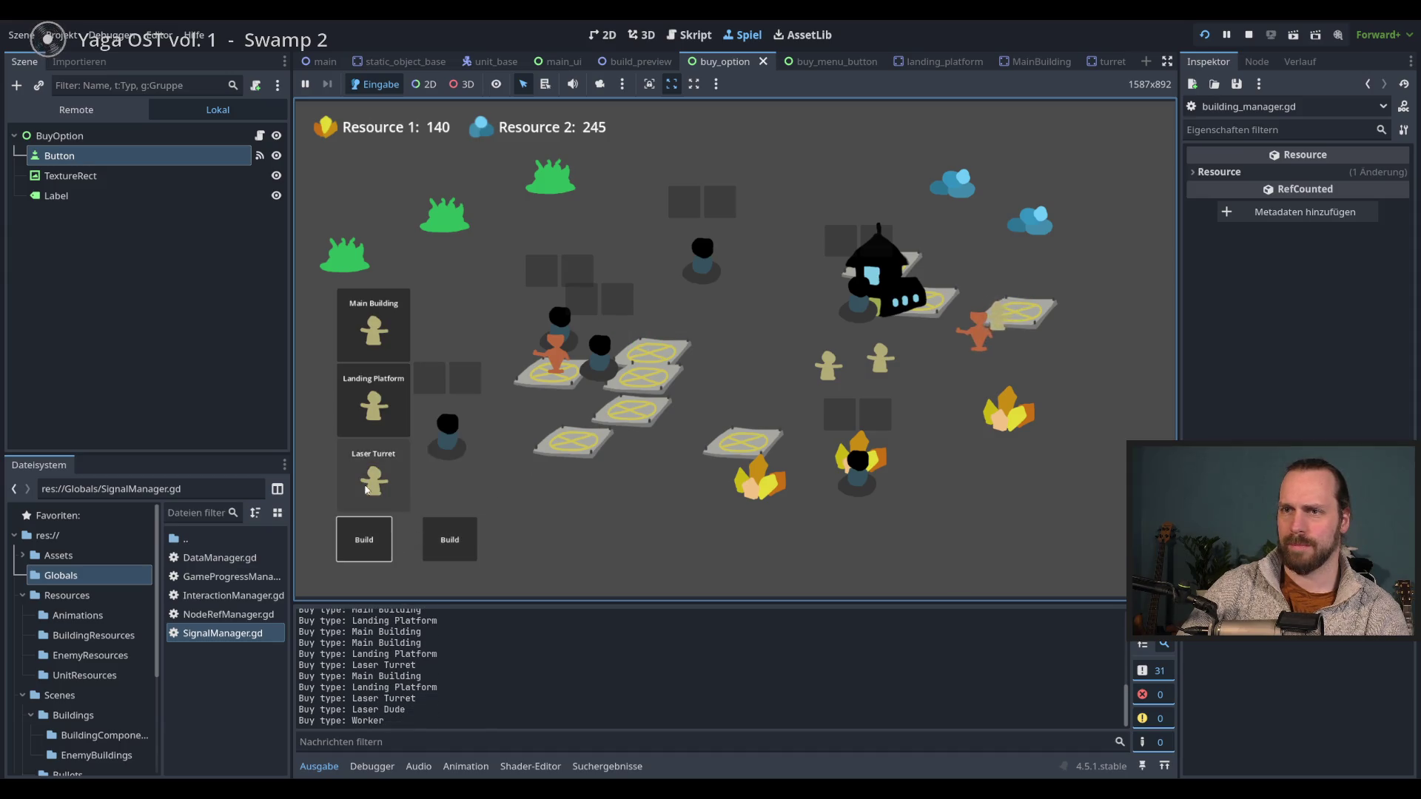
click(374, 400)
click(606, 527)
click(374, 474)
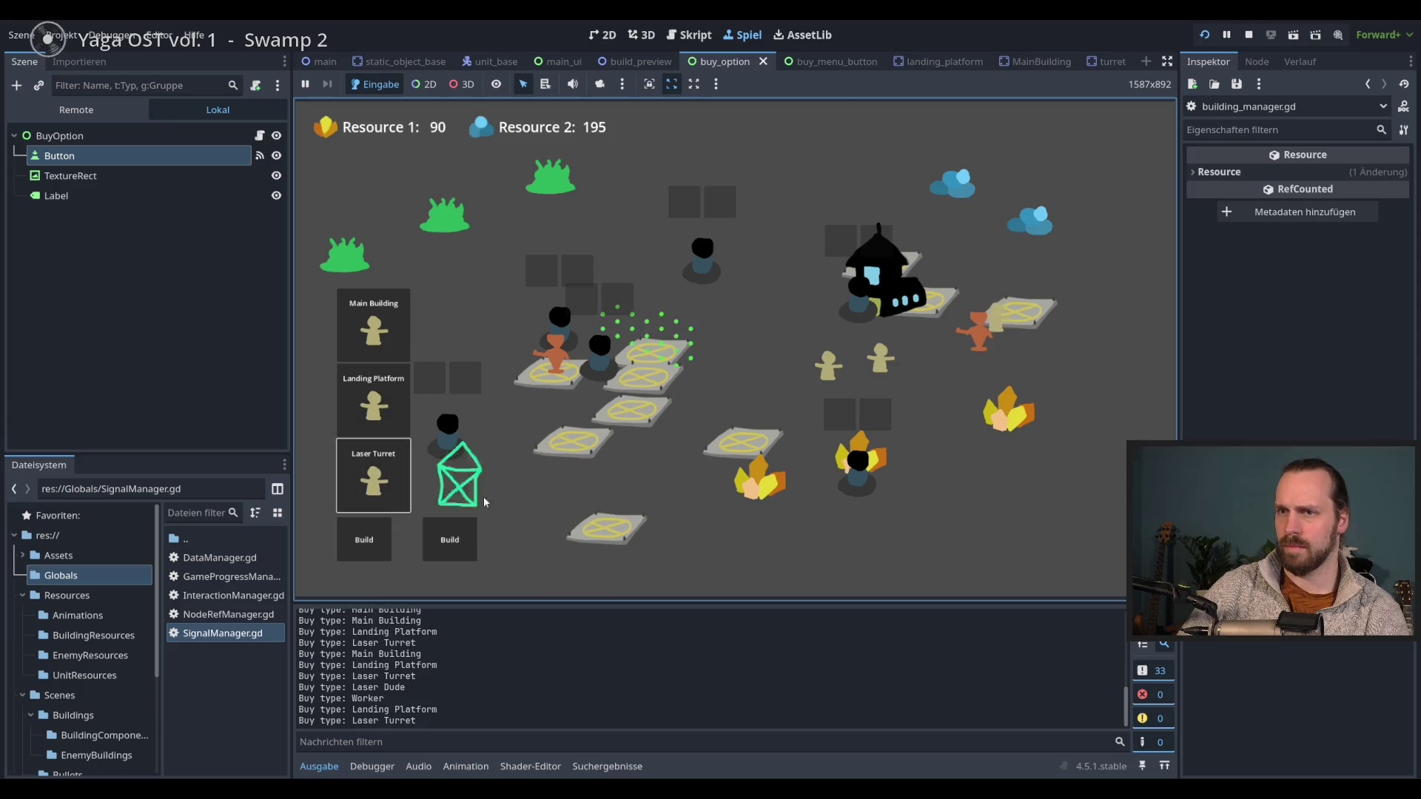
click(485, 504)
- Place several more Laser Turrets in the level
click(481, 484)
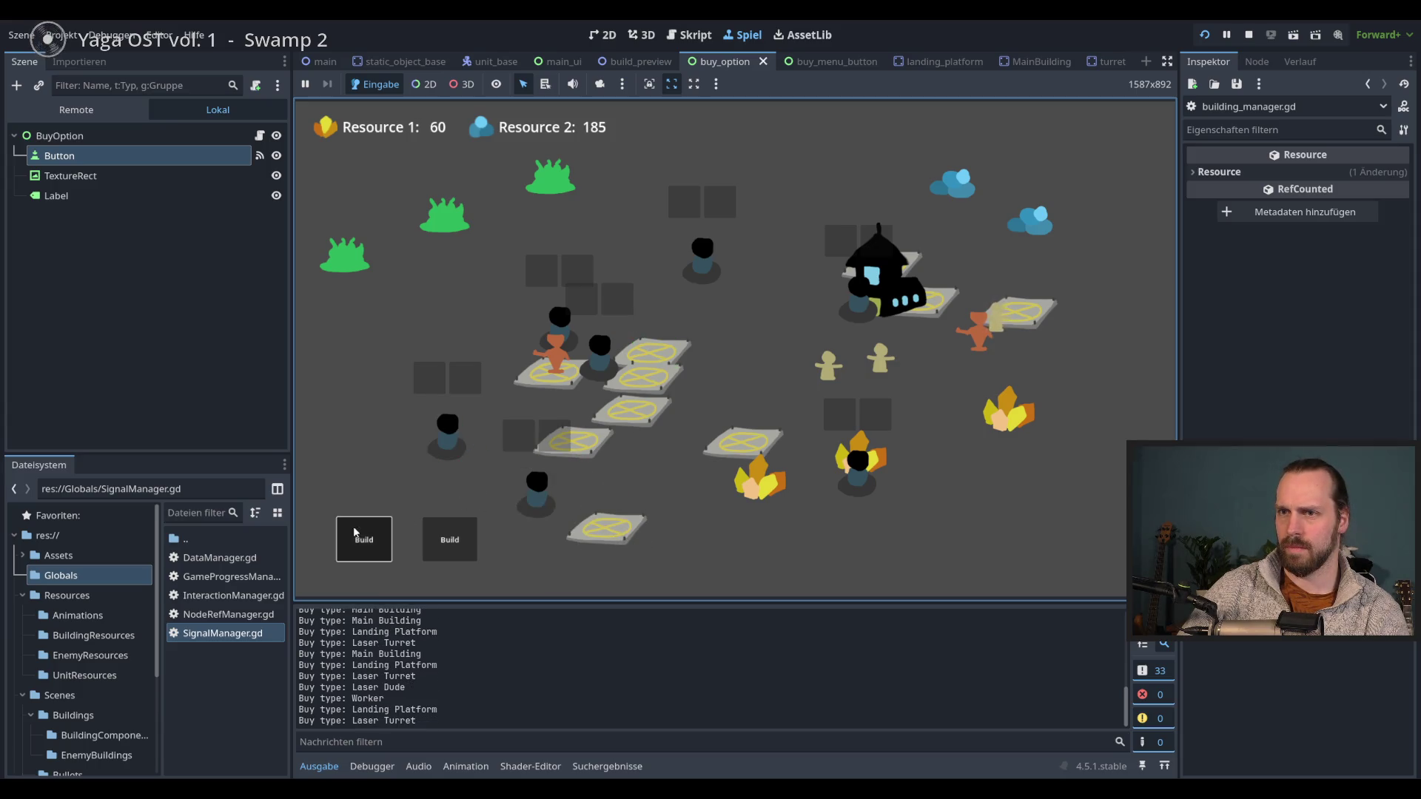
click(364, 539)
click(374, 477)
click(578, 481)
click(387, 492)
click(469, 307)
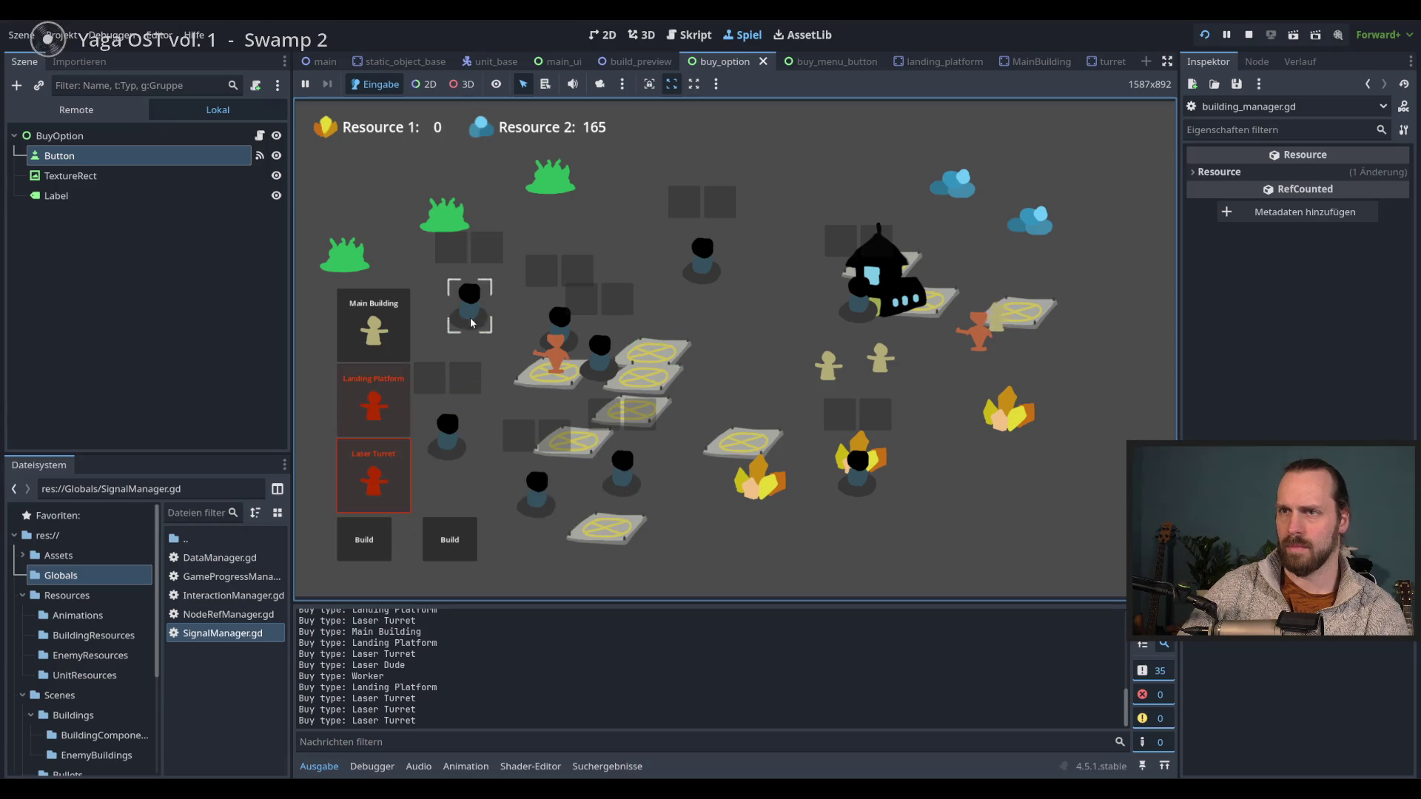
click(364, 544)
click(508, 481)
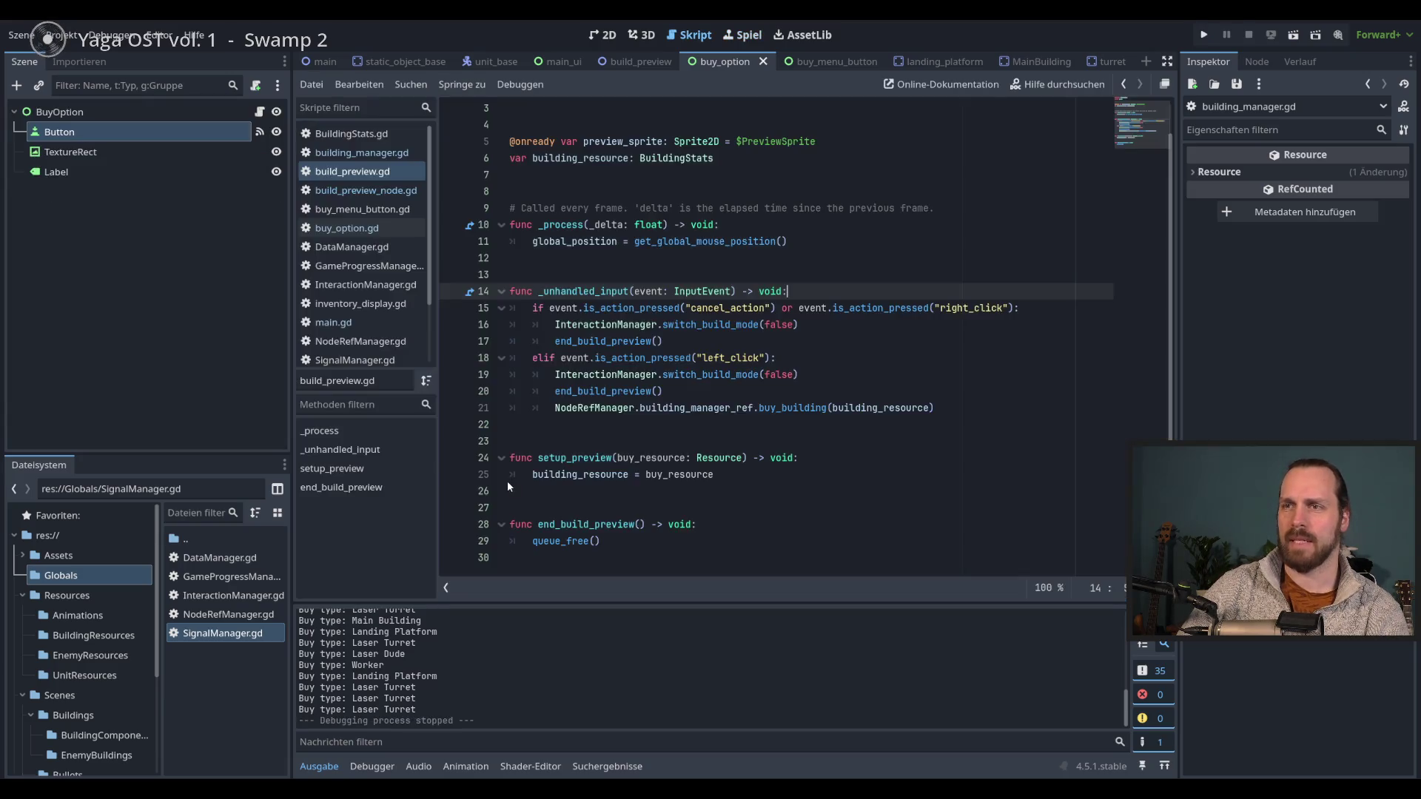
- Relaunch the game and repeatedly choose Landing Platform in the building options
key(F5)
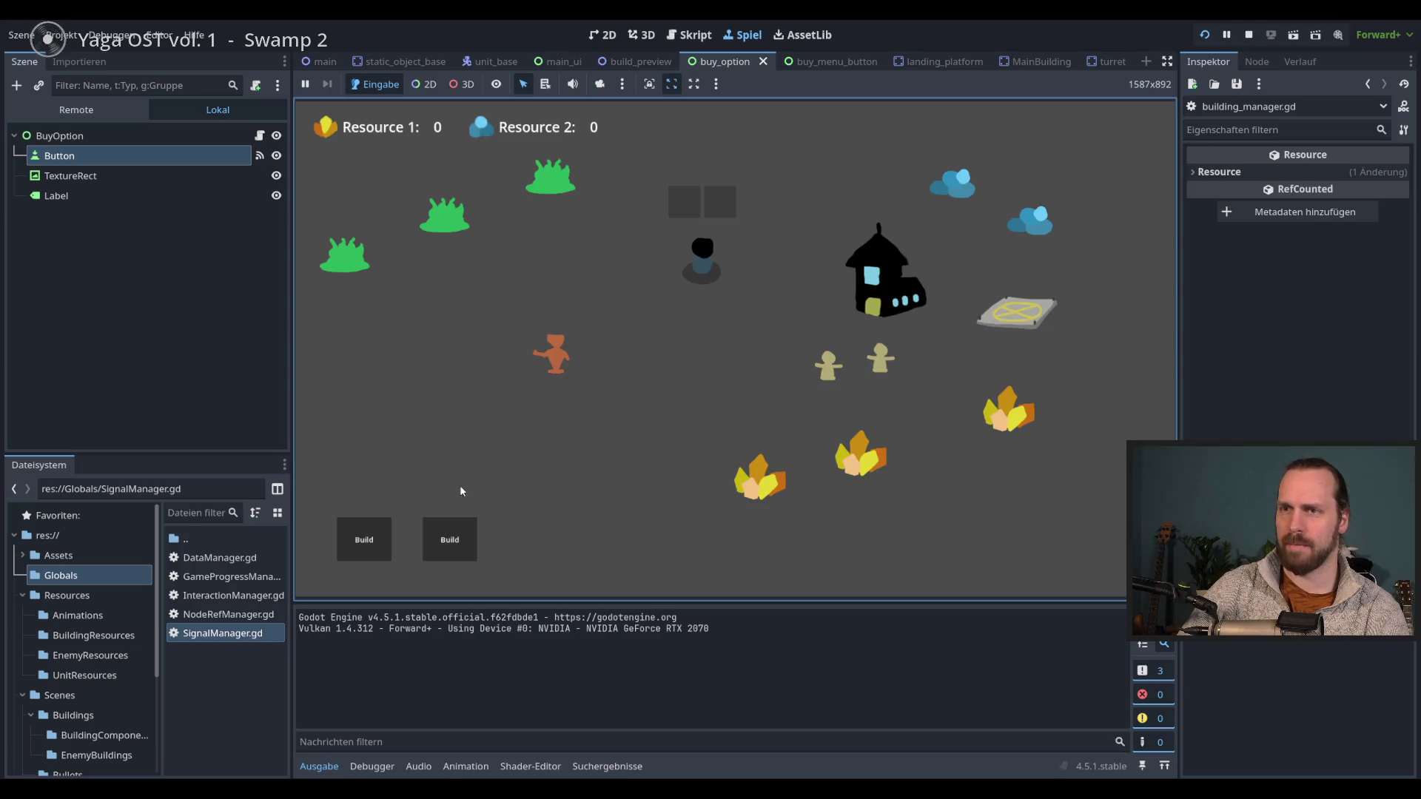
key(F8)
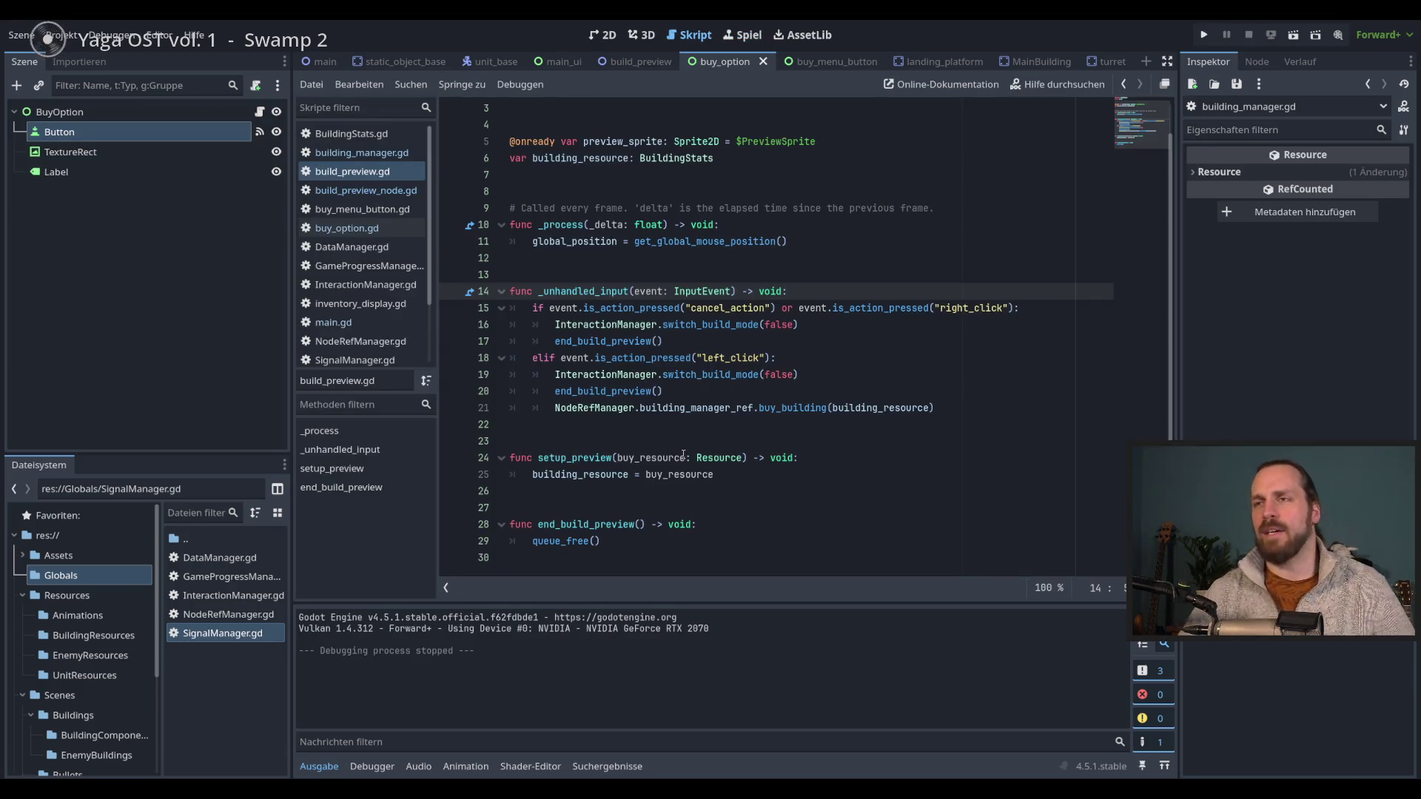
key(F5)
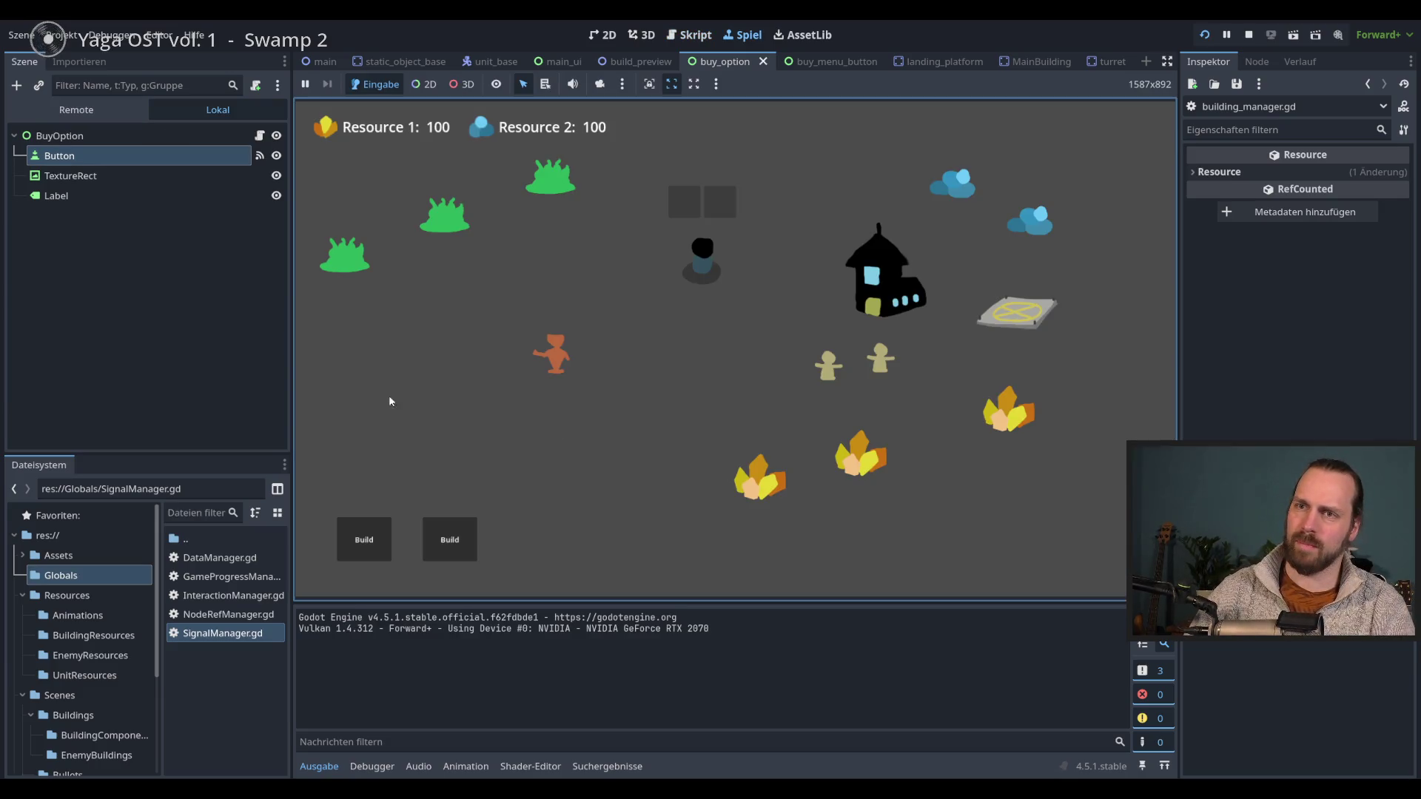
click(363, 539)
click(374, 399)
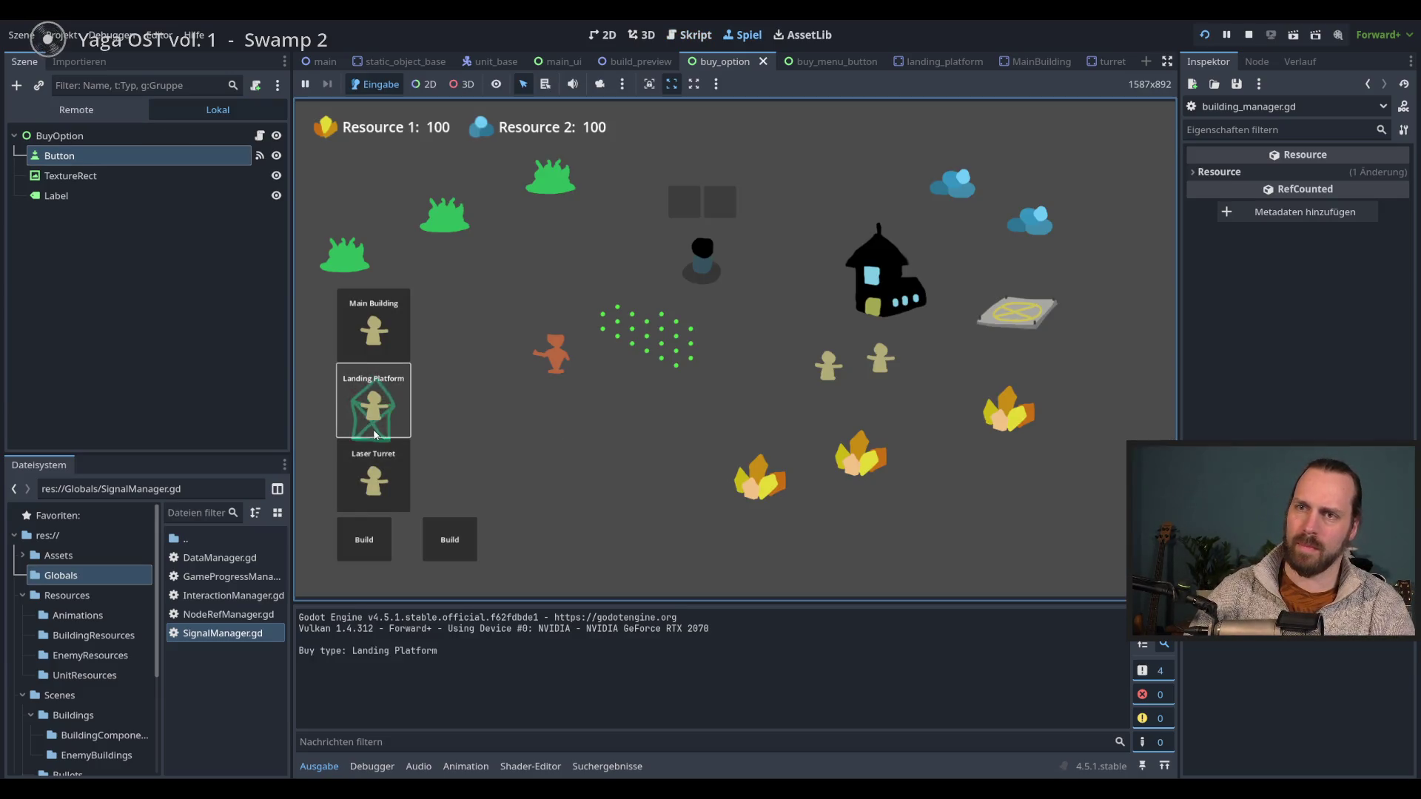
click(357, 414)
click(363, 416)
click(370, 419)
click(381, 424)
click(390, 430)
- Switch to Laser Turret and place one near the build area
click(383, 442)
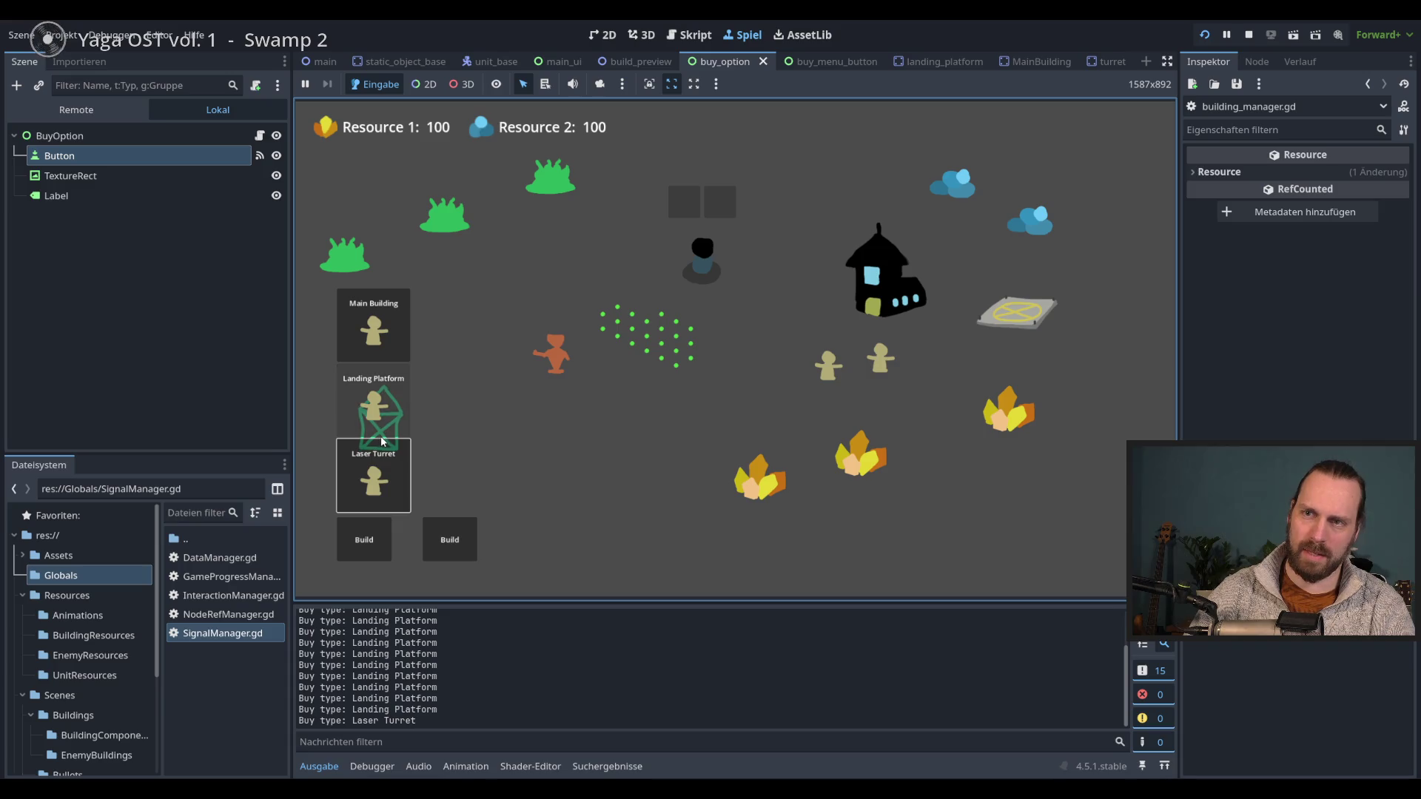
click(376, 418)
click(377, 420)
click(404, 442)
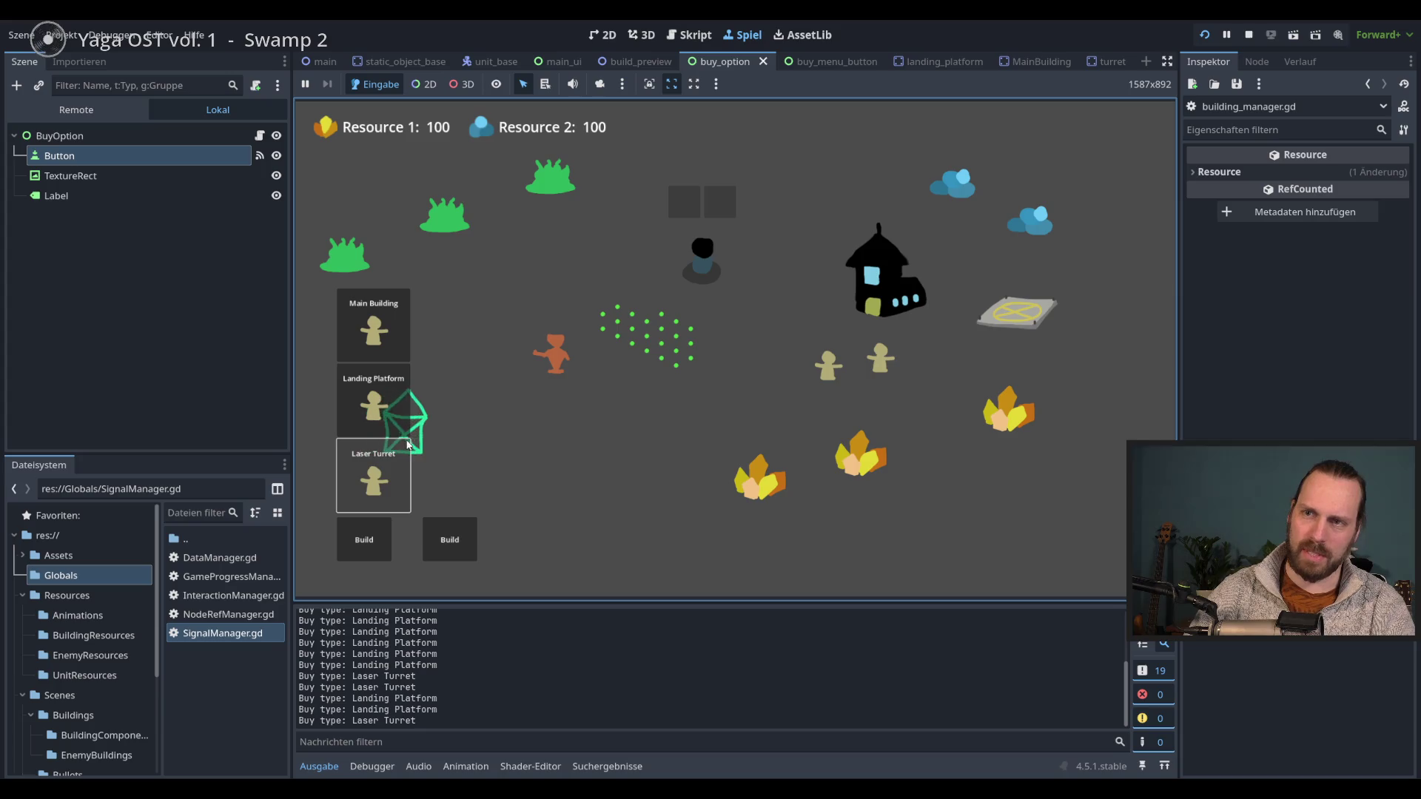
click(403, 534)
click(373, 453)
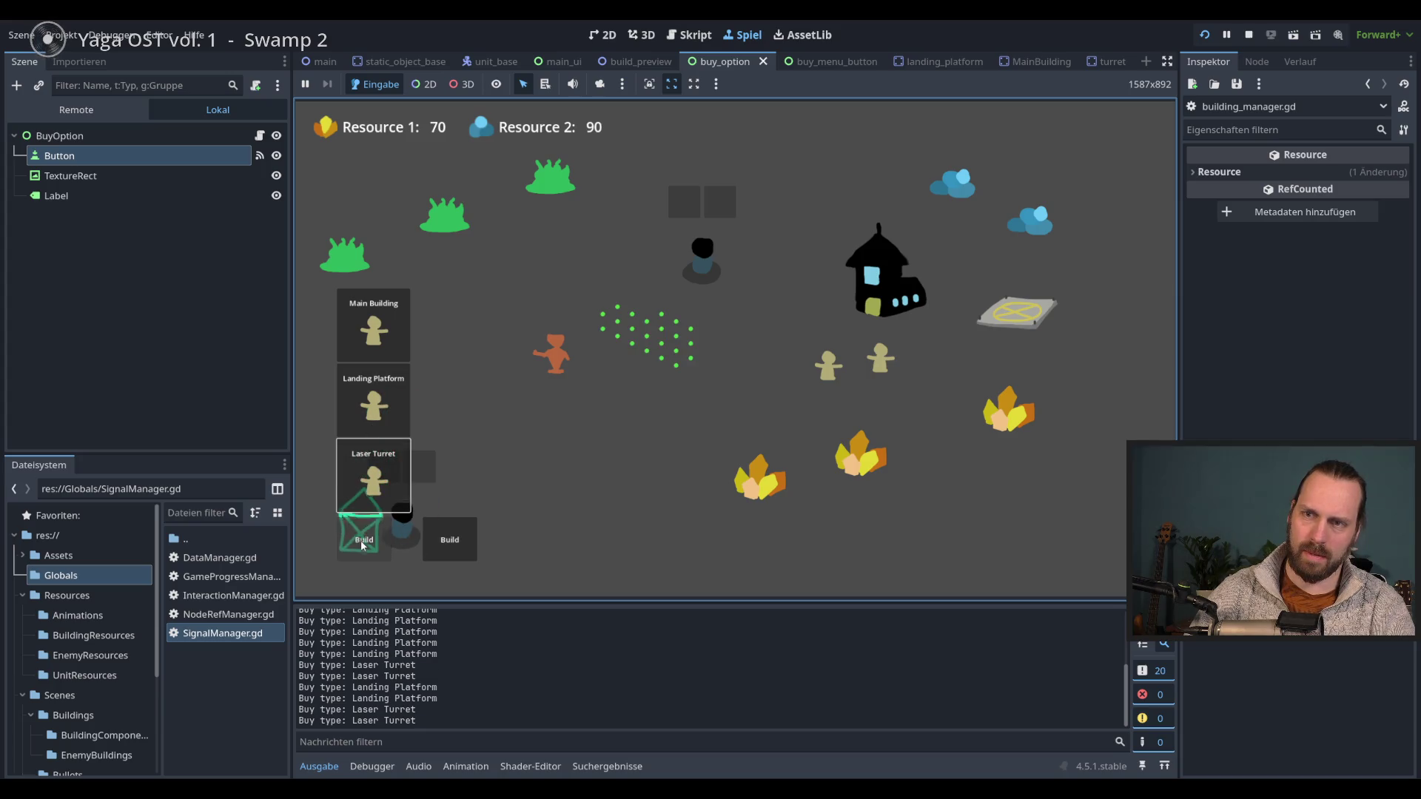
- Buy a Laser Dude and a Worker, place the previewed building, and pick Laser Turret
click(459, 551)
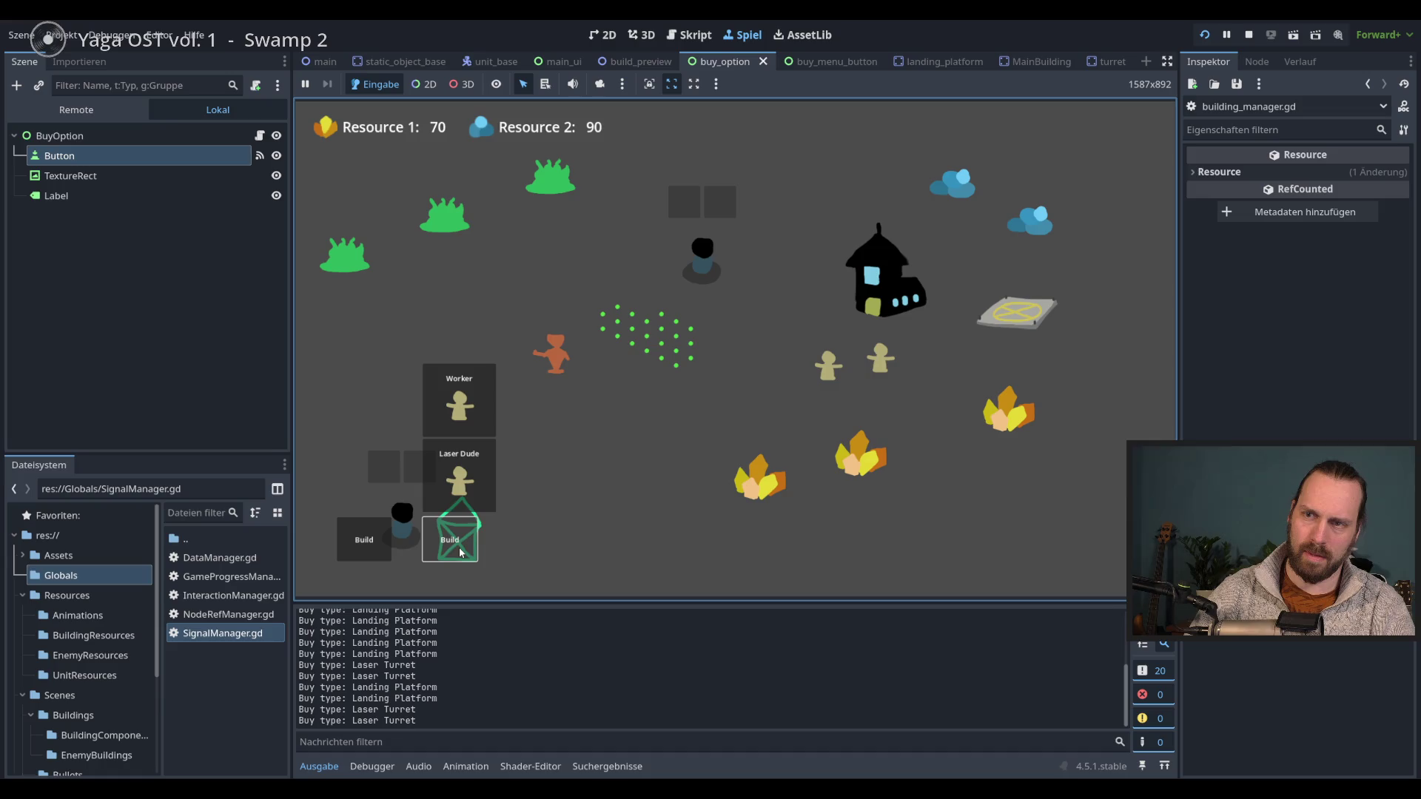
click(459, 477)
click(459, 403)
click(559, 409)
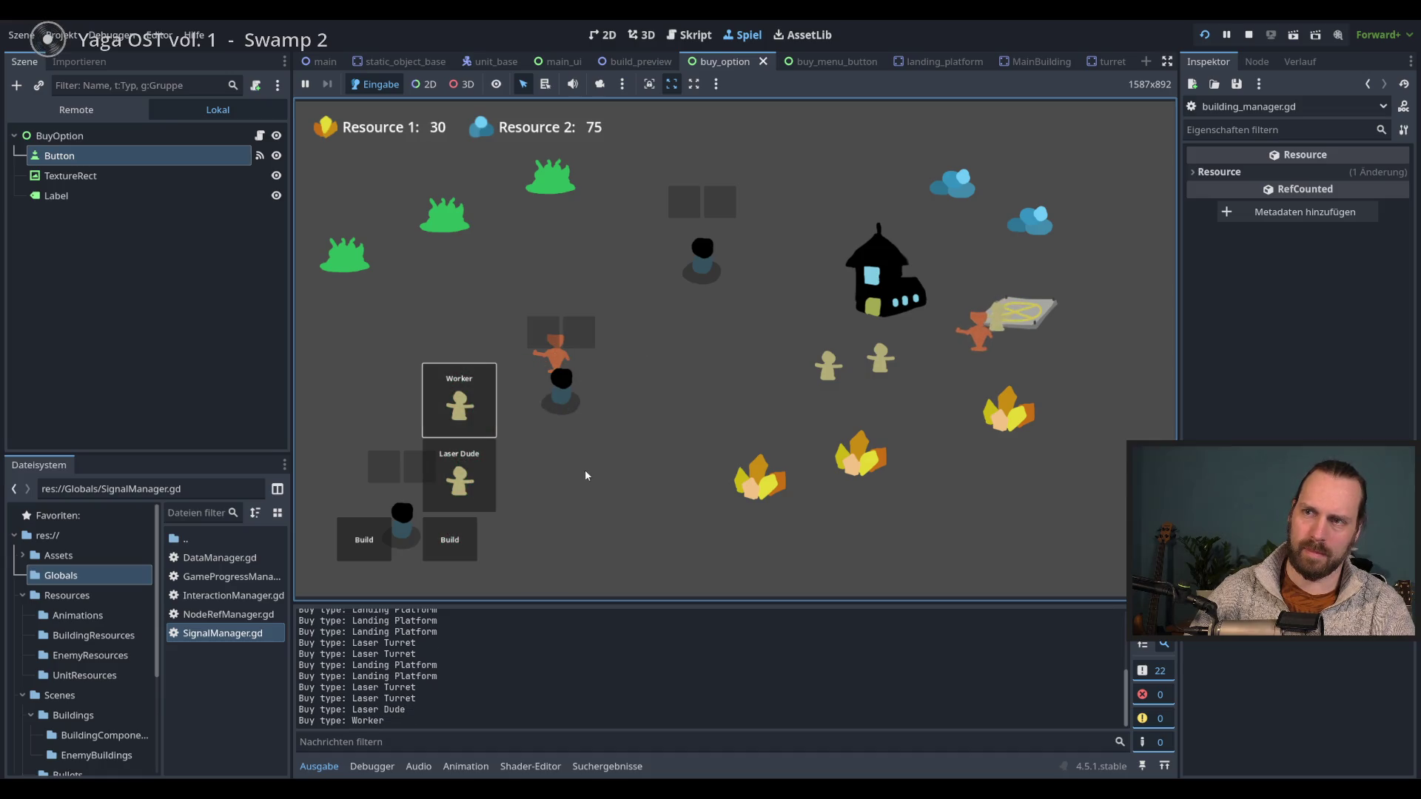
click(364, 539)
click(372, 480)
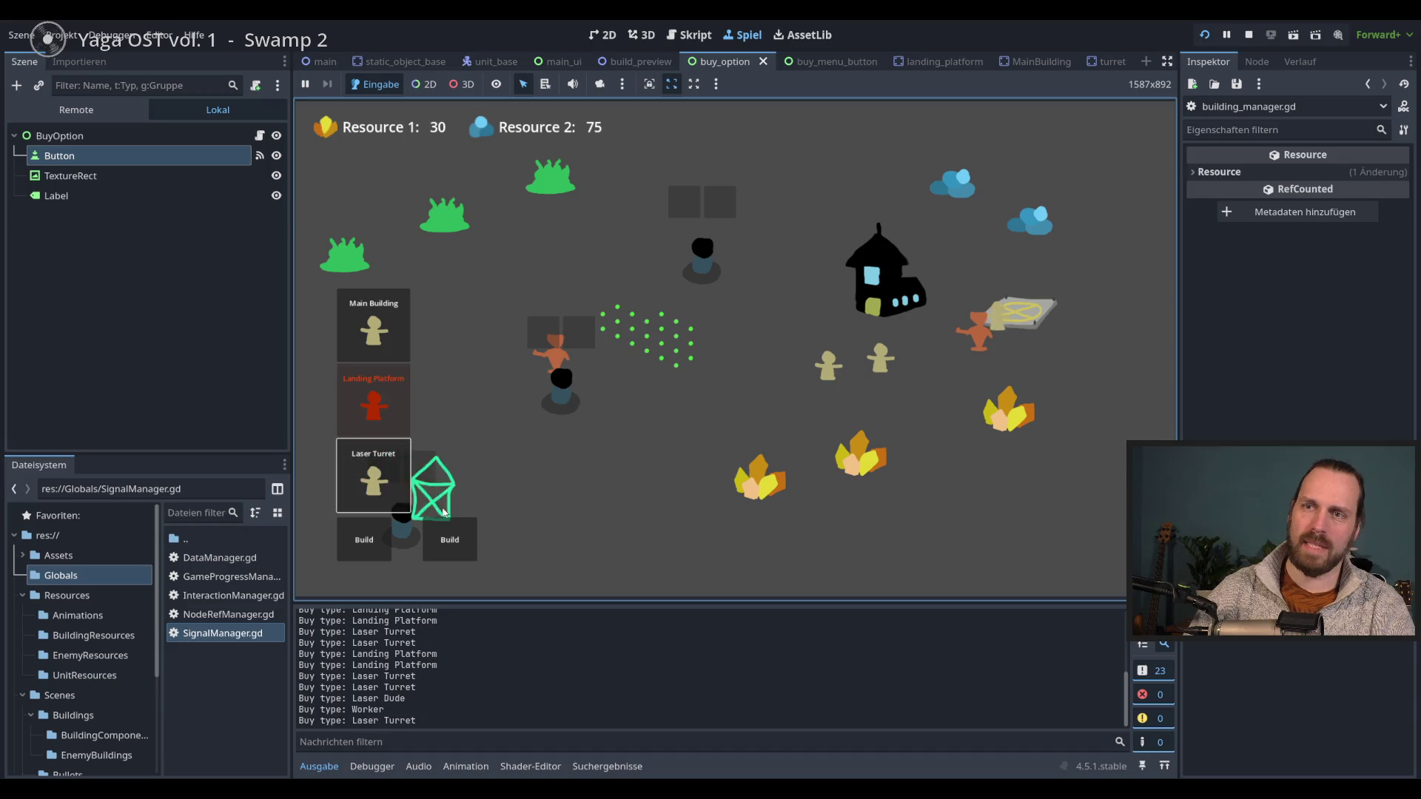
- Buy another Worker, place a Laser Turret, and stop the game with F8
click(450, 540)
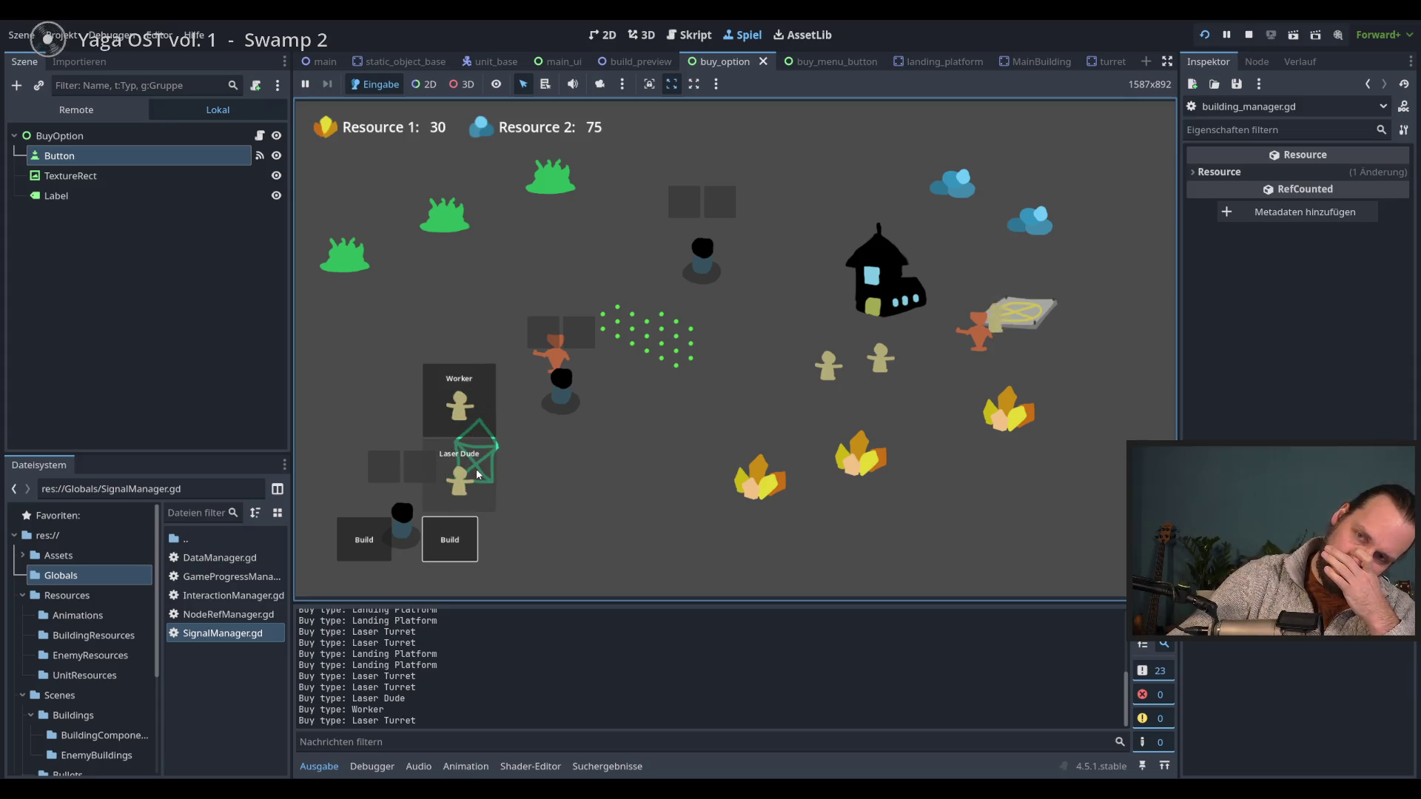
click(373, 529)
click(381, 526)
click(381, 524)
click(395, 482)
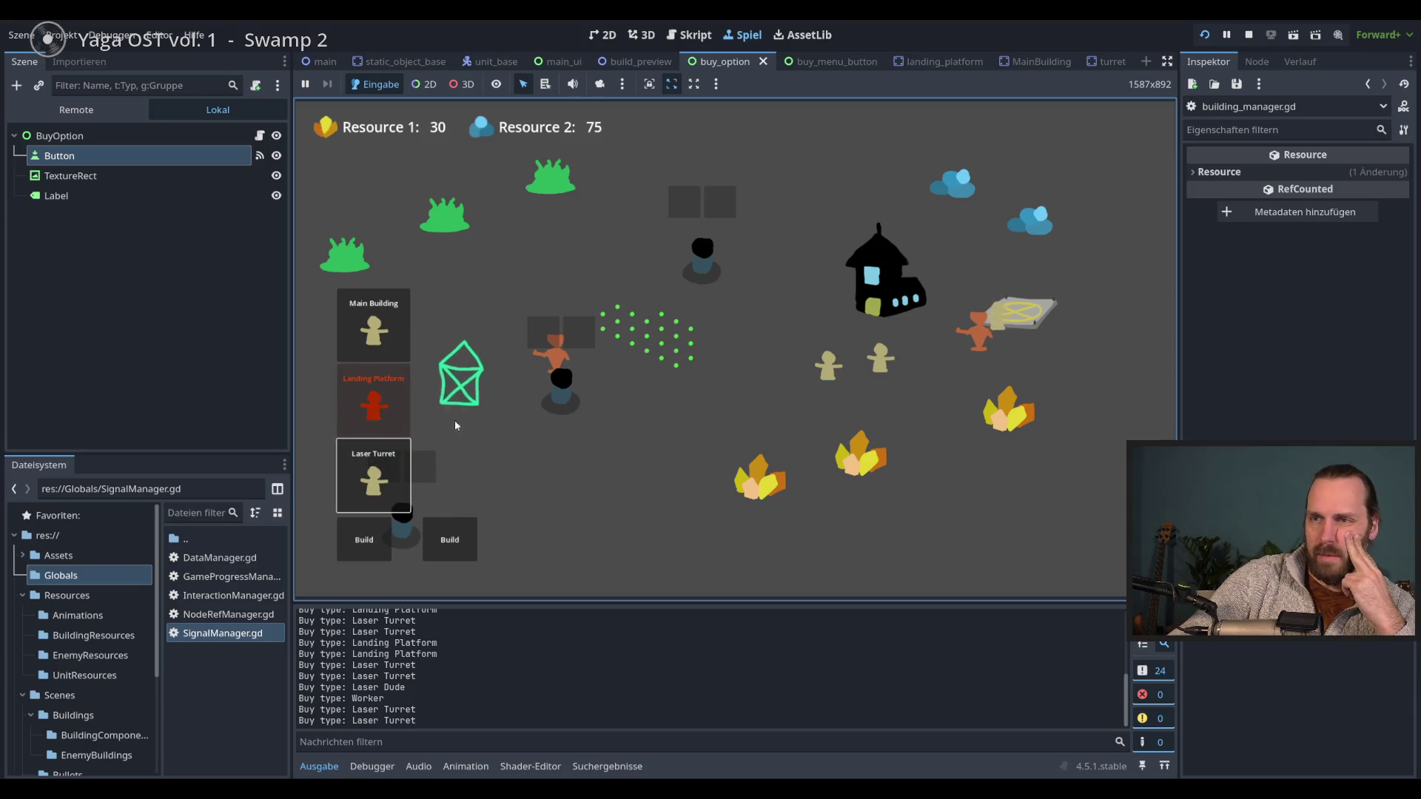
click(448, 528)
click(468, 429)
click(592, 445)
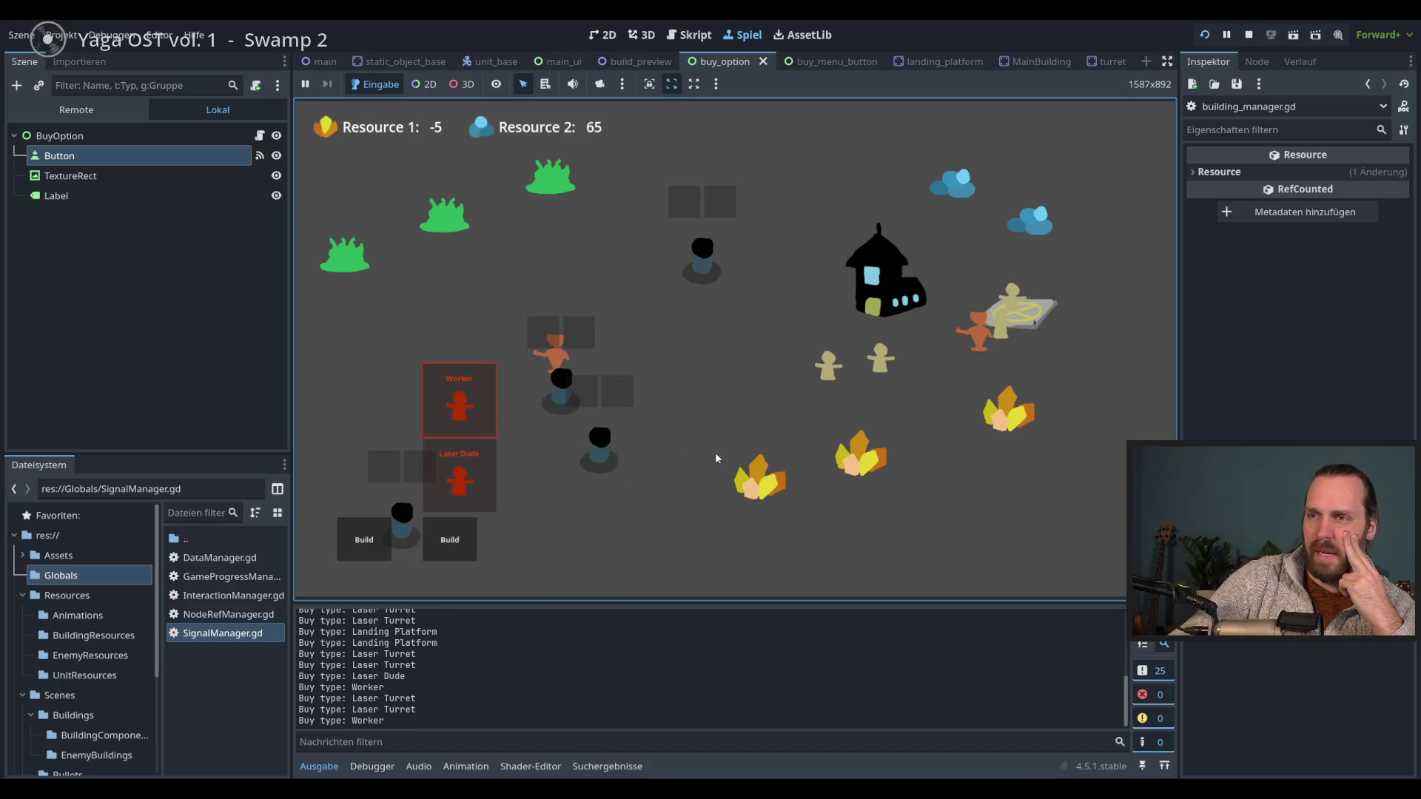
key(F8)
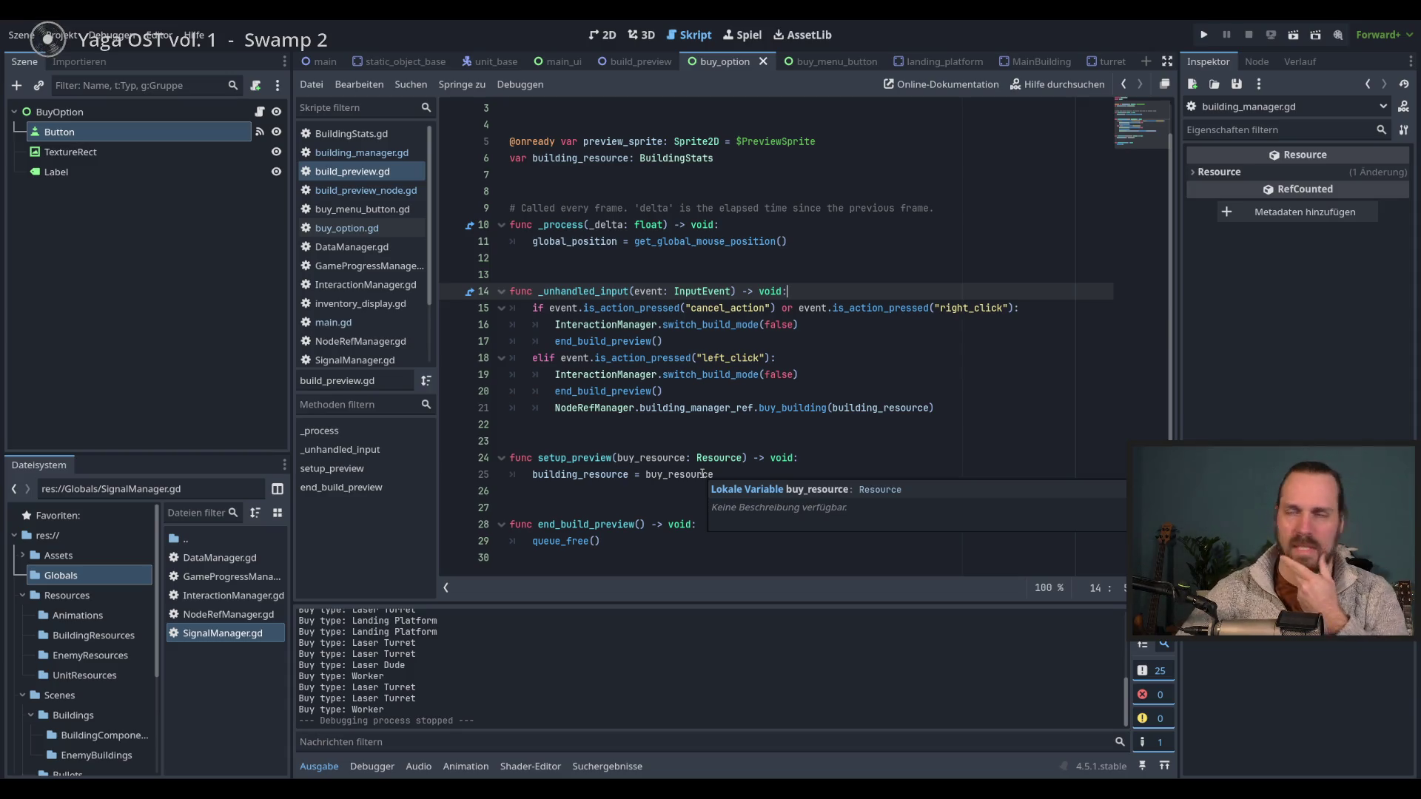
- Review _unhandled_input and setup_preview in build_preview.gd, then switch to main.gd
click(865, 448)
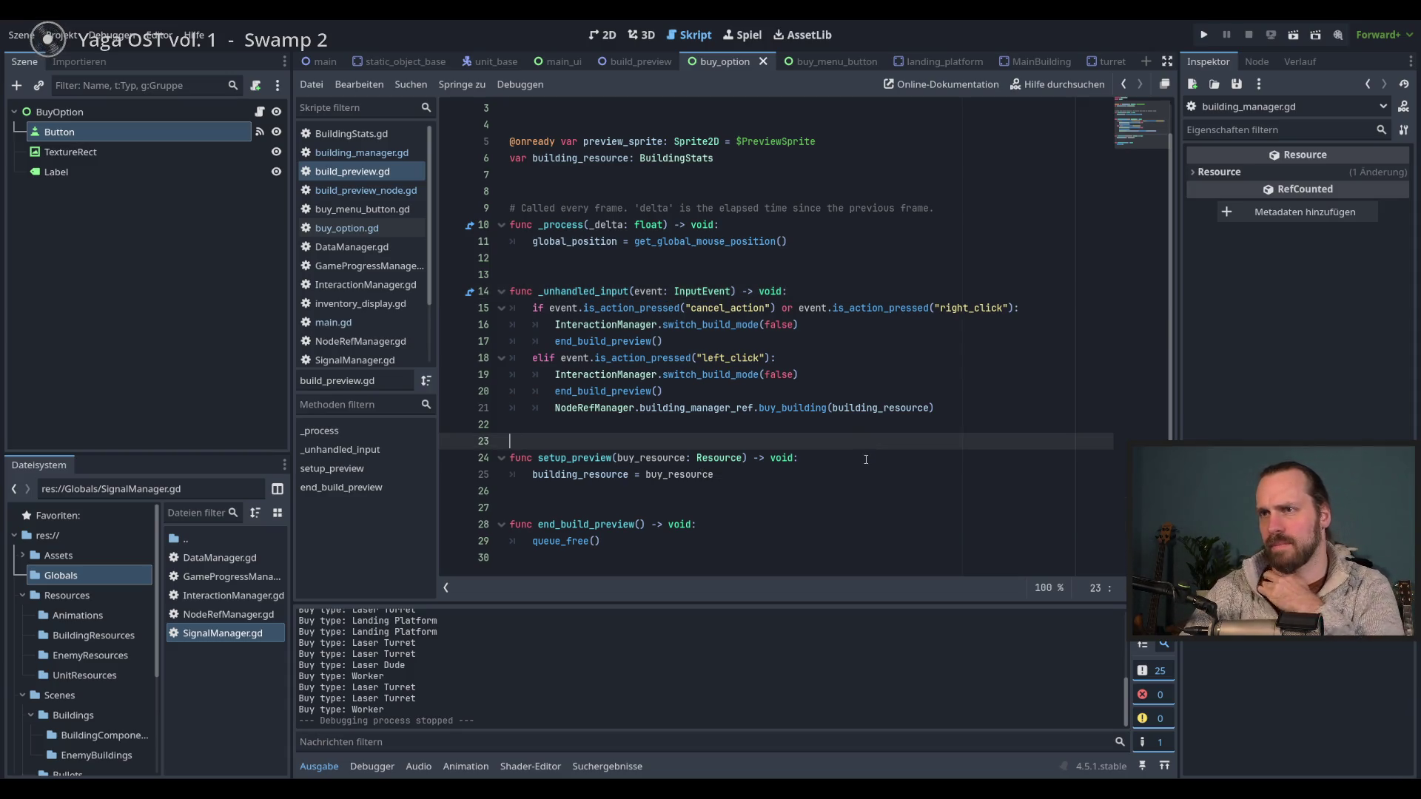
click(838, 476)
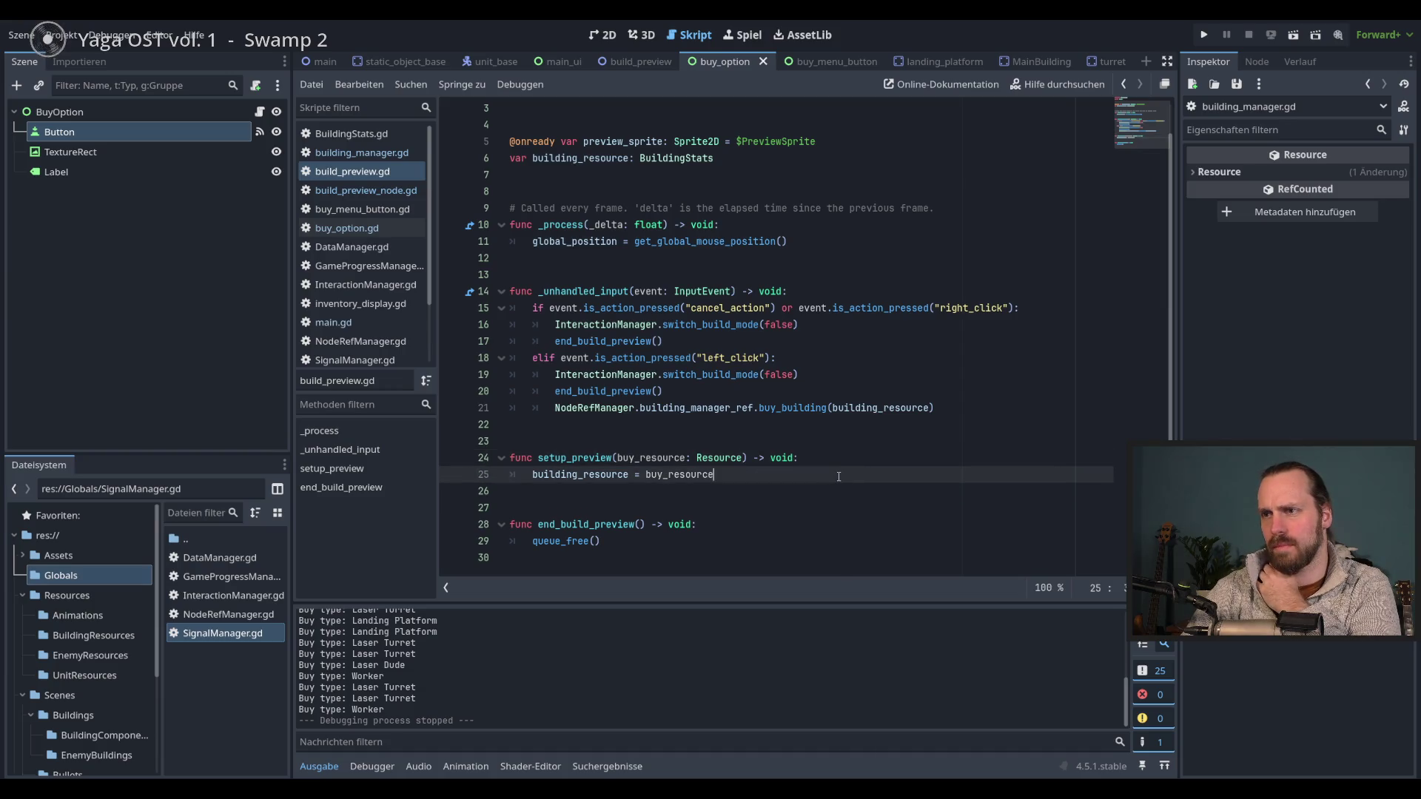
double_click(565, 291)
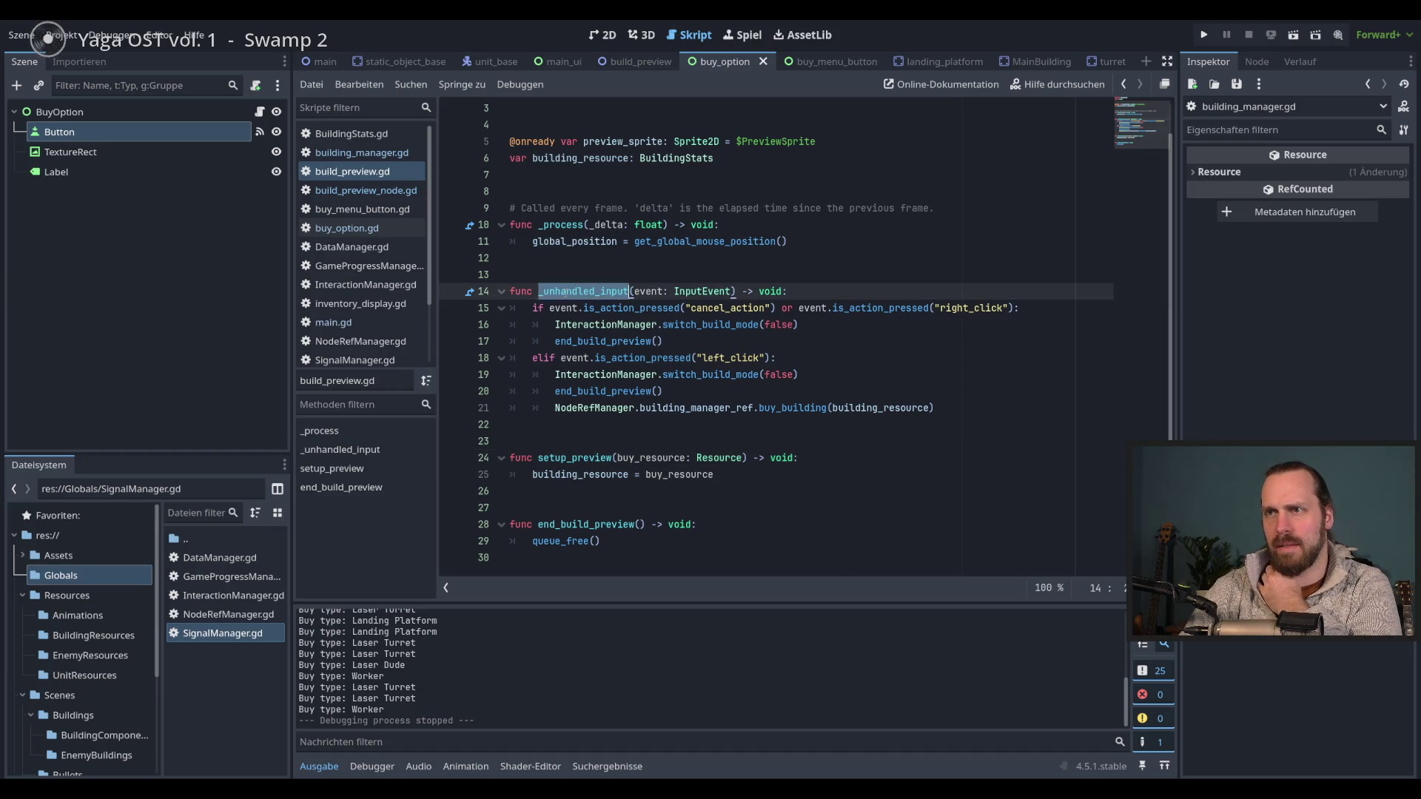
click(845, 477)
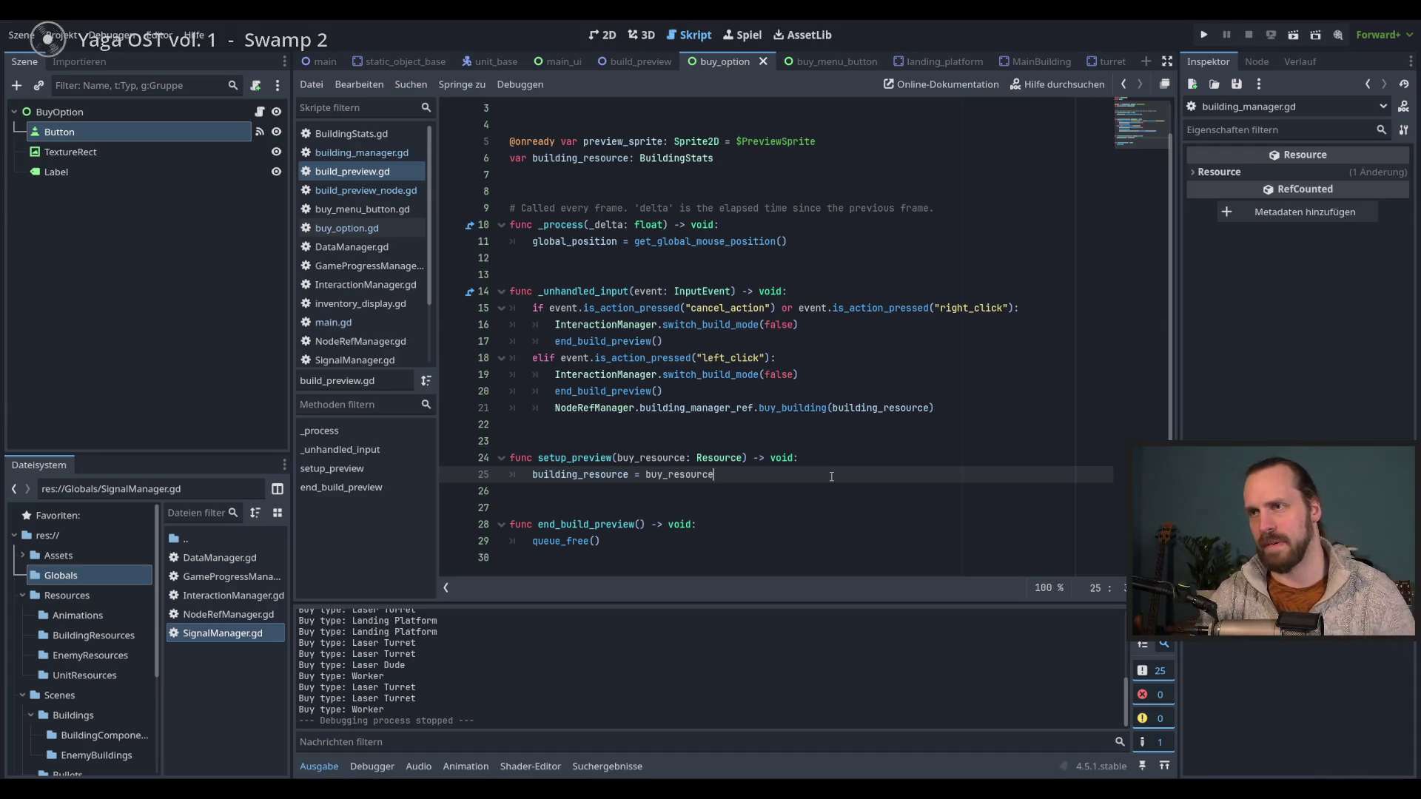
double_click(566, 292)
drag(595, 292, 539, 296)
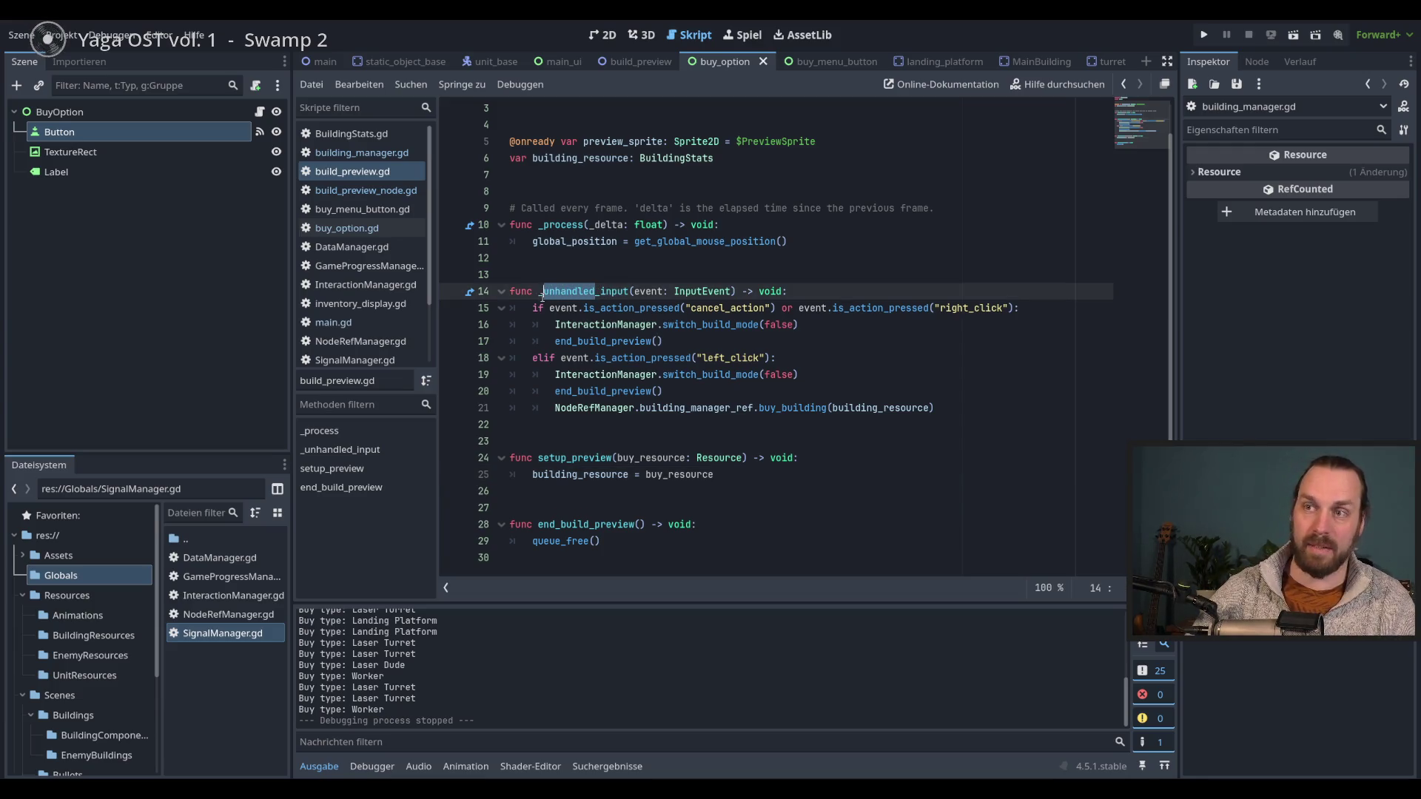
click(856, 476)
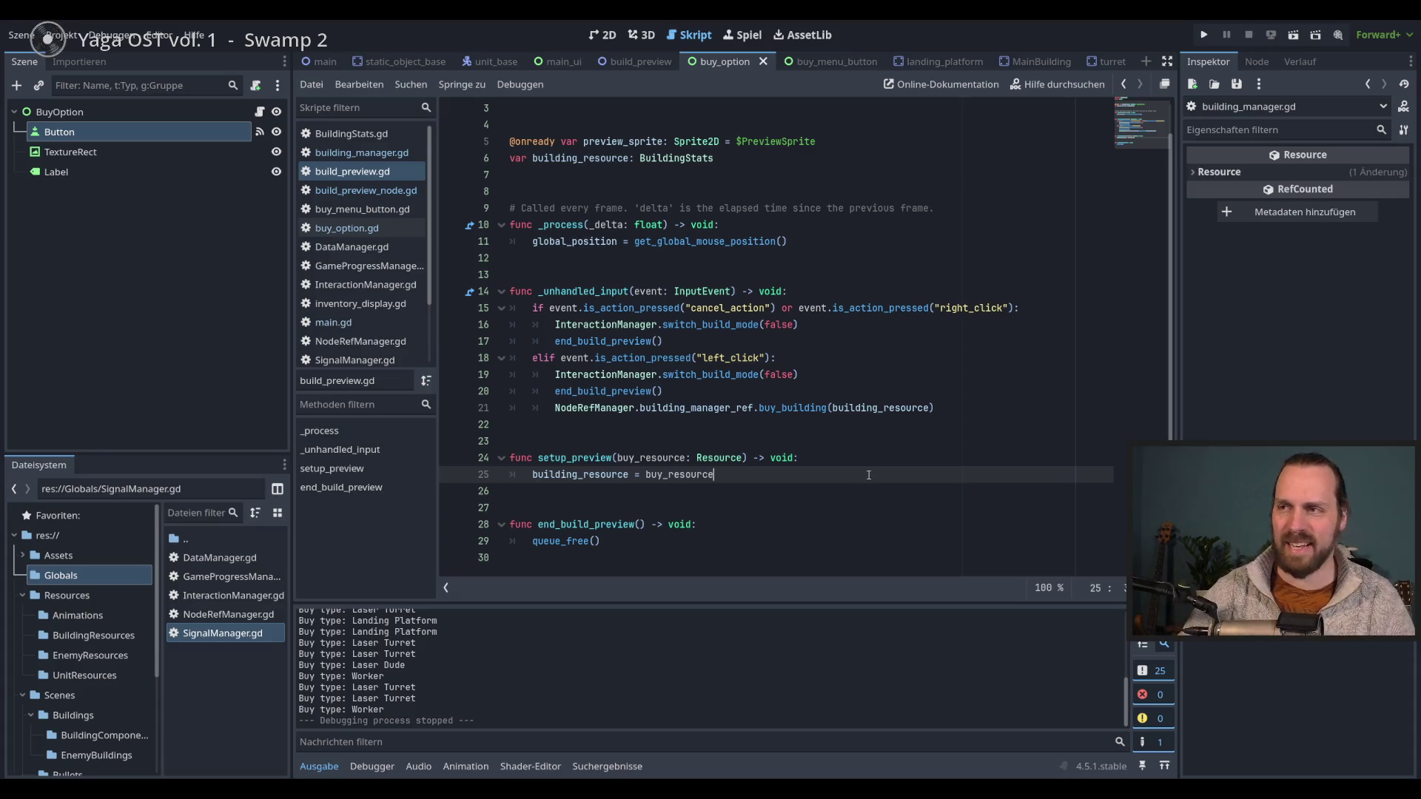
click(846, 463)
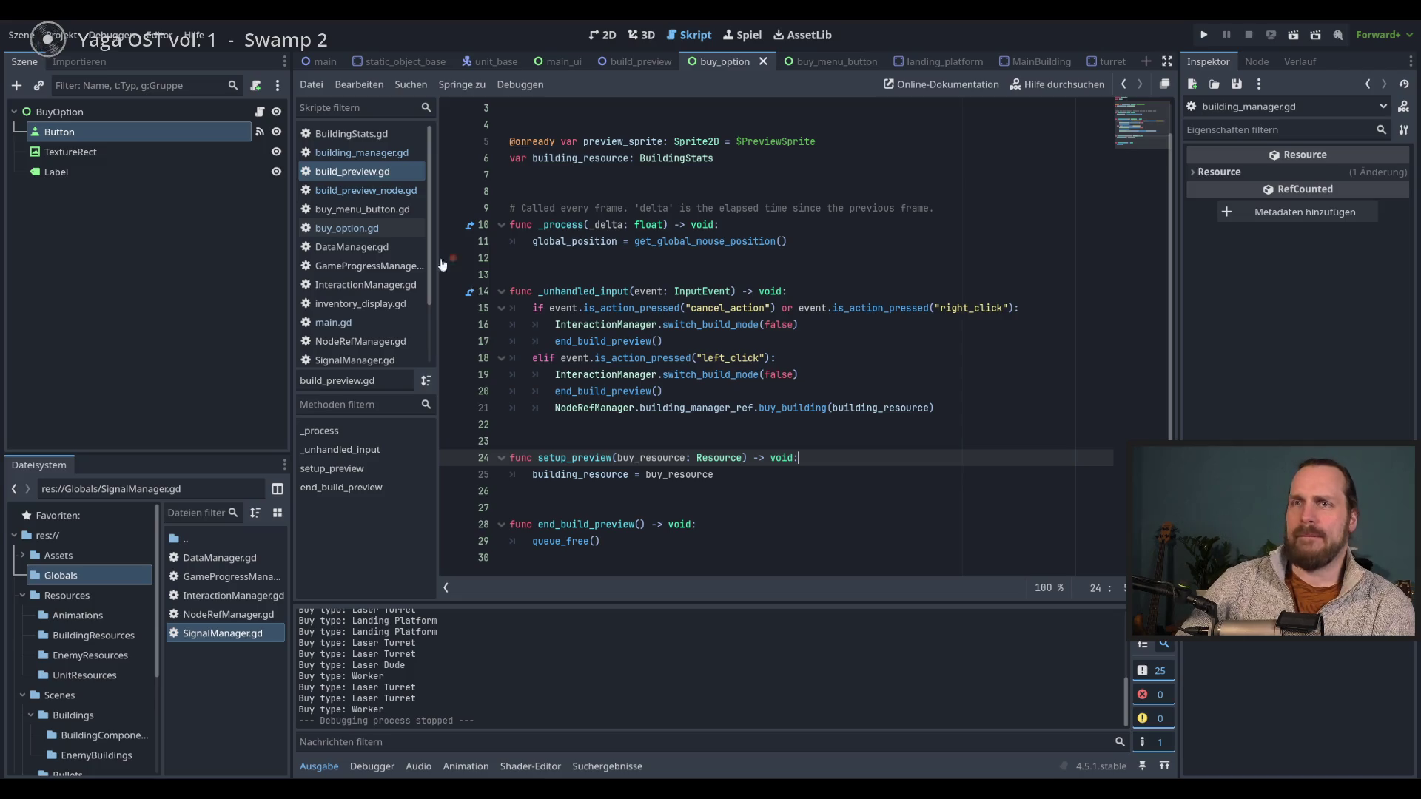
click(343, 327)
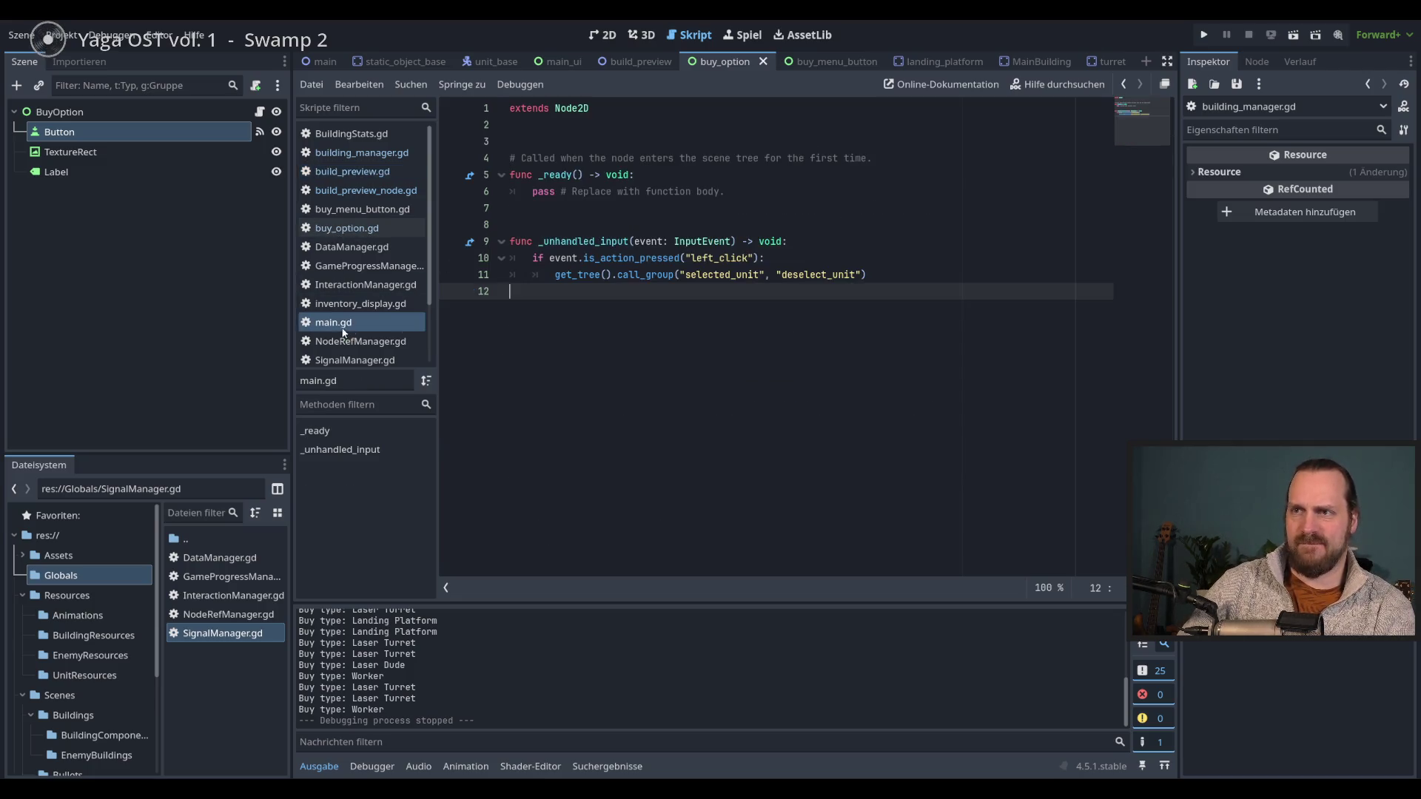
- Open building_manager.gd, run the game, toggle between unit and building options, then stop it
click(355, 154)
click(893, 303)
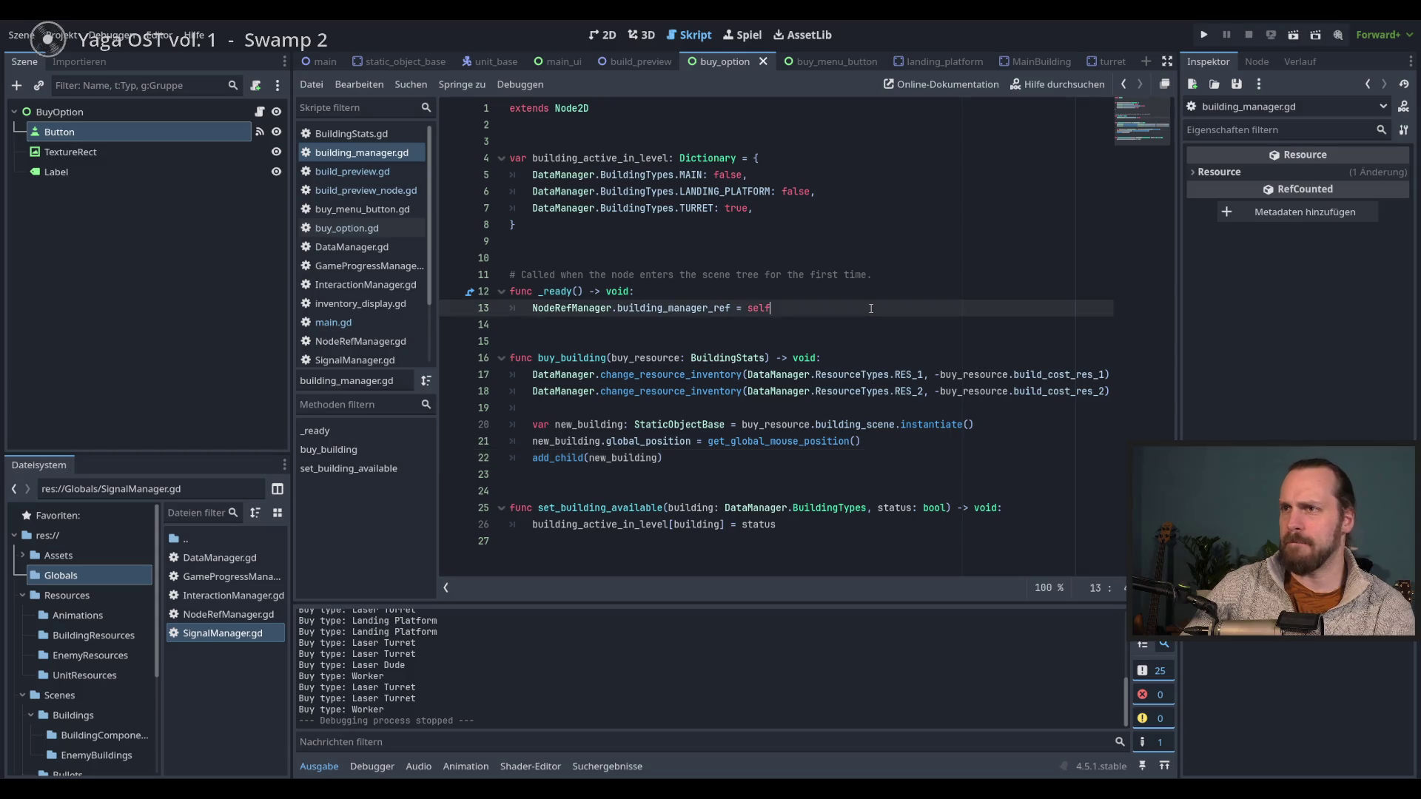
key(F5)
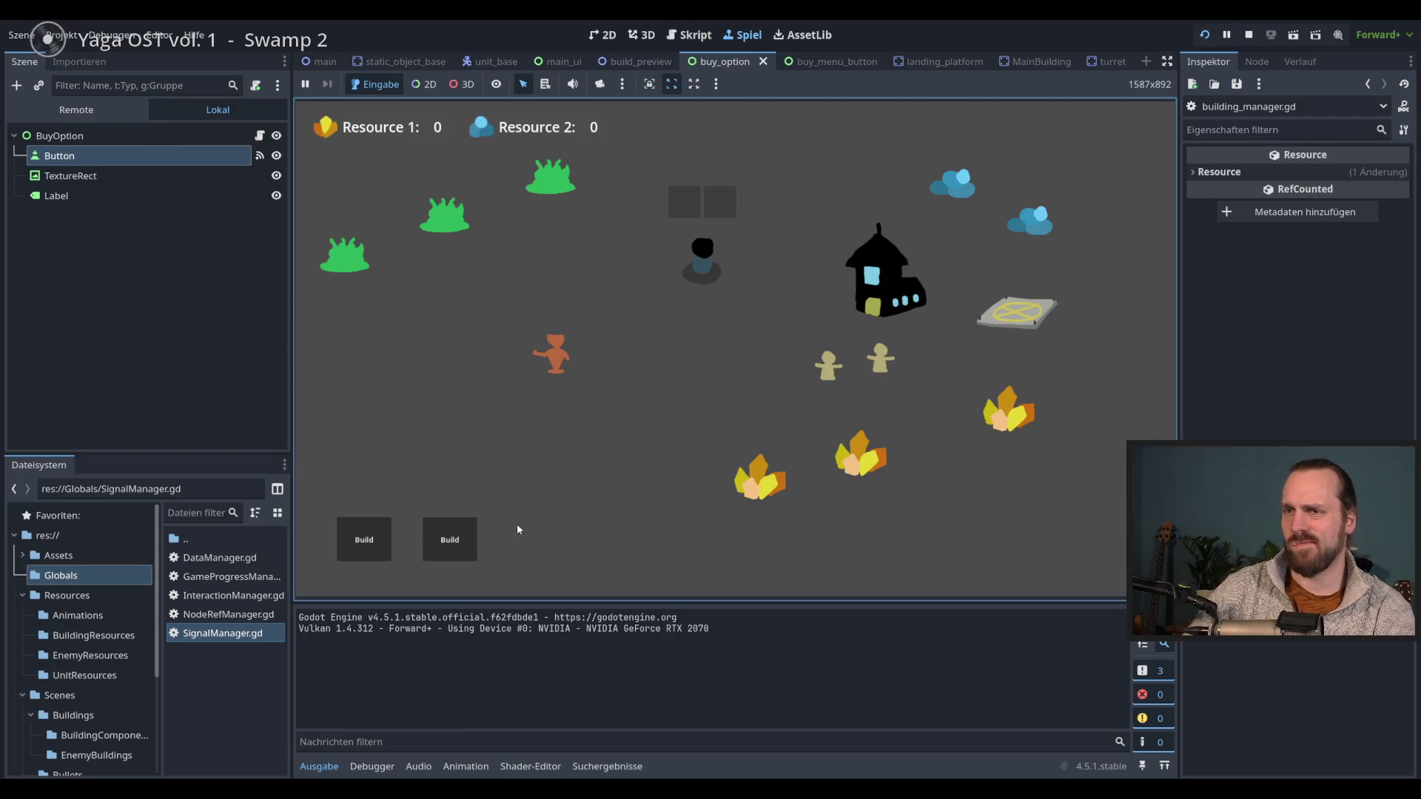
click(450, 540)
click(381, 526)
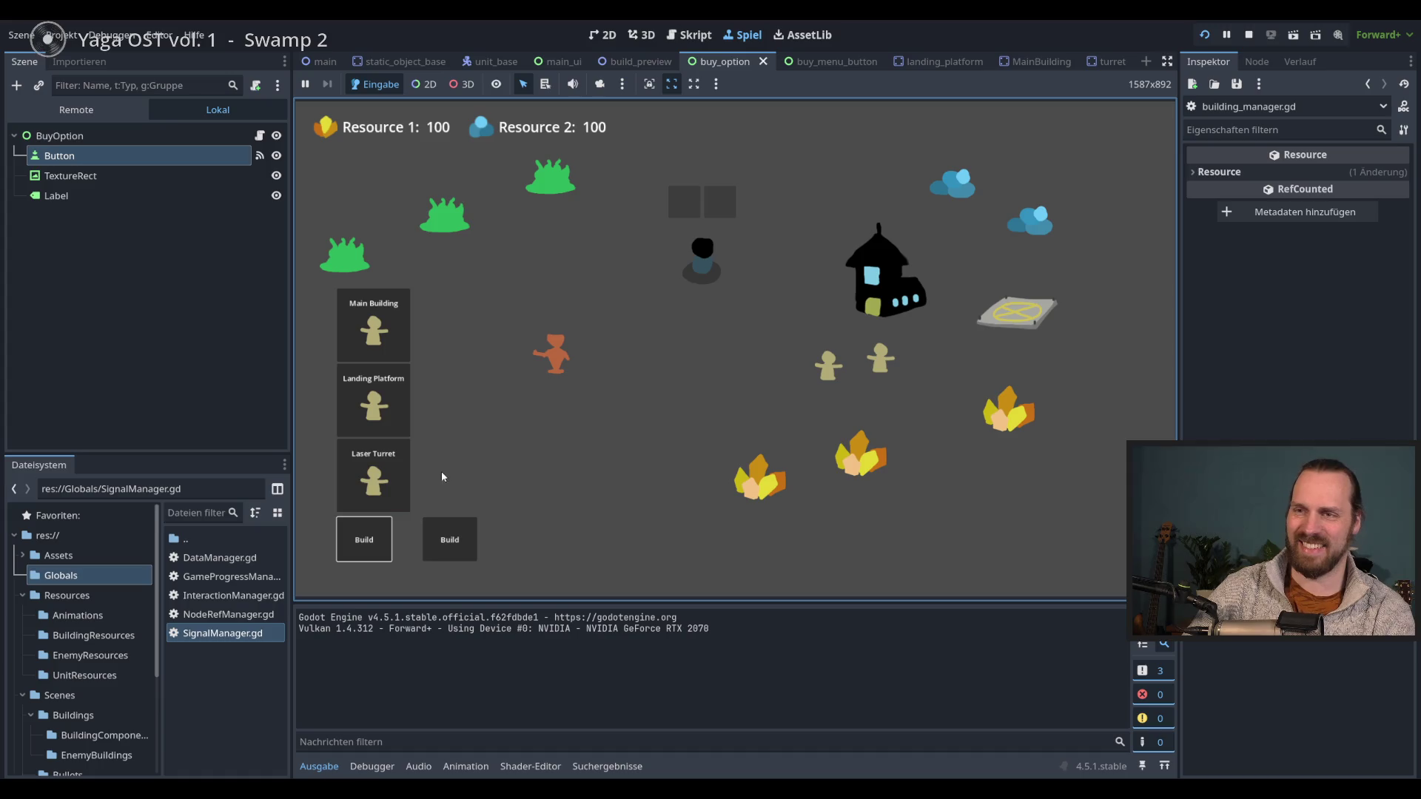
click(452, 540)
click(369, 551)
click(448, 540)
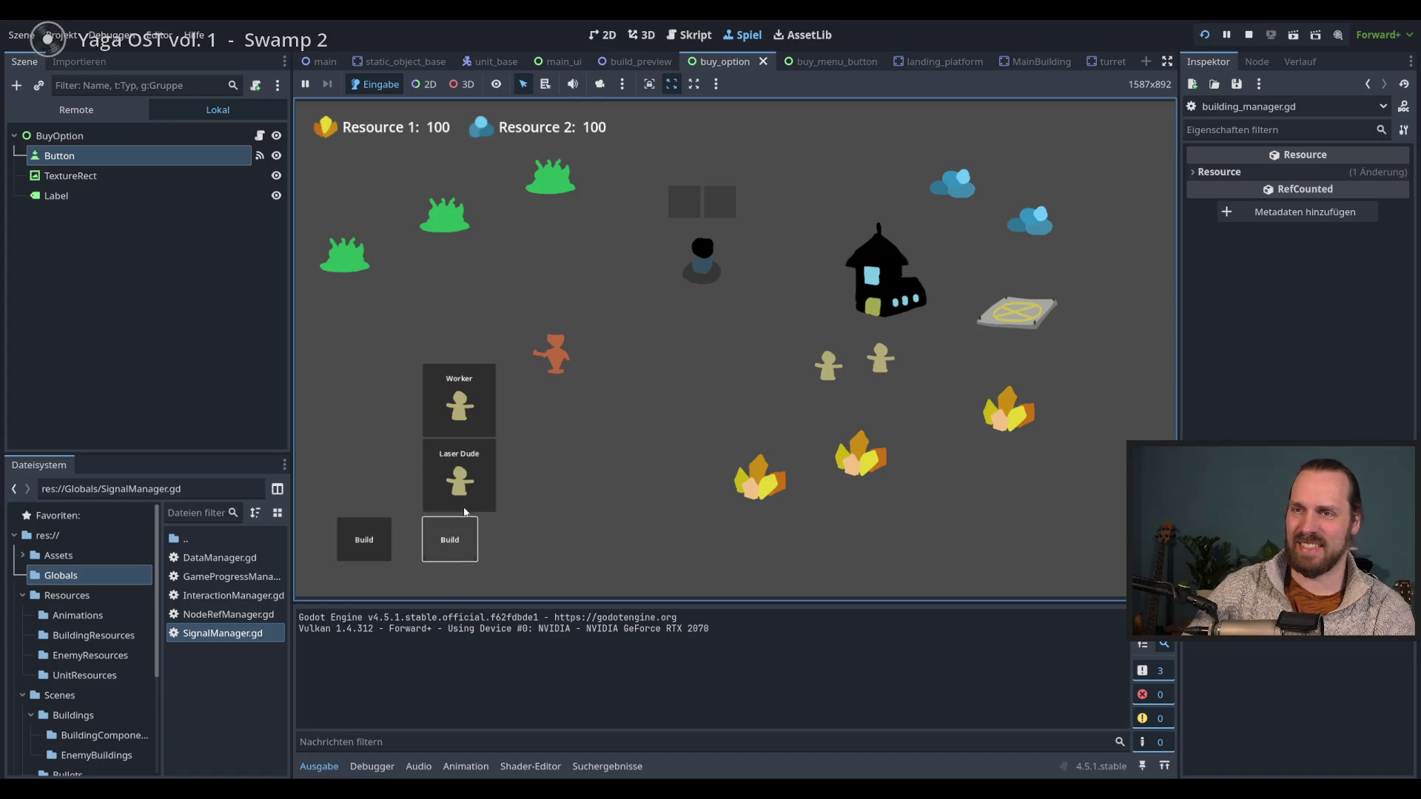
click(355, 544)
key(F8)
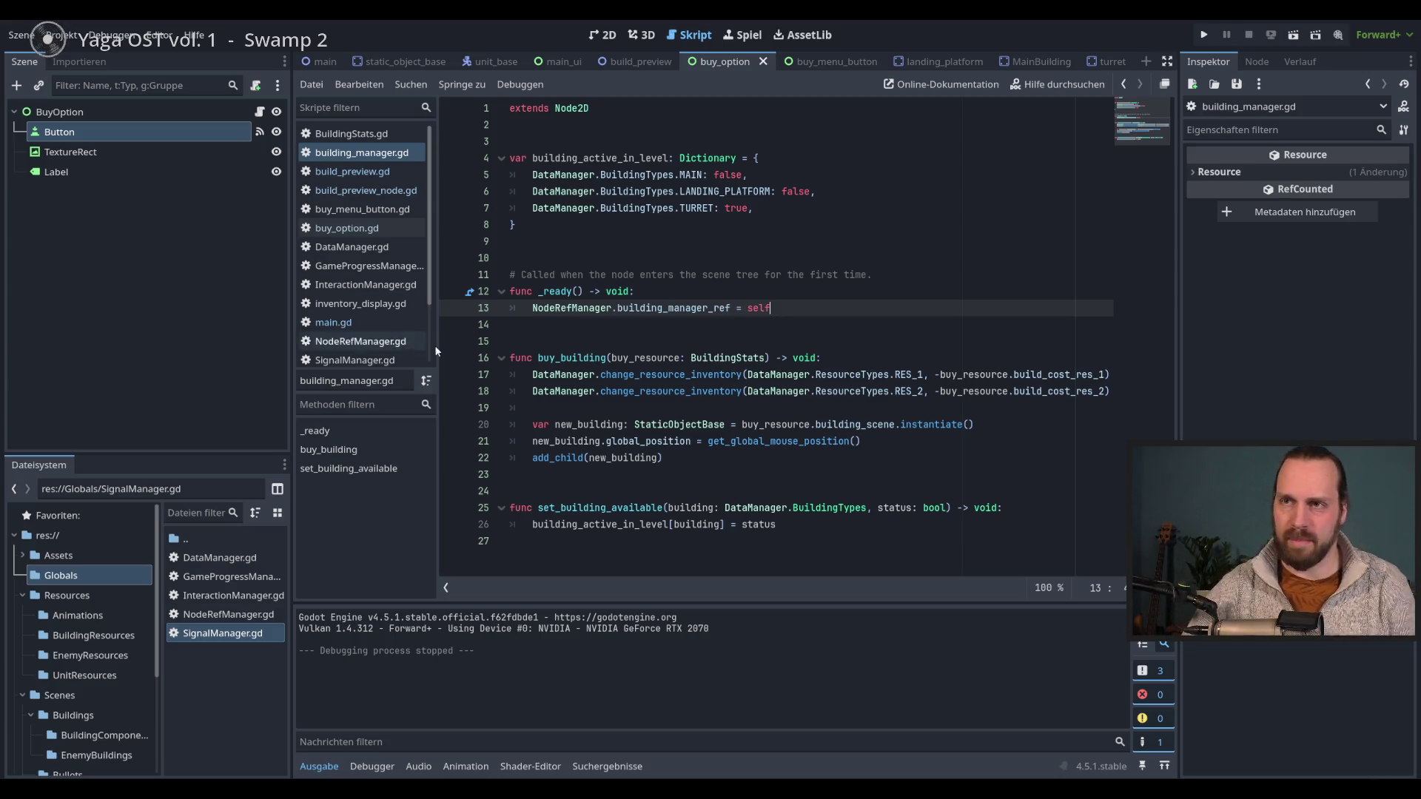
- Open SignalManager.gd from the script list
scroll(433, 305, down, 2)
scroll(442, 267, up, 2)
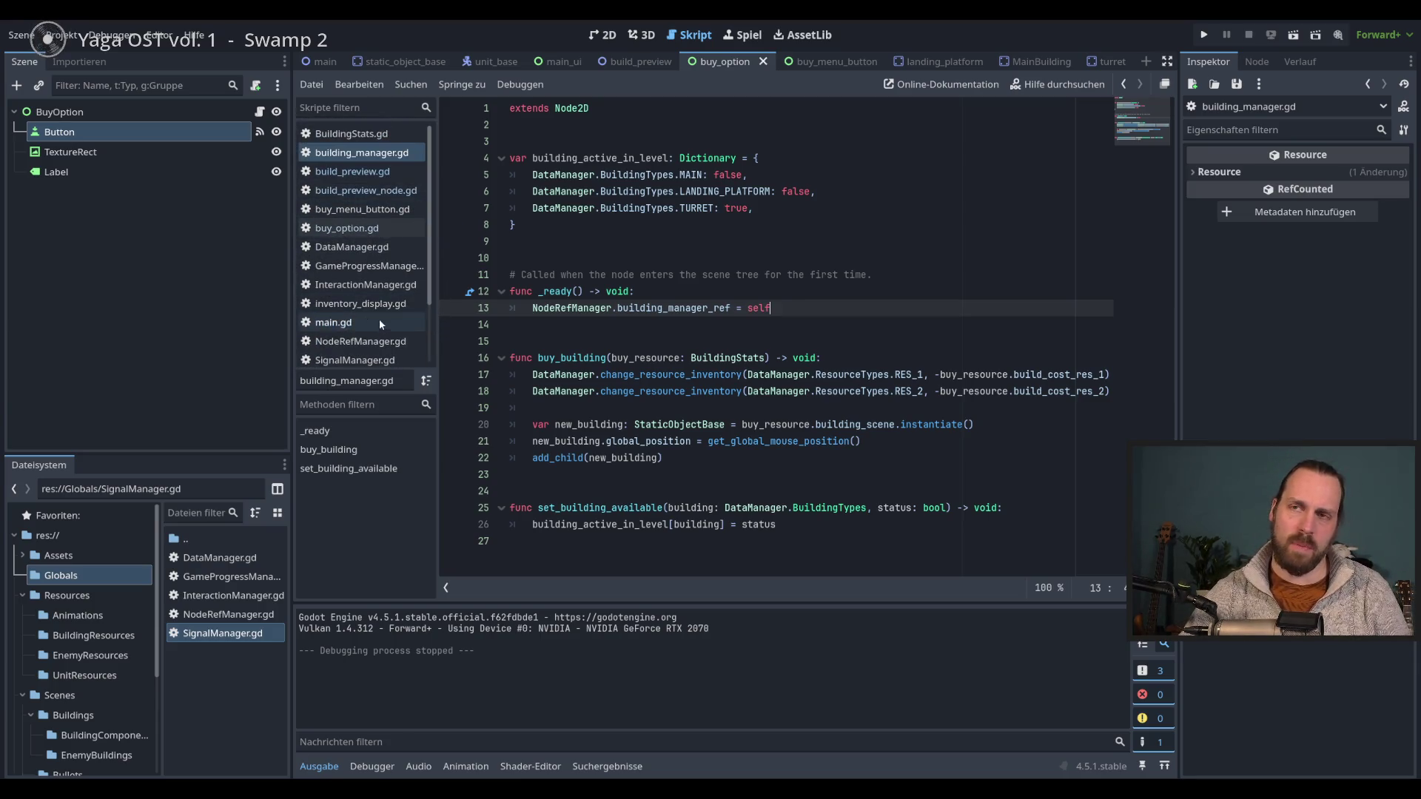
scroll(382, 272, down, 1)
scroll(377, 283, up, 3)
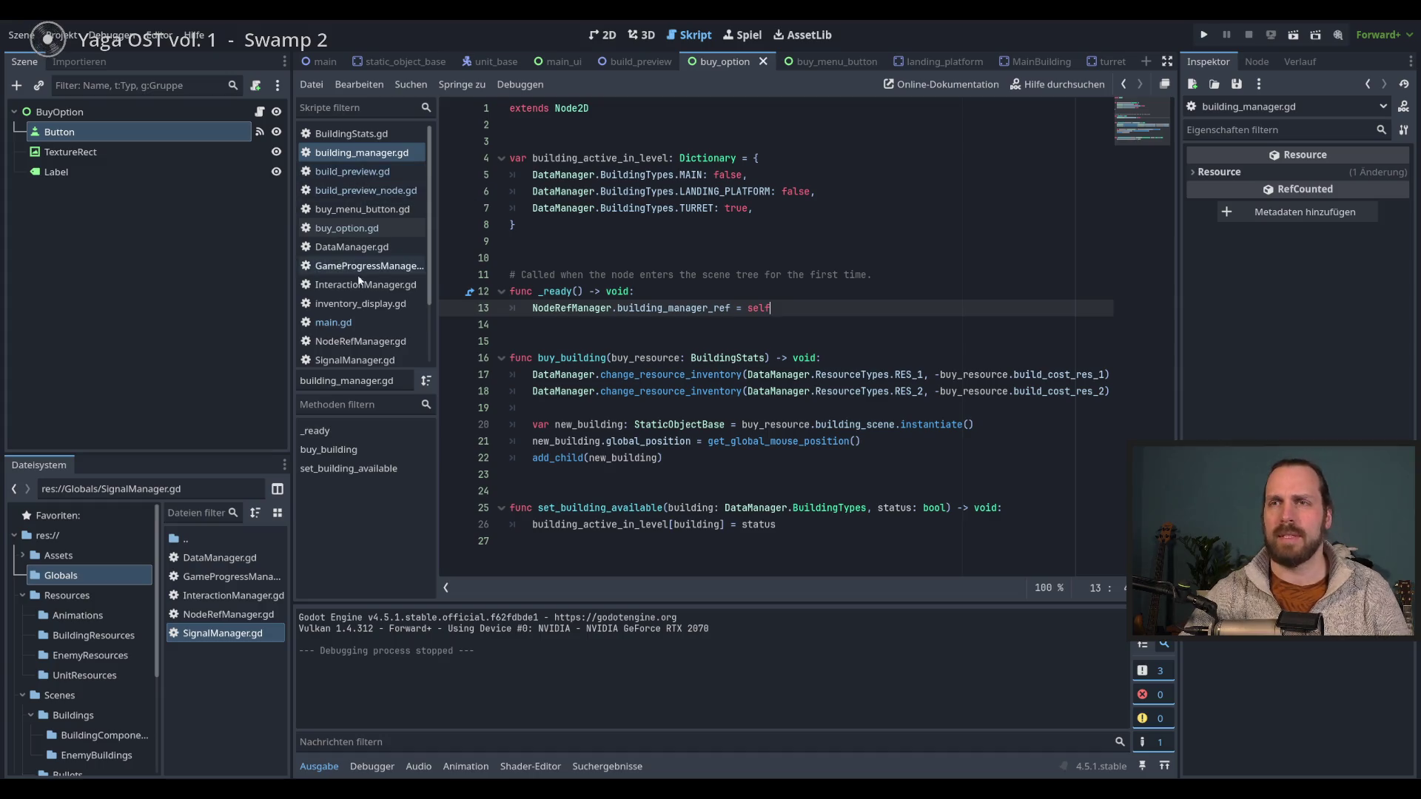
click(354, 360)
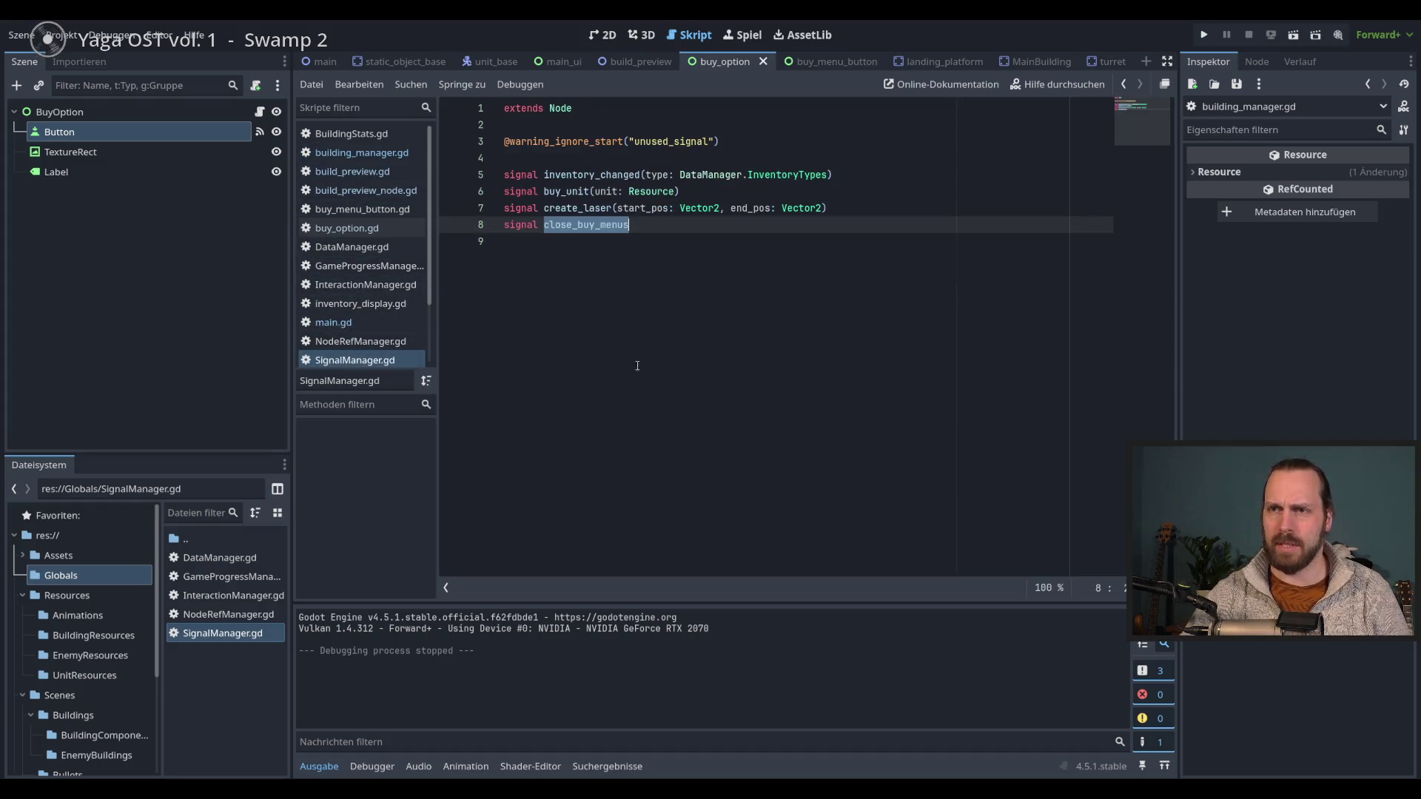
- Add 'signal building_options_changed' on line 9 and save the script
click(687, 274)
text(signal )
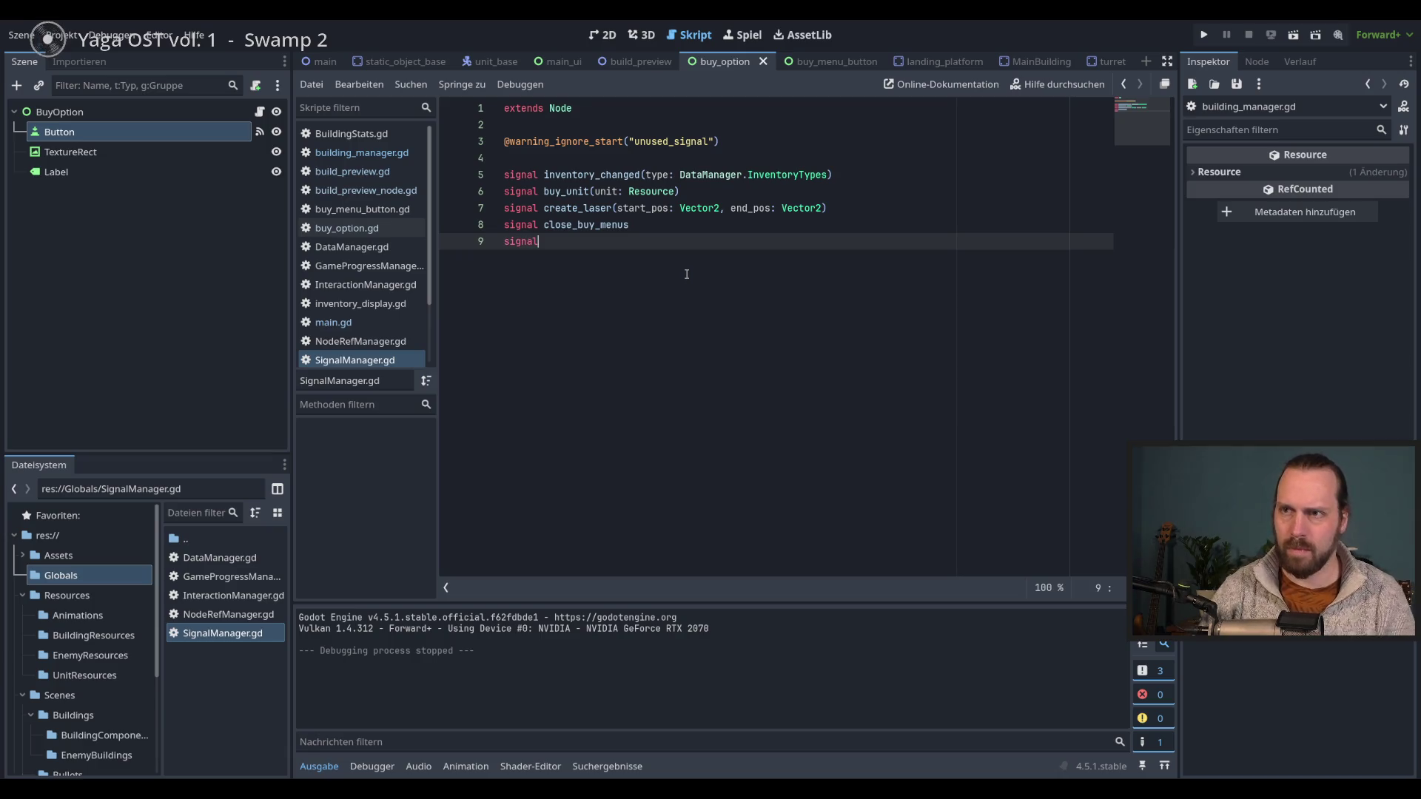
text(building)
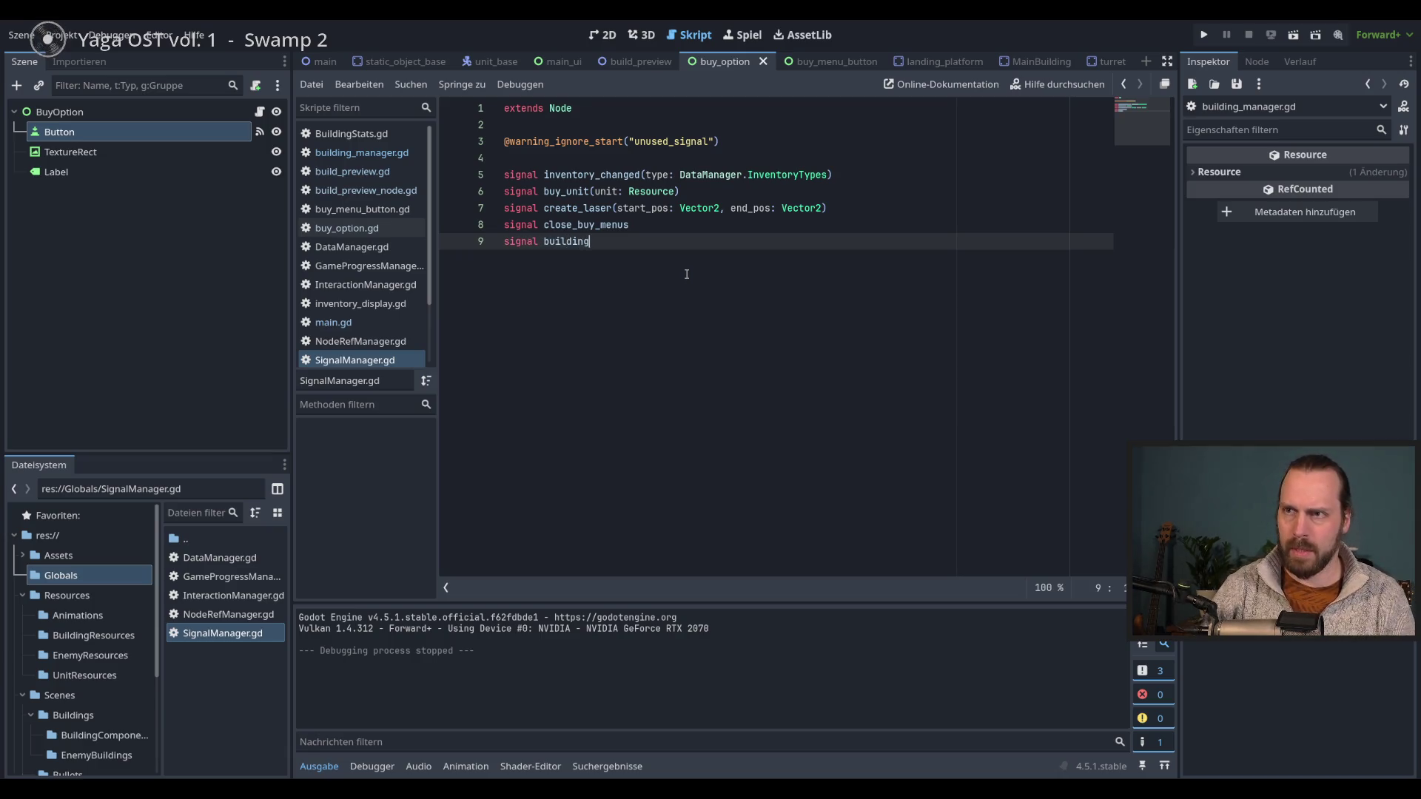
text(_option)
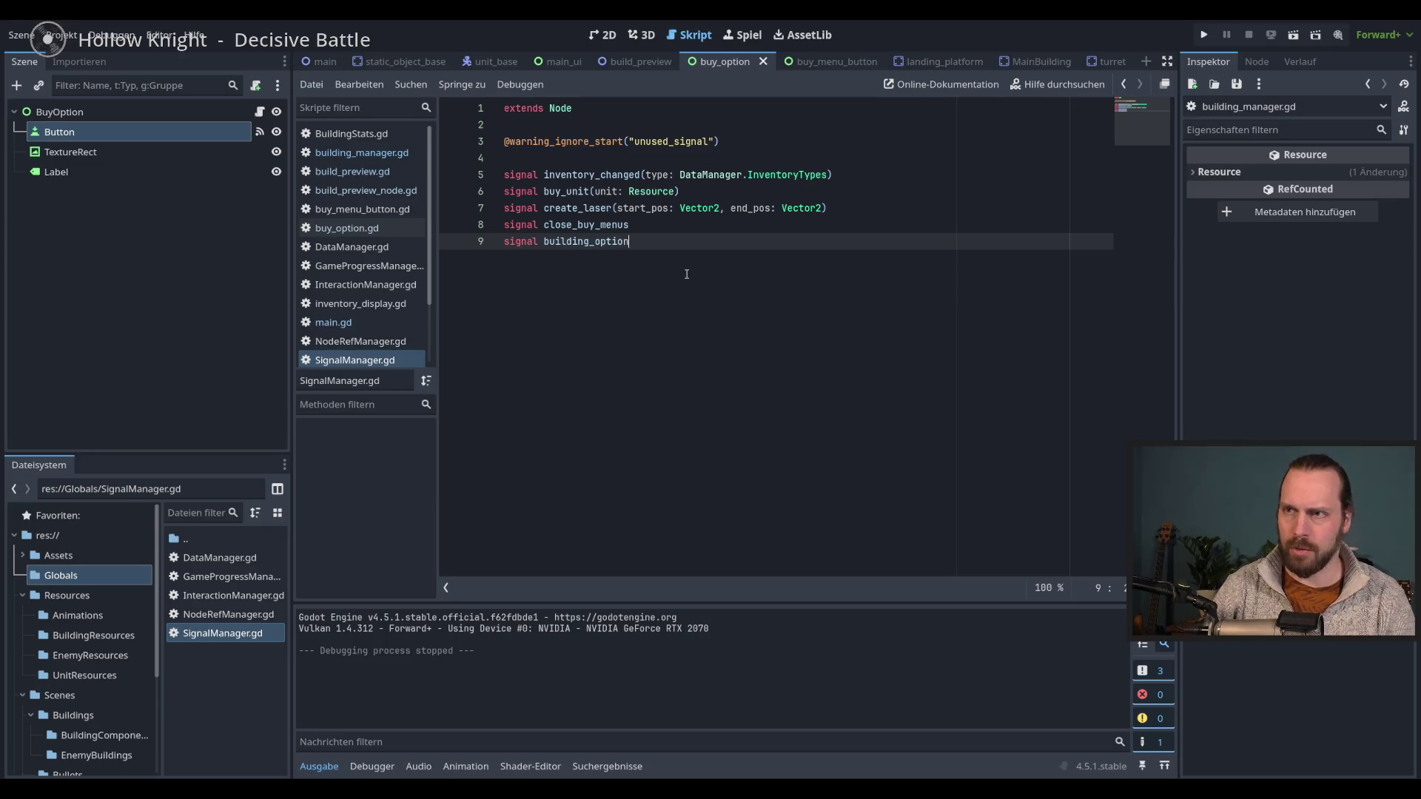
text(s_changed)
key(ctrl+s)
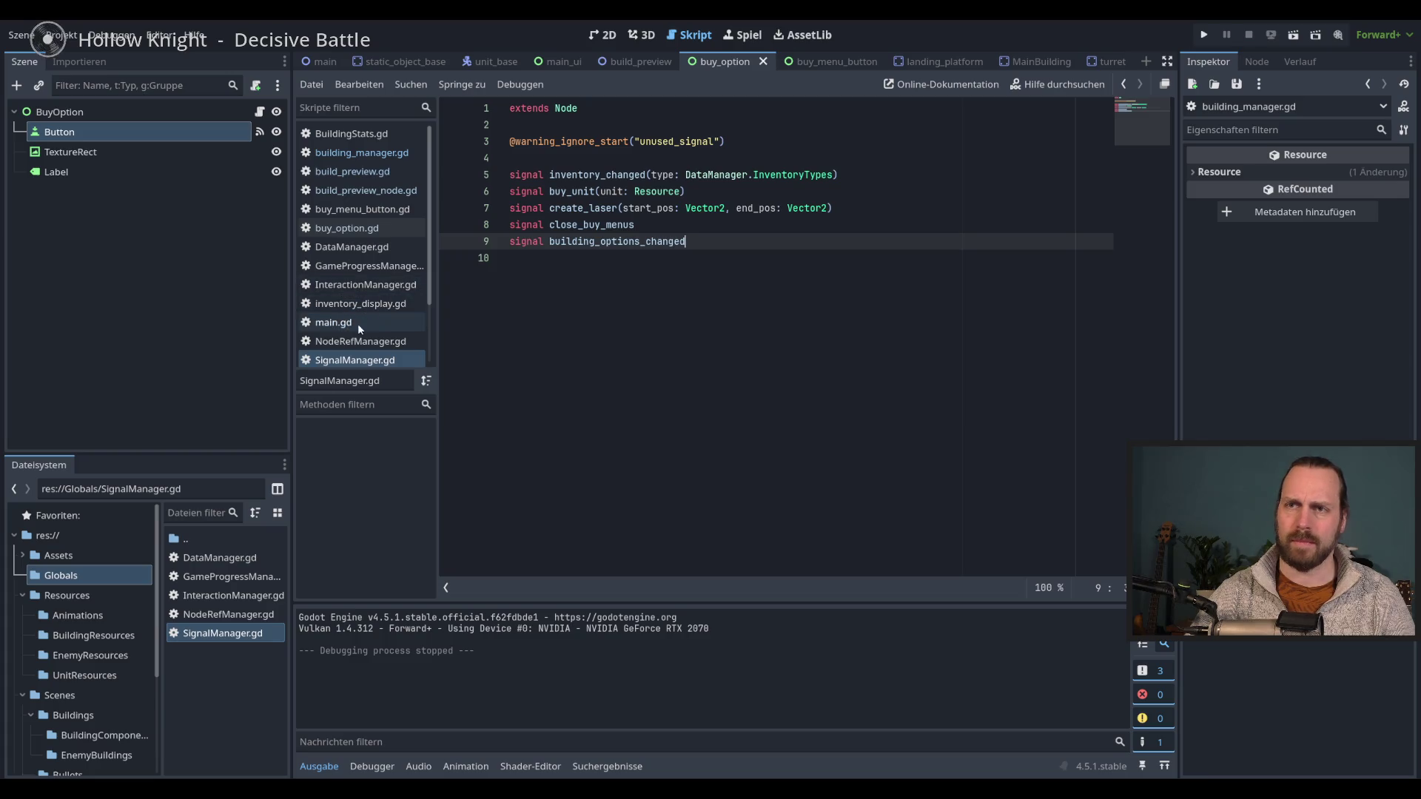
- Open the buy_option script from the script list
scroll(425, 229, down, 3)
scroll(425, 236, up, 3)
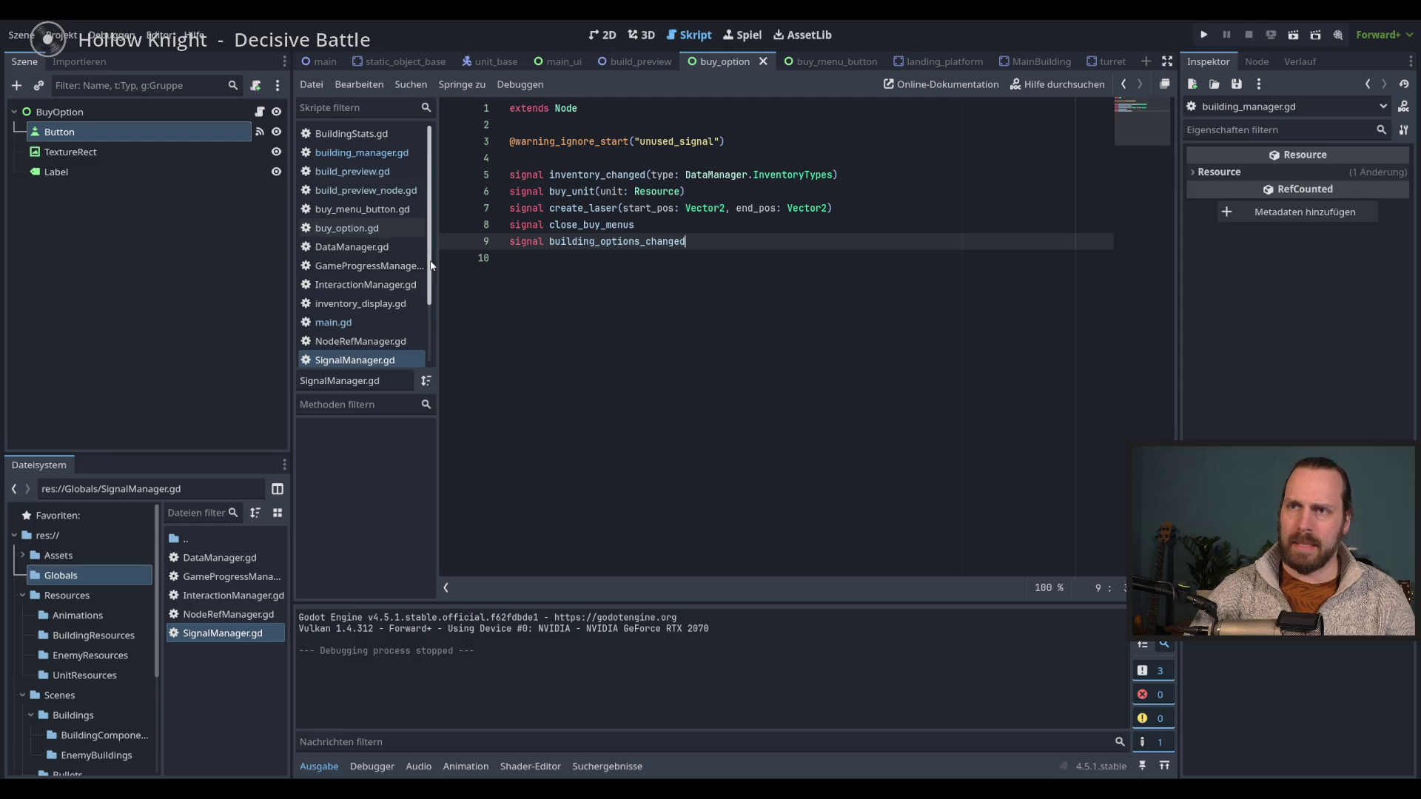
scroll(394, 318, down, 3)
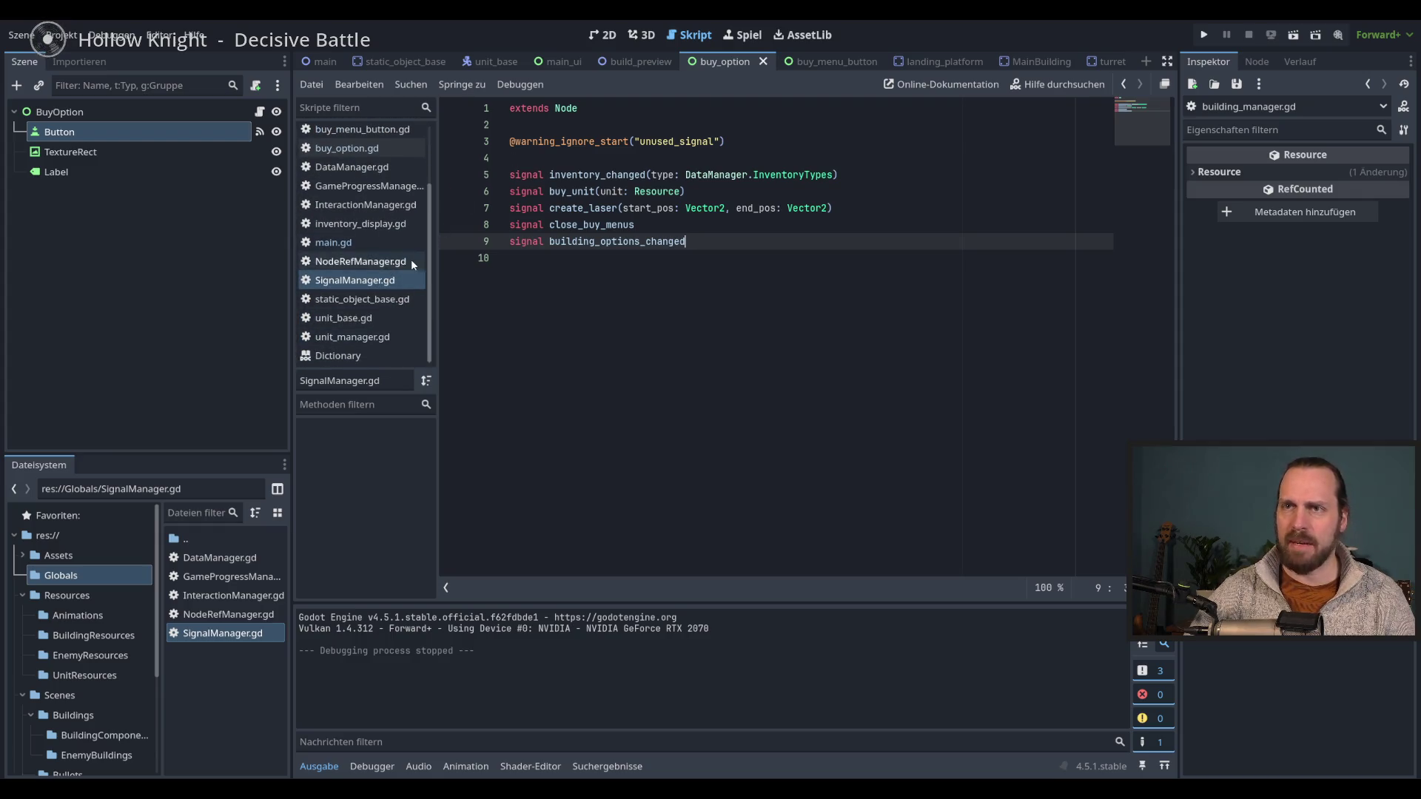
scroll(422, 237, up, 3)
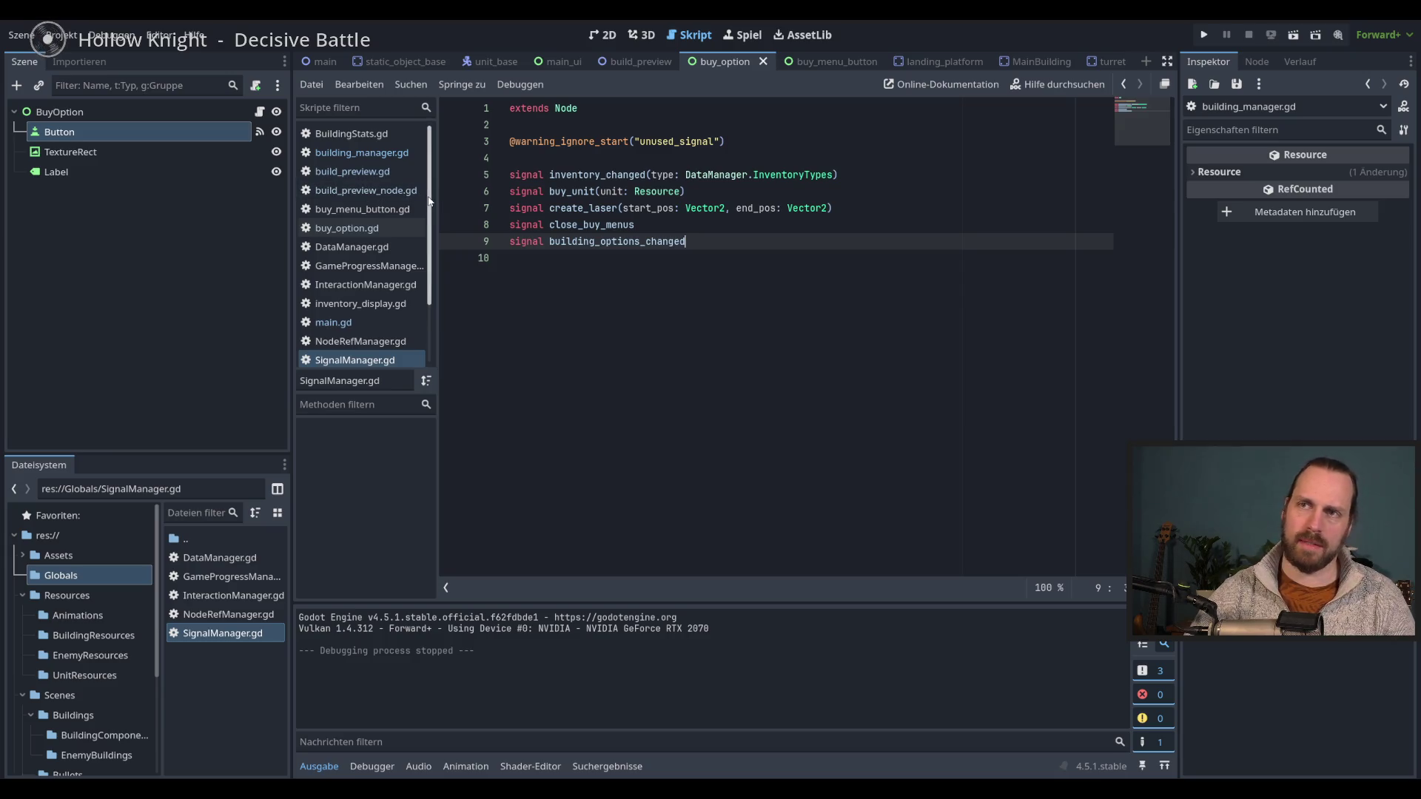
click(348, 228)
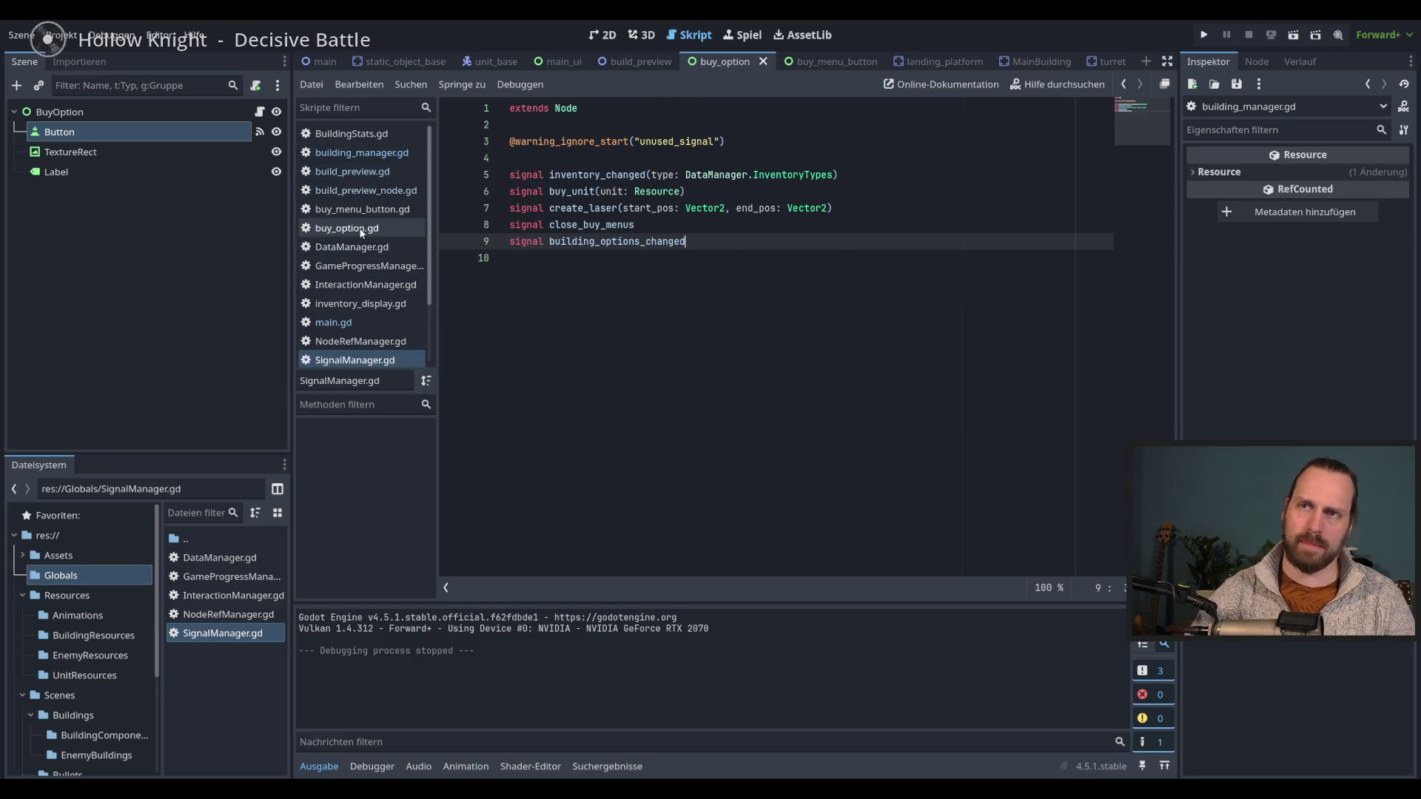
- Review buy_option.gd's check_inventory, selecting modulate to see where the button tint is set
scroll(738, 390, down, 6)
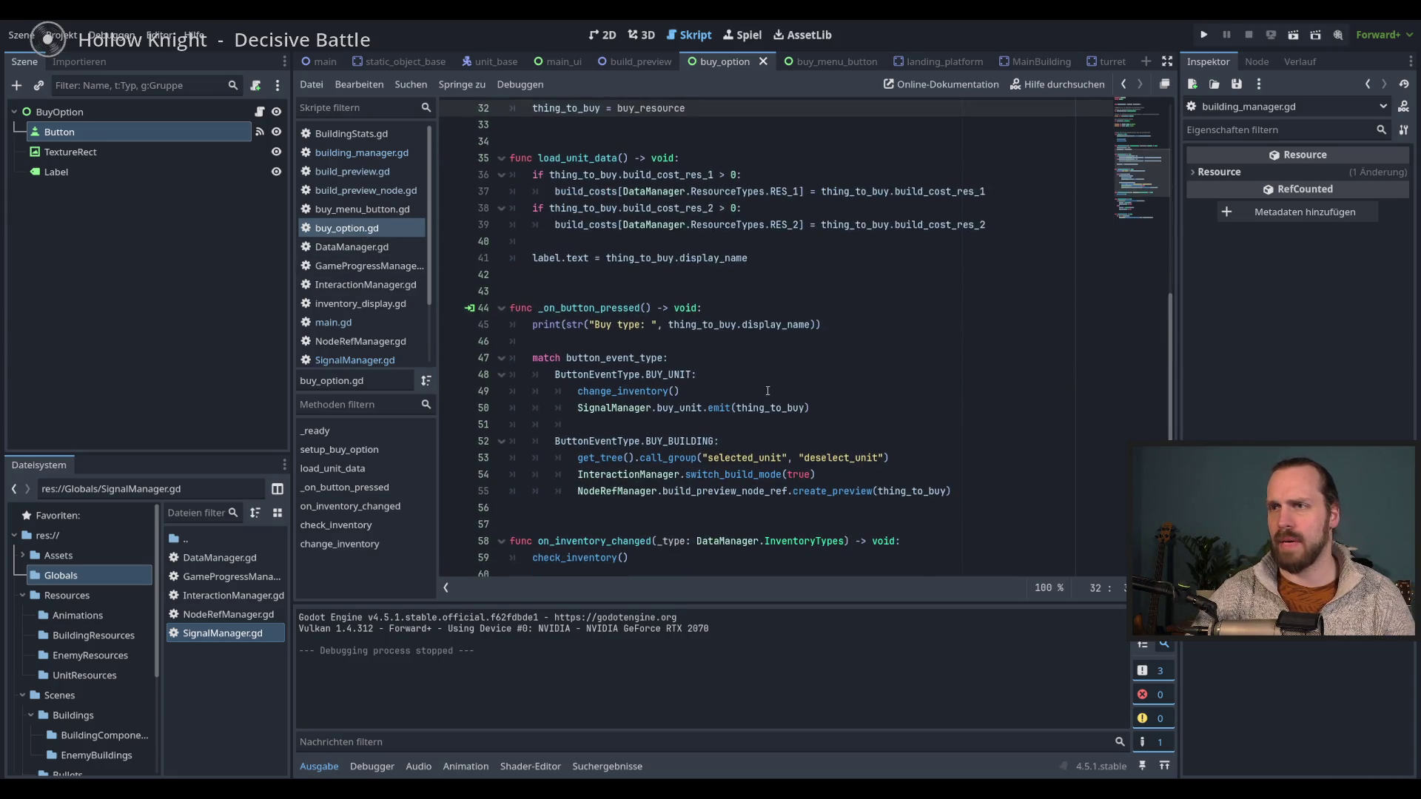
scroll(769, 390, up, 6)
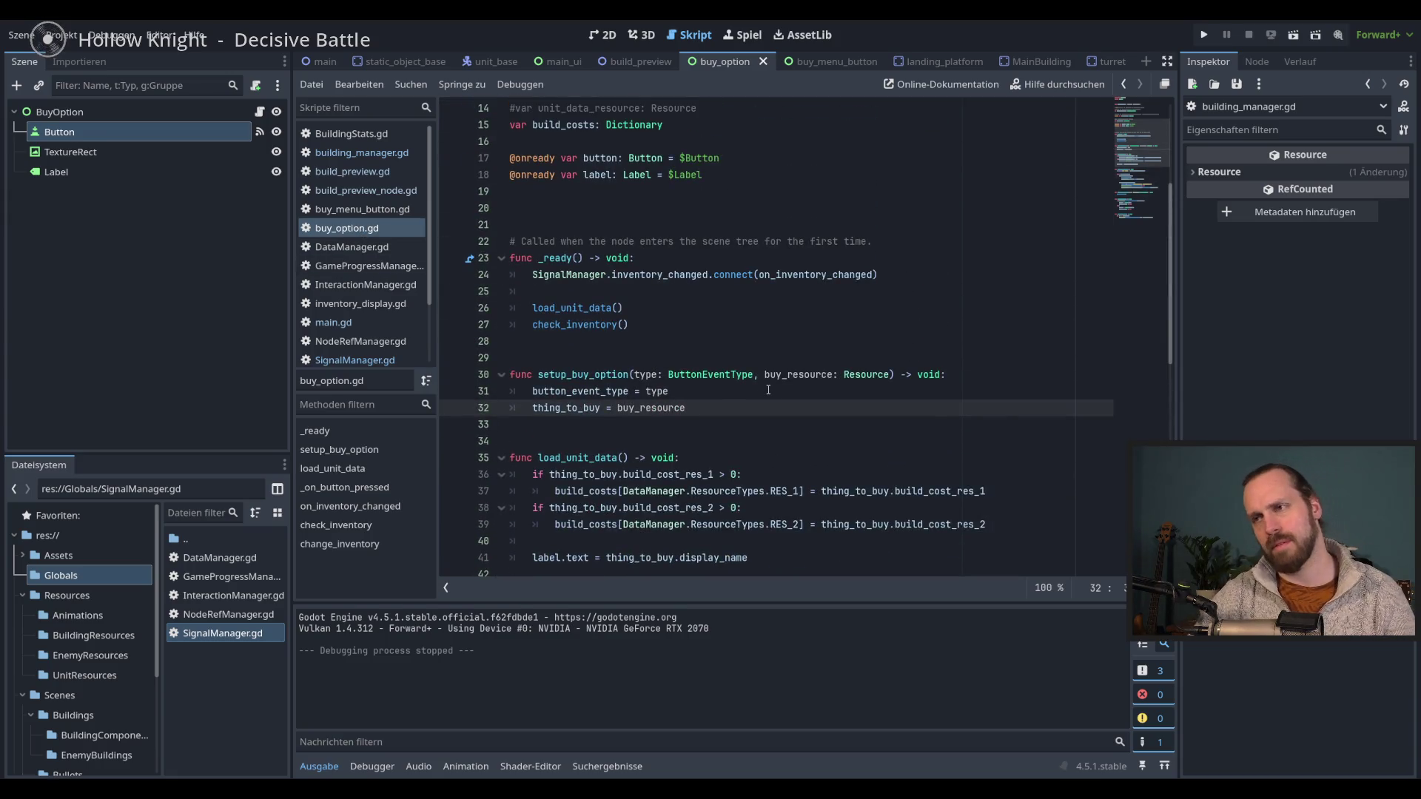
click(679, 322)
click(688, 307)
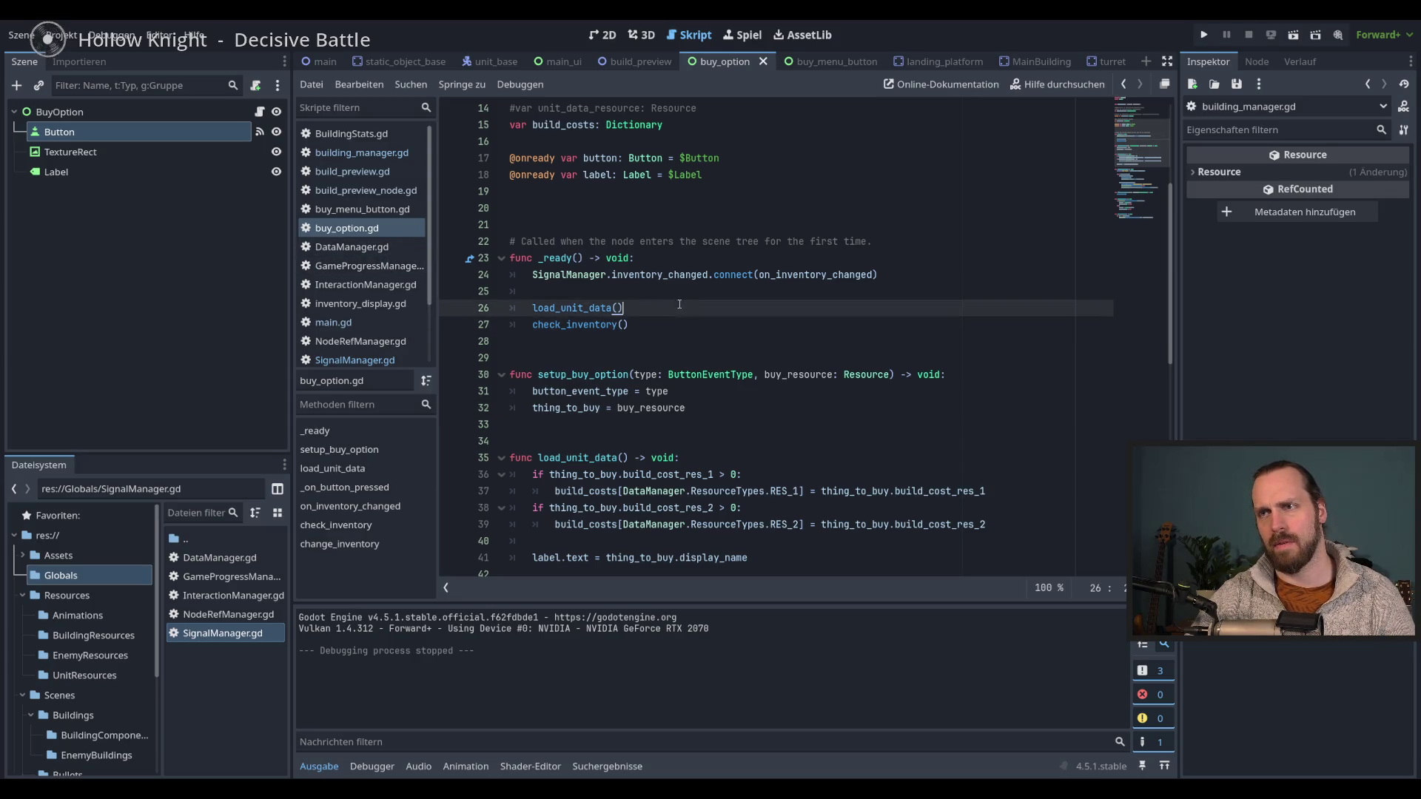
scroll(696, 310, up, 3)
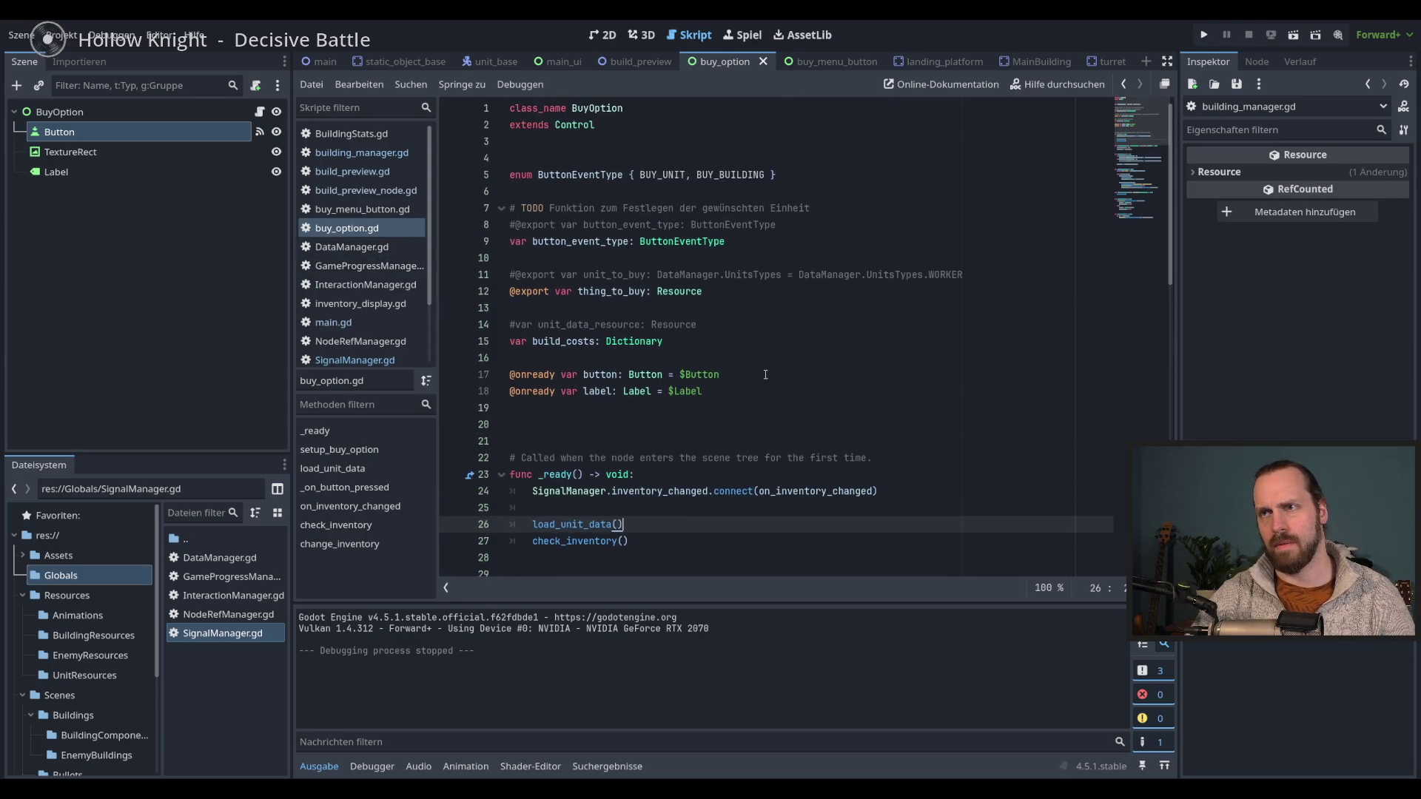
scroll(767, 375, down, 4)
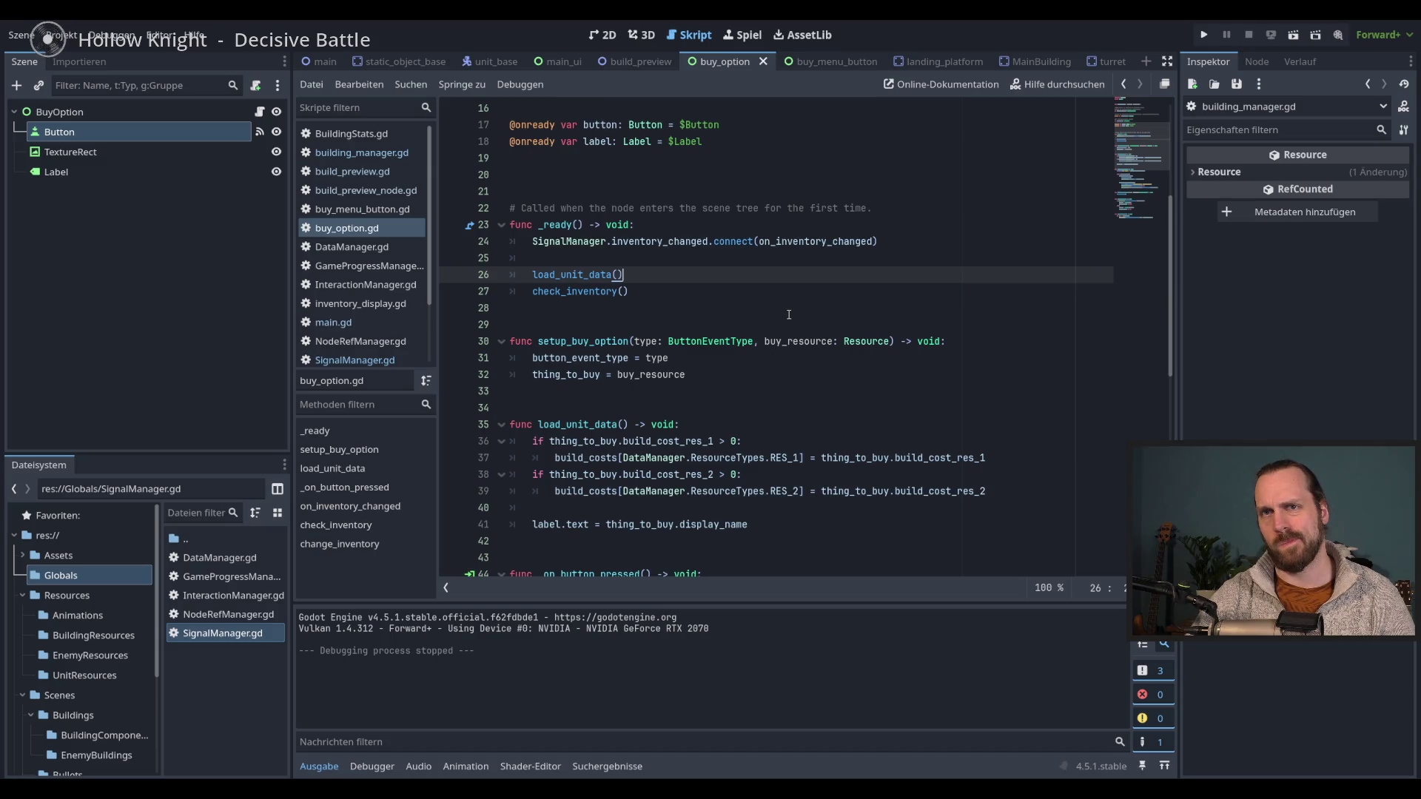
scroll(788, 318, down, 6)
scroll(787, 319, down, 4)
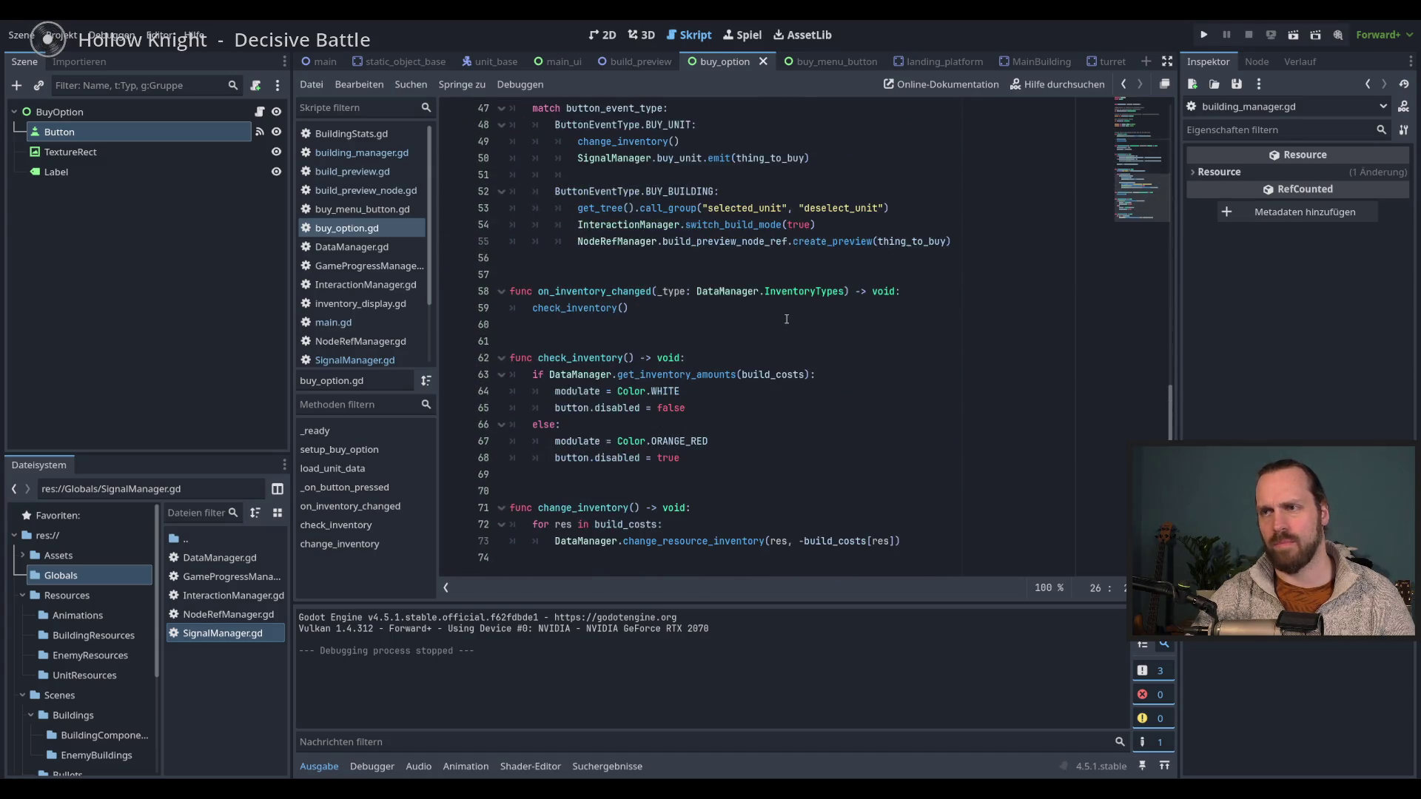
drag(518, 391, 711, 458)
click(717, 453)
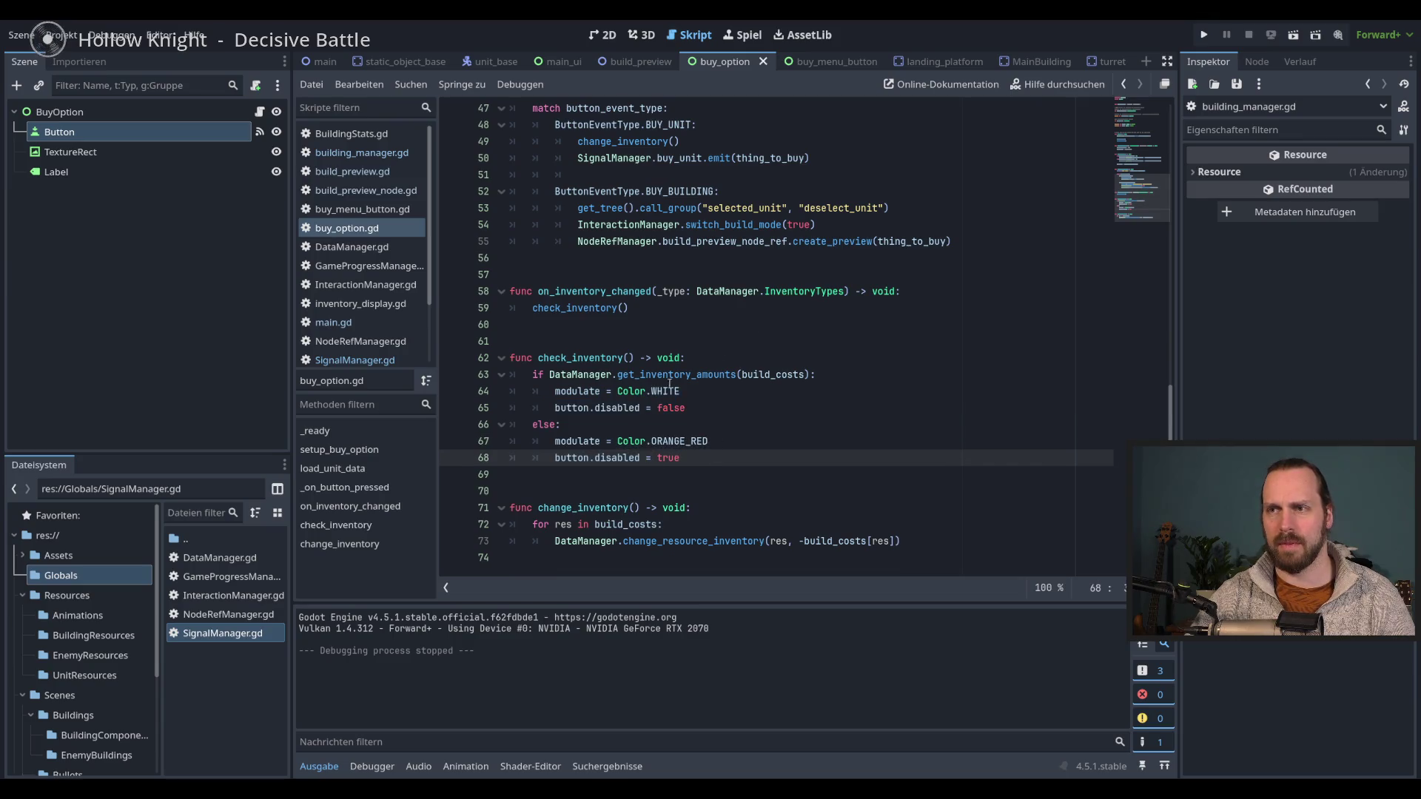
double_click(577, 391)
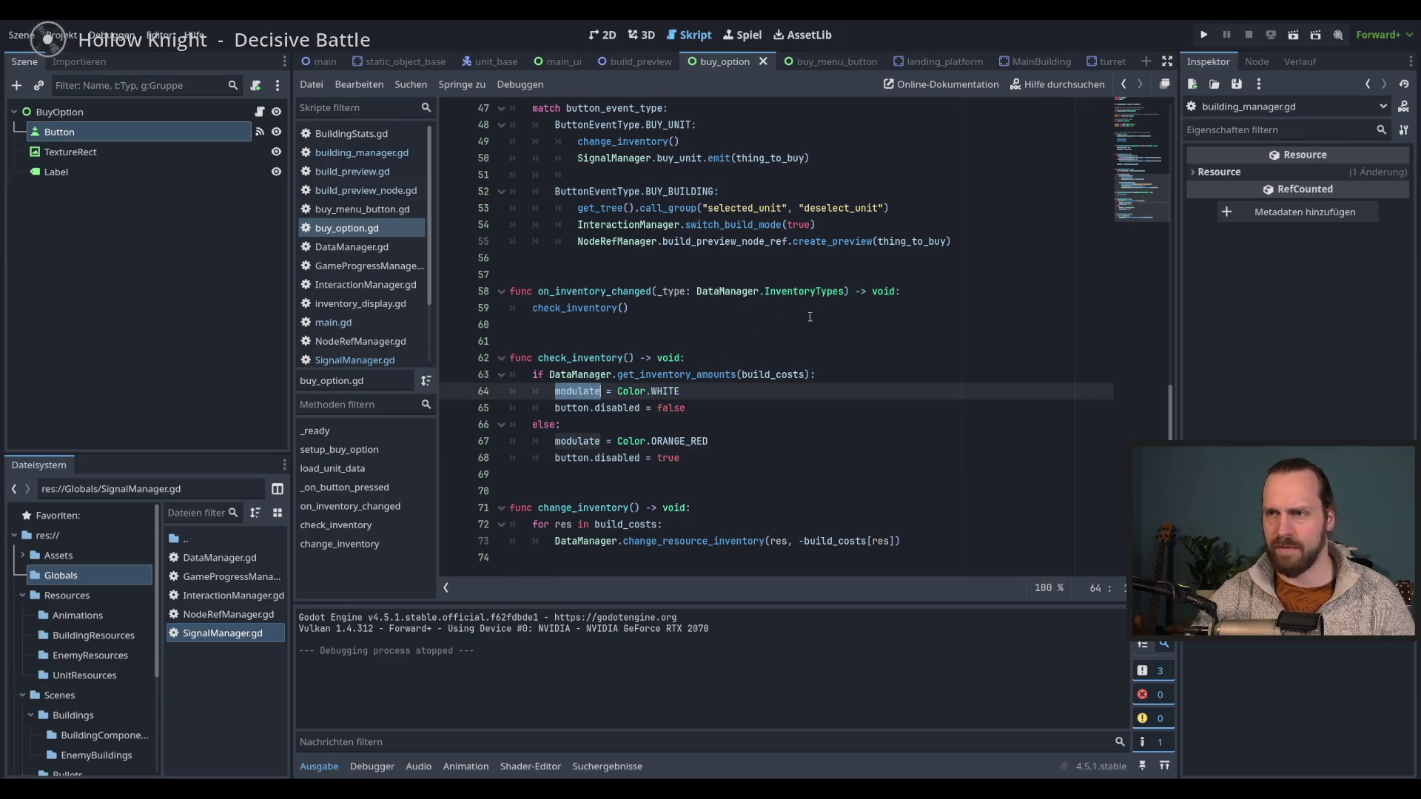
- Check the Worker buy button scene in 2D, return to the script and start a test run
click(603, 35)
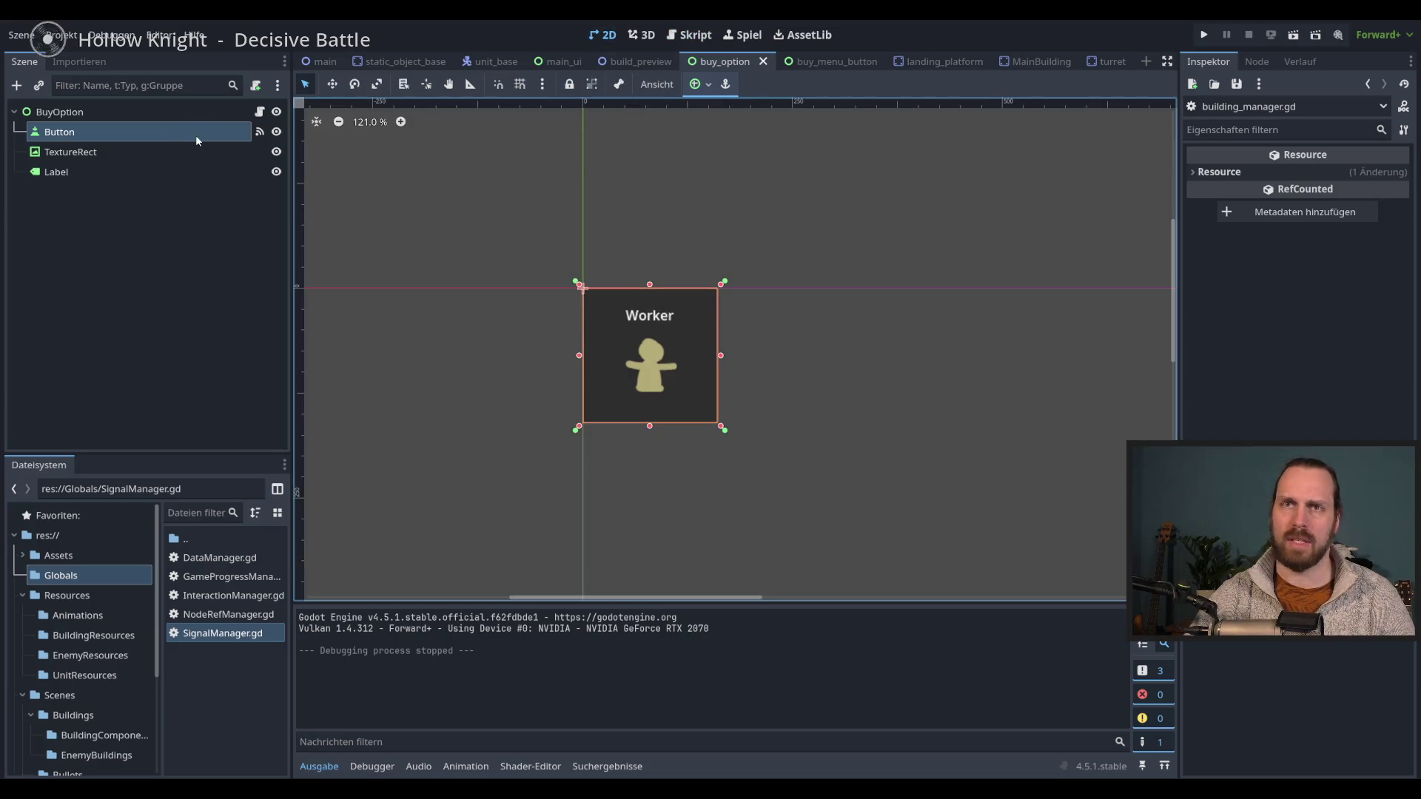
click(259, 112)
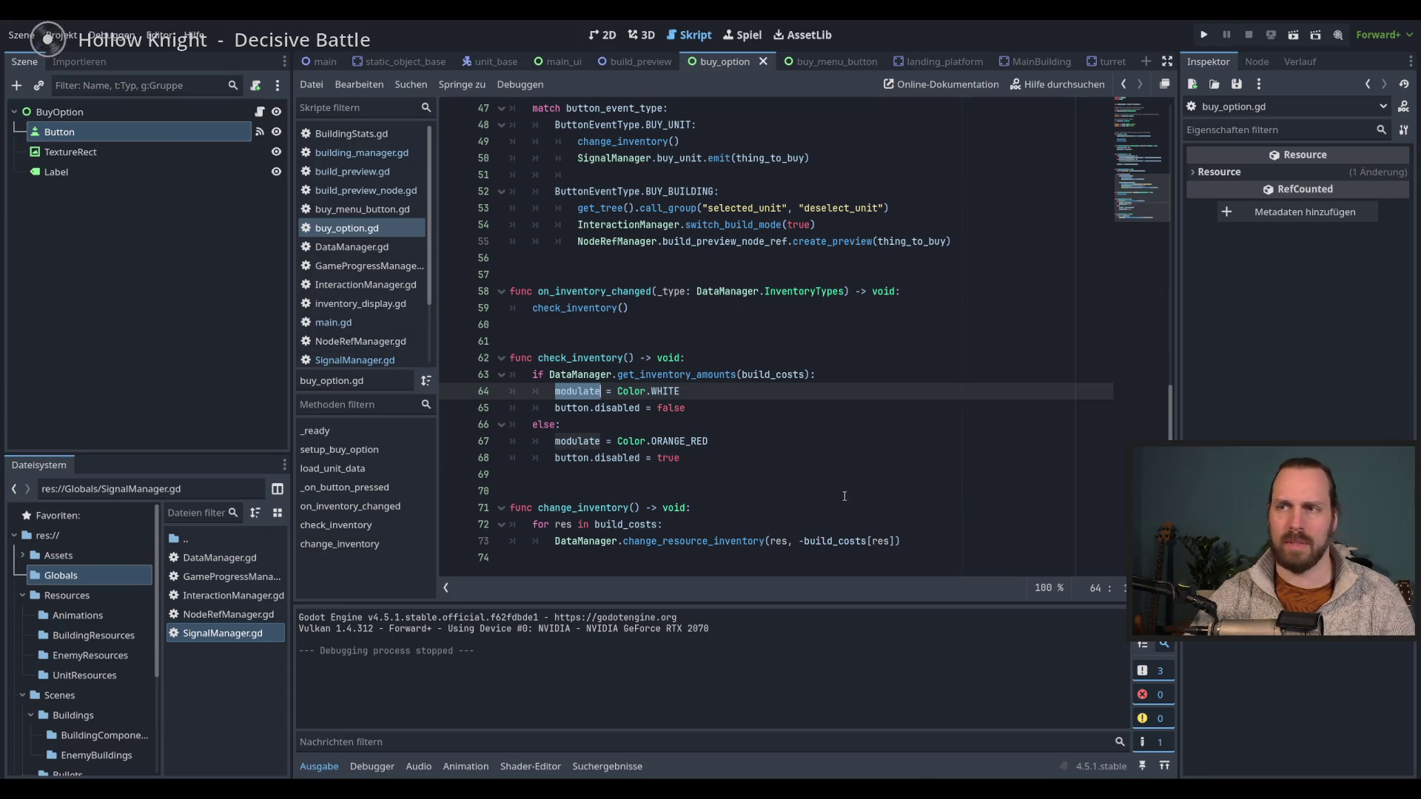
click(680, 458)
key(F5)
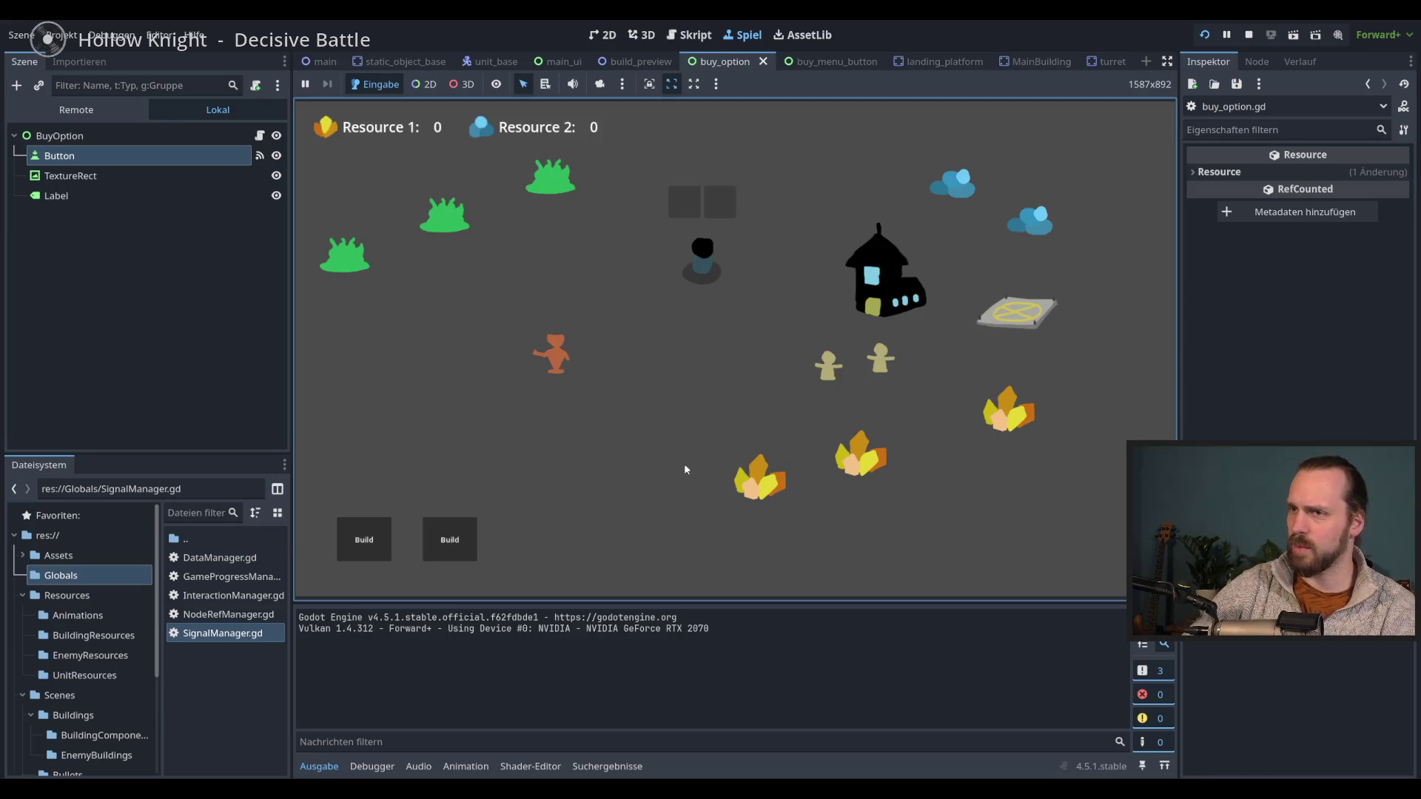
- Test-buy a Main Building, Landing Platform and Laser Dude from the Build menus, then stop the game
click(364, 539)
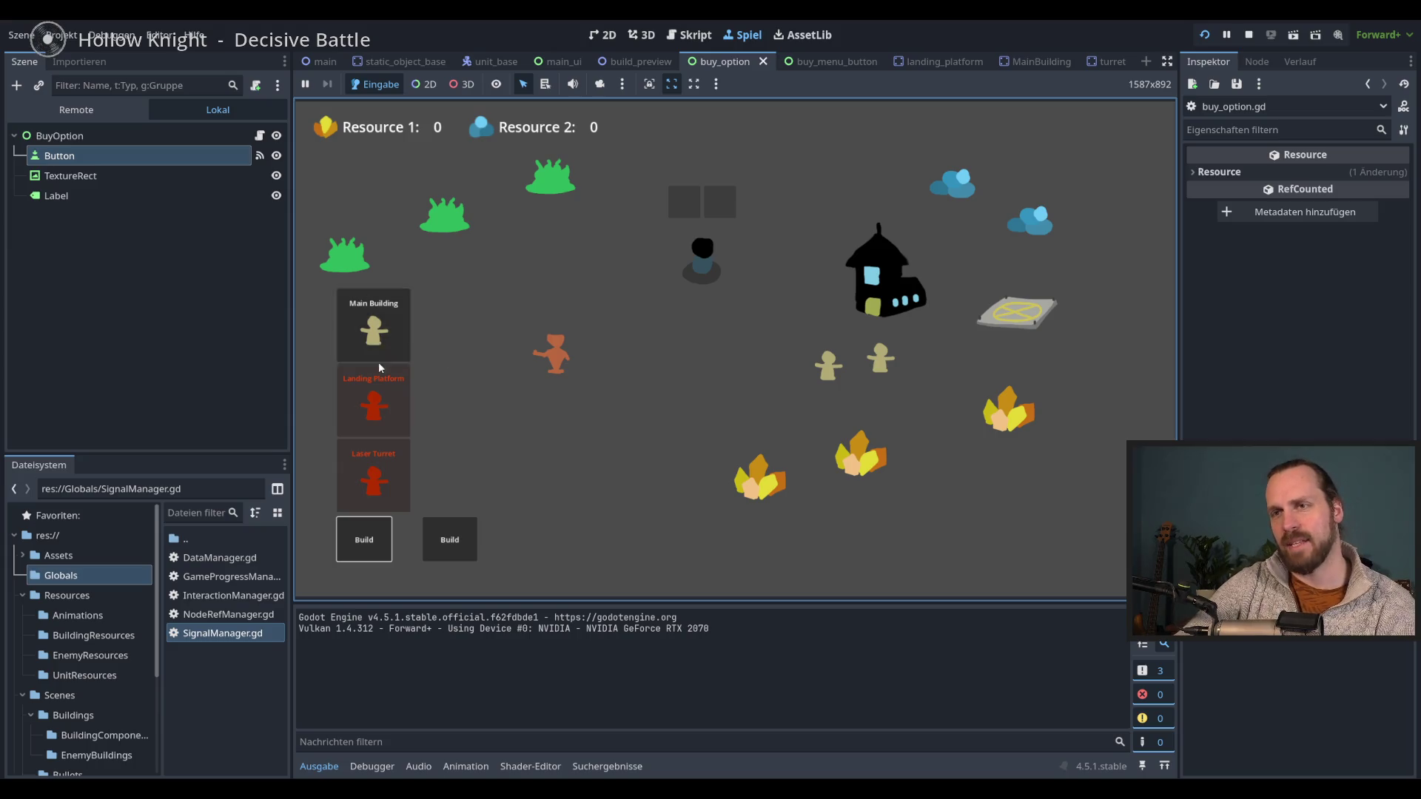
click(384, 406)
click(381, 329)
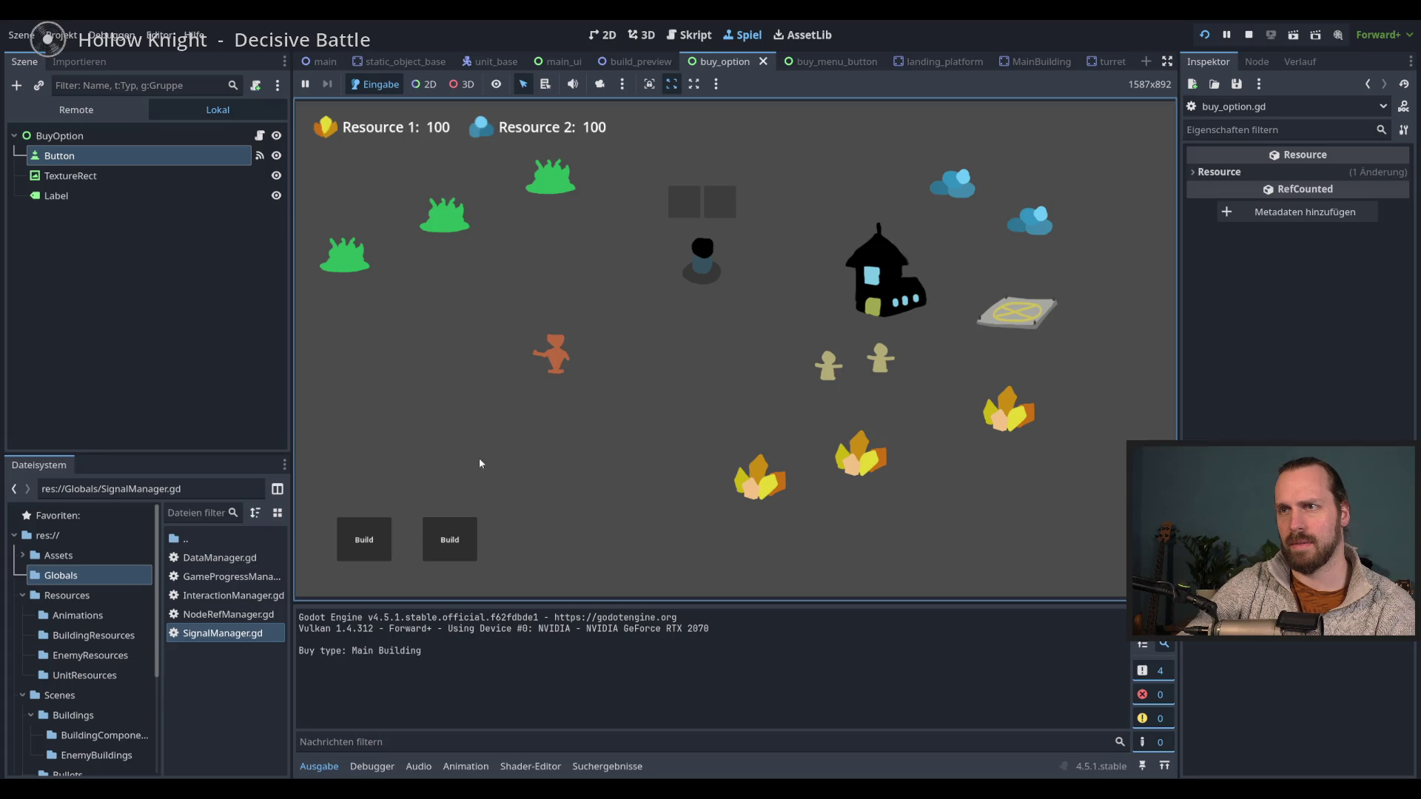
click(376, 518)
click(376, 406)
right_click(445, 453)
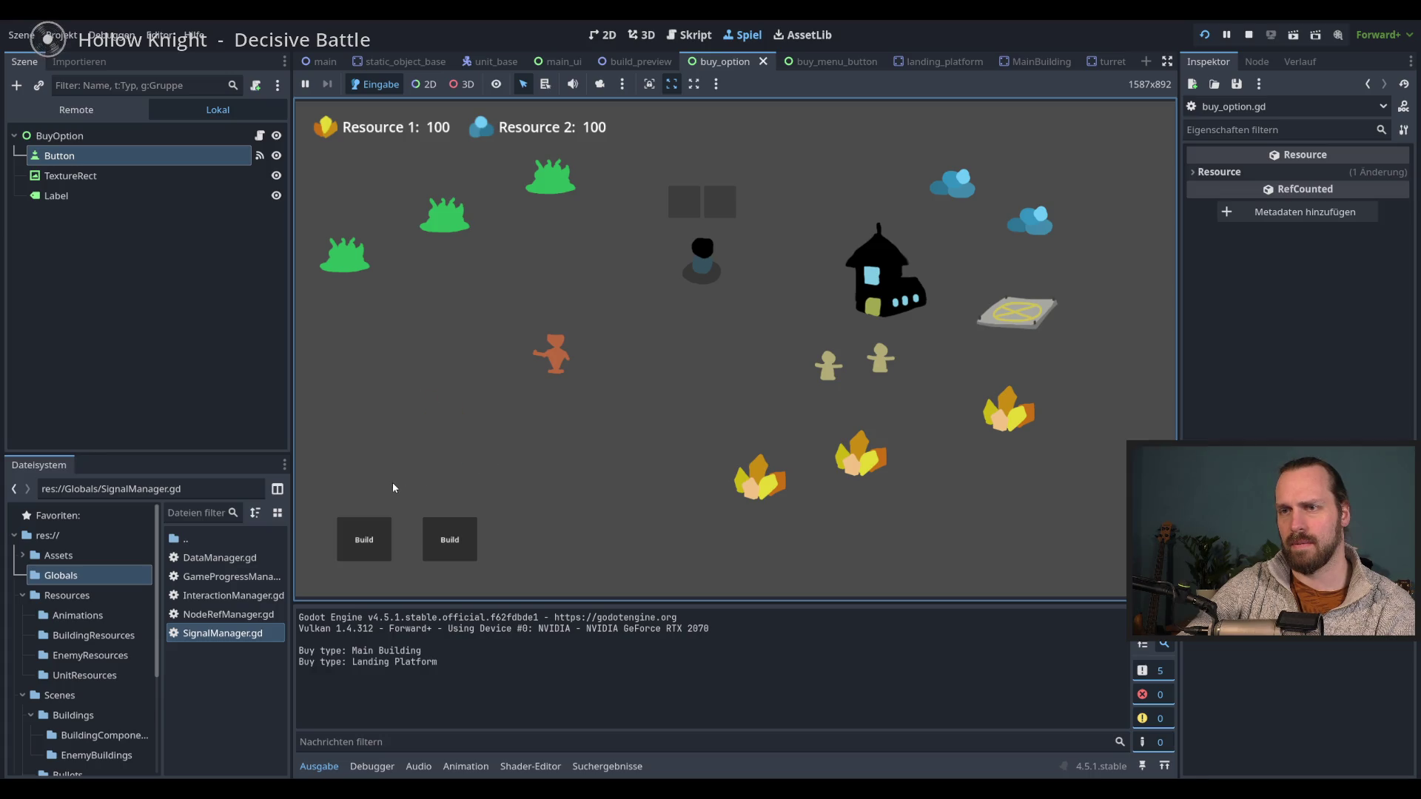
click(450, 540)
click(459, 477)
key(F8)
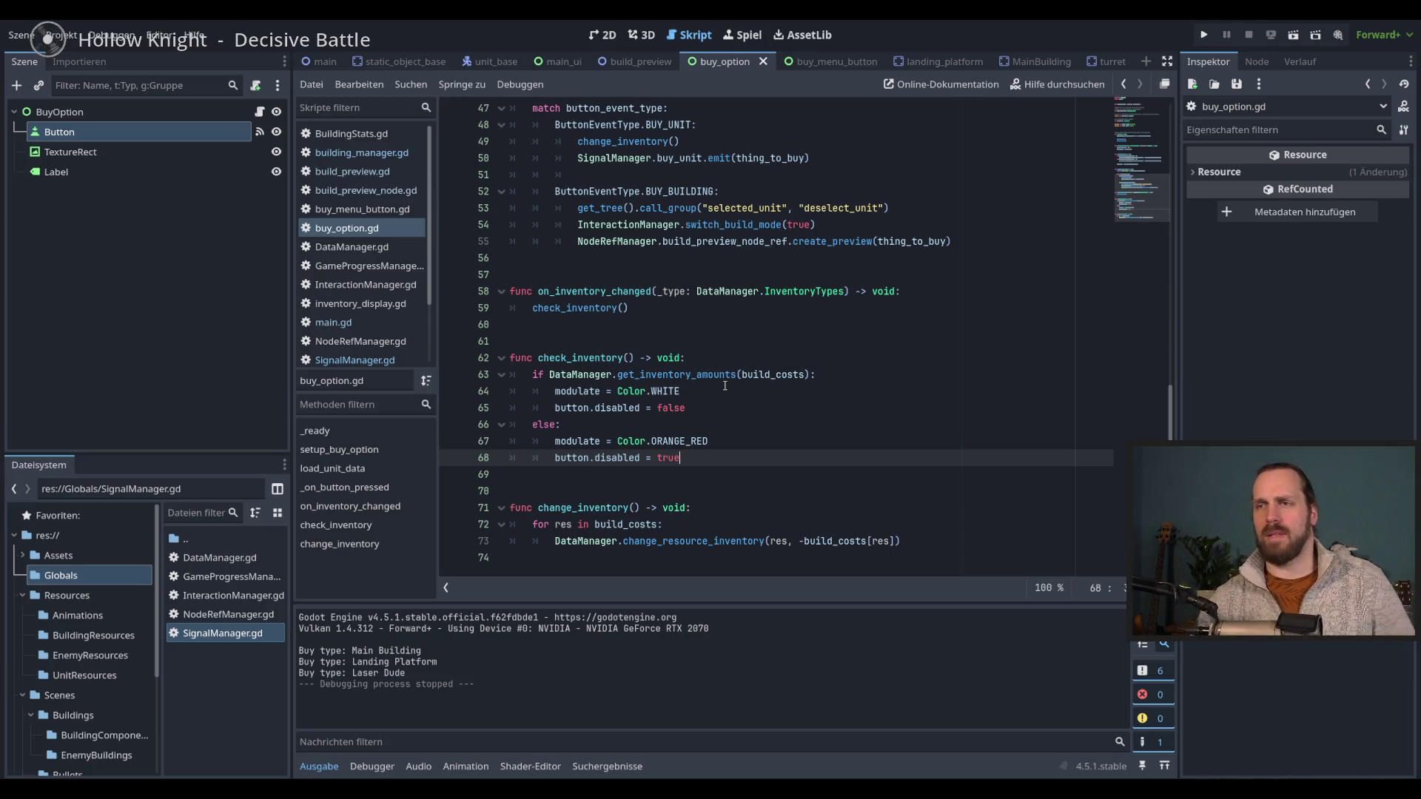
double_click(581, 358)
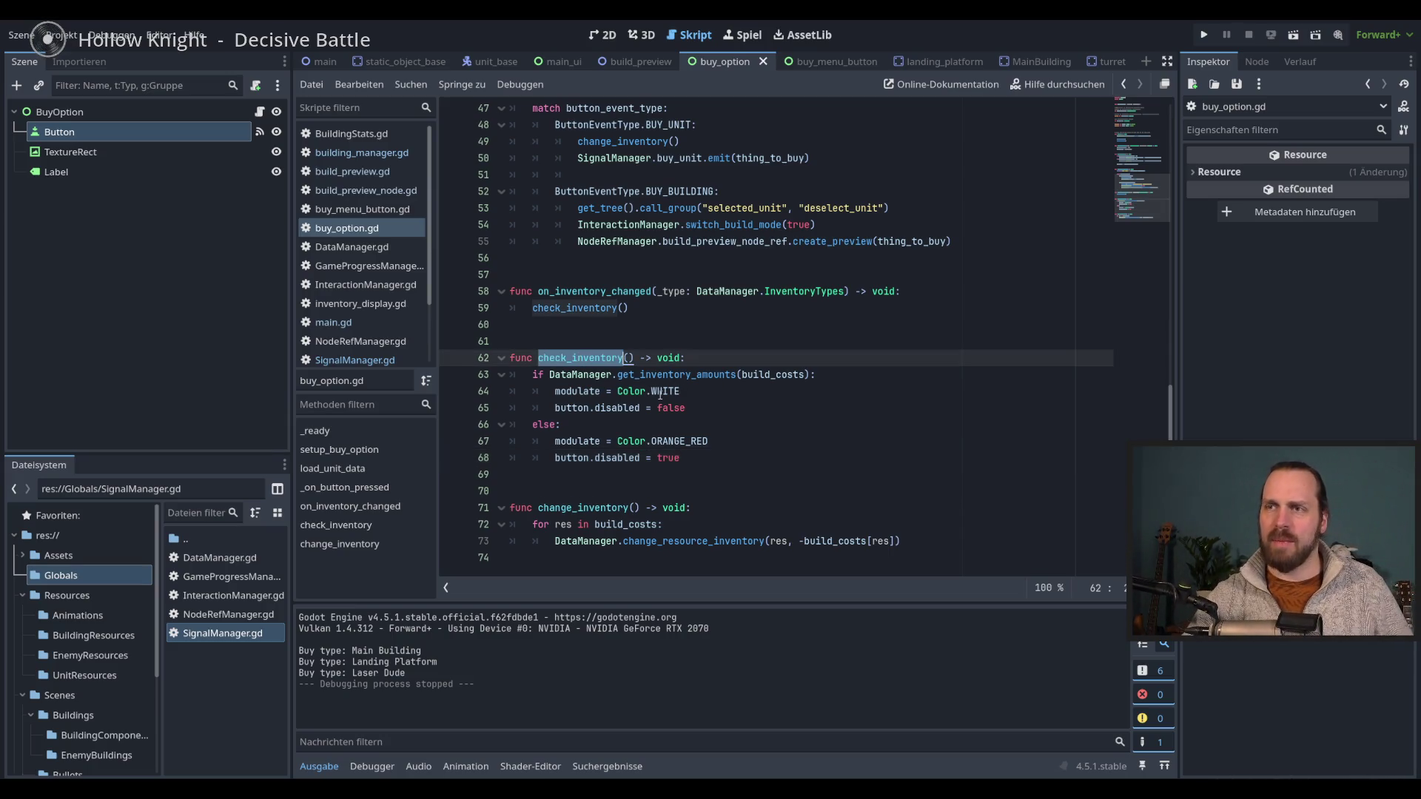
double_click(598, 310)
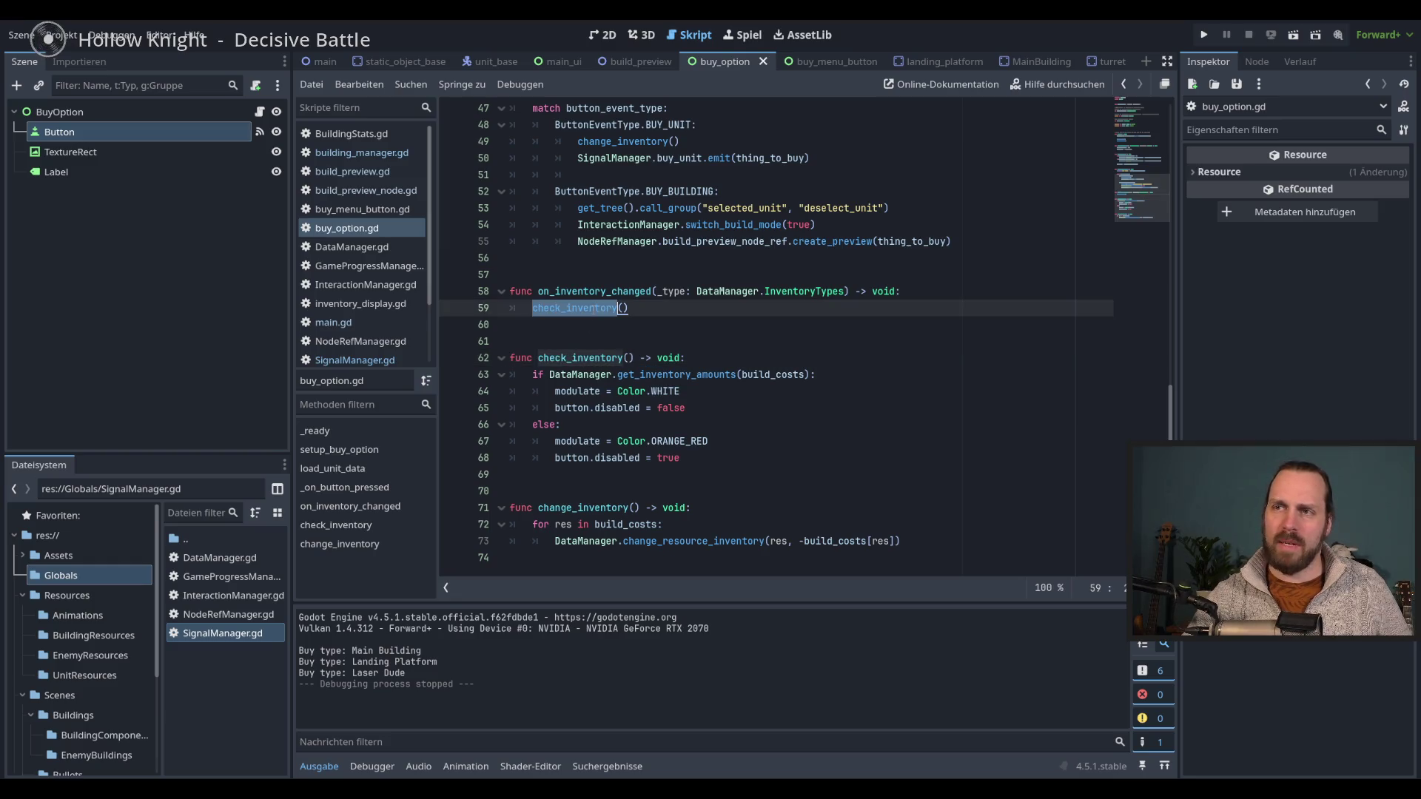
click(811, 391)
key(Up)
drag(1170, 404, 1188, 202)
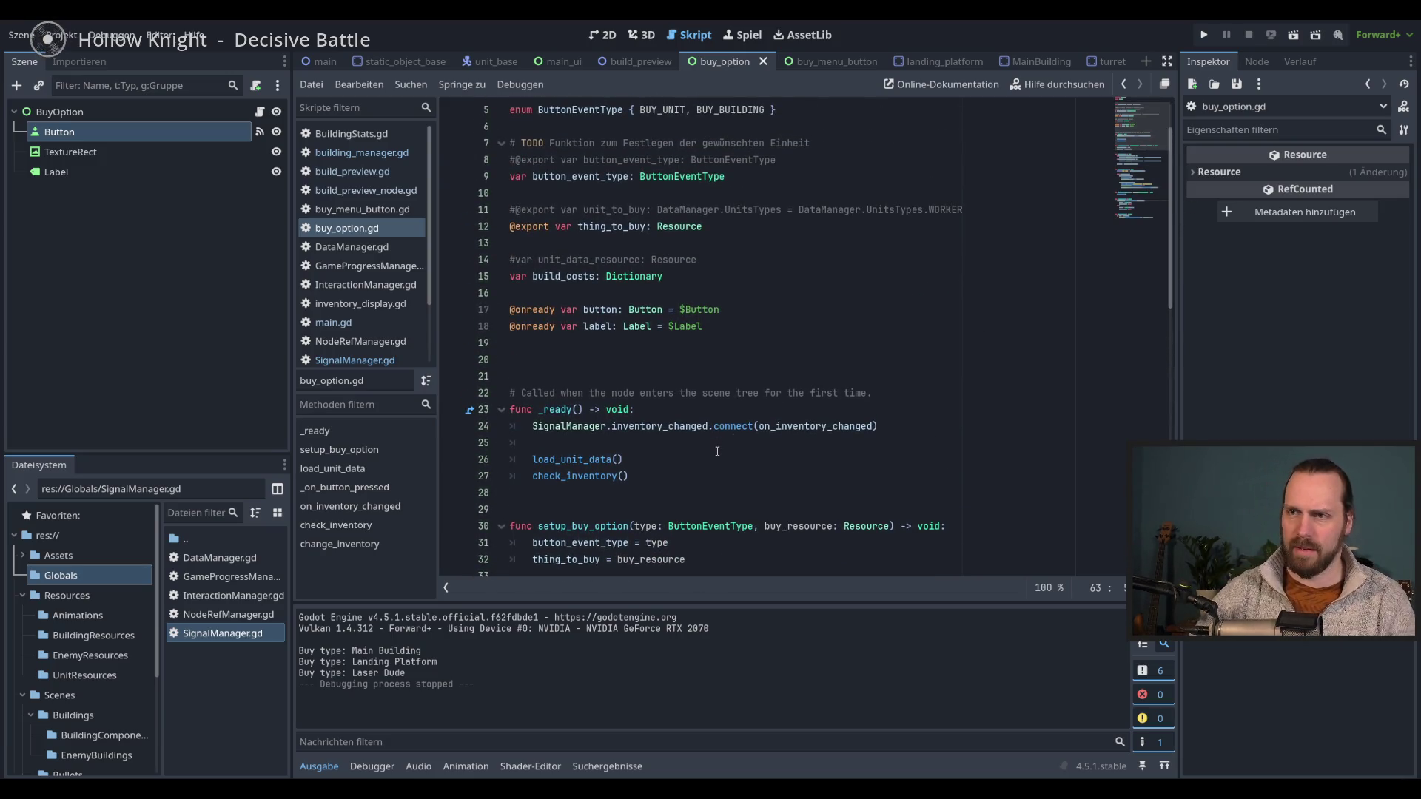
scroll(698, 454, down, 5)
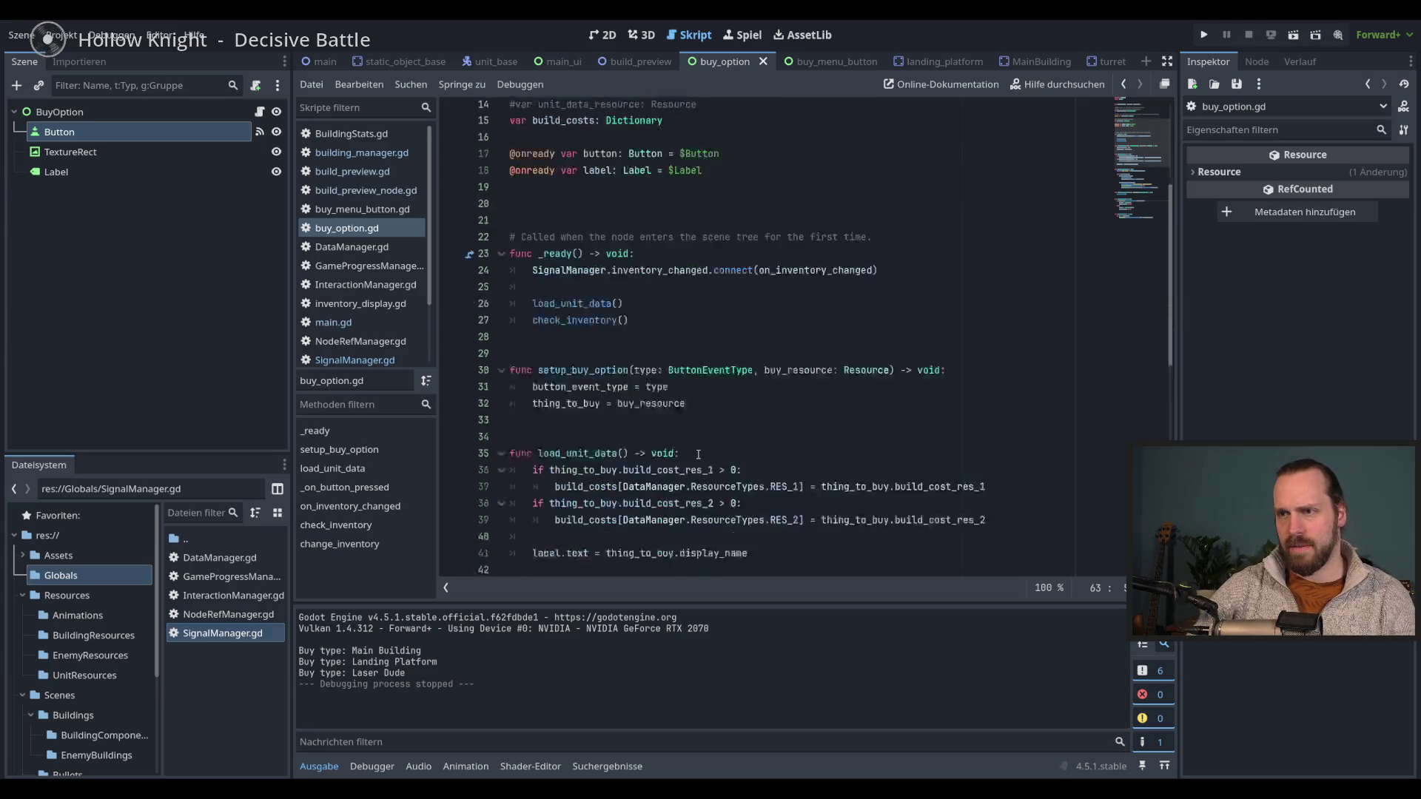
- Declare 'func check_option_status() -> void:' below setup_buy_option
click(586, 347)
key(Return)
key(Return)
key(Return)
click(567, 358)
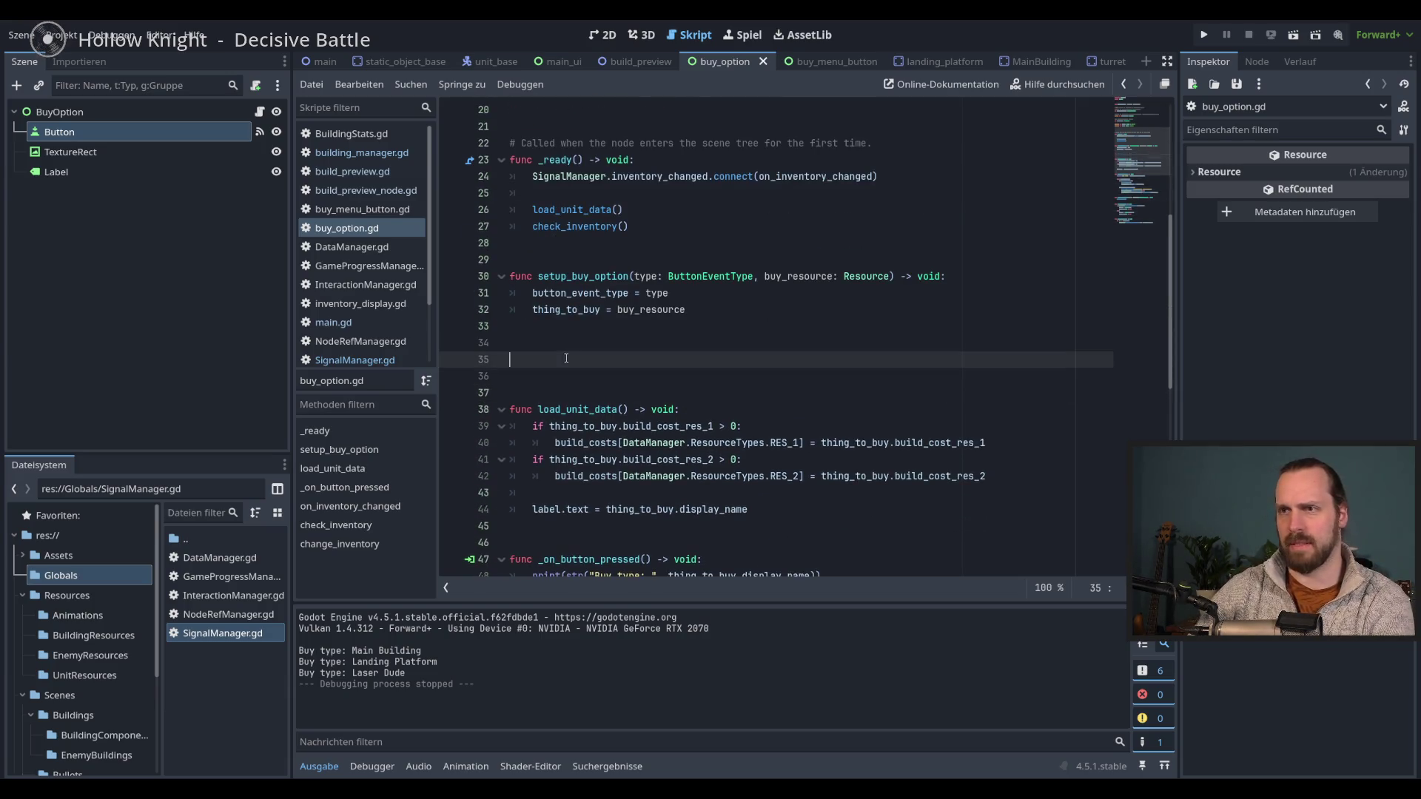
text(func is_)
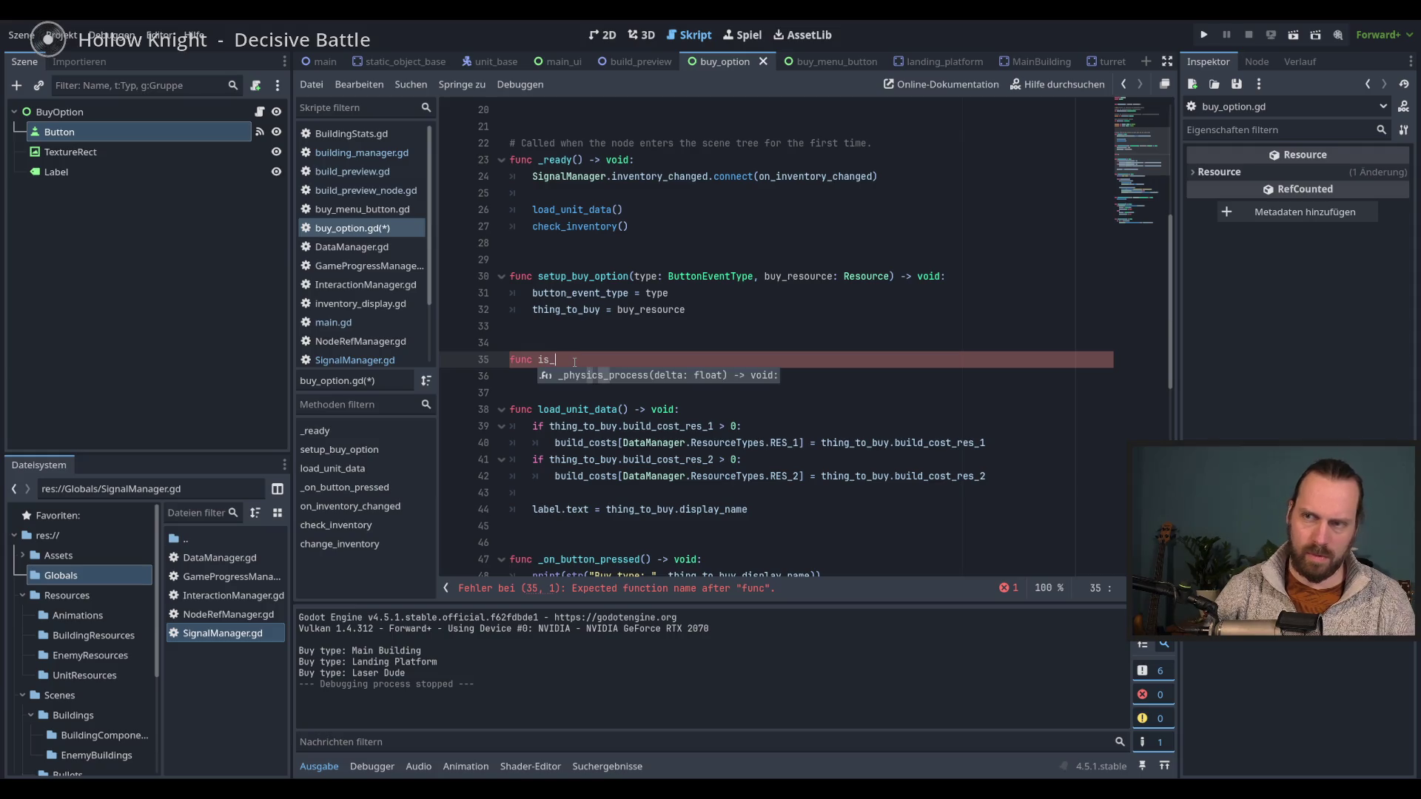
key(BackSpace)
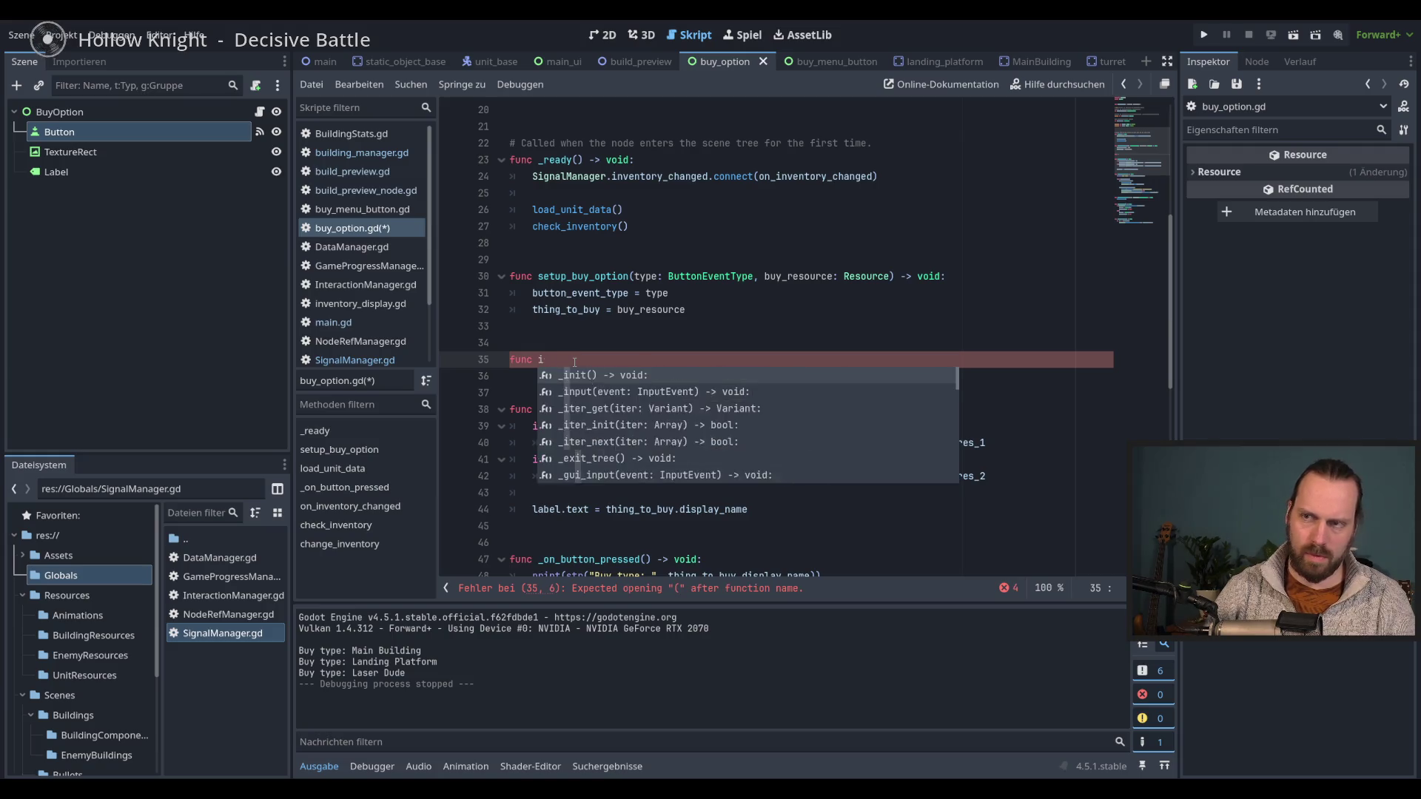
text(s_)
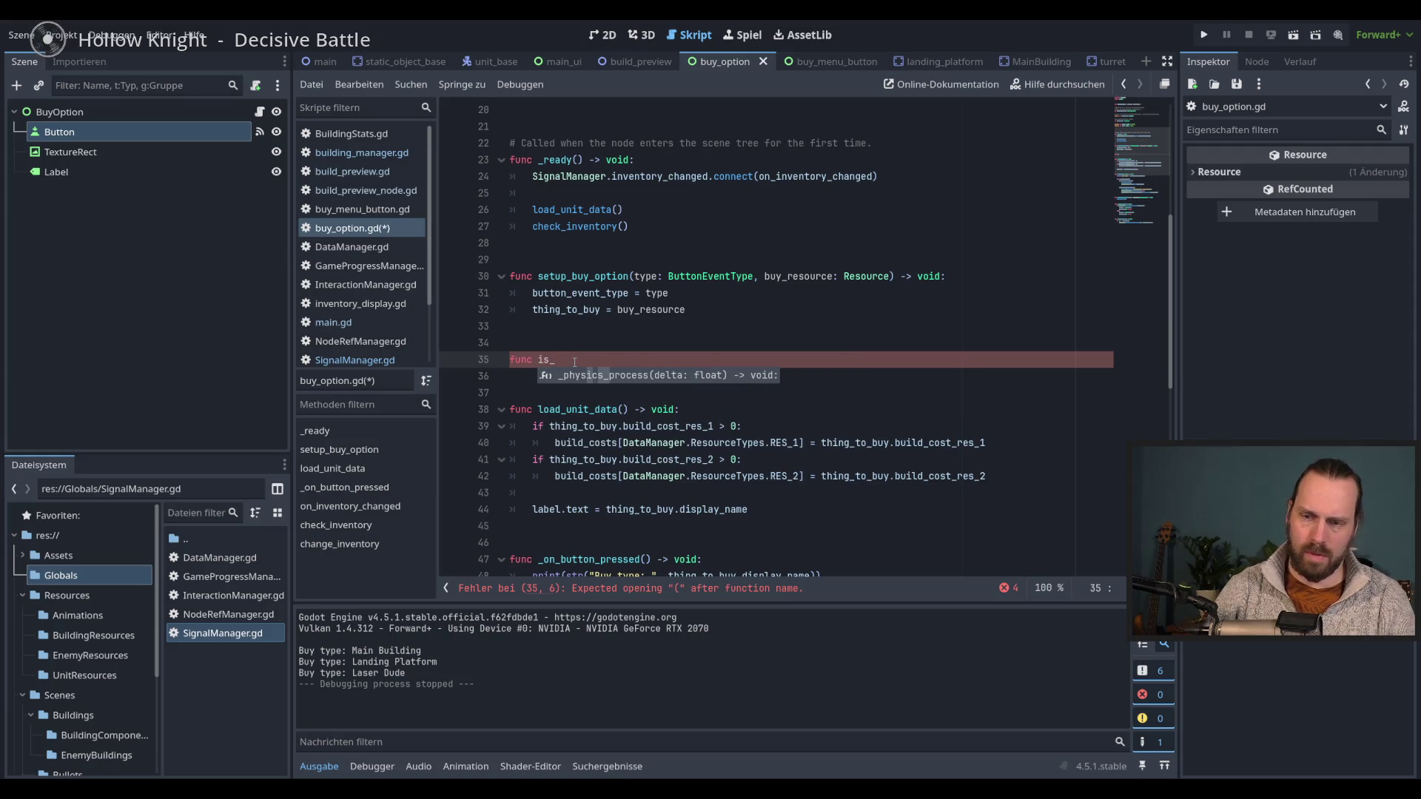
key(BackSpace)
key(BackSpace)
key(BackSpace)
text(check)
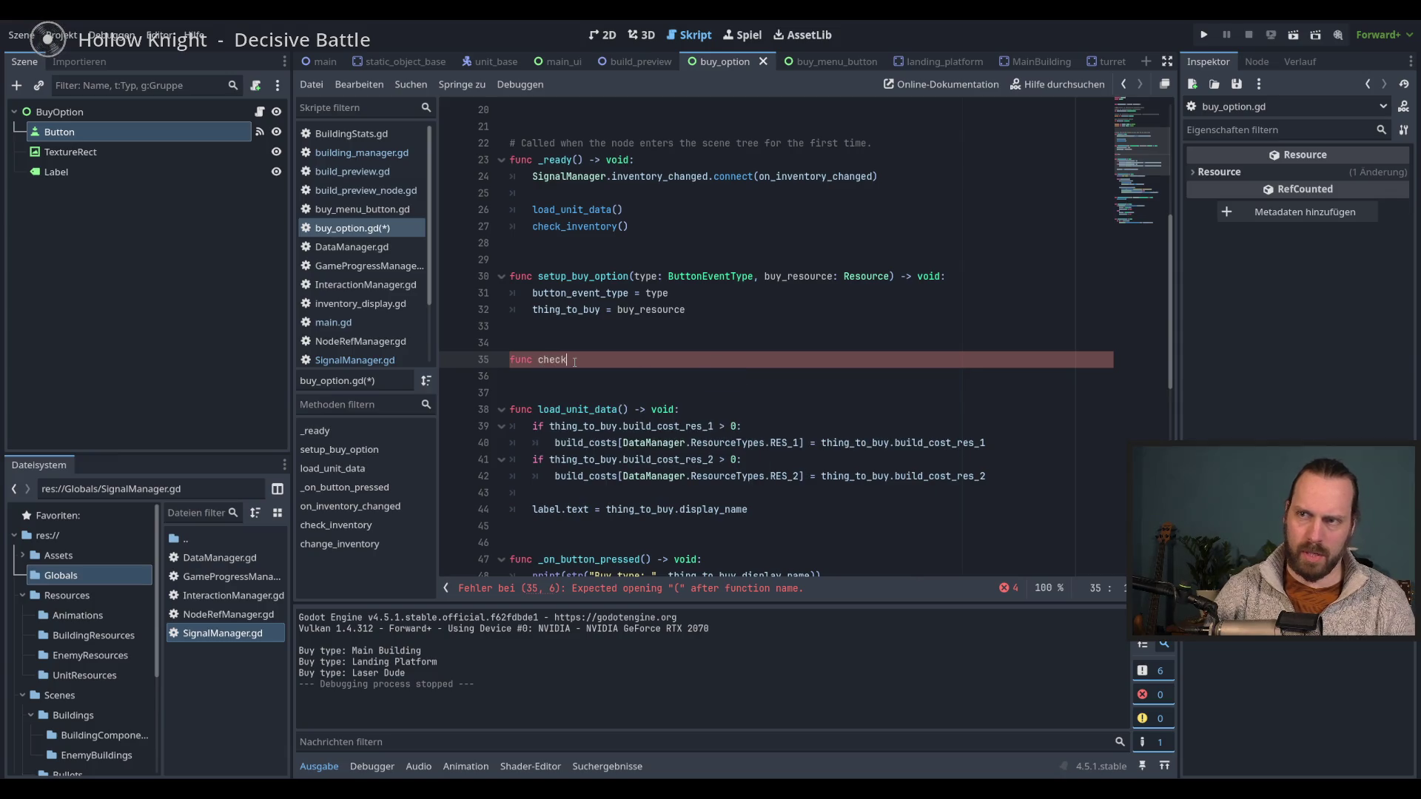
text(is)
key(BackSpace)
key(BackSpace)
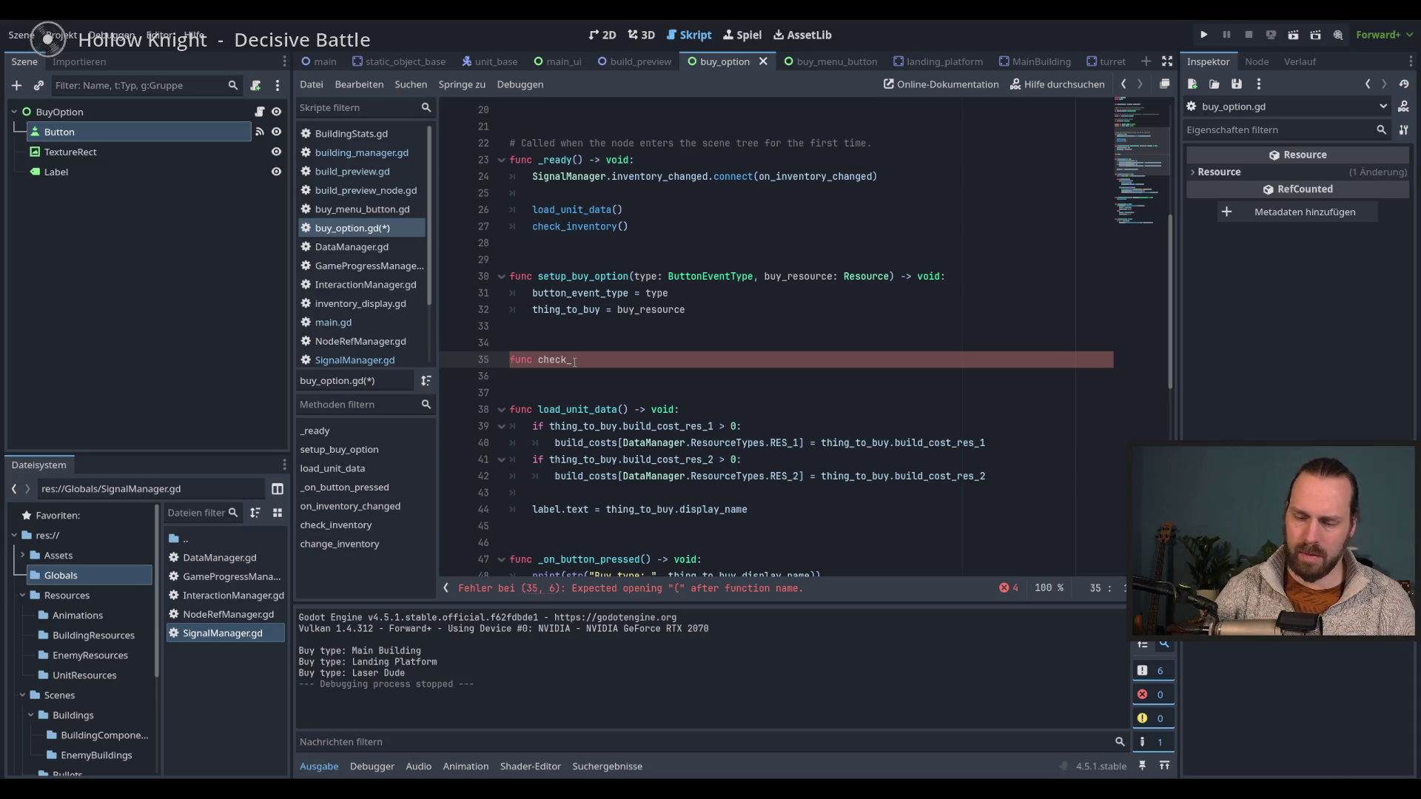
text(option_status)
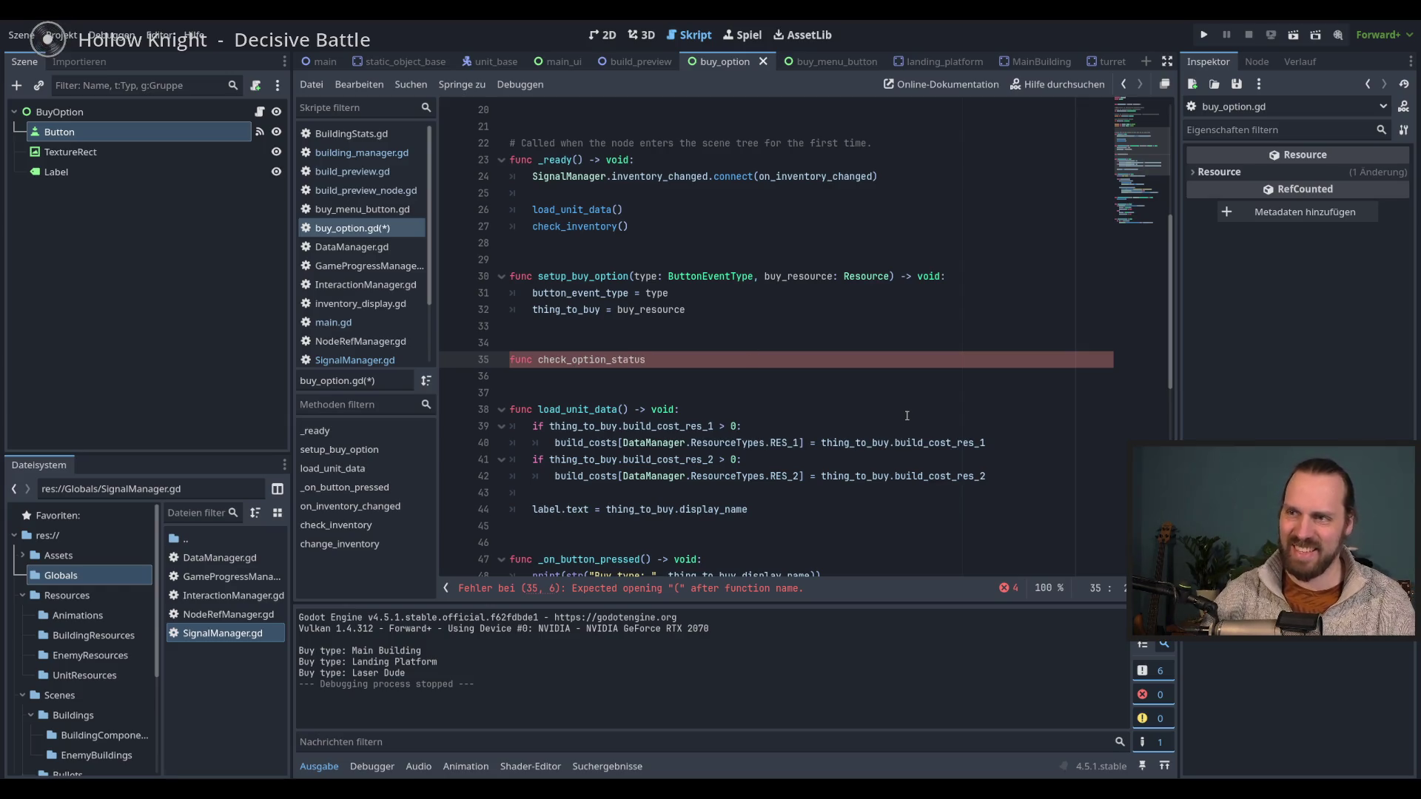
text(() ->)
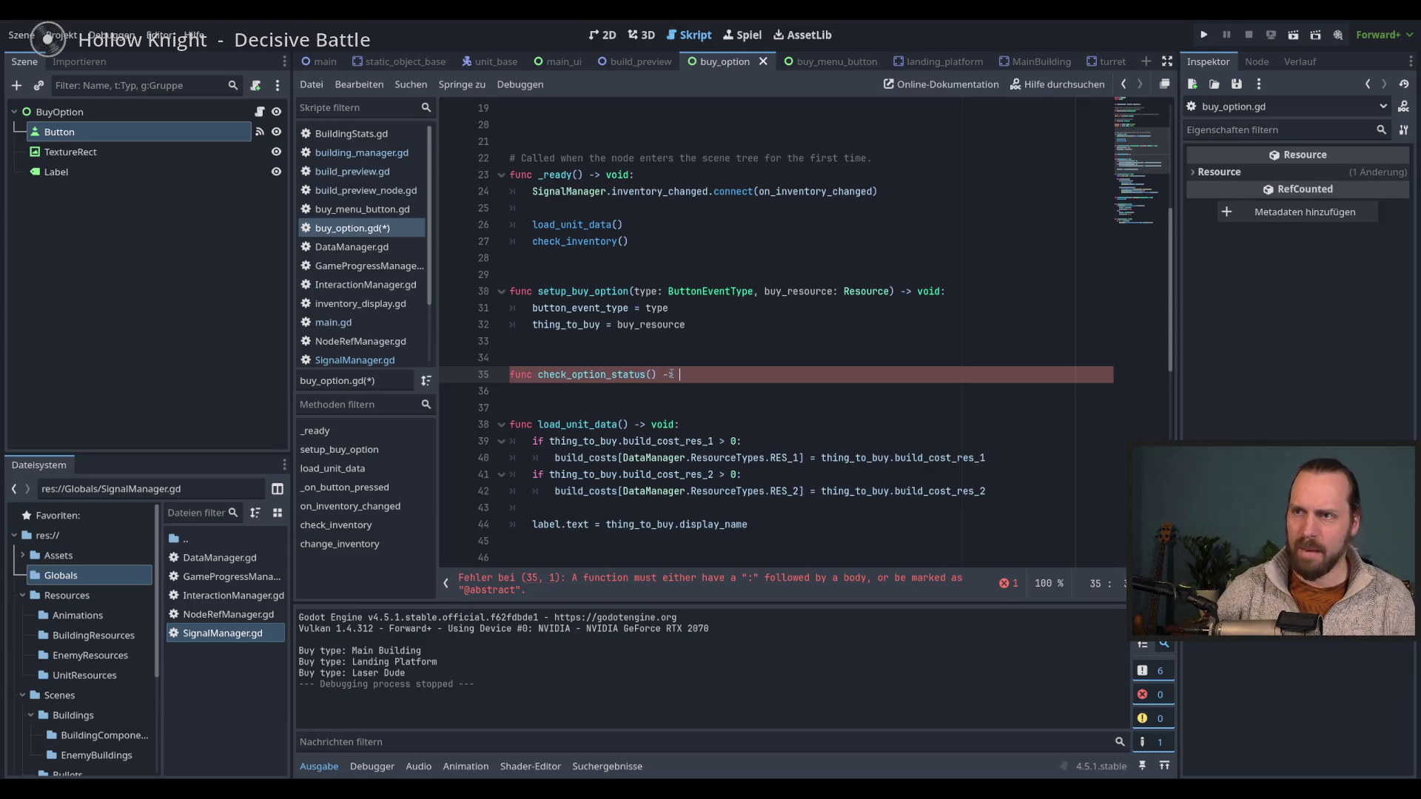
text(void:)
key(Return)
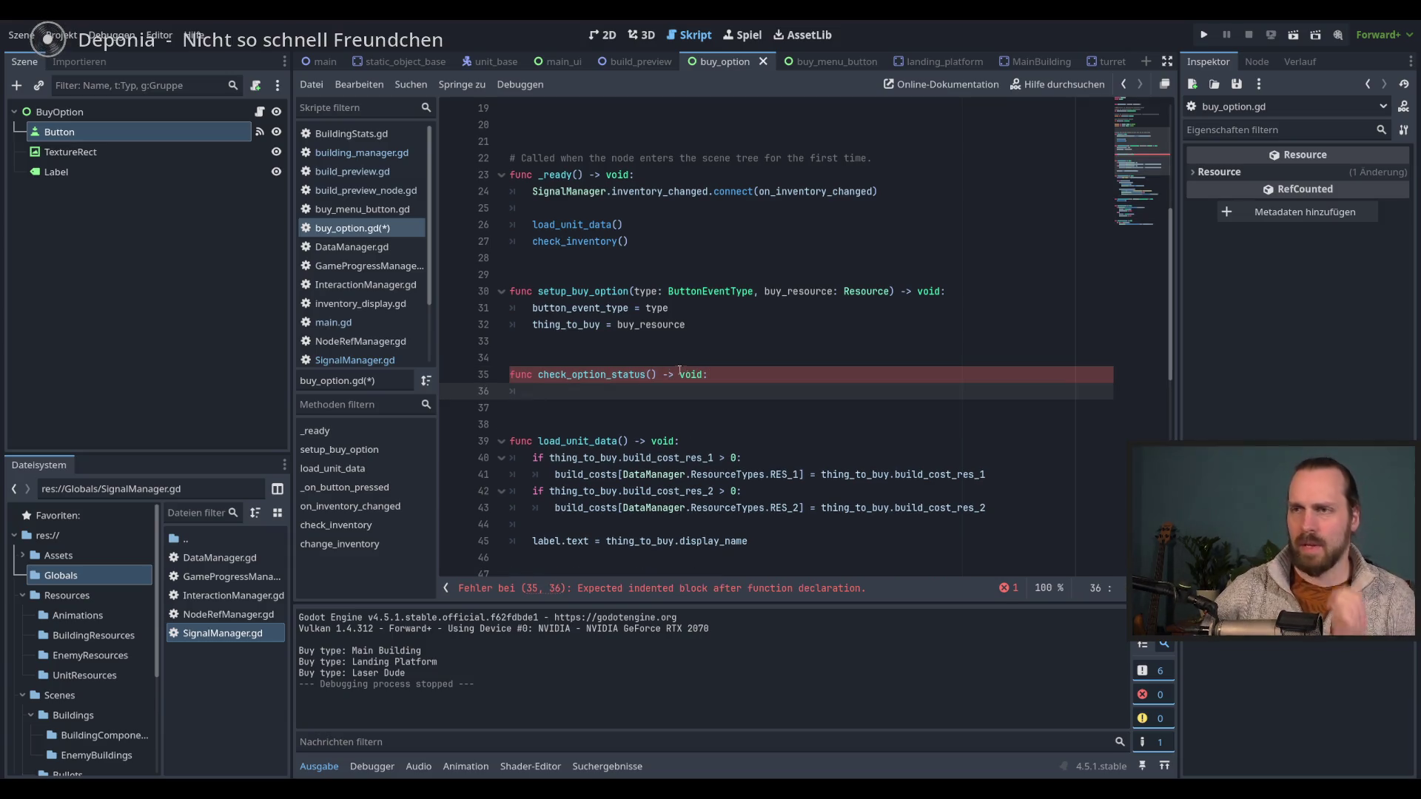
- Open a new line after the load_unit_data call in _ready
scroll(680, 370, down, 1)
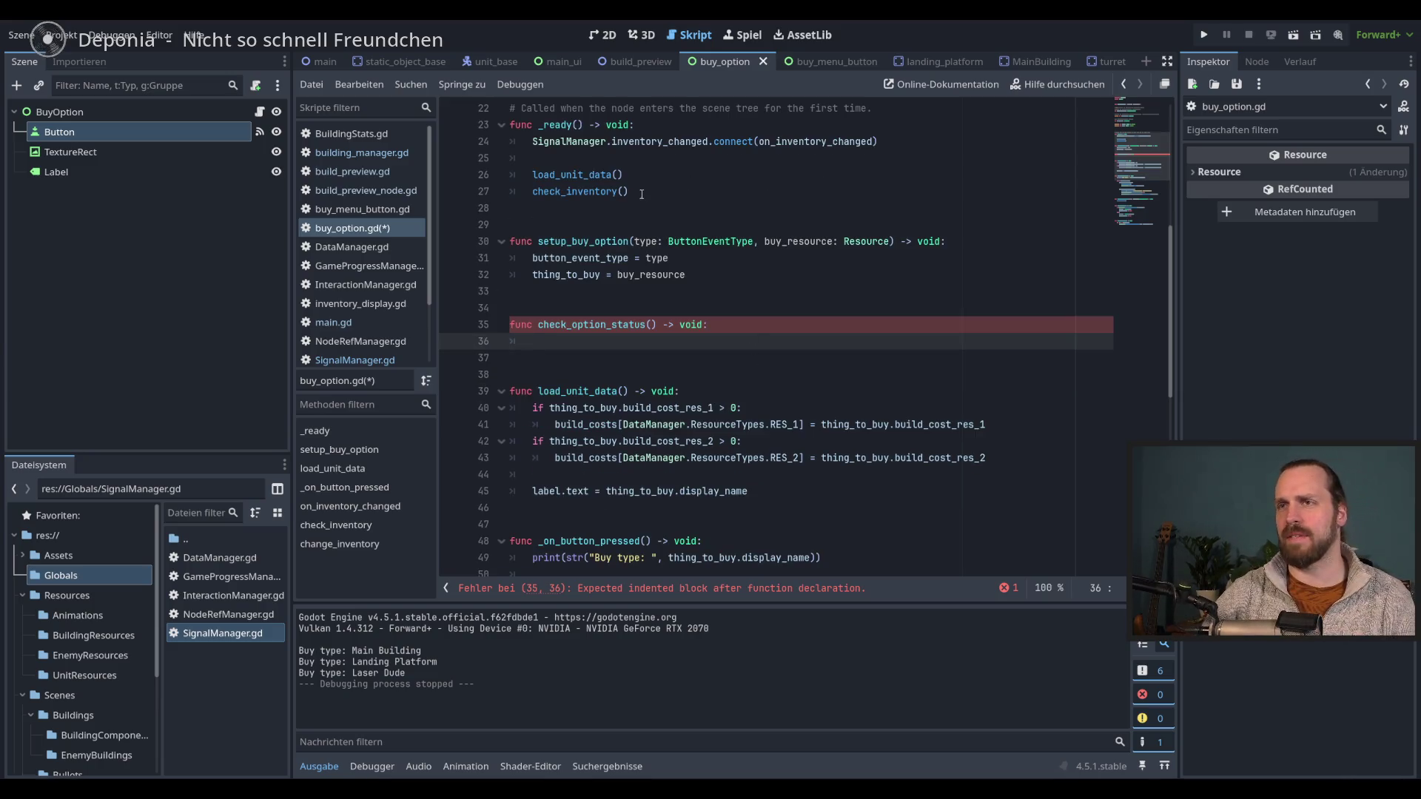
click(653, 157)
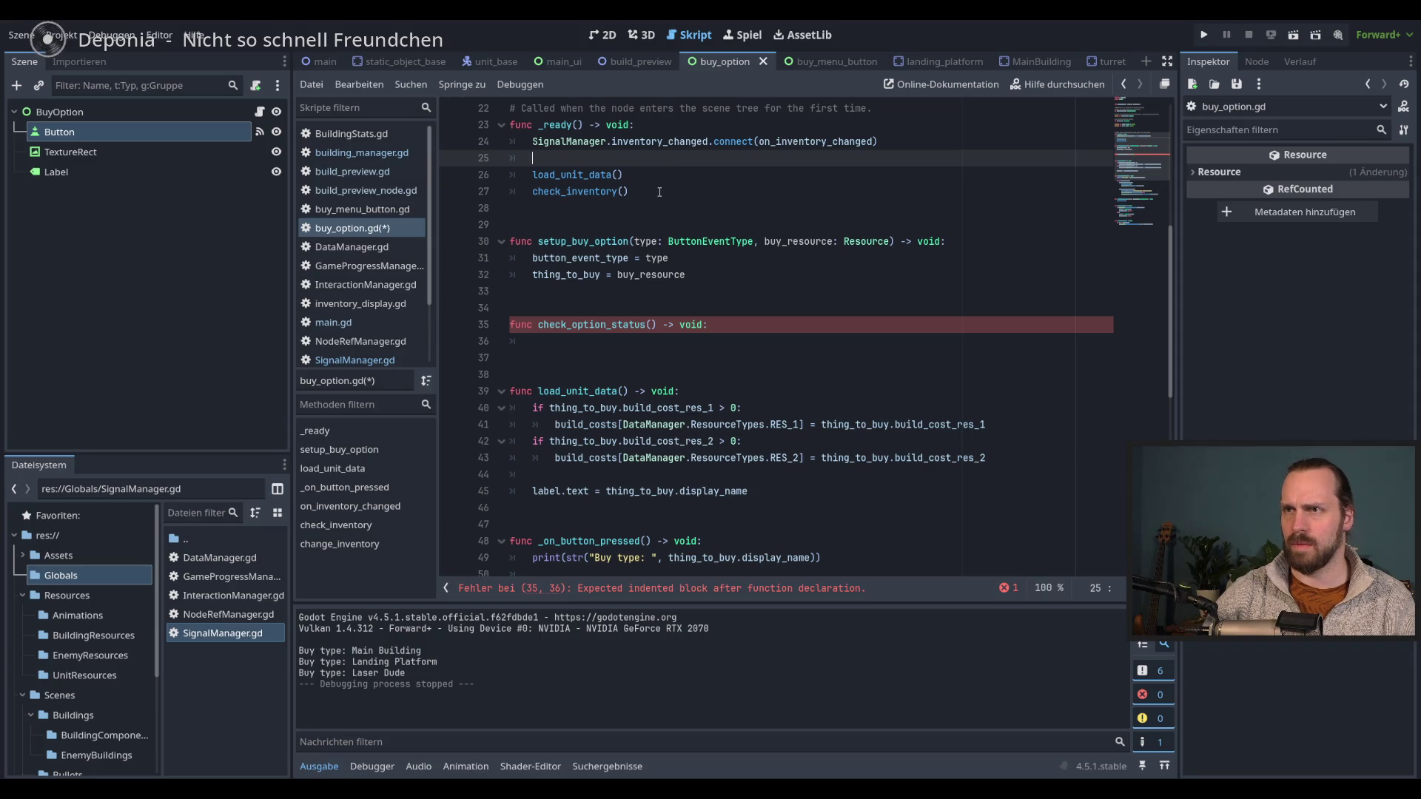
click(657, 174)
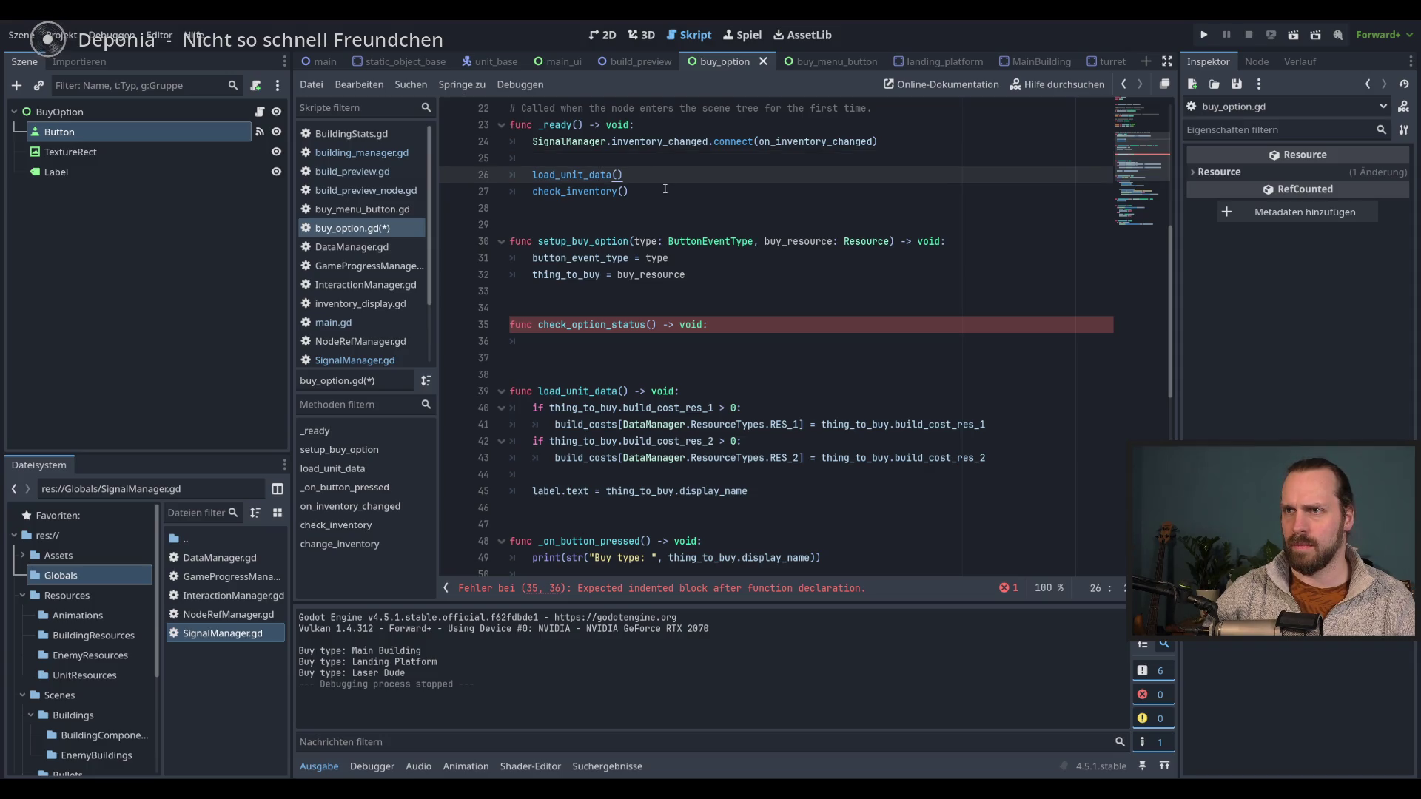
key(Return)
- Insert a check_option_status() call after load_unit_data() in _ready using autocomplete
text(chec)
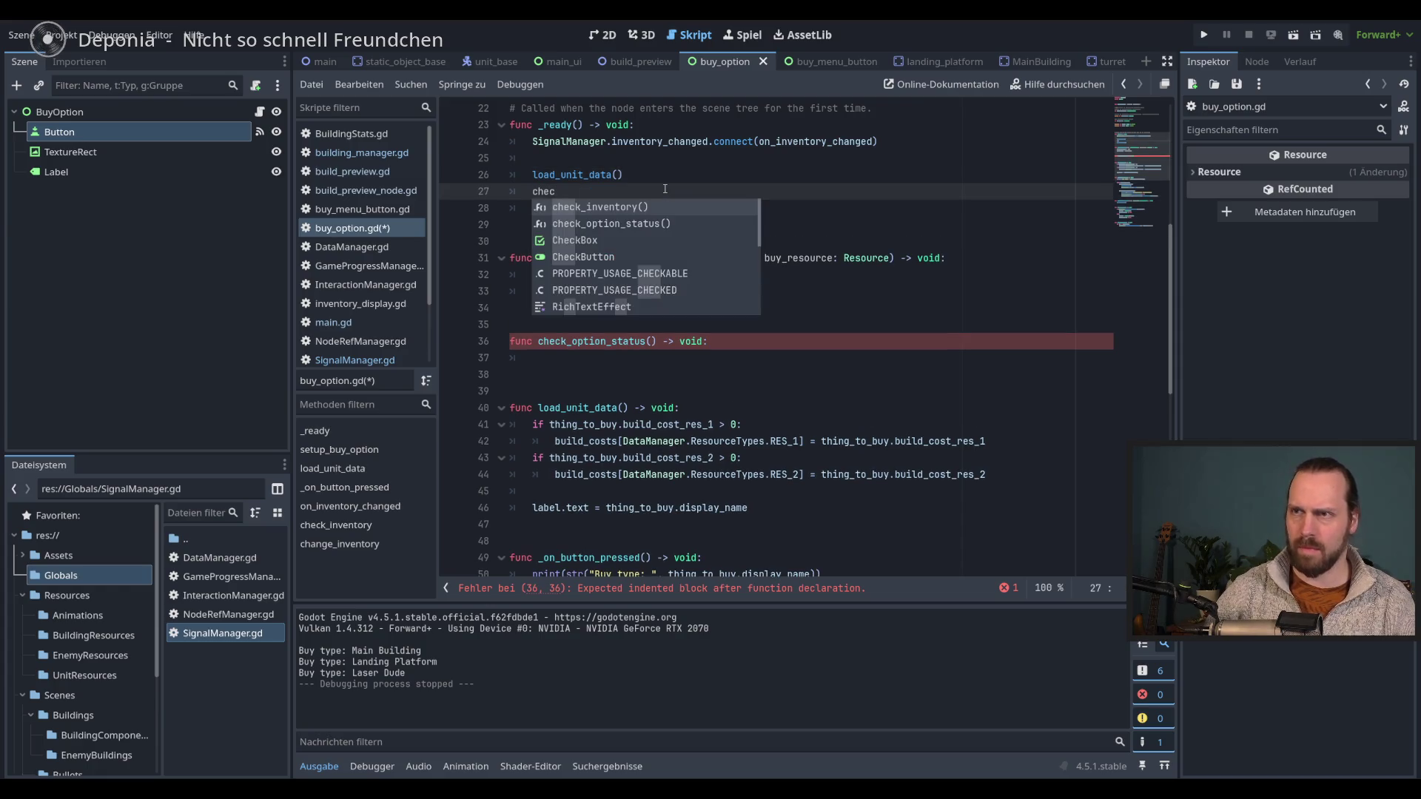
key(Down)
key(Return)
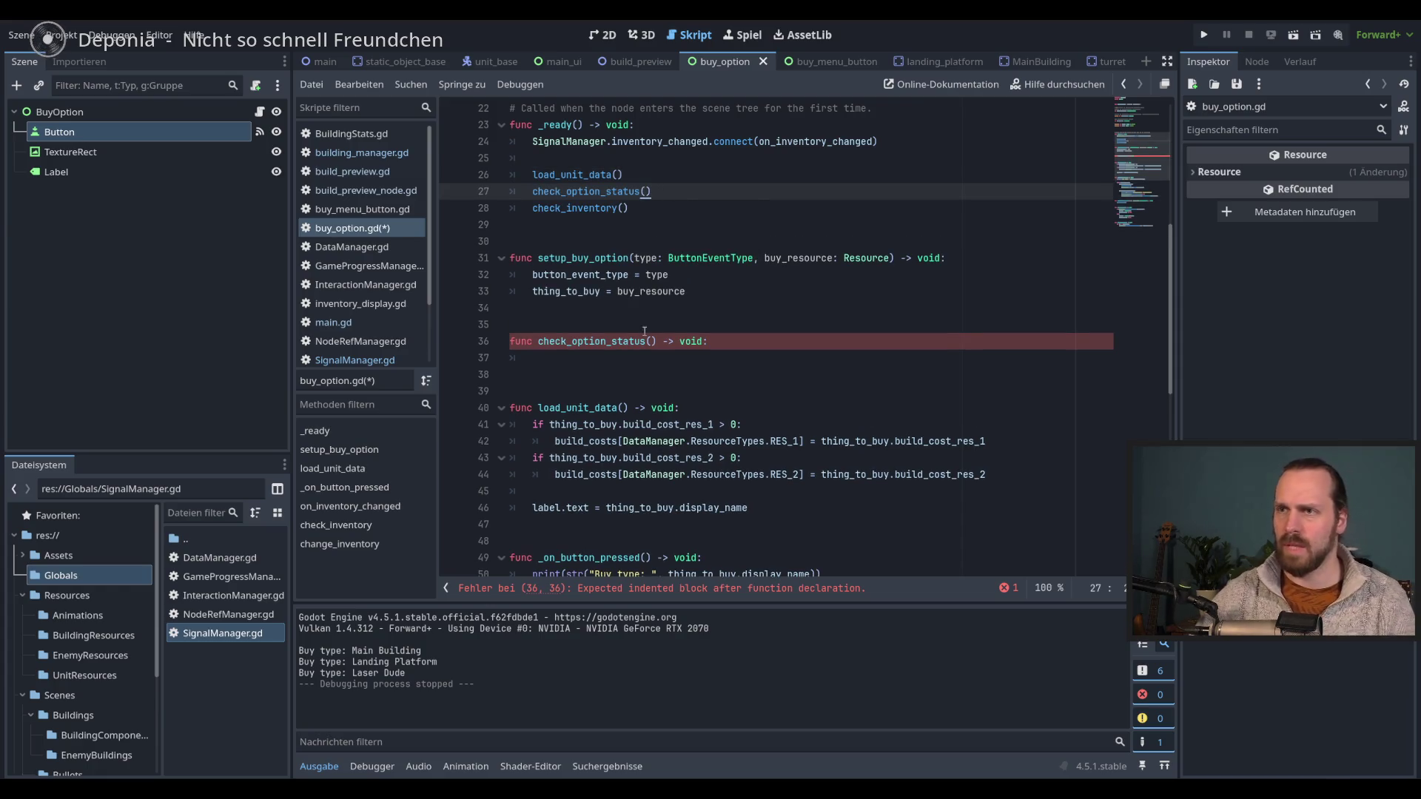
click(657, 363)
scroll(821, 368, up, 7)
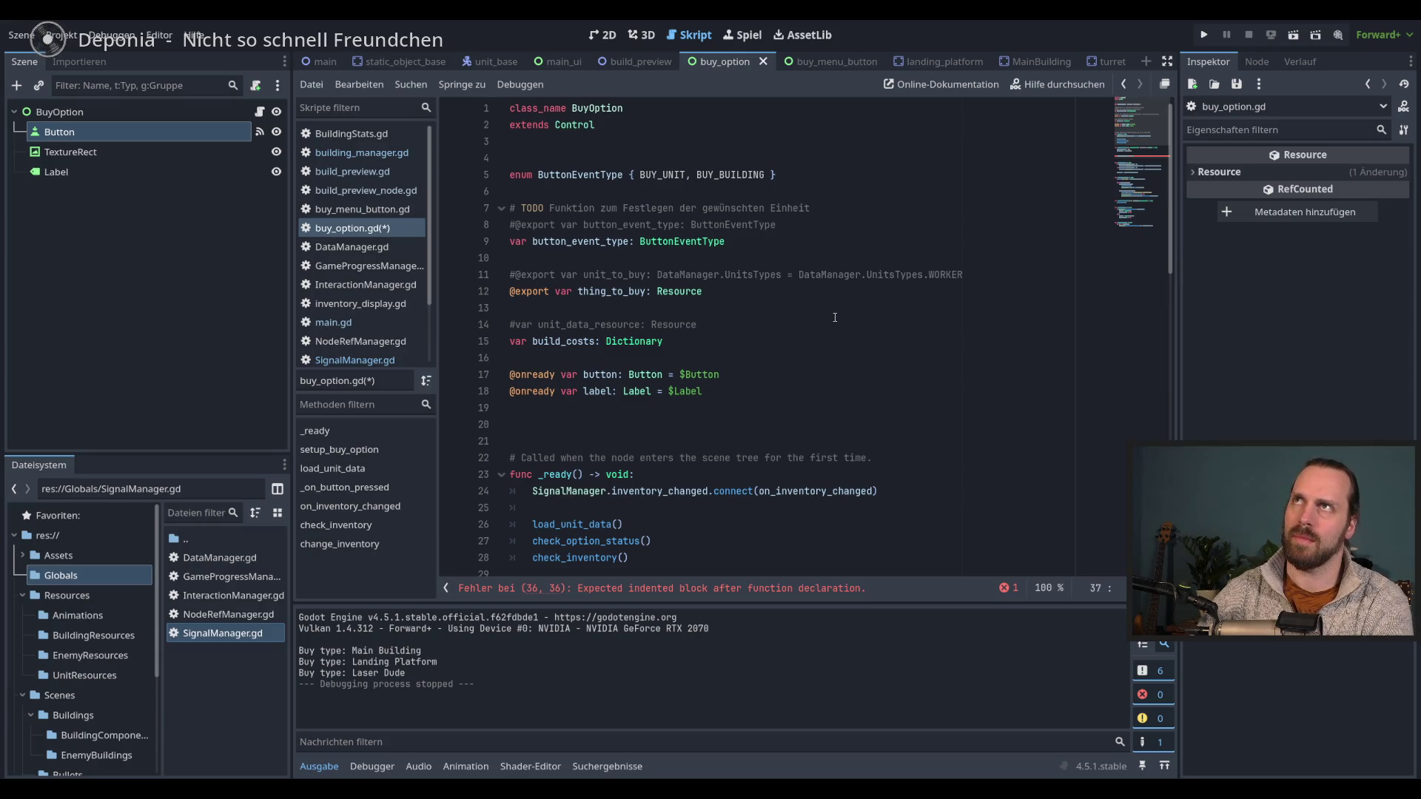
- Declare 'var option_active: bool = false' below build_costs and save the script
click(724, 389)
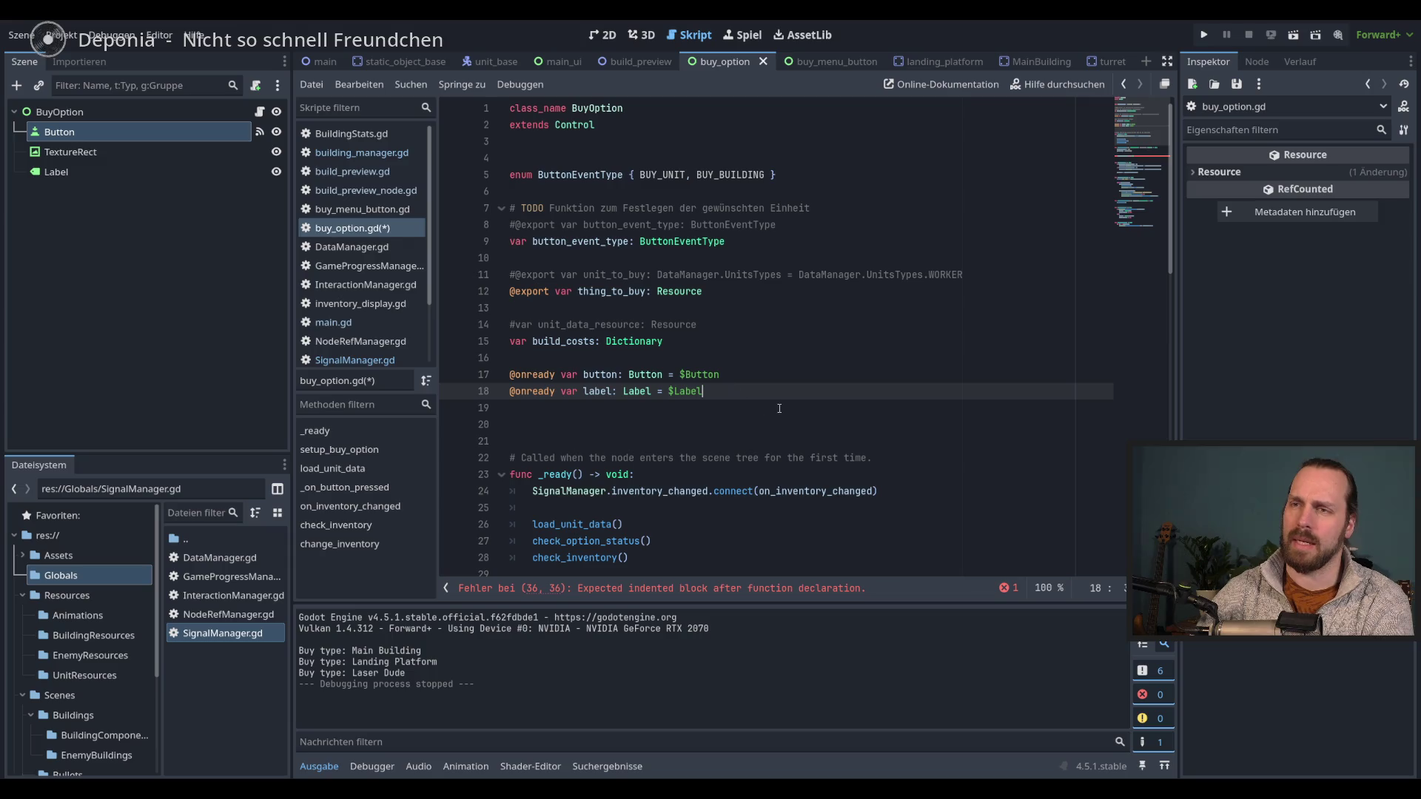
click(720, 339)
key(Return)
key(Return)
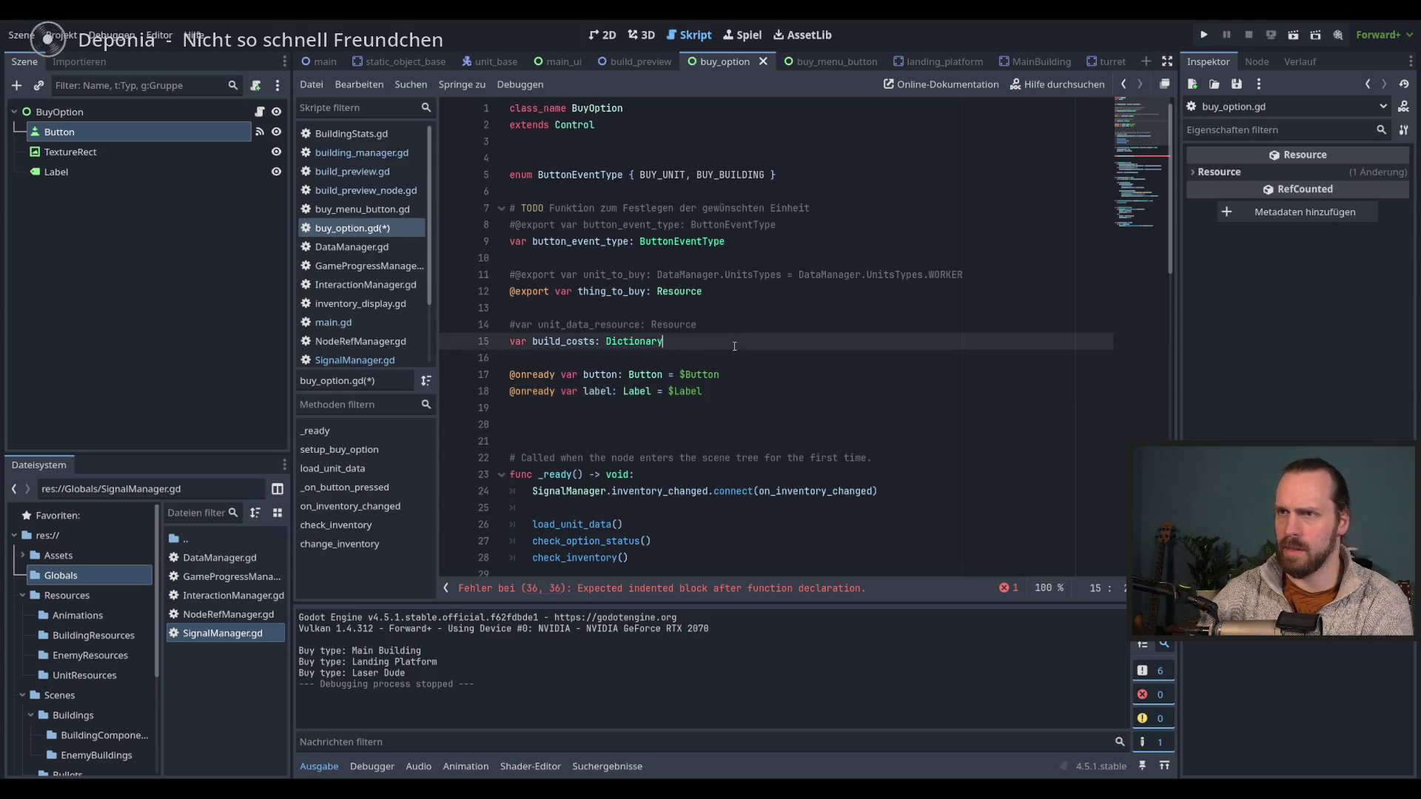
text(var can_be)
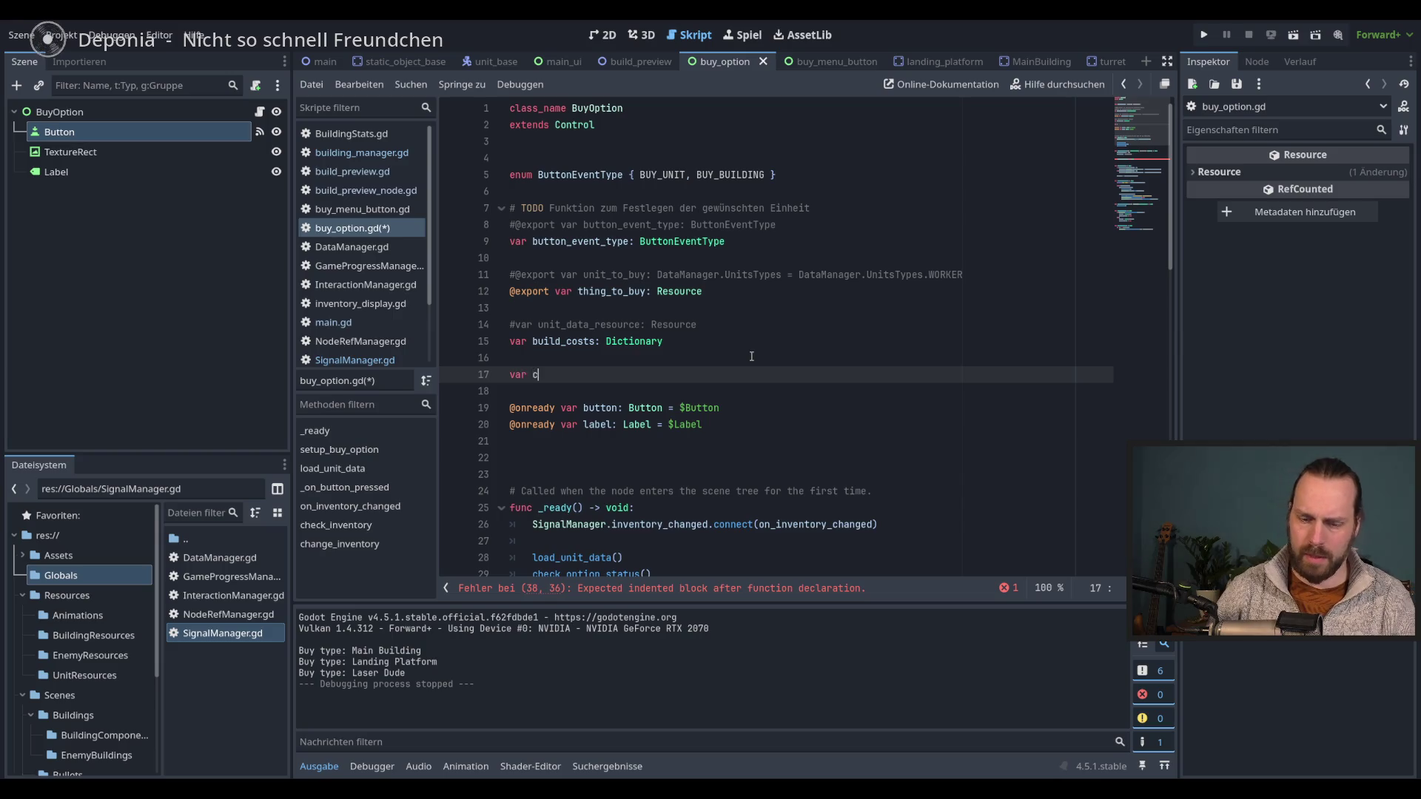
key(BackSpace)
key(BackSpace)
key(BackSpace)
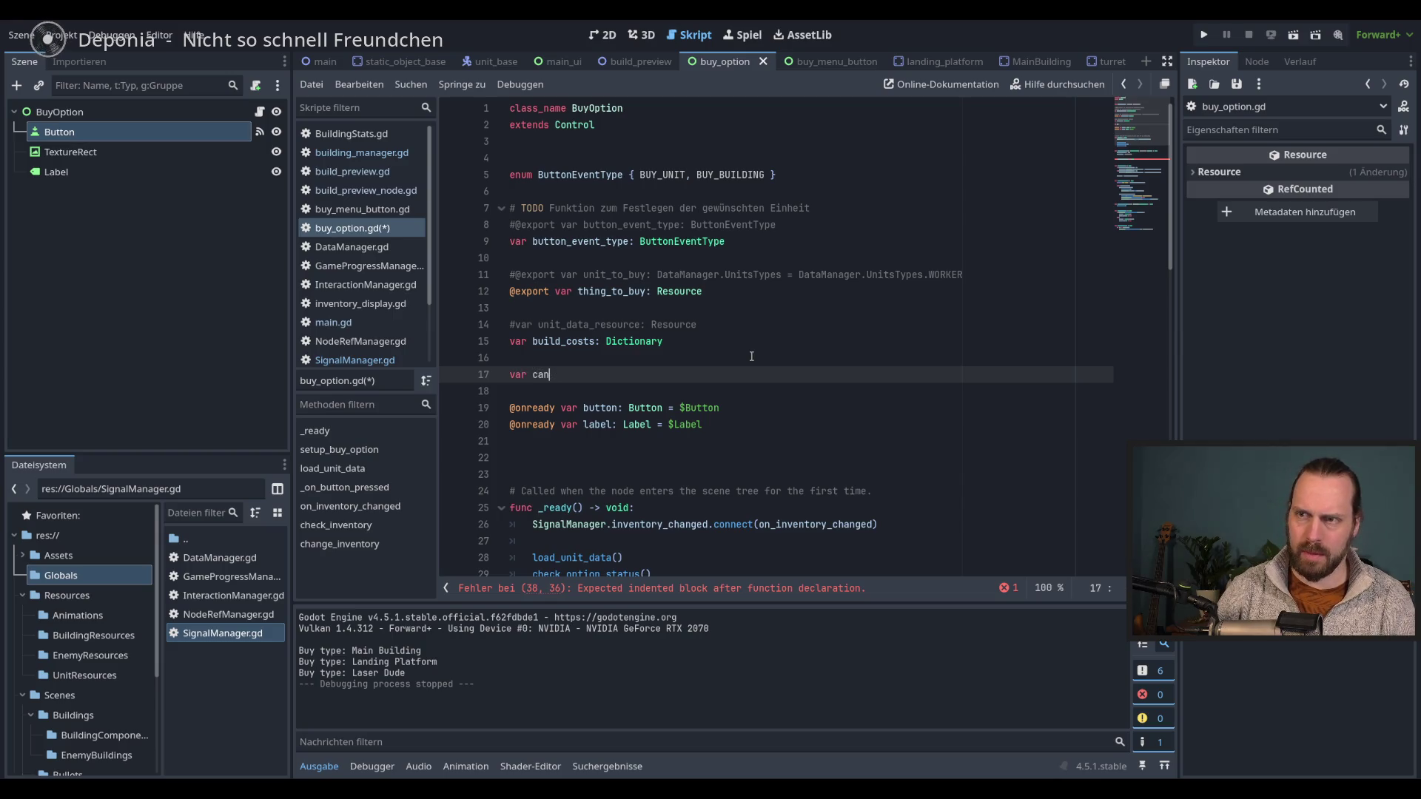
text(option_active)
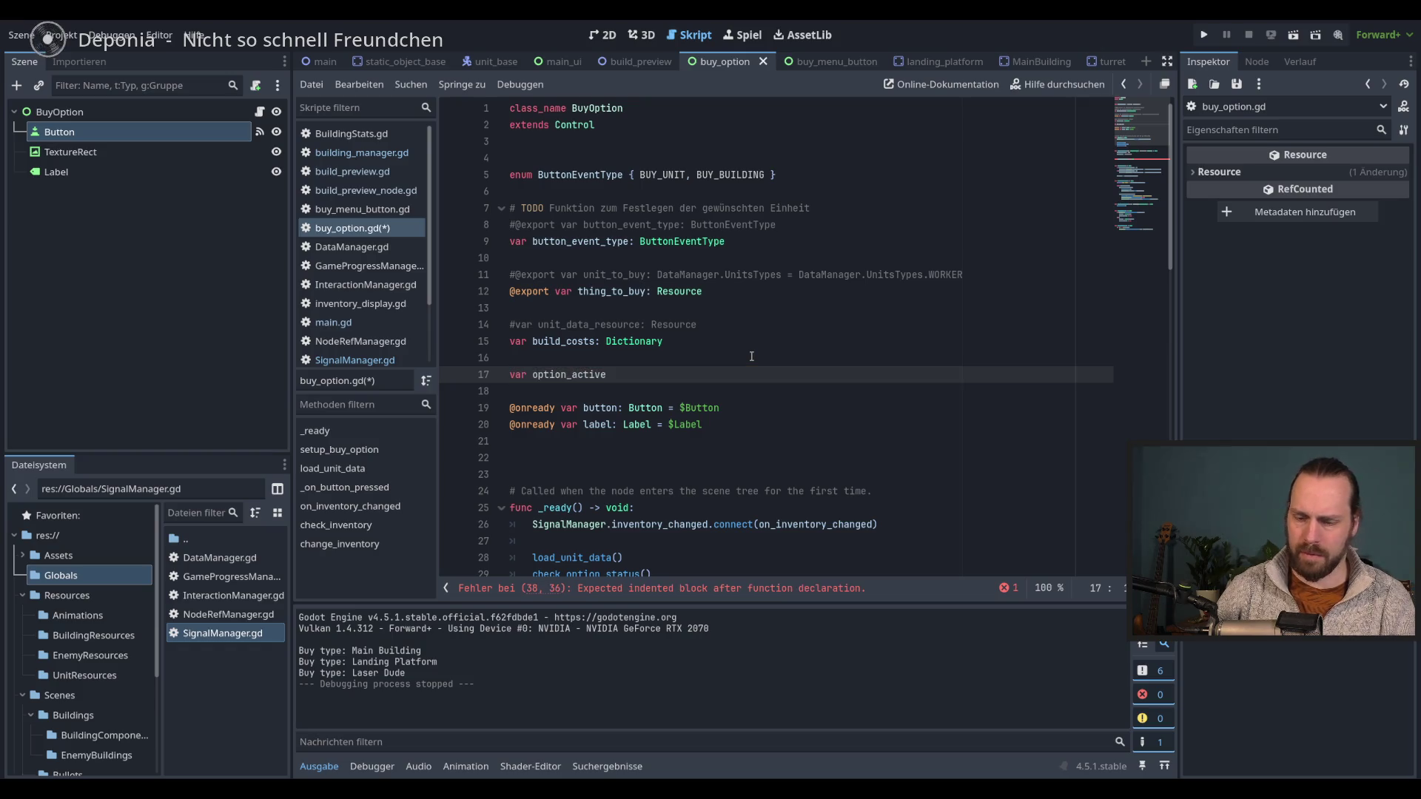
text(: bool = false)
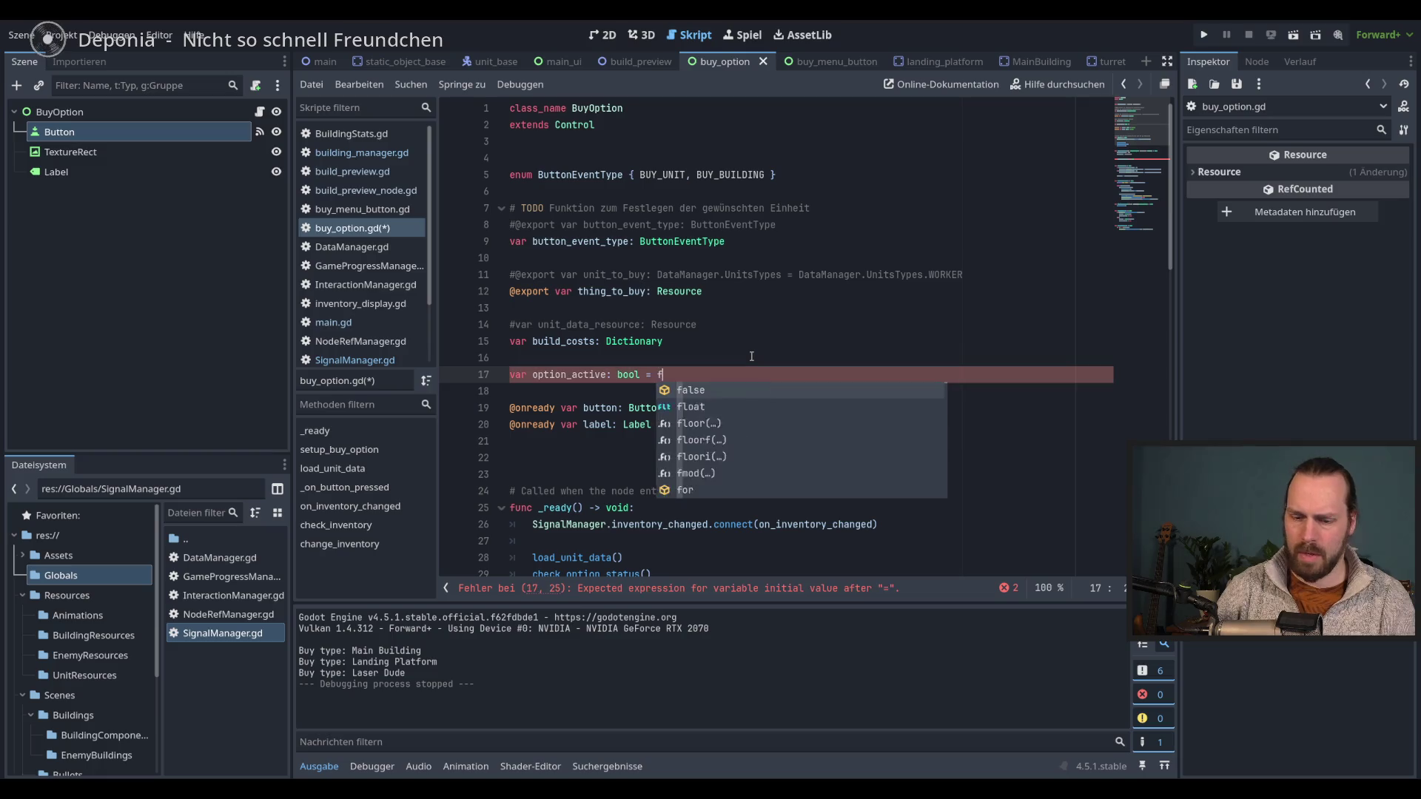
key(ctrl+s)
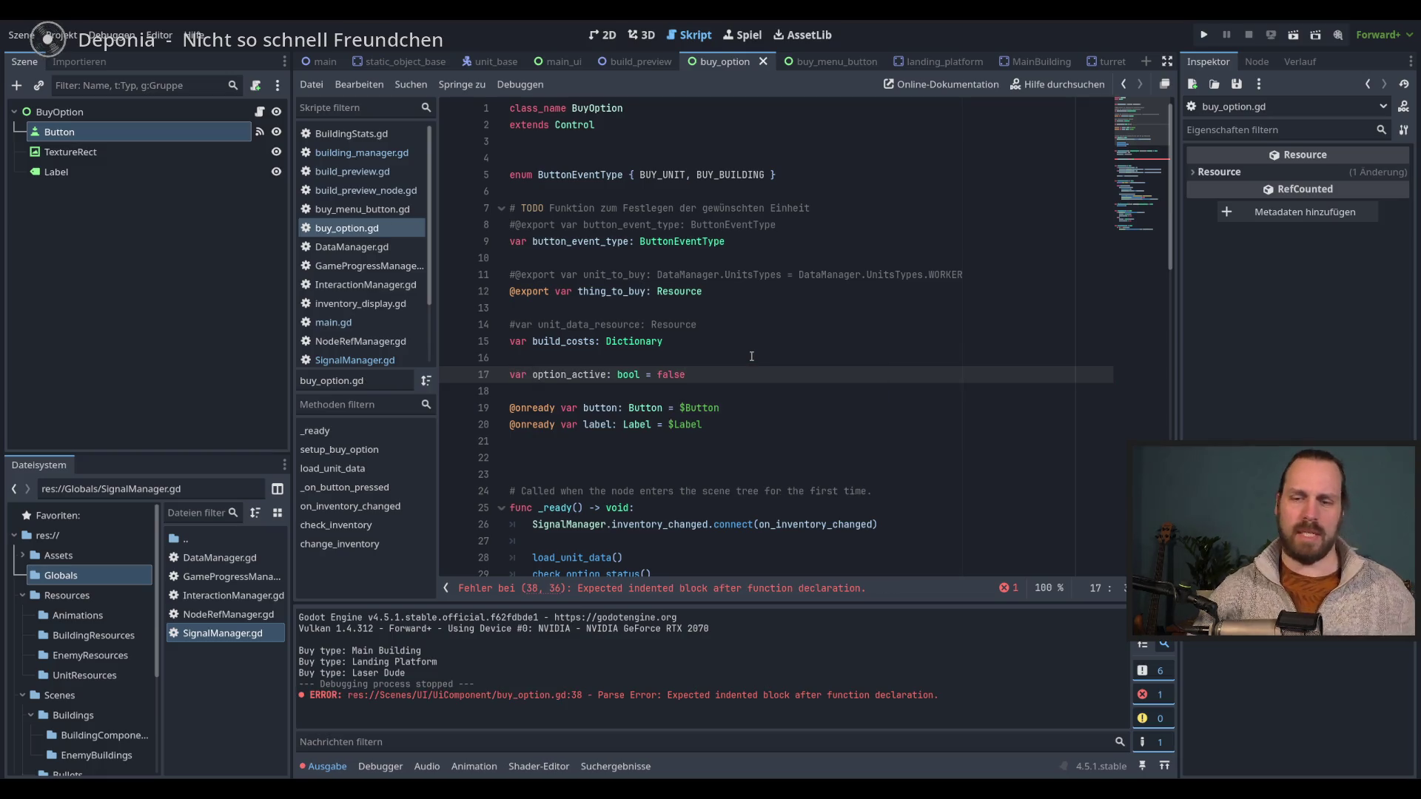